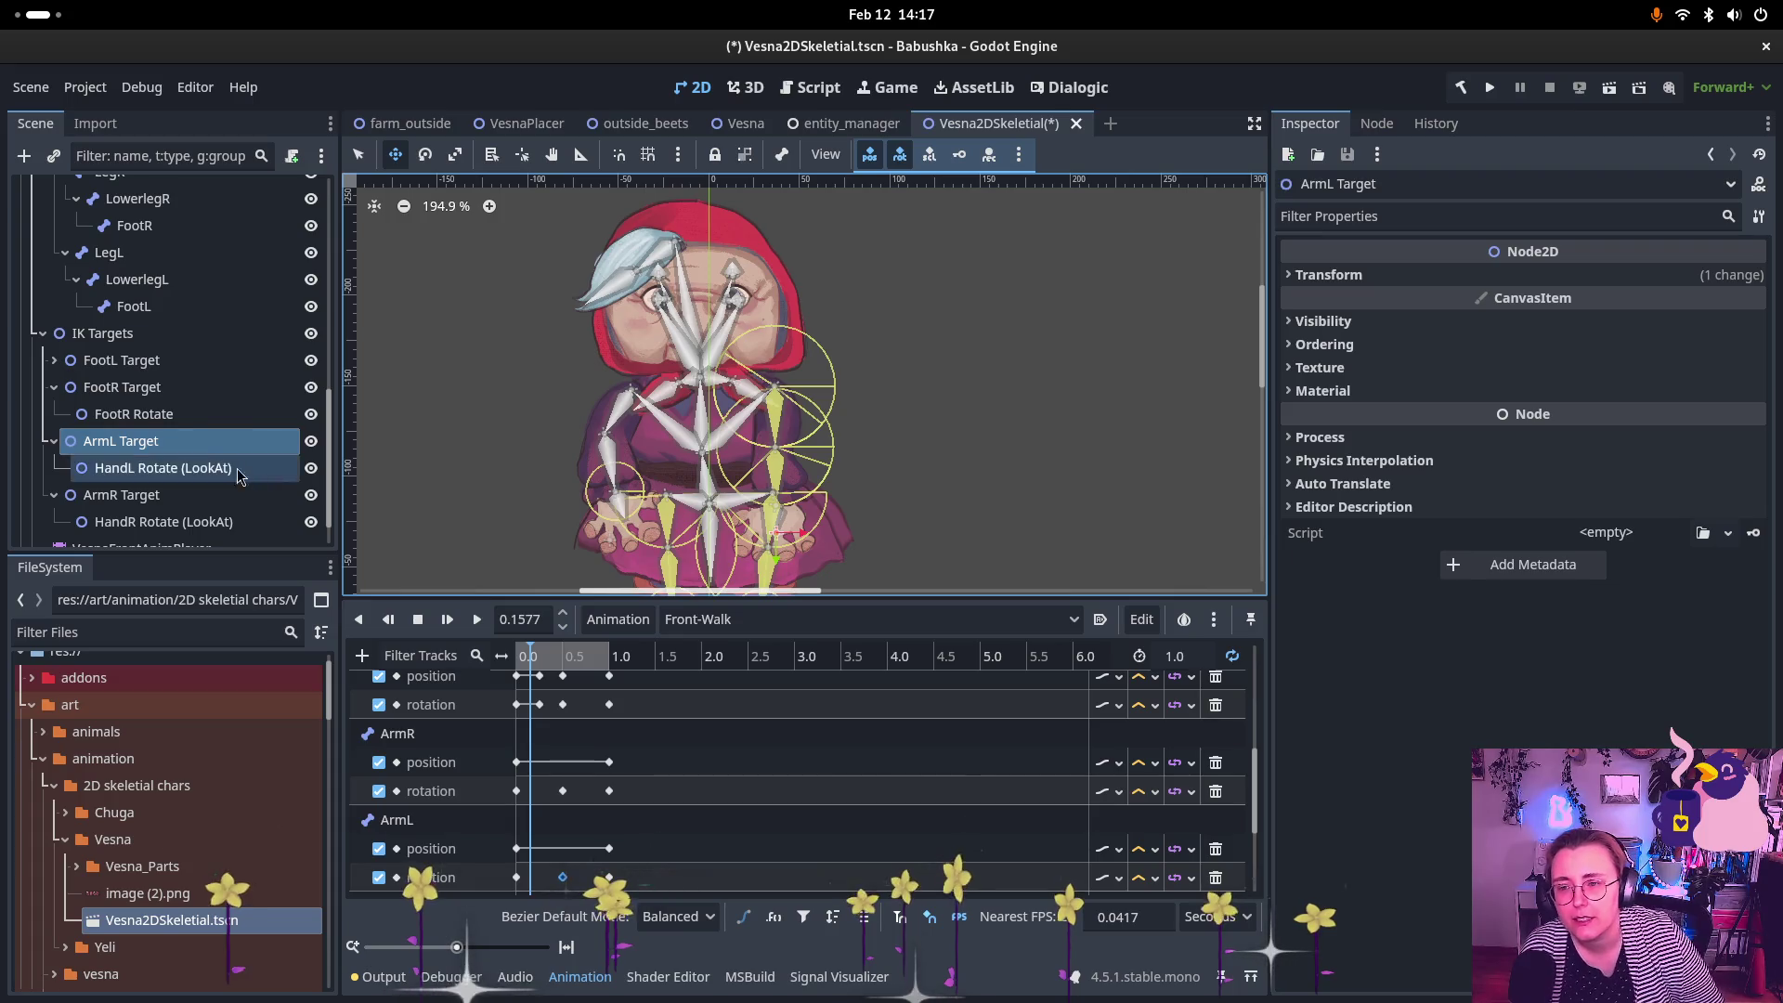
Step: On Skeleton2DVesnaFront, constrain CCDIK joint 0 (ArmL) between 37.174 and 207.661 degrees
{"action": "scroll", "coordinate": [214, 405], "scroll_direction": "up", "scroll_amount": 5}
{"action": "scroll", "coordinate": [236, 317], "scroll_direction": "up", "scroll_amount": 2}
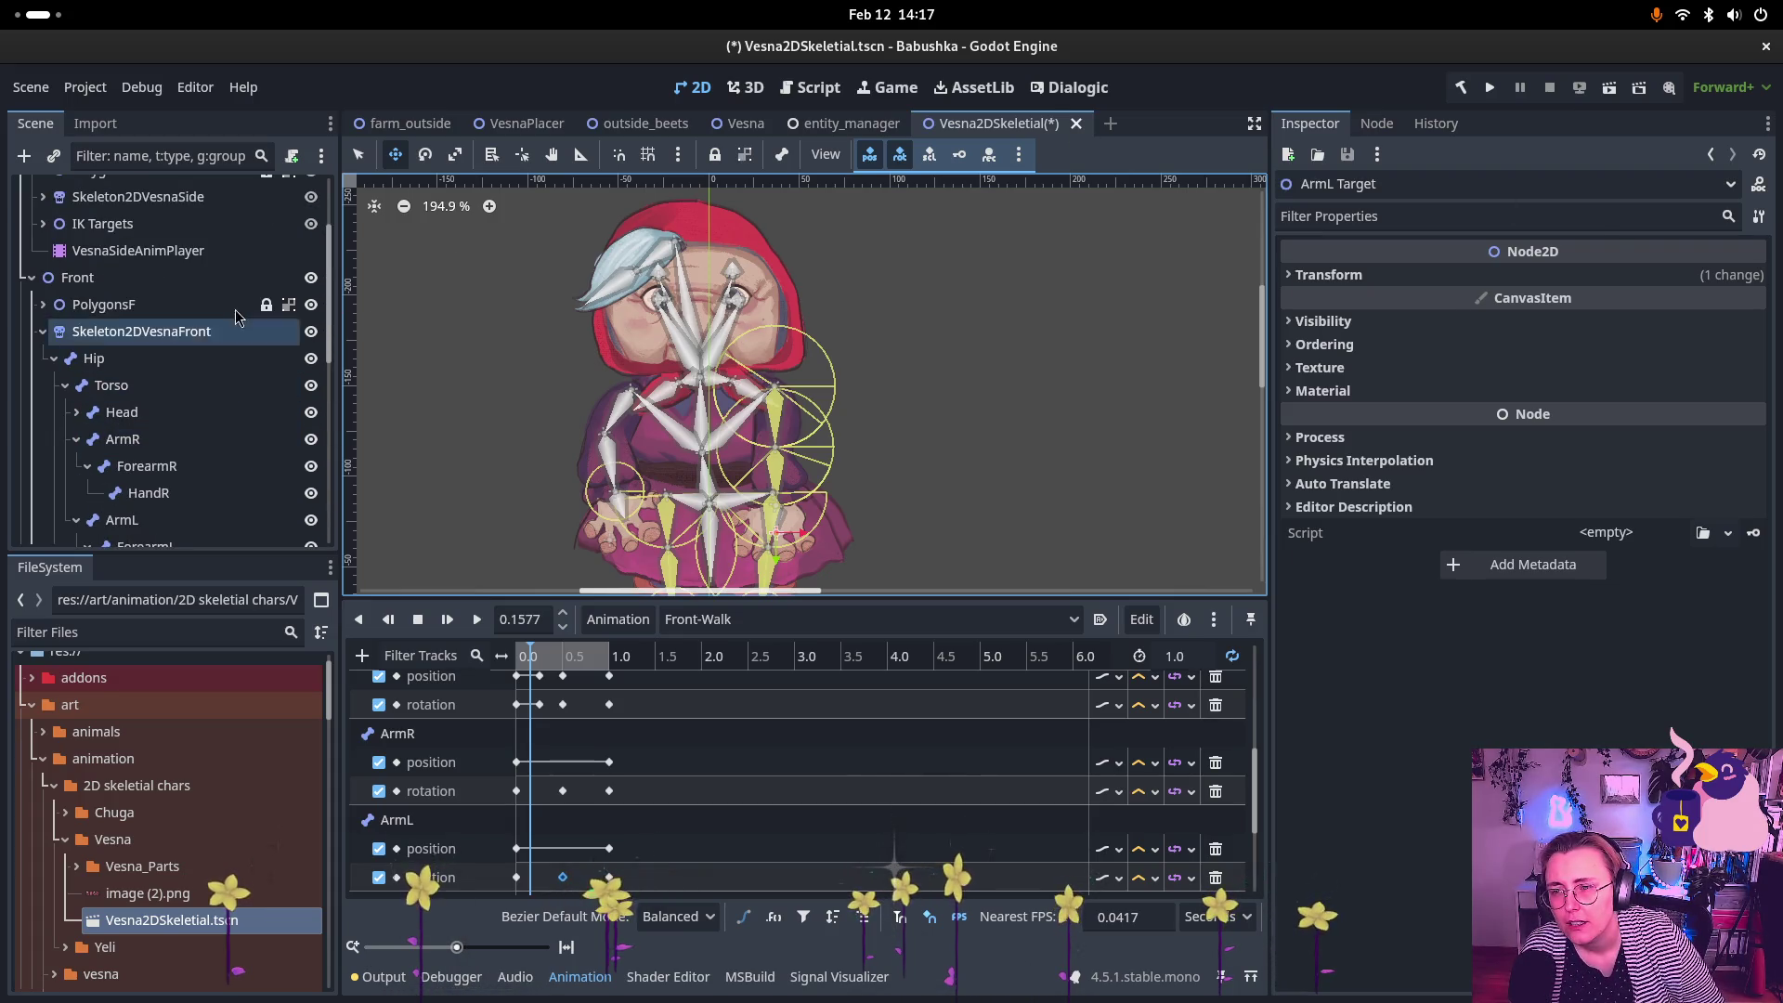
{"action": "left_click", "coordinate": [221, 336]}
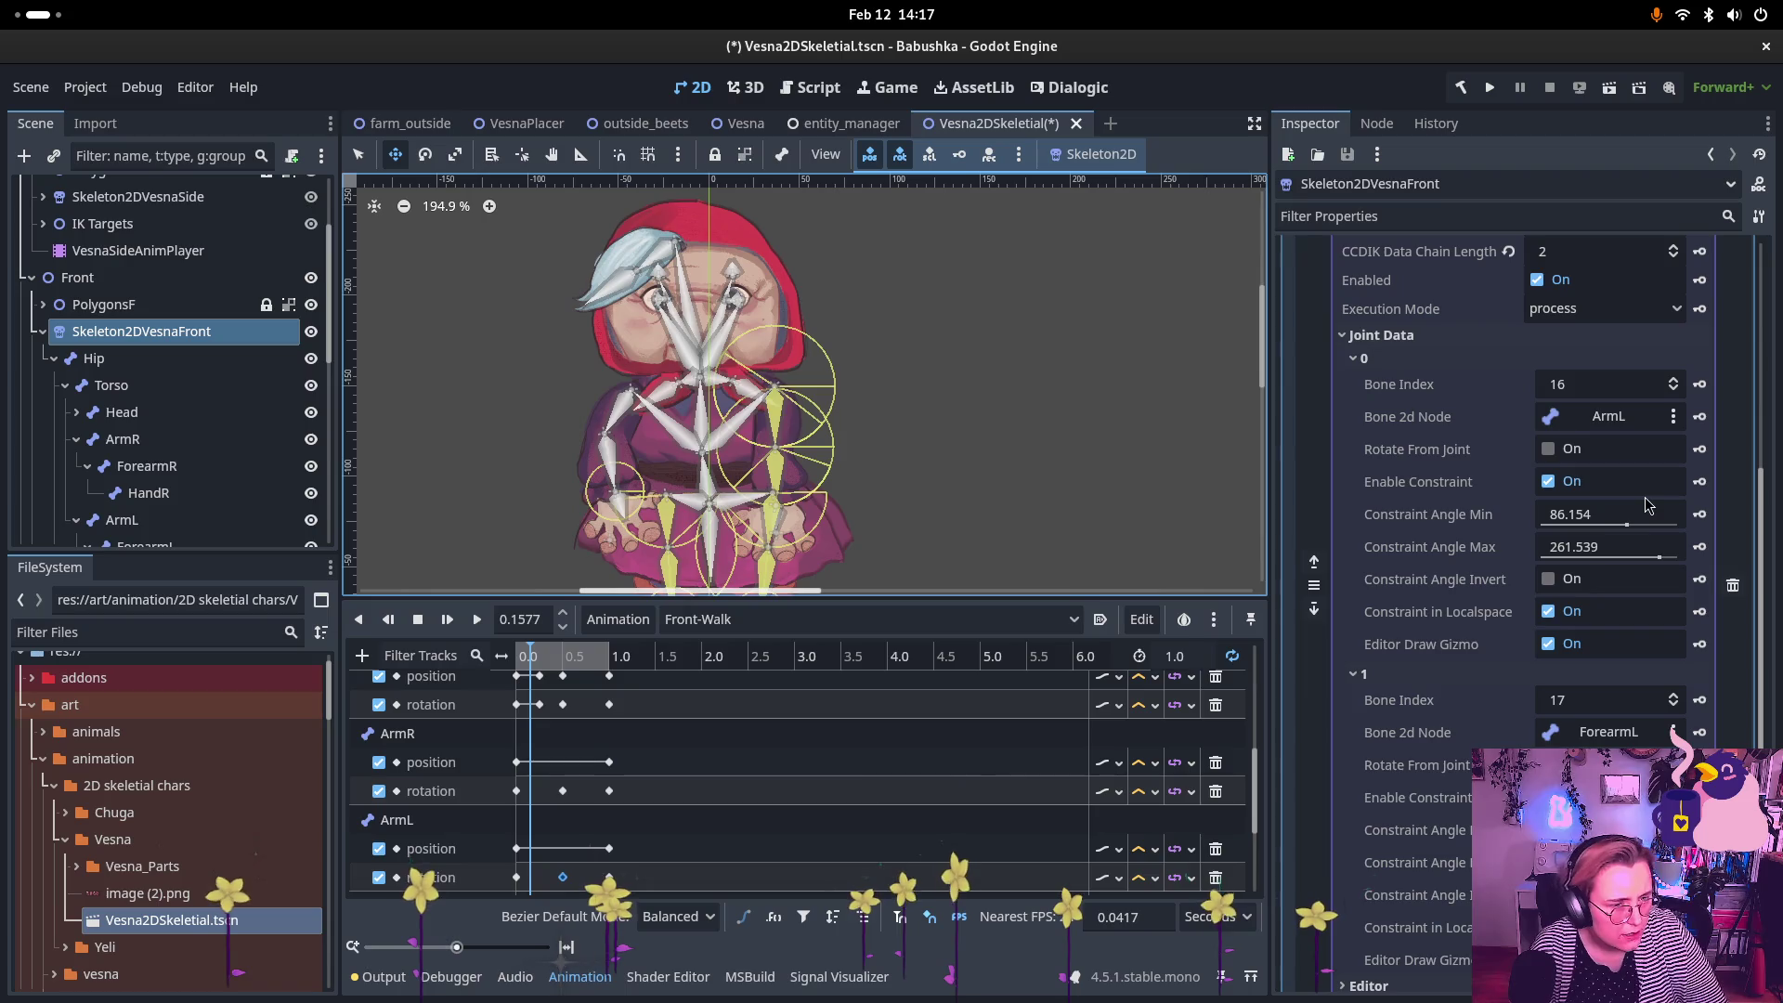
{"action": "mouse_move", "coordinate": [1625, 526]}
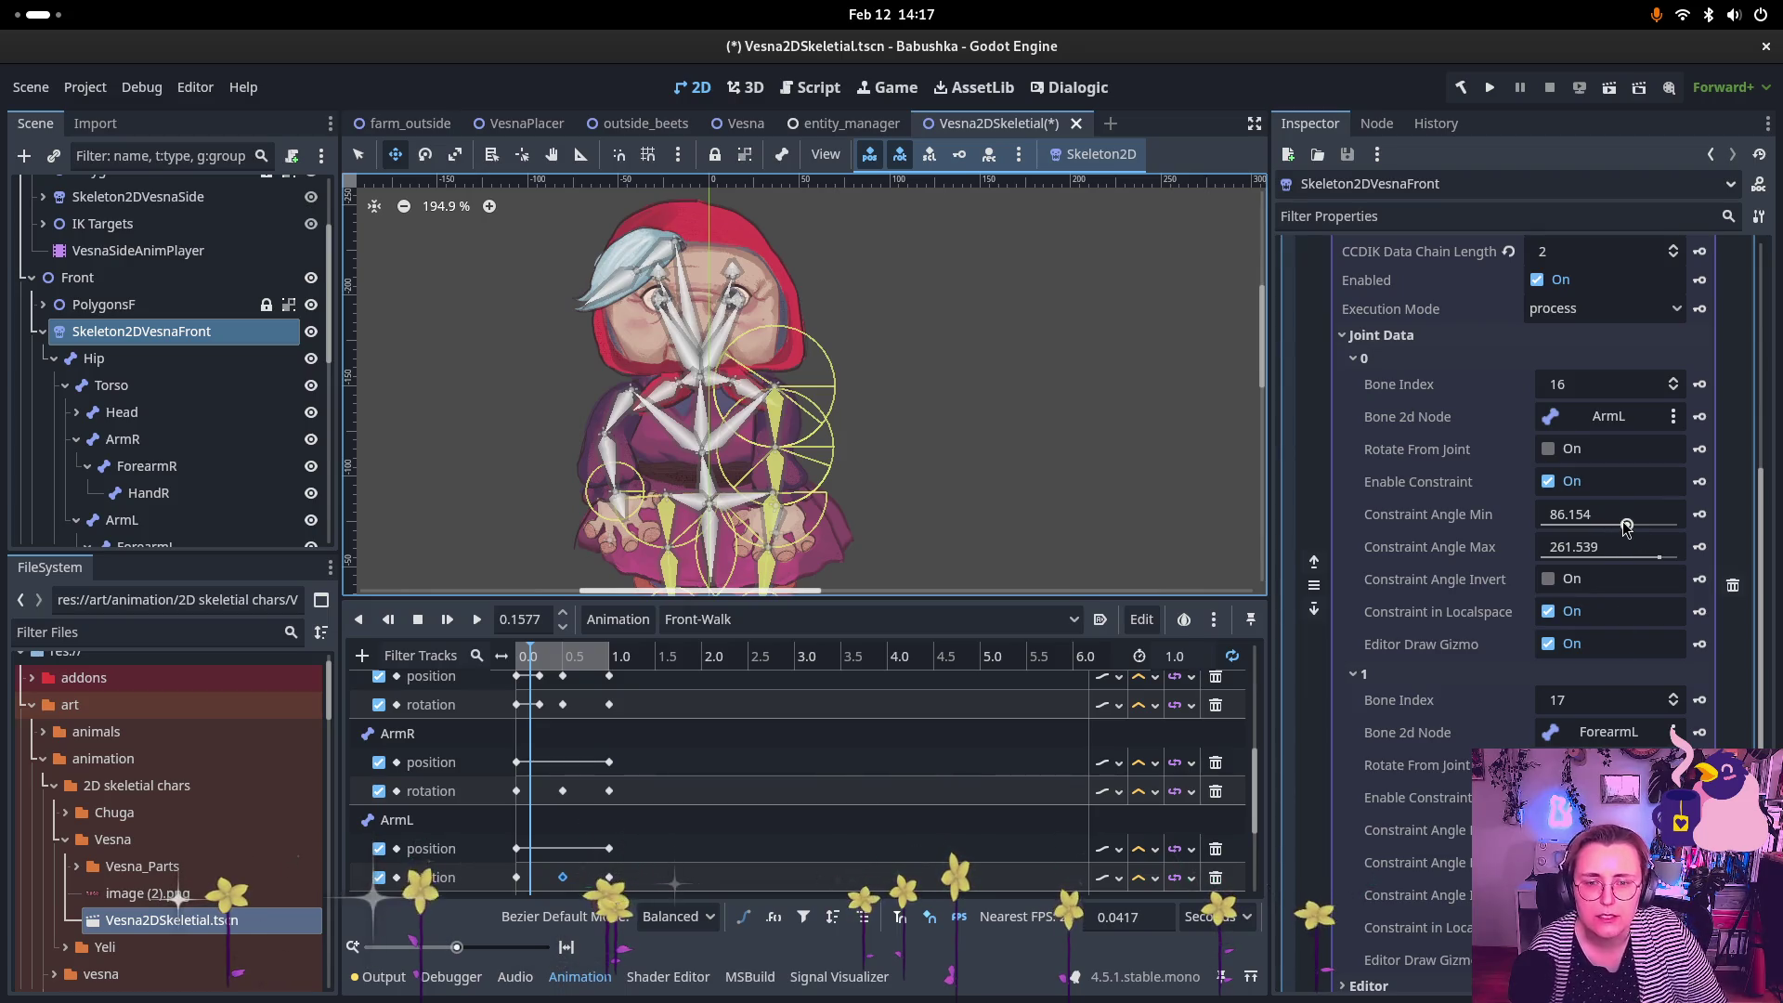
{"action": "mouse_move", "coordinate": [1630, 522]}
{"action": "left_mouse_down"}
{"action": "mouse_move", "coordinate": [1649, 531]}
{"action": "mouse_move", "coordinate": [1617, 544]}
{"action": "mouse_move", "coordinate": [1648, 545]}
{"action": "left_mouse_up"}
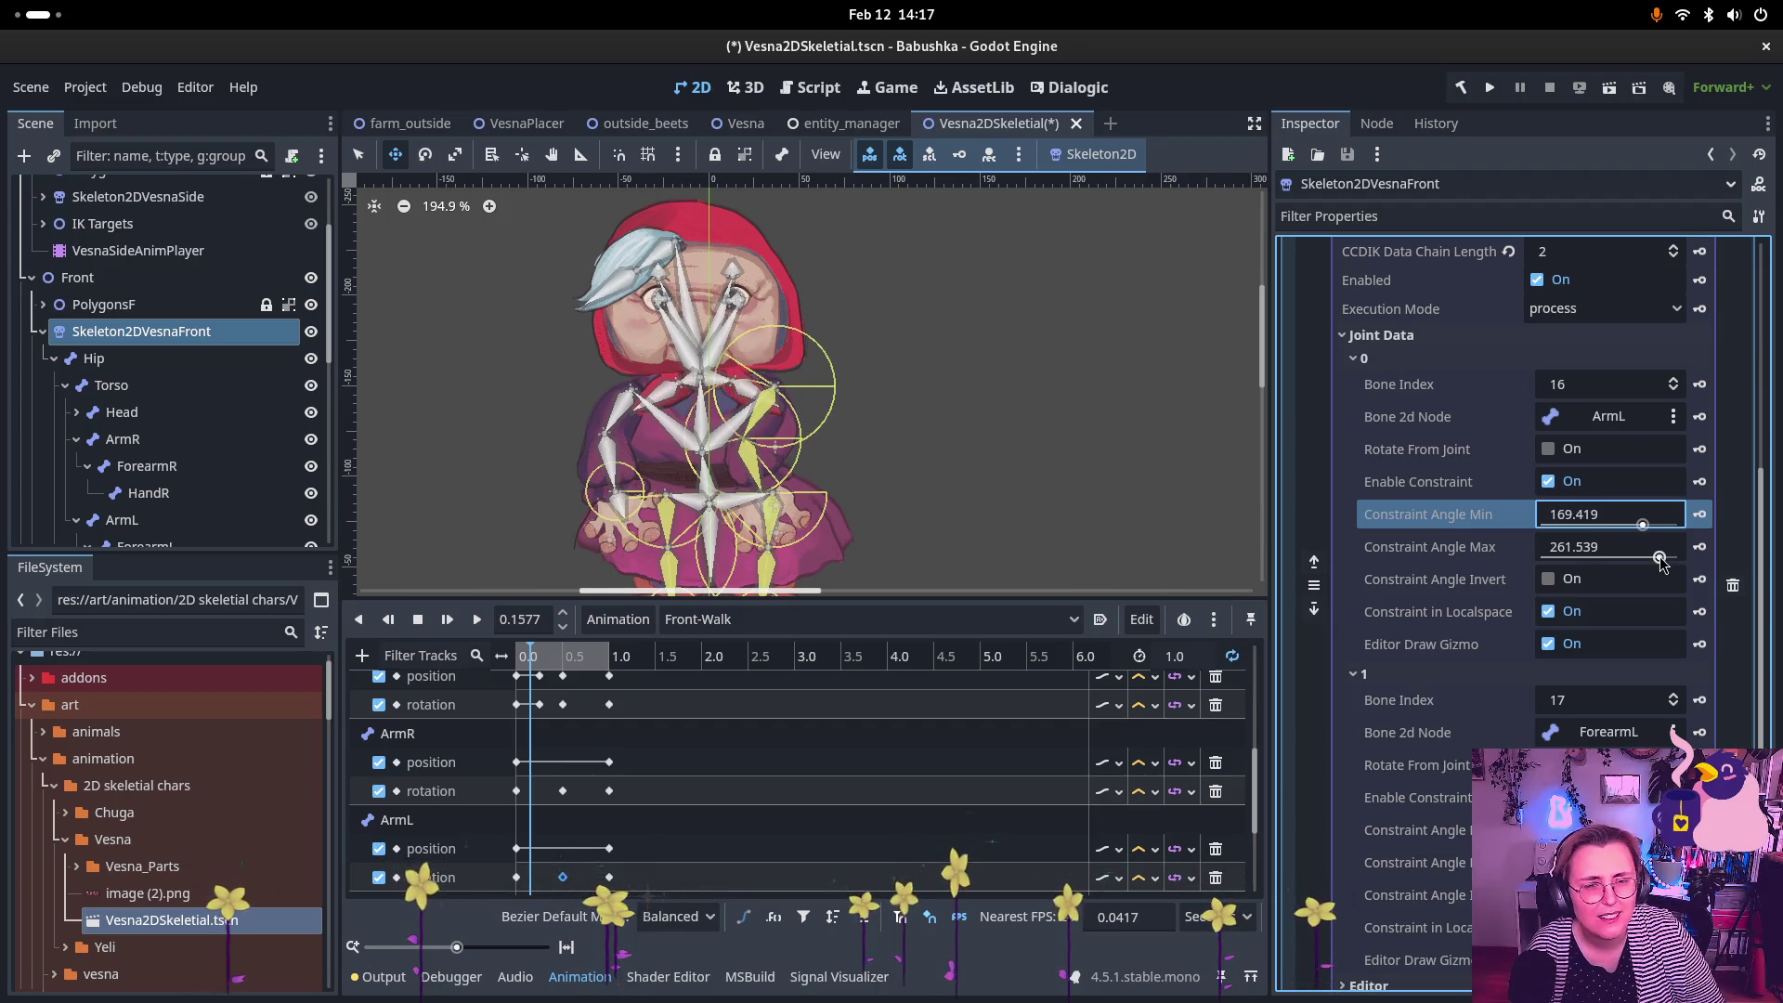
{"action": "mouse_move", "coordinate": [1661, 562]}
{"action": "left_mouse_down"}
{"action": "mouse_move", "coordinate": [1641, 529]}
{"action": "mouse_move", "coordinate": [1618, 536]}
{"action": "left_mouse_up"}
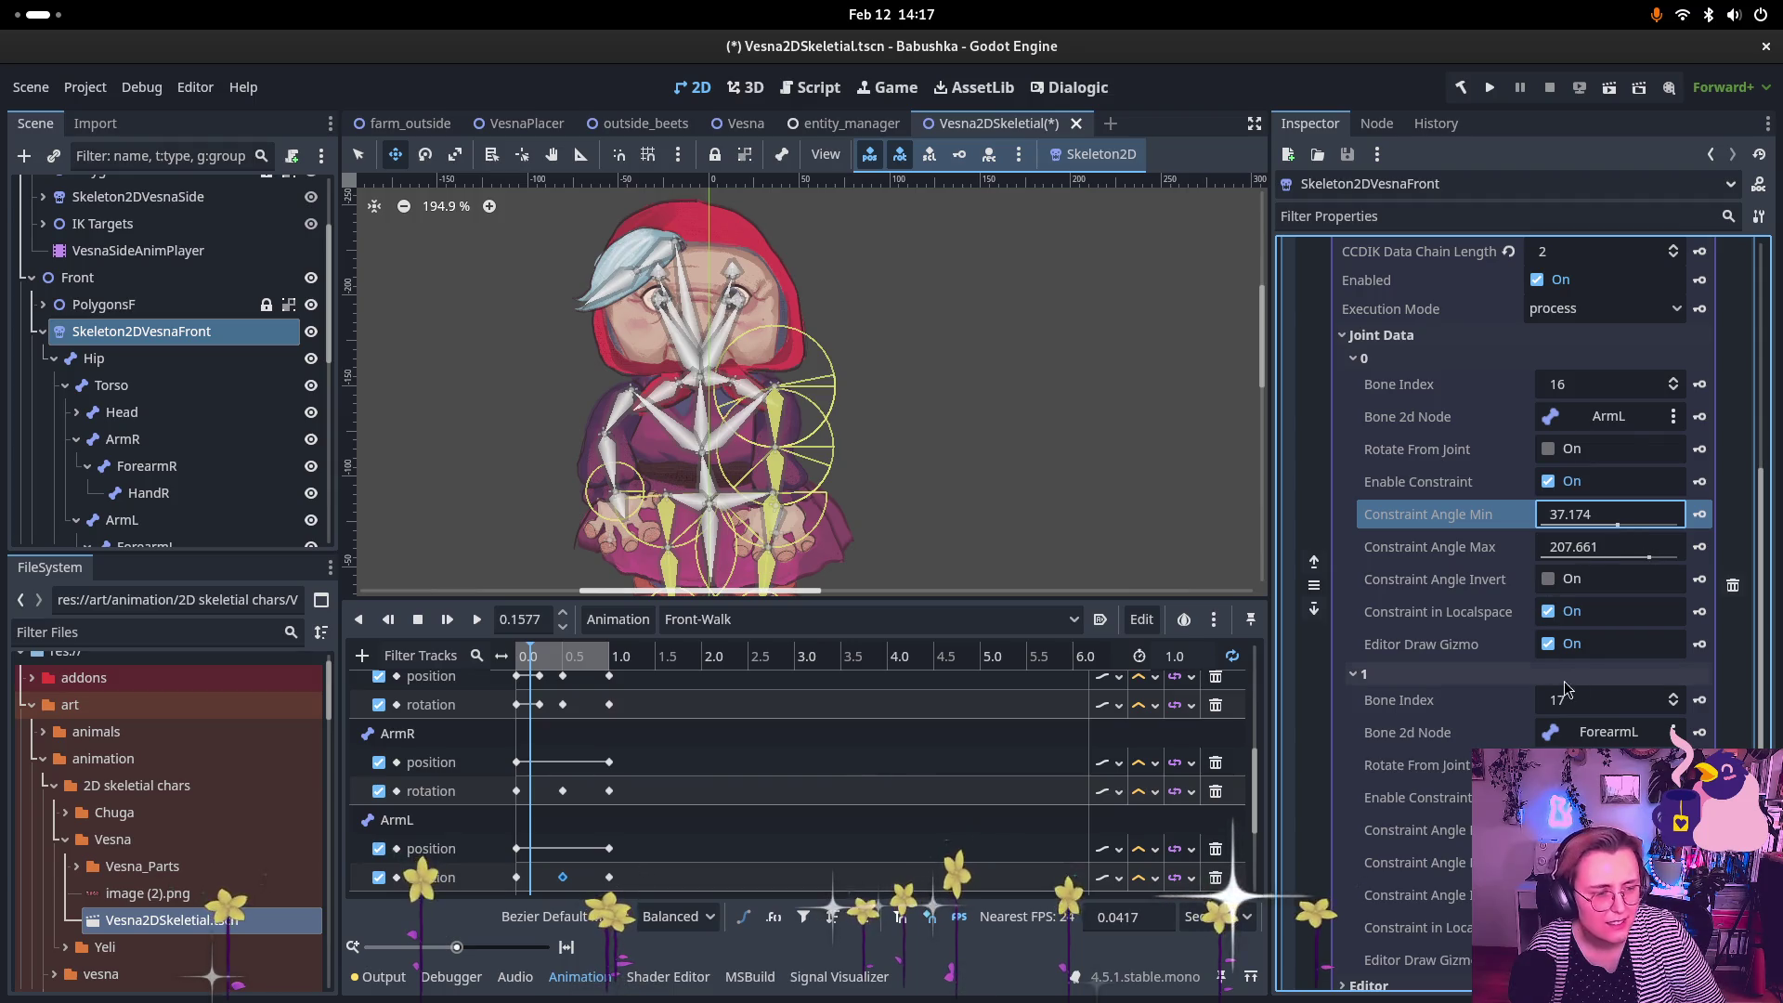
{"action": "left_click", "coordinate": [1414, 830]}
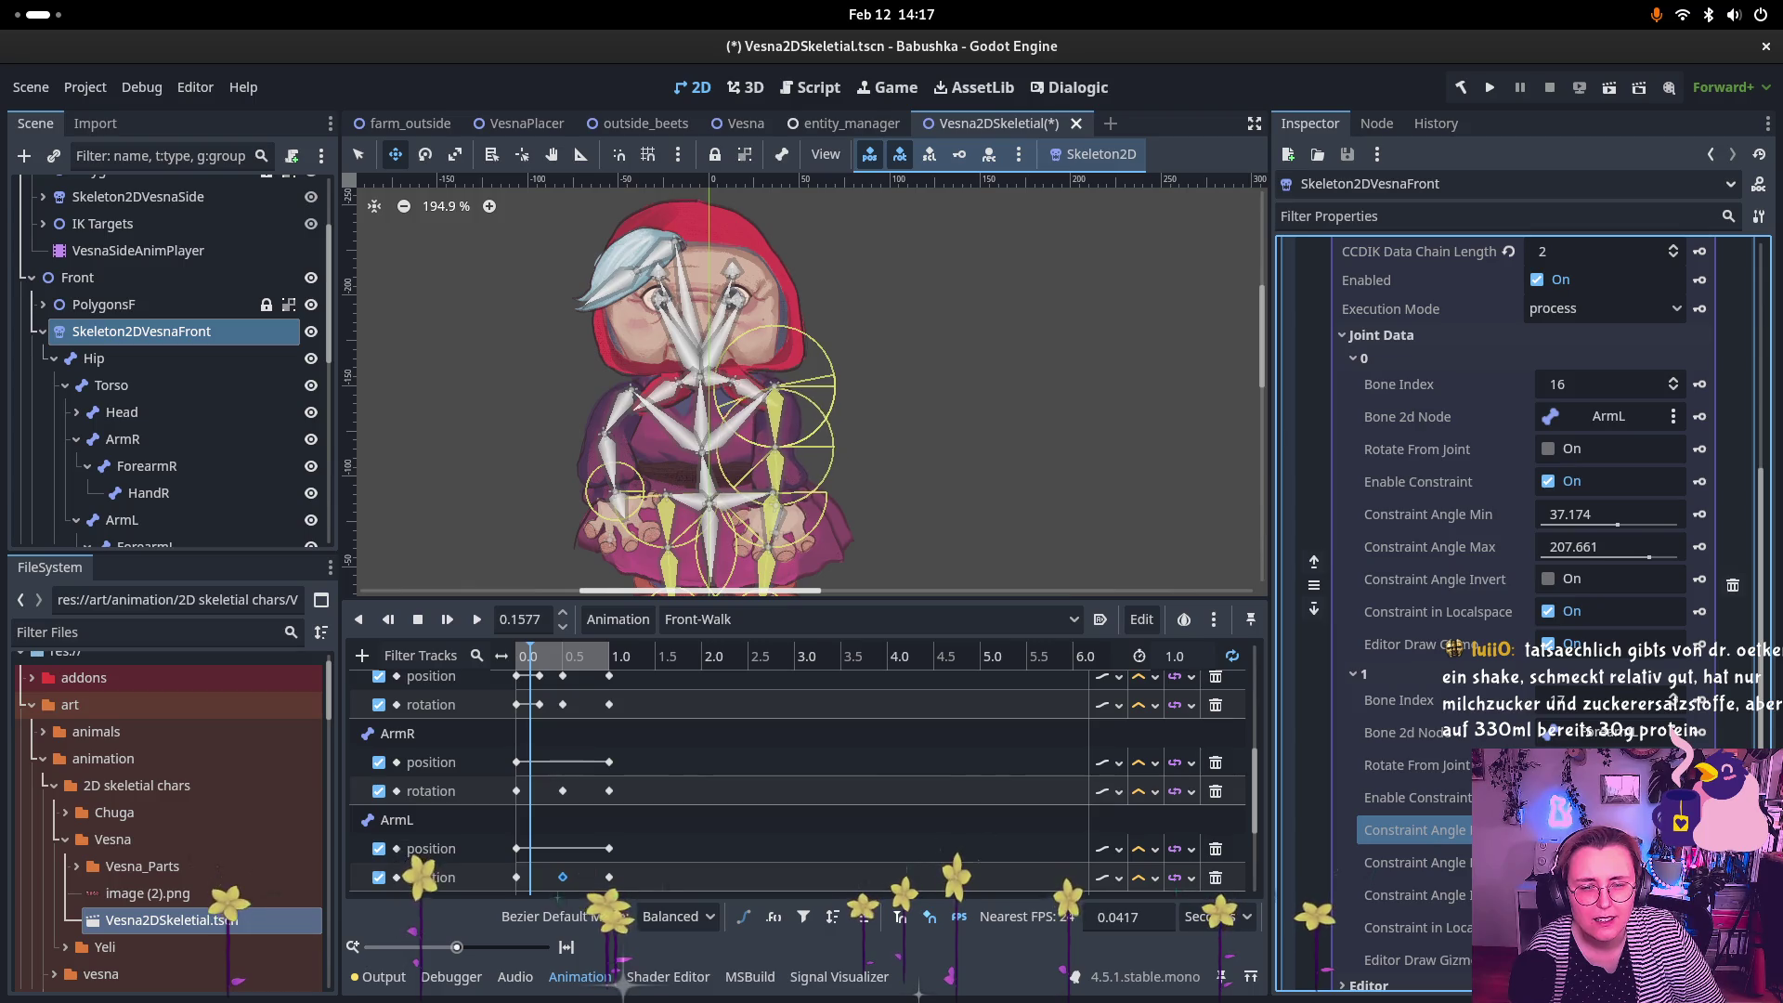
{"action": "left_click", "coordinate": [1414, 863]}
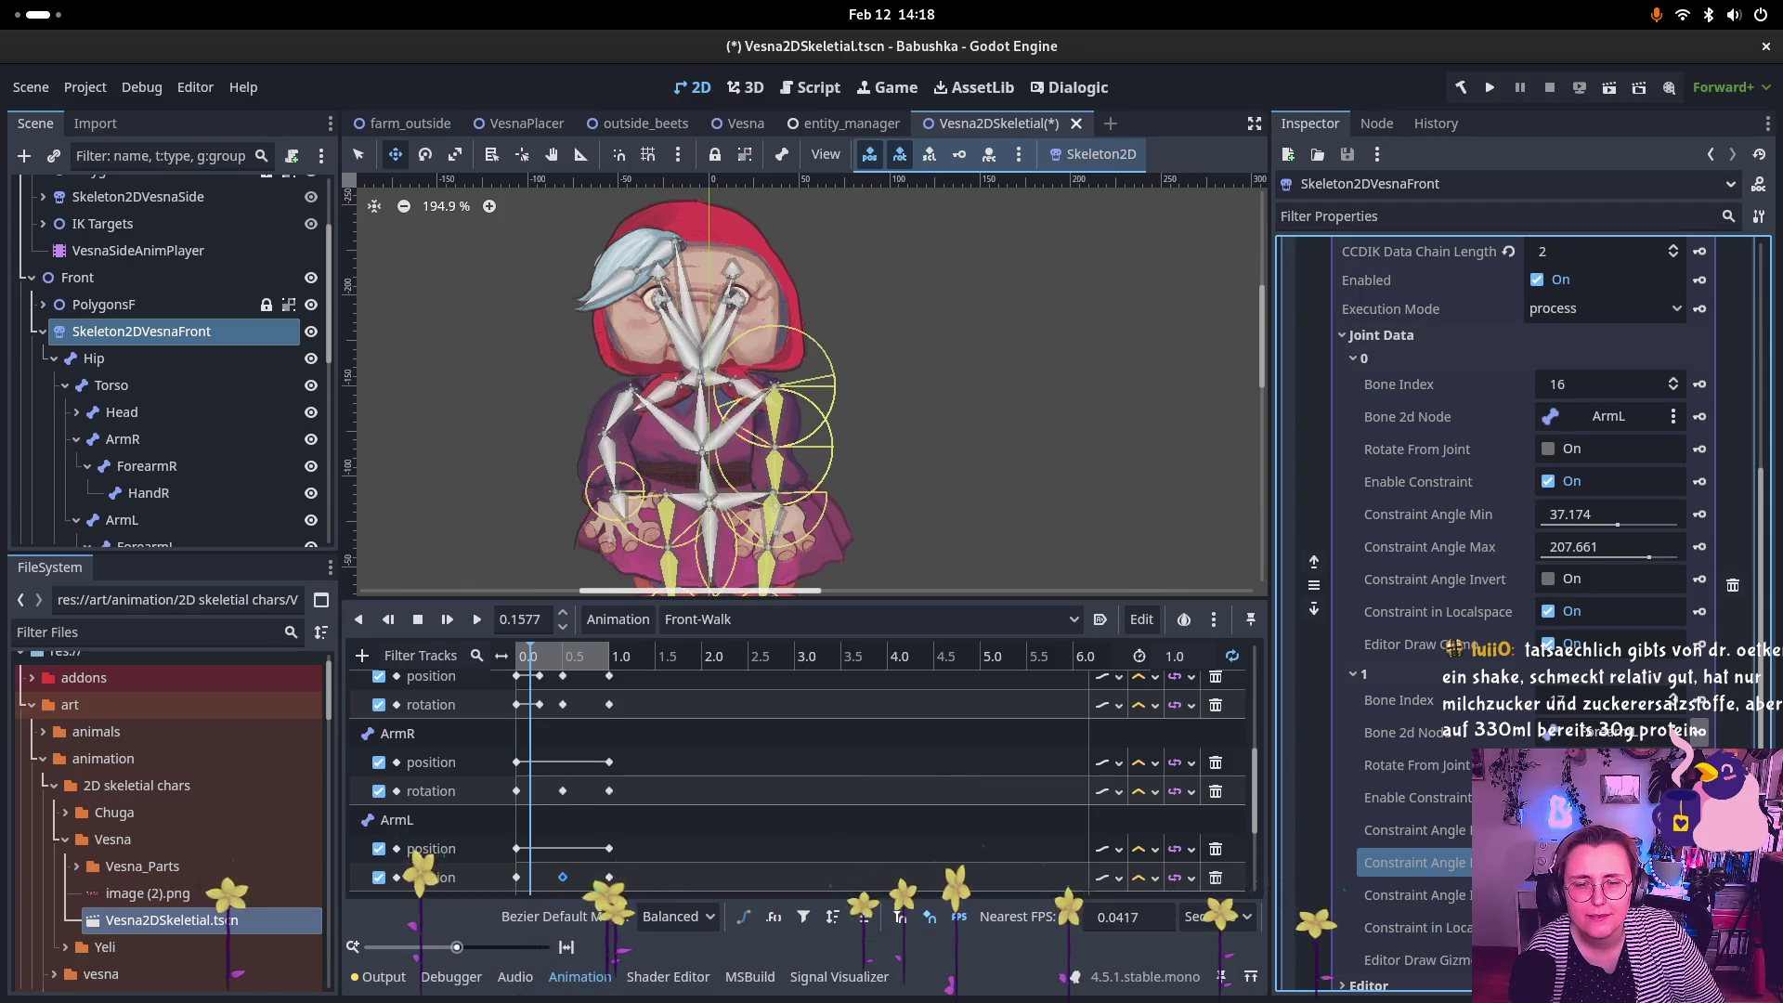
{"action": "scroll", "coordinate": [121, 425], "scroll_direction": "down", "scroll_amount": 5}
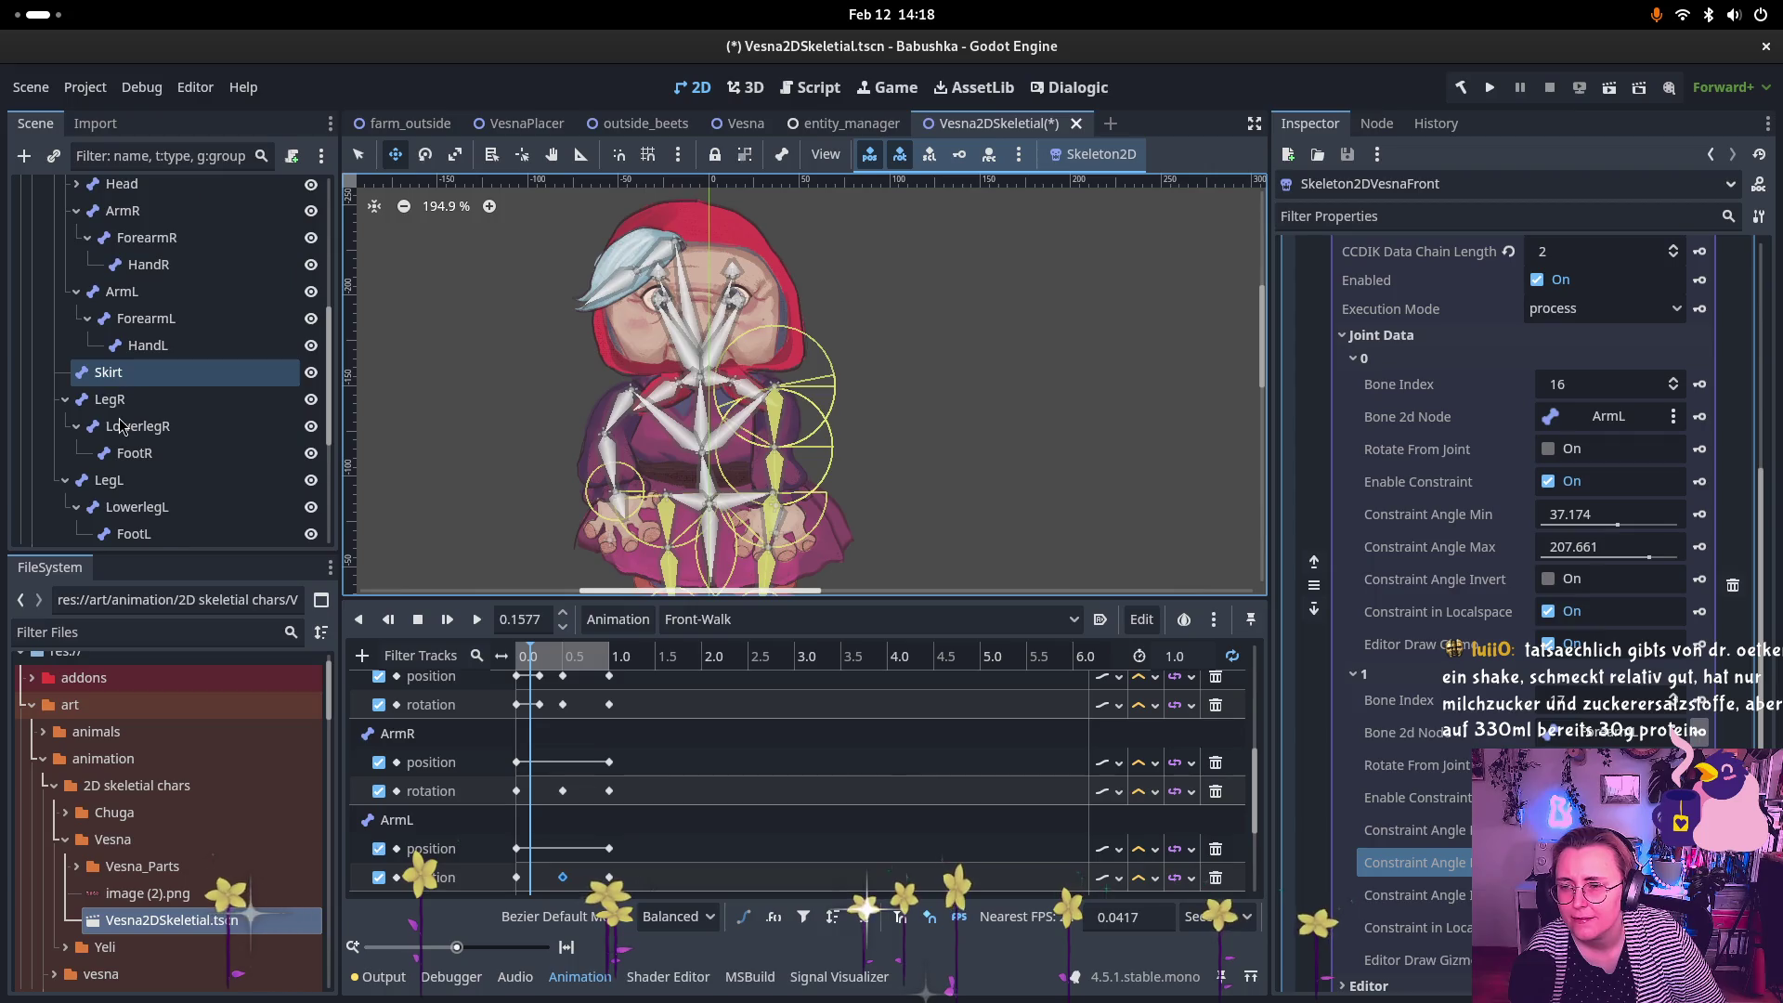
{"action": "scroll", "coordinate": [116, 429], "scroll_direction": "down", "scroll_amount": 6}
{"action": "left_click", "coordinate": [113, 449]}
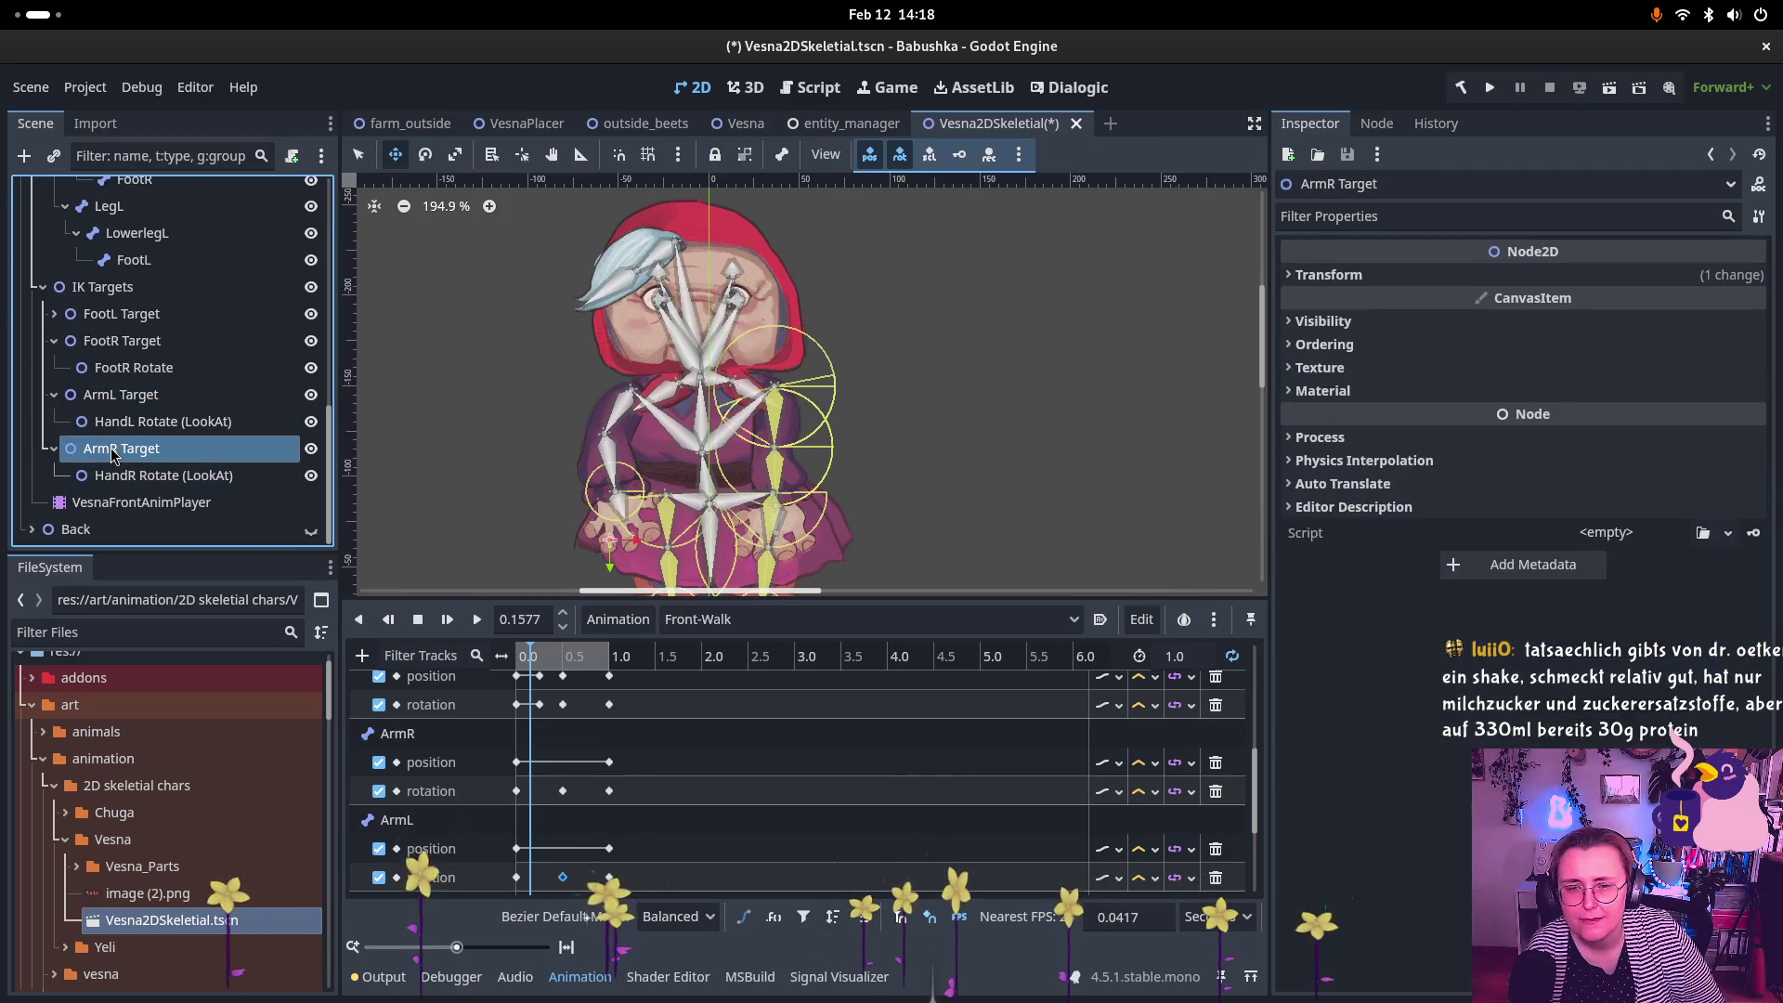
{"action": "left_click", "coordinate": [121, 394]}
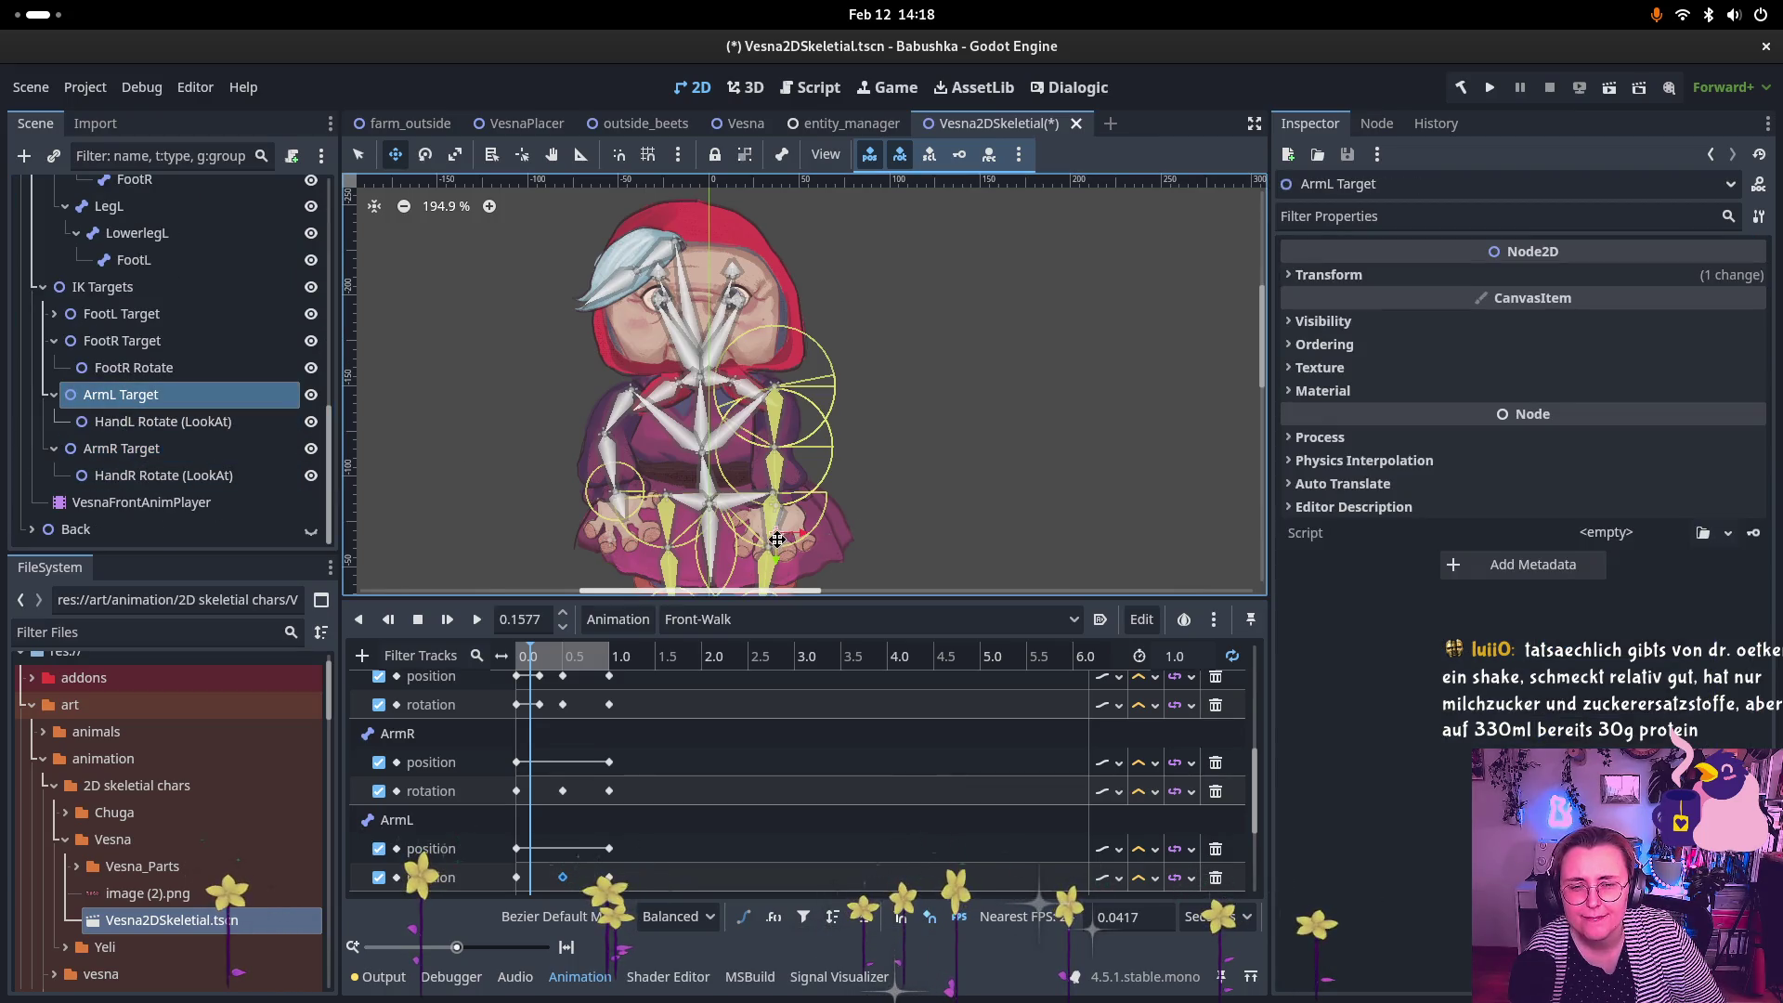
{"action": "mouse_move", "coordinate": [777, 538]}
{"action": "left_mouse_down"}
{"action": "mouse_move", "coordinate": [776, 455]}
{"action": "mouse_move", "coordinate": [710, 469]}
{"action": "mouse_move", "coordinate": [919, 475]}
{"action": "mouse_move", "coordinate": [733, 457]}
{"action": "mouse_move", "coordinate": [809, 475]}
{"action": "mouse_move", "coordinate": [801, 539]}
{"action": "mouse_move", "coordinate": [762, 568]}
{"action": "left_mouse_up"}
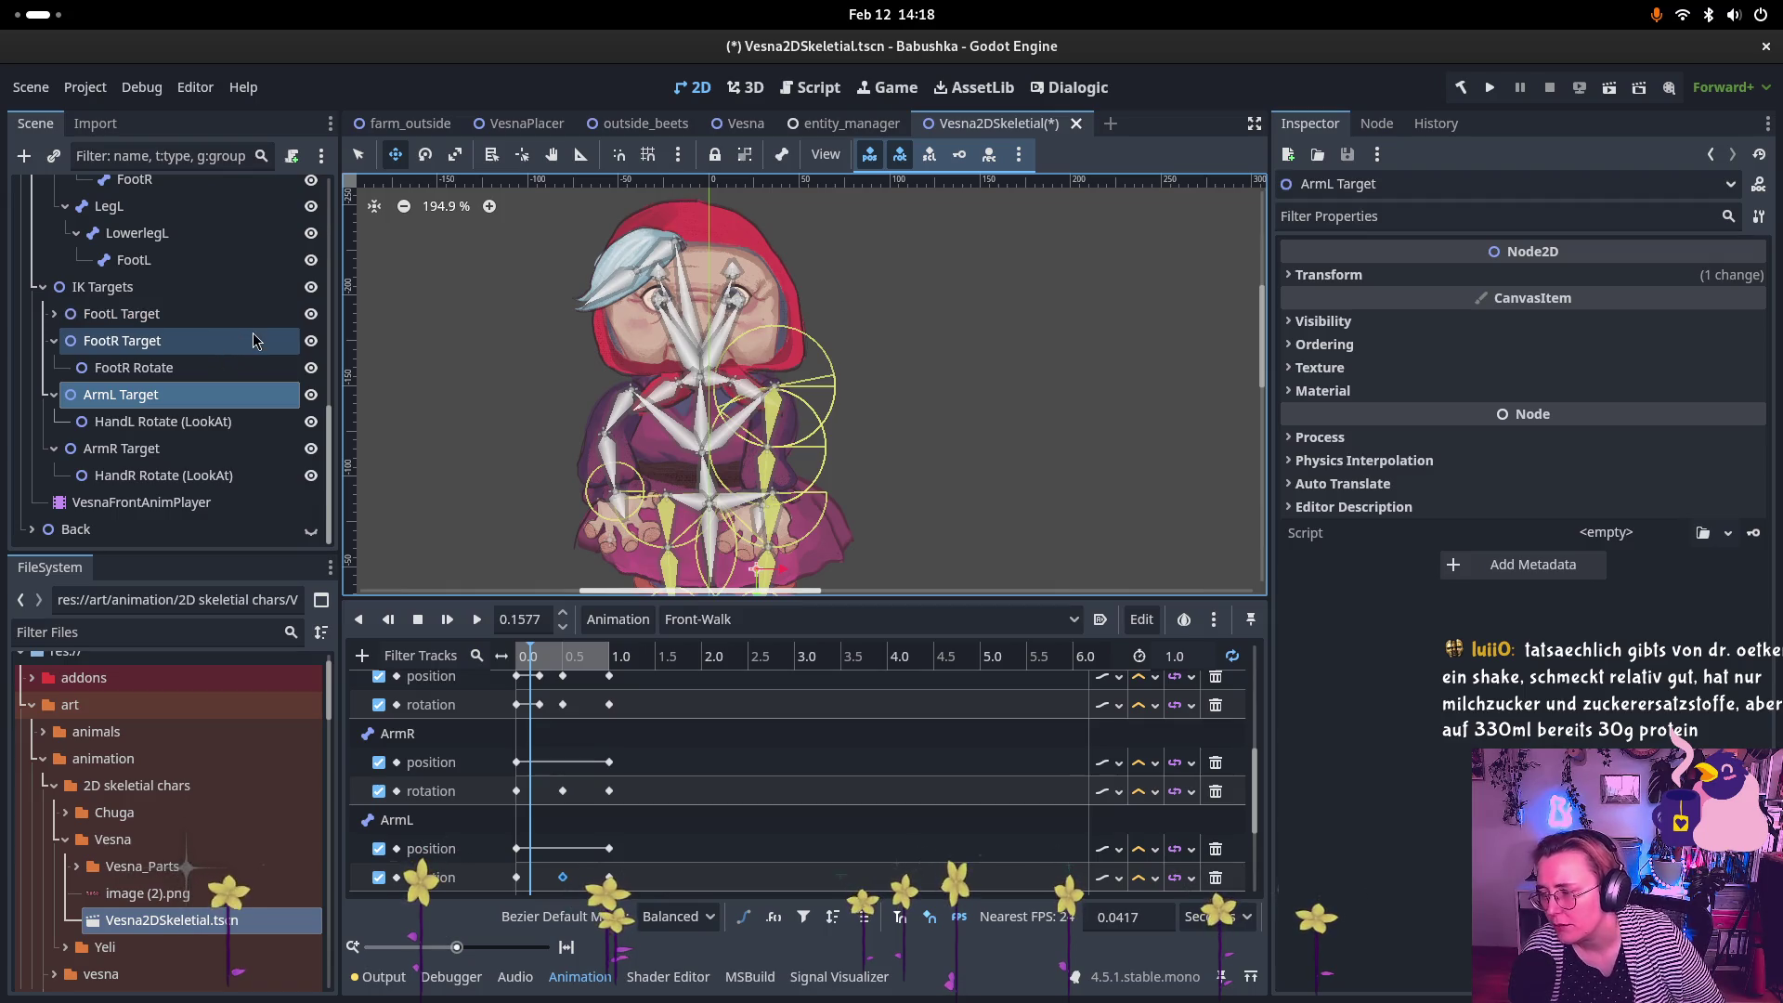
{"action": "scroll", "coordinate": [241, 372], "scroll_direction": "up", "scroll_amount": 10}
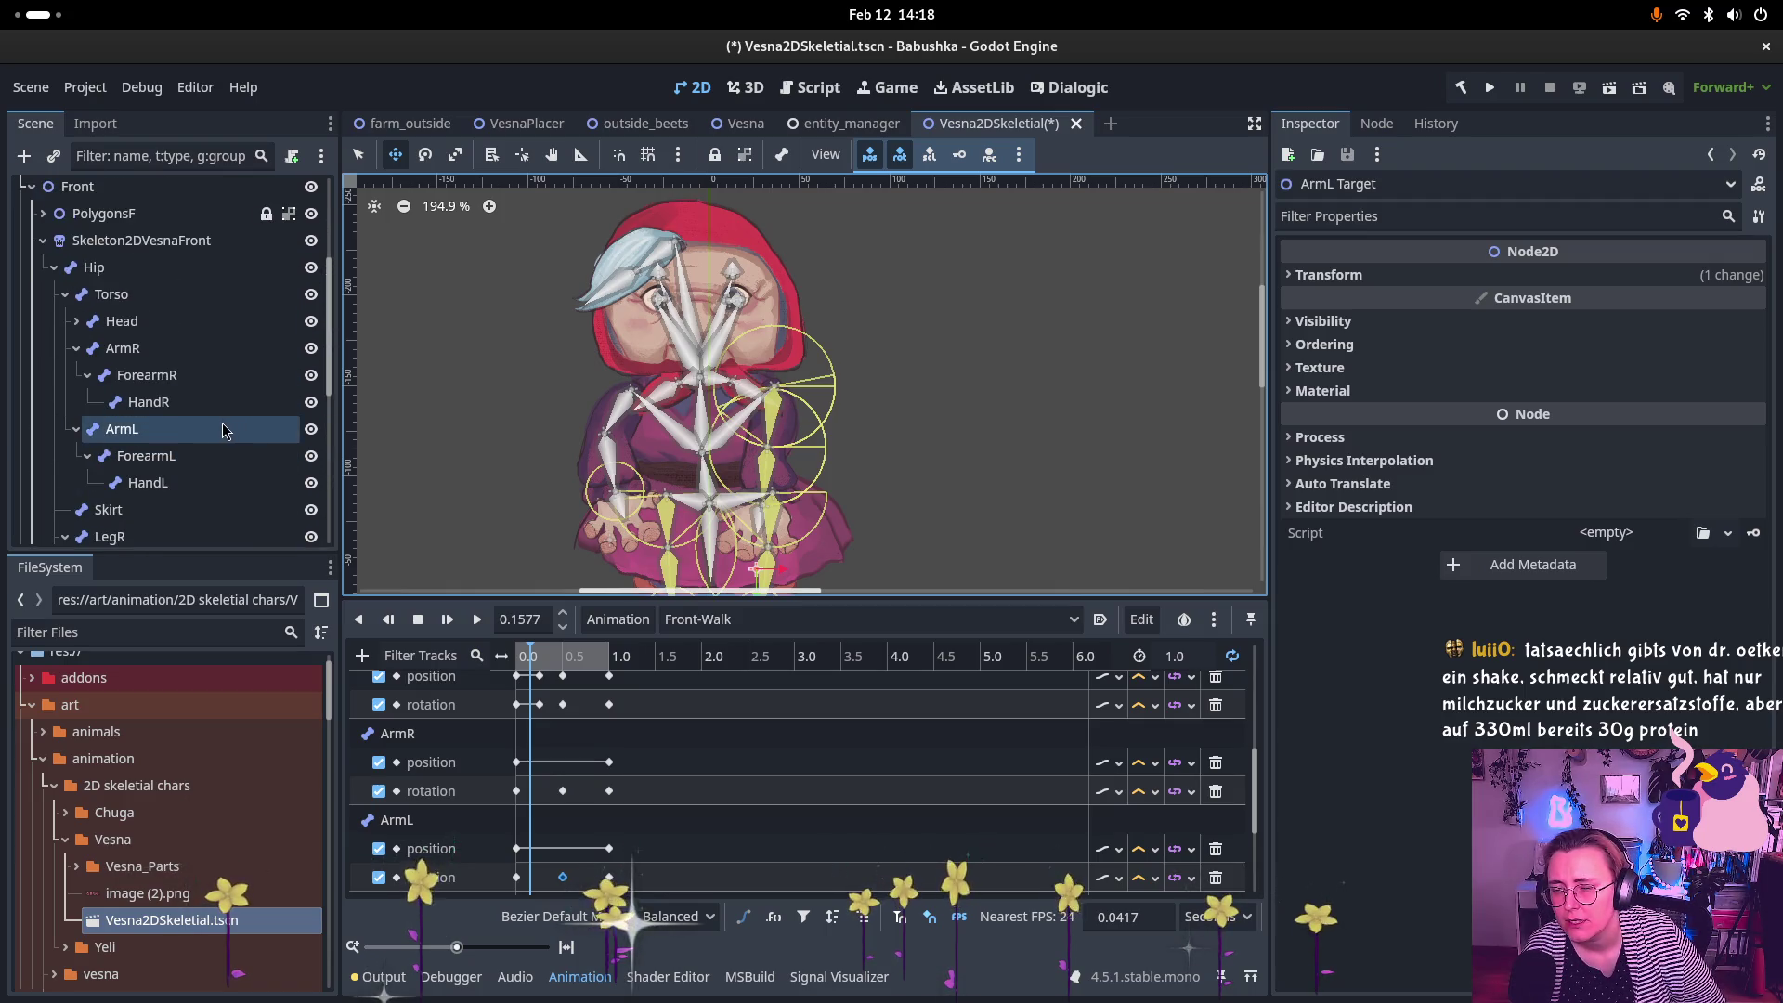
{"action": "scroll", "coordinate": [140, 250], "scroll_direction": "up", "scroll_amount": 3}
{"action": "scroll", "coordinate": [140, 250], "scroll_direction": "up", "scroll_amount": 5}
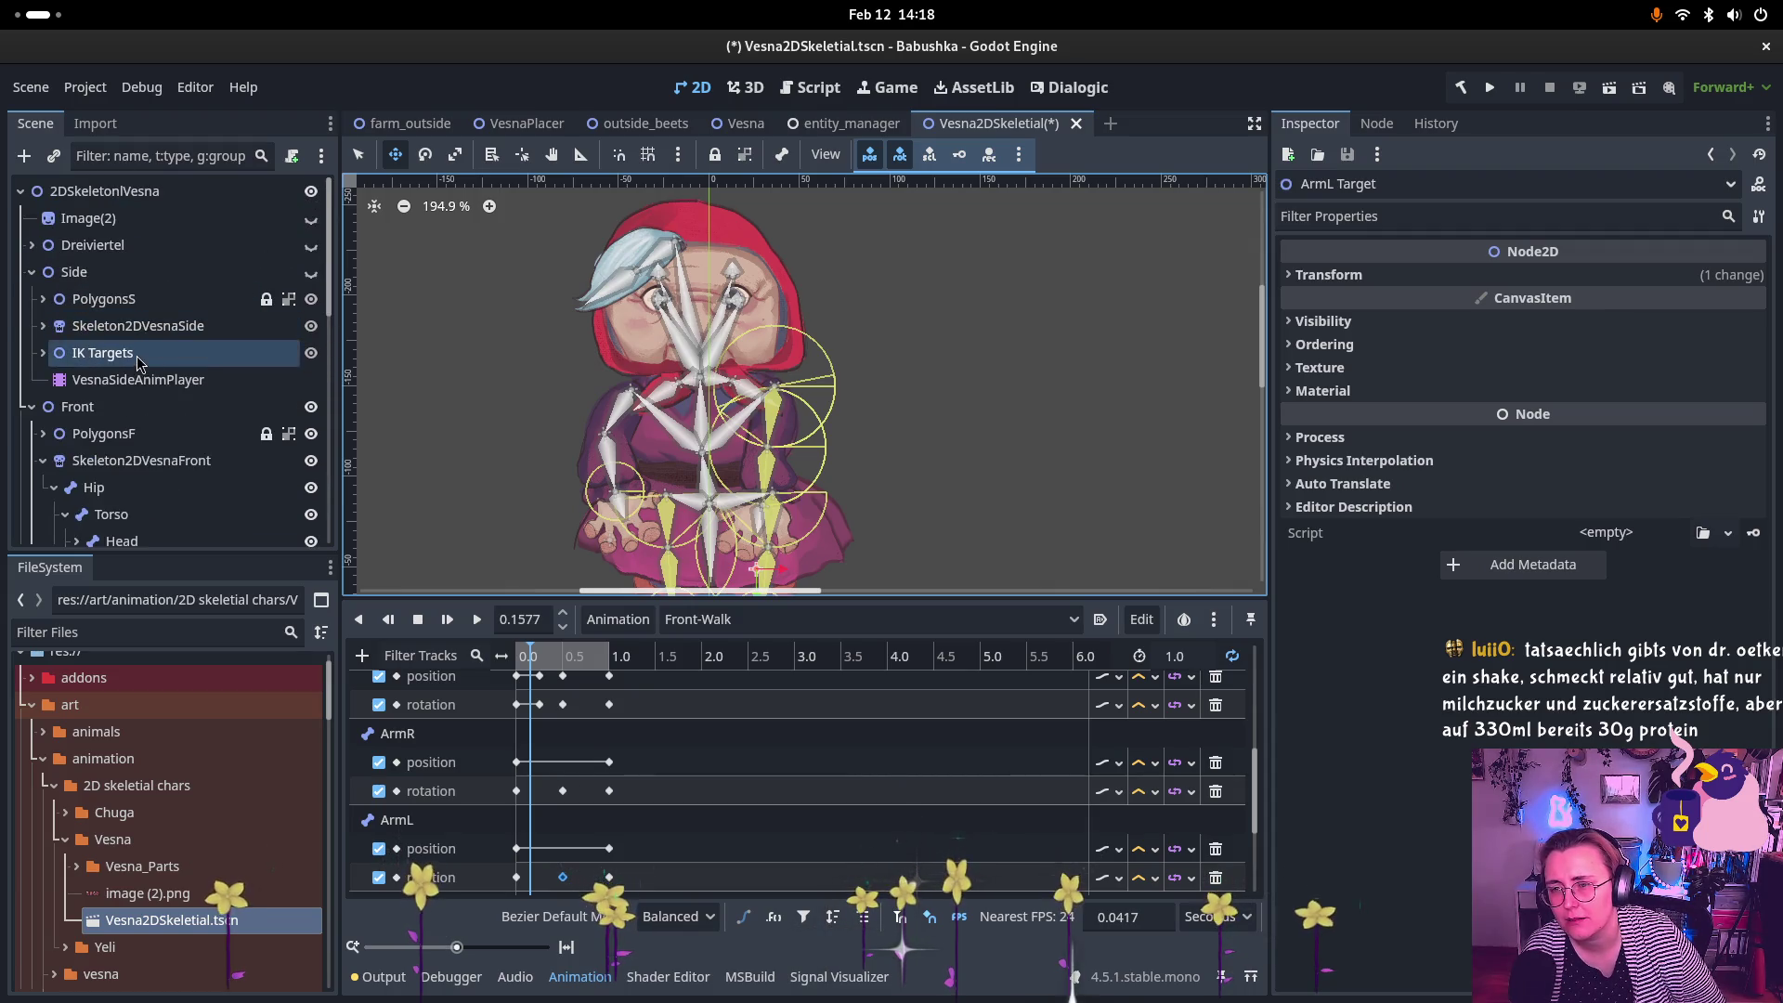
{"action": "scroll", "coordinate": [151, 362], "scroll_direction": "down", "scroll_amount": 2}
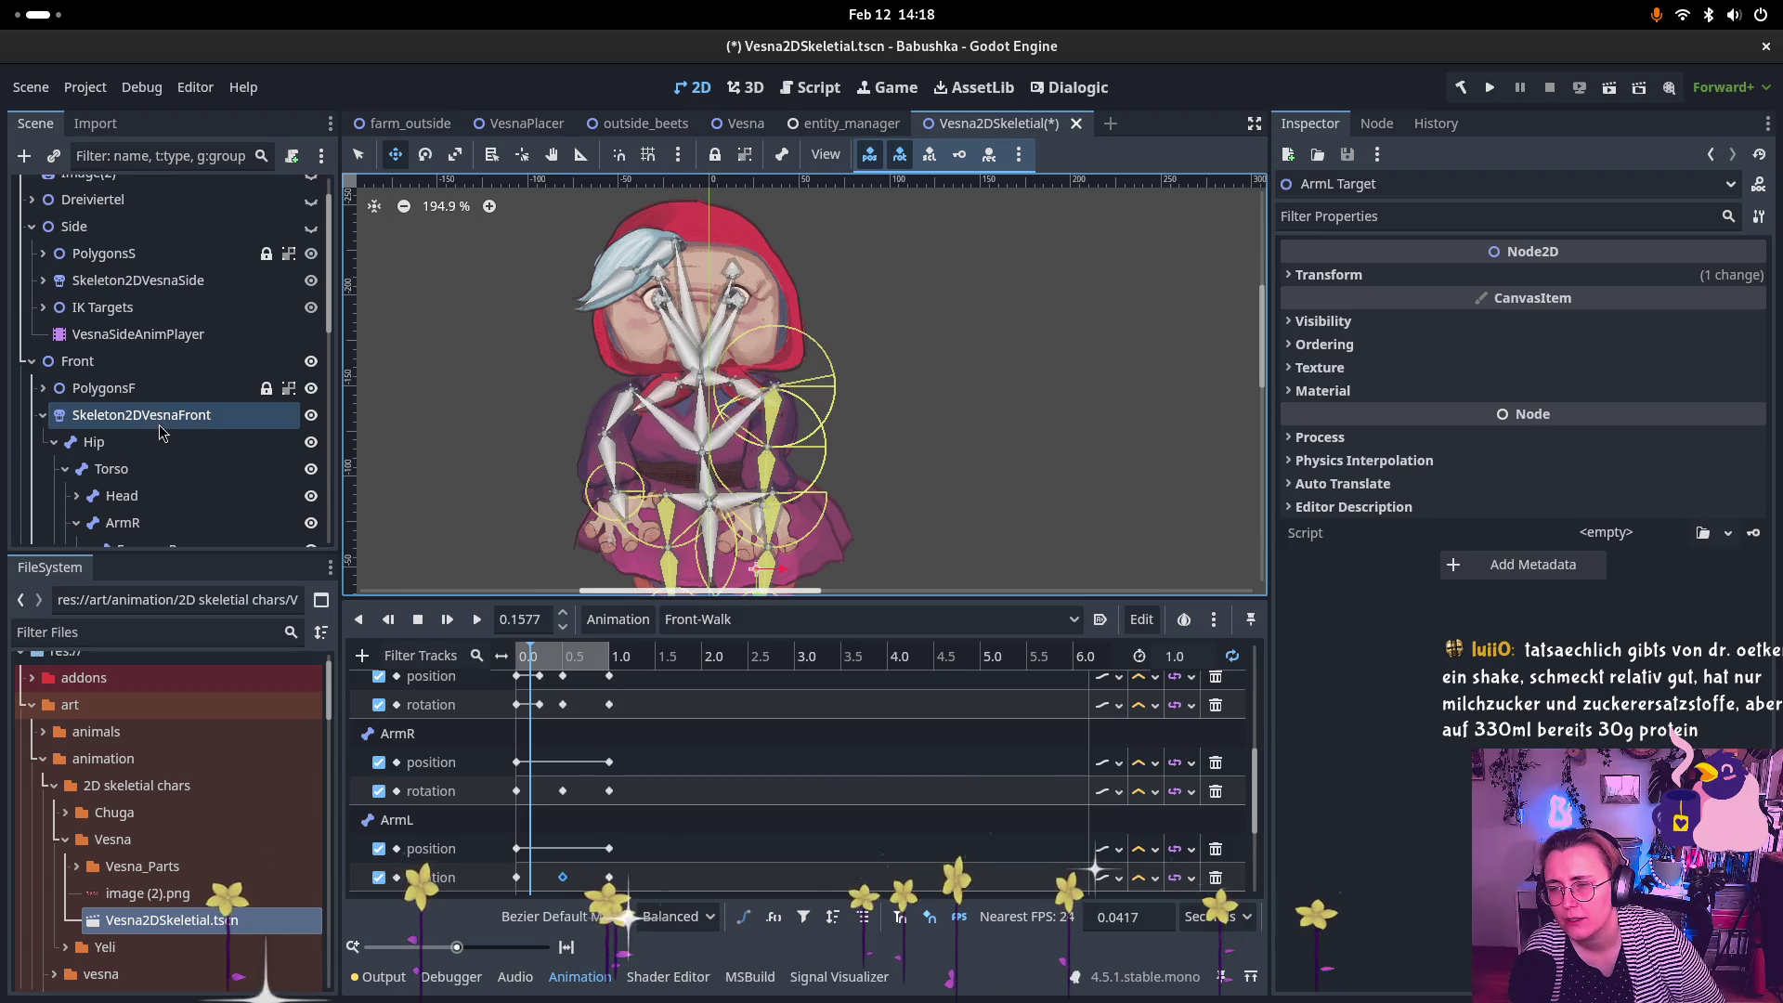
{"action": "left_click", "coordinate": [151, 425]}
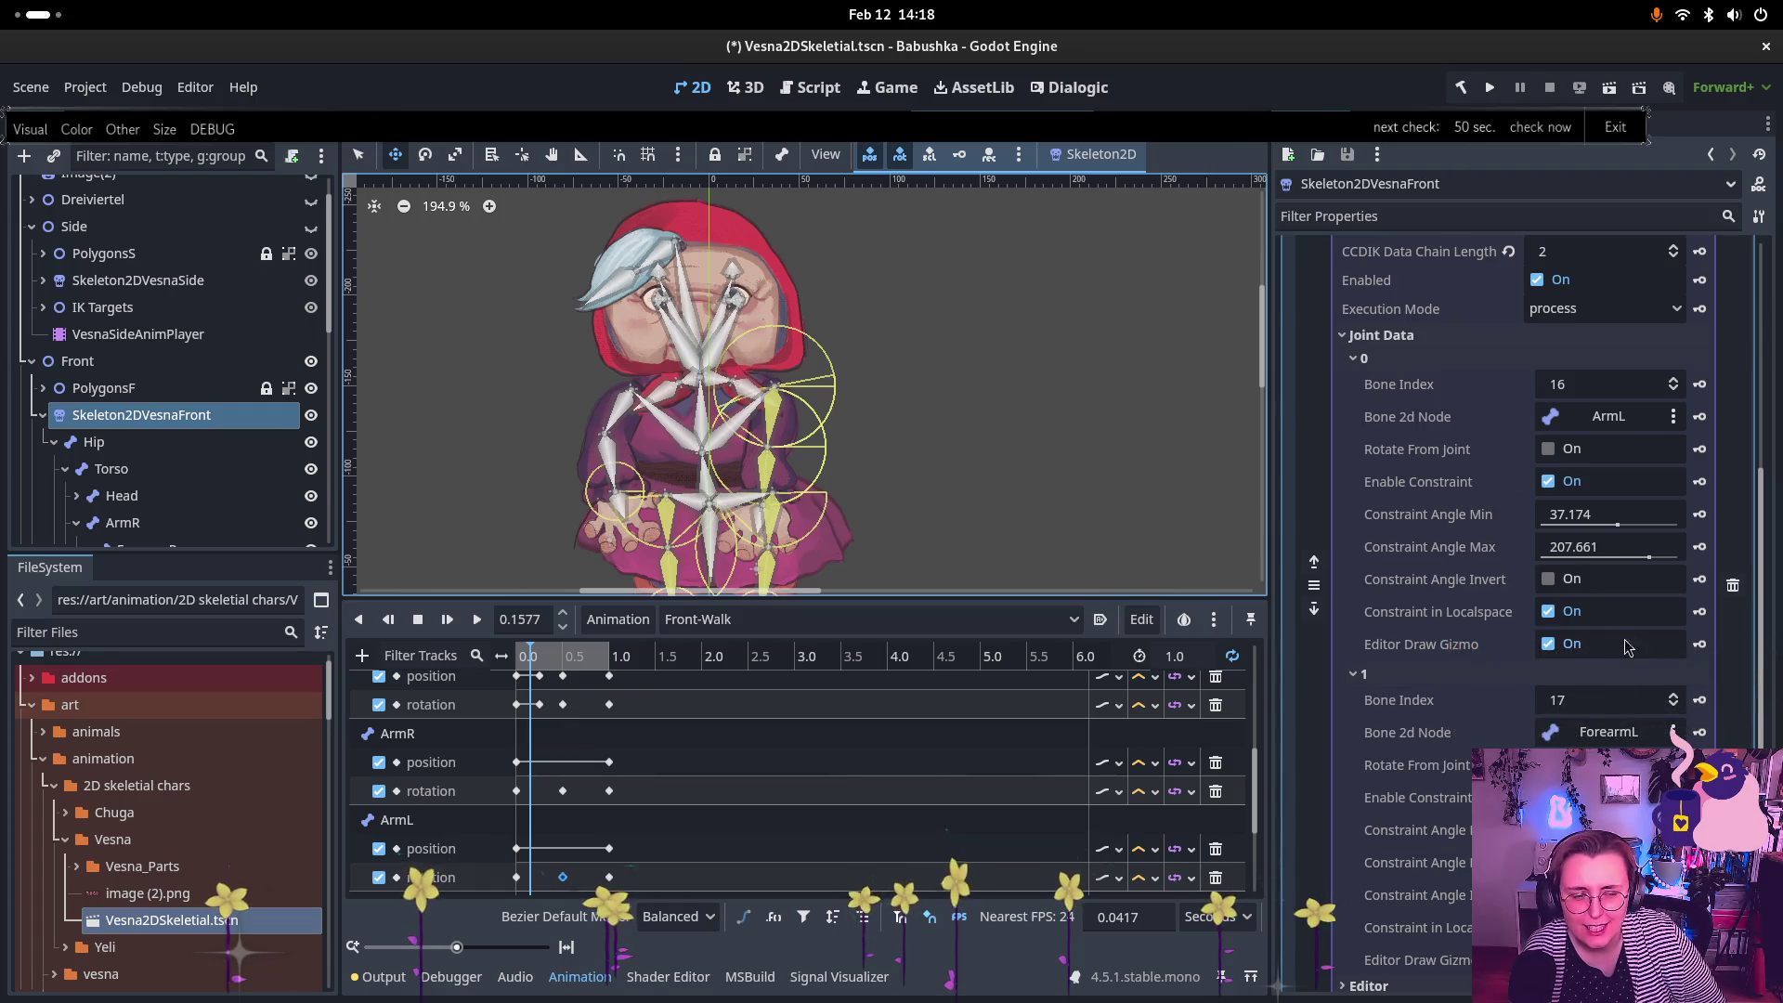
{"action": "left_click", "coordinate": [1414, 830]}
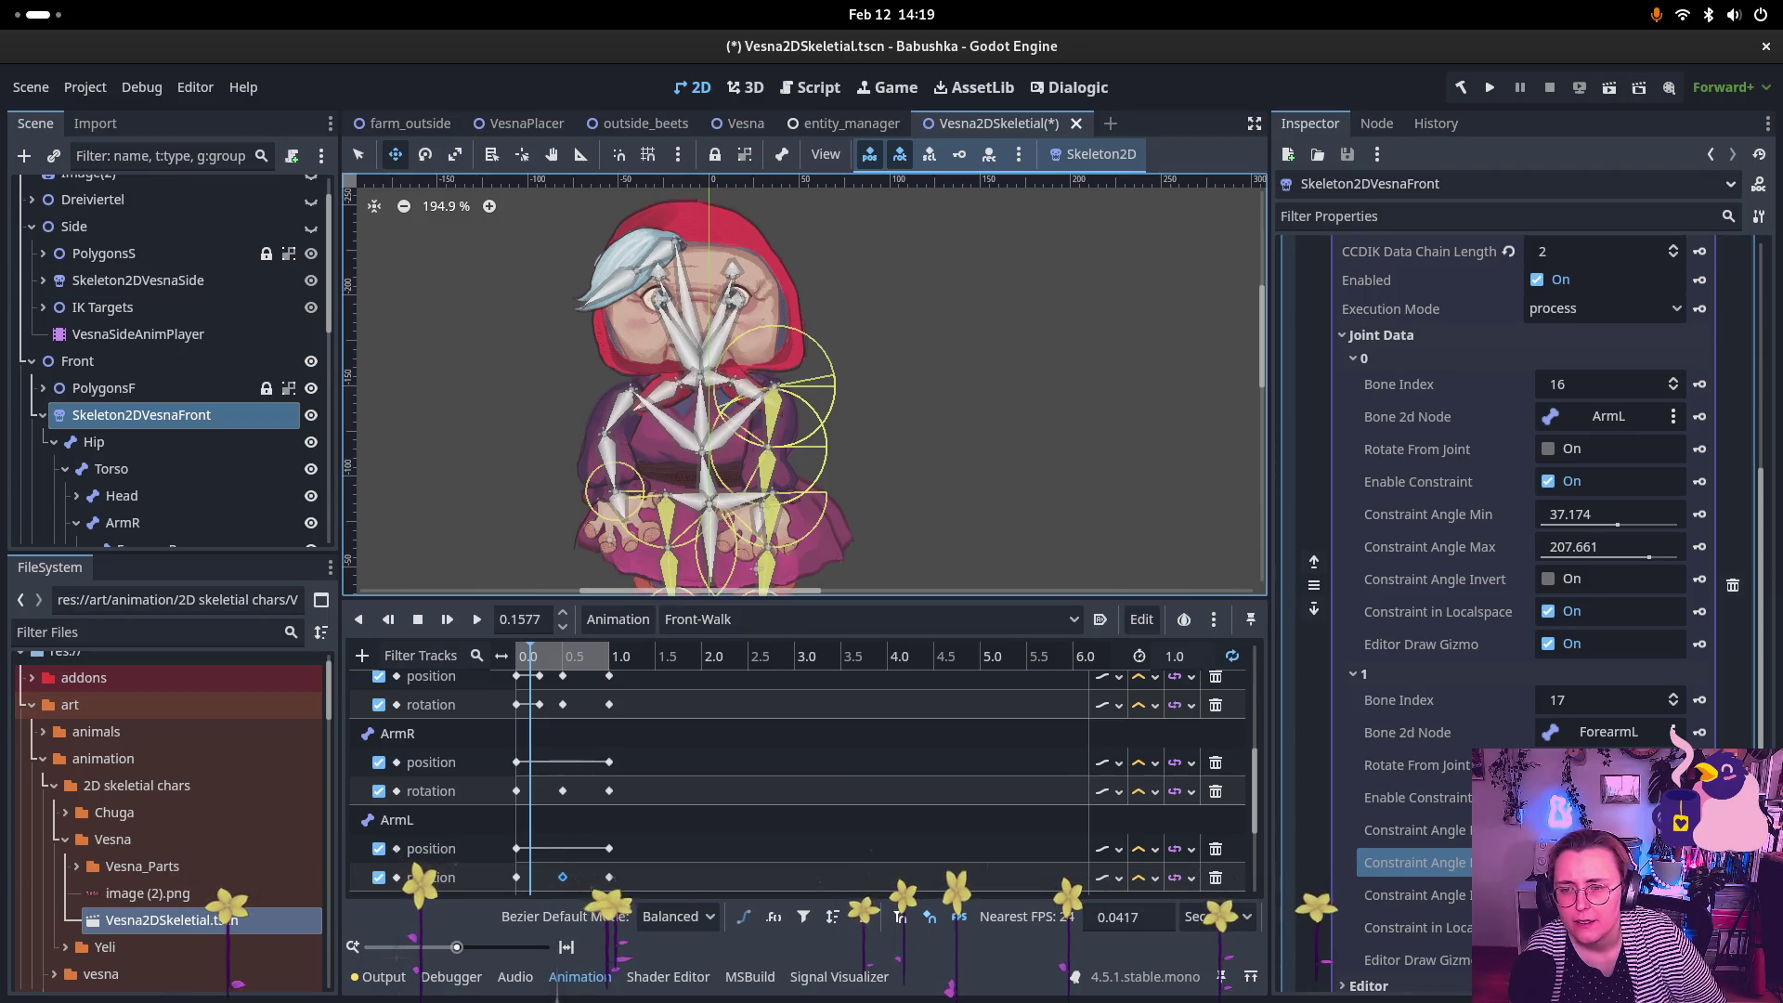
Step: Select ArmL Target, nudge it up-left in the viewport, then collapse the Torso branch
{"action": "scroll", "coordinate": [112, 437], "scroll_direction": "down", "scroll_amount": 5}
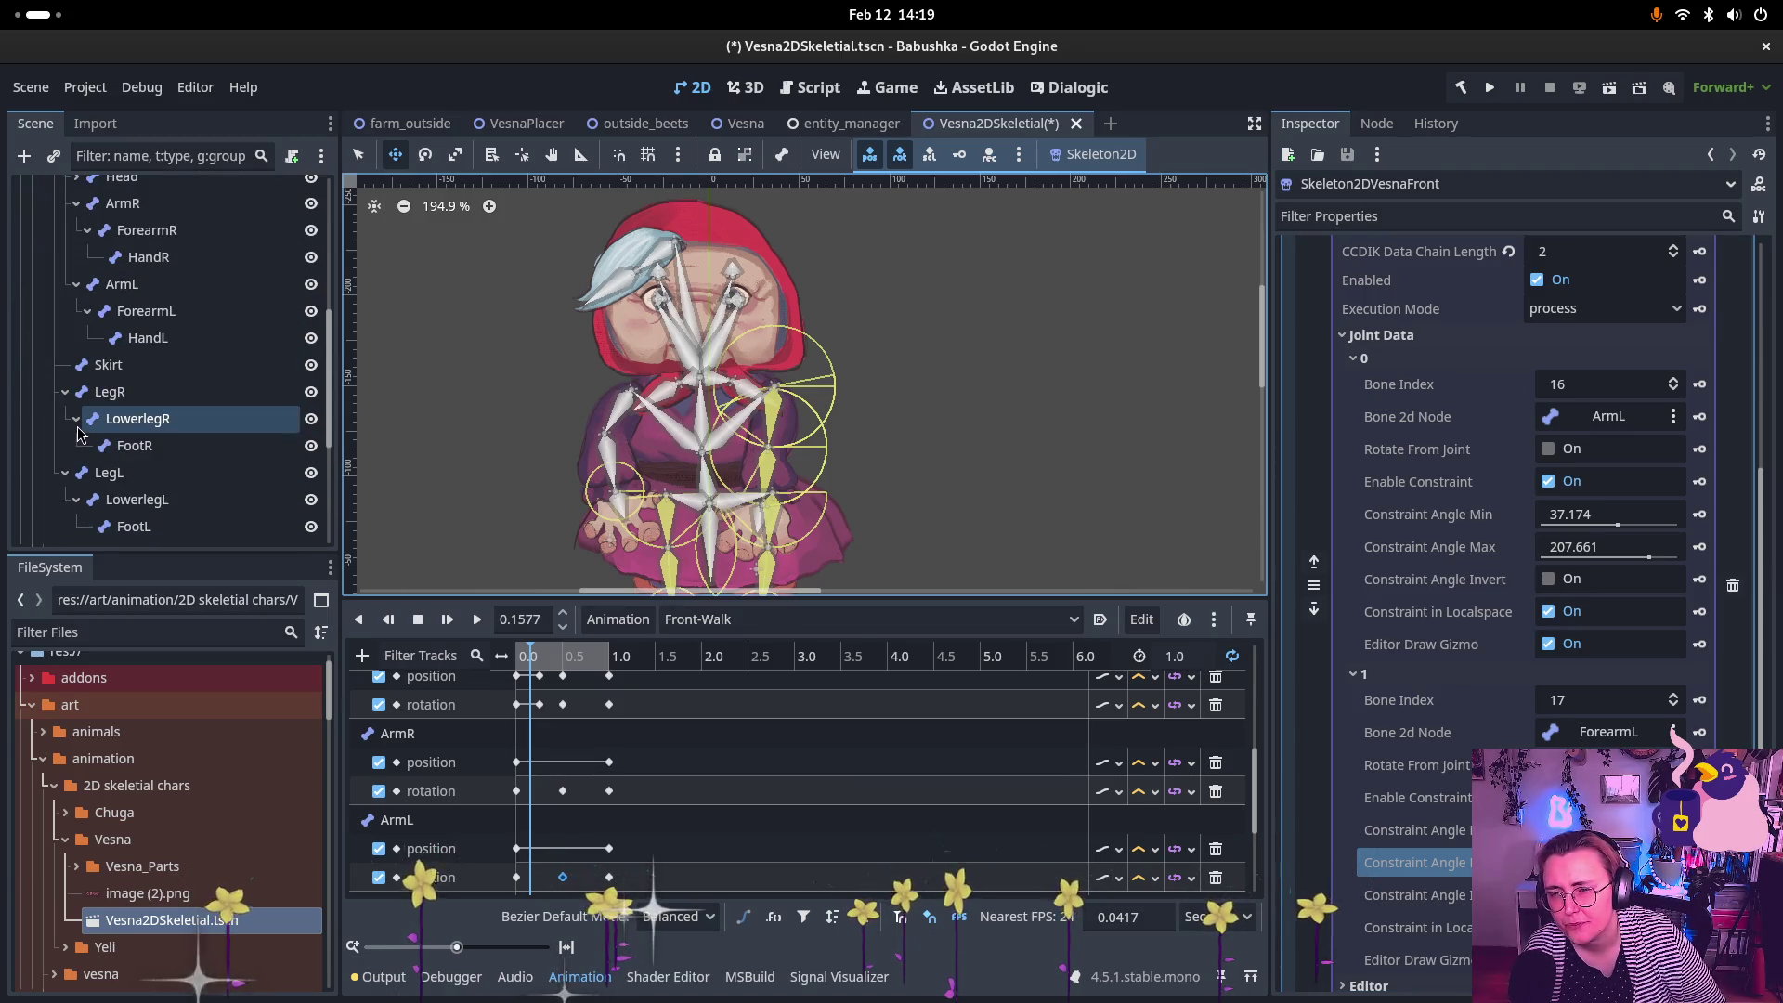
{"action": "scroll", "coordinate": [208, 390], "scroll_direction": "down", "scroll_amount": 3}
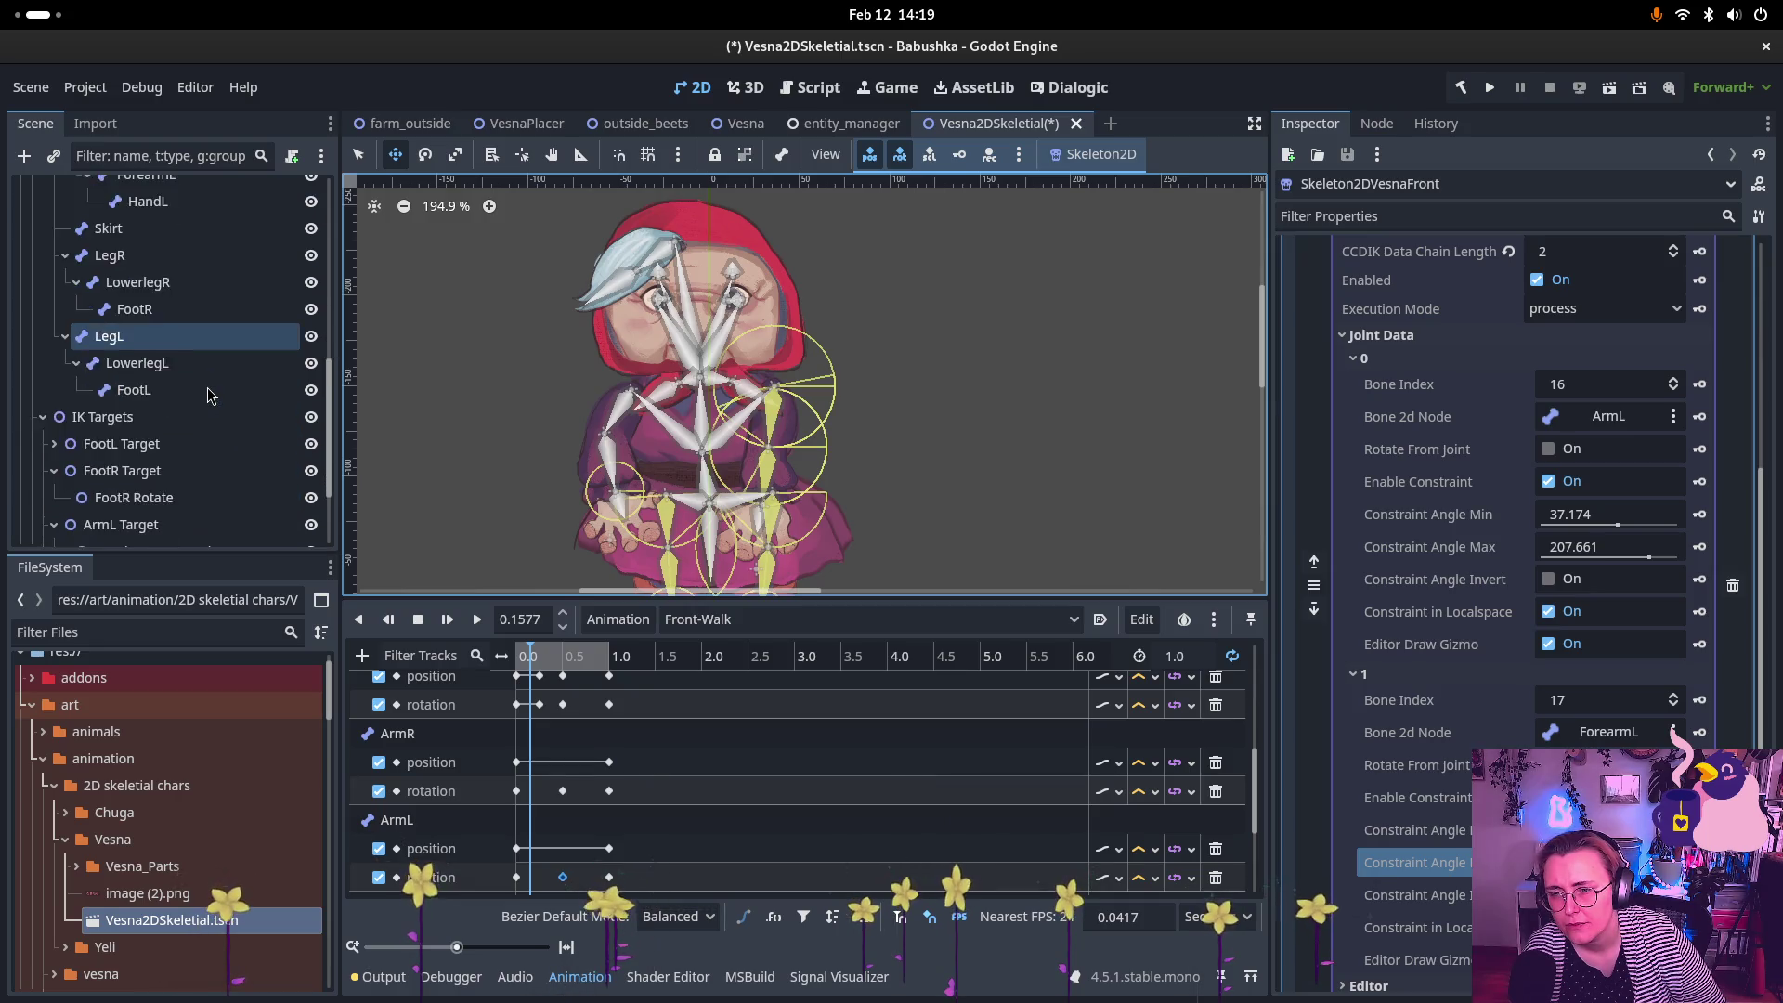
{"action": "scroll", "coordinate": [186, 492], "scroll_direction": "down", "scroll_amount": 1}
{"action": "left_click", "coordinate": [158, 490]}
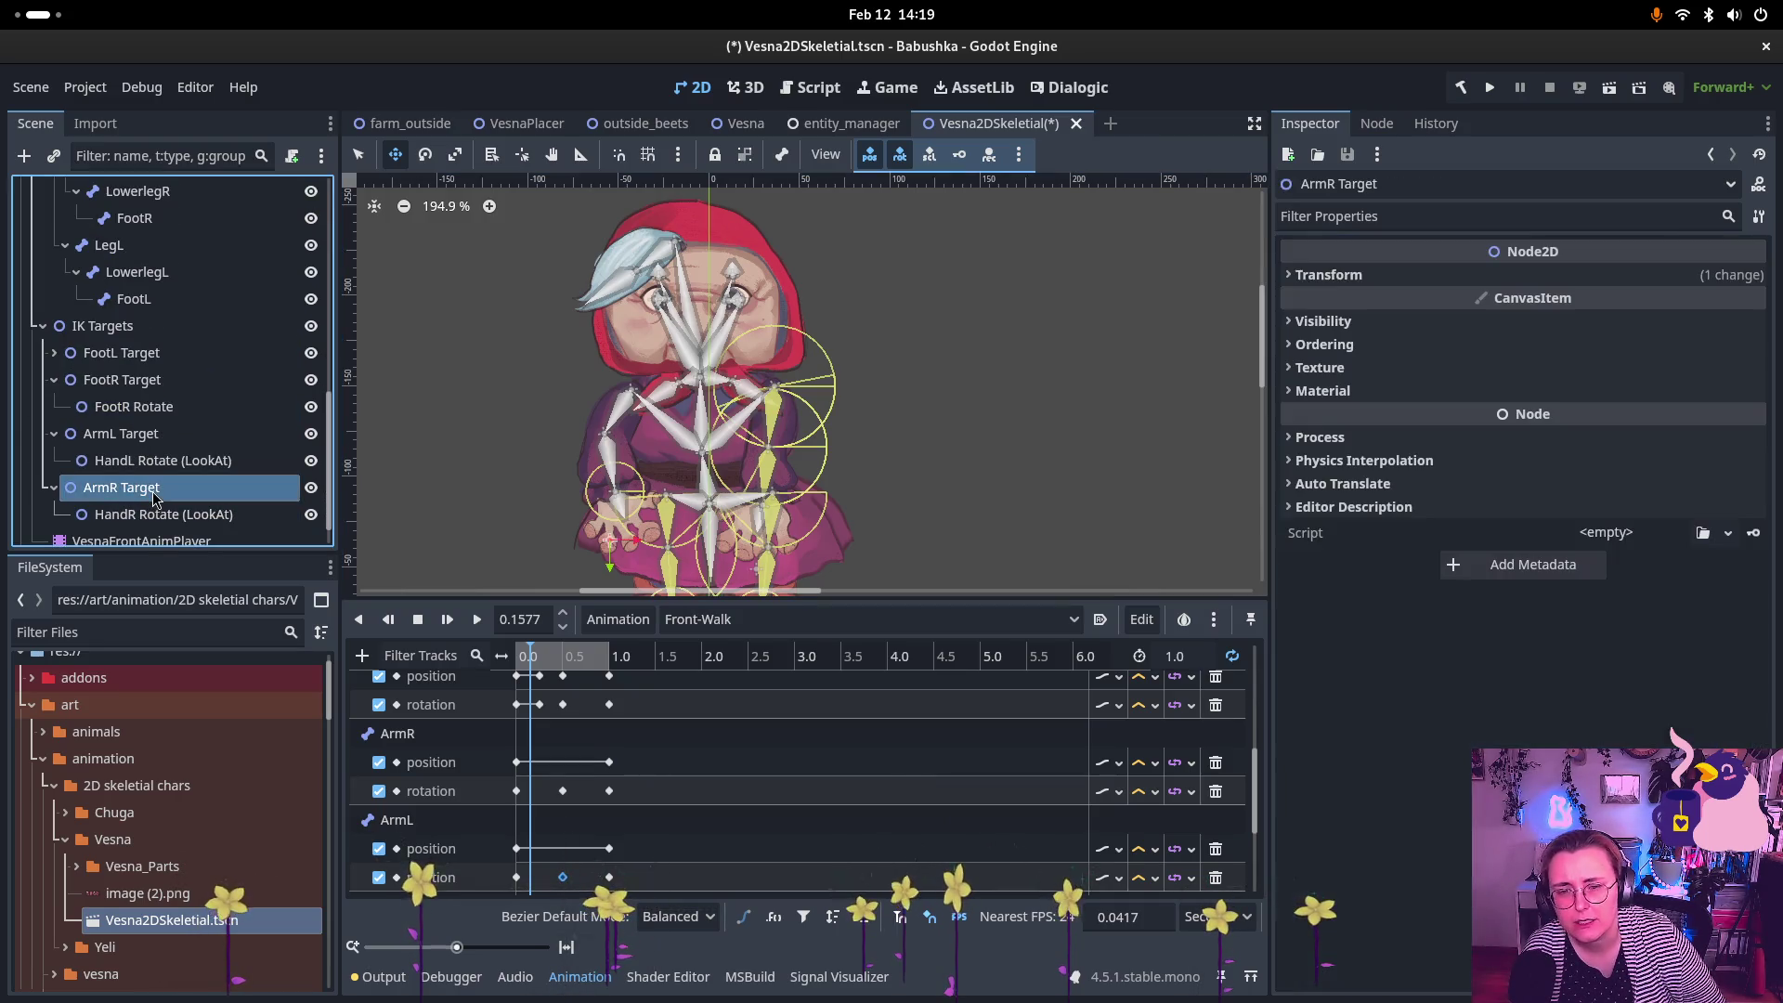
{"action": "left_click", "coordinate": [120, 434]}
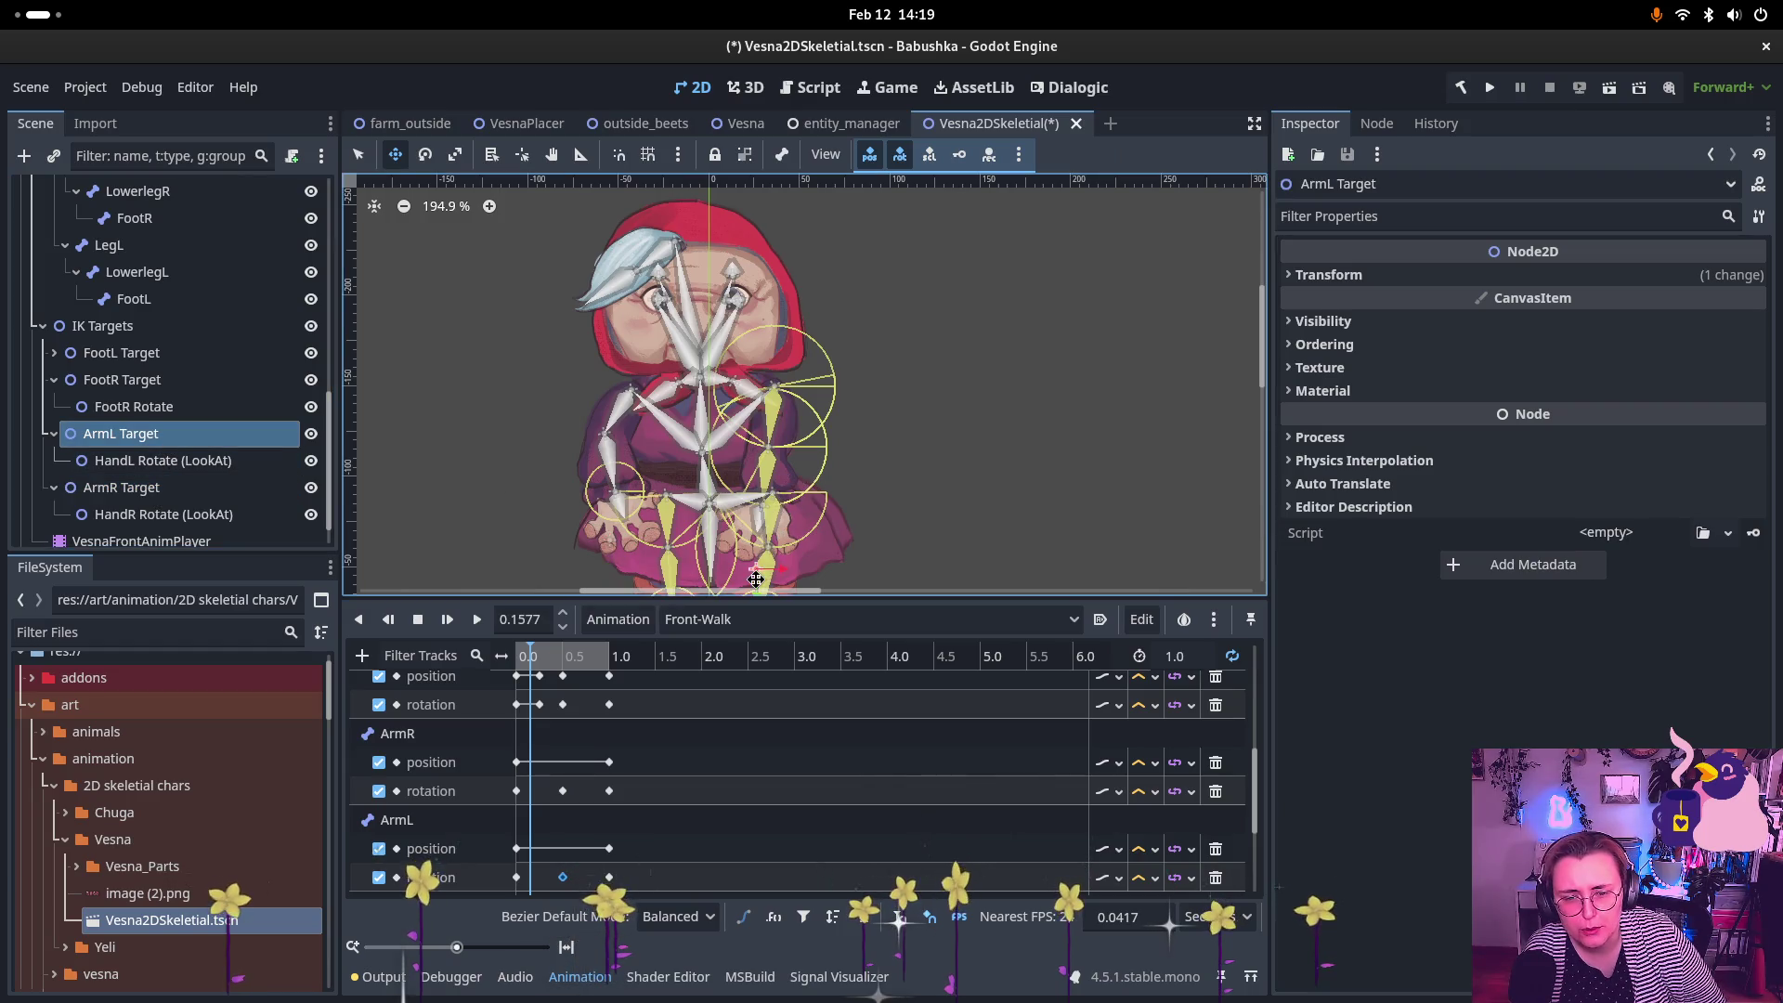
{"action": "mouse_move", "coordinate": [750, 566]}
{"action": "left_mouse_down"}
{"action": "mouse_move", "coordinate": [733, 506]}
{"action": "mouse_move", "coordinate": [775, 455]}
{"action": "mouse_move", "coordinate": [664, 525]}
{"action": "mouse_move", "coordinate": [909, 567]}
{"action": "mouse_move", "coordinate": [893, 511]}
{"action": "mouse_move", "coordinate": [759, 418]}
{"action": "mouse_move", "coordinate": [845, 534]}
{"action": "mouse_move", "coordinate": [836, 394]}
{"action": "mouse_move", "coordinate": [795, 442]}
{"action": "mouse_move", "coordinate": [840, 501]}
{"action": "mouse_move", "coordinate": [882, 525]}
{"action": "mouse_move", "coordinate": [931, 499]}
{"action": "mouse_move", "coordinate": [775, 542]}
{"action": "left_mouse_up"}
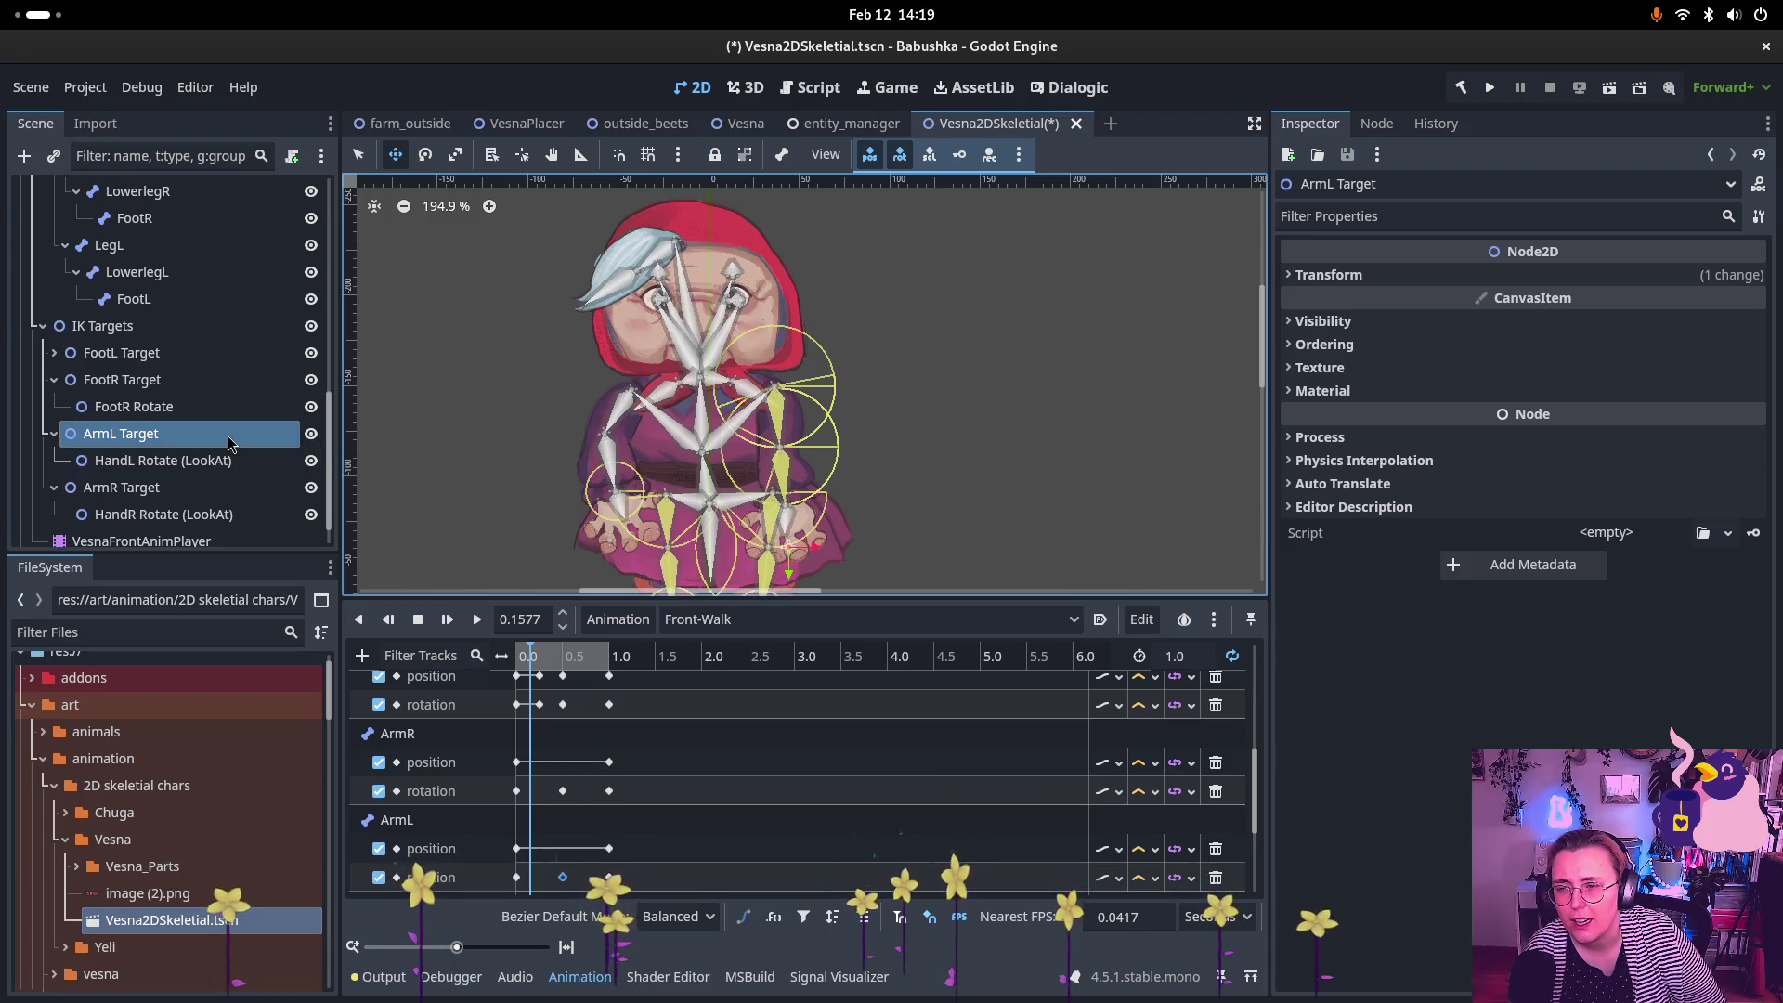
{"action": "scroll", "coordinate": [187, 312], "scroll_direction": "up", "scroll_amount": 5}
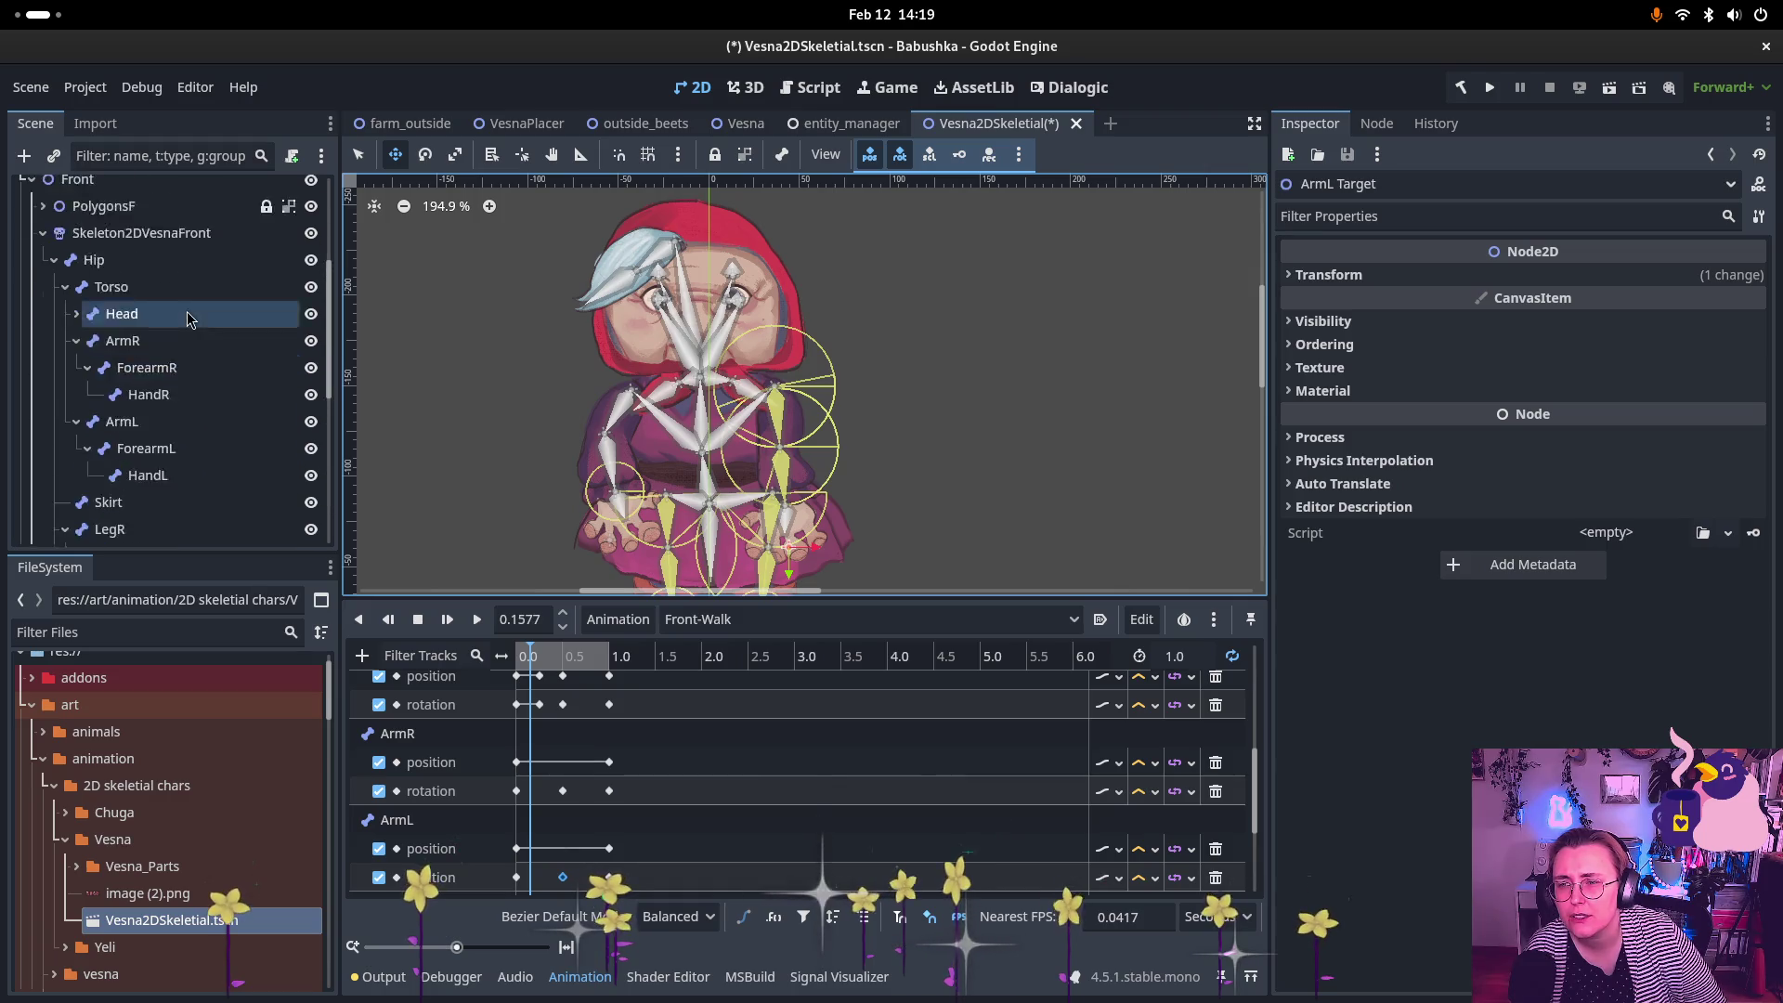
{"action": "left_click", "coordinate": [65, 378]}
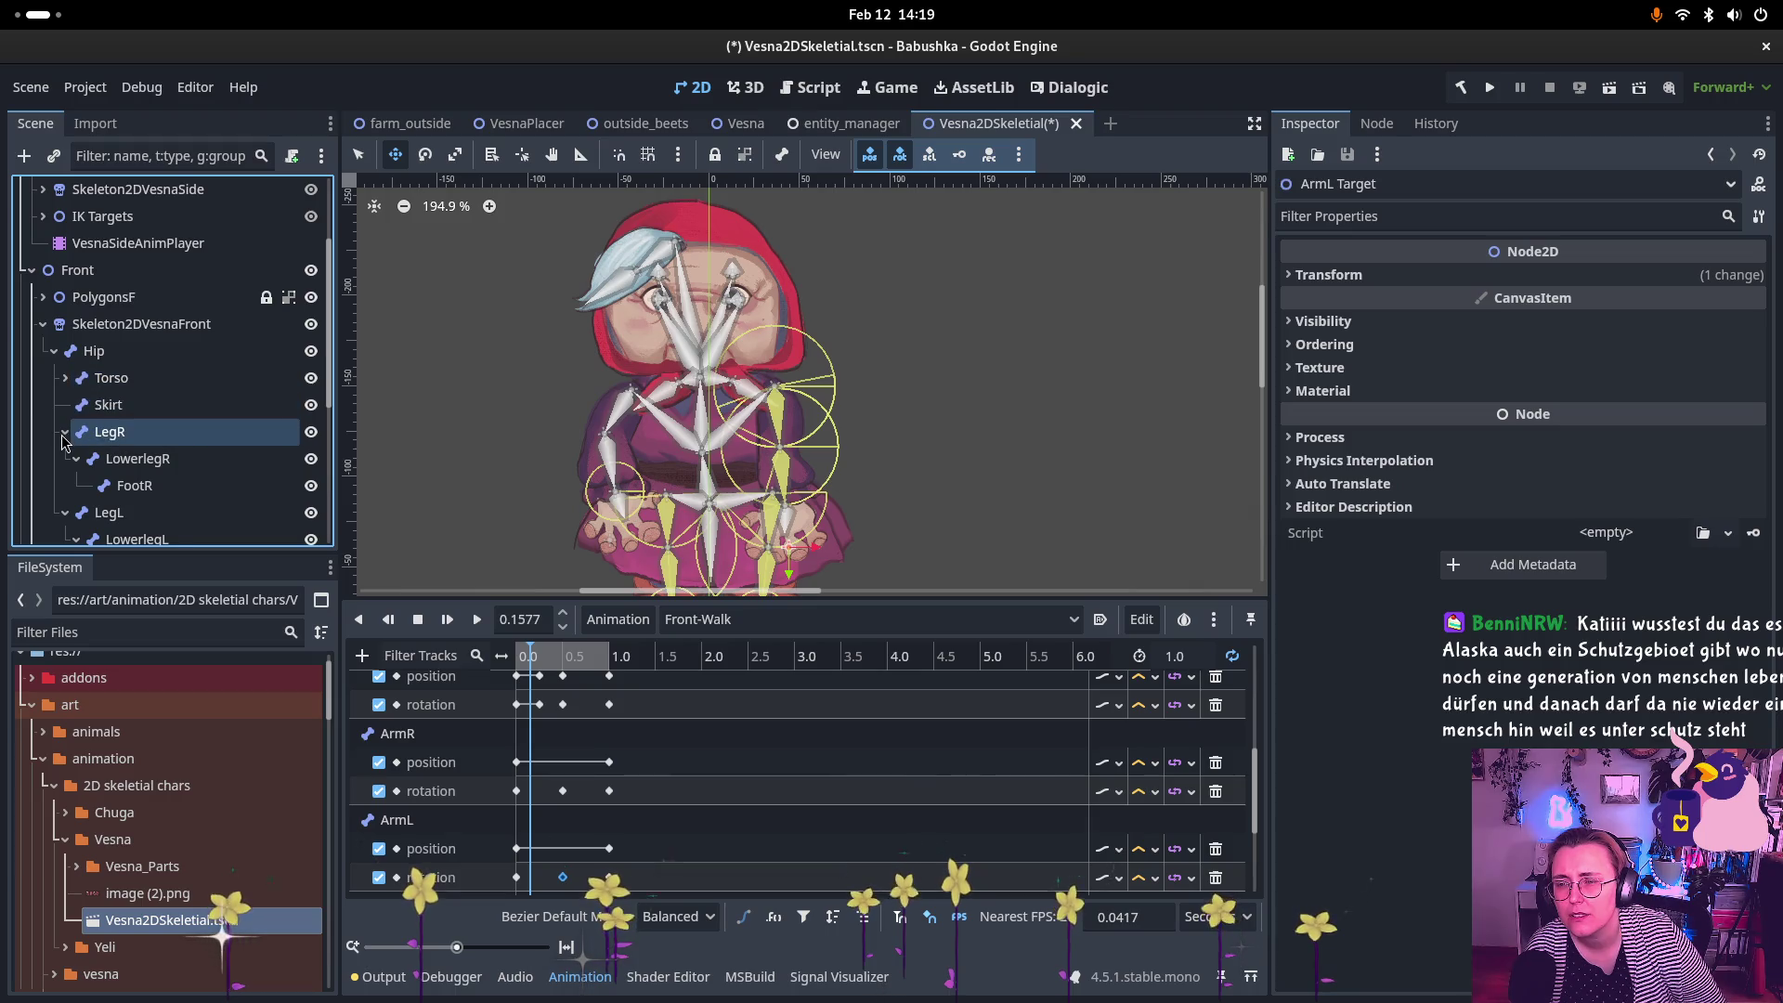
Step: Collapse LegR and LegL, expand Torso, and browse the Head, ForearmR and HandR bones
{"action": "left_click", "coordinate": [65, 432]}
{"action": "left_click", "coordinate": [65, 458]}
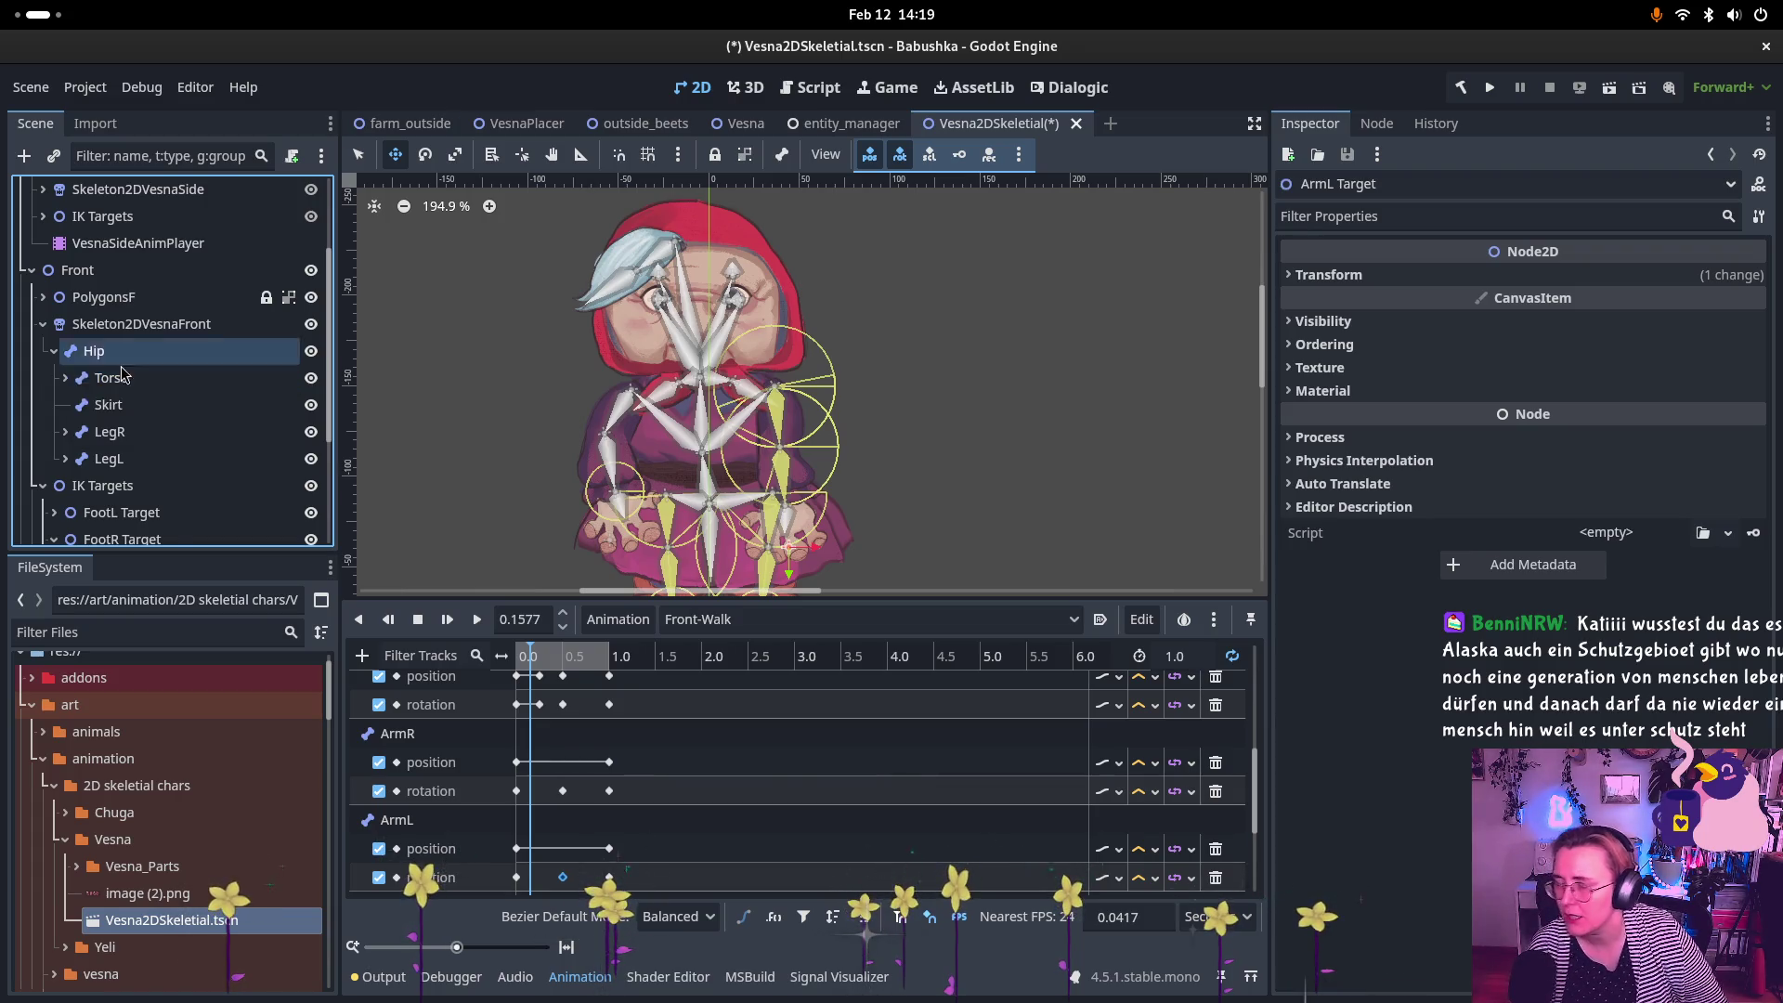
{"action": "left_click", "coordinate": [63, 378]}
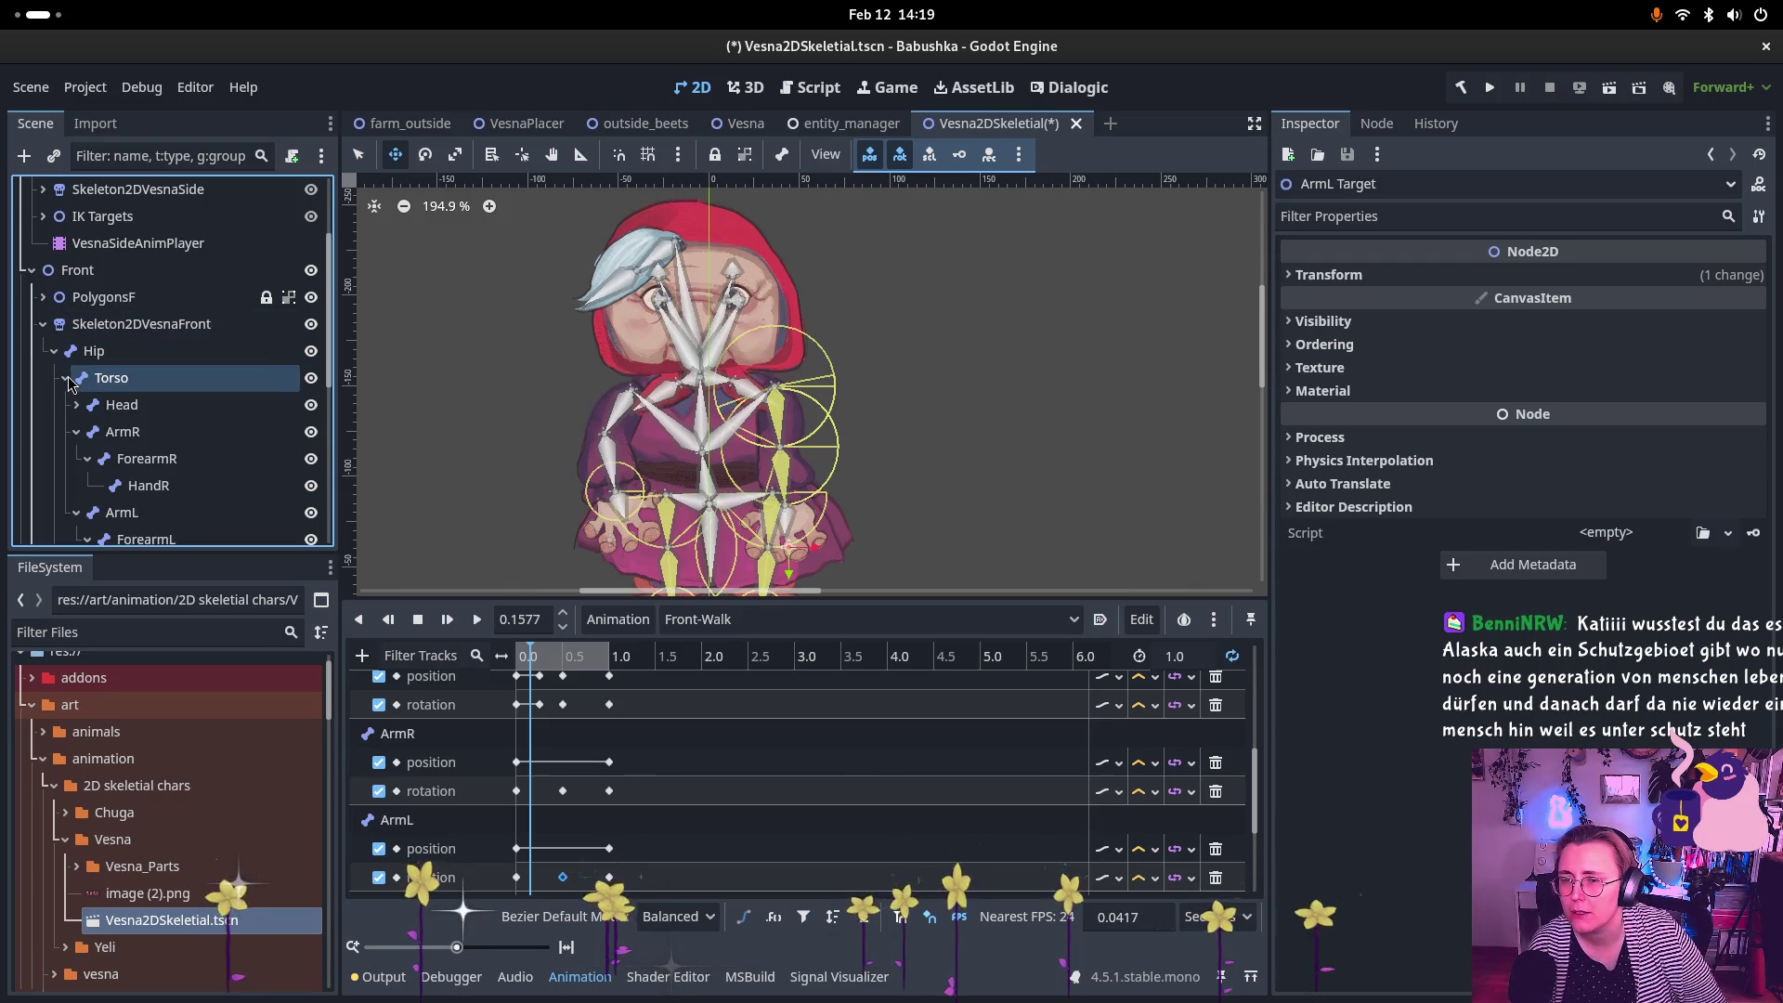
{"action": "left_click", "coordinate": [121, 404]}
{"action": "left_click", "coordinate": [221, 459]}
{"action": "left_click", "coordinate": [221, 483]}
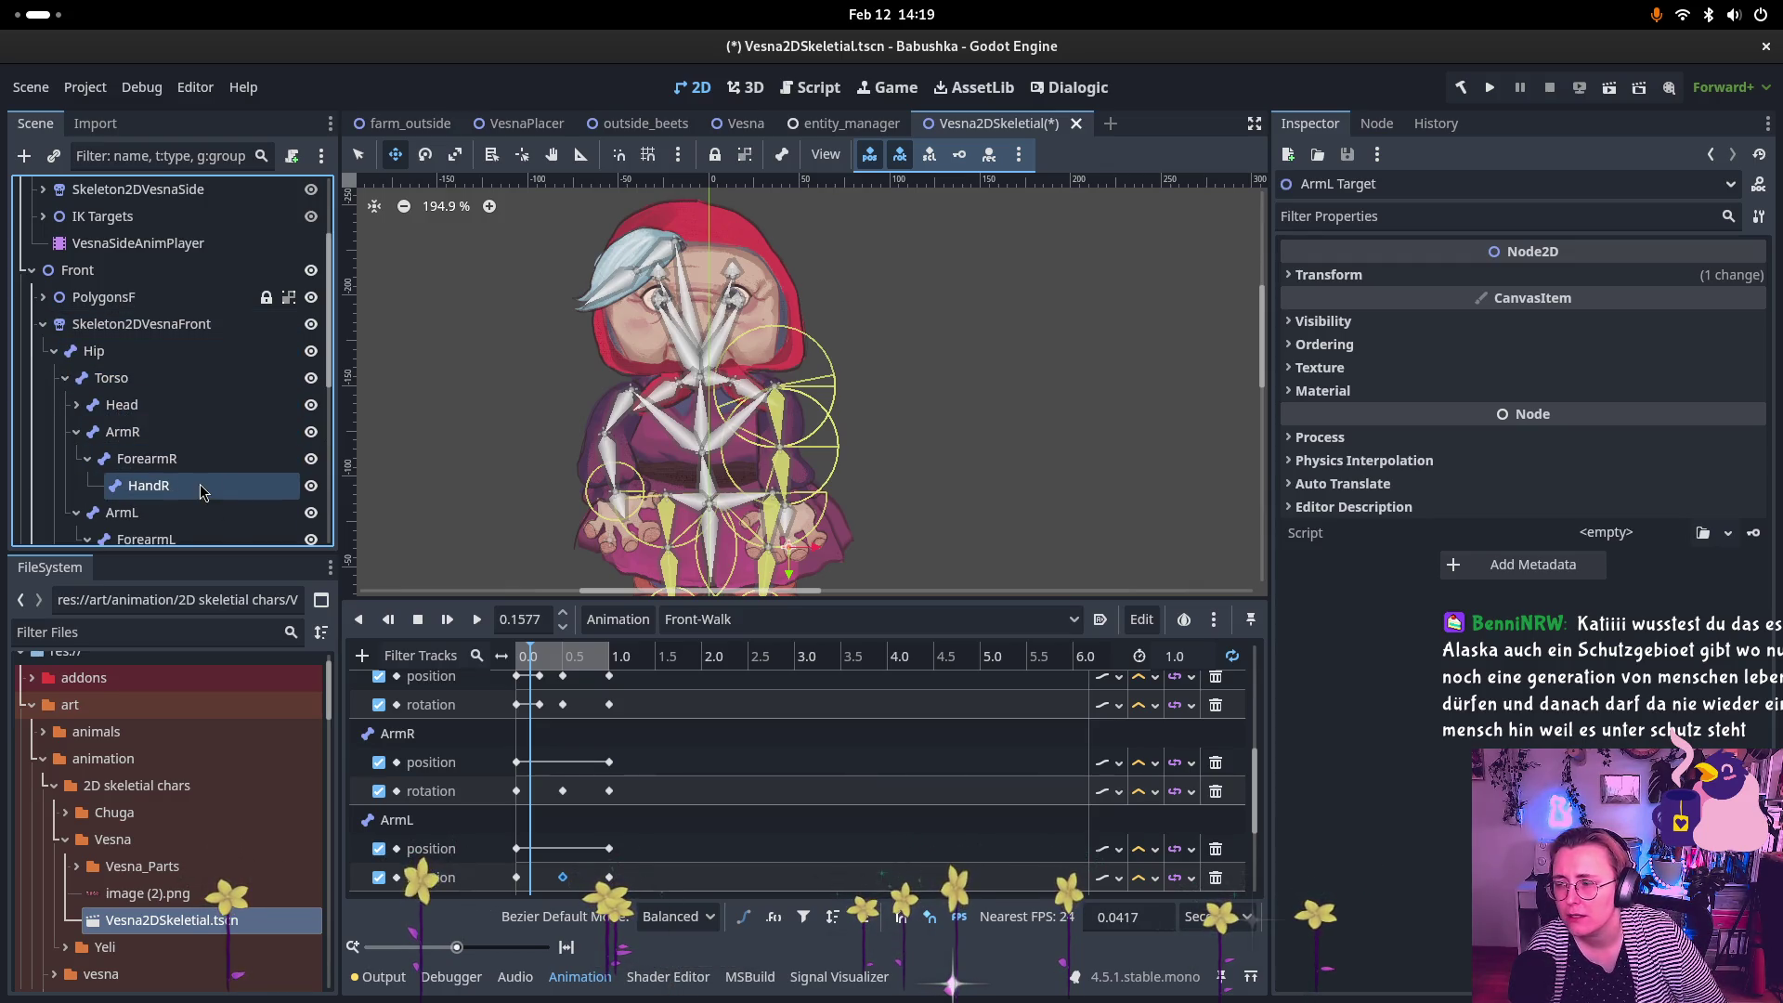
{"action": "left_click", "coordinate": [210, 460]}
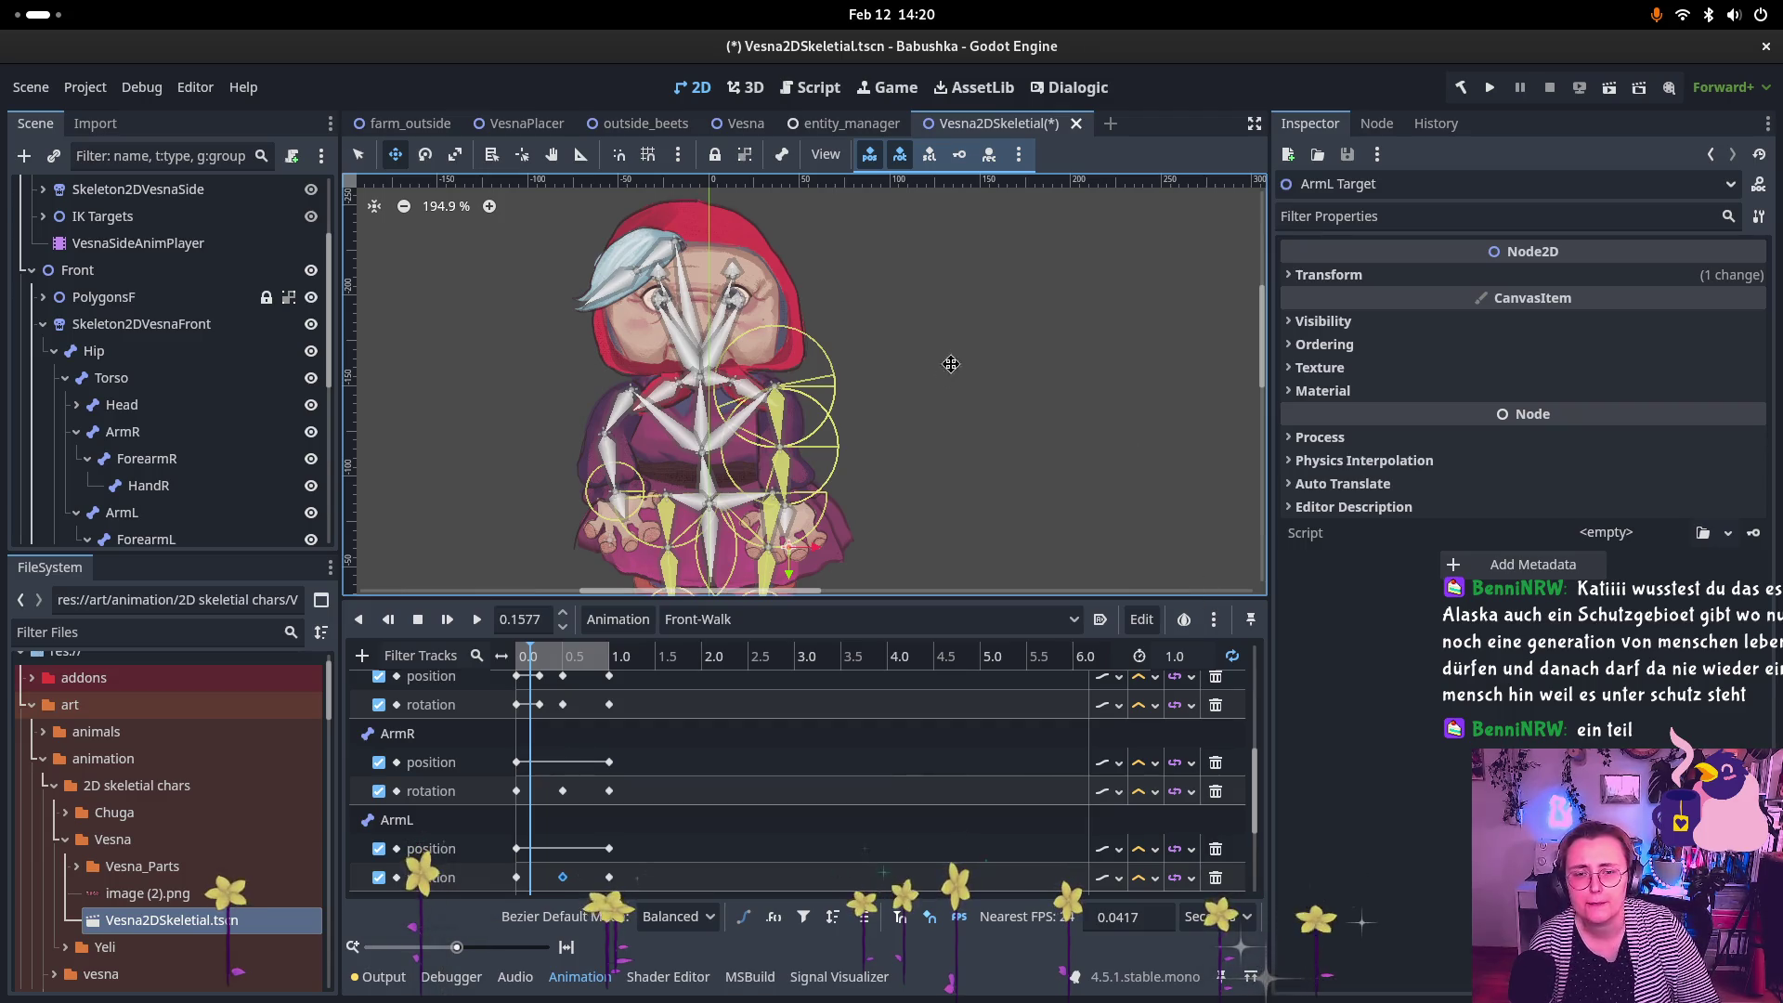
Step: Select Skeleton2DVesnaFront to bring up its CCDIK joint settings
{"action": "scroll", "coordinate": [141, 507], "scroll_direction": "down", "scroll_amount": 4}
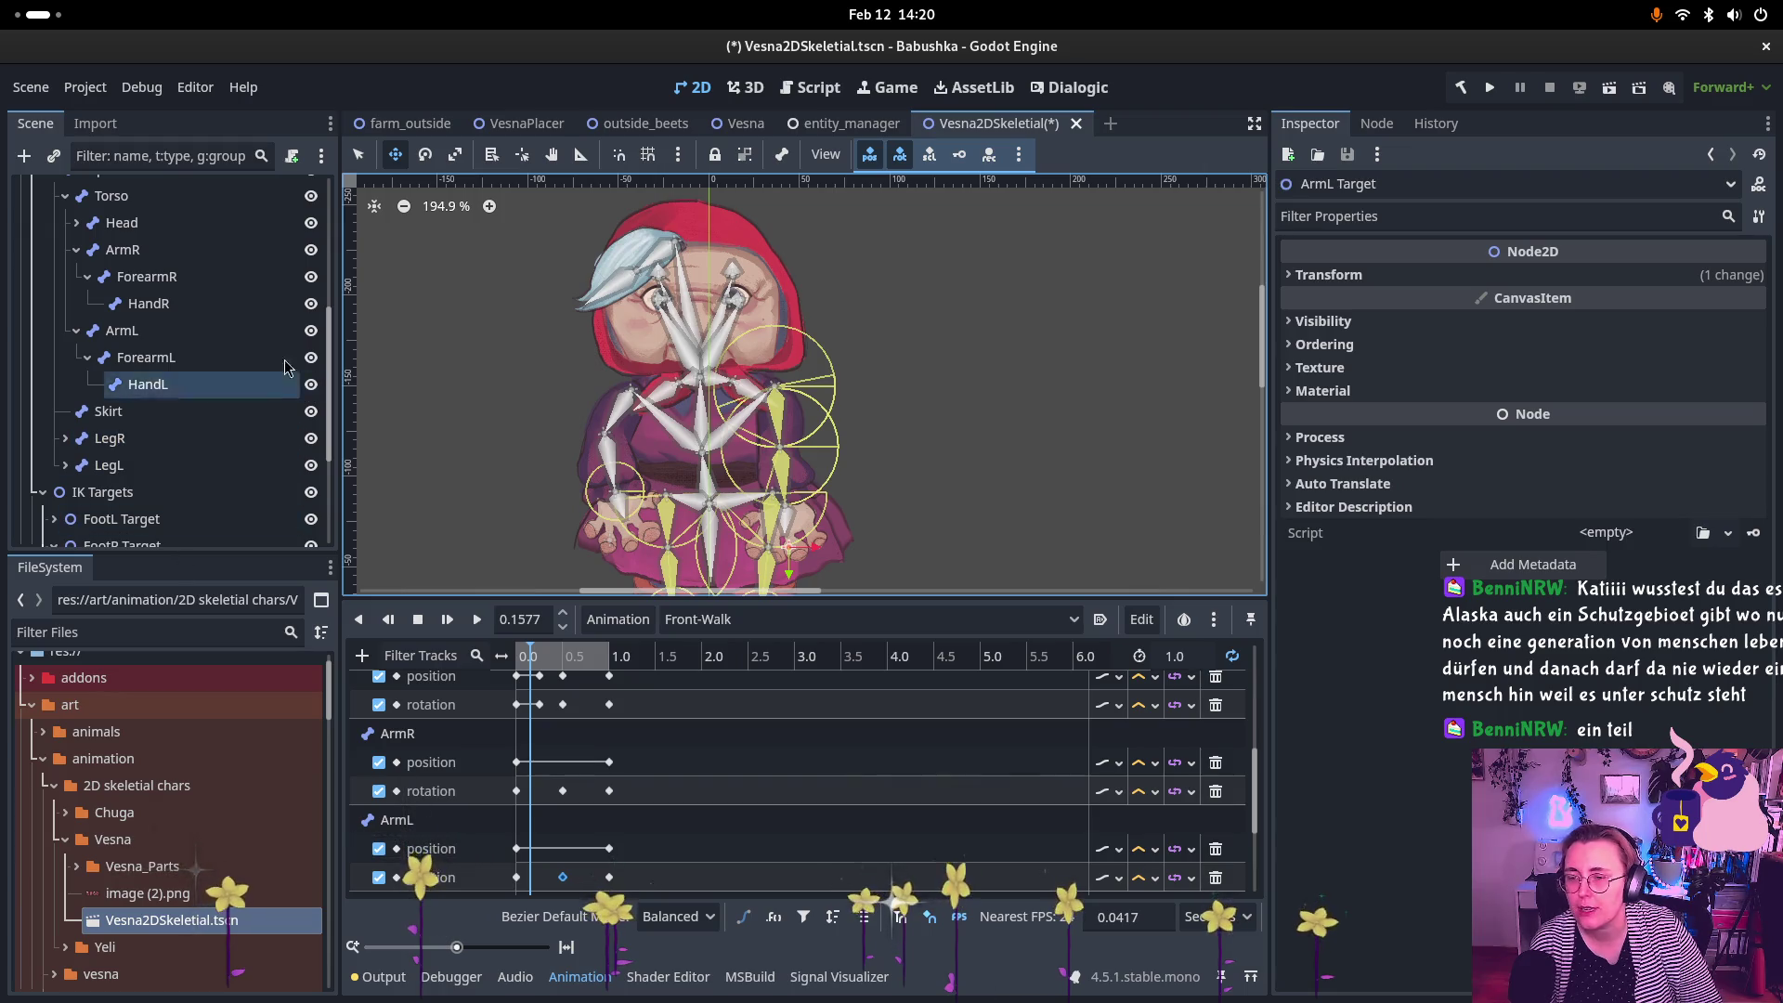
{"action": "scroll", "coordinate": [269, 439], "scroll_direction": "up", "scroll_amount": 3}
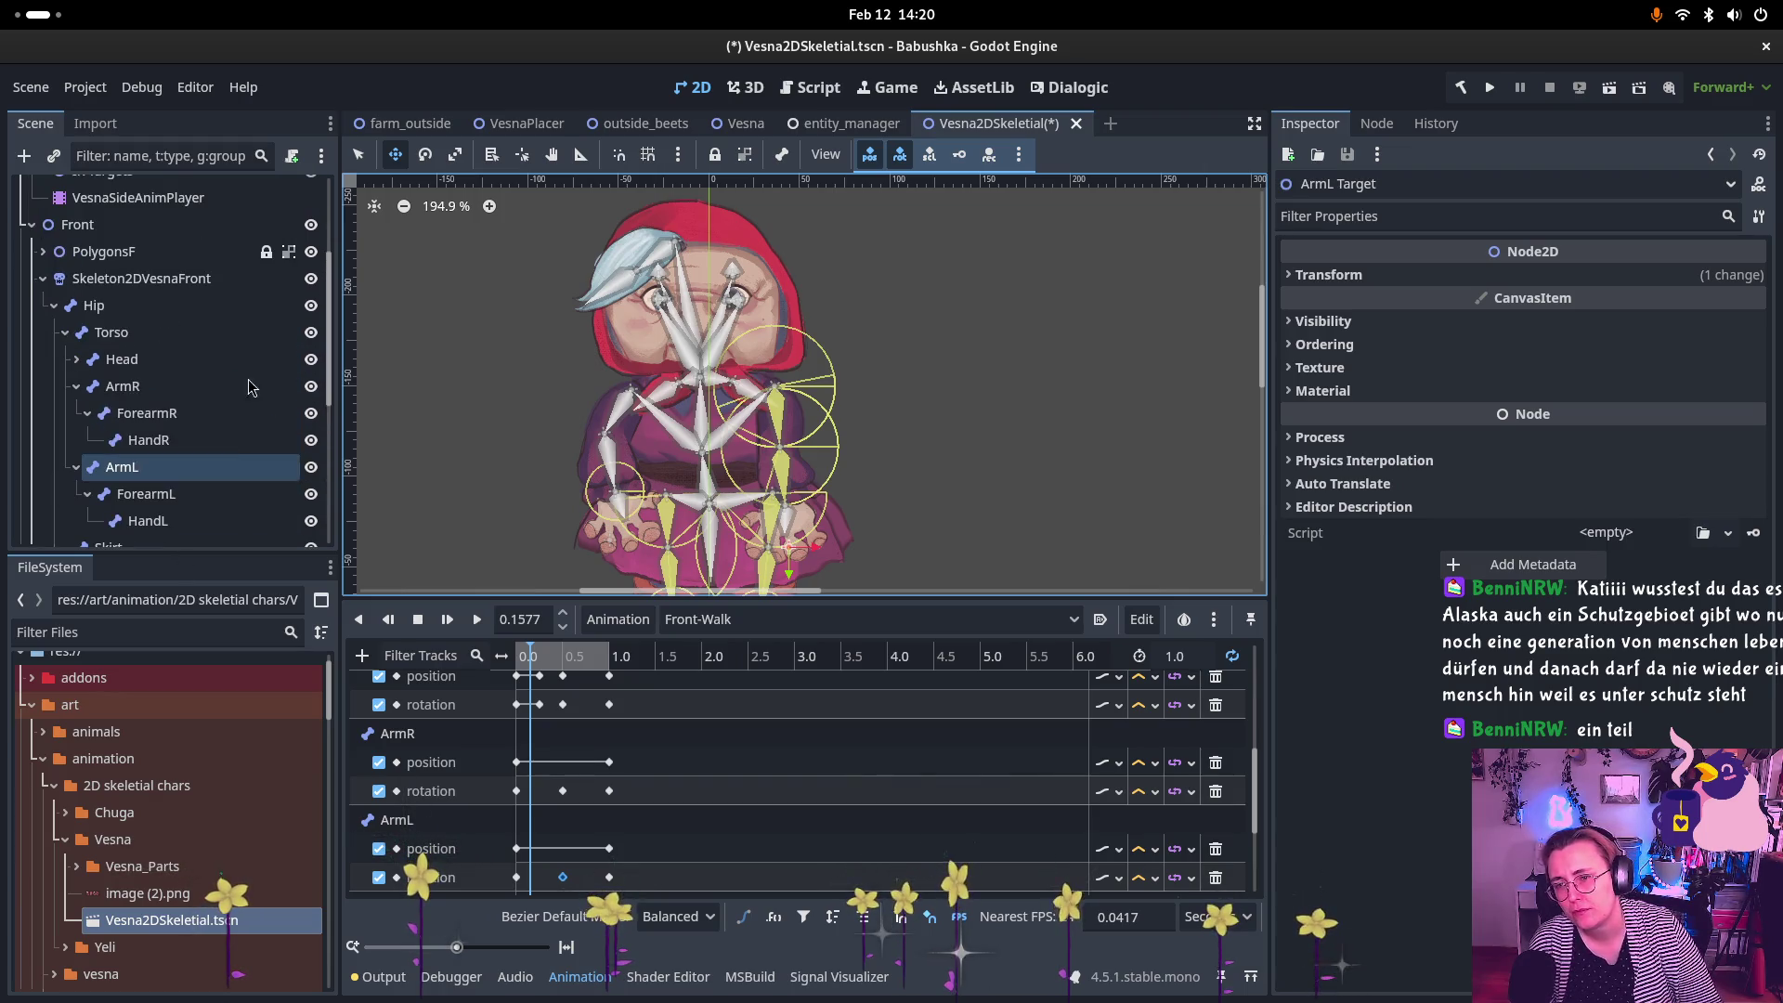
{"action": "left_click", "coordinate": [186, 279]}
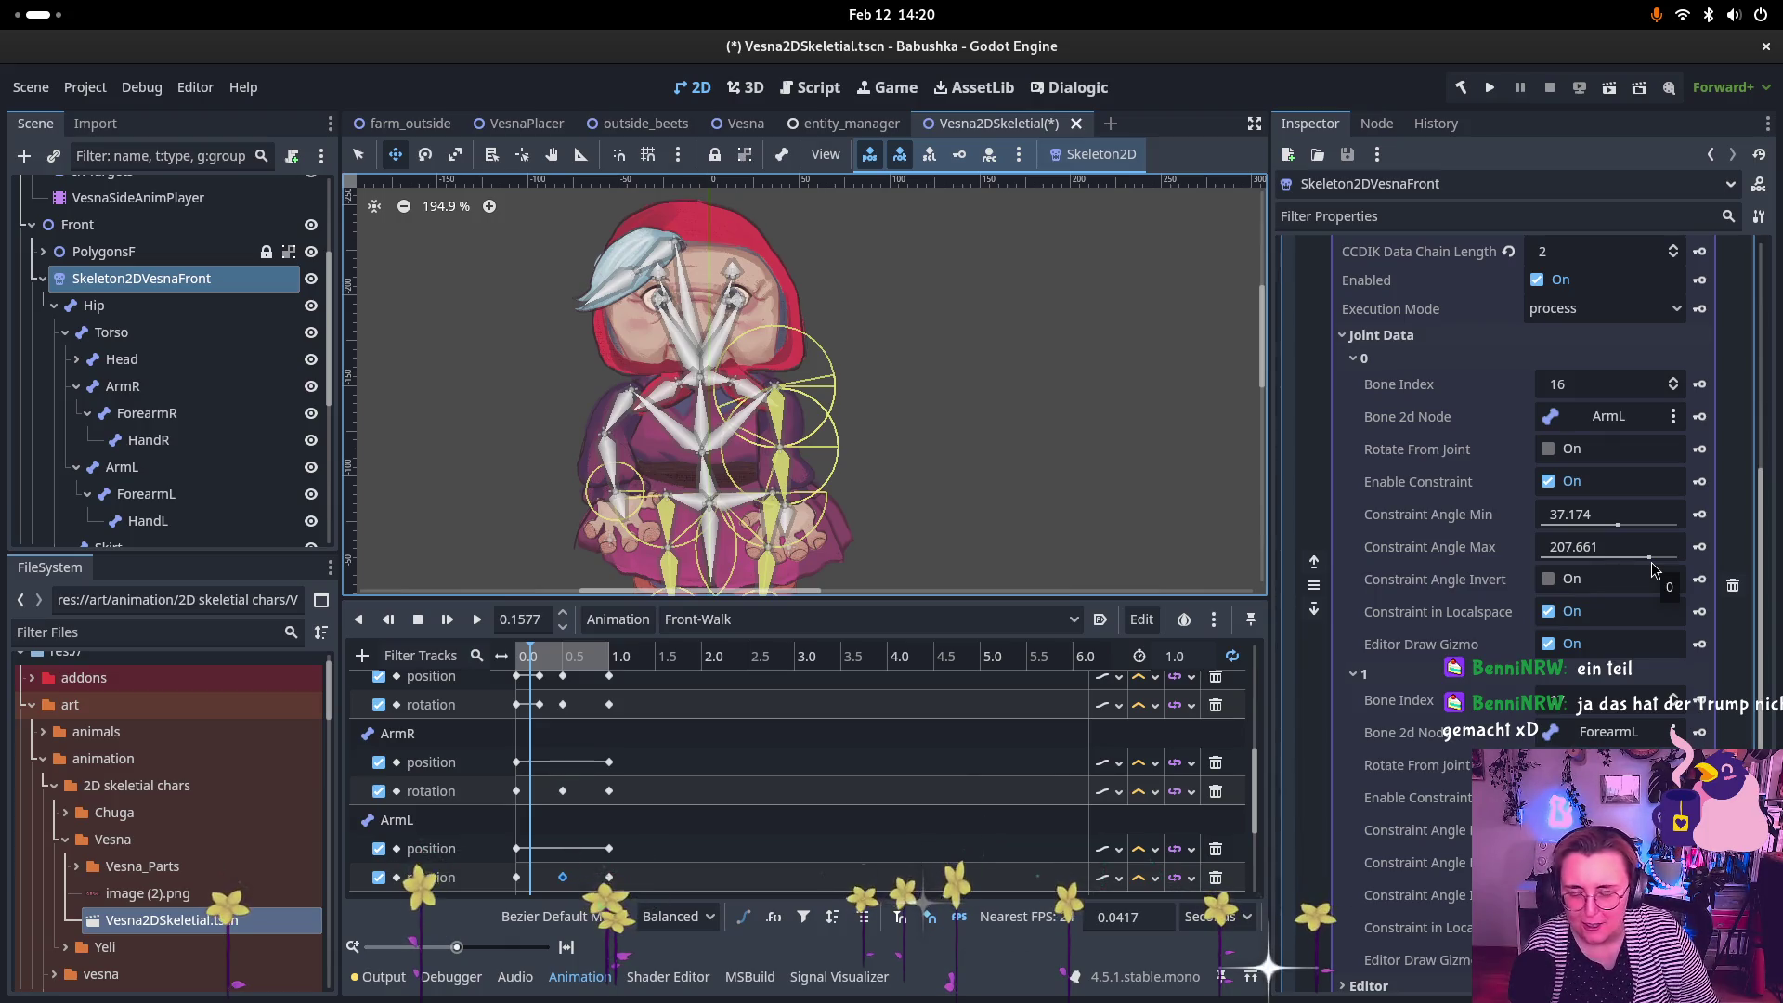
{"action": "mouse_move", "coordinate": [1652, 564]}
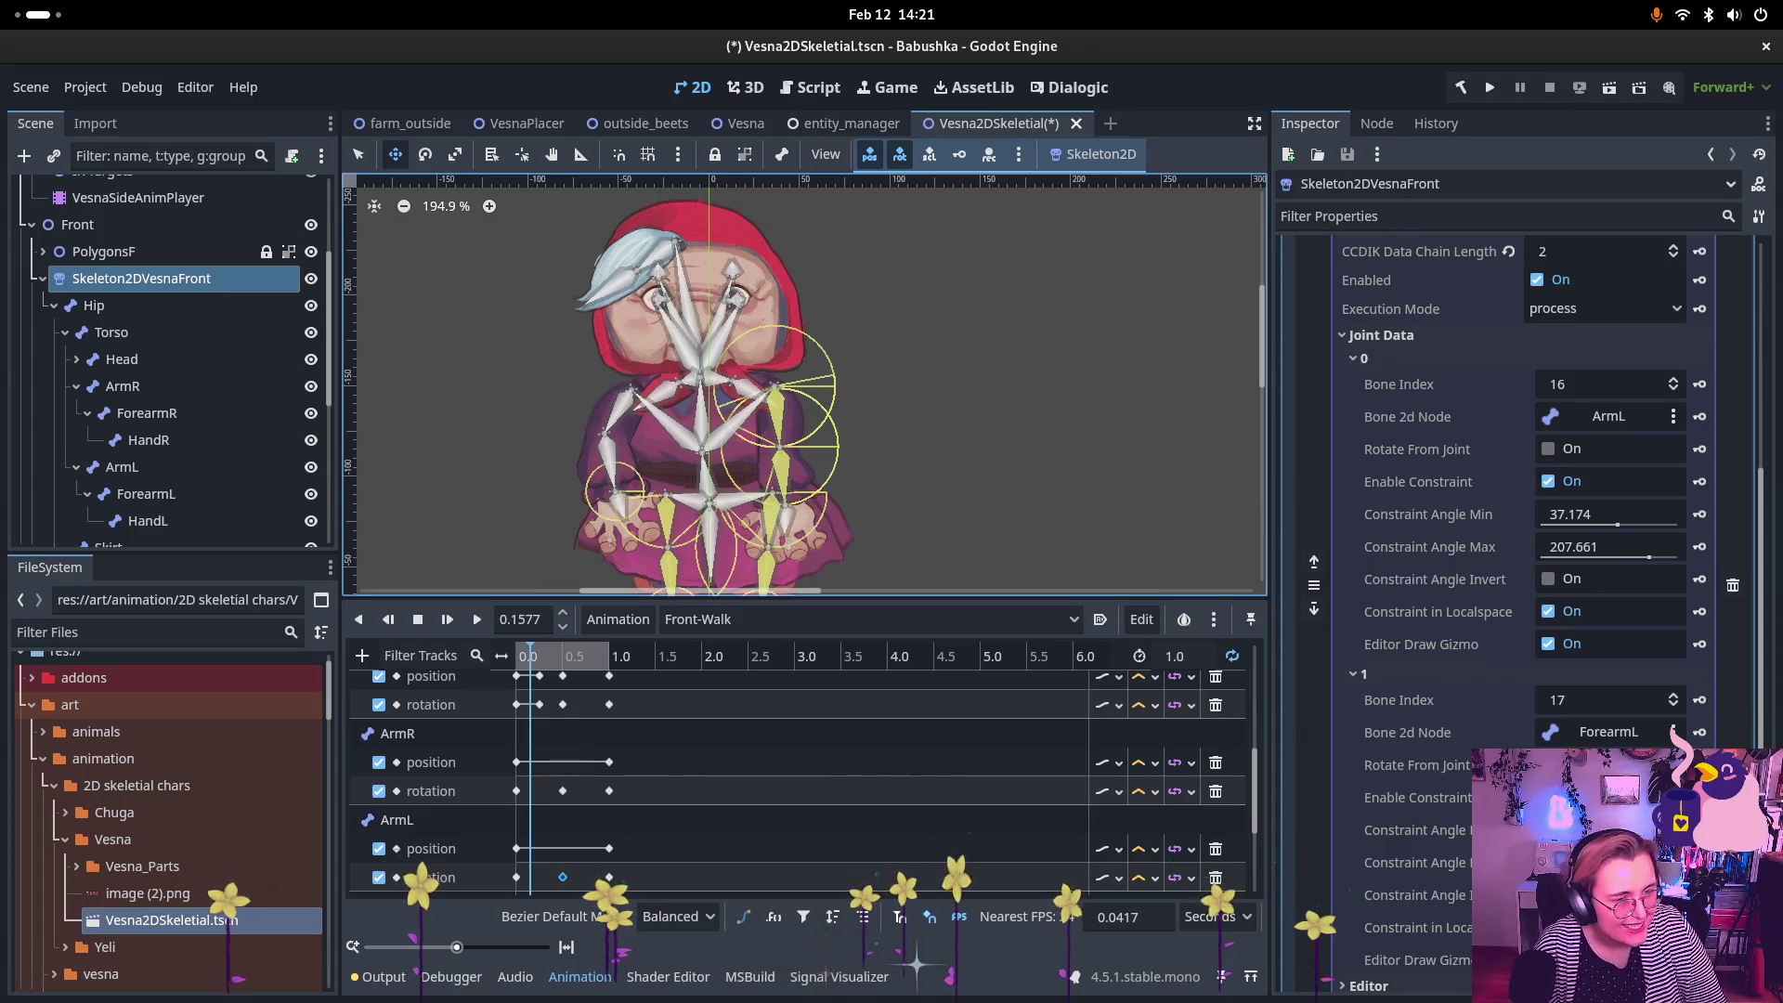
{"action": "scroll", "coordinate": [1523, 492], "scroll_direction": "down", "scroll_amount": 4}
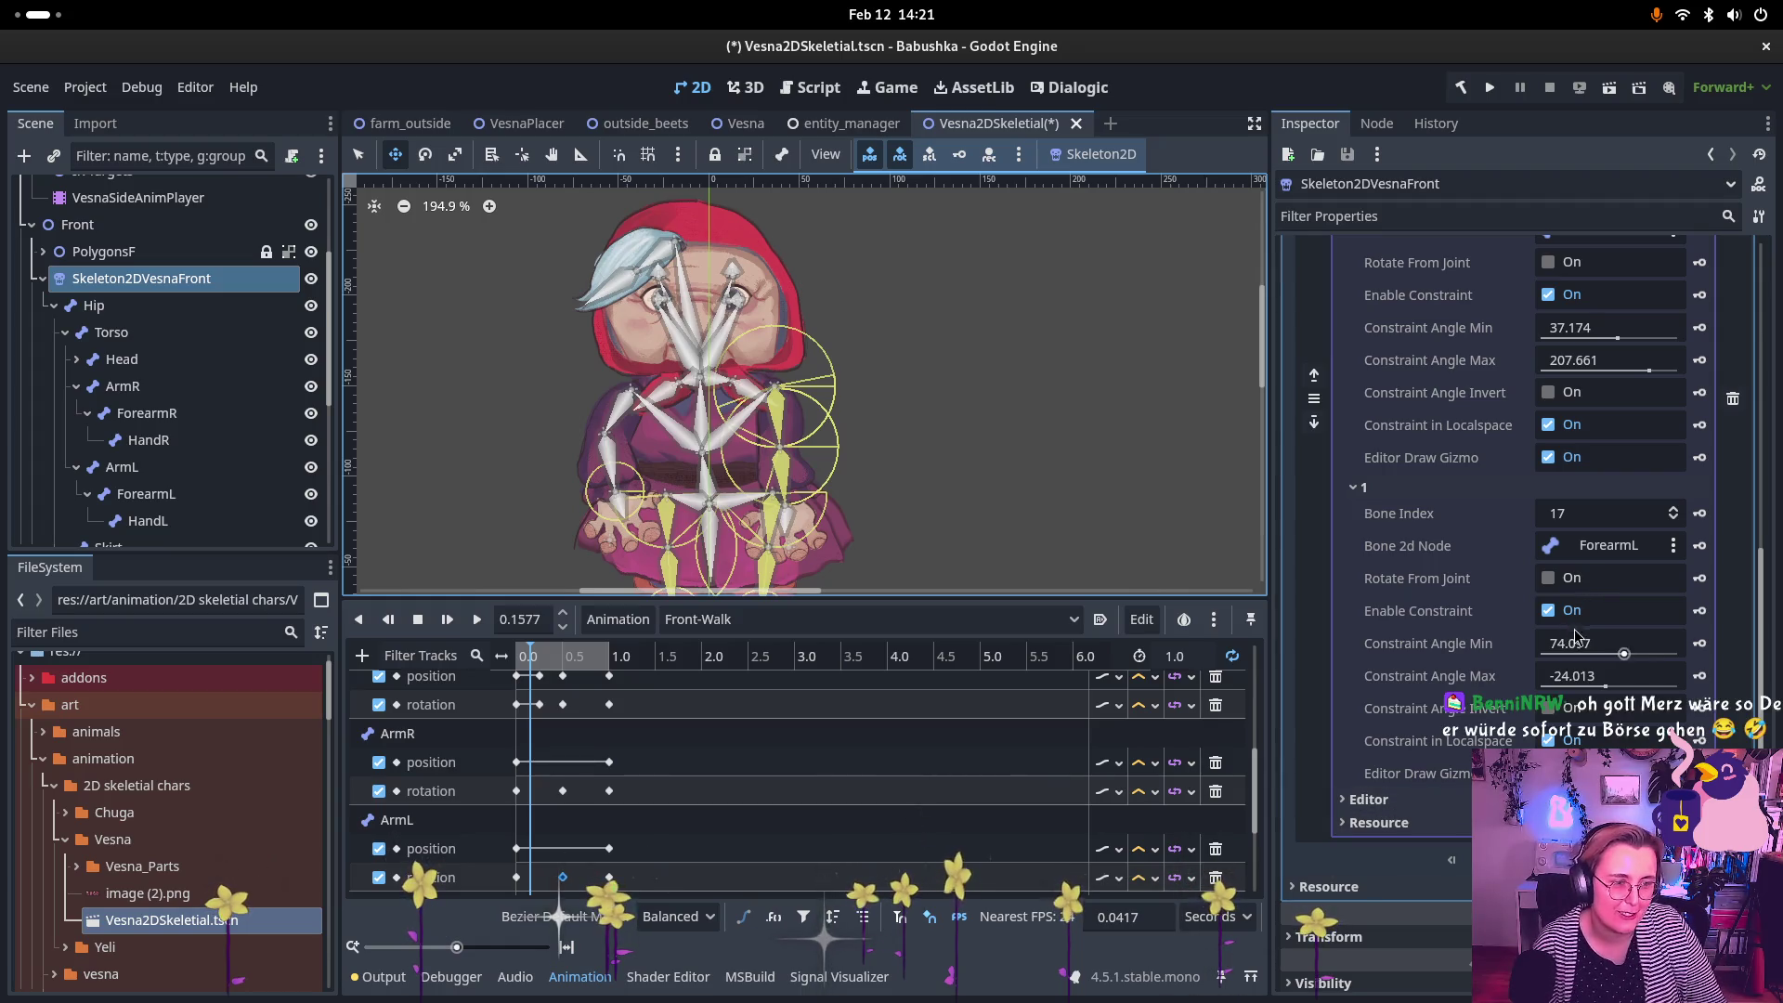
{"action": "scroll", "coordinate": [1576, 636], "scroll_direction": "up", "scroll_amount": 8}
{"action": "scroll", "coordinate": [1576, 614], "scroll_direction": "down", "scroll_amount": 2}
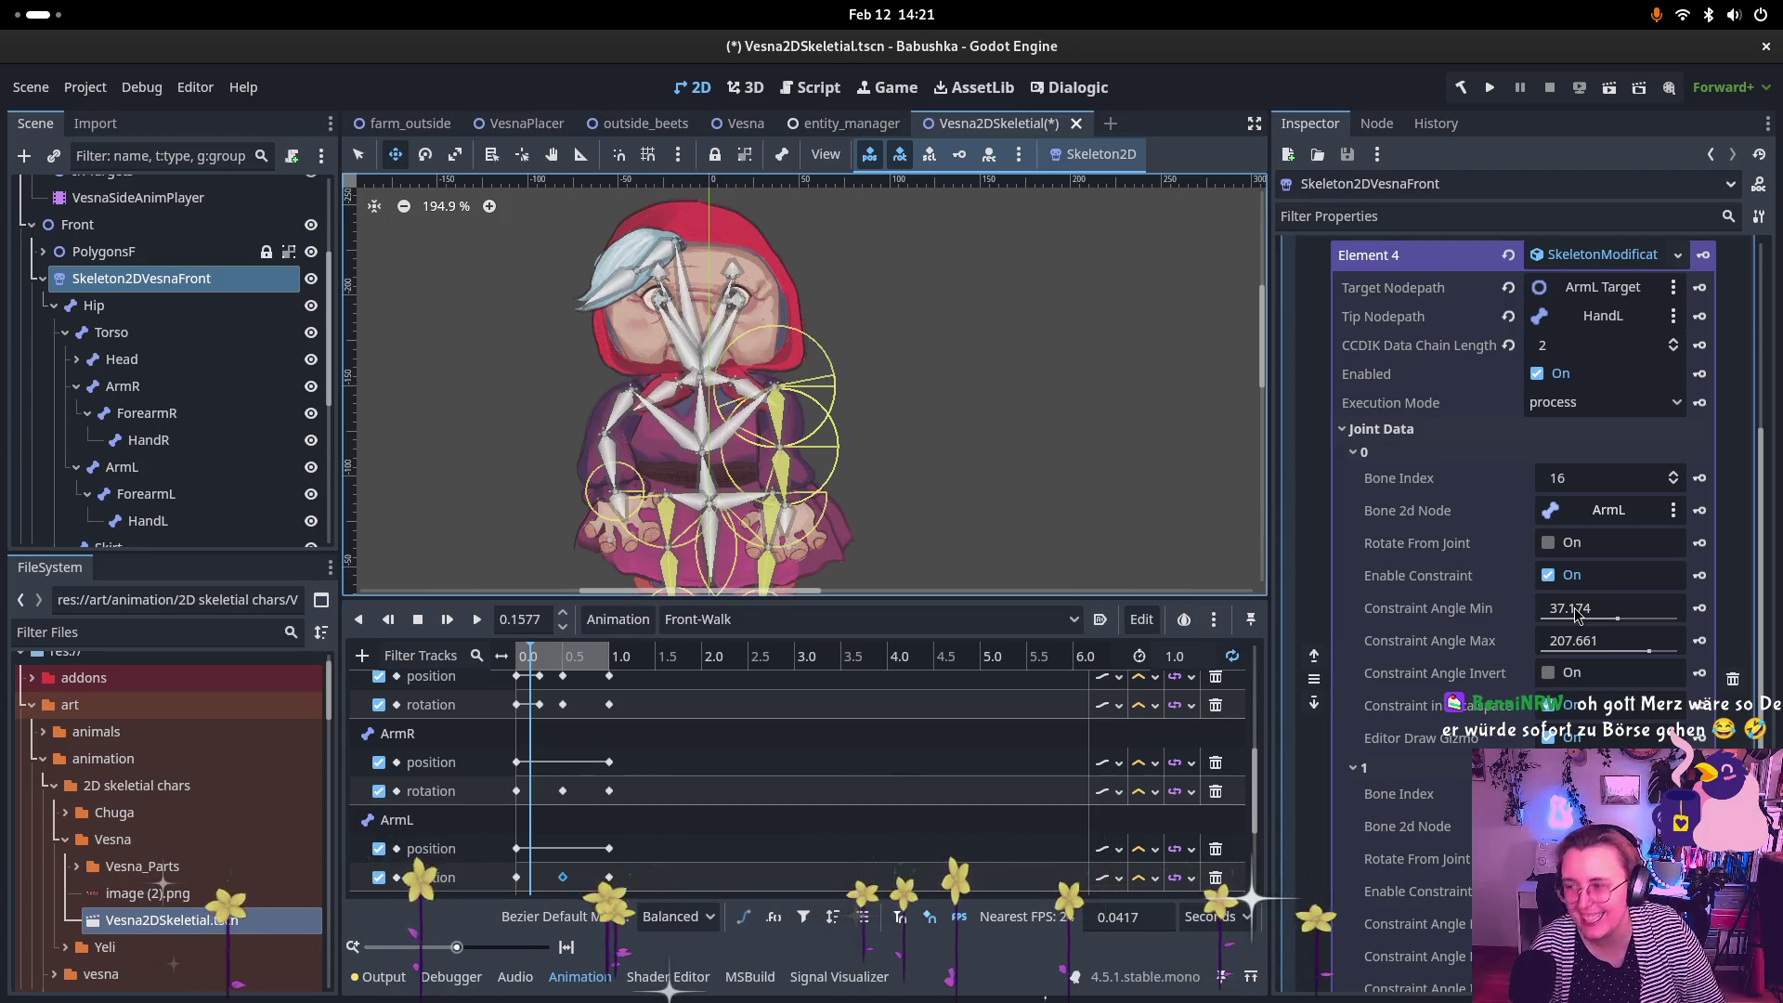
{"action": "scroll", "coordinate": [1617, 711], "scroll_direction": "down", "scroll_amount": 2}
{"action": "scroll", "coordinate": [1617, 711], "scroll_direction": "up", "scroll_amount": 5}
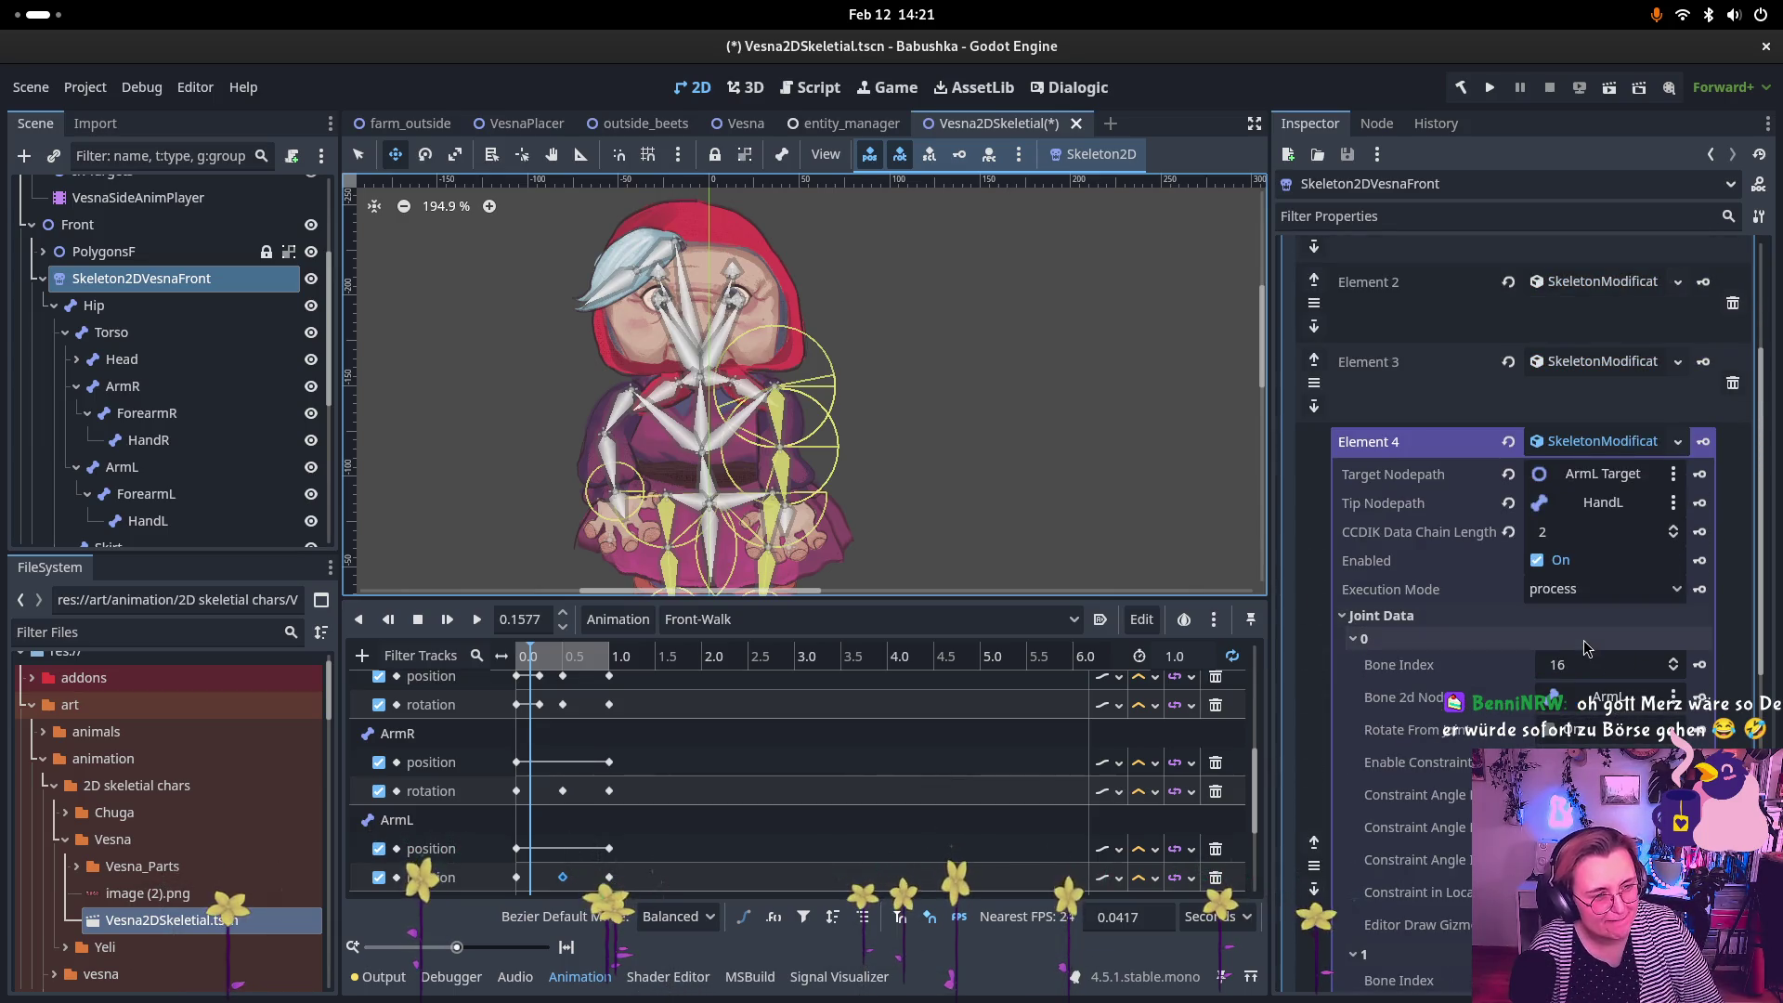
{"action": "scroll", "coordinate": [1597, 641], "scroll_direction": "down", "scroll_amount": 4}
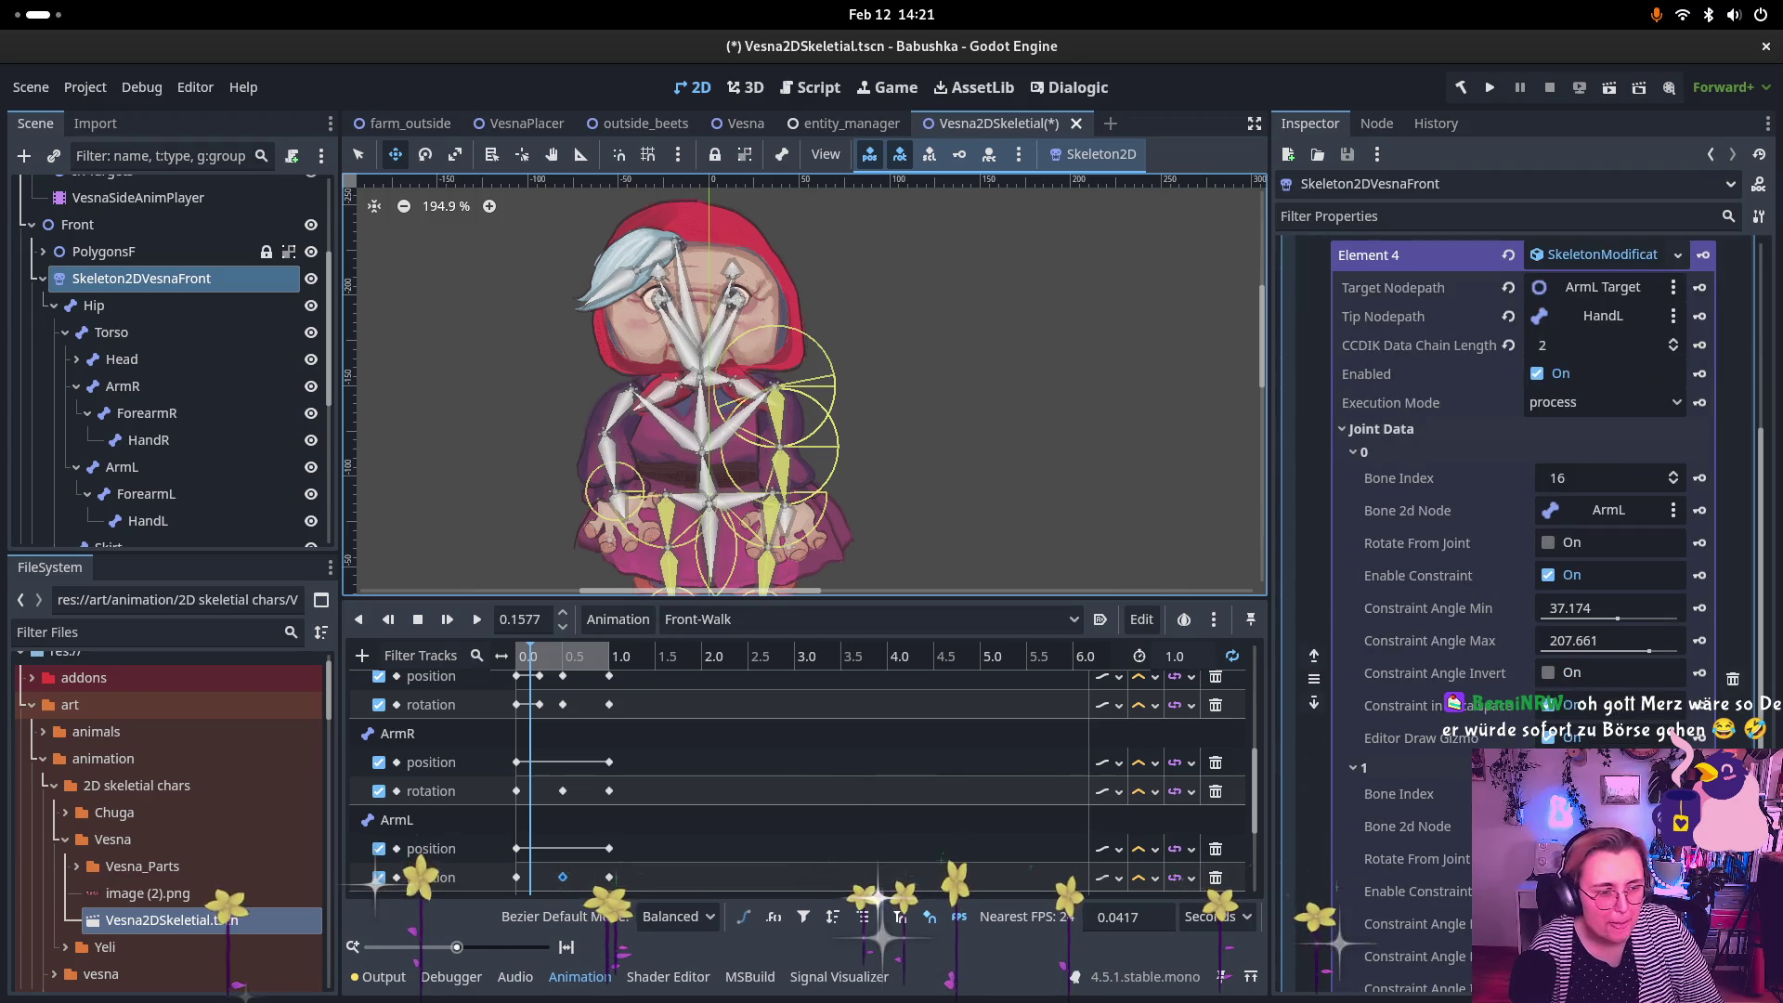
{"action": "mouse_move", "coordinate": [1617, 619]}
{"action": "left_mouse_down"}
{"action": "mouse_move", "coordinate": [1517, 626]}
{"action": "mouse_move", "coordinate": [1554, 622]}
{"action": "left_mouse_up"}
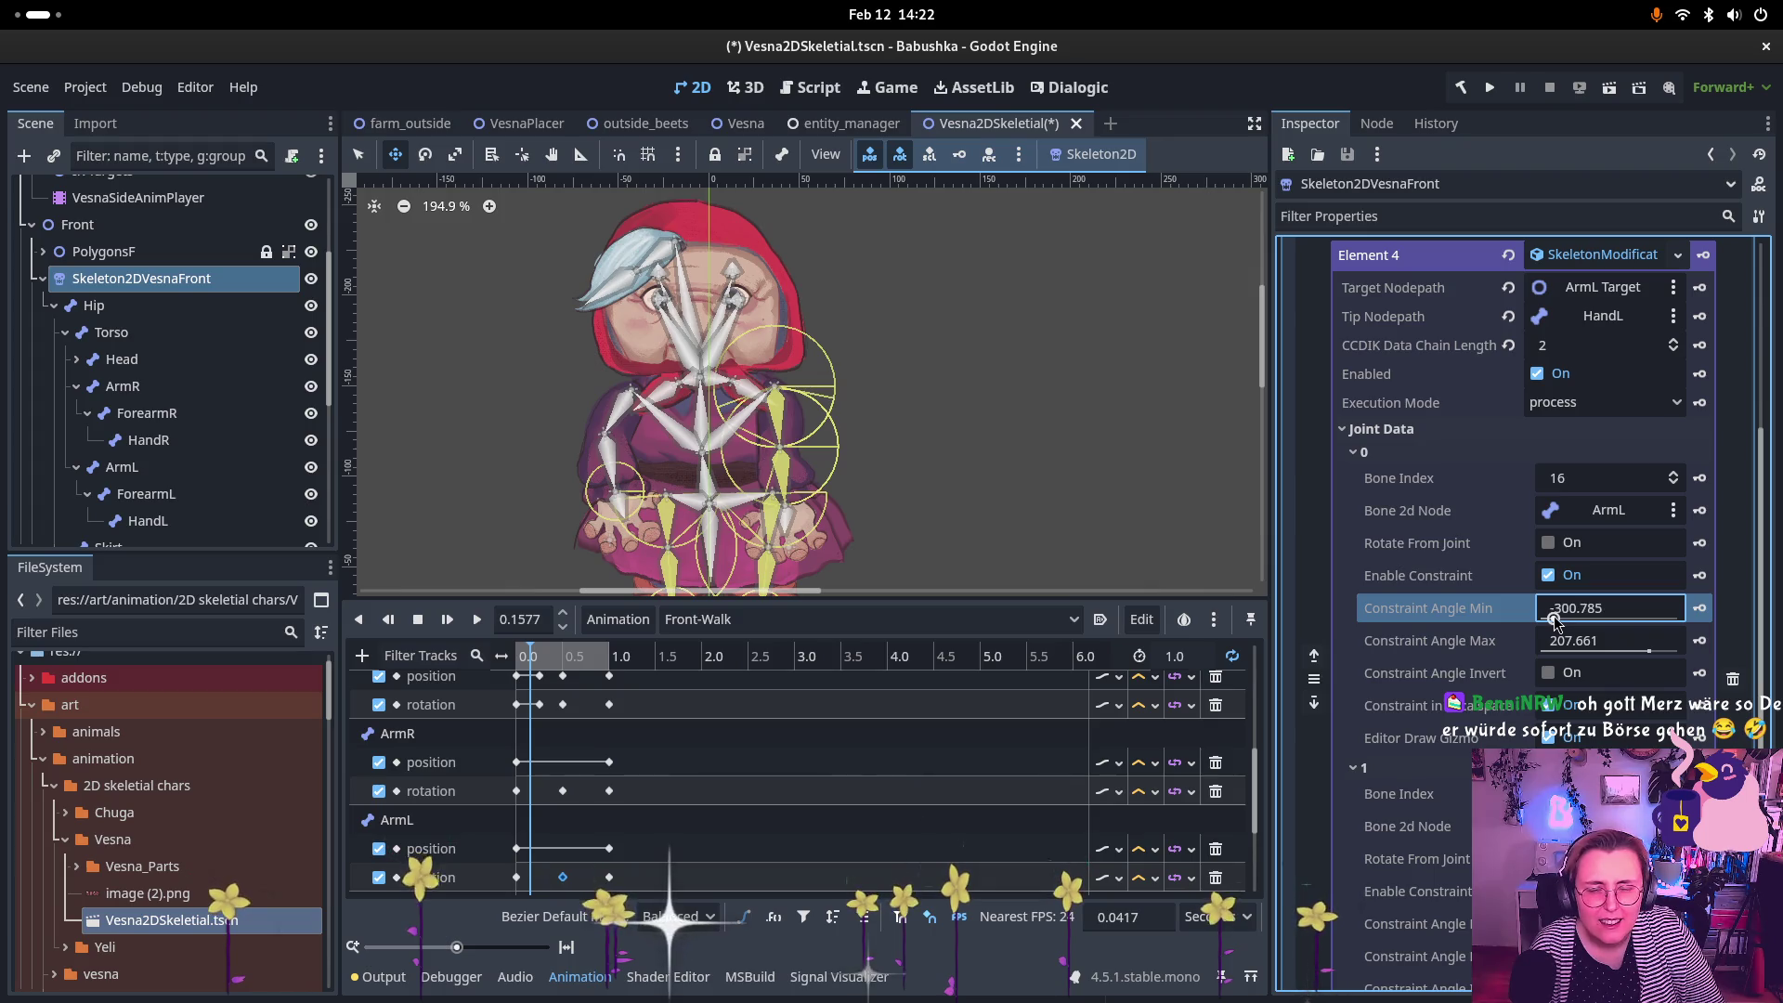
Step: Set joint 0's Constraint Angle Max to 215.352 and Min to -330.173
{"action": "left_click", "coordinate": [1649, 650]}
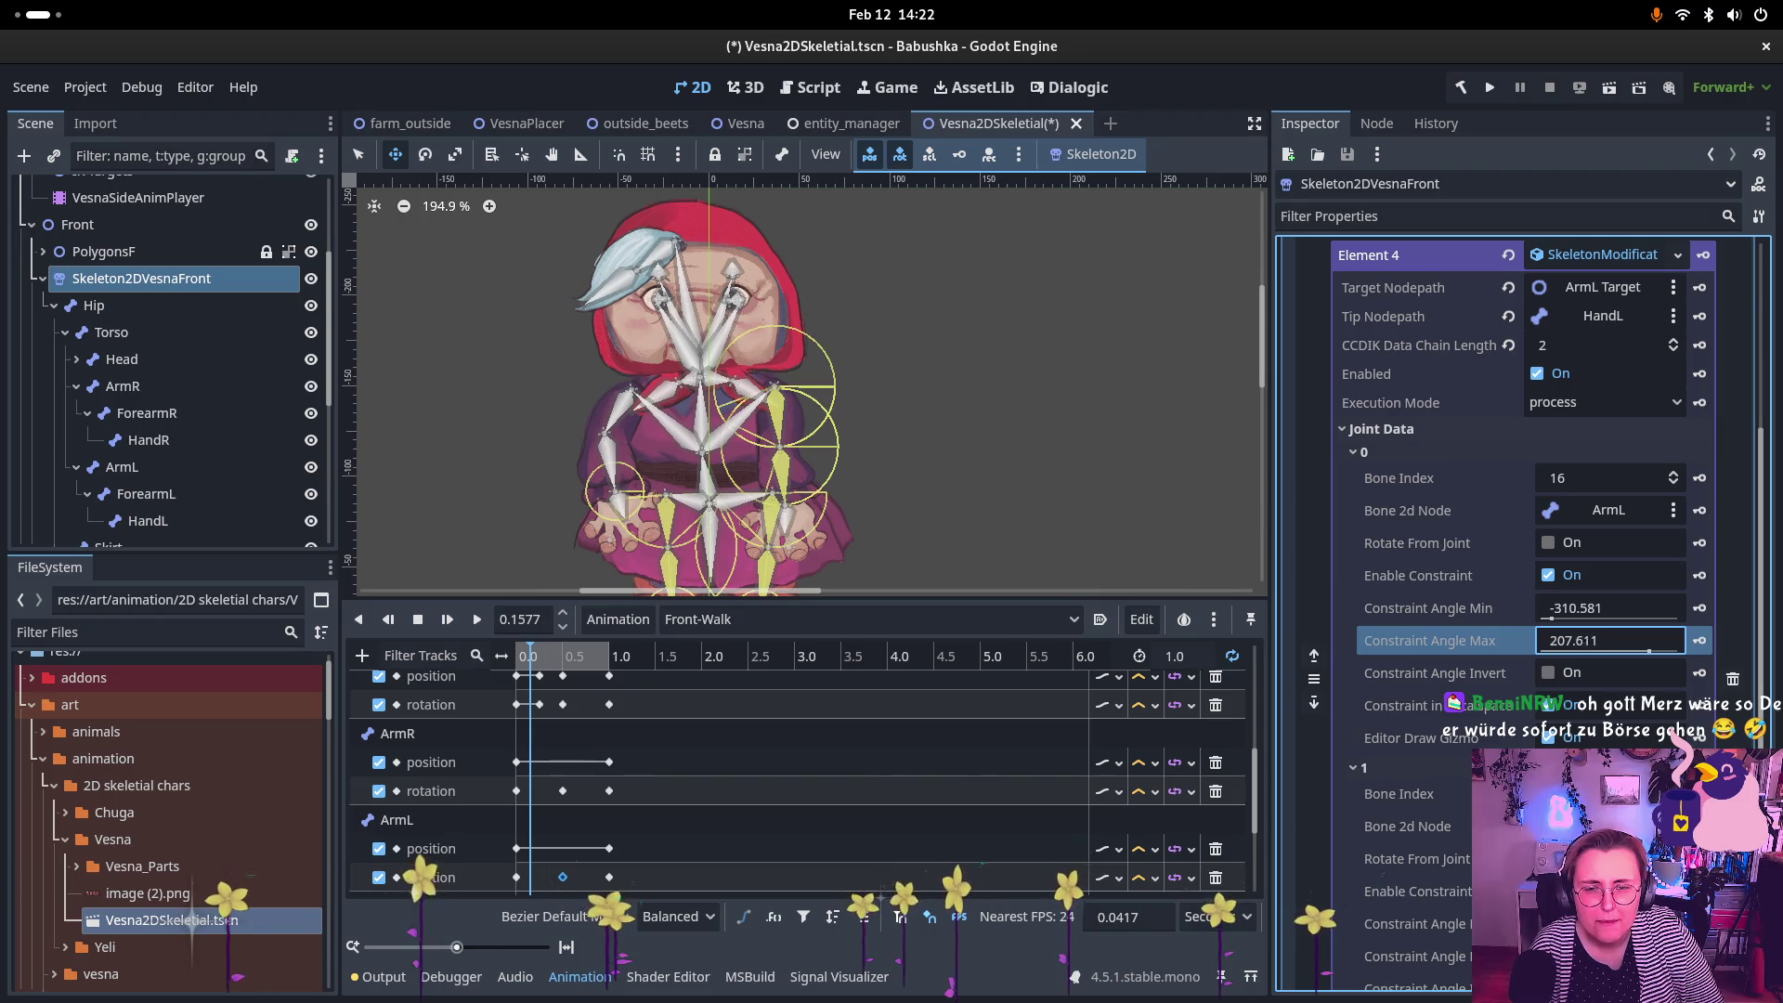
{"action": "left_click_drag", "start_coordinate": [1649, 649], "coordinate": [1645, 650]}
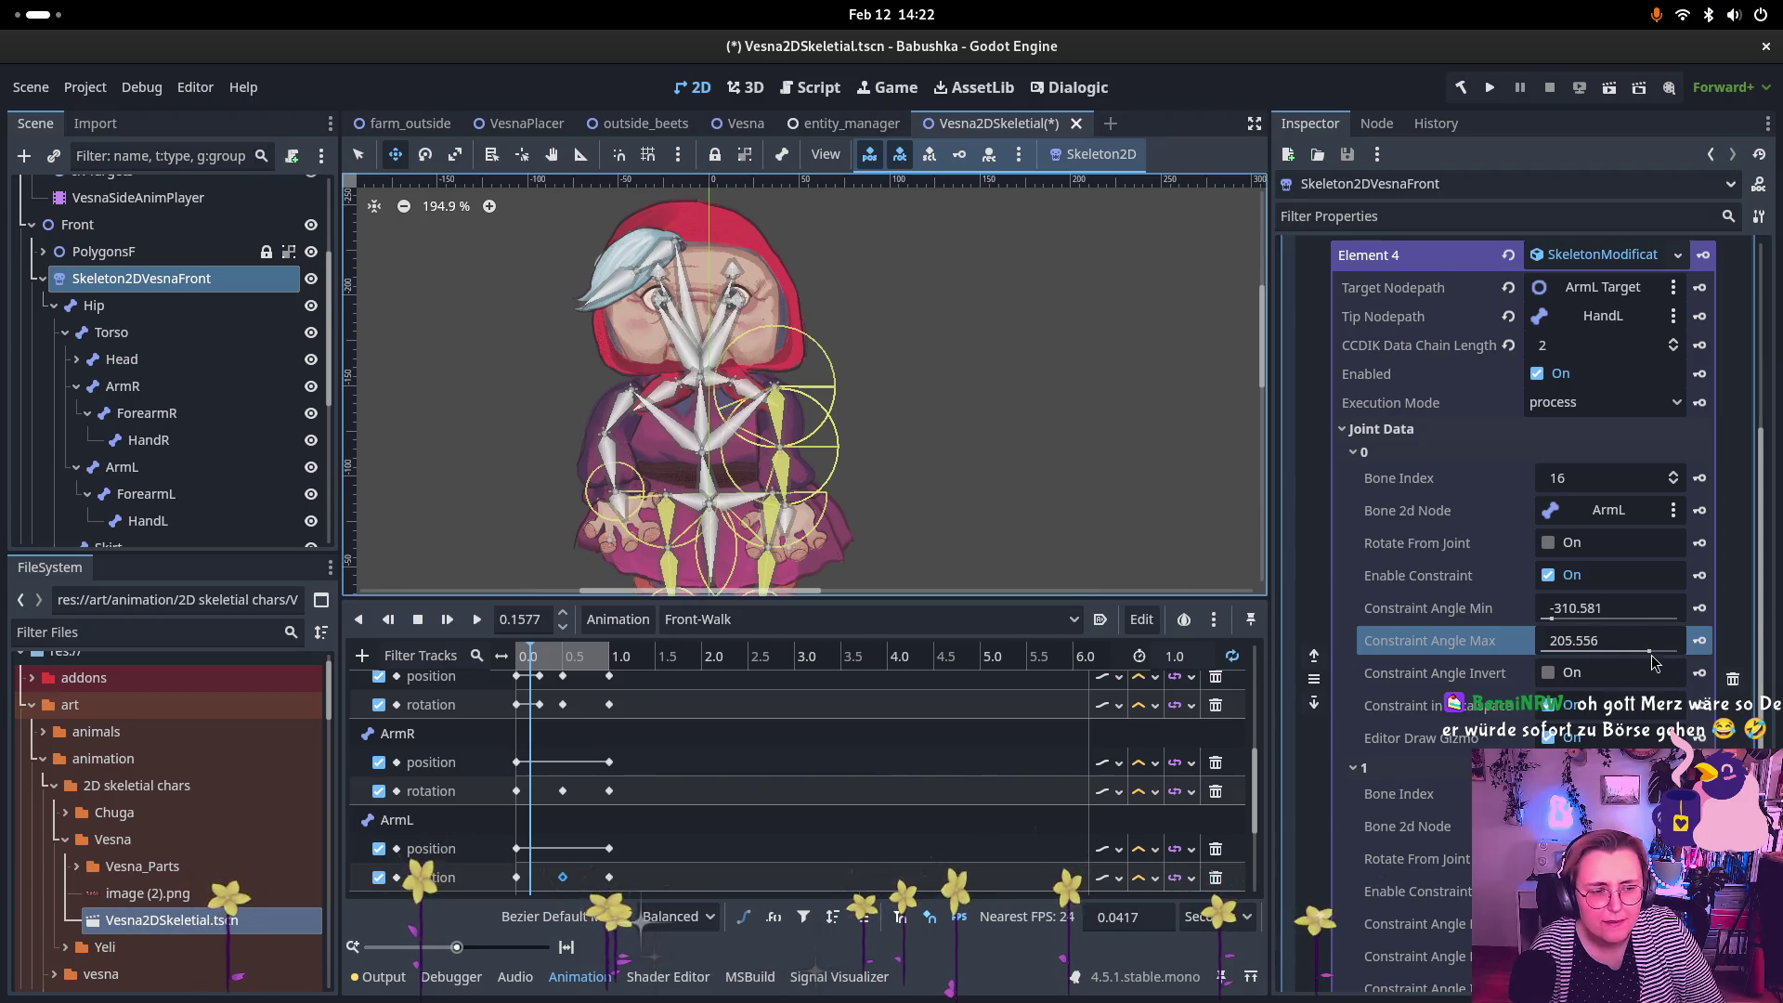
{"action": "mouse_move", "coordinate": [1652, 661]}
{"action": "left_mouse_down"}
{"action": "mouse_move", "coordinate": [1632, 659]}
{"action": "mouse_move", "coordinate": [1649, 659]}
{"action": "left_mouse_up"}
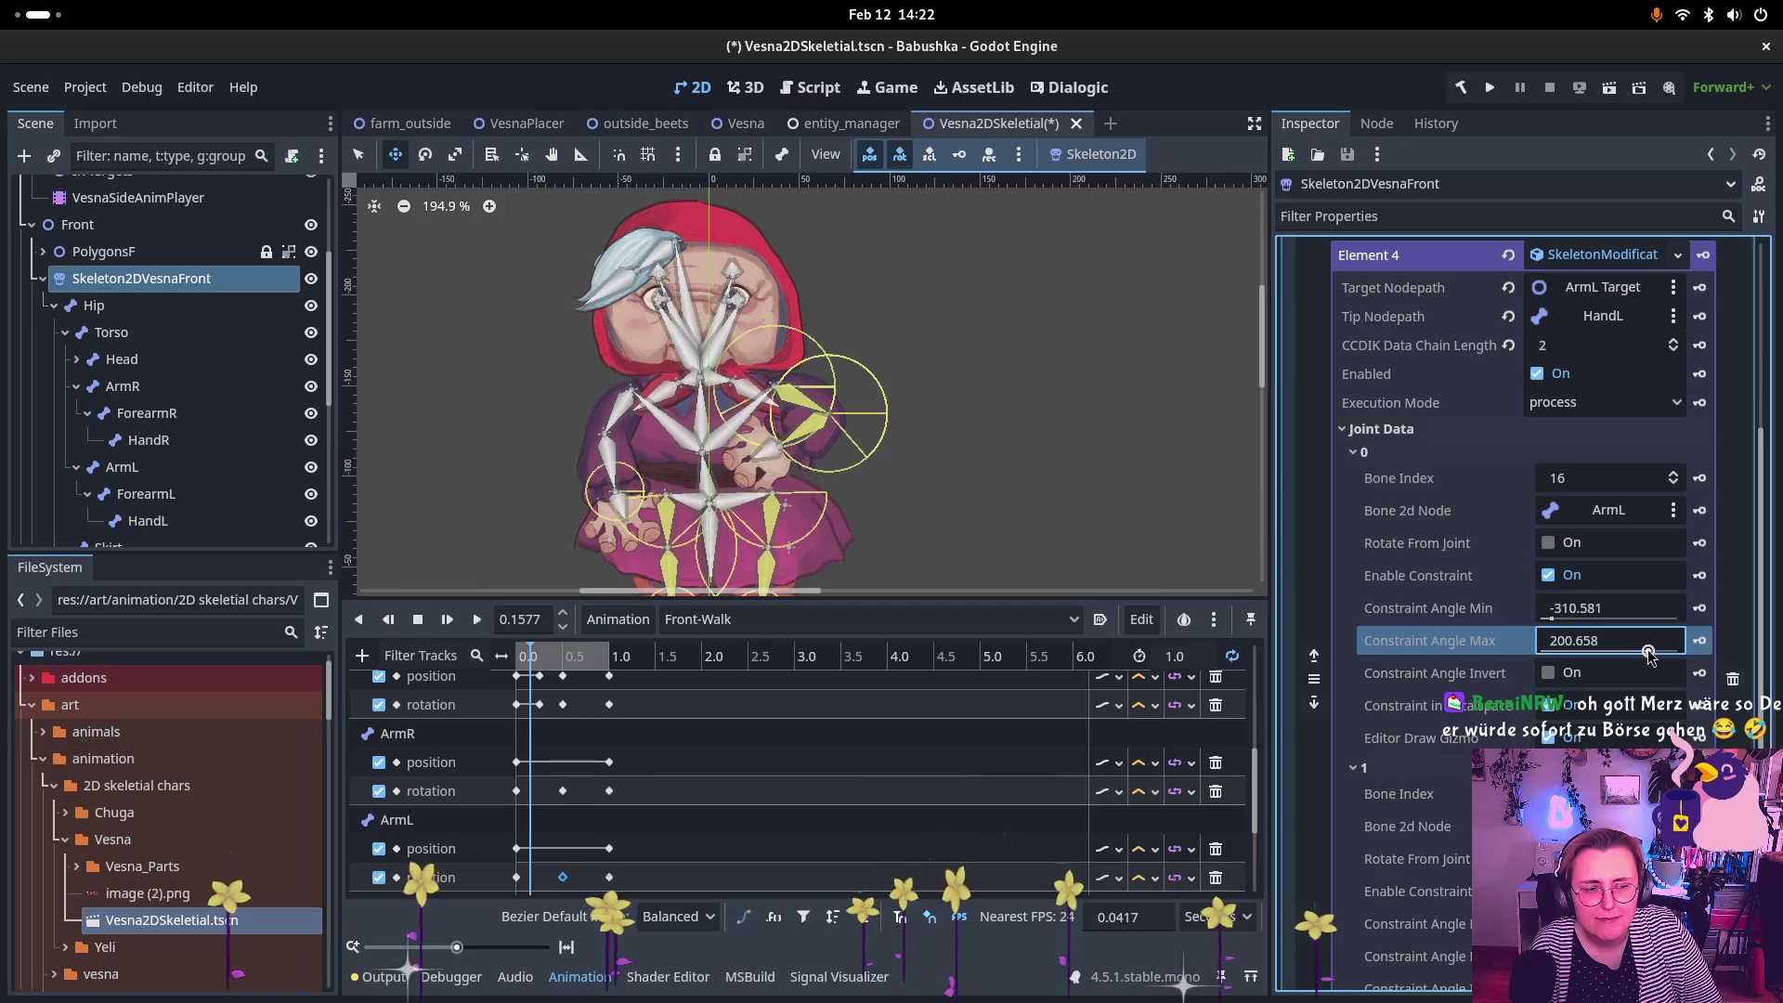
{"action": "left_click_drag", "start_coordinate": [1651, 656], "coordinate": [1627, 653]}
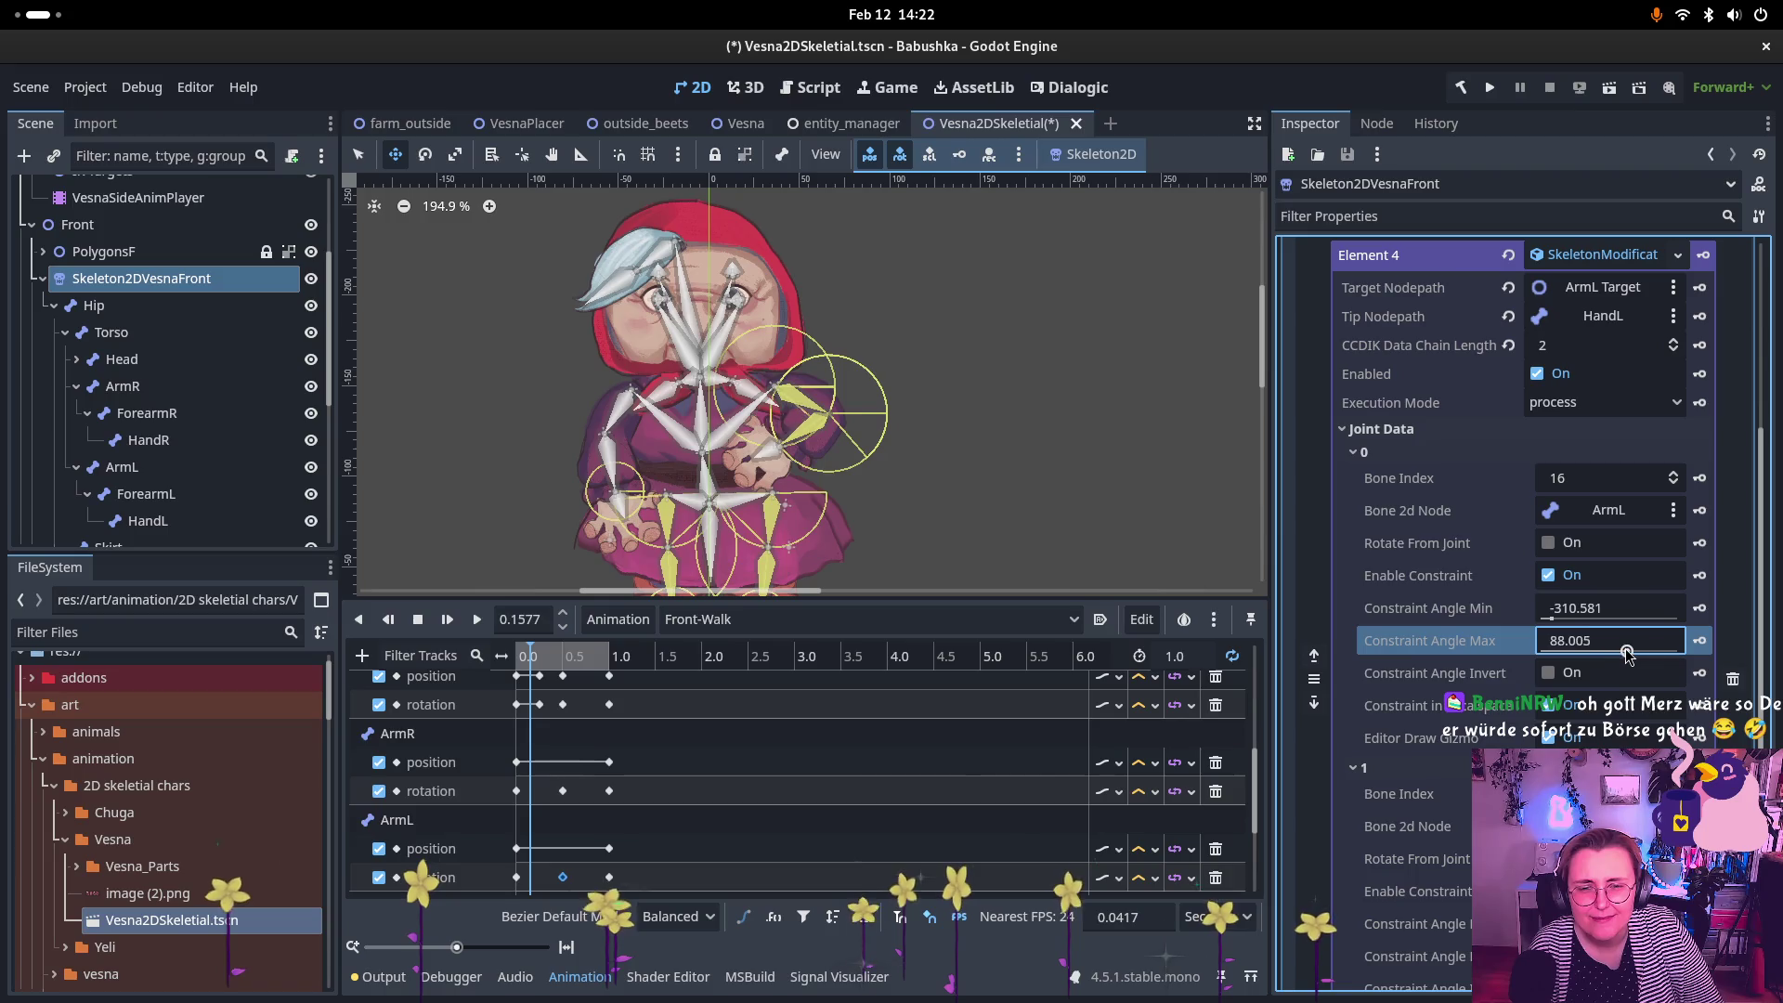
{"action": "left_click", "coordinate": [1563, 620]}
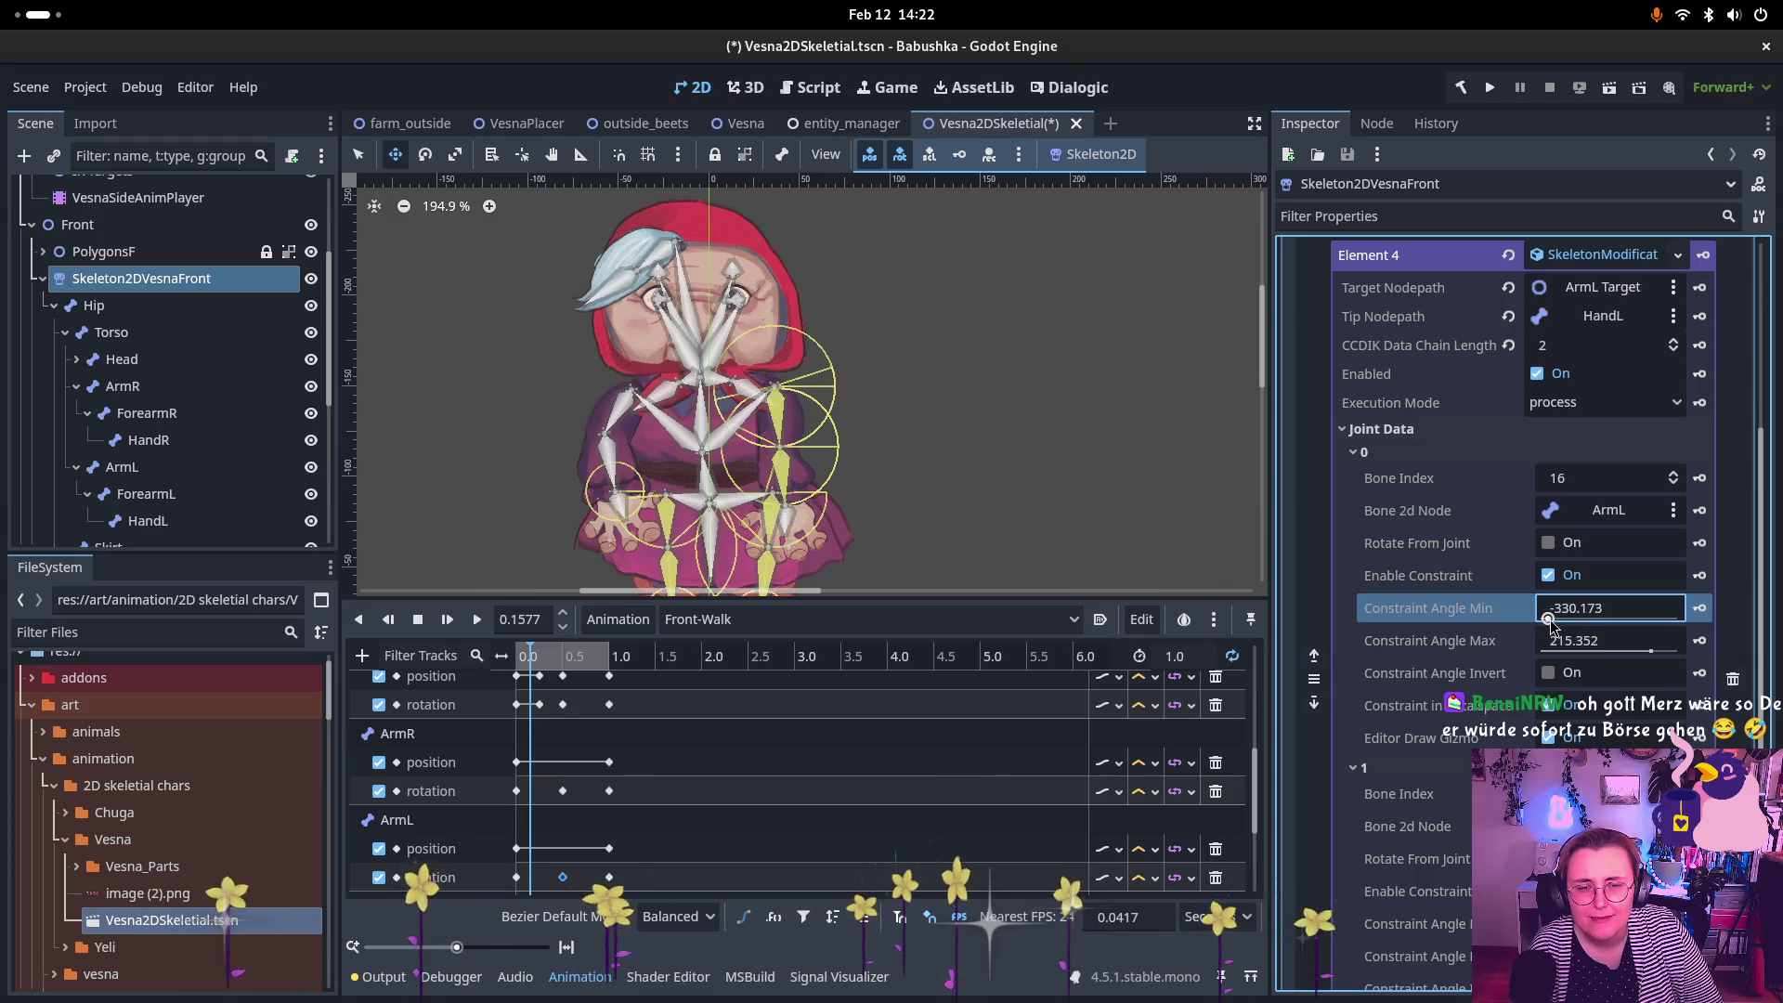
{"action": "scroll", "coordinate": [133, 474], "scroll_direction": "down", "scroll_amount": 5}
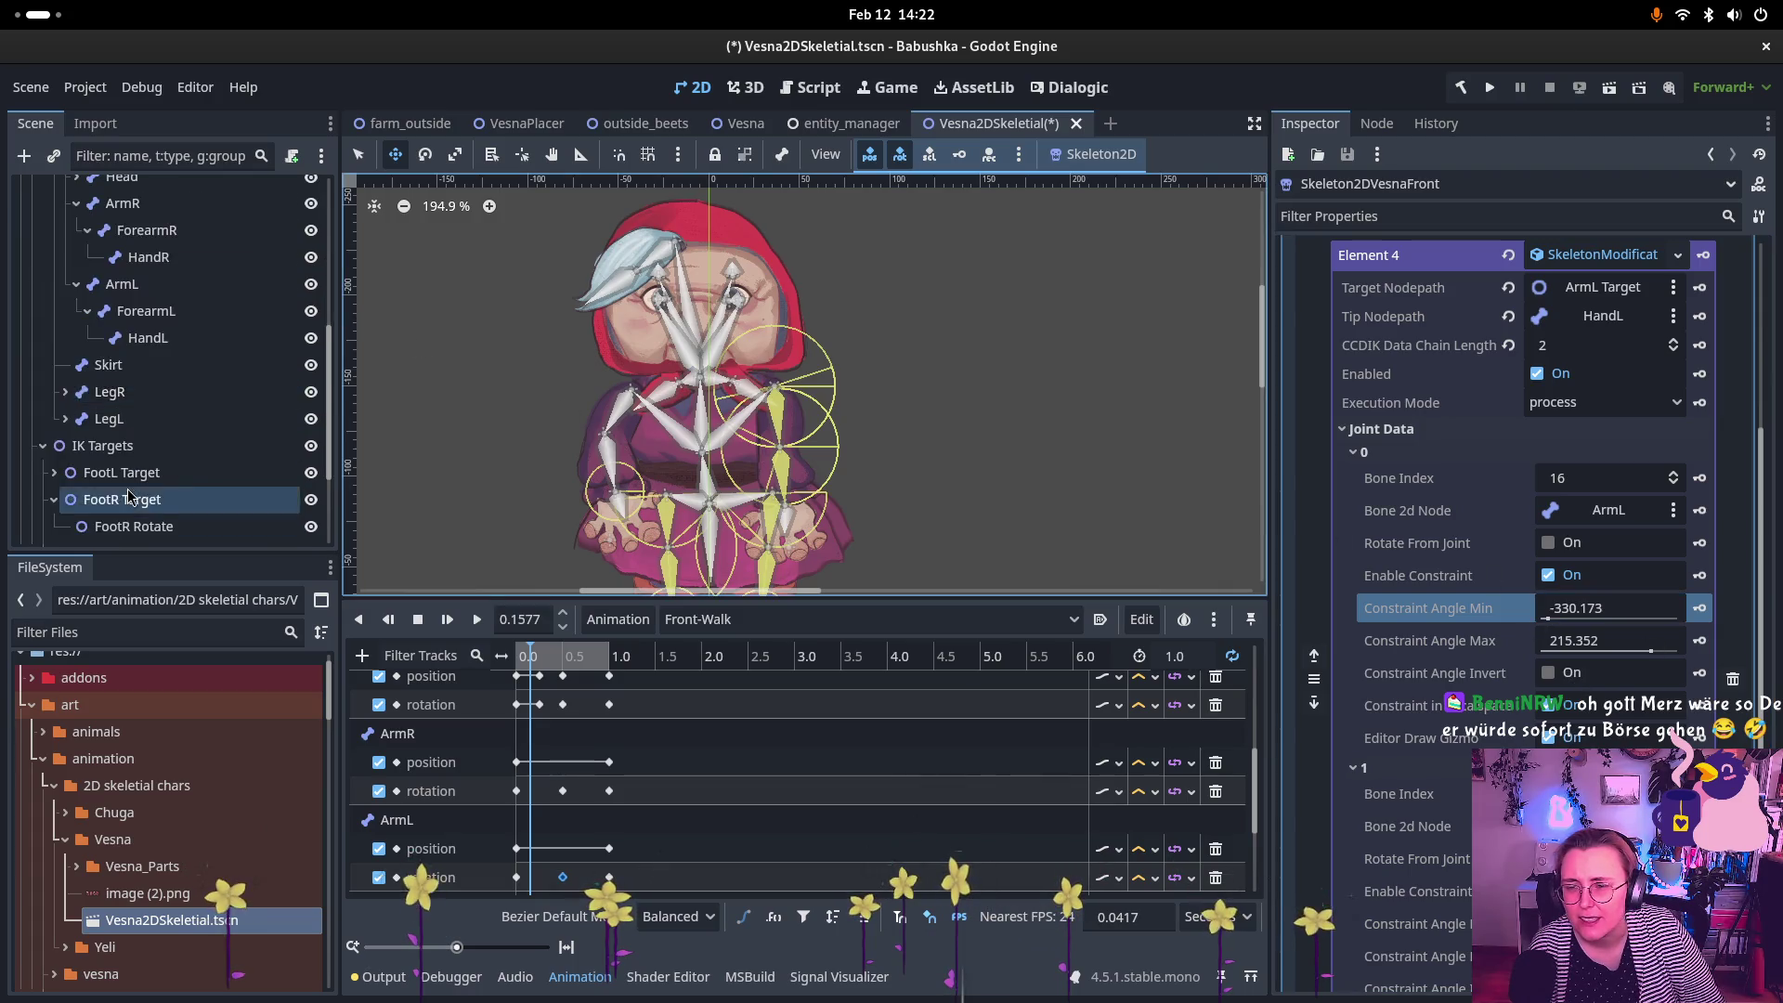
Step: Select ArmL Target and move it in the viewport to test the arm bending
{"action": "left_click", "coordinate": [122, 449]}
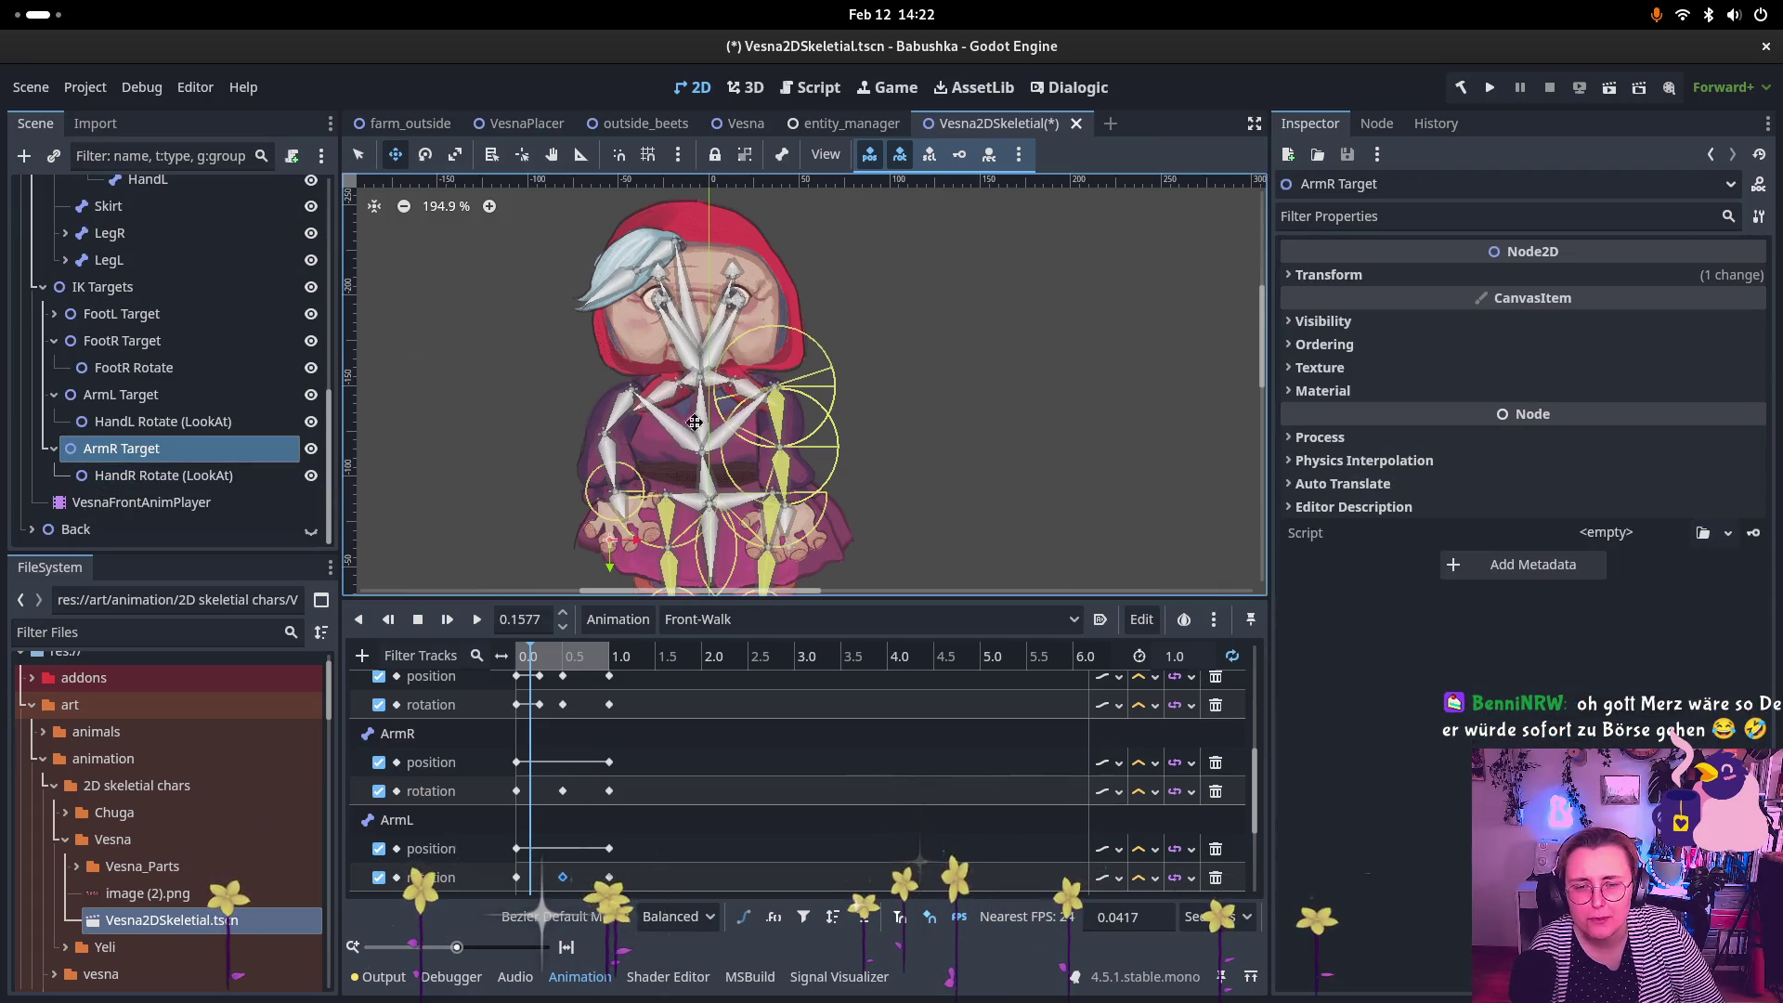
{"action": "key", "text": "Up"}
{"action": "key", "text": "Up"}
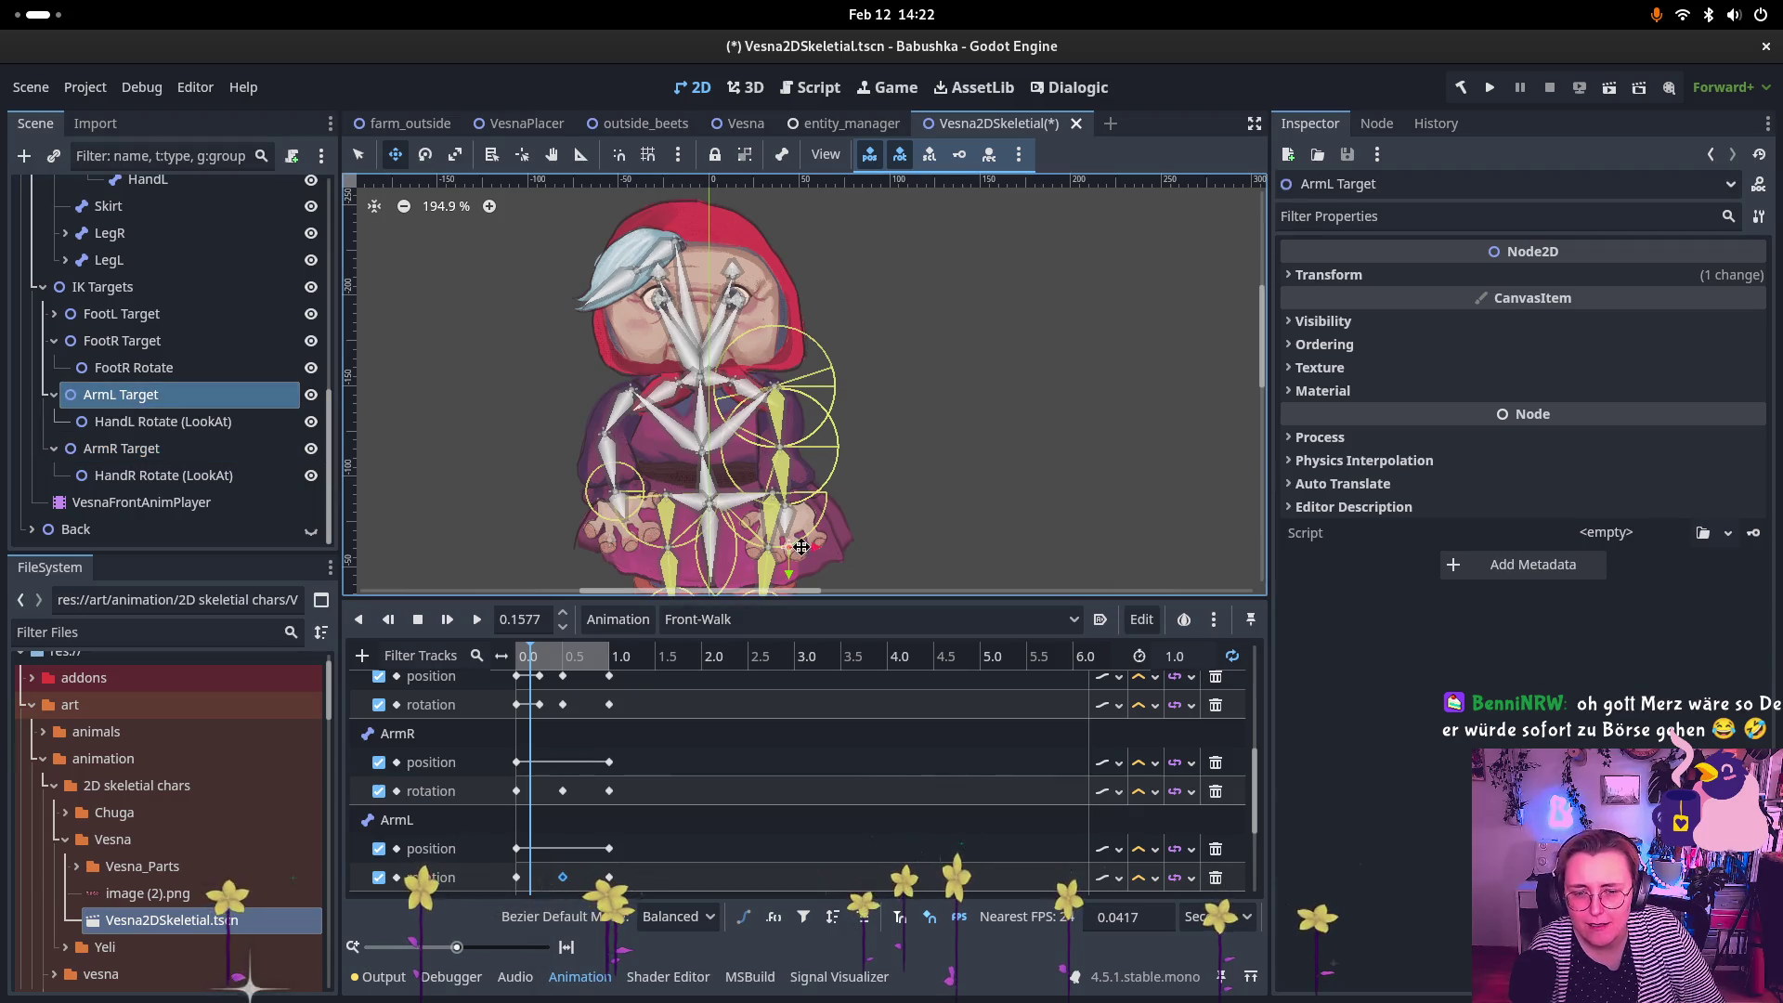
{"action": "mouse_move", "coordinate": [801, 547]}
{"action": "left_mouse_down"}
{"action": "mouse_move", "coordinate": [836, 469]}
{"action": "mouse_move", "coordinate": [821, 483]}
{"action": "mouse_move", "coordinate": [866, 450]}
{"action": "mouse_move", "coordinate": [868, 400]}
{"action": "mouse_move", "coordinate": [822, 487]}
{"action": "mouse_move", "coordinate": [724, 557]}
{"action": "mouse_move", "coordinate": [509, 563]}
{"action": "mouse_move", "coordinate": [720, 543]}
{"action": "mouse_move", "coordinate": [799, 483]}
{"action": "mouse_move", "coordinate": [817, 517]}
{"action": "mouse_move", "coordinate": [786, 516]}
{"action": "left_mouse_up"}
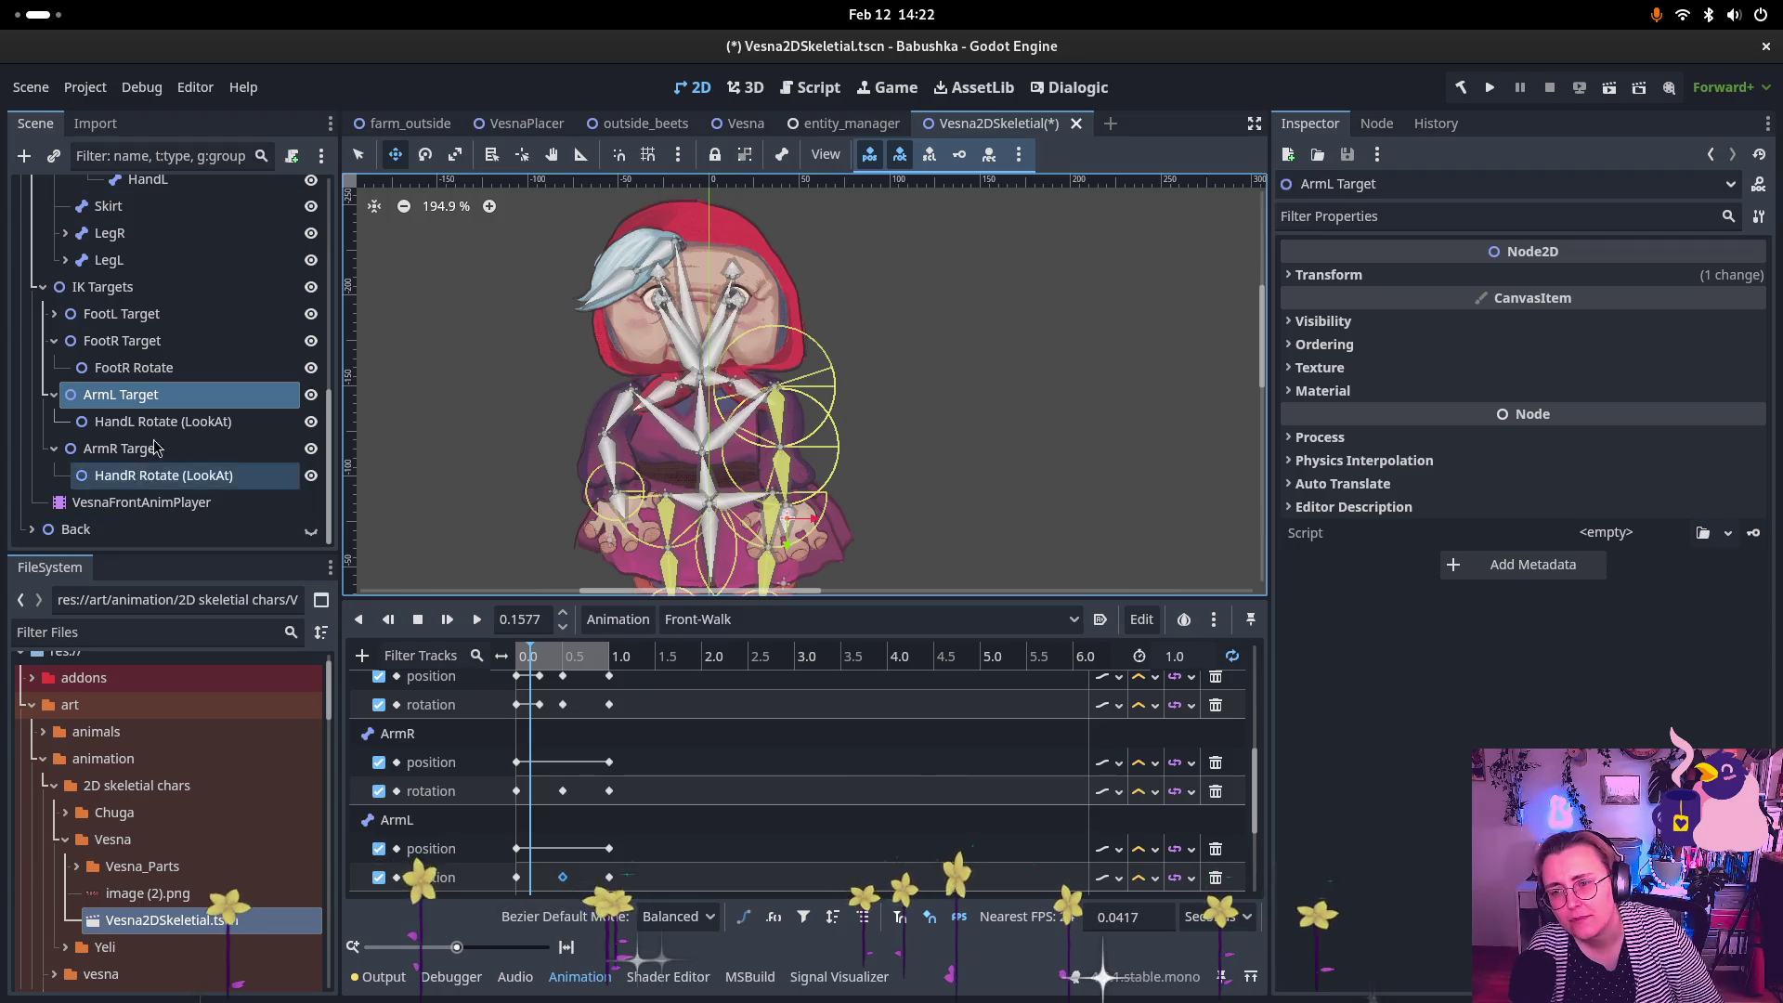
Step: Reselect the front skeleton and collapse its left-arm CCDIK modification
{"action": "scroll", "coordinate": [183, 361], "scroll_direction": "up", "scroll_amount": 8}
{"action": "left_click", "coordinate": [182, 350]}
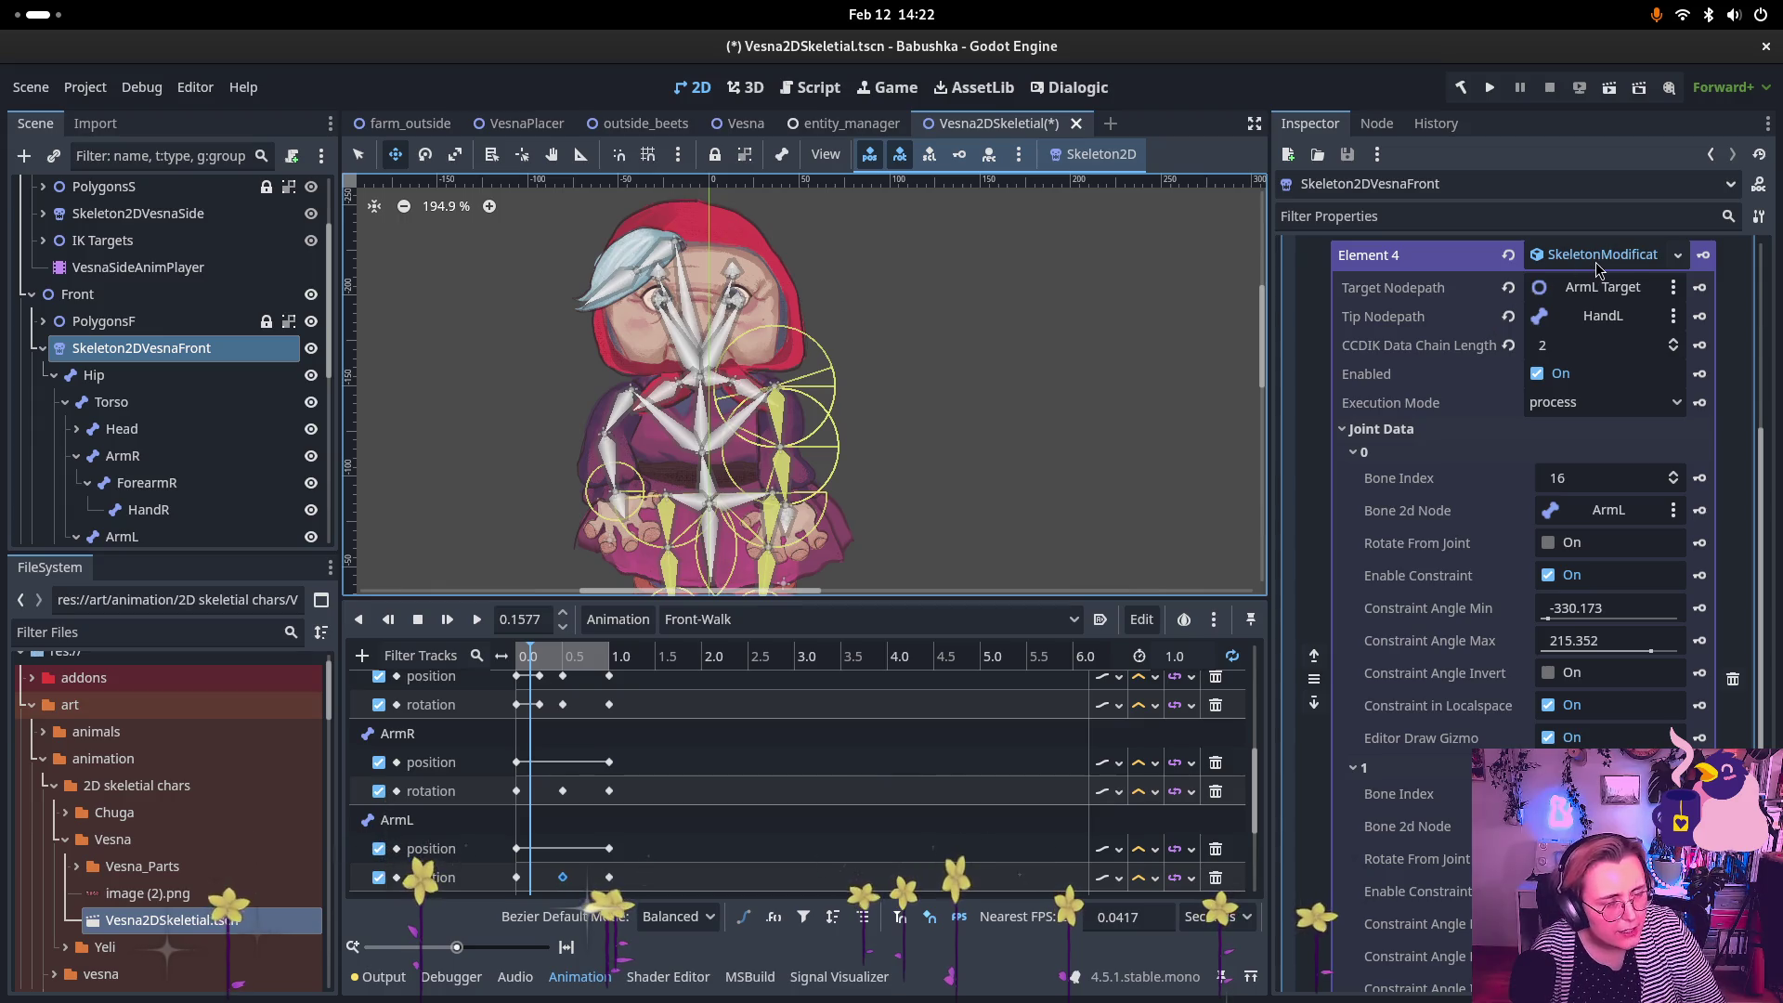
{"action": "scroll", "coordinate": [1523, 306], "scroll_direction": "up", "scroll_amount": 2}
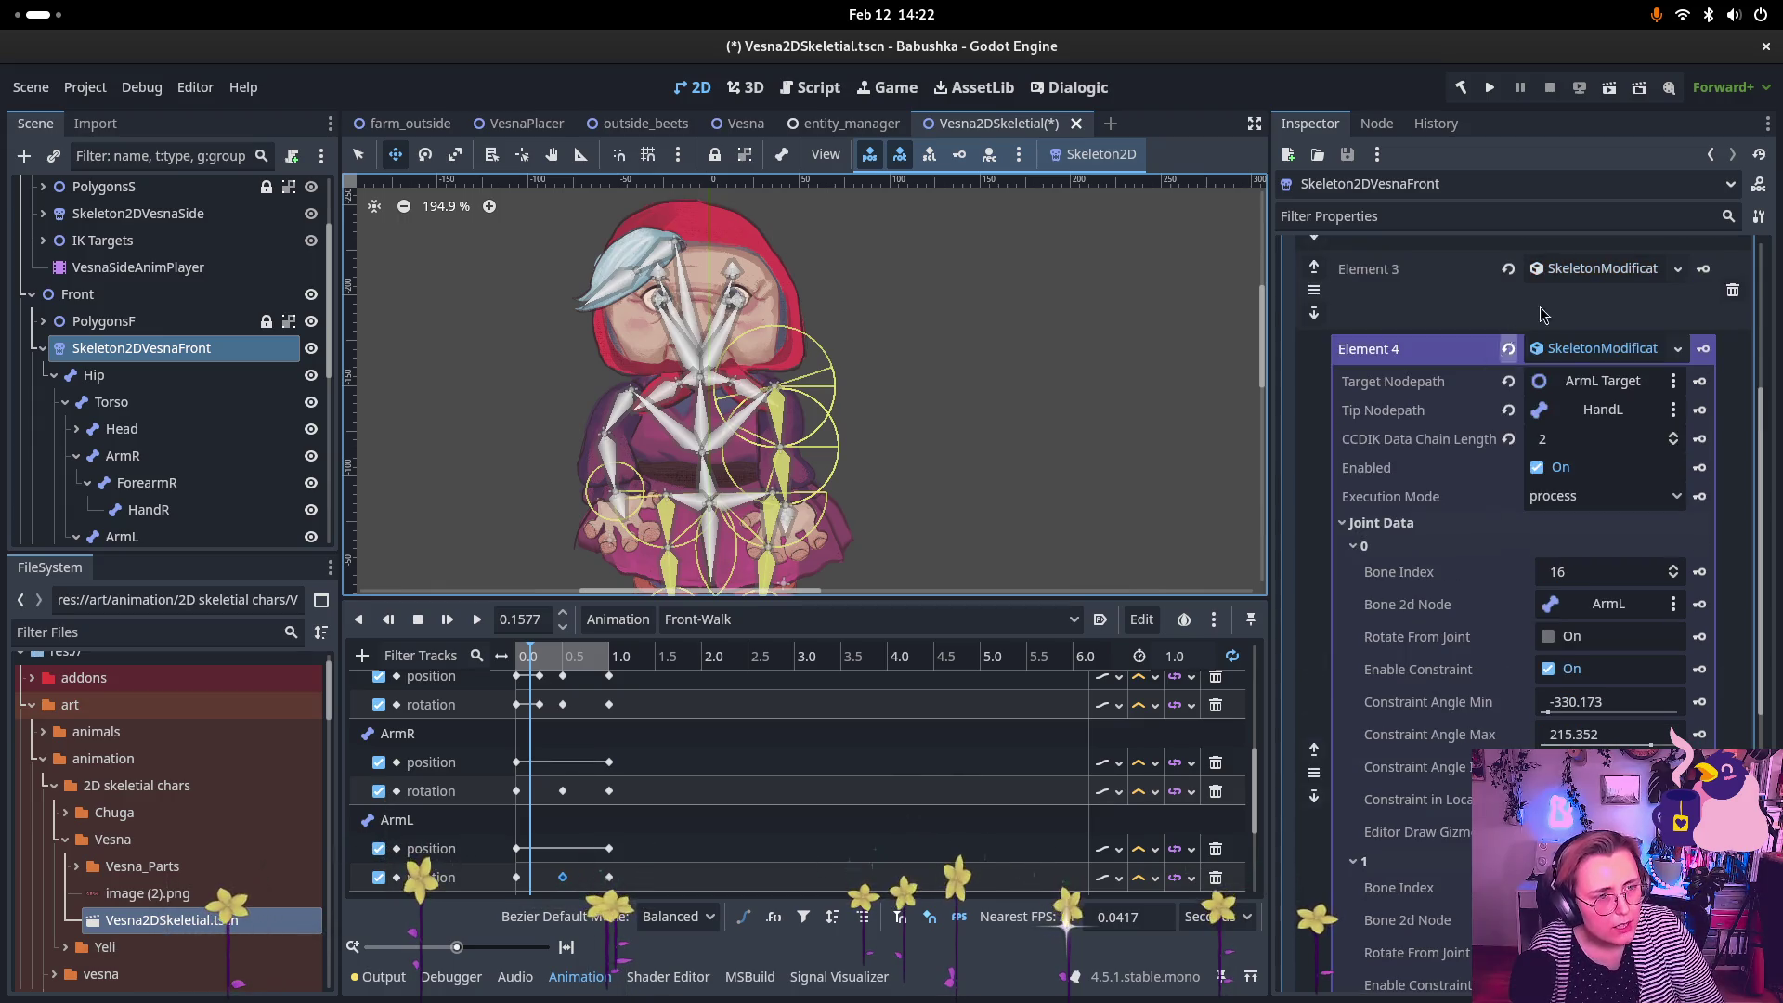
{"action": "left_click", "coordinate": [1572, 350]}
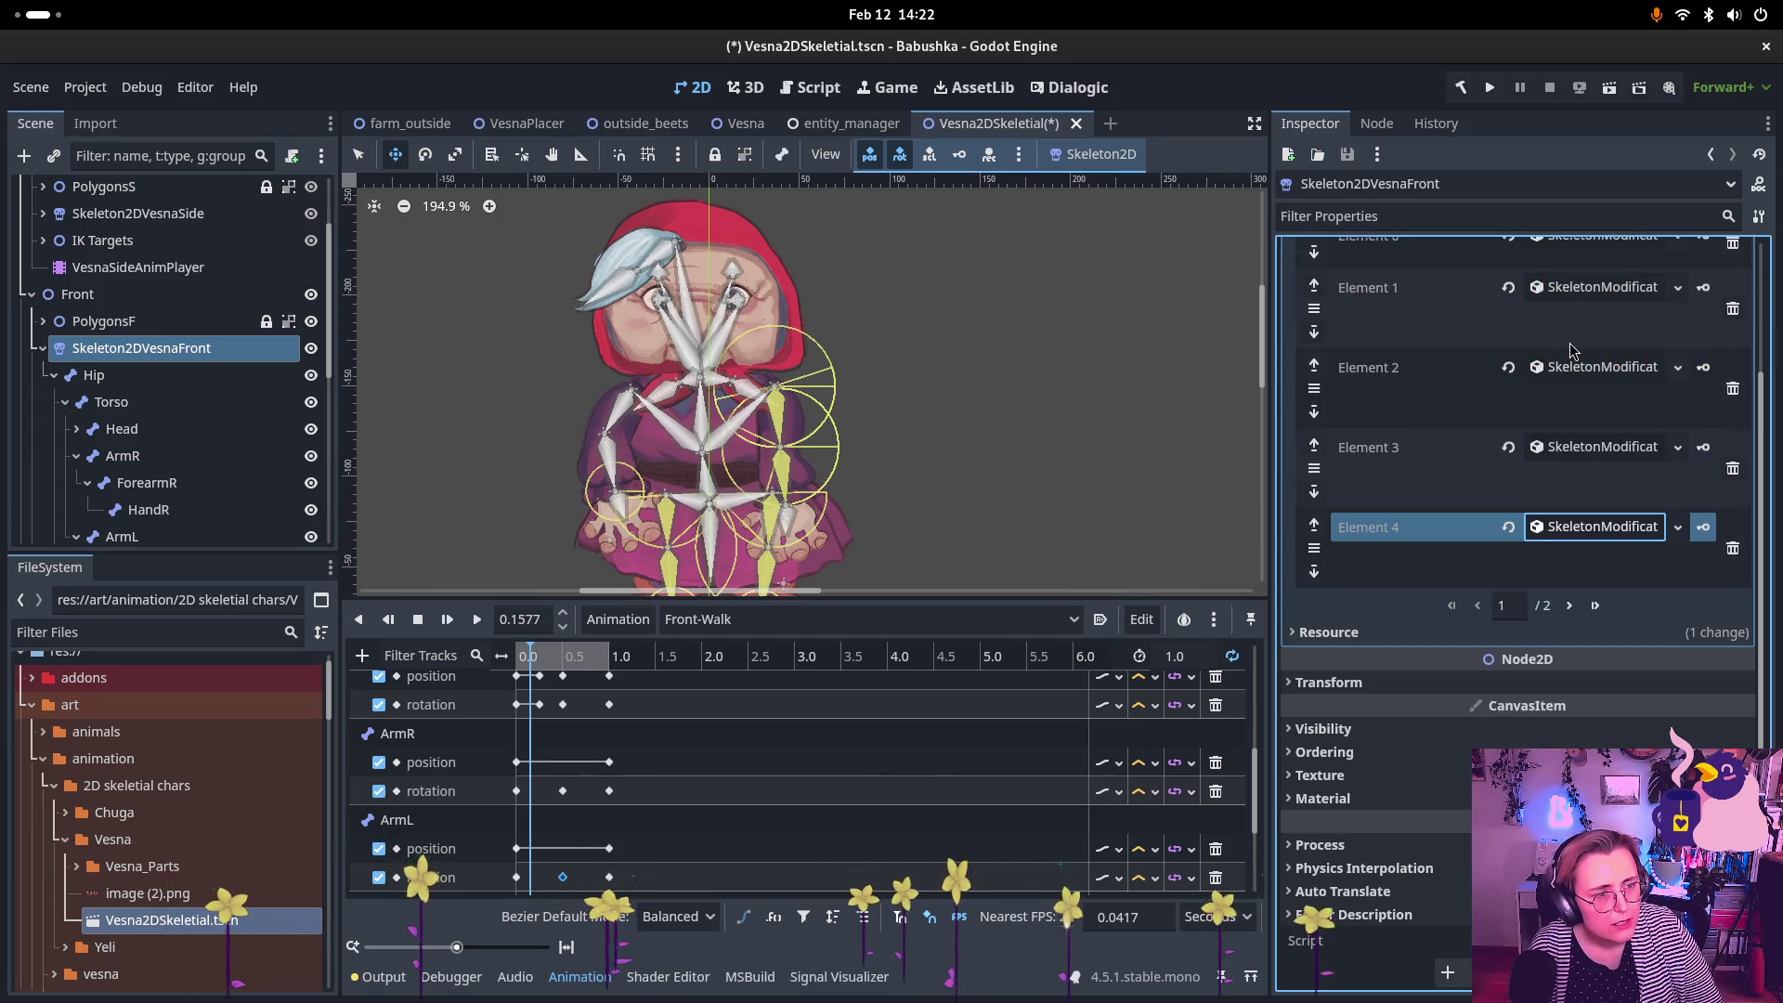
Step: On modifications page 2, set HandL Rotate (LookAt) as Element 5's target and clear Element 6's ArmL path
{"action": "left_click", "coordinate": [1568, 605]}
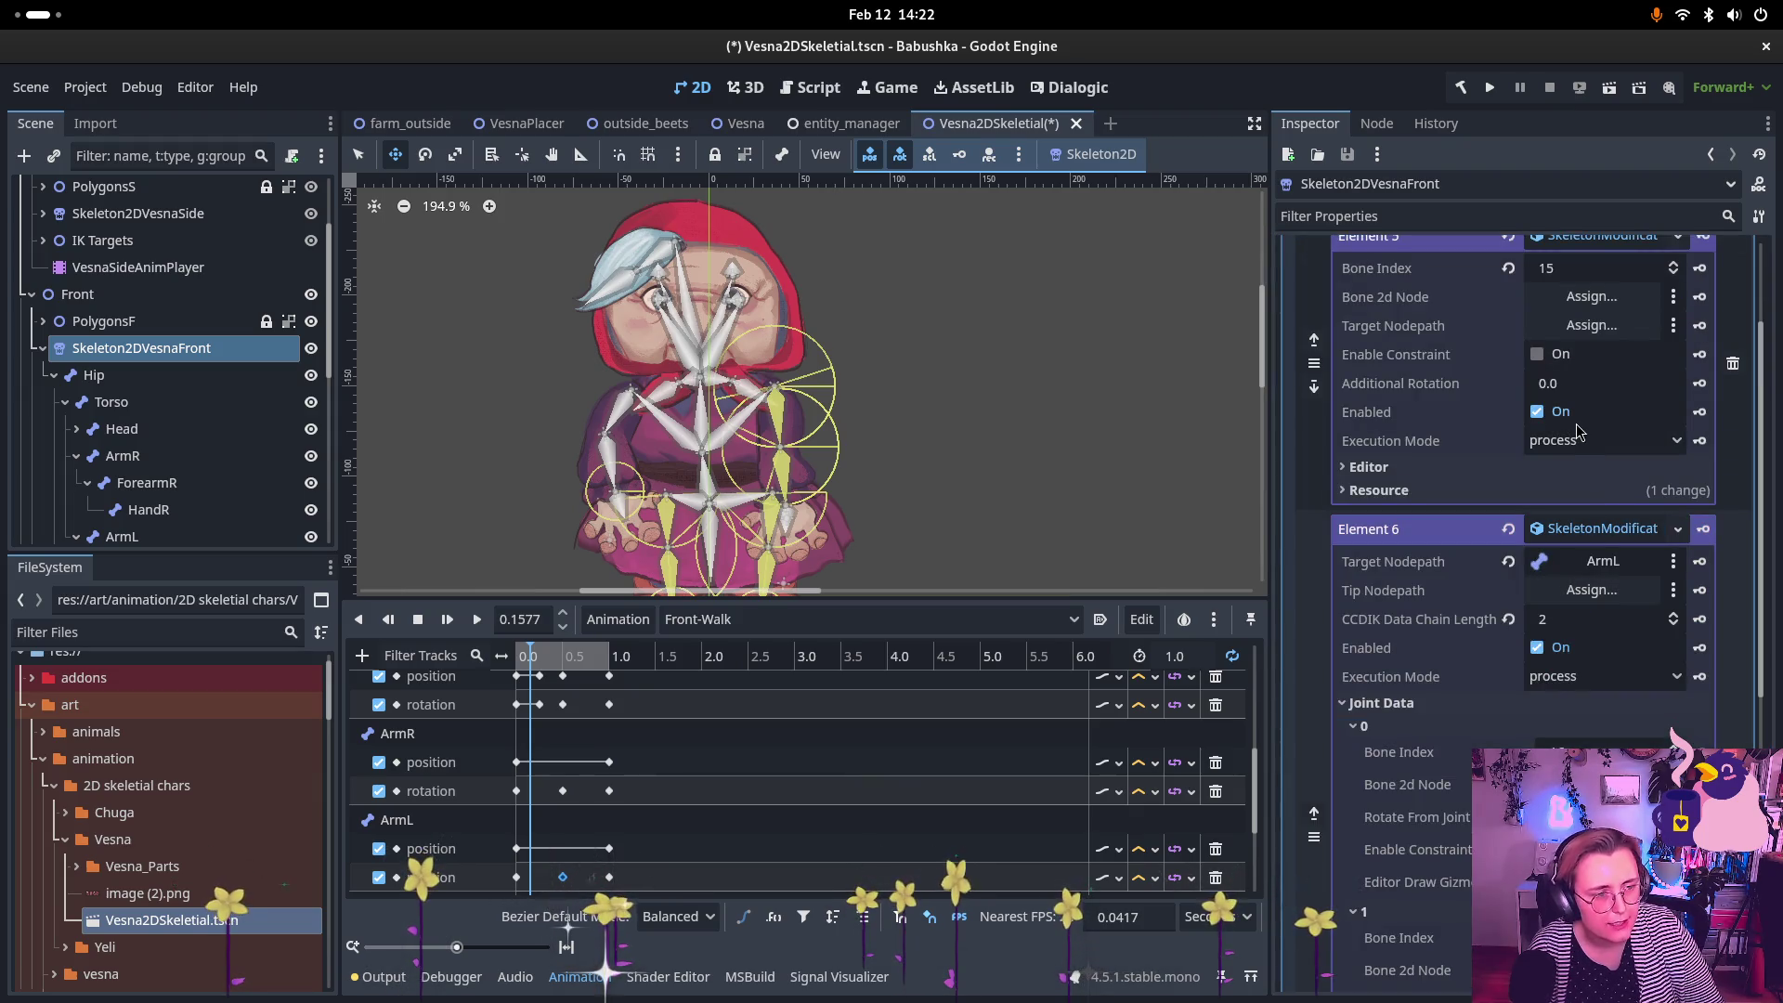
{"action": "scroll", "coordinate": [1532, 511], "scroll_direction": "up", "scroll_amount": 3}
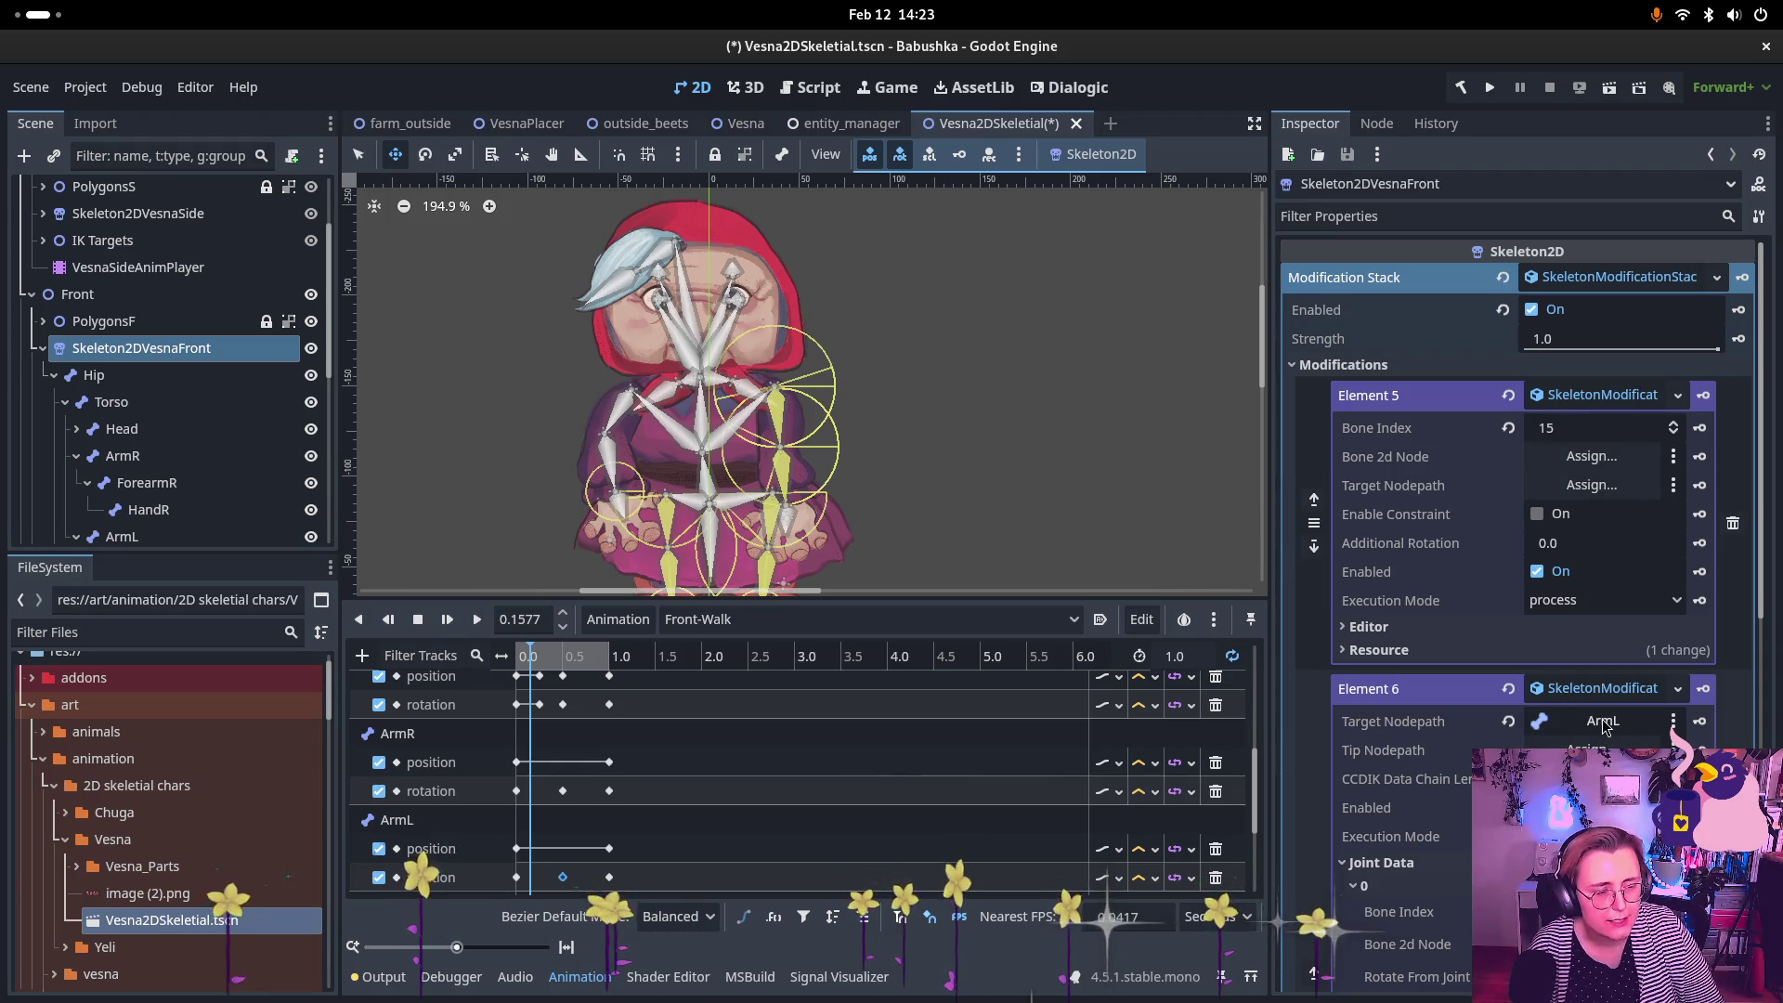
{"action": "left_click_drag", "start_coordinate": [139, 375], "coordinate": [183, 347]}
{"action": "scroll", "coordinate": [197, 375], "scroll_direction": "down", "scroll_amount": 5}
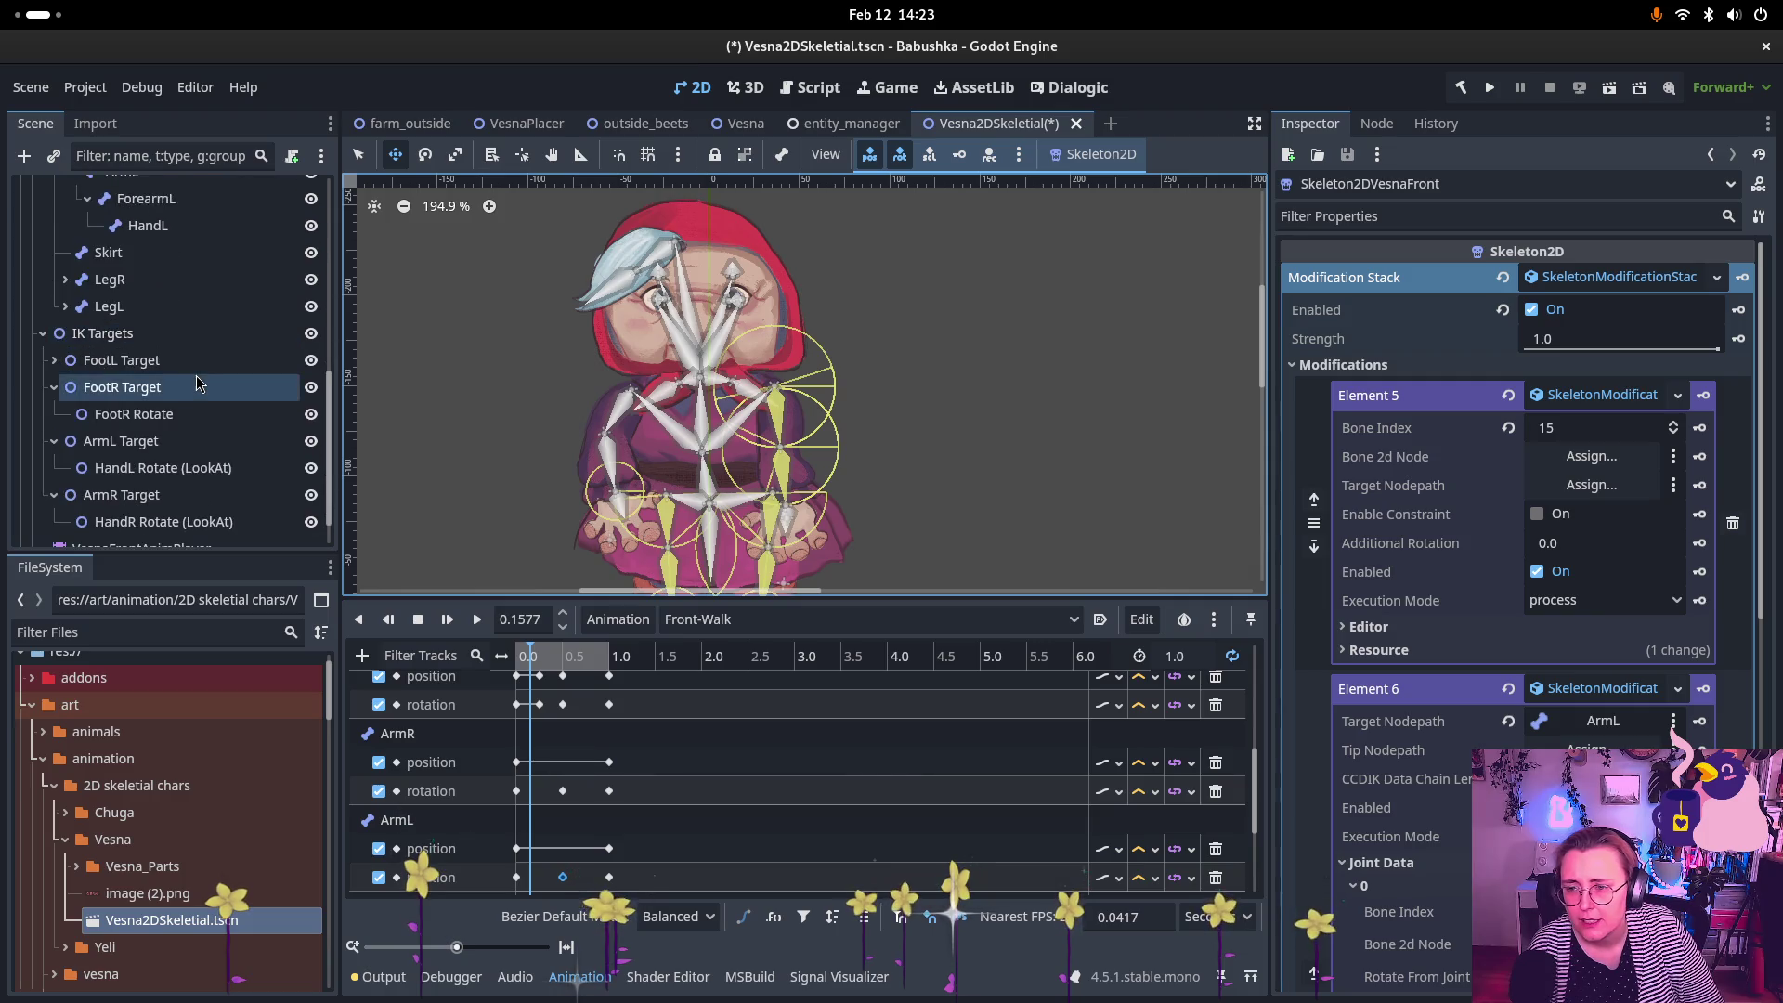
{"action": "left_click_drag", "start_coordinate": [605, 410], "coordinate": [1567, 745]}
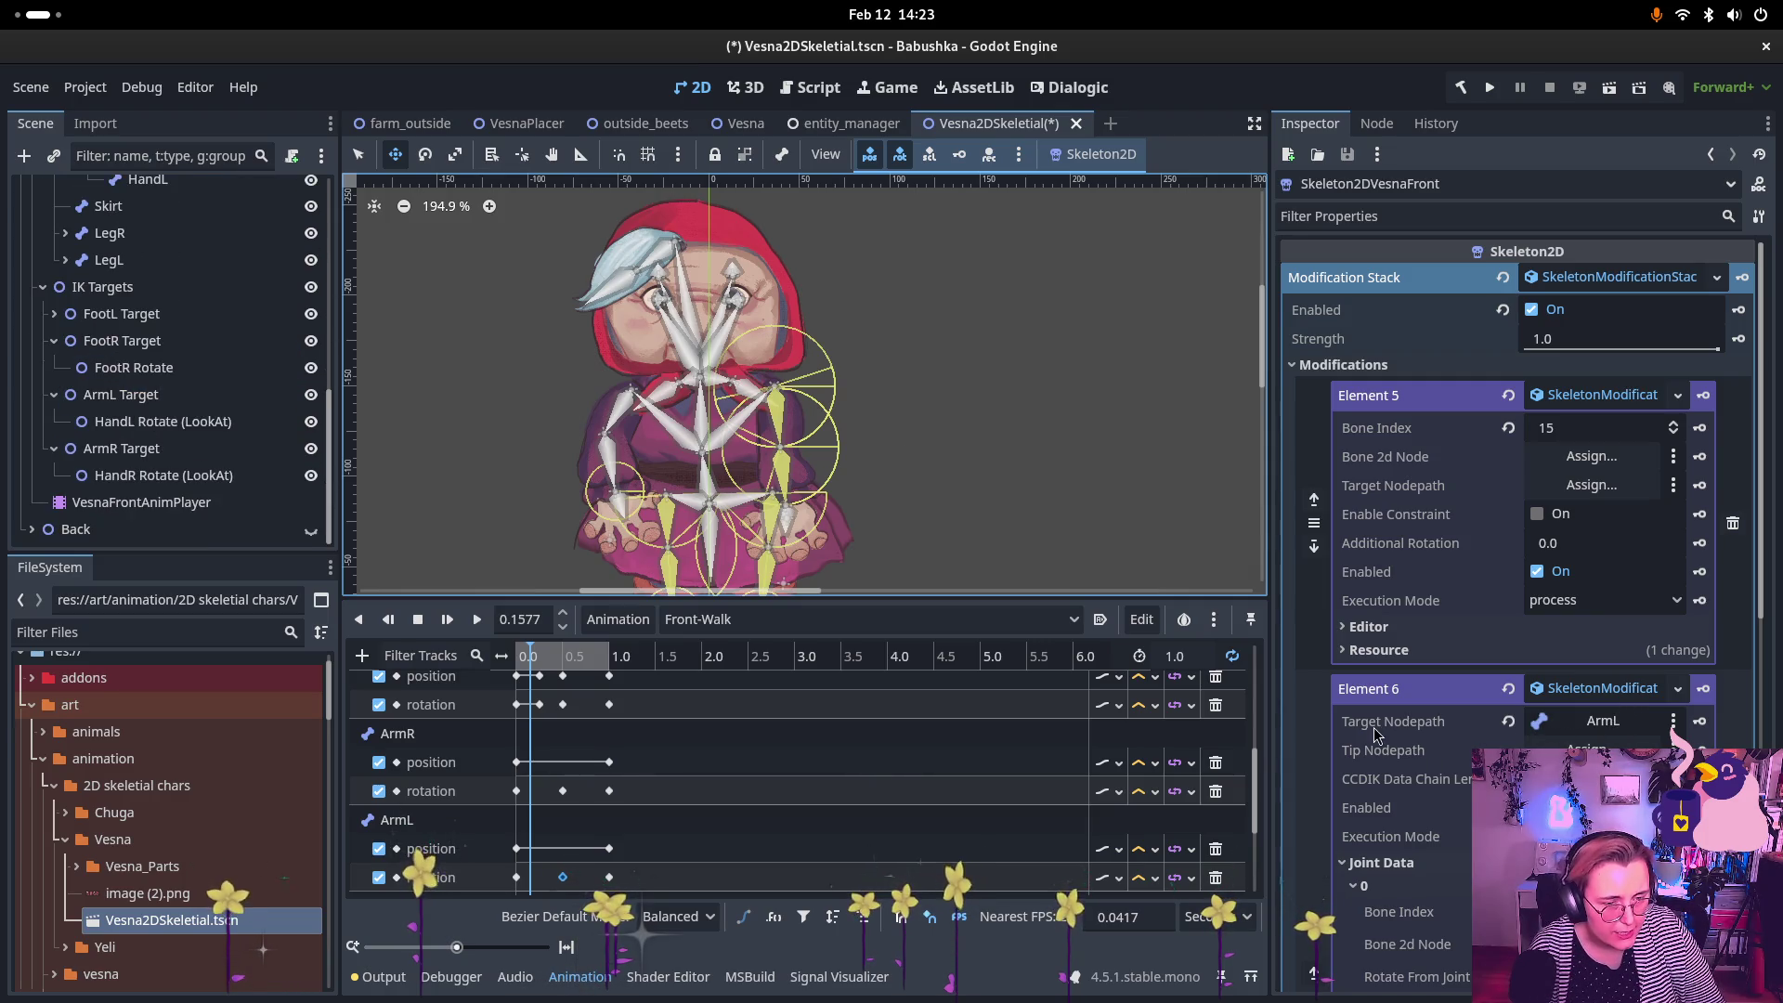
{"action": "left_click", "coordinate": [1506, 718]}
{"action": "scroll", "coordinate": [1506, 734], "scroll_direction": "down", "scroll_amount": 4}
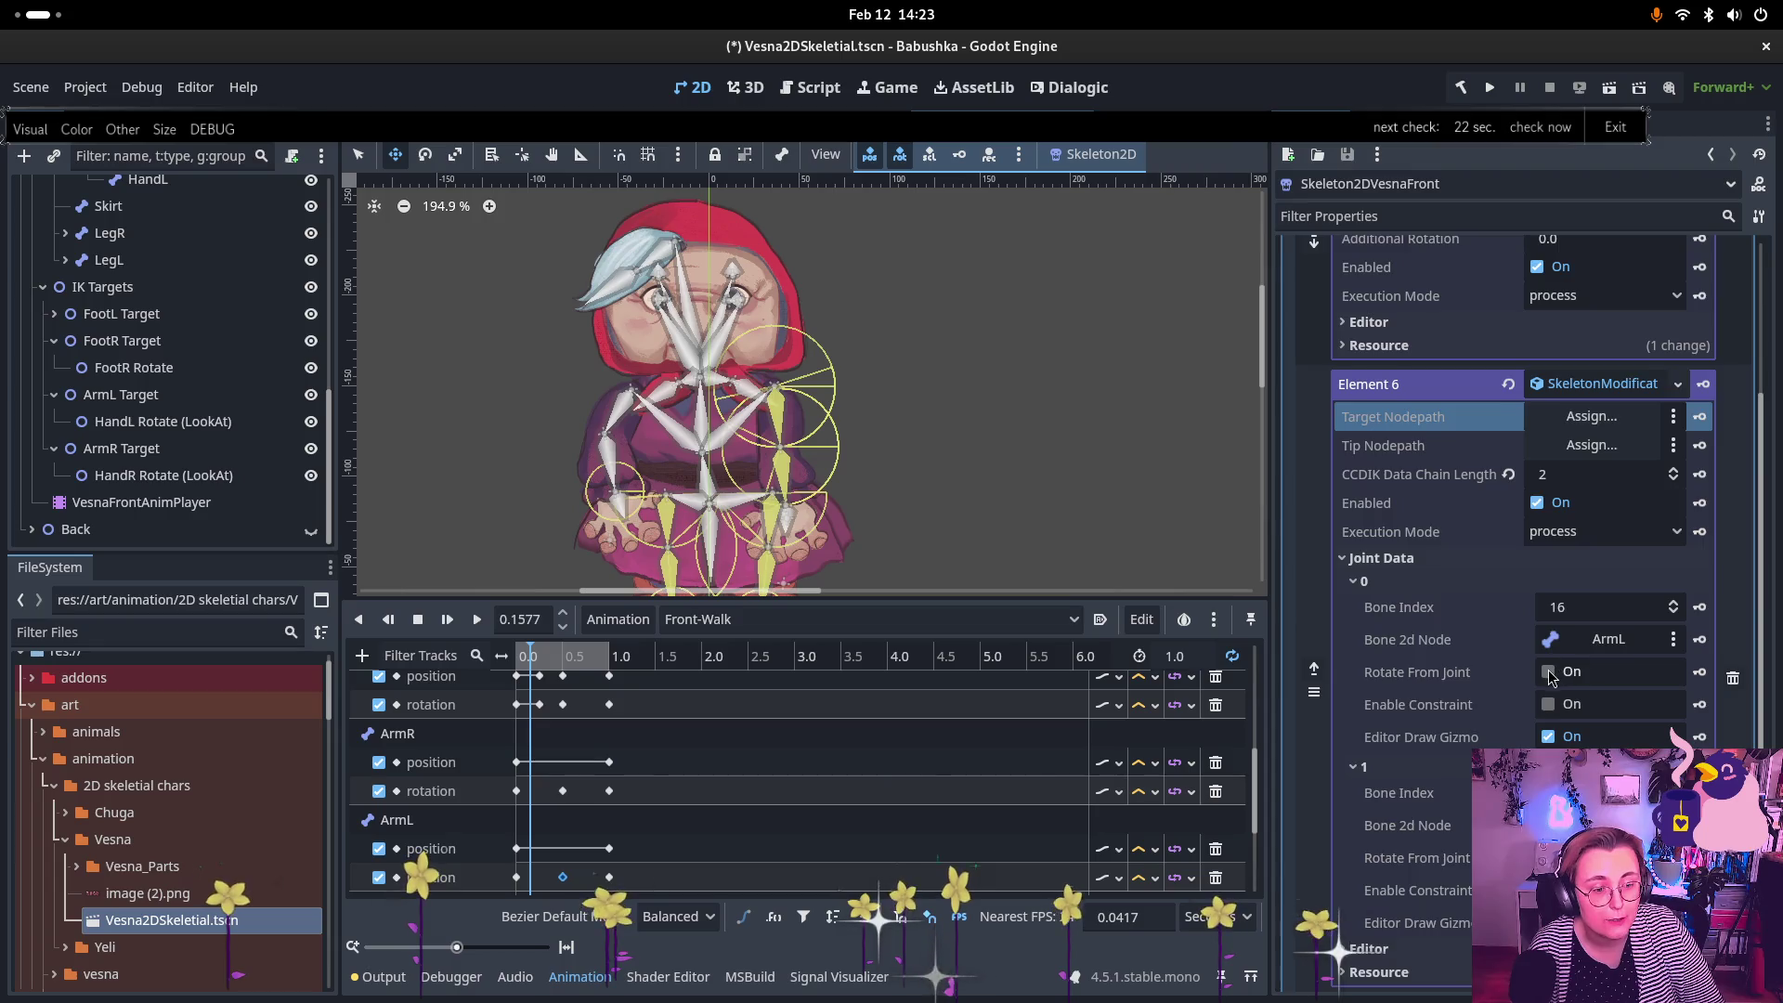
{"action": "scroll", "coordinate": [1542, 612], "scroll_direction": "down", "scroll_amount": 4}
{"action": "scroll", "coordinate": [1553, 626], "scroll_direction": "up", "scroll_amount": 8}
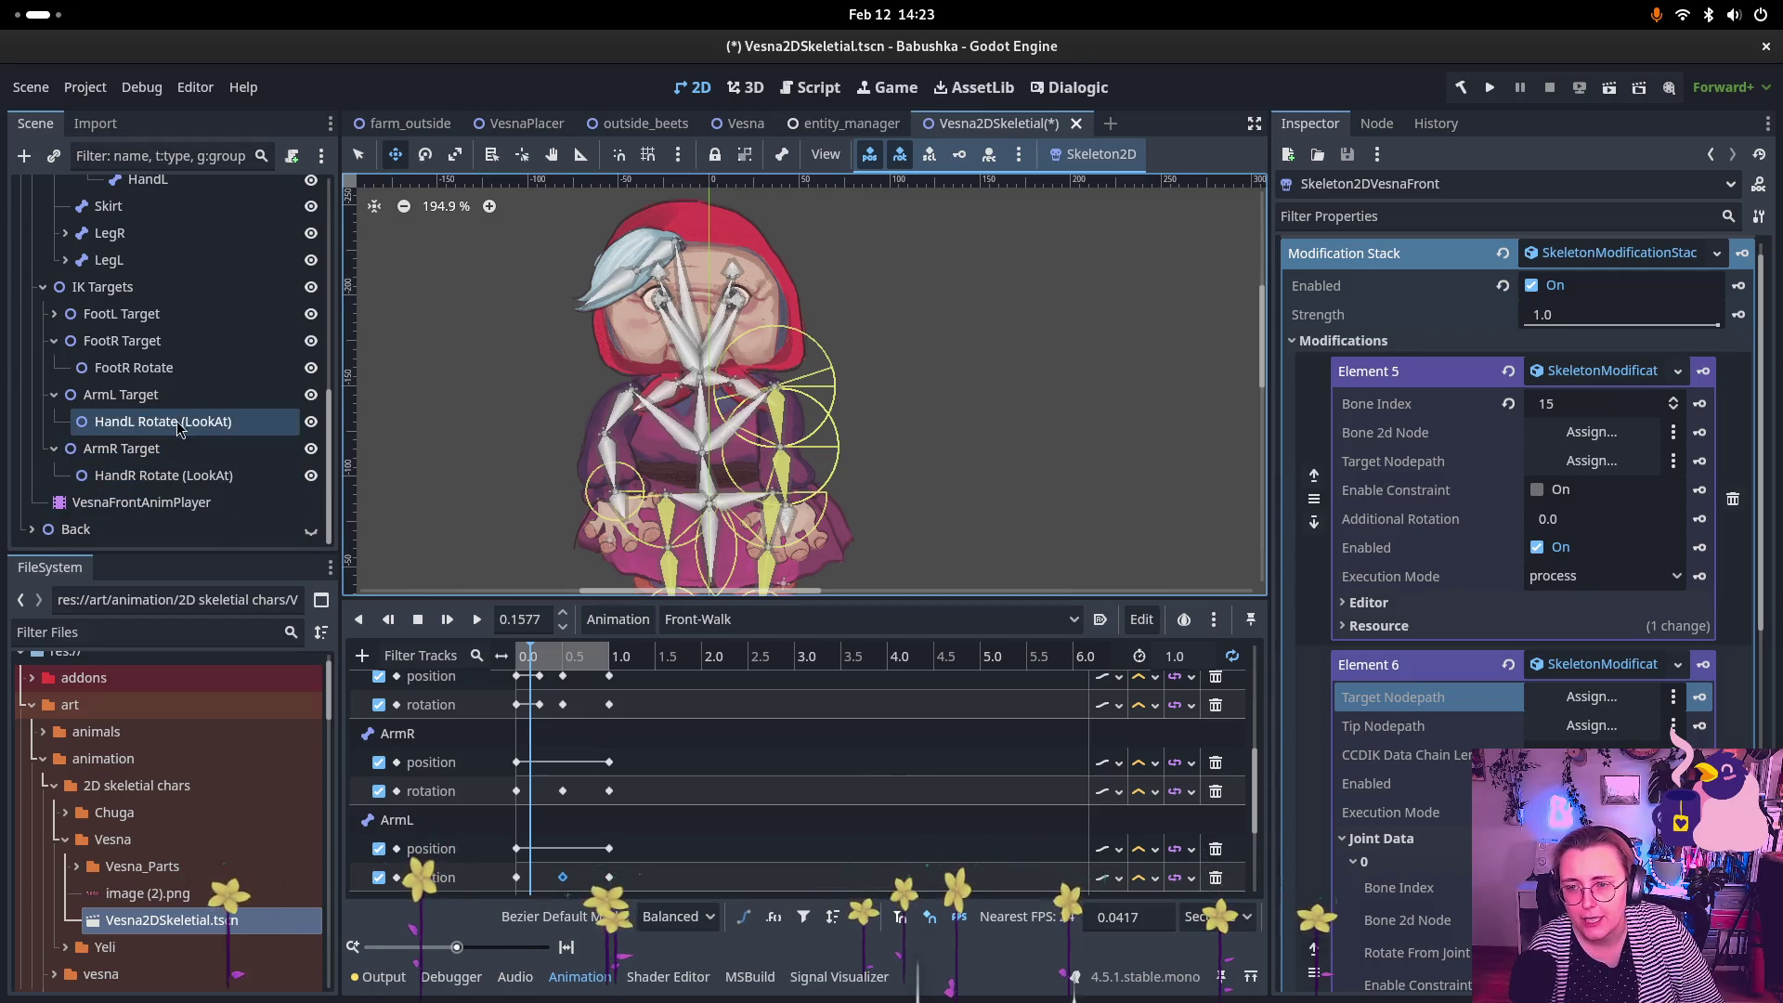
{"action": "mouse_move", "coordinate": [178, 433]}
{"action": "left_mouse_down"}
{"action": "mouse_move", "coordinate": [1456, 416]}
{"action": "mouse_move", "coordinate": [1585, 461]}
{"action": "left_mouse_up"}
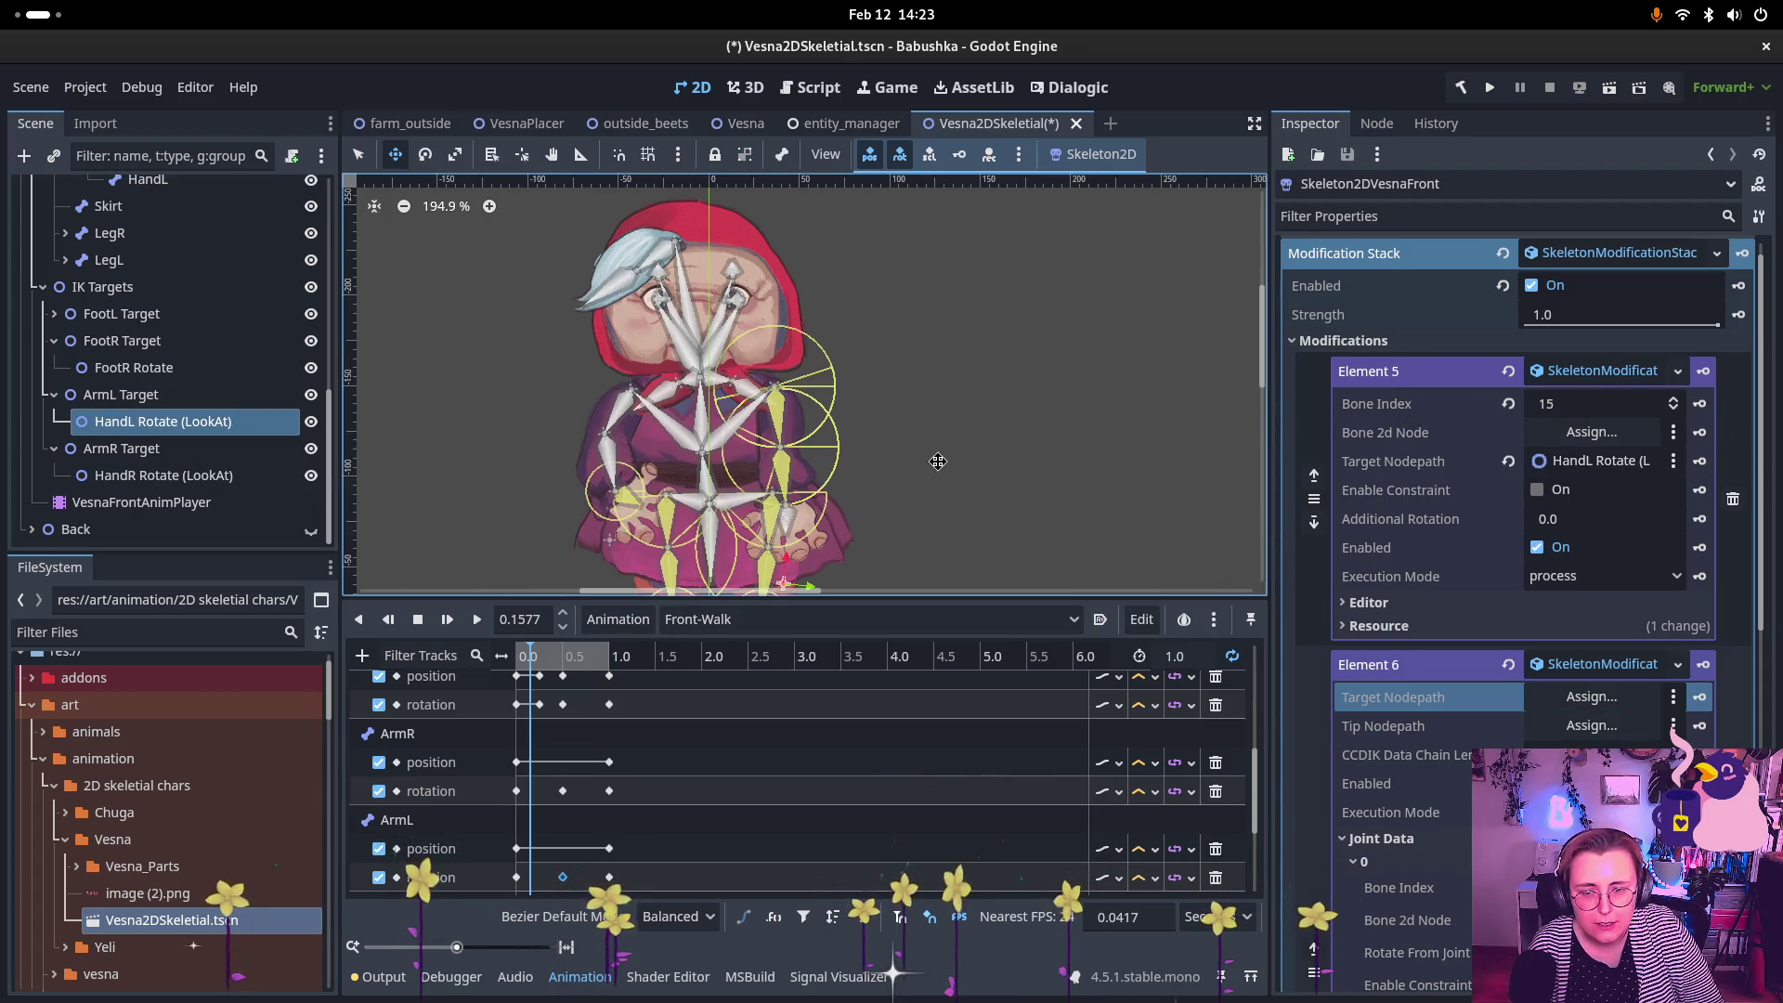
Step: Reselect the front skeleton and drag HandL onto Element 5's Bone 2d Node field
{"action": "left_click", "coordinate": [121, 395]}
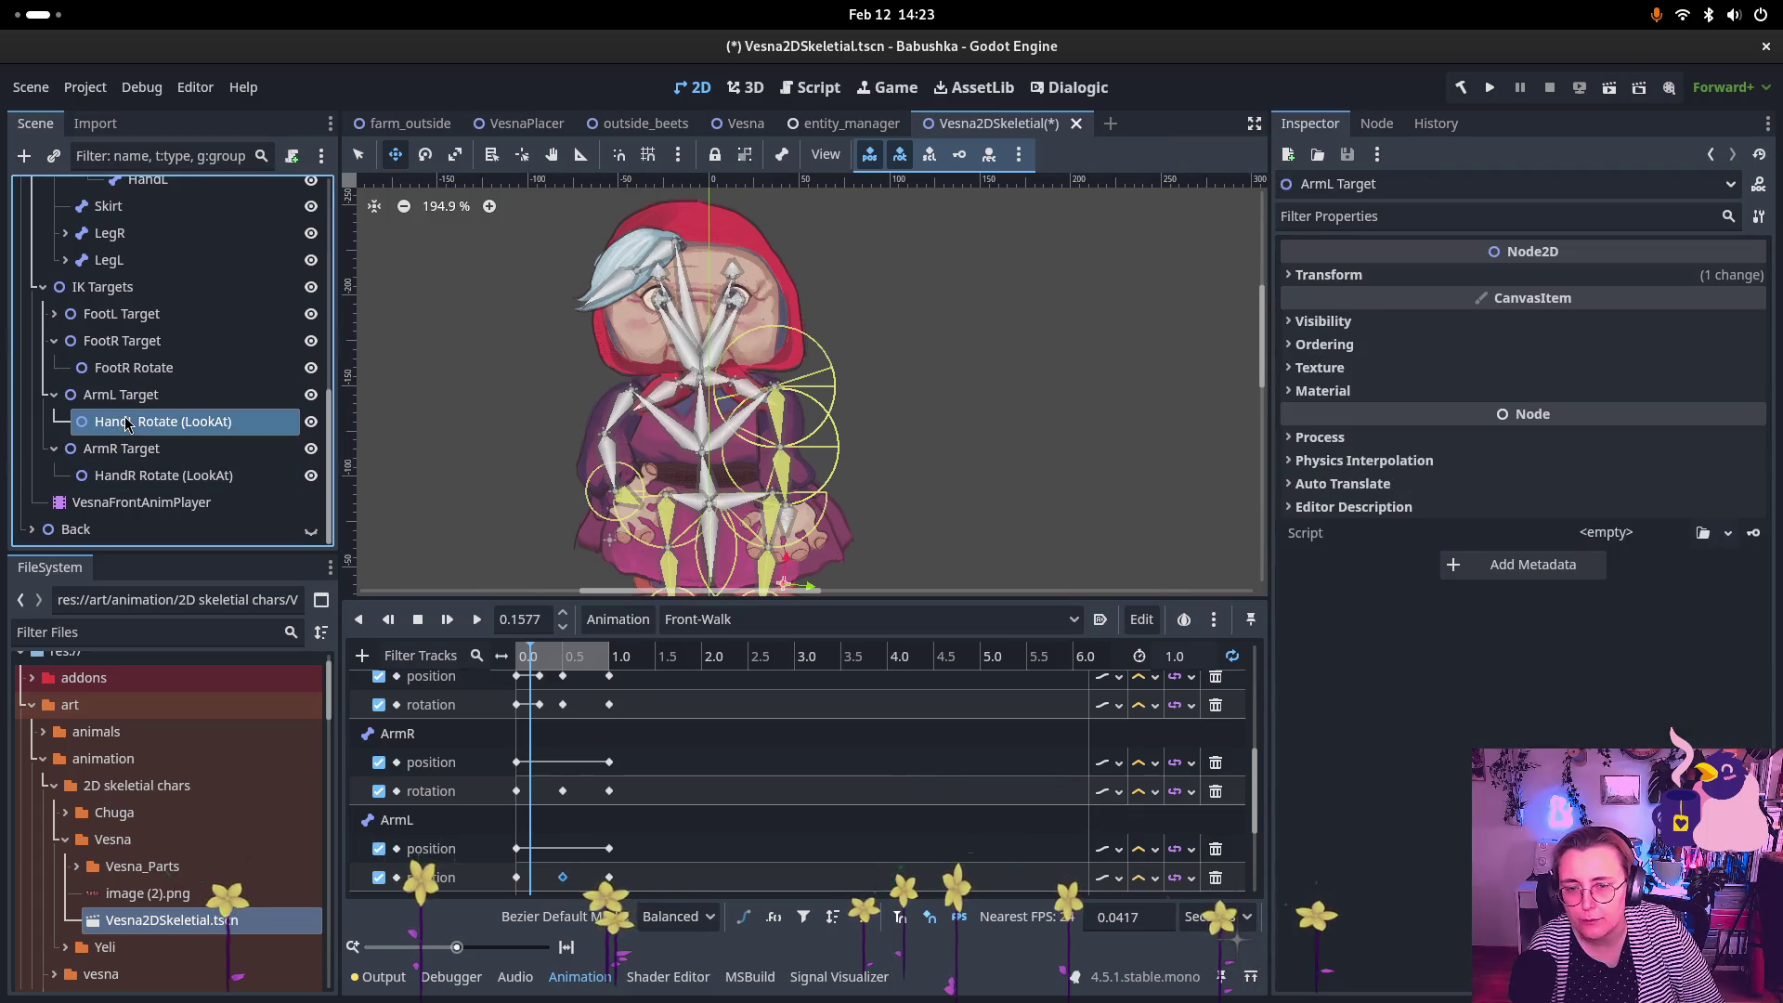
{"action": "left_click", "coordinate": [142, 394]}
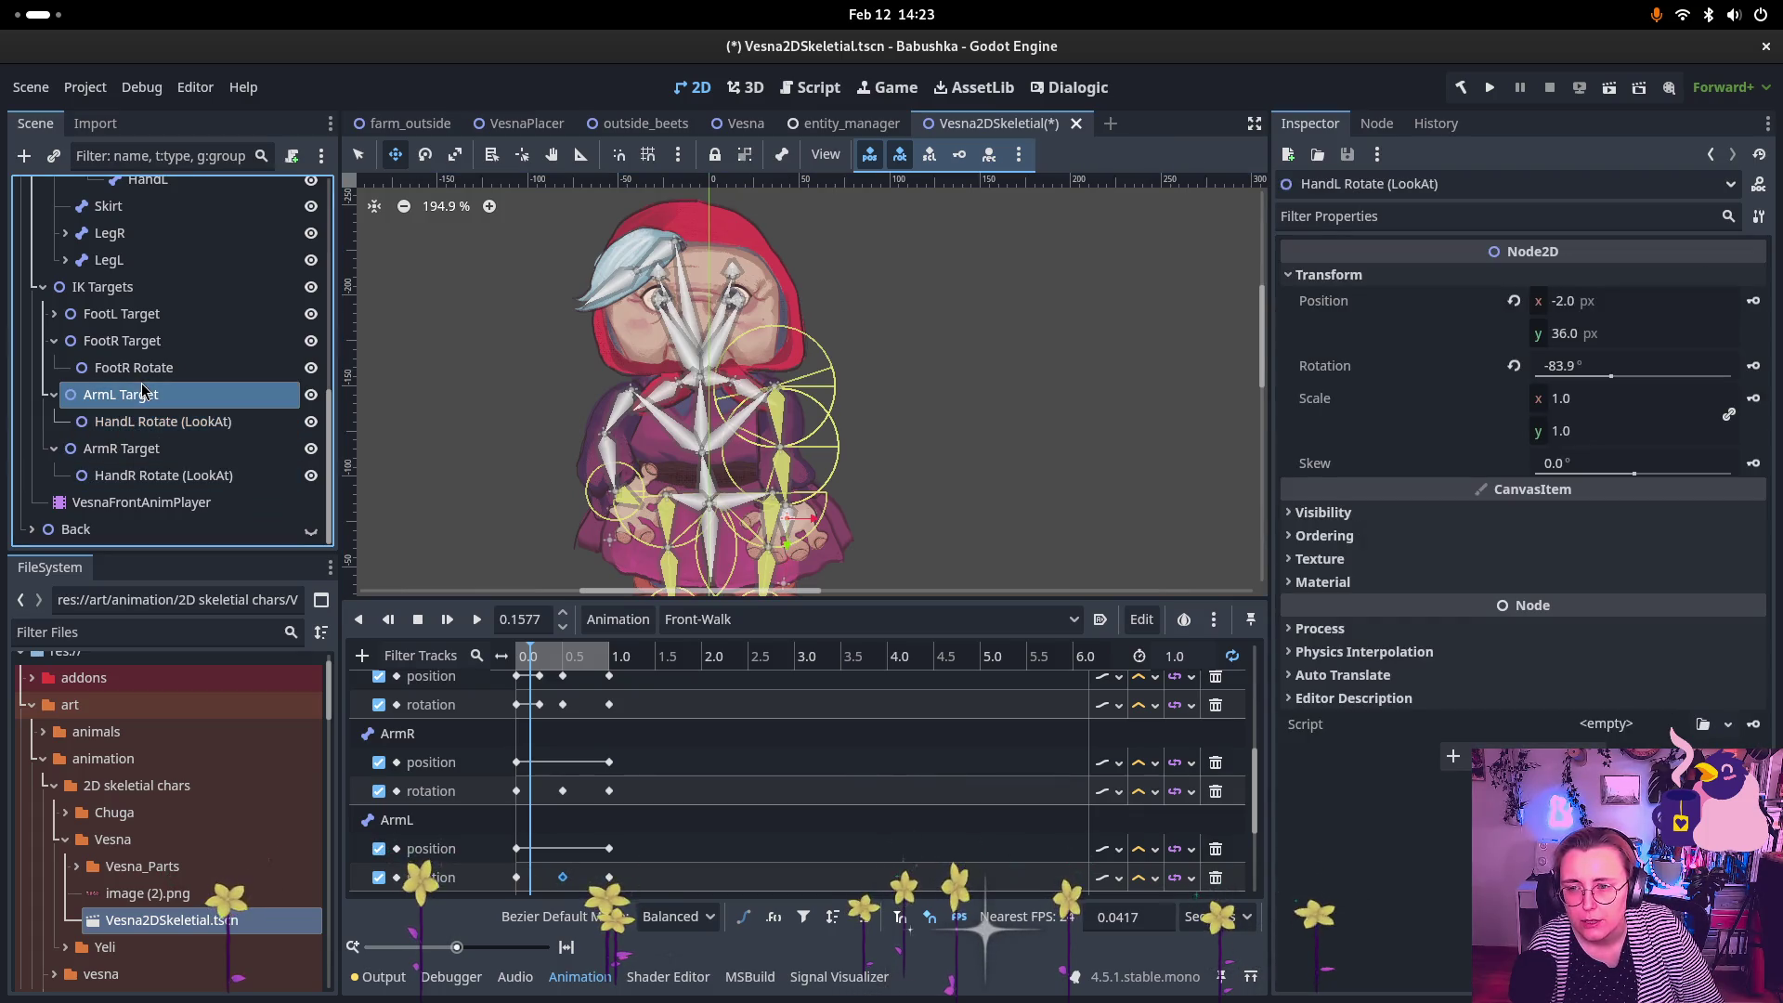
{"action": "scroll", "coordinate": [158, 372], "scroll_direction": "up", "scroll_amount": 10}
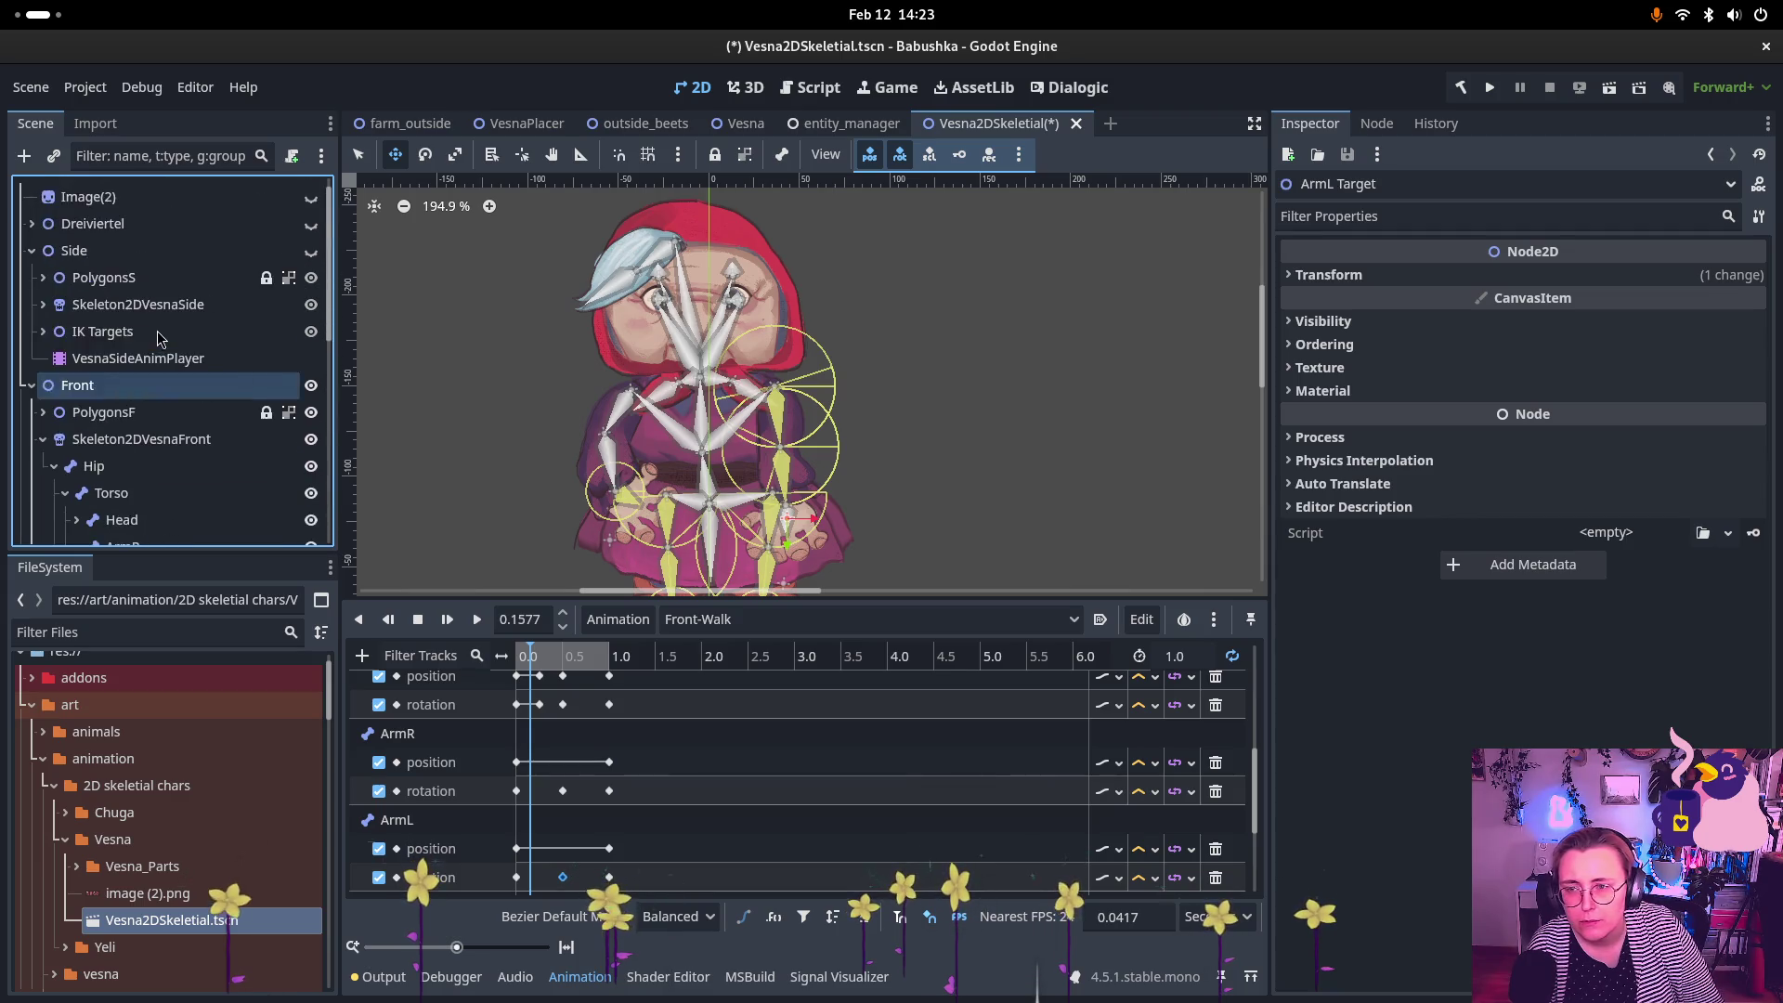
{"action": "left_click", "coordinate": [179, 353]}
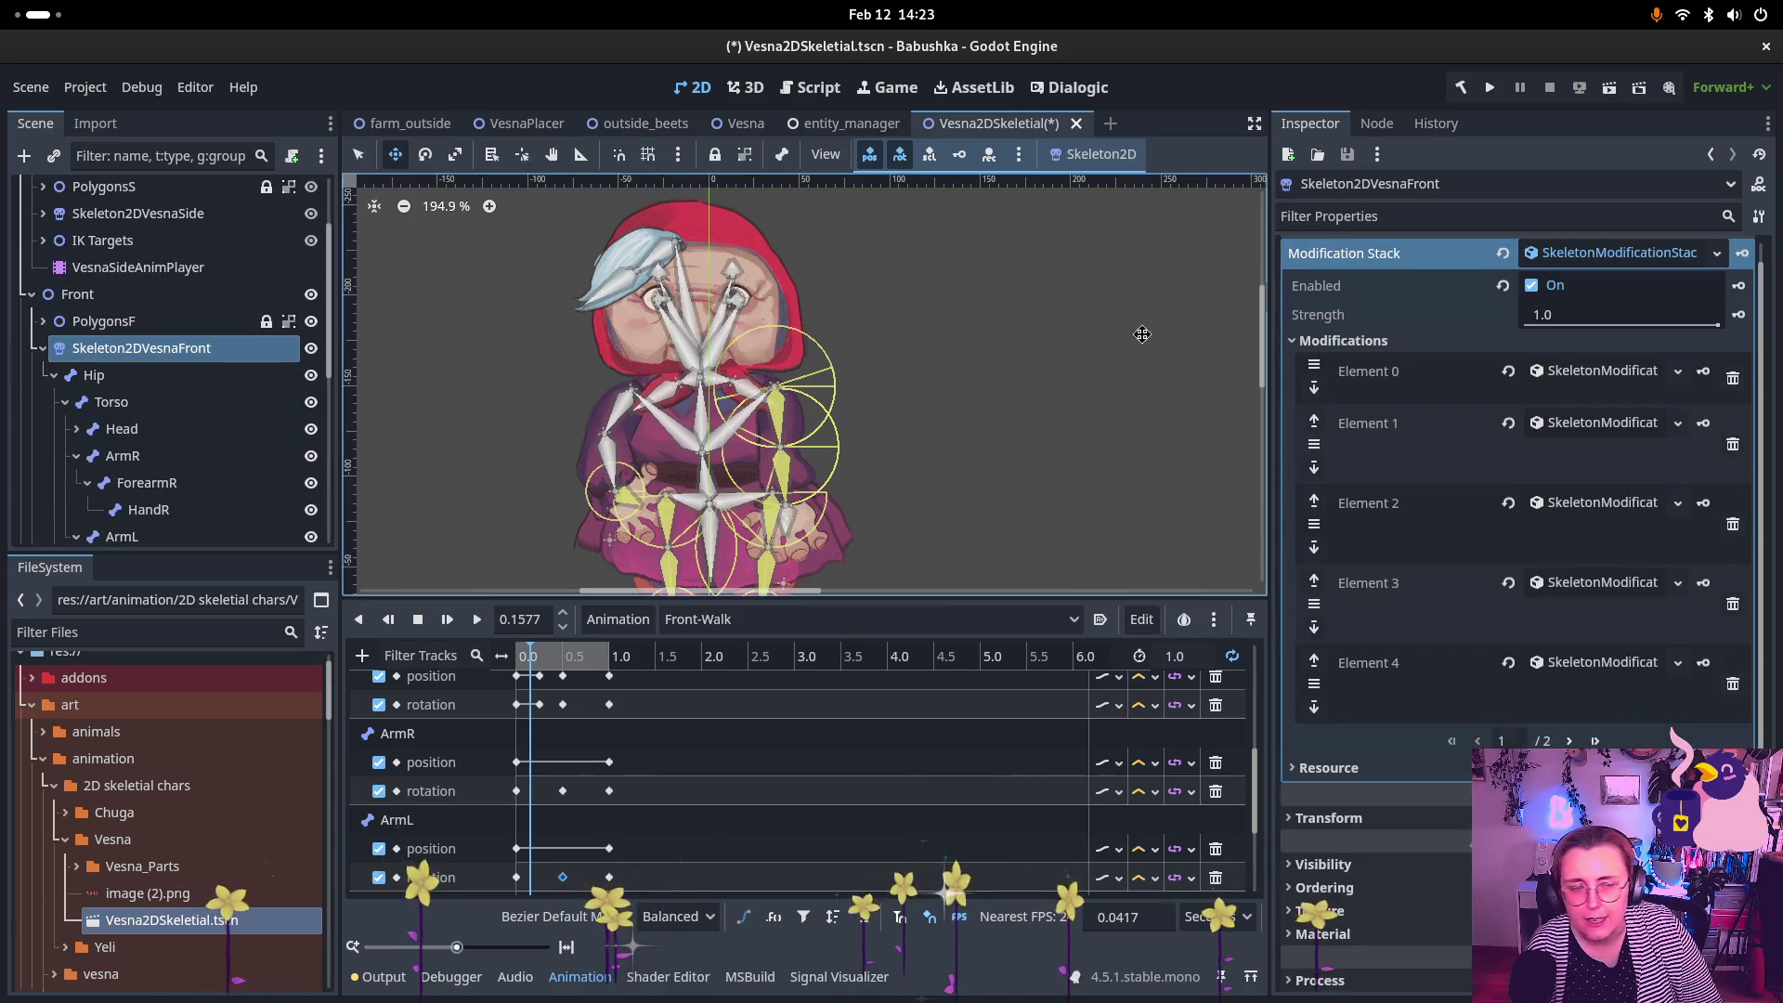
{"action": "scroll", "coordinate": [1639, 345], "scroll_direction": "down", "scroll_amount": 3}
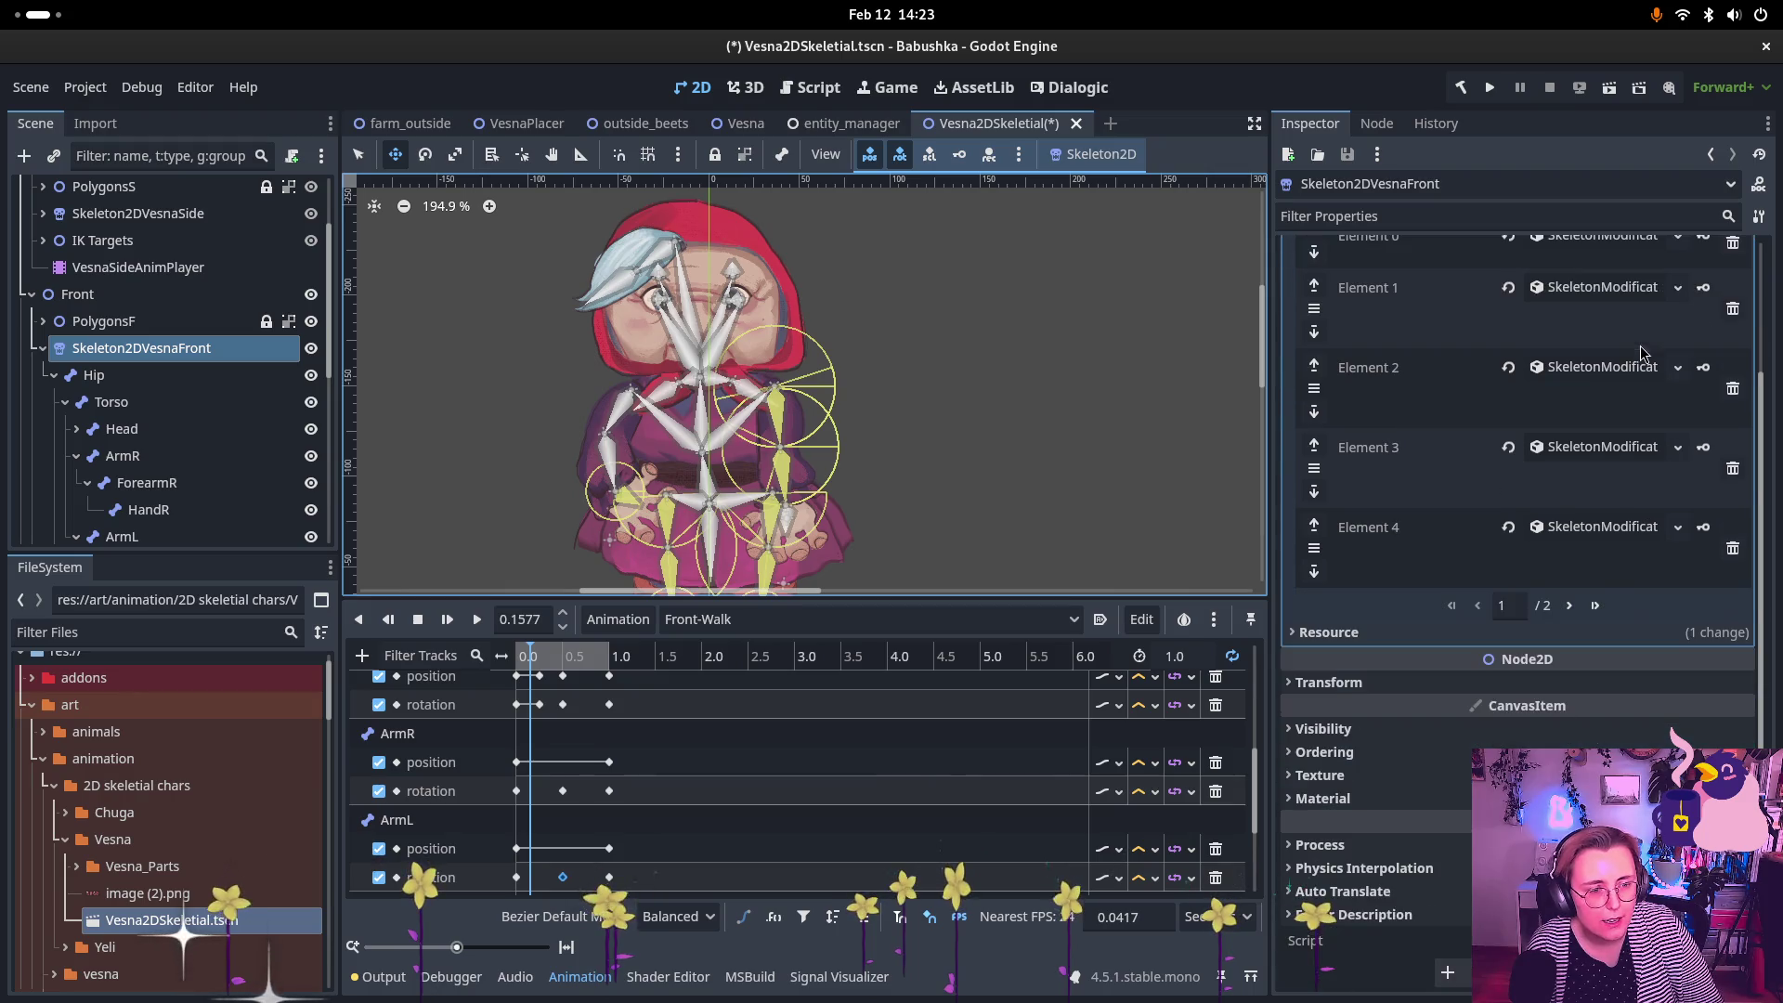
{"action": "left_click", "coordinate": [1569, 599]}
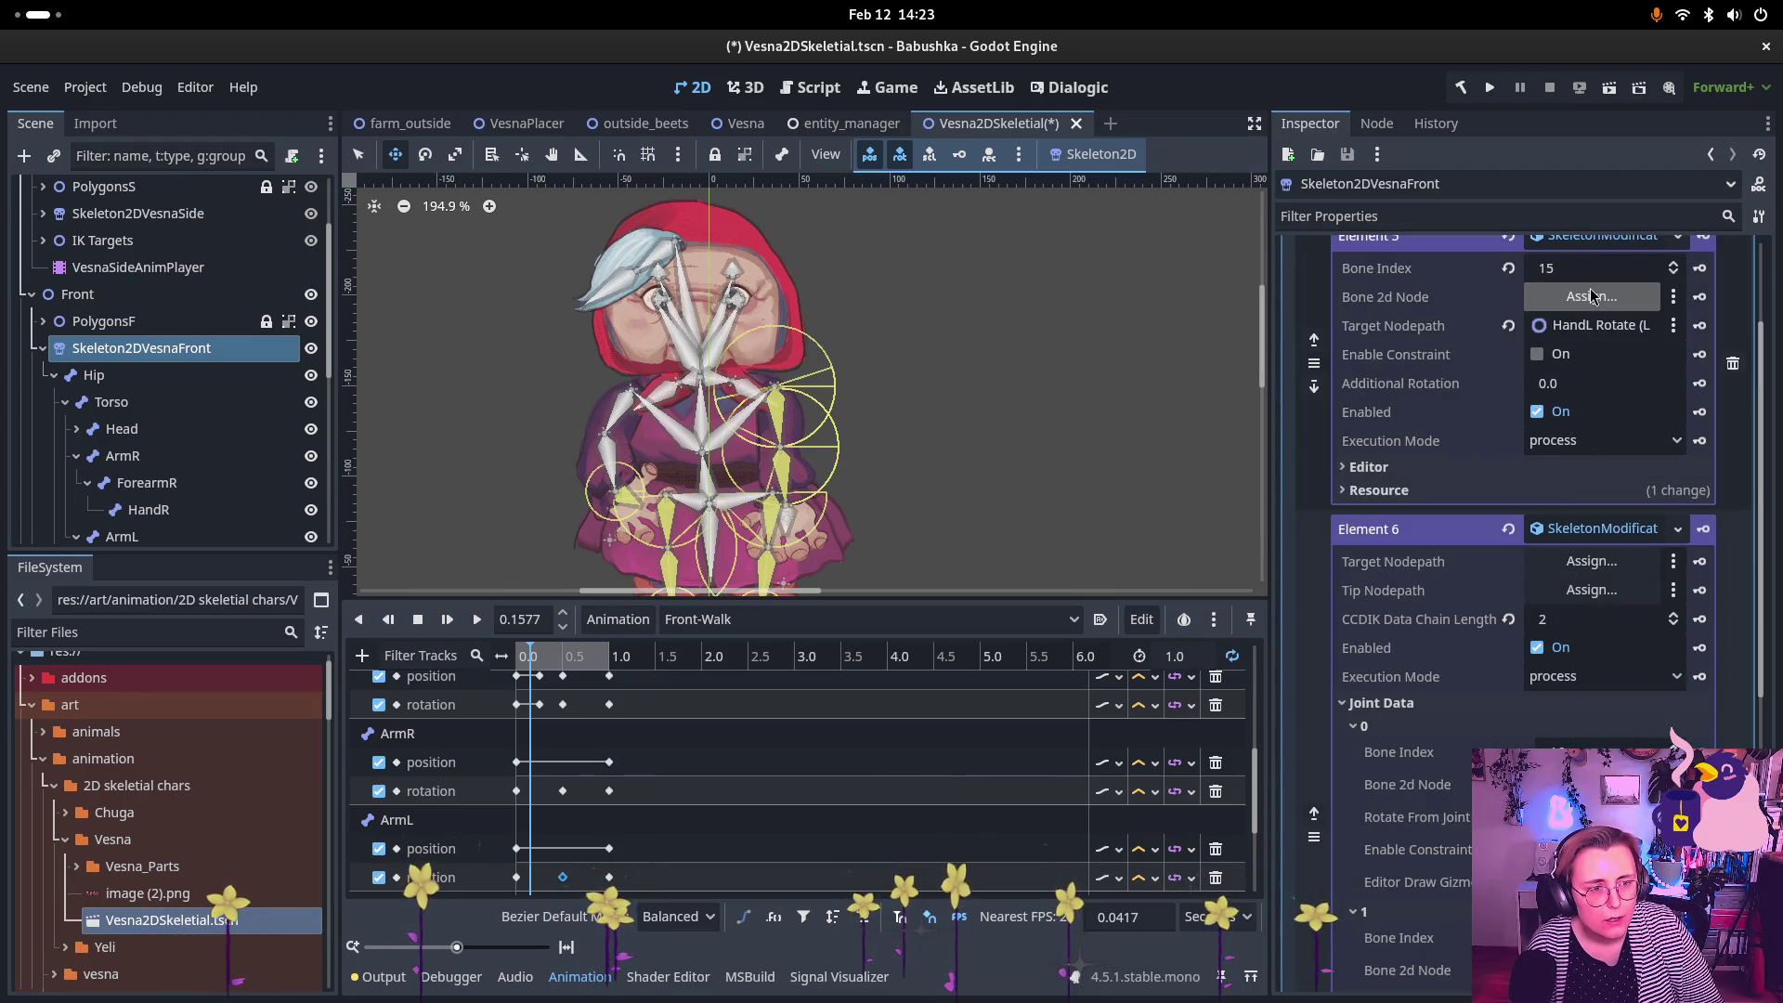
{"action": "scroll", "coordinate": [199, 408], "scroll_direction": "down", "scroll_amount": 3}
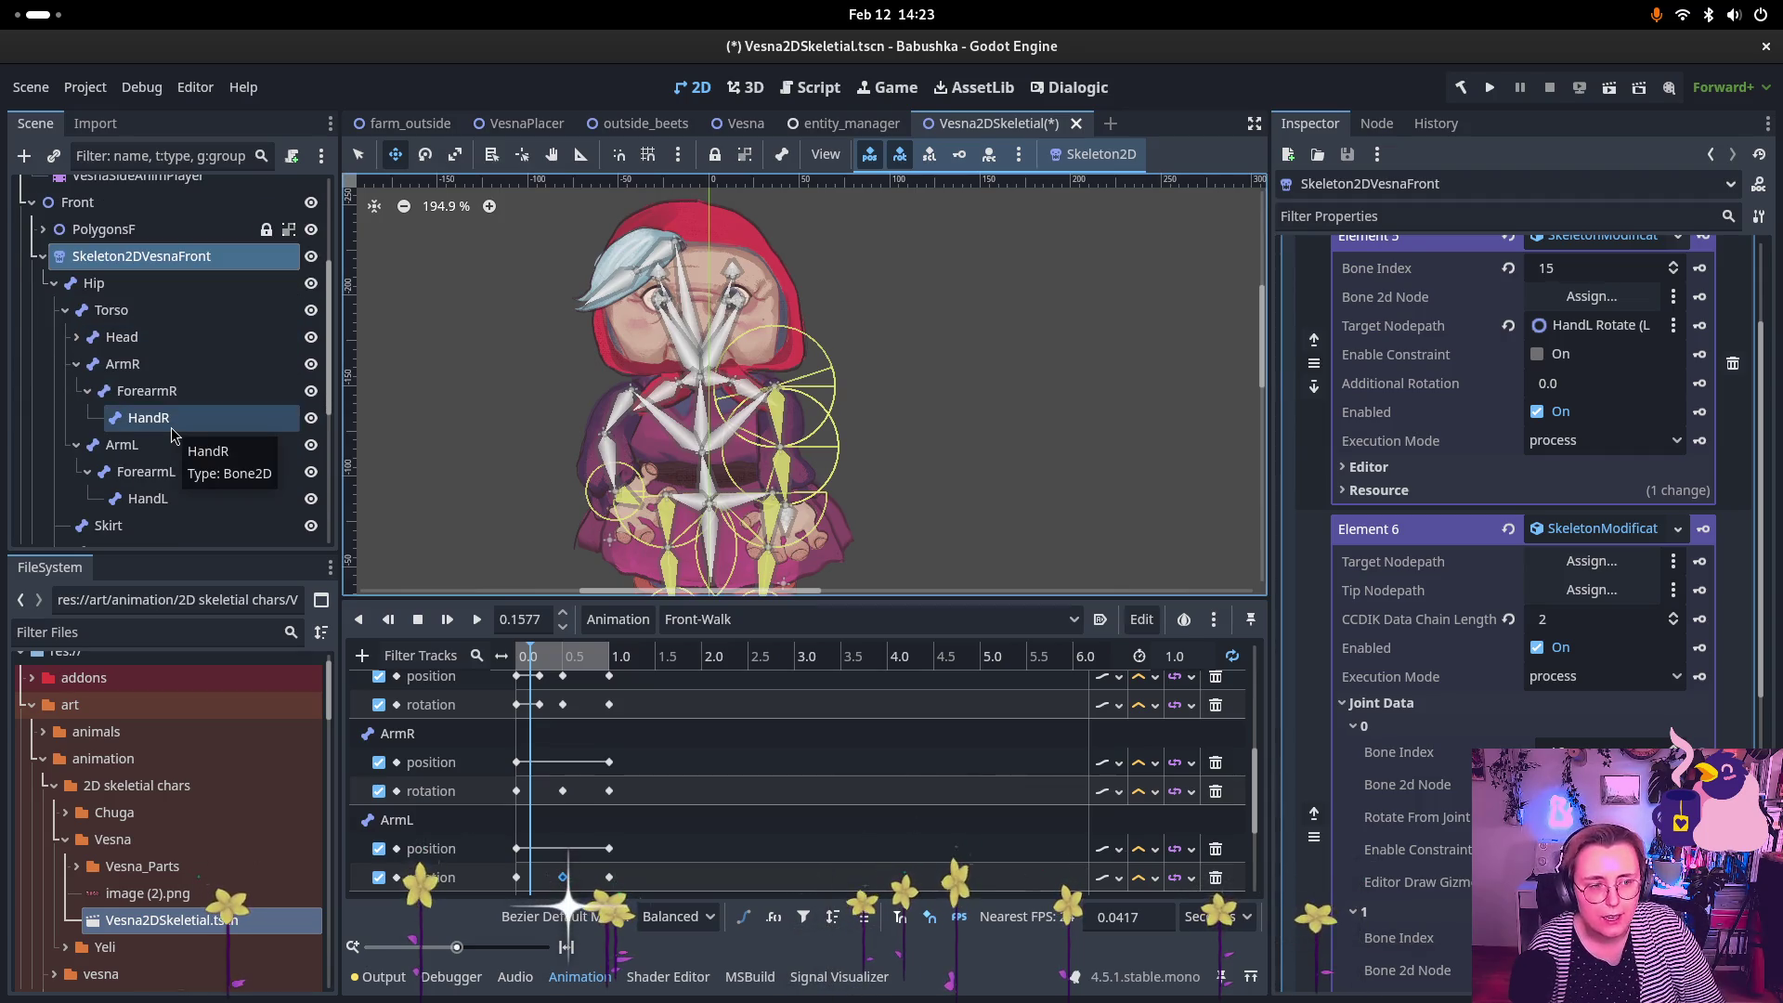
{"action": "scroll", "coordinate": [172, 441], "scroll_direction": "down", "scroll_amount": 1}
{"action": "mouse_move", "coordinate": [148, 452]}
{"action": "left_mouse_down"}
{"action": "mouse_move", "coordinate": [1760, 278]}
{"action": "mouse_move", "coordinate": [1589, 332]}
{"action": "left_mouse_up"}
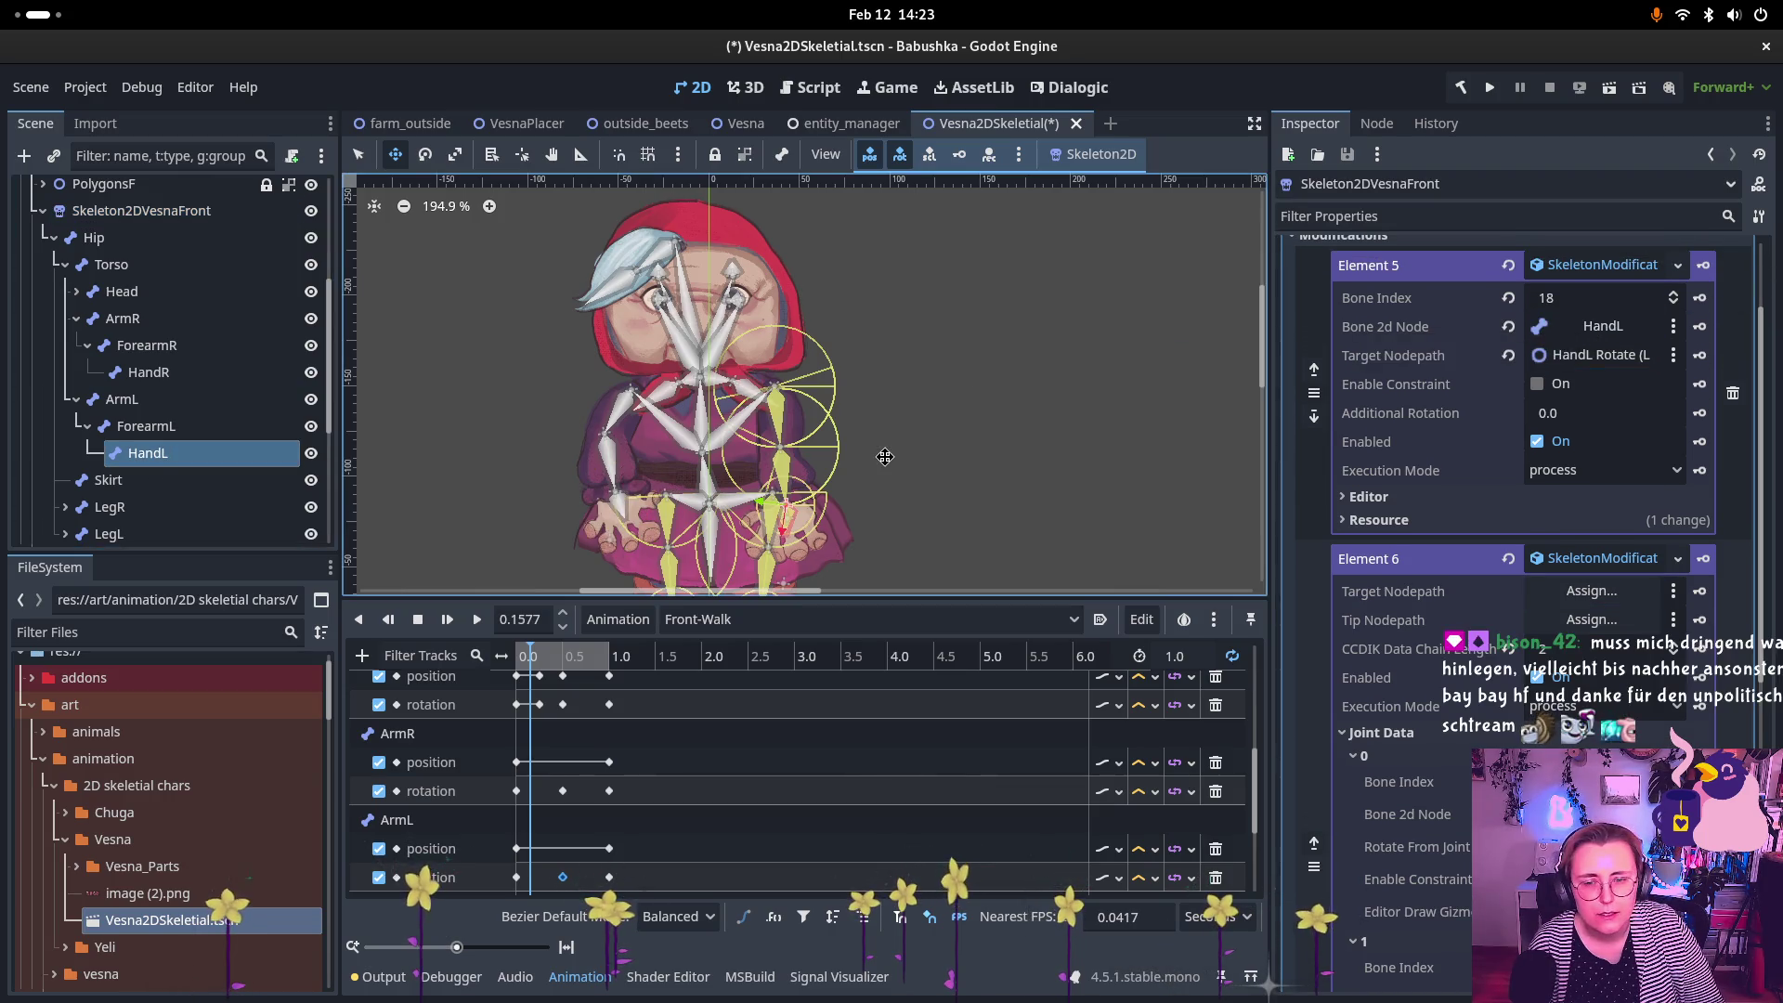
{"action": "scroll", "coordinate": [158, 439], "scroll_direction": "down", "scroll_amount": 5}
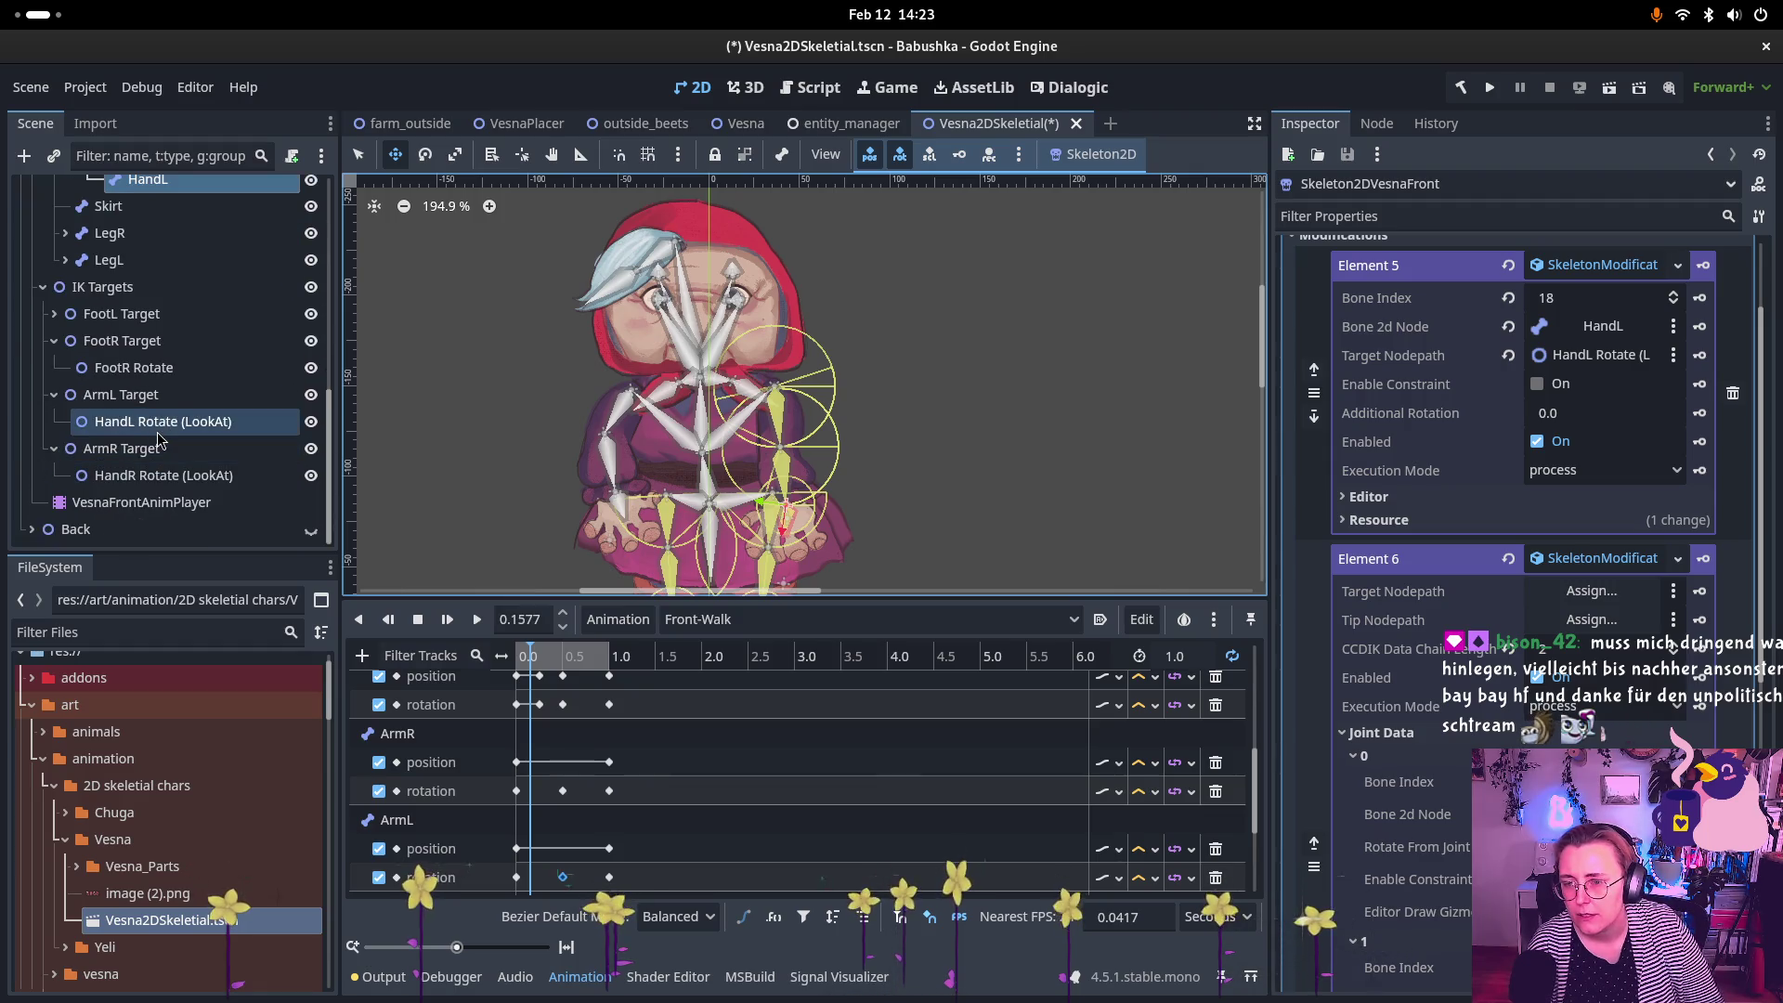
{"action": "left_click", "coordinate": [139, 395]}
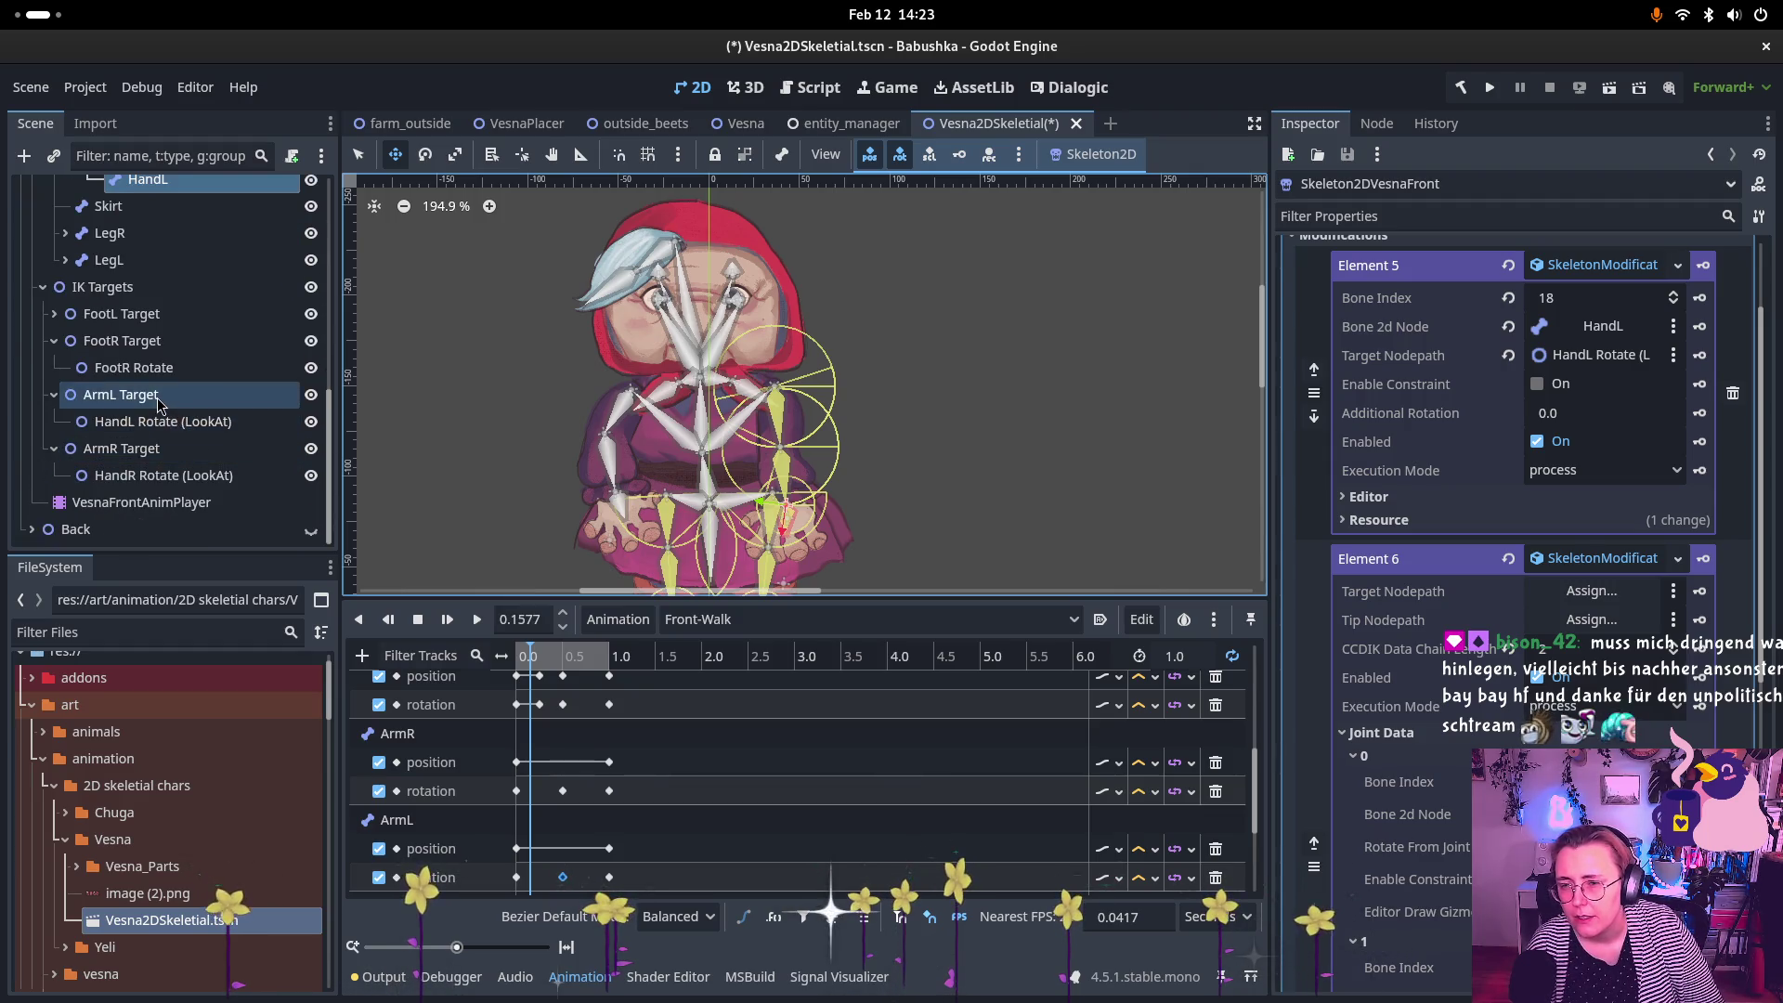
Step: Drag the ArmL Target around the viewport to test the left arm's bending
{"action": "mouse_move", "coordinate": [802, 505]}
{"action": "left_mouse_down"}
{"action": "mouse_move", "coordinate": [860, 456]}
{"action": "mouse_move", "coordinate": [784, 455]}
{"action": "mouse_move", "coordinate": [706, 502]}
{"action": "mouse_move", "coordinate": [770, 548]}
{"action": "mouse_move", "coordinate": [890, 439]}
{"action": "mouse_move", "coordinate": [733, 422]}
{"action": "mouse_move", "coordinate": [720, 483]}
{"action": "mouse_move", "coordinate": [770, 514]}
{"action": "mouse_move", "coordinate": [817, 431]}
{"action": "mouse_move", "coordinate": [780, 478]}
{"action": "mouse_move", "coordinate": [874, 450]}
{"action": "mouse_move", "coordinate": [617, 476]}
{"action": "mouse_move", "coordinate": [650, 432]}
{"action": "mouse_move", "coordinate": [748, 396]}
{"action": "left_mouse_up"}
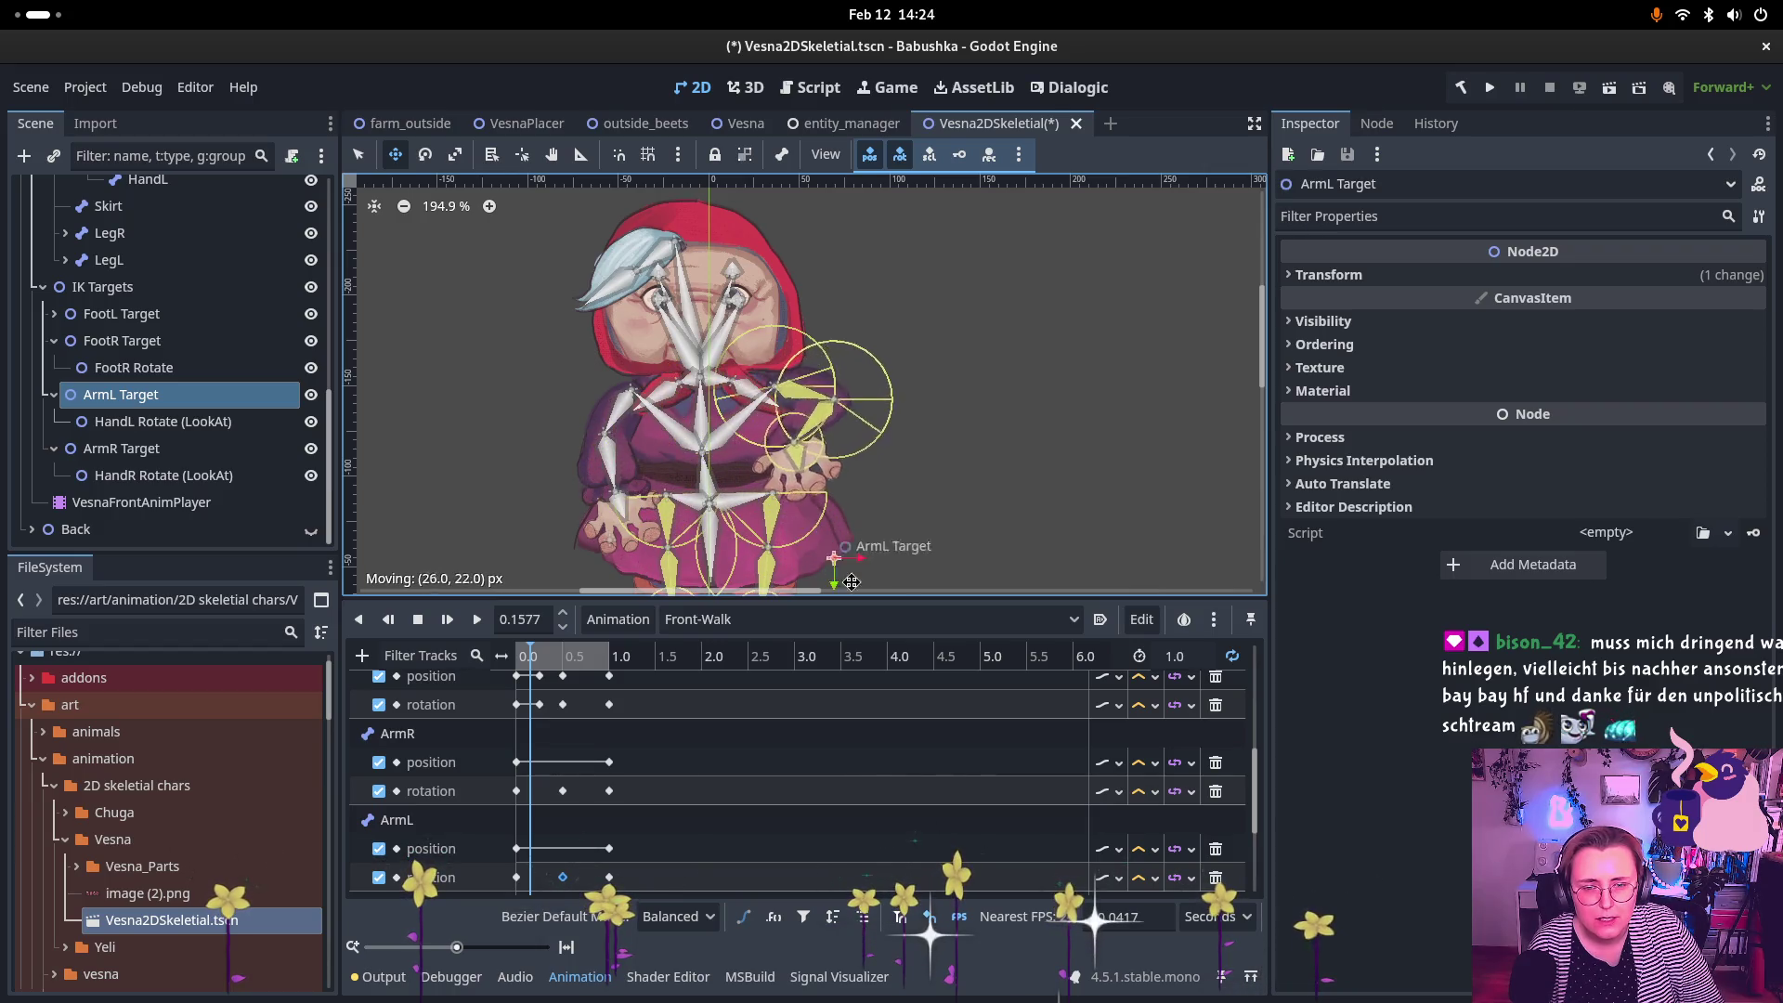
{"action": "left_click_drag", "start_coordinate": [851, 582], "coordinate": [820, 522]}
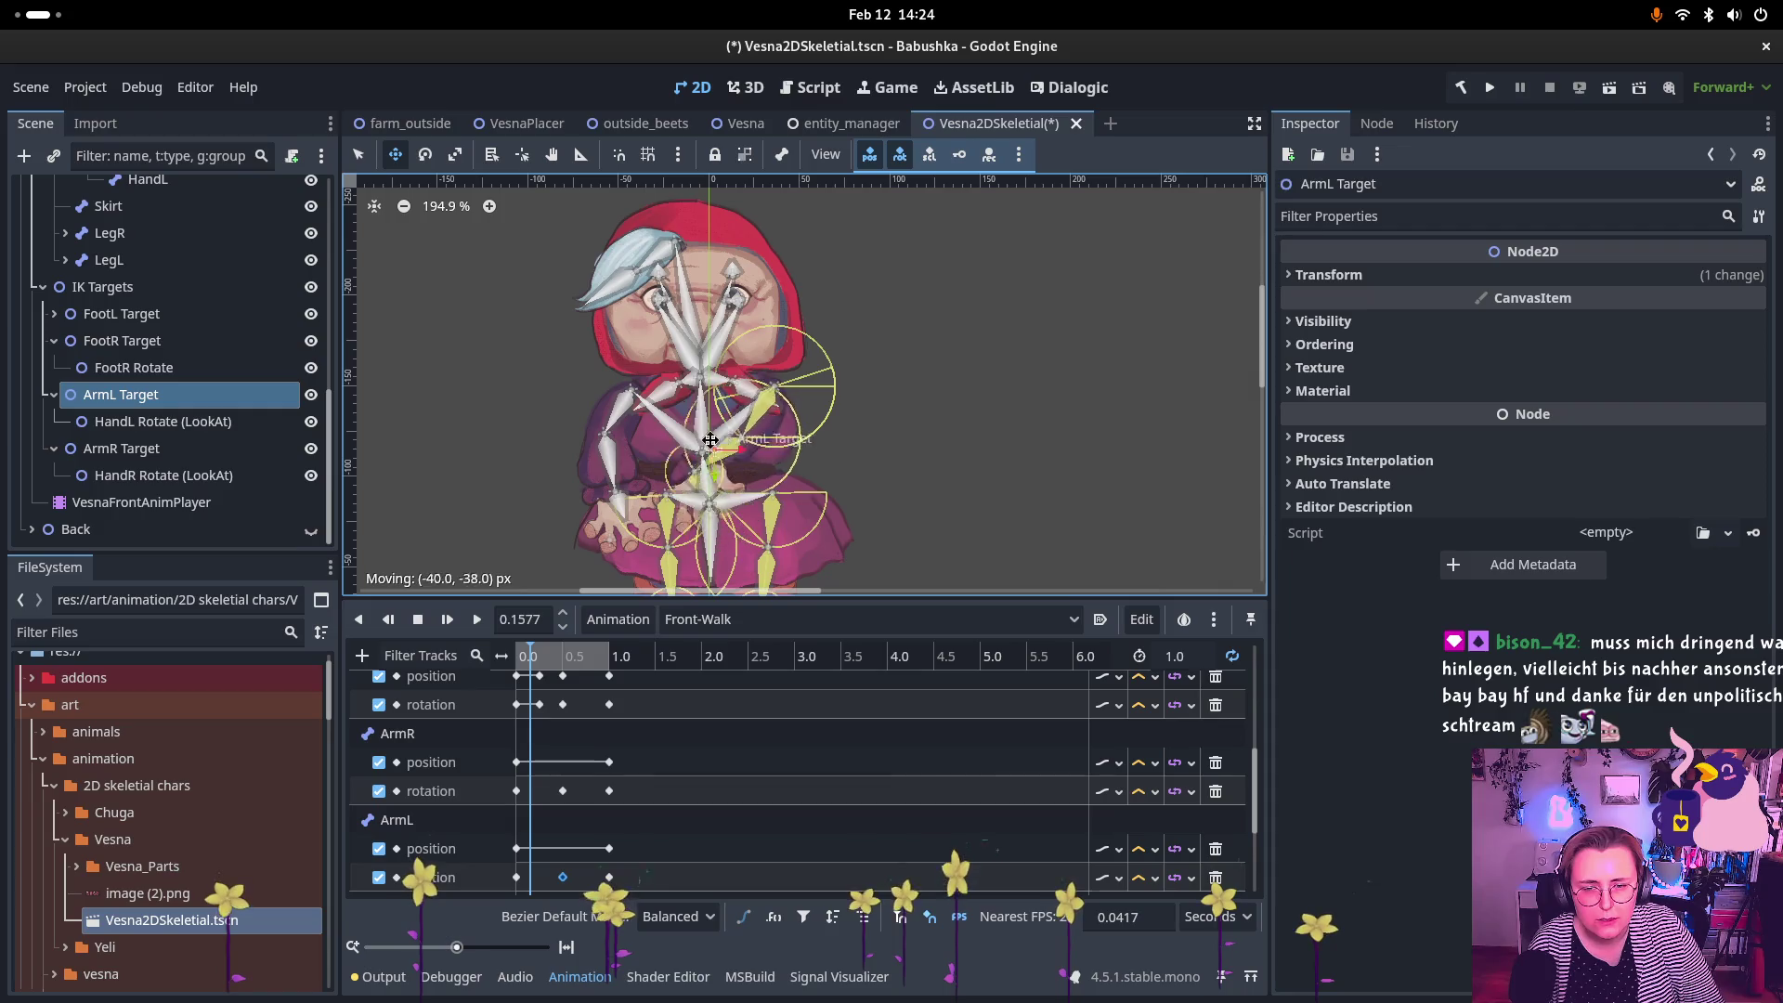
{"action": "mouse_move", "coordinate": [710, 440]}
{"action": "left_mouse_down"}
{"action": "mouse_move", "coordinate": [771, 520]}
{"action": "mouse_move", "coordinate": [901, 565]}
{"action": "mouse_move", "coordinate": [867, 523]}
{"action": "left_mouse_up"}
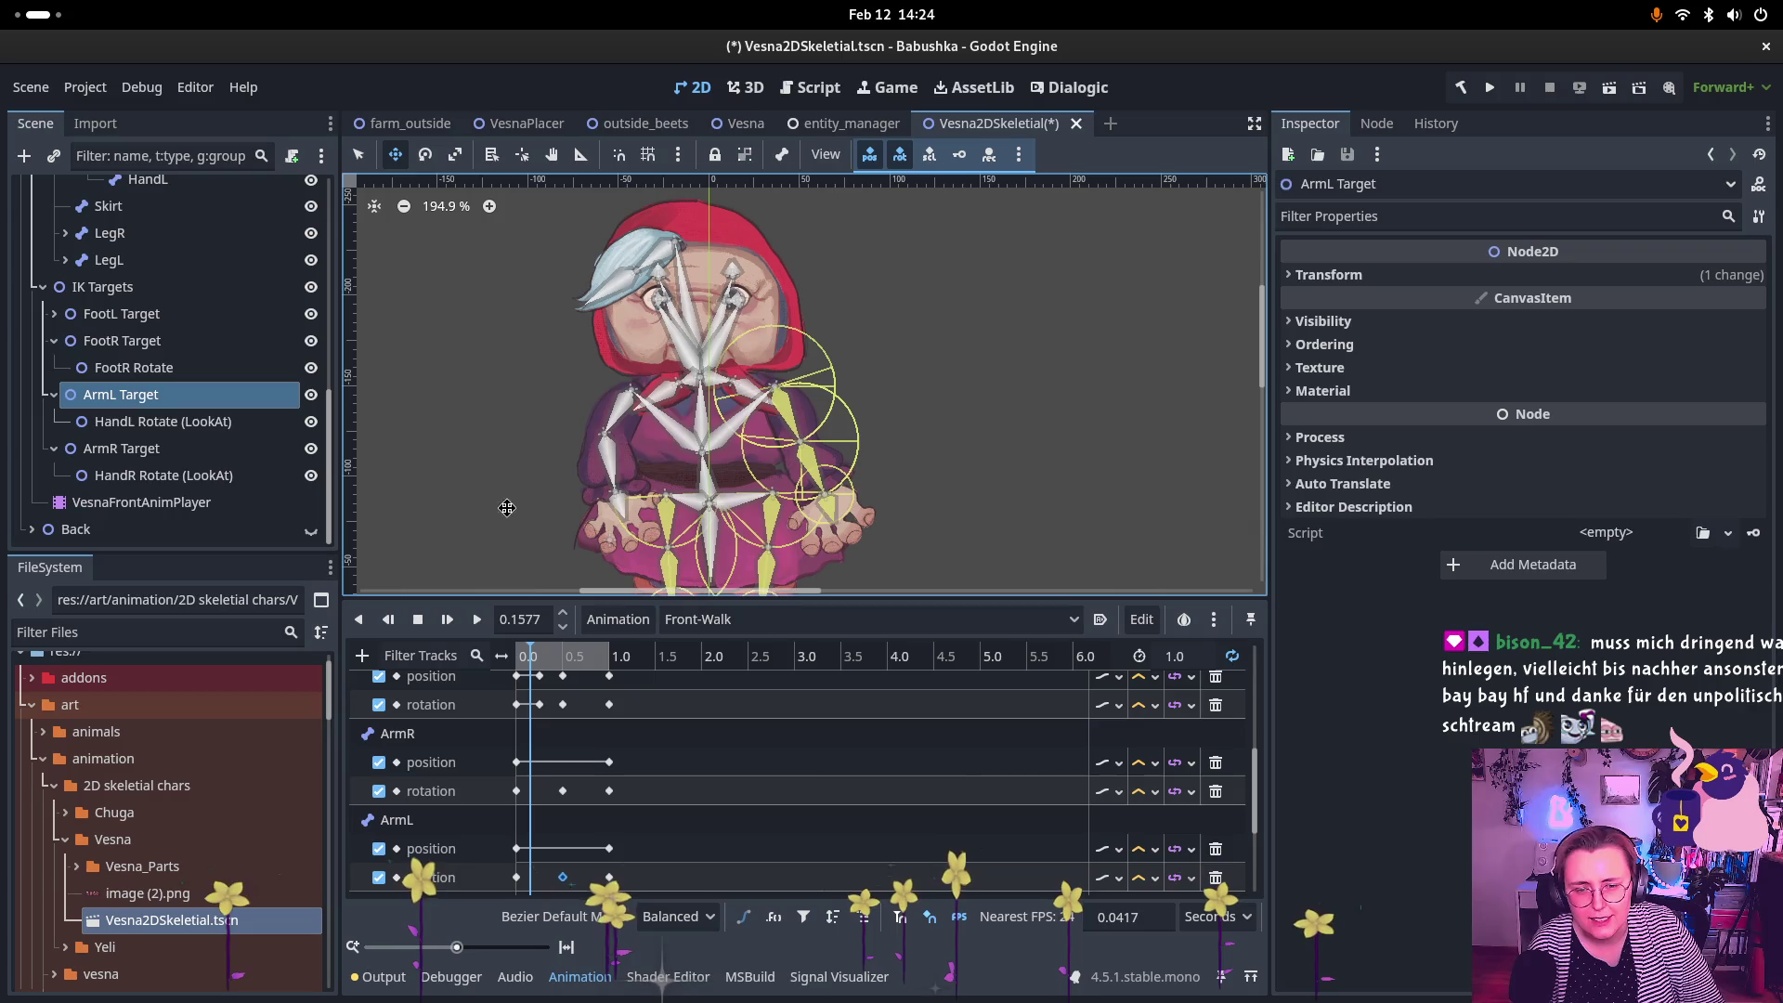
Step: Move the HandL Rotate (LookAt) point to beside the left hand
{"action": "left_click", "coordinate": [162, 421]}
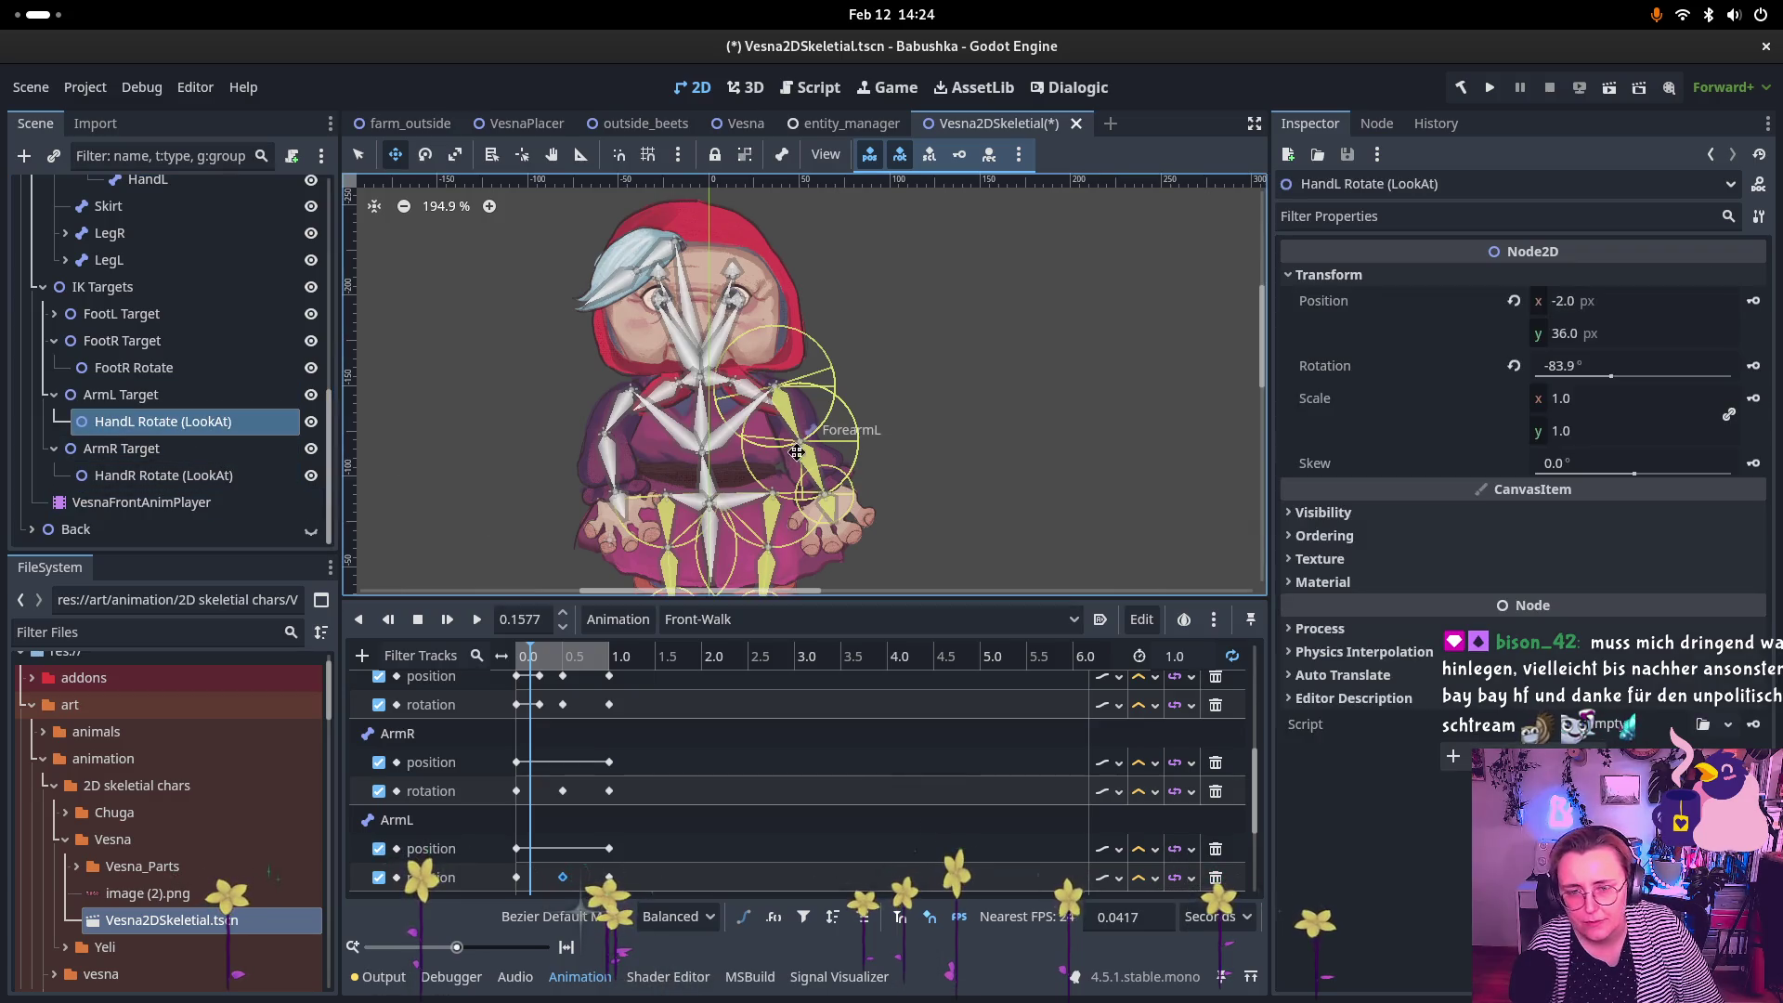
{"action": "scroll", "coordinate": [855, 497], "scroll_direction": "down", "scroll_amount": 3}
{"action": "scroll", "coordinate": [854, 497], "scroll_direction": "right", "scroll_amount": 2}
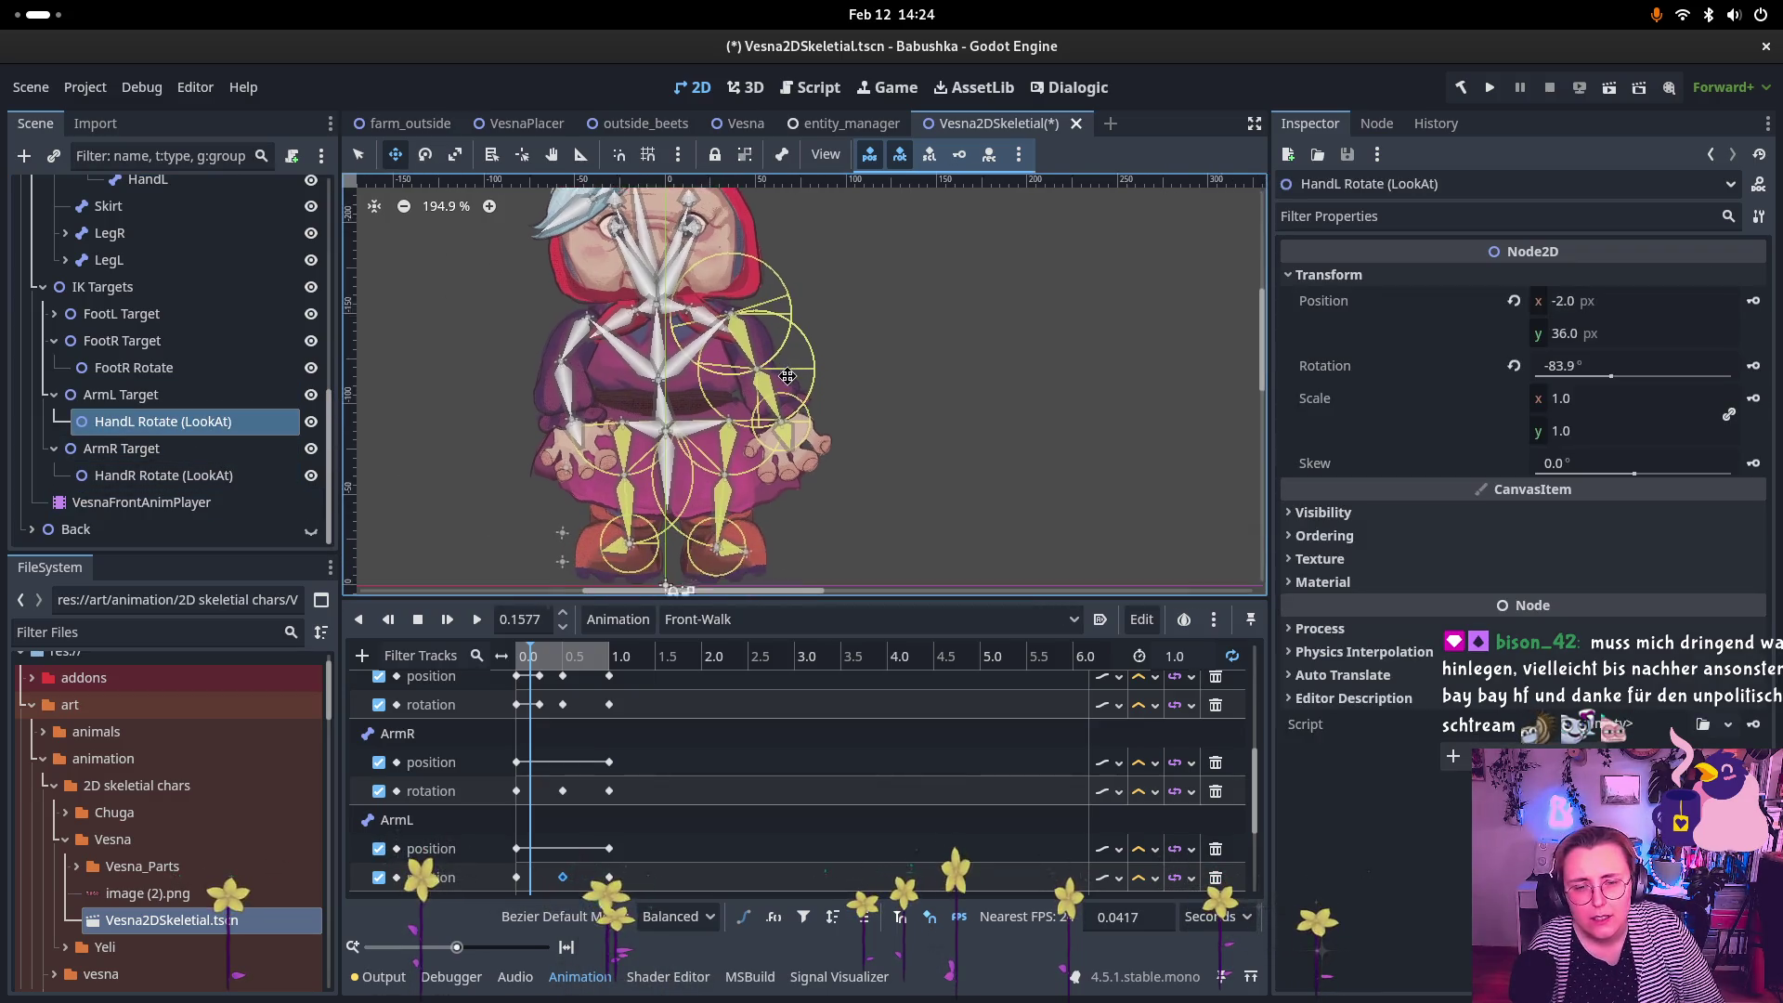
{"action": "mouse_move", "coordinate": [854, 497]}
{"action": "left_mouse_down"}
{"action": "mouse_move", "coordinate": [816, 501]}
{"action": "mouse_move", "coordinate": [867, 476]}
{"action": "mouse_move", "coordinate": [620, 528]}
{"action": "mouse_move", "coordinate": [915, 504]}
{"action": "mouse_move", "coordinate": [863, 525]}
{"action": "left_mouse_up"}
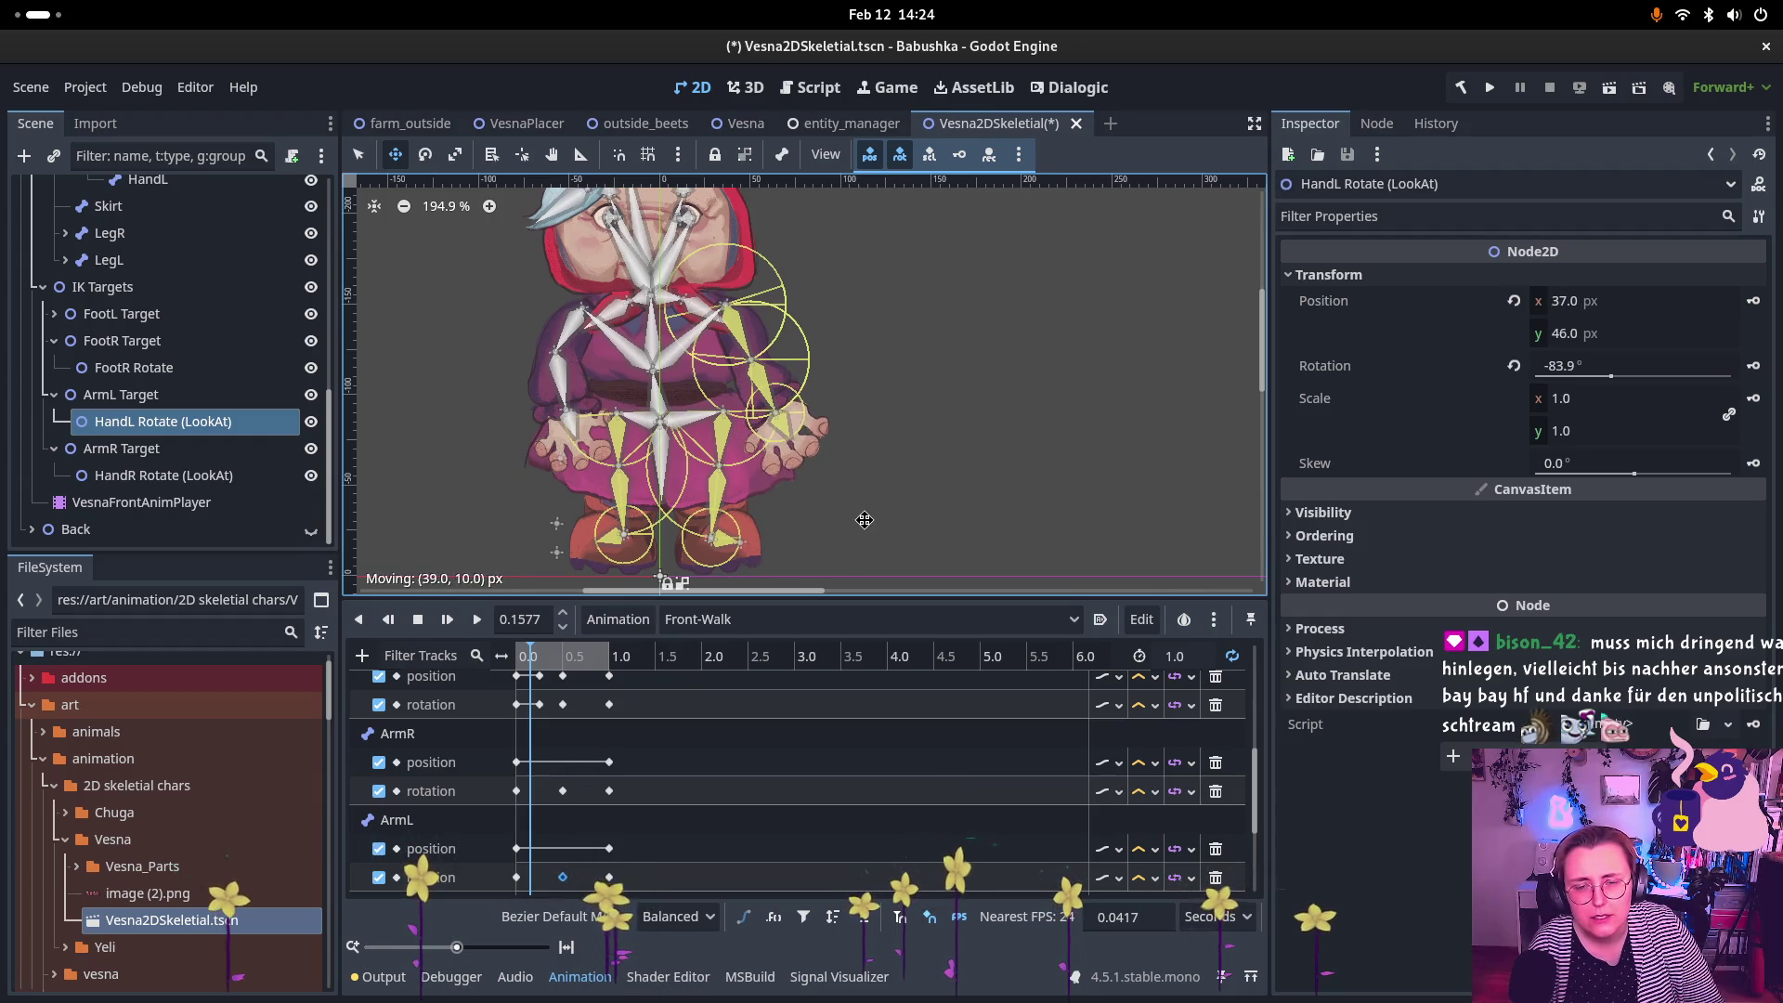
Step: Reselect ArmL Target and shift it slightly to repose the left arm
{"action": "left_click", "coordinate": [121, 394]}
{"action": "mouse_move", "coordinate": [775, 444]}
{"action": "left_mouse_down"}
{"action": "mouse_move", "coordinate": [739, 474]}
{"action": "mouse_move", "coordinate": [771, 483]}
{"action": "mouse_move", "coordinate": [780, 436]}
{"action": "mouse_move", "coordinate": [743, 409]}
{"action": "mouse_move", "coordinate": [452, 342]}
{"action": "mouse_move", "coordinate": [390, 283]}
{"action": "mouse_move", "coordinate": [368, 173]}
{"action": "mouse_move", "coordinate": [774, 453]}
{"action": "left_mouse_up"}
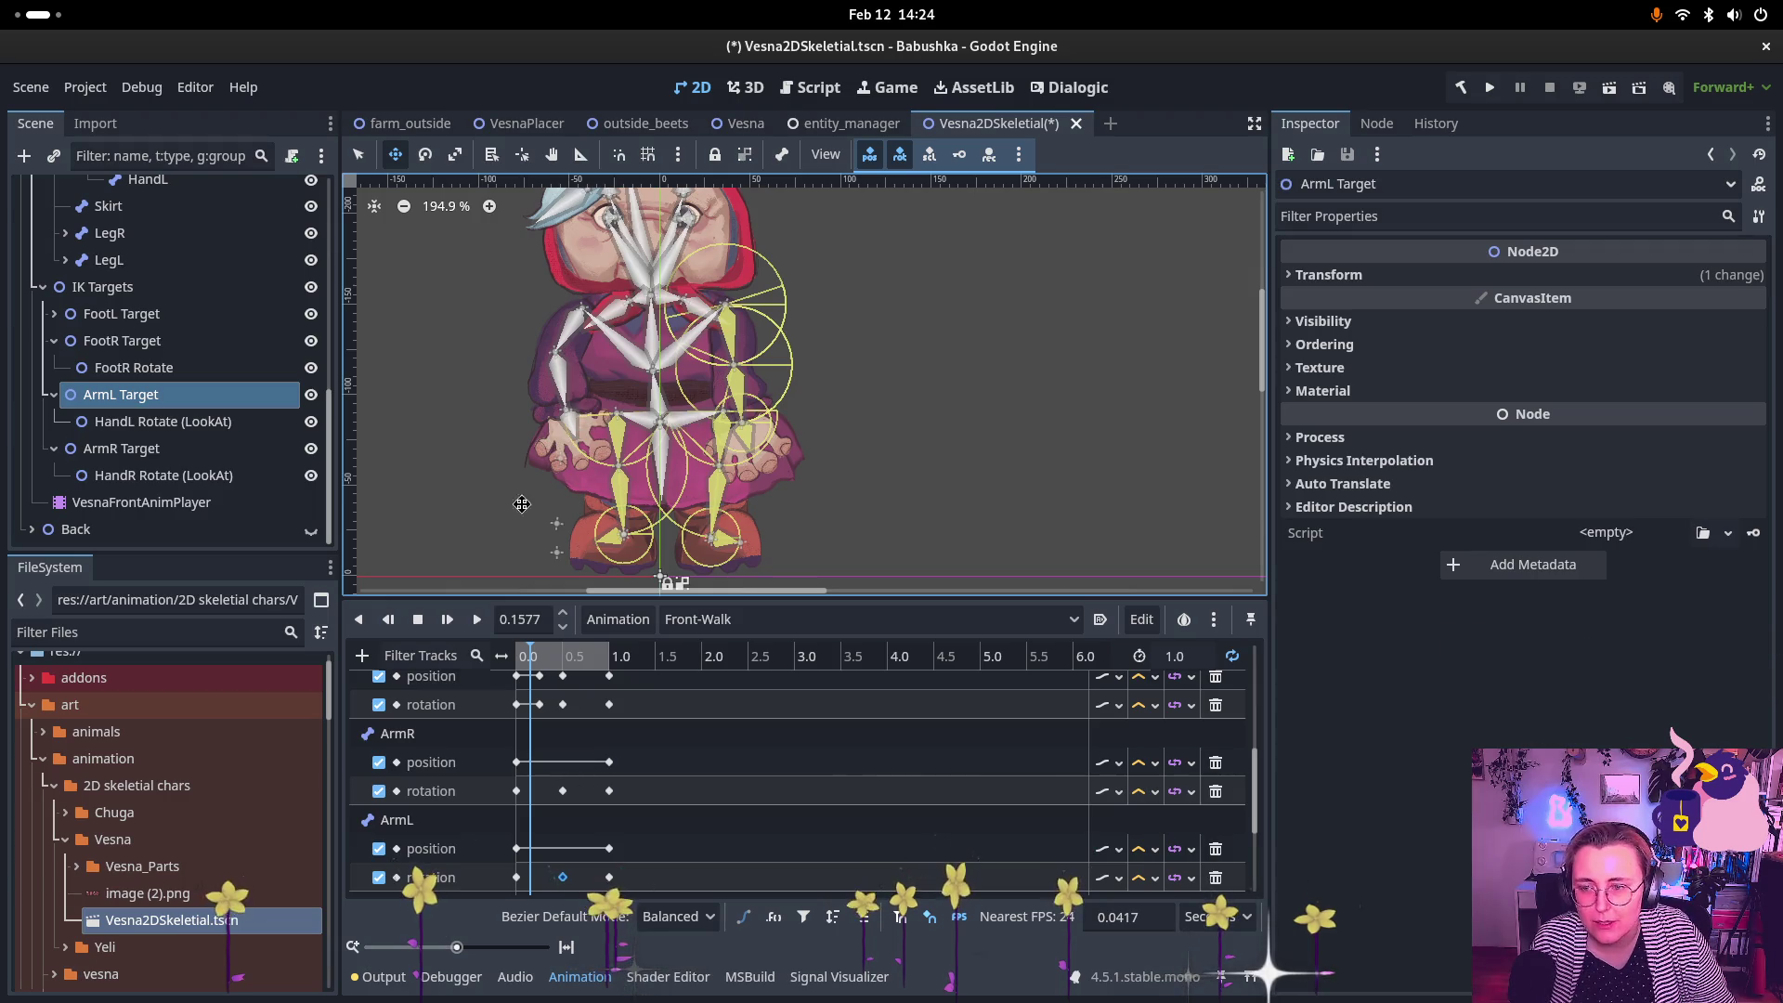
{"action": "scroll", "coordinate": [144, 302], "scroll_direction": "up", "scroll_amount": 10}
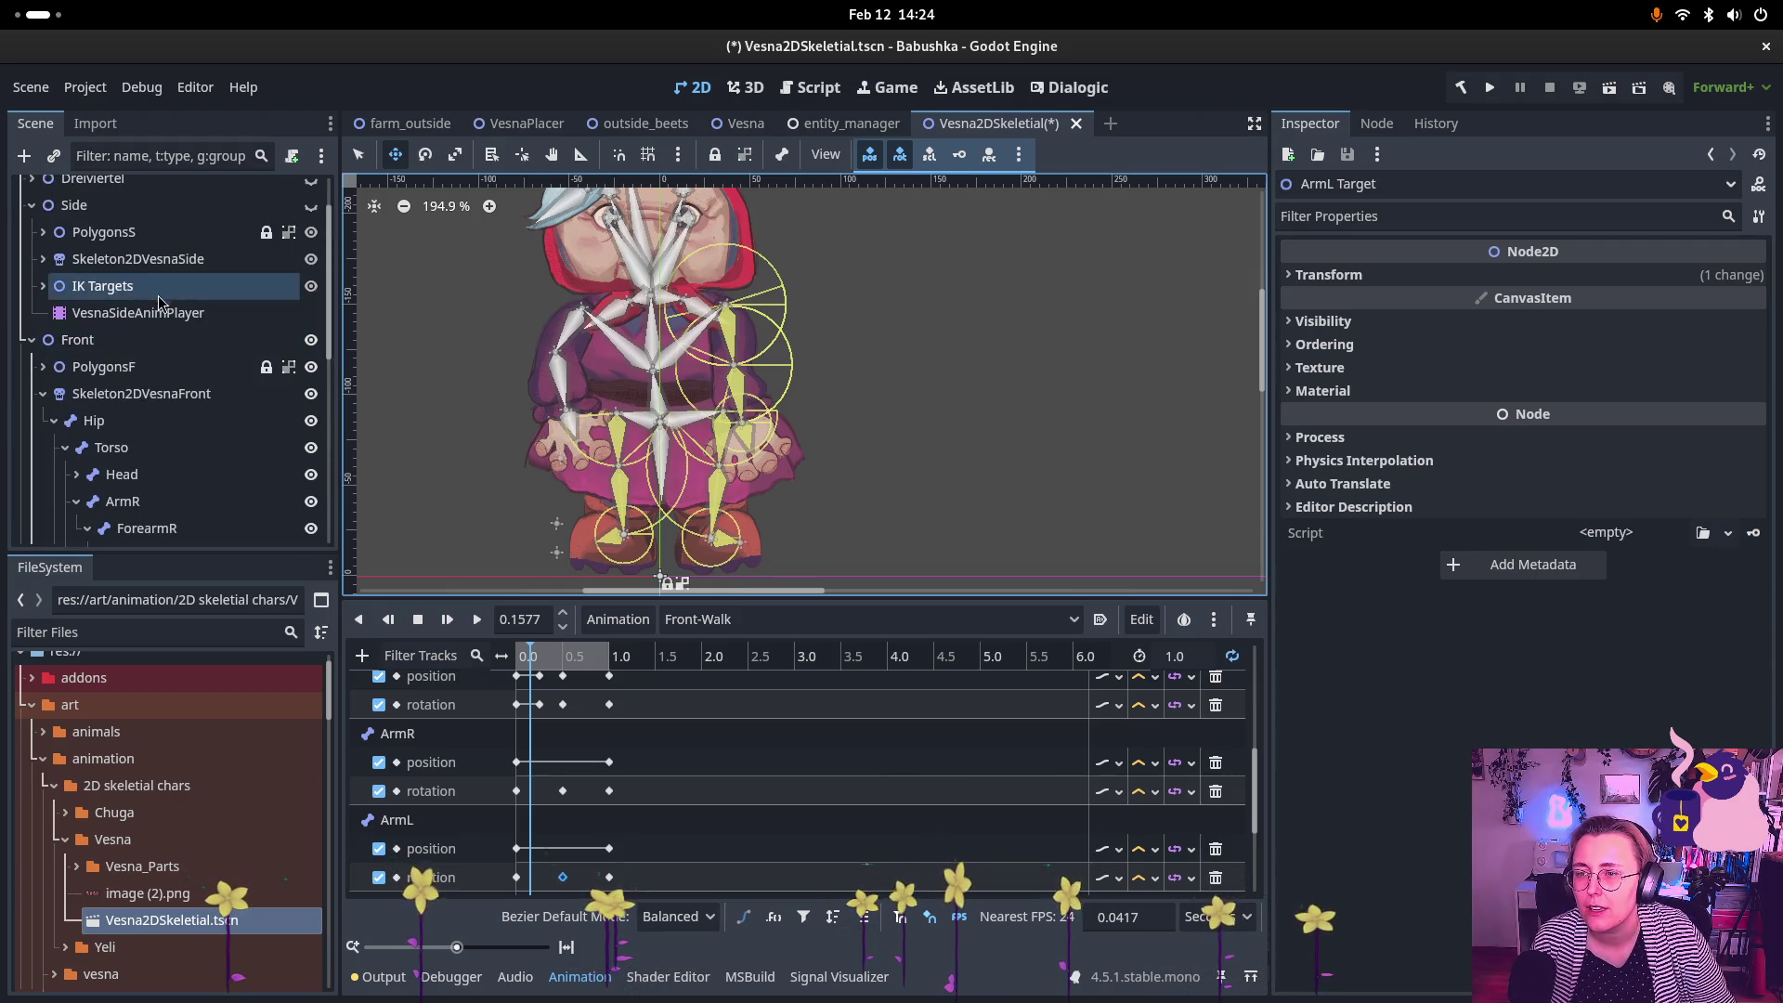
Step: Expand Element 4's CCDIK settings and set ArmL's limits to 0 minimum and 360 maximum
{"action": "left_click", "coordinate": [135, 390]}
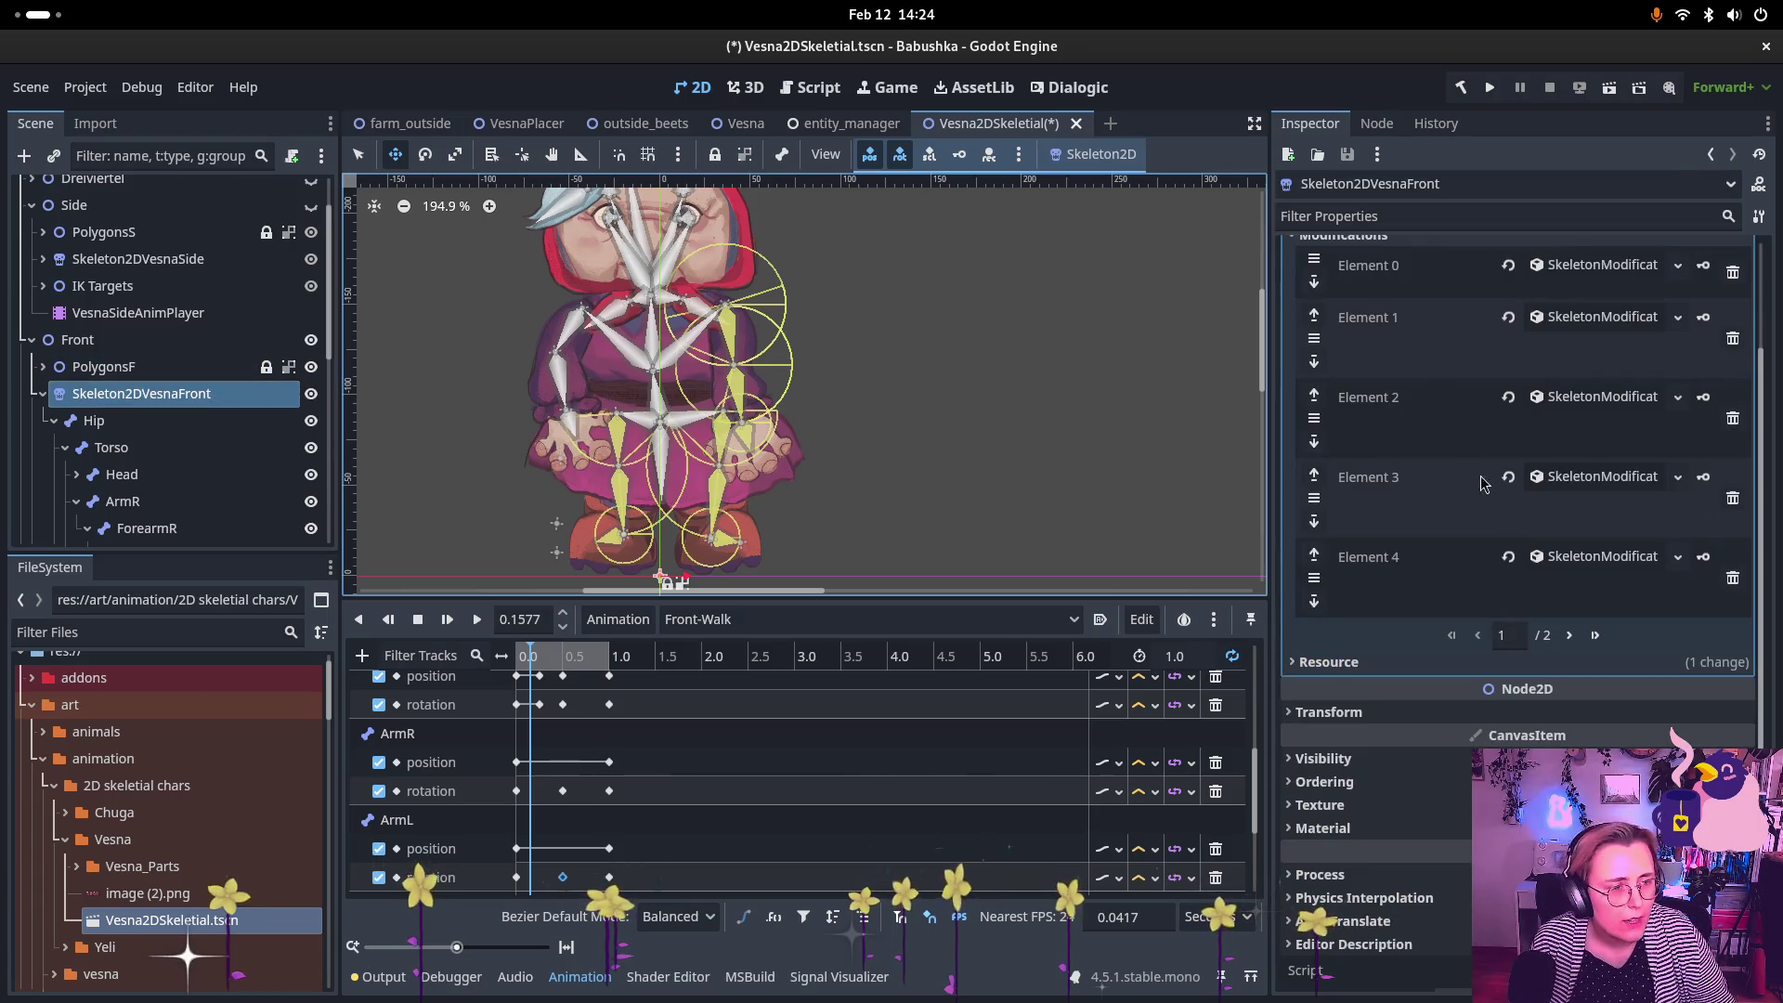
{"action": "left_click", "coordinate": [1568, 567]}
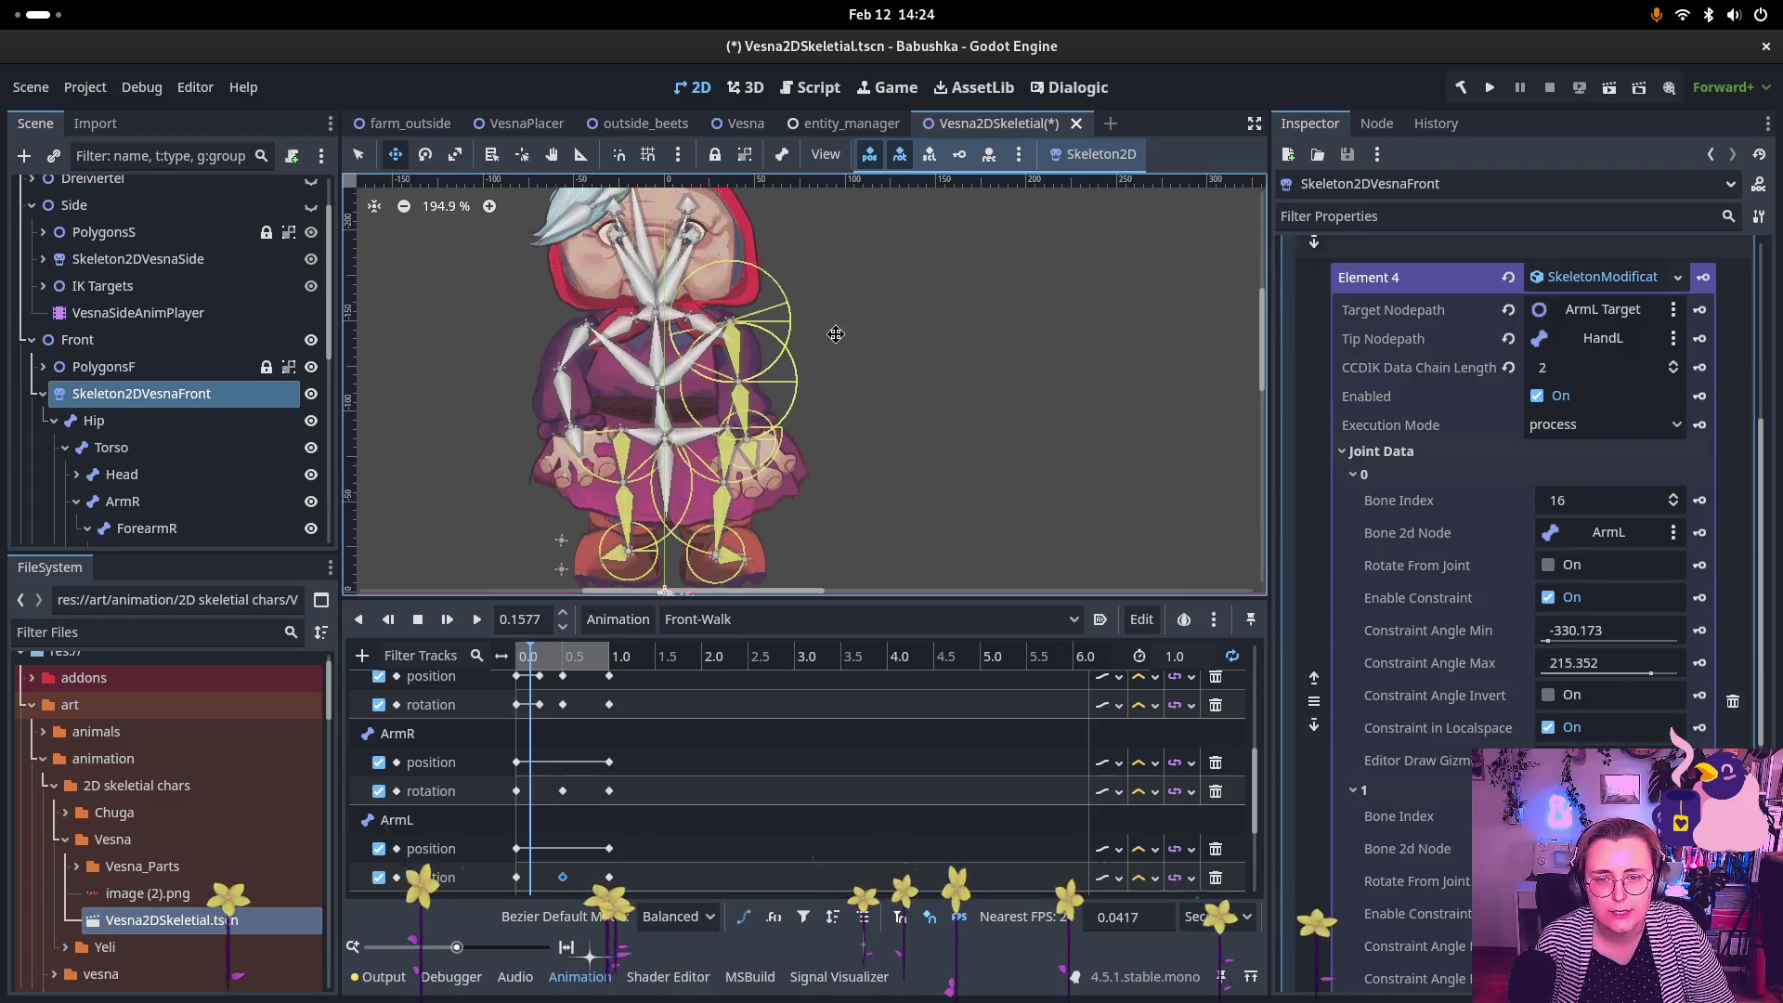
{"action": "scroll", "coordinate": [836, 334], "scroll_direction": "up", "scroll_amount": 2}
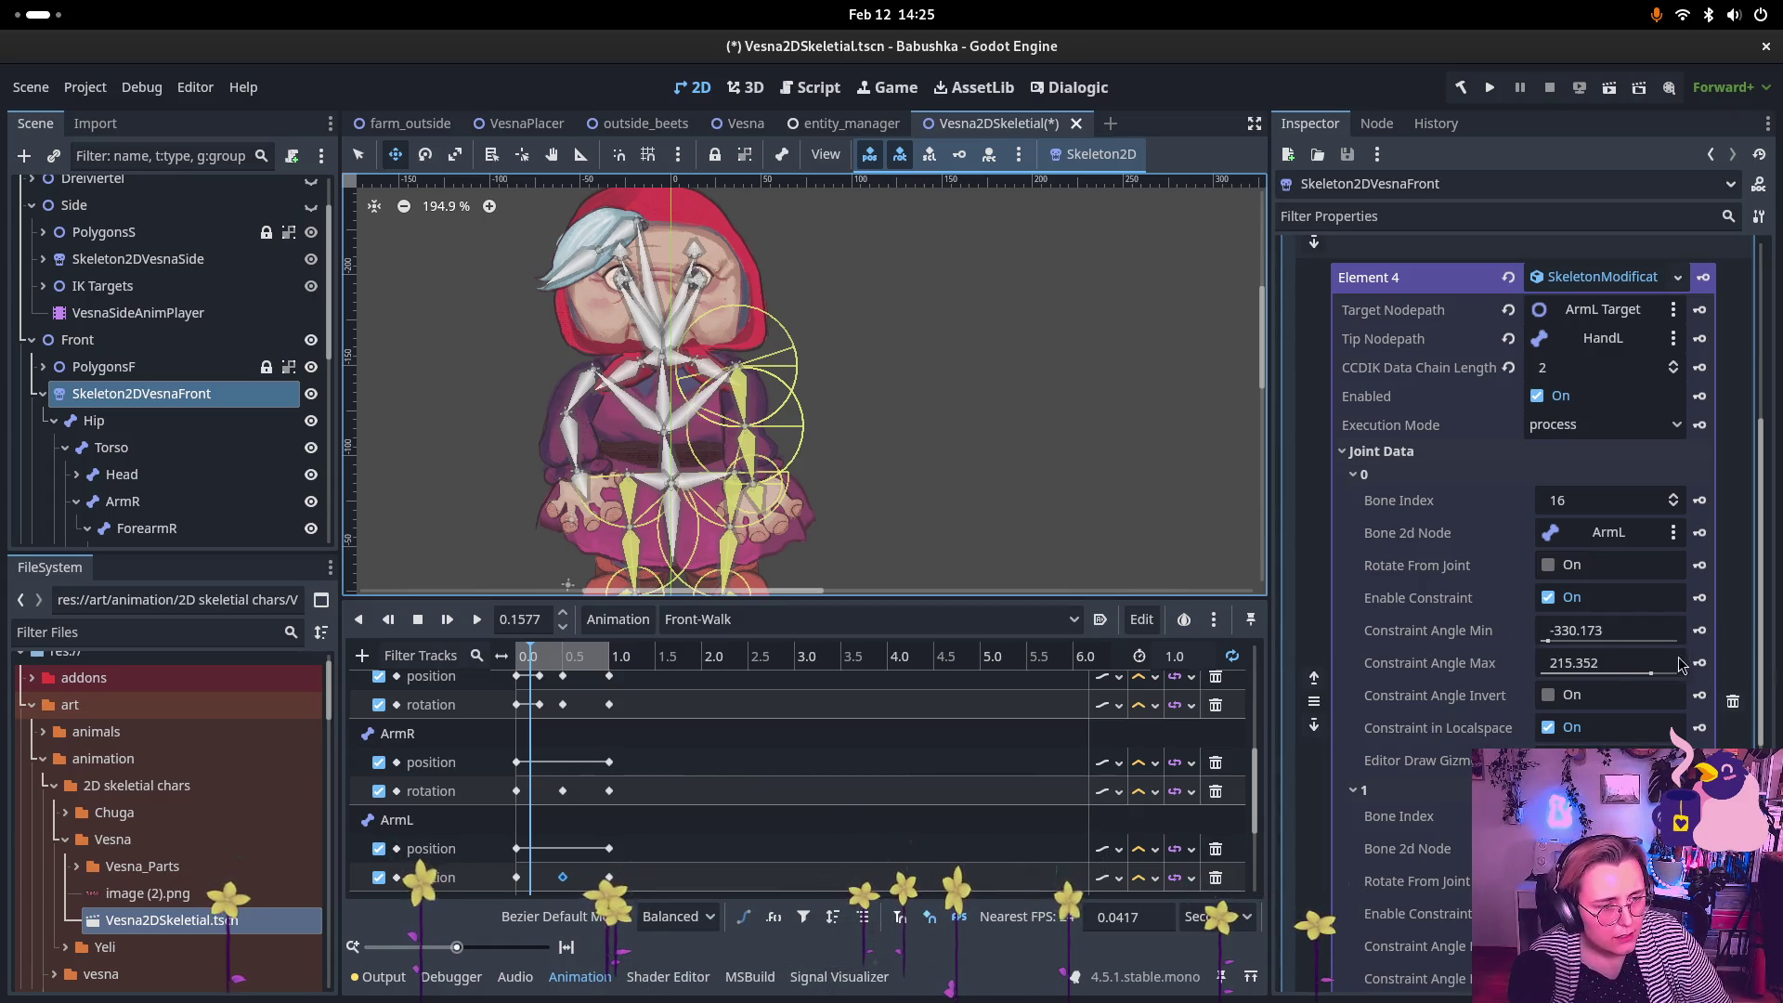
{"action": "scroll", "coordinate": [1442, 614], "scroll_direction": "down", "scroll_amount": 2}
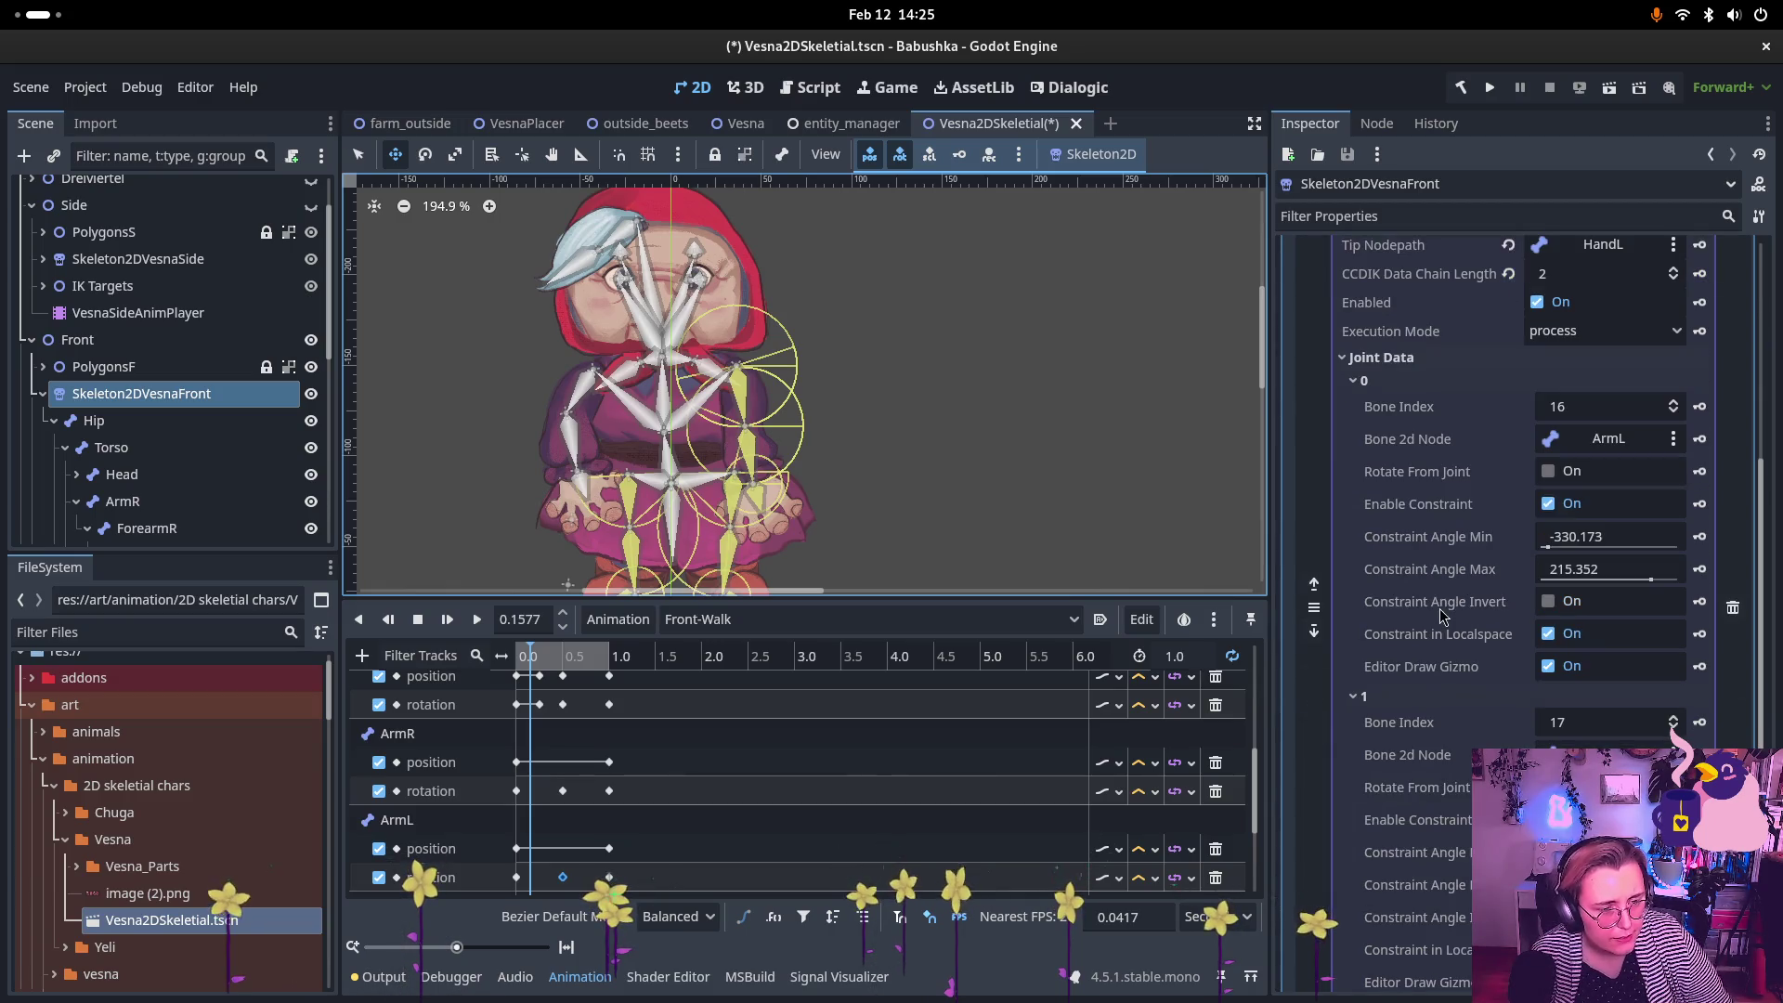
{"action": "left_click", "coordinate": [1566, 539]}
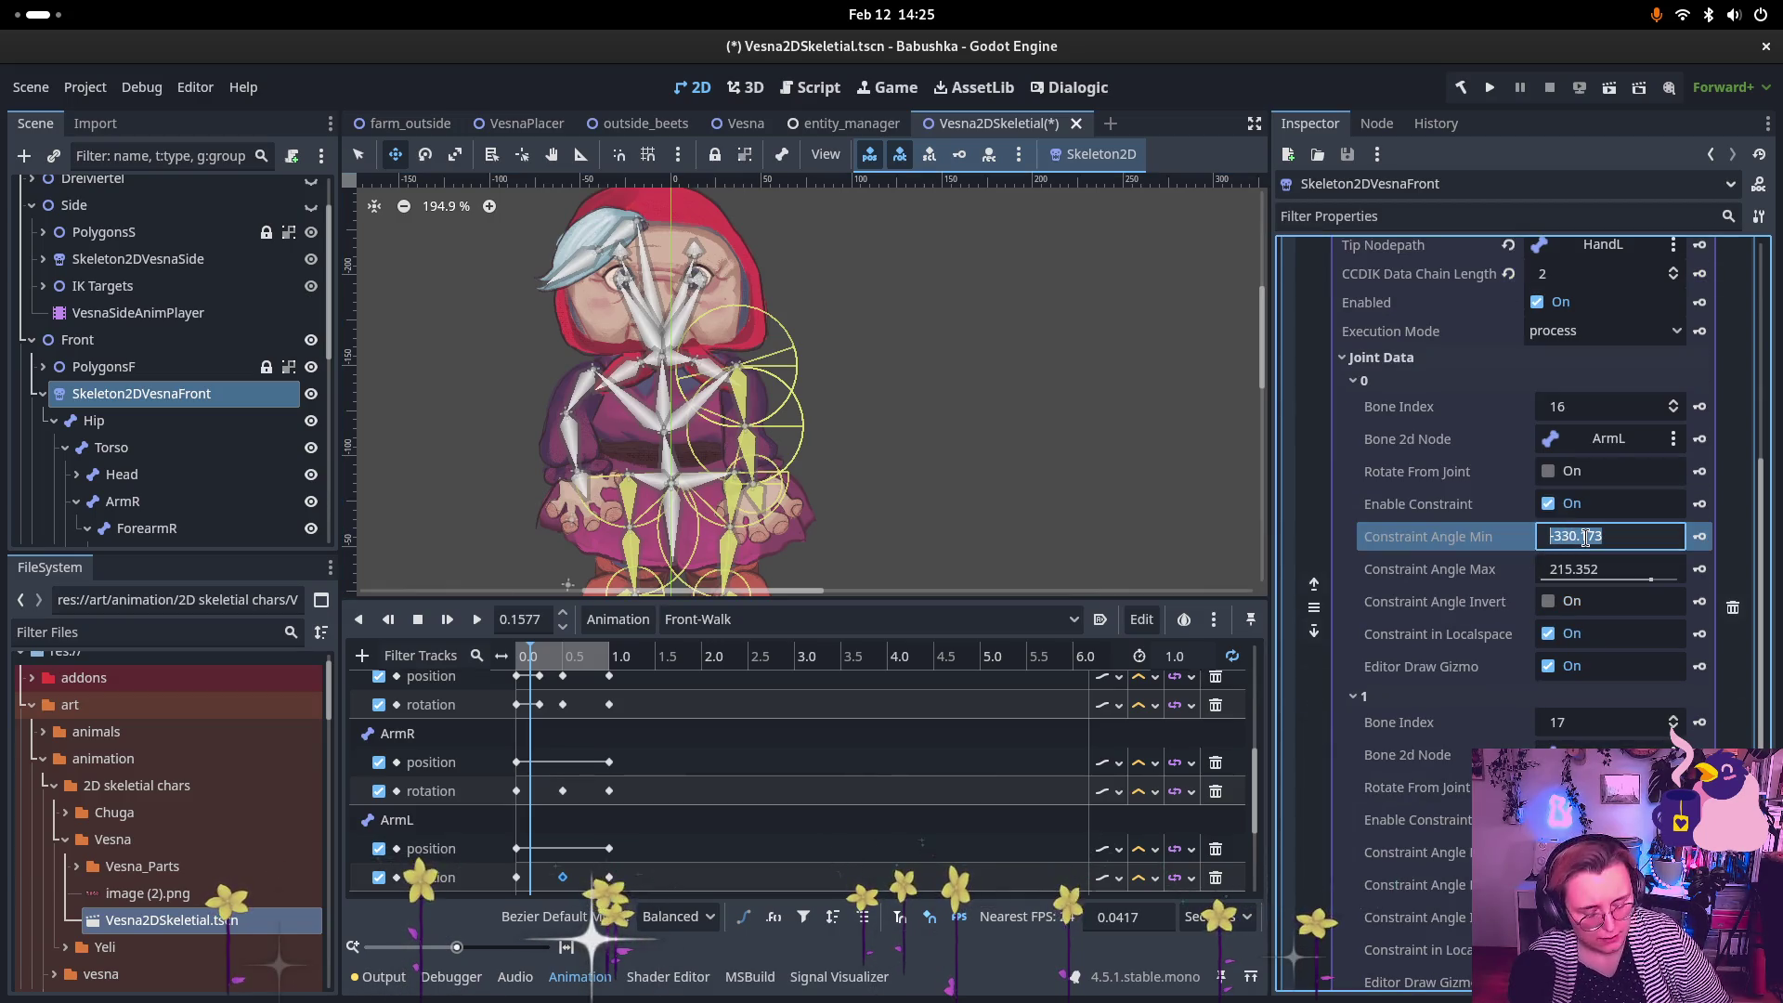
{"action": "type", "text": "0"}
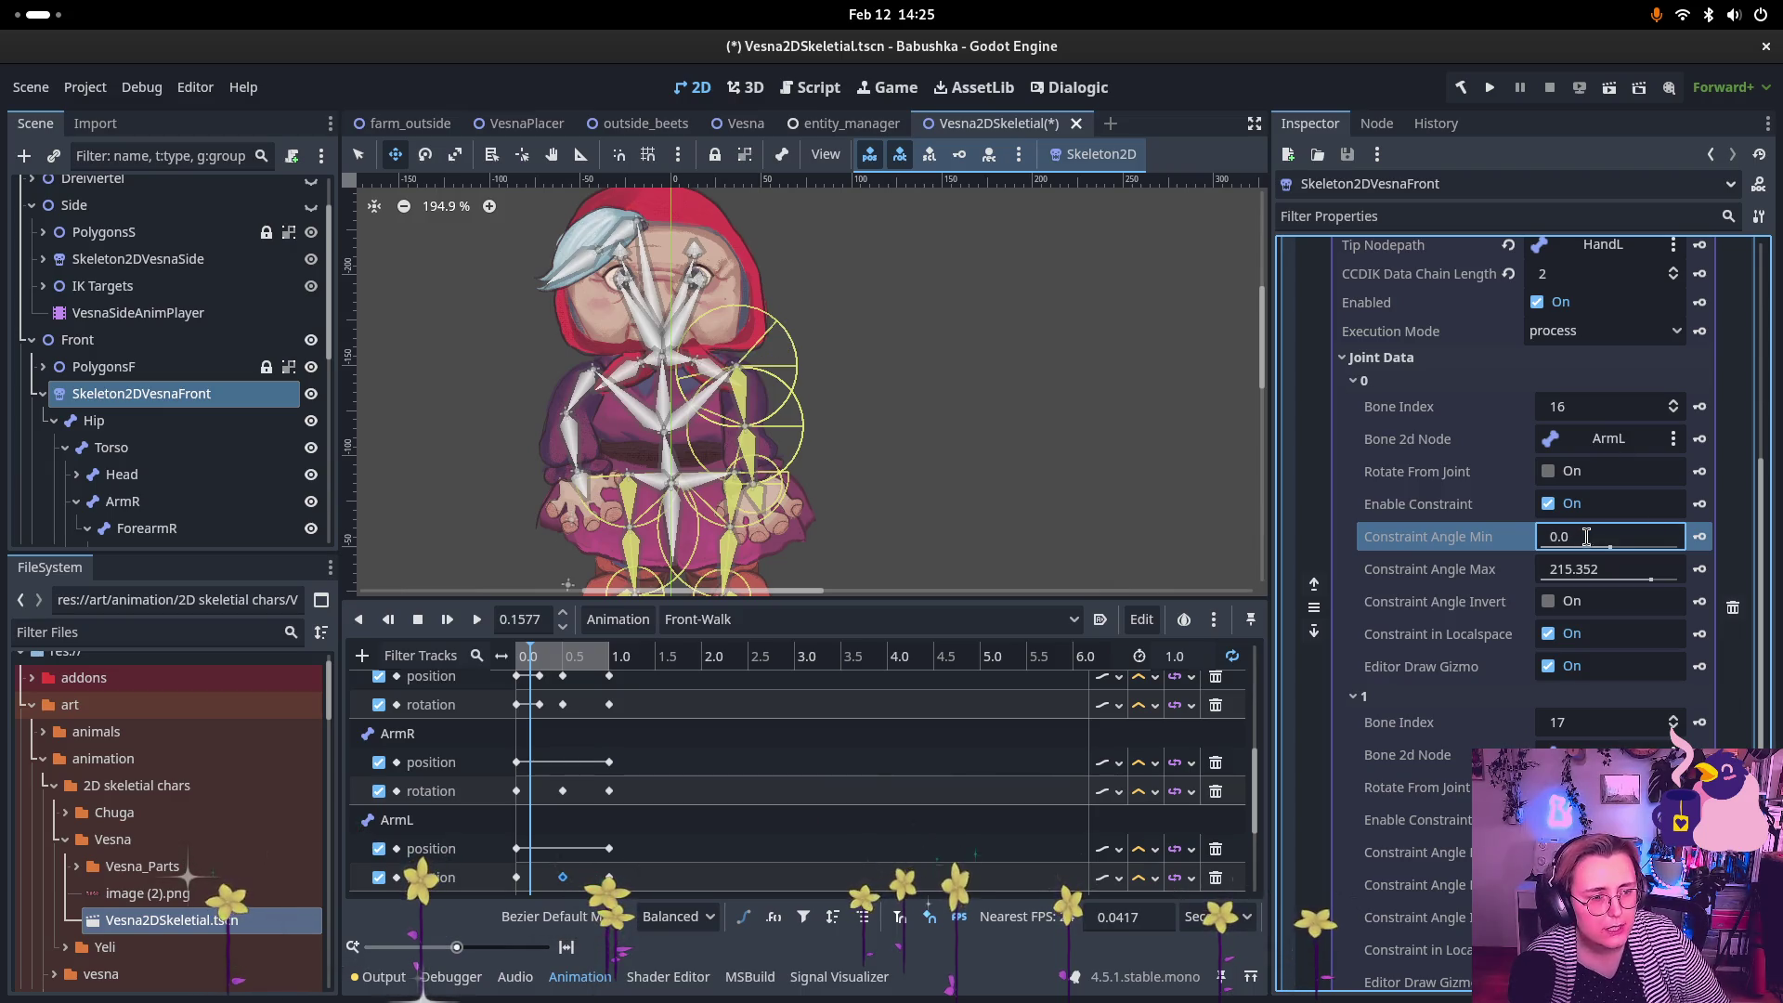
{"action": "left_click", "coordinate": [1599, 570]}
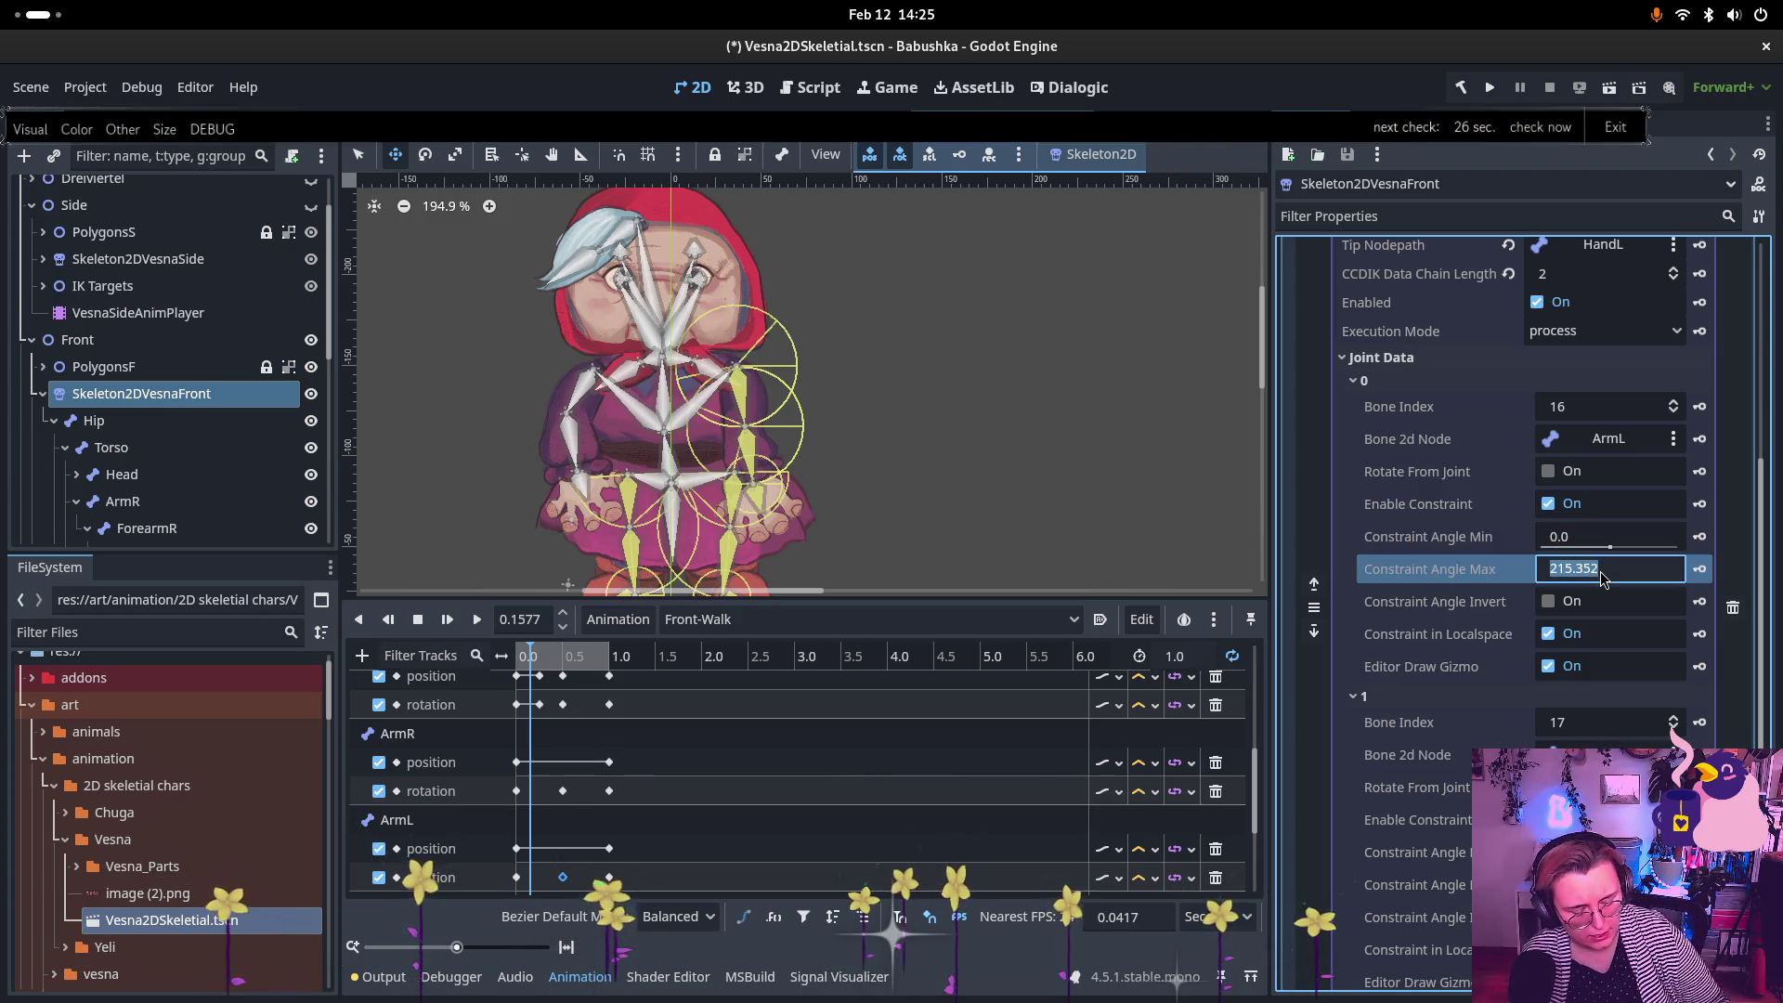
{"action": "type", "text": "360"}
{"action": "key", "text": "Return"}
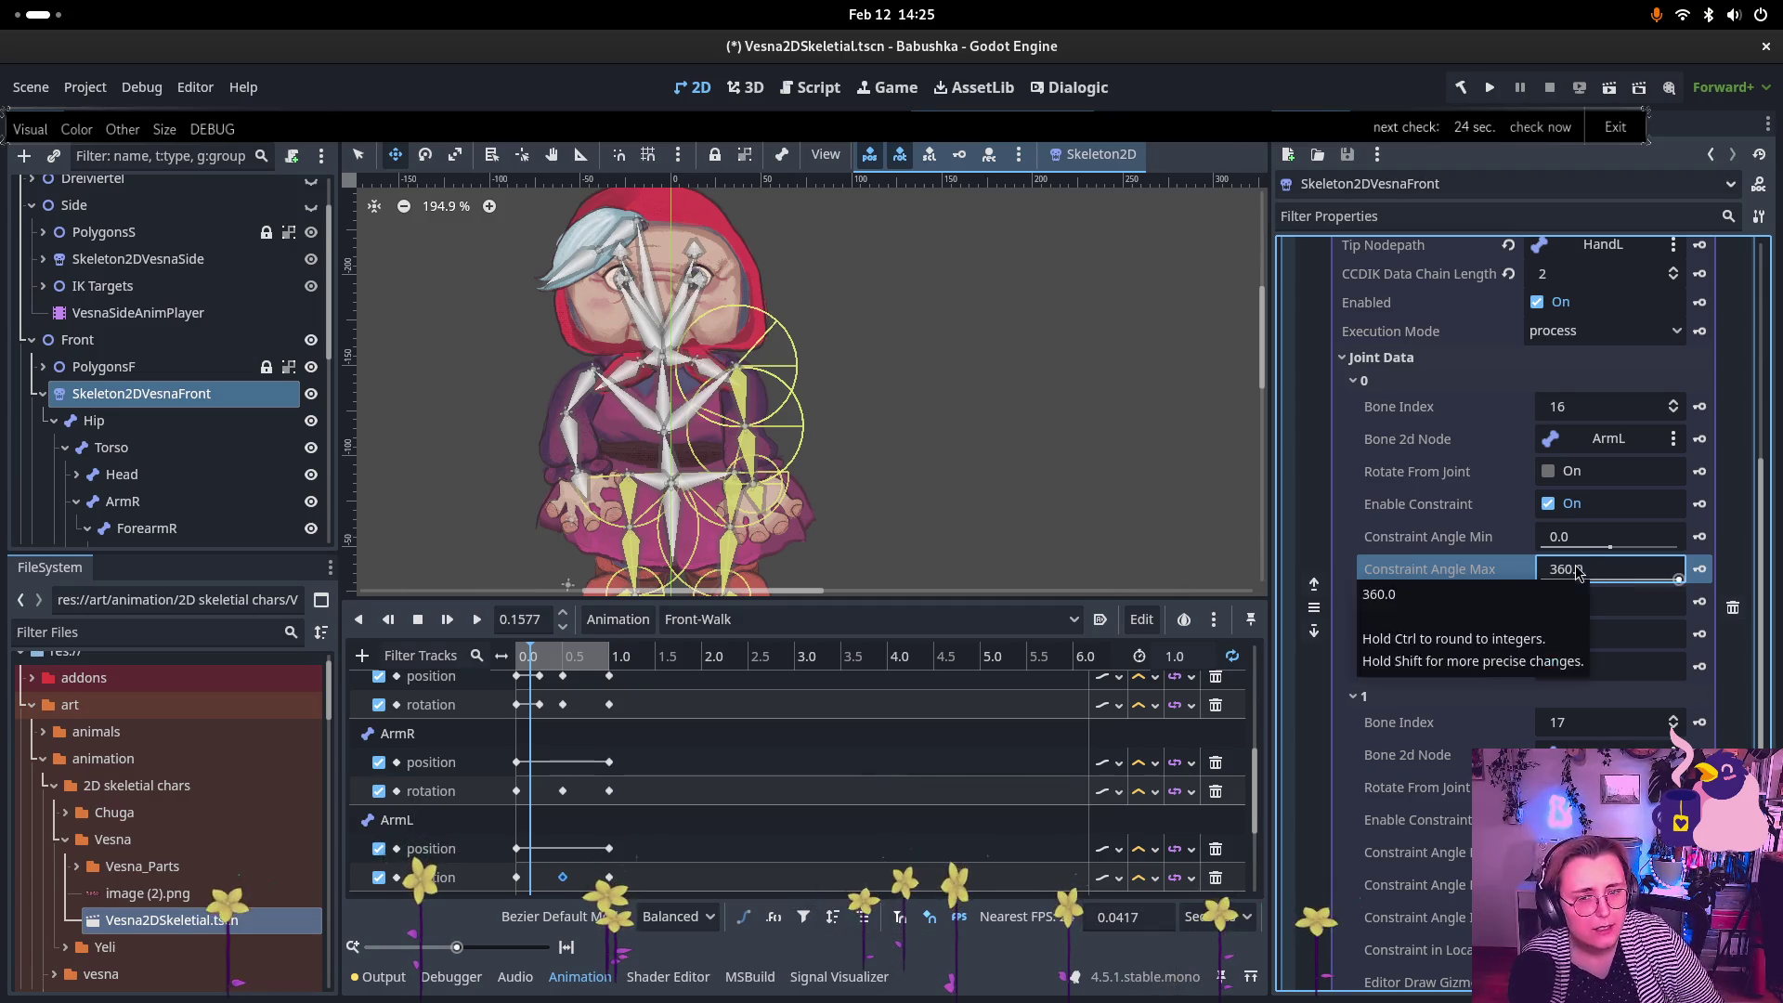
{"action": "key", "text": "ctrl+equal"}
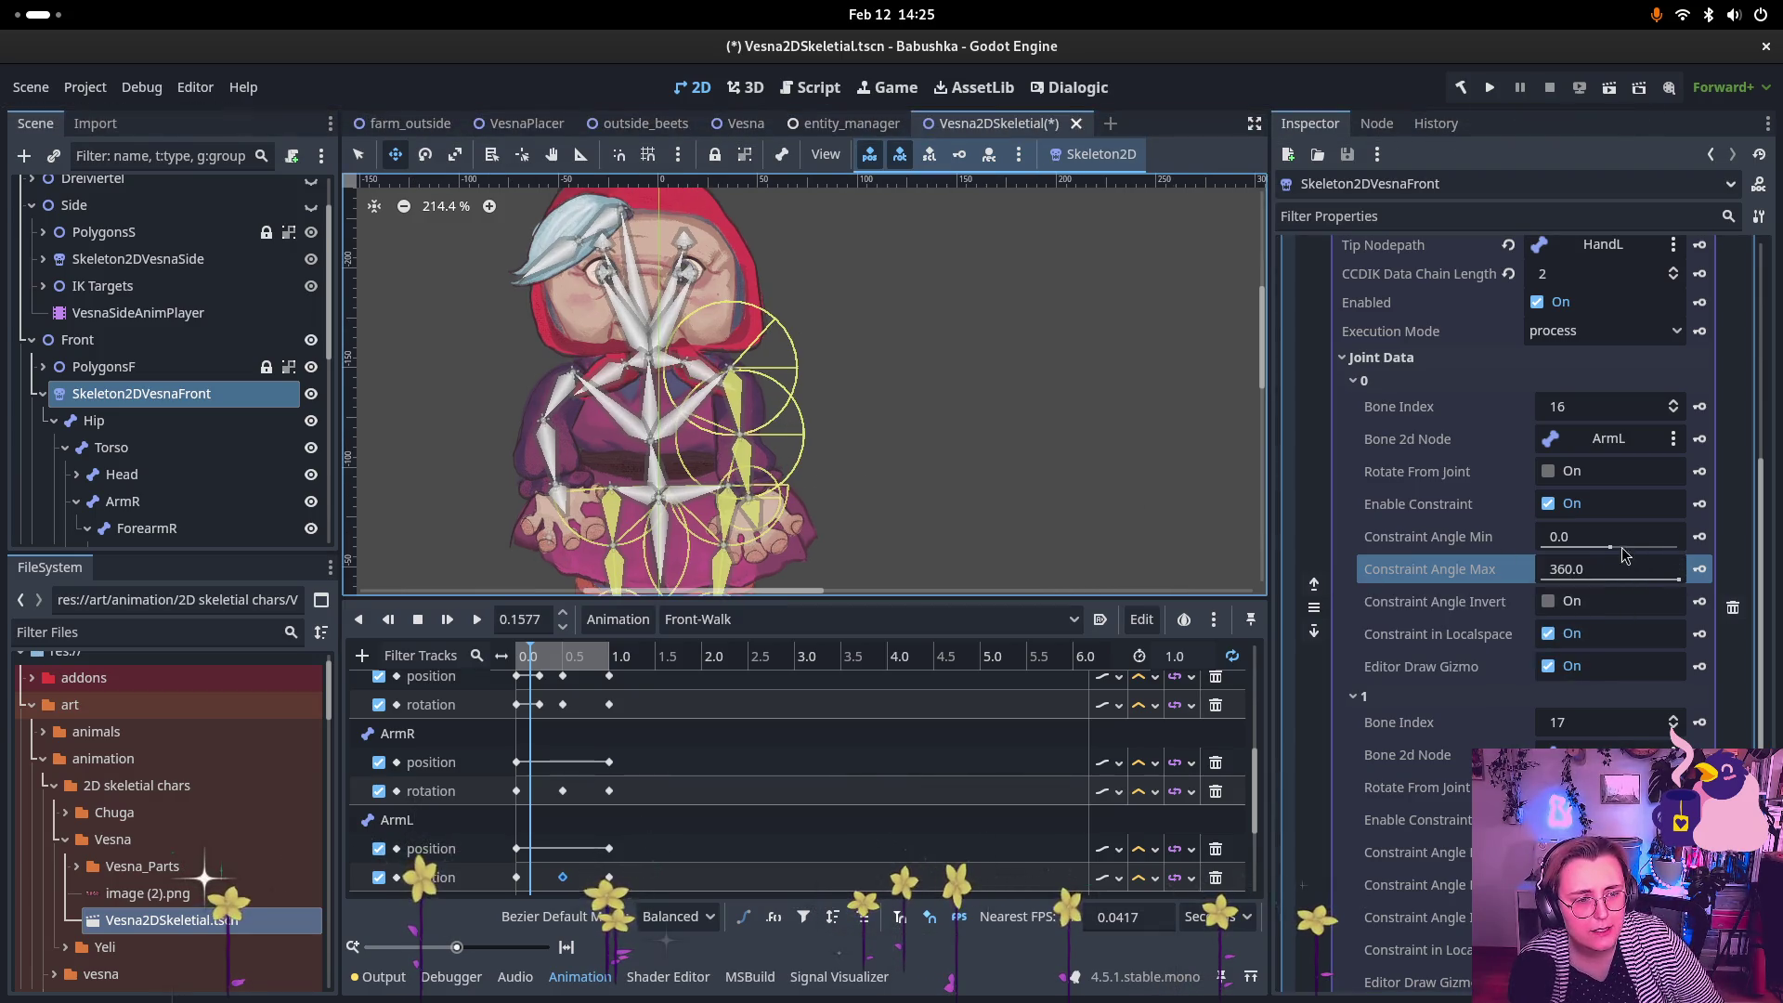
{"action": "mouse_move", "coordinate": [1609, 550]}
{"action": "left_mouse_down"}
{"action": "mouse_move", "coordinate": [1608, 572]}
{"action": "mouse_move", "coordinate": [1649, 552]}
{"action": "mouse_move", "coordinate": [1611, 554]}
{"action": "left_mouse_up"}
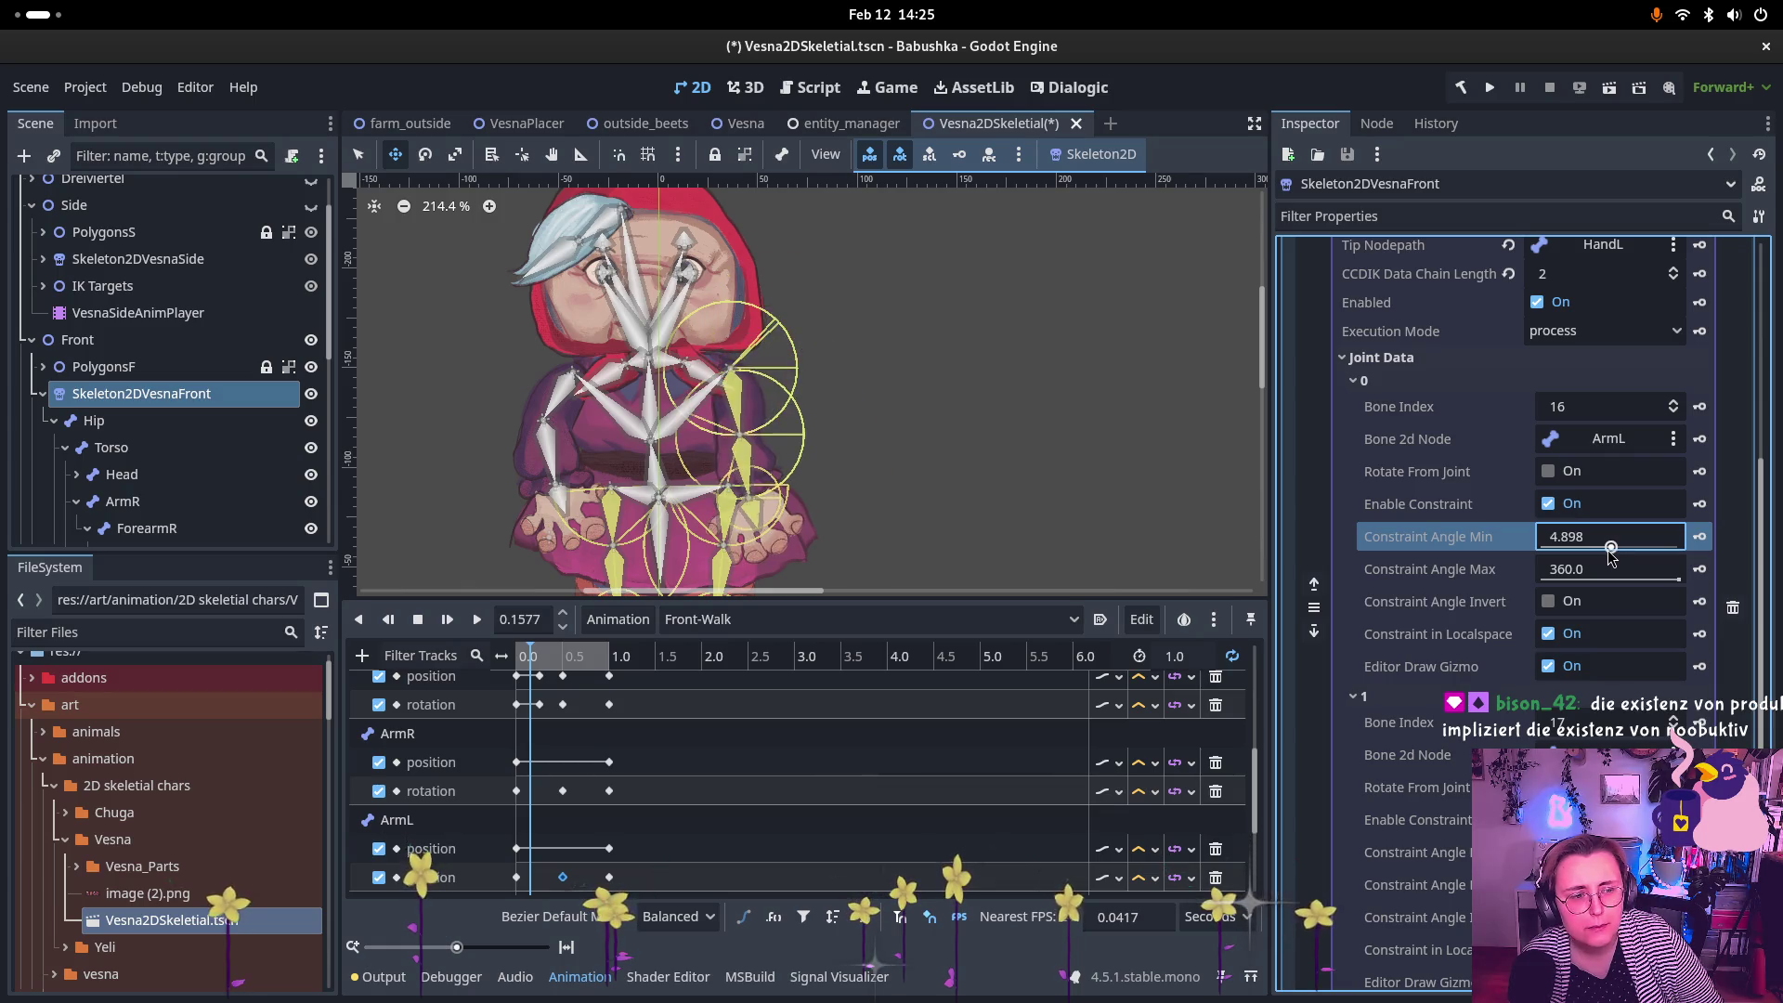
Step: Reset ArmL's minimum angle to 0 and experiment with the maximum angle and range inversion
{"action": "left_click", "coordinate": [1580, 538]}
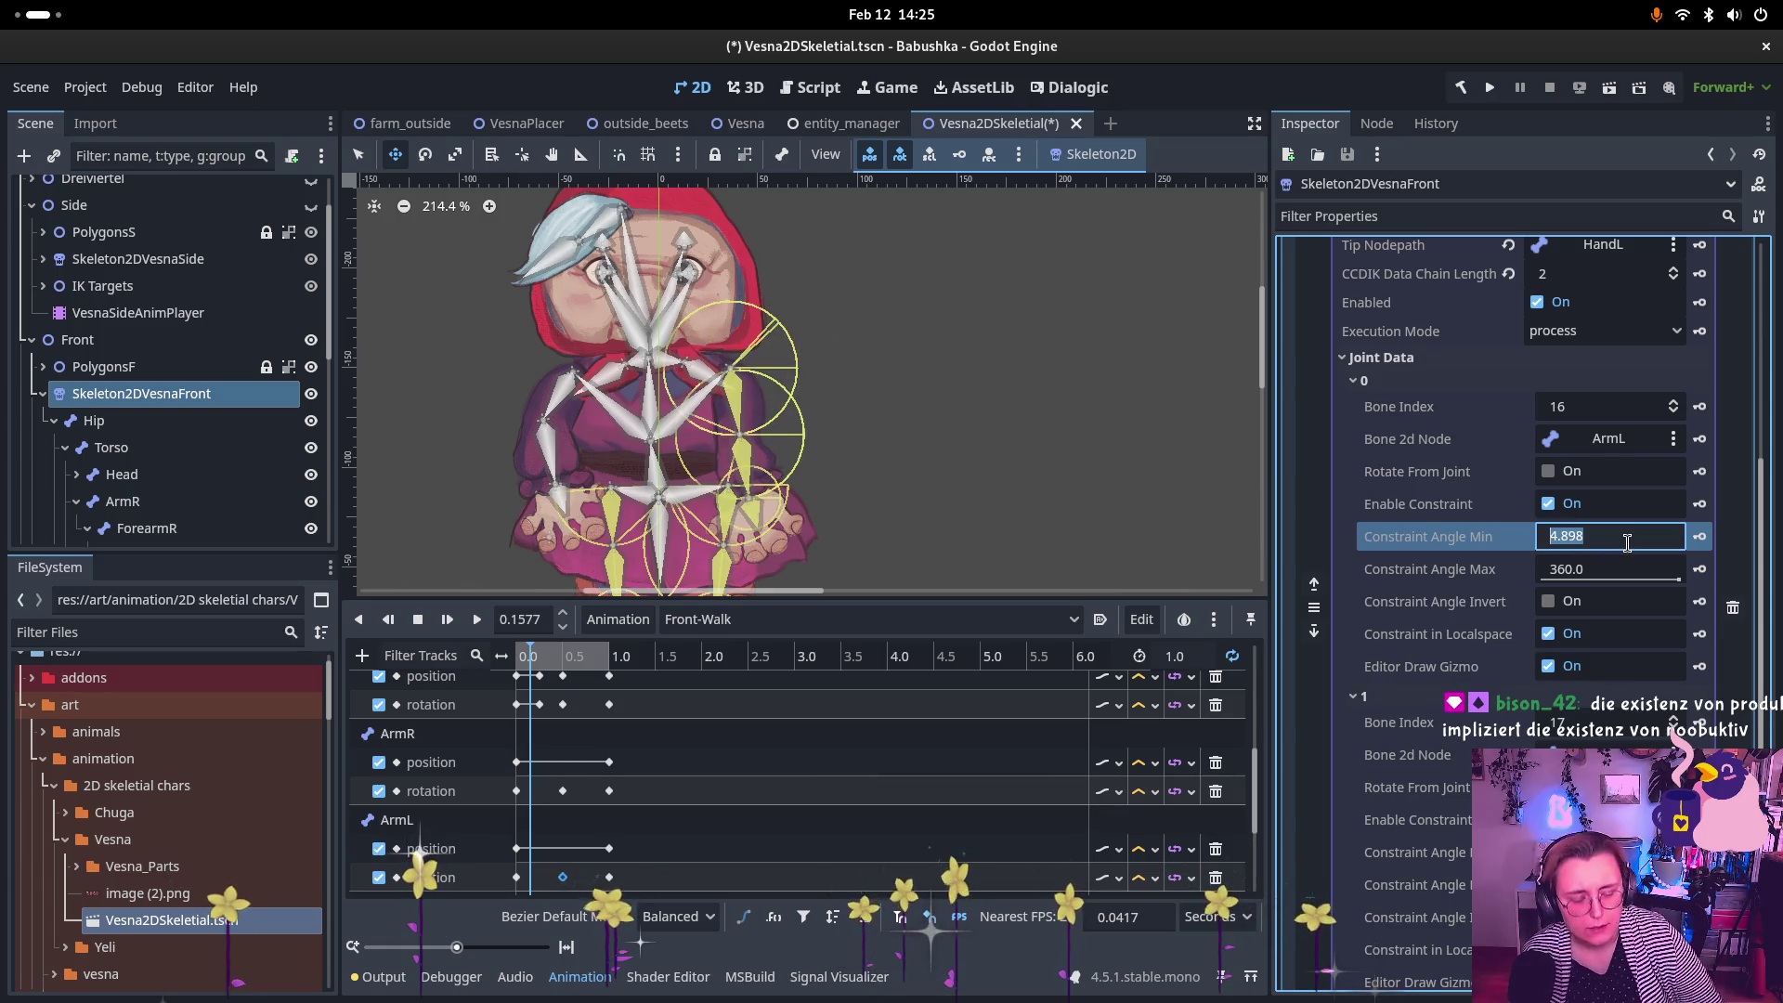
{"action": "type", "text": "0"}
{"action": "key", "text": "Return"}
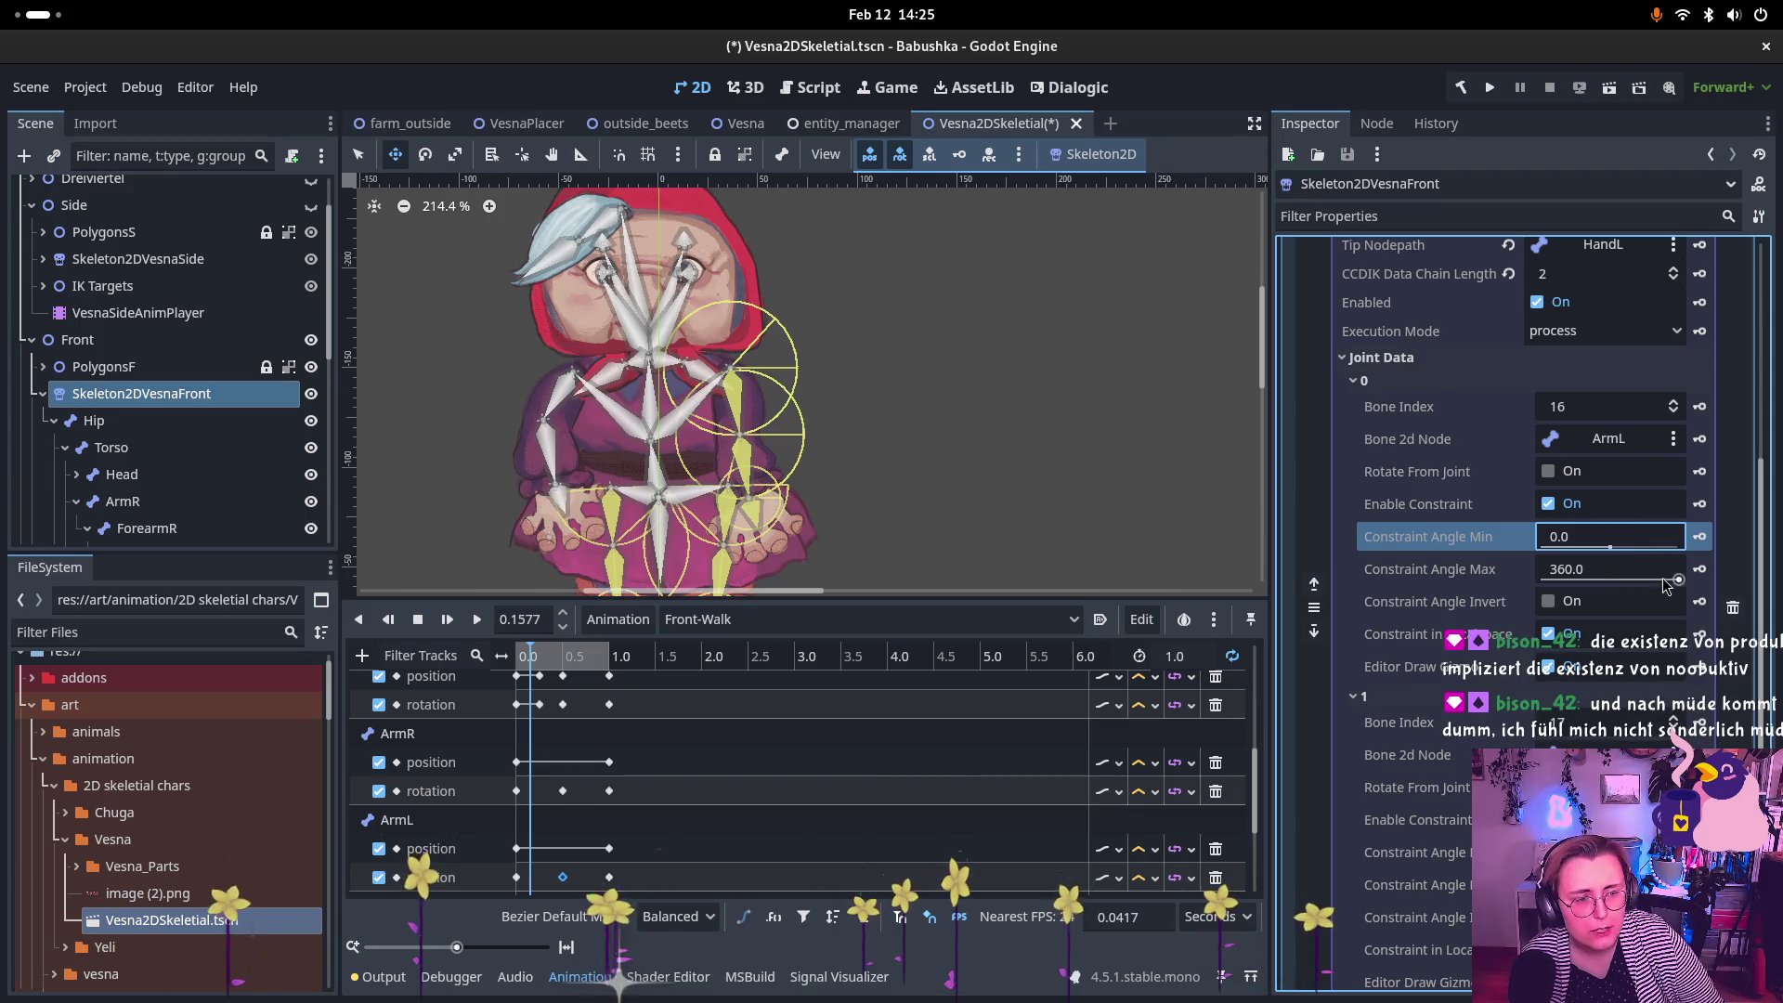
{"action": "left_click_drag", "start_coordinate": [1616, 567], "coordinate": [1599, 566]}
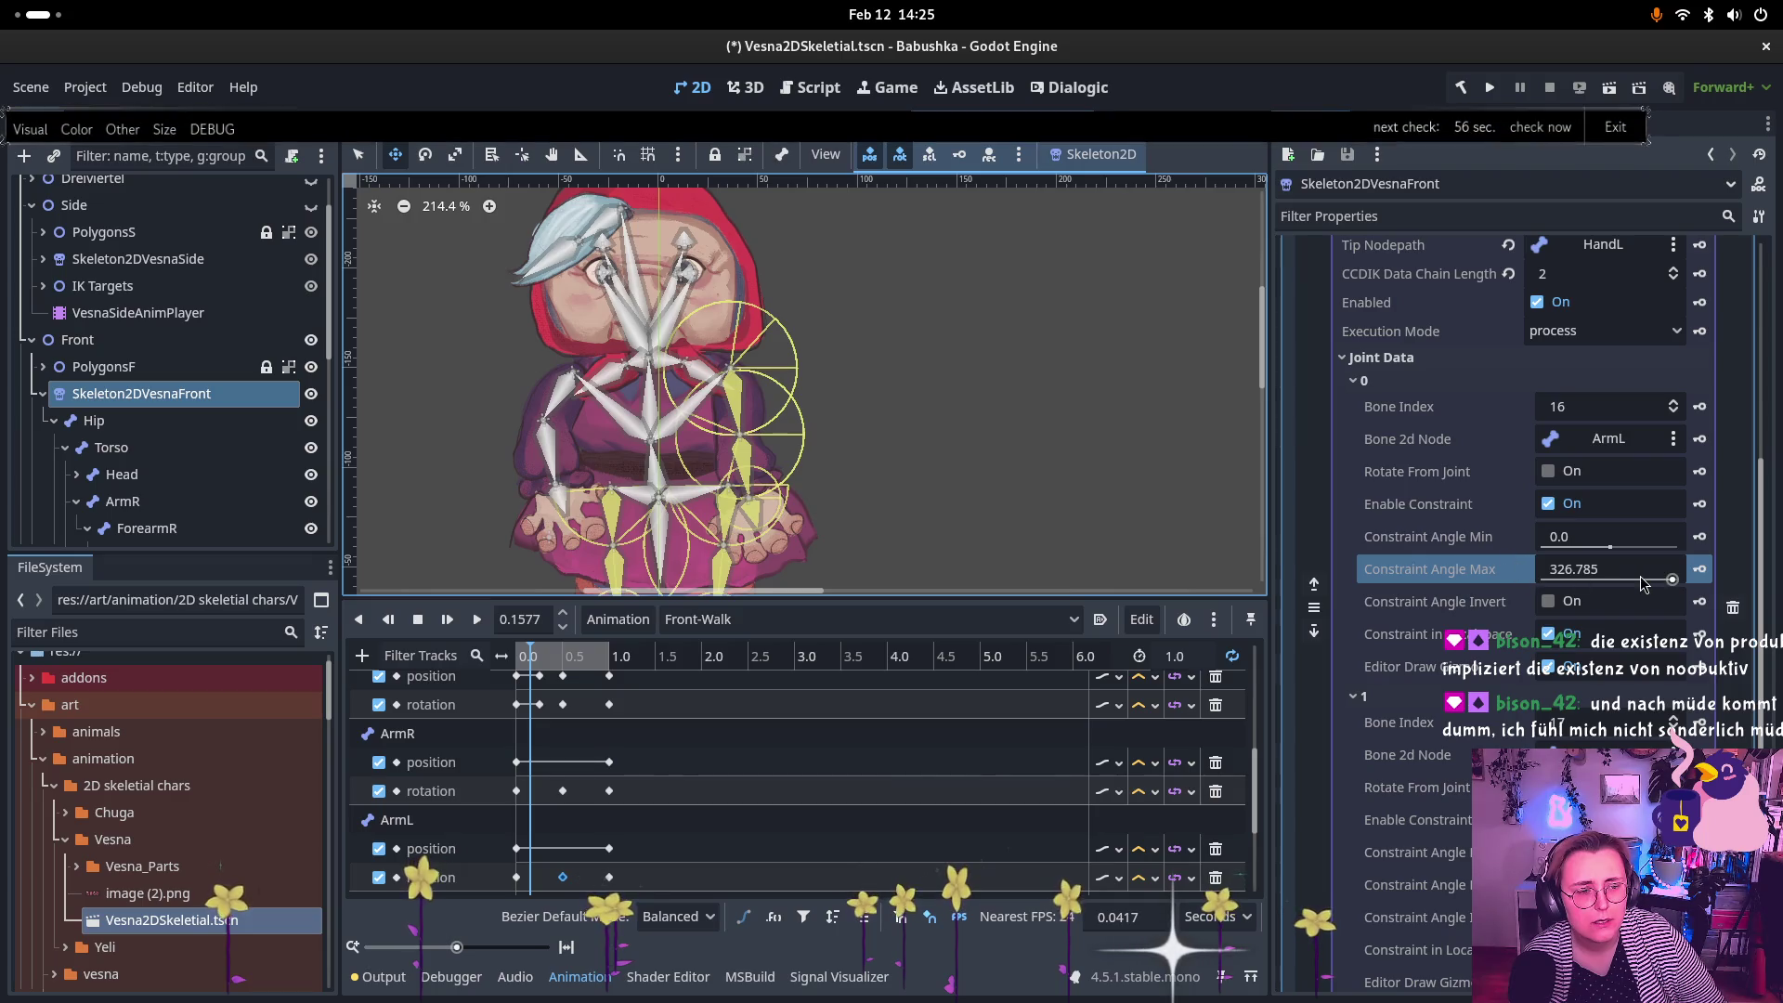
{"action": "left_click_drag", "start_coordinate": [1684, 582], "coordinate": [1523, 592]}
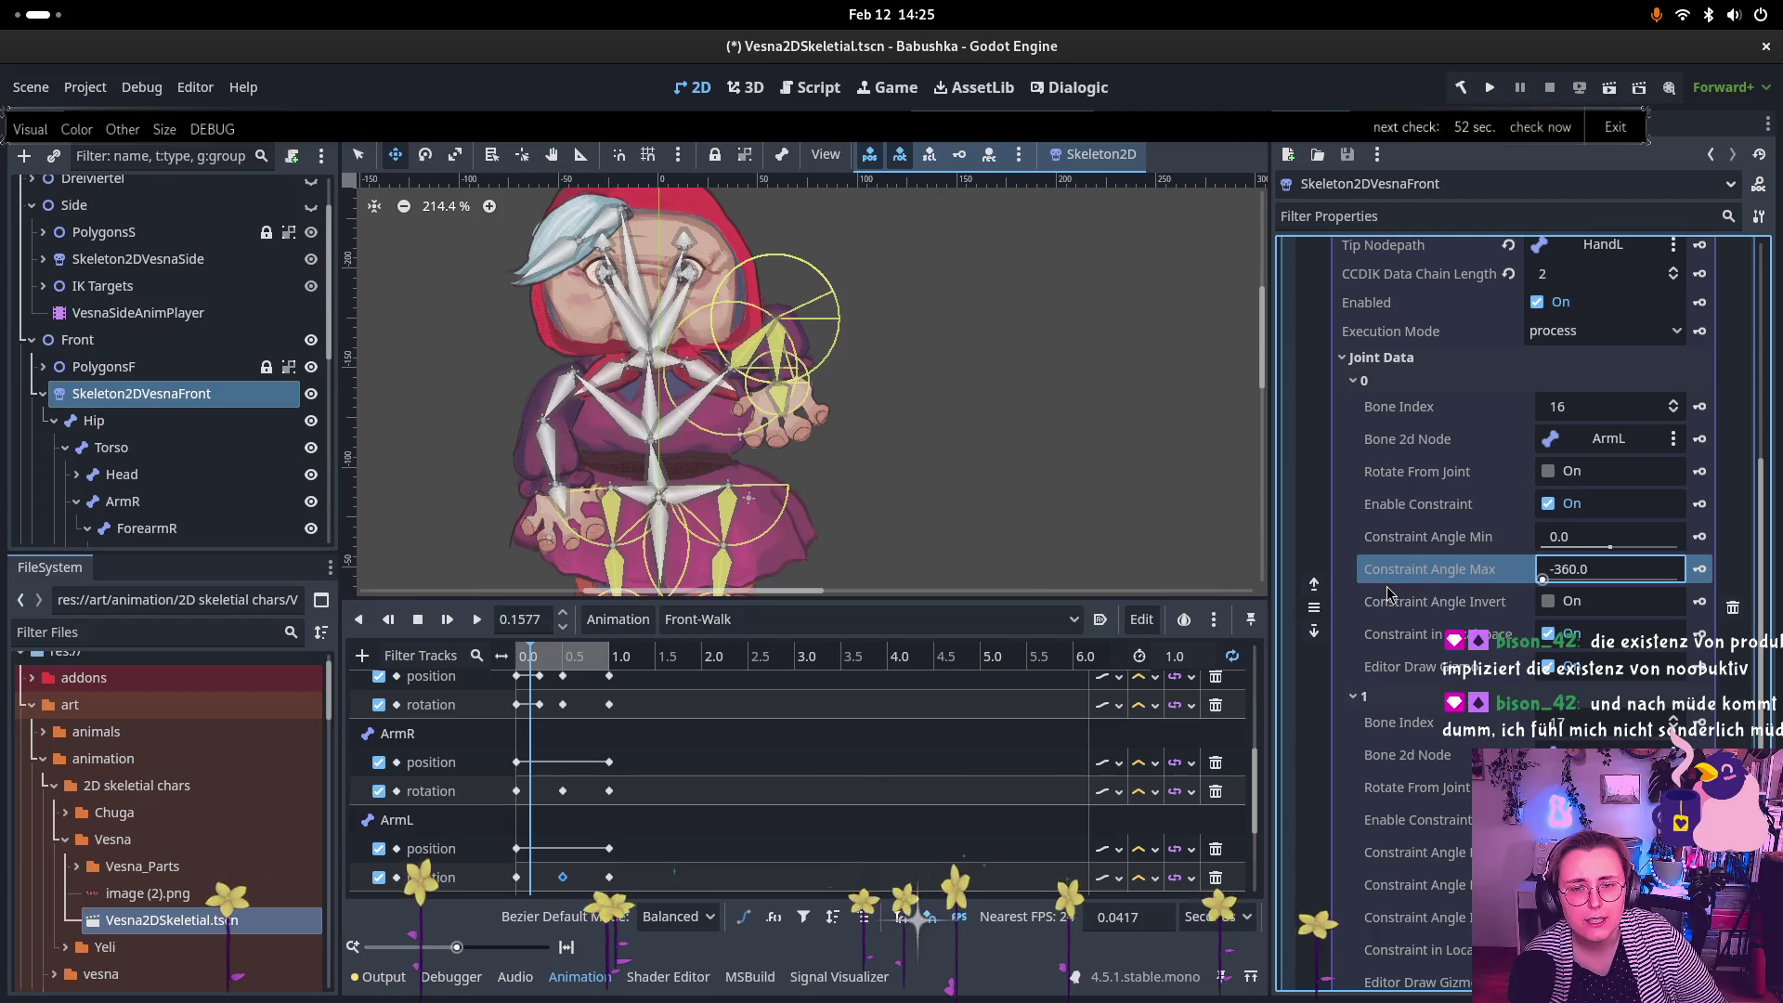
{"action": "left_click_drag", "start_coordinate": [1388, 593], "coordinate": [1599, 580]}
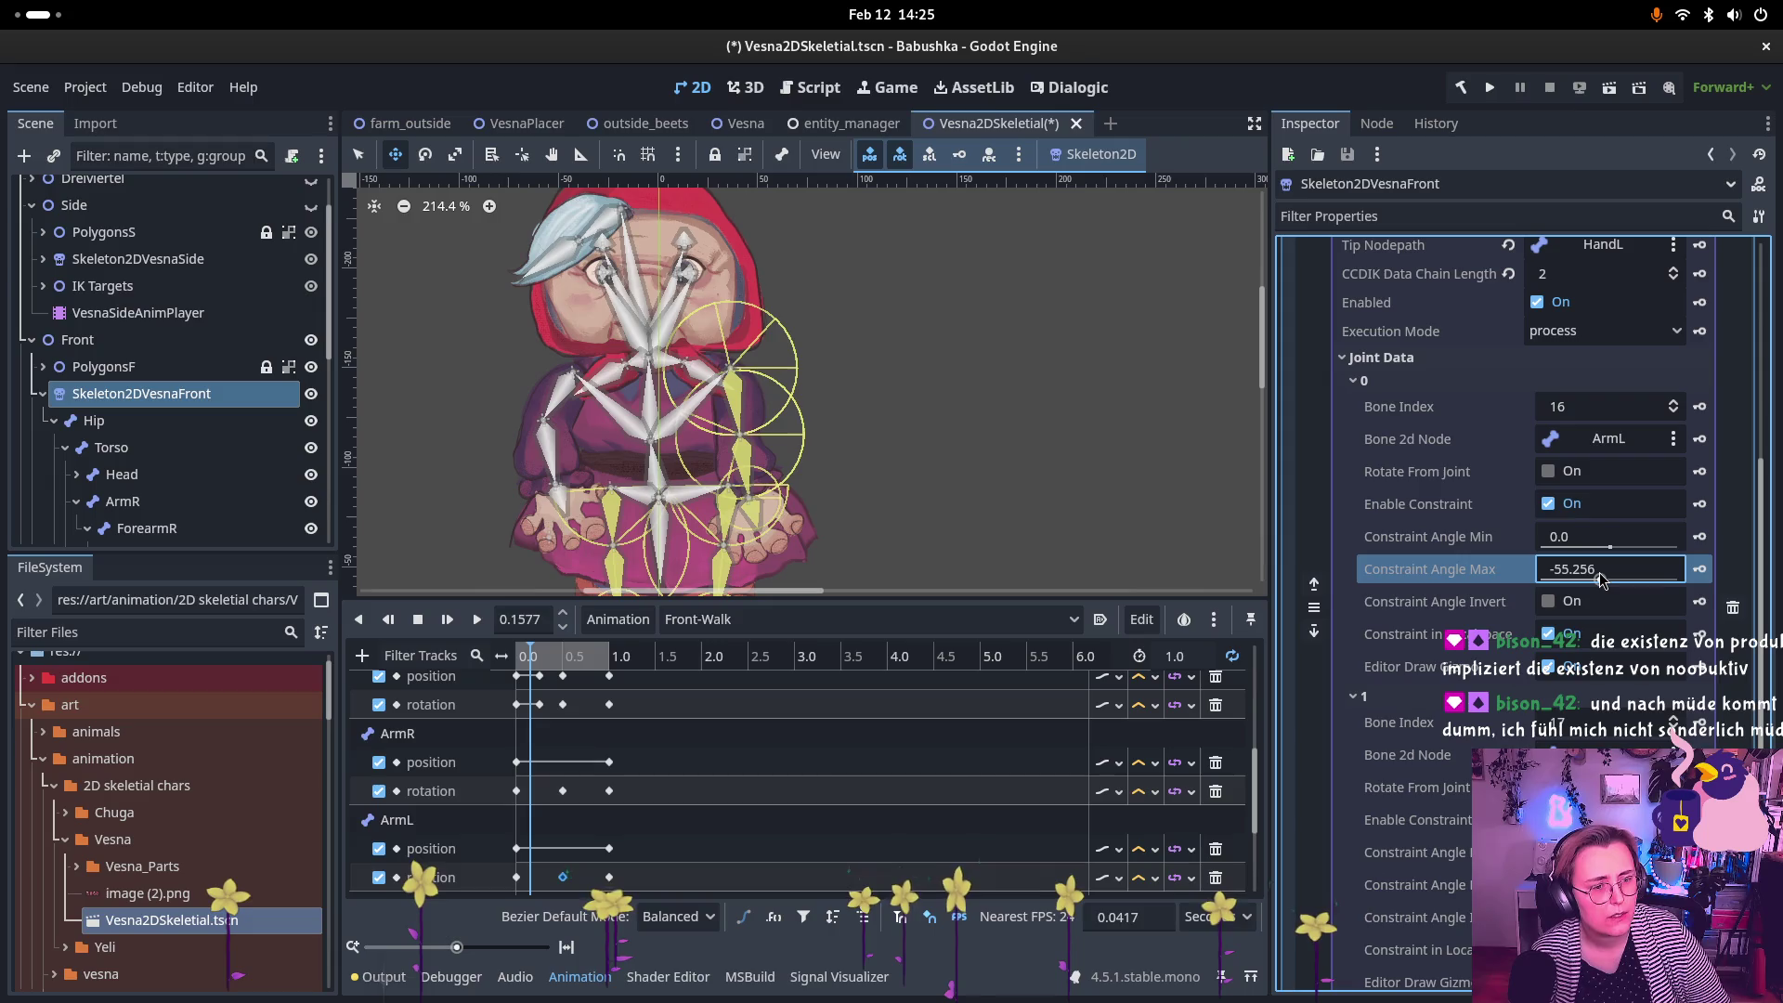
{"action": "left_click", "coordinate": [1577, 592]}
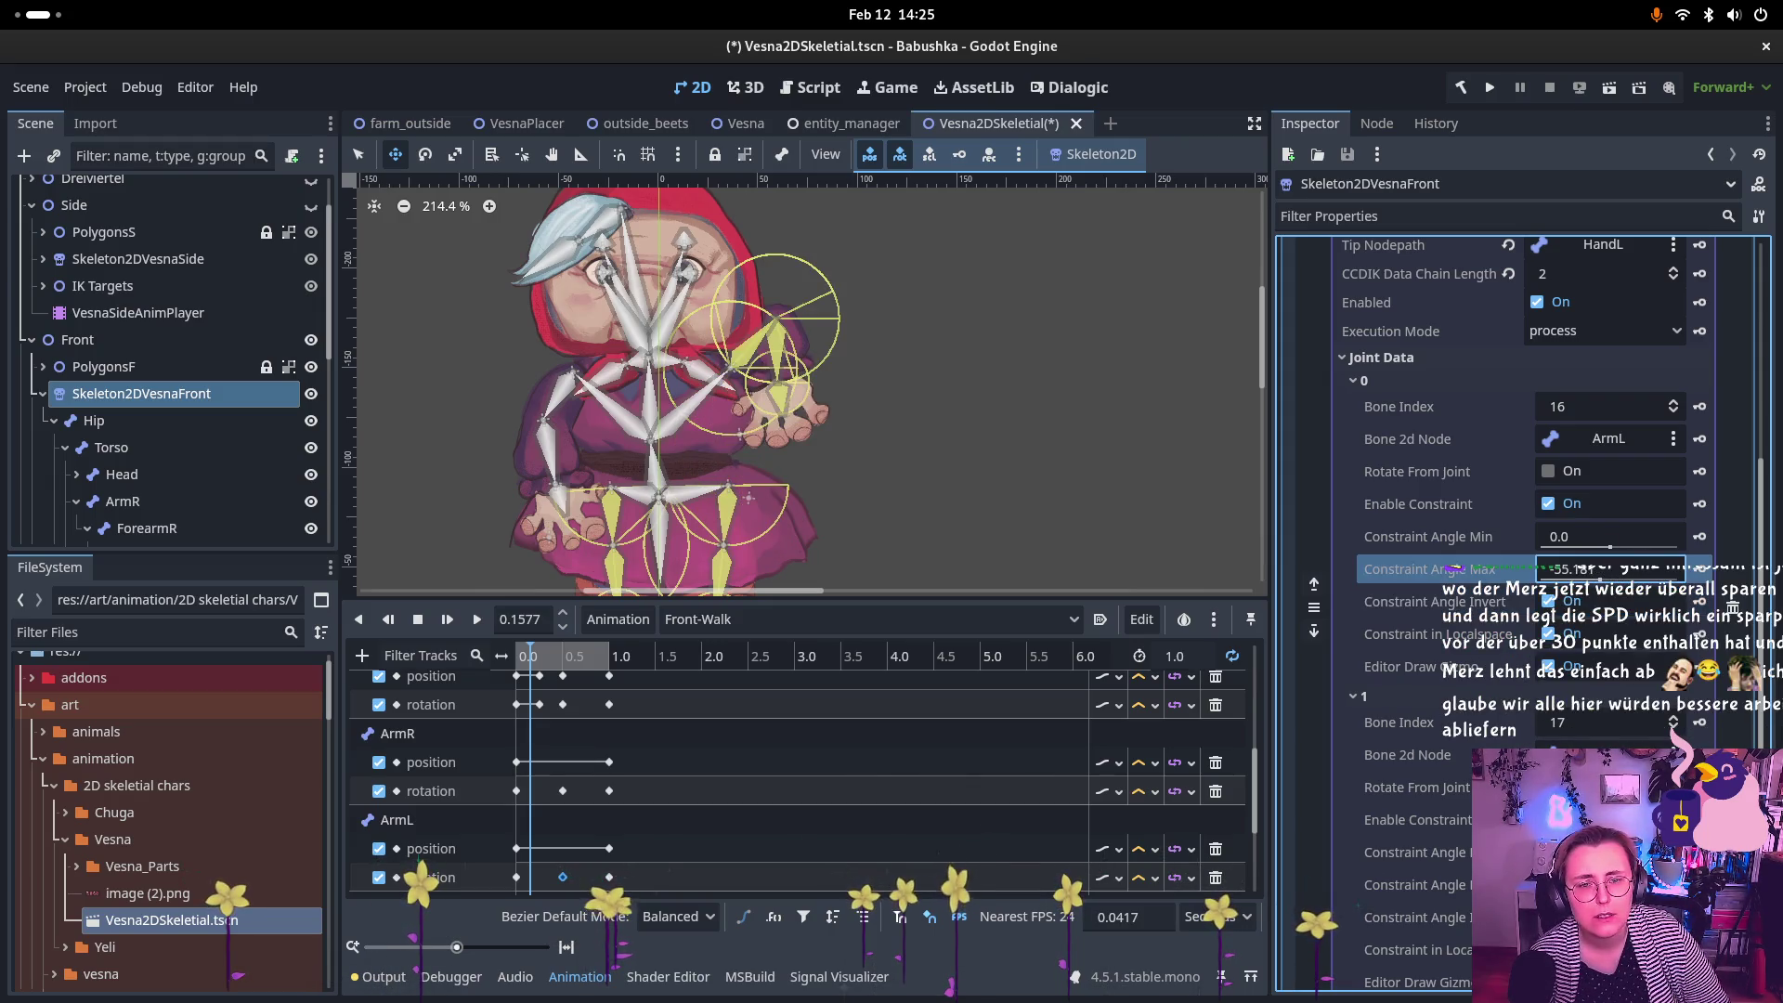
{"action": "mouse_move", "coordinate": [1603, 576]}
{"action": "left_mouse_down"}
{"action": "mouse_move", "coordinate": [1655, 599]}
{"action": "mouse_move", "coordinate": [1623, 595]}
{"action": "mouse_move", "coordinate": [1614, 552]}
{"action": "mouse_move", "coordinate": [1645, 577]}
{"action": "mouse_move", "coordinate": [1642, 602]}
{"action": "mouse_move", "coordinate": [1606, 601]}
{"action": "mouse_move", "coordinate": [1646, 594]}
{"action": "mouse_move", "coordinate": [1613, 562]}
{"action": "left_mouse_up"}
{"action": "left_click", "coordinate": [1608, 548]}
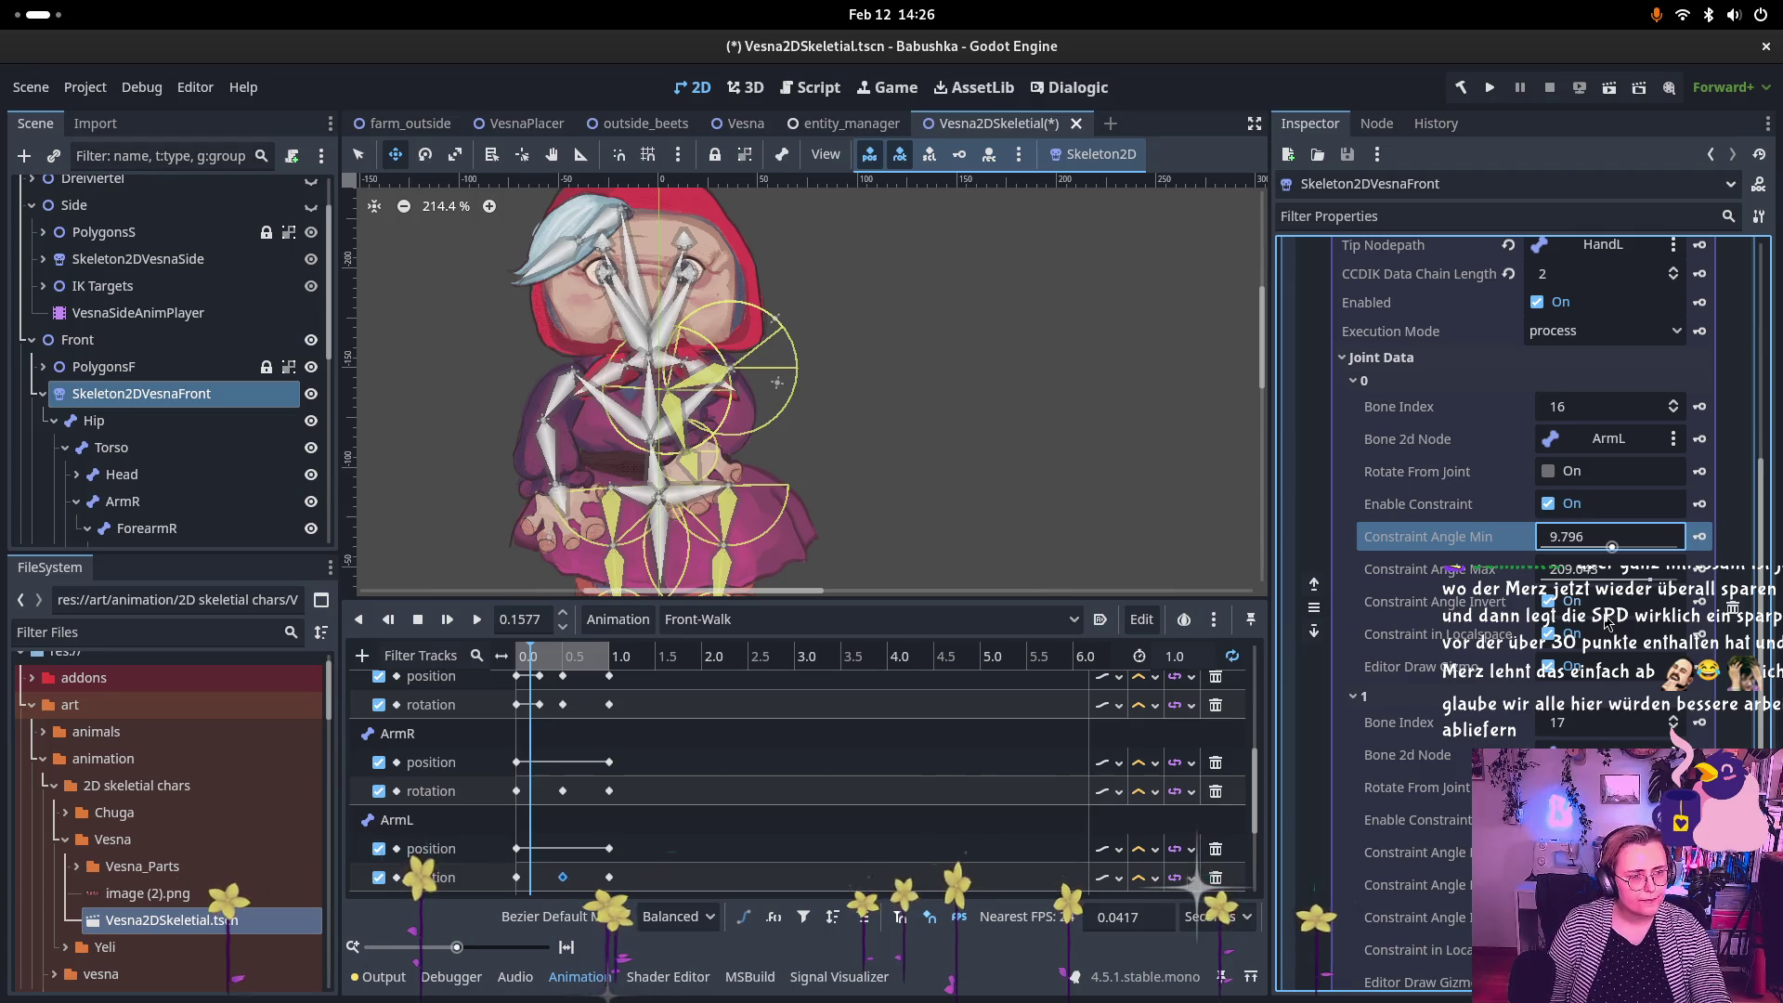
Step: Disable the ArmL joint's angle constraint and clear the unused Element 6 modification
{"action": "left_click", "coordinate": [1548, 504]}
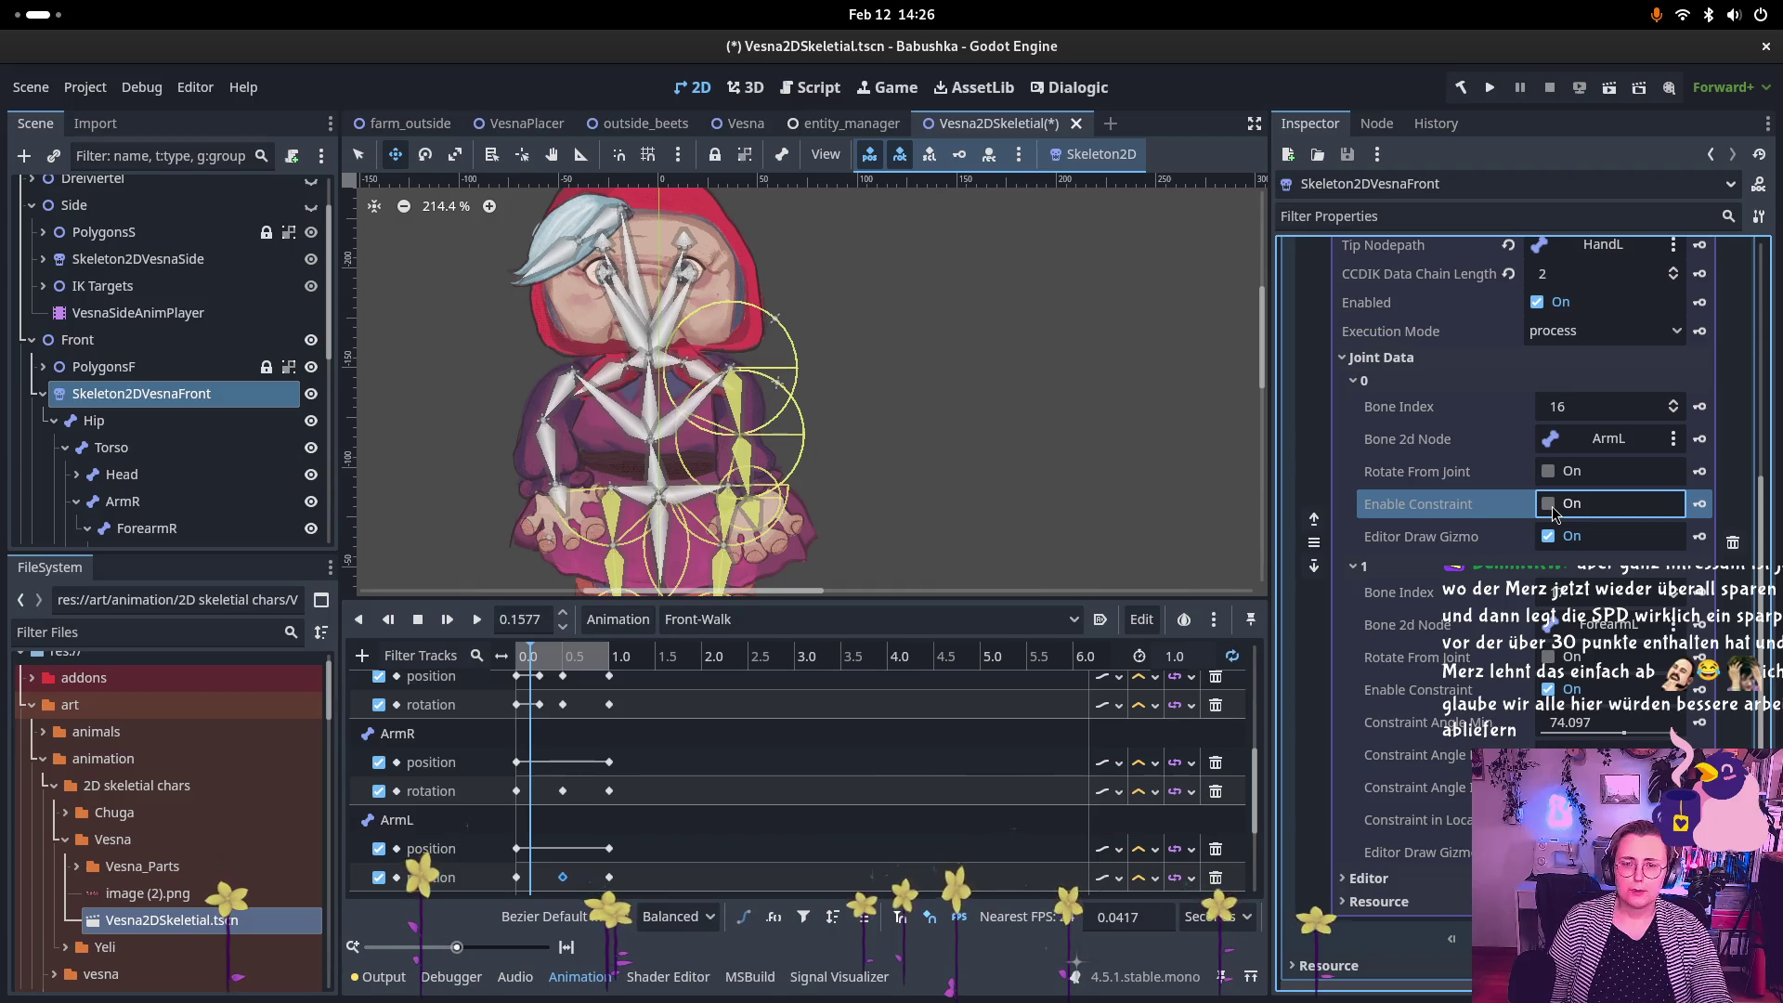
{"action": "scroll", "coordinate": [1504, 445], "scroll_direction": "up", "scroll_amount": 5}
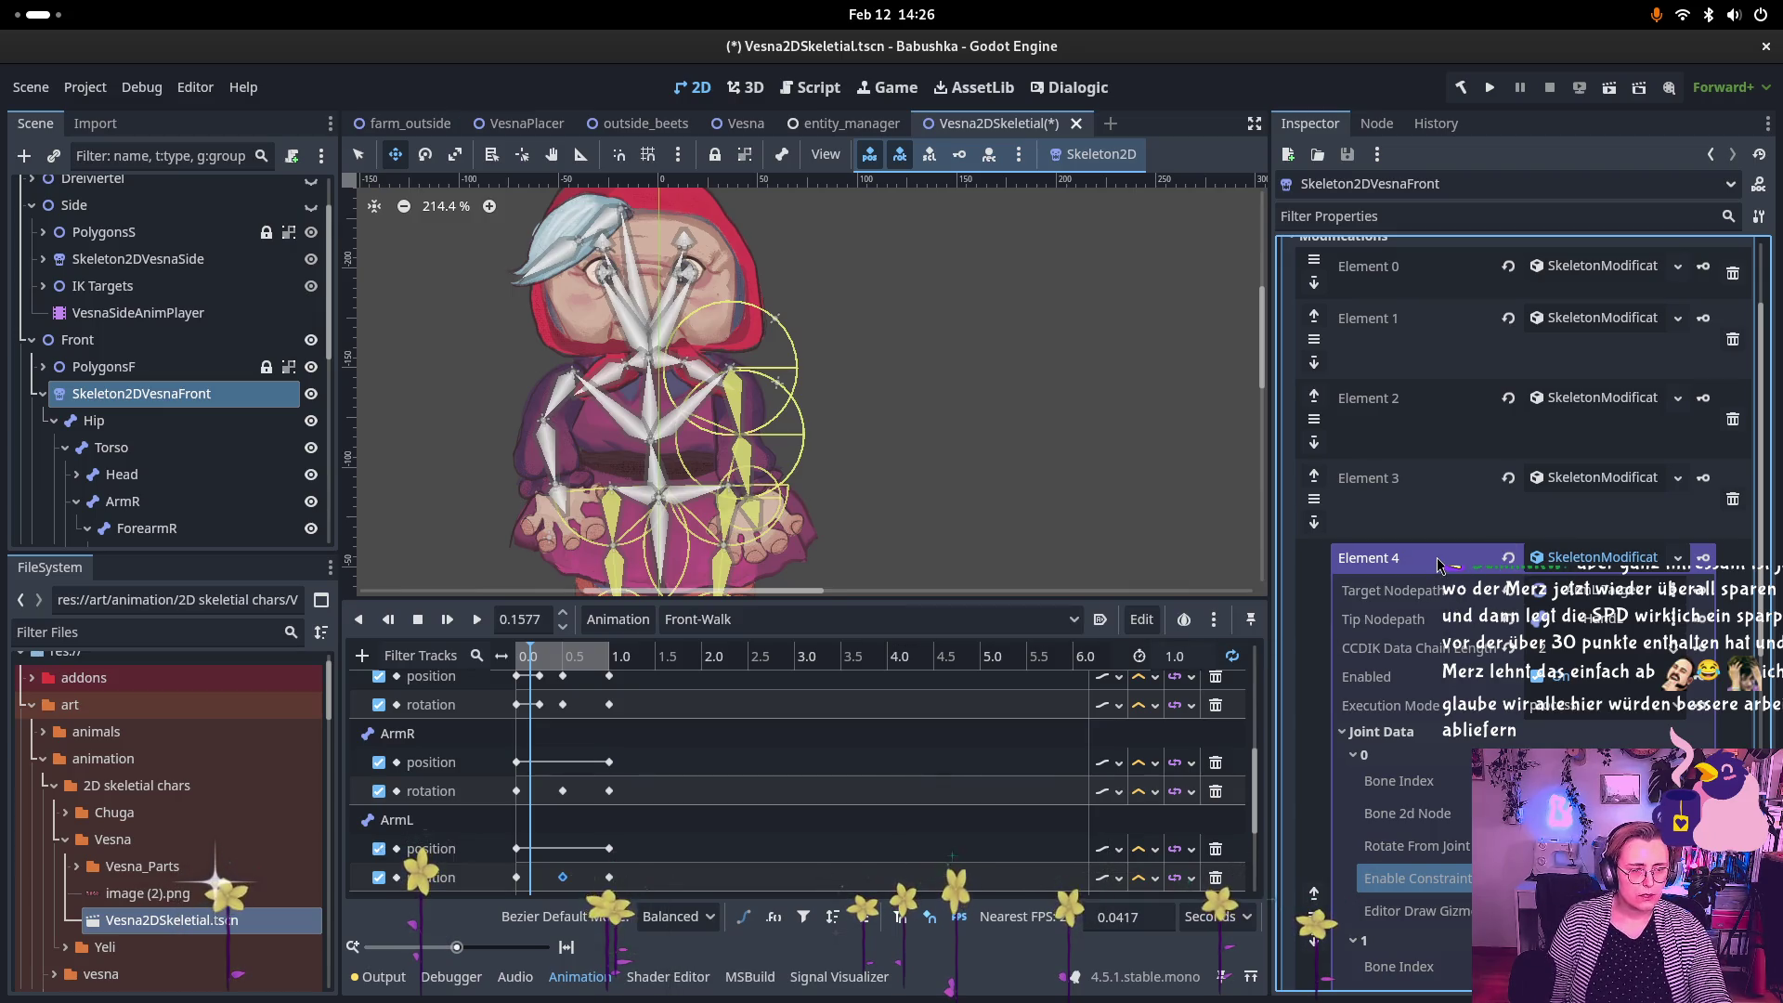
{"action": "scroll", "coordinate": [1438, 564], "scroll_direction": "down", "scroll_amount": 4}
{"action": "scroll", "coordinate": [1437, 564], "scroll_direction": "down", "scroll_amount": 1}
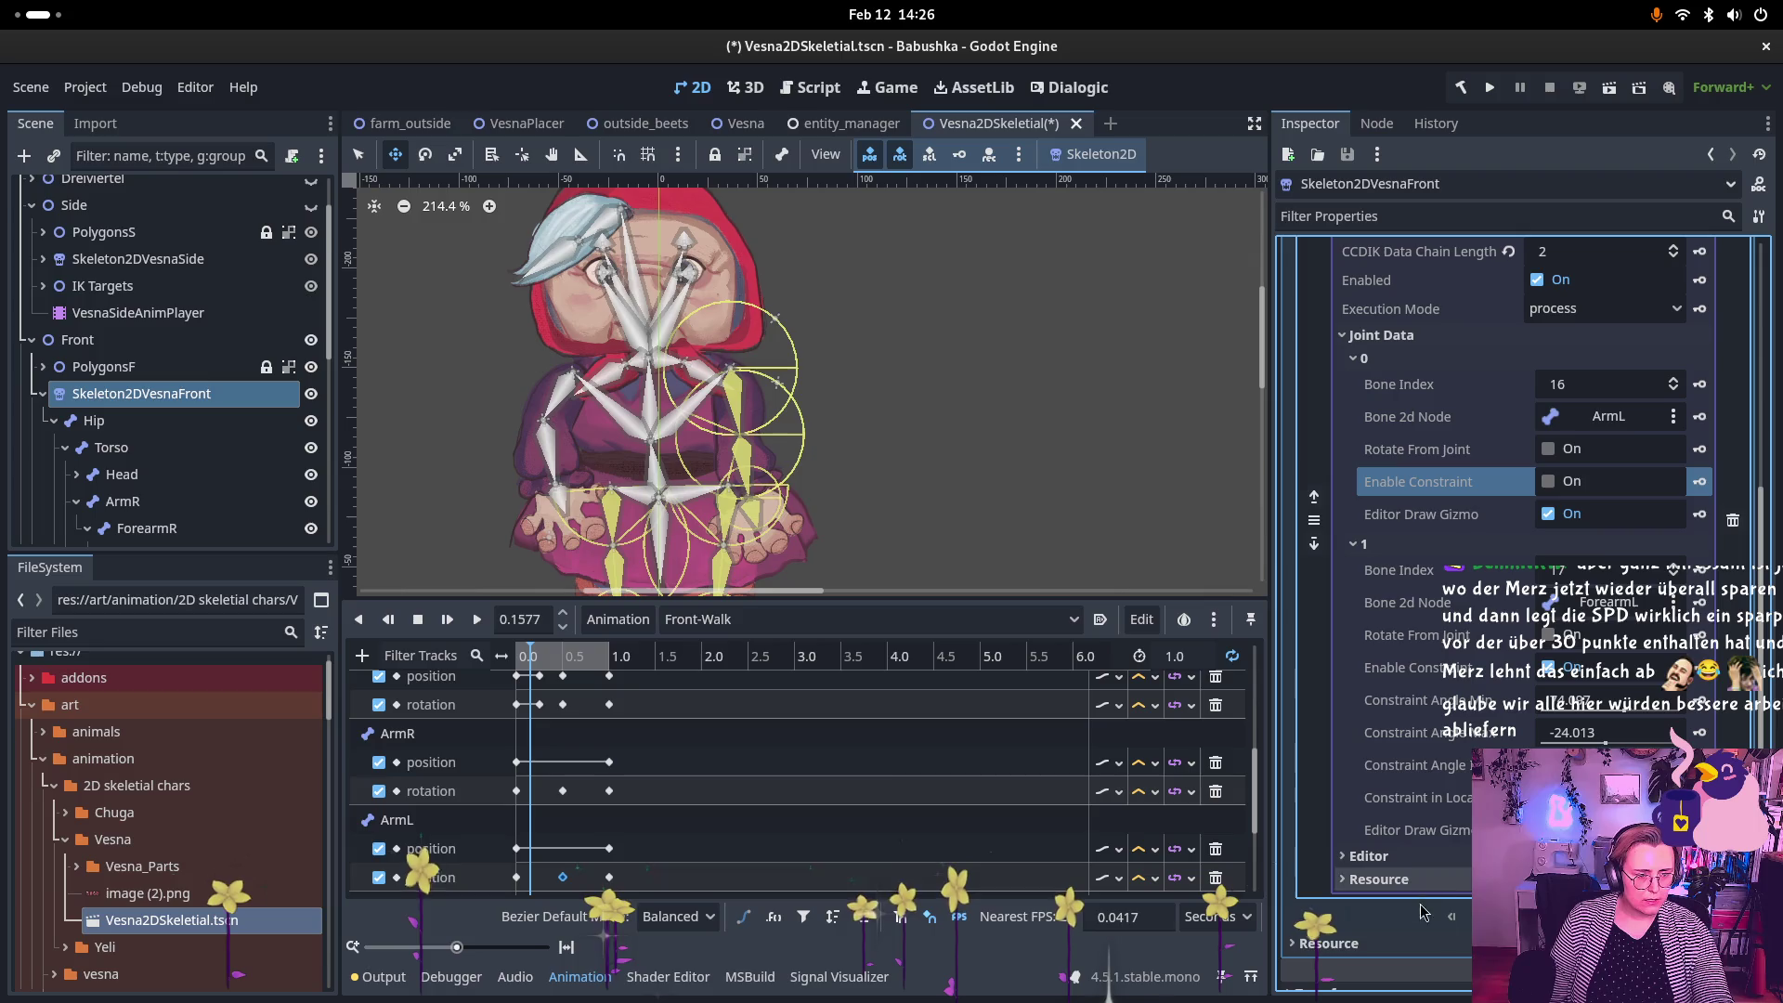
{"action": "scroll", "coordinate": [1486, 557], "scroll_direction": "down", "scroll_amount": 5}
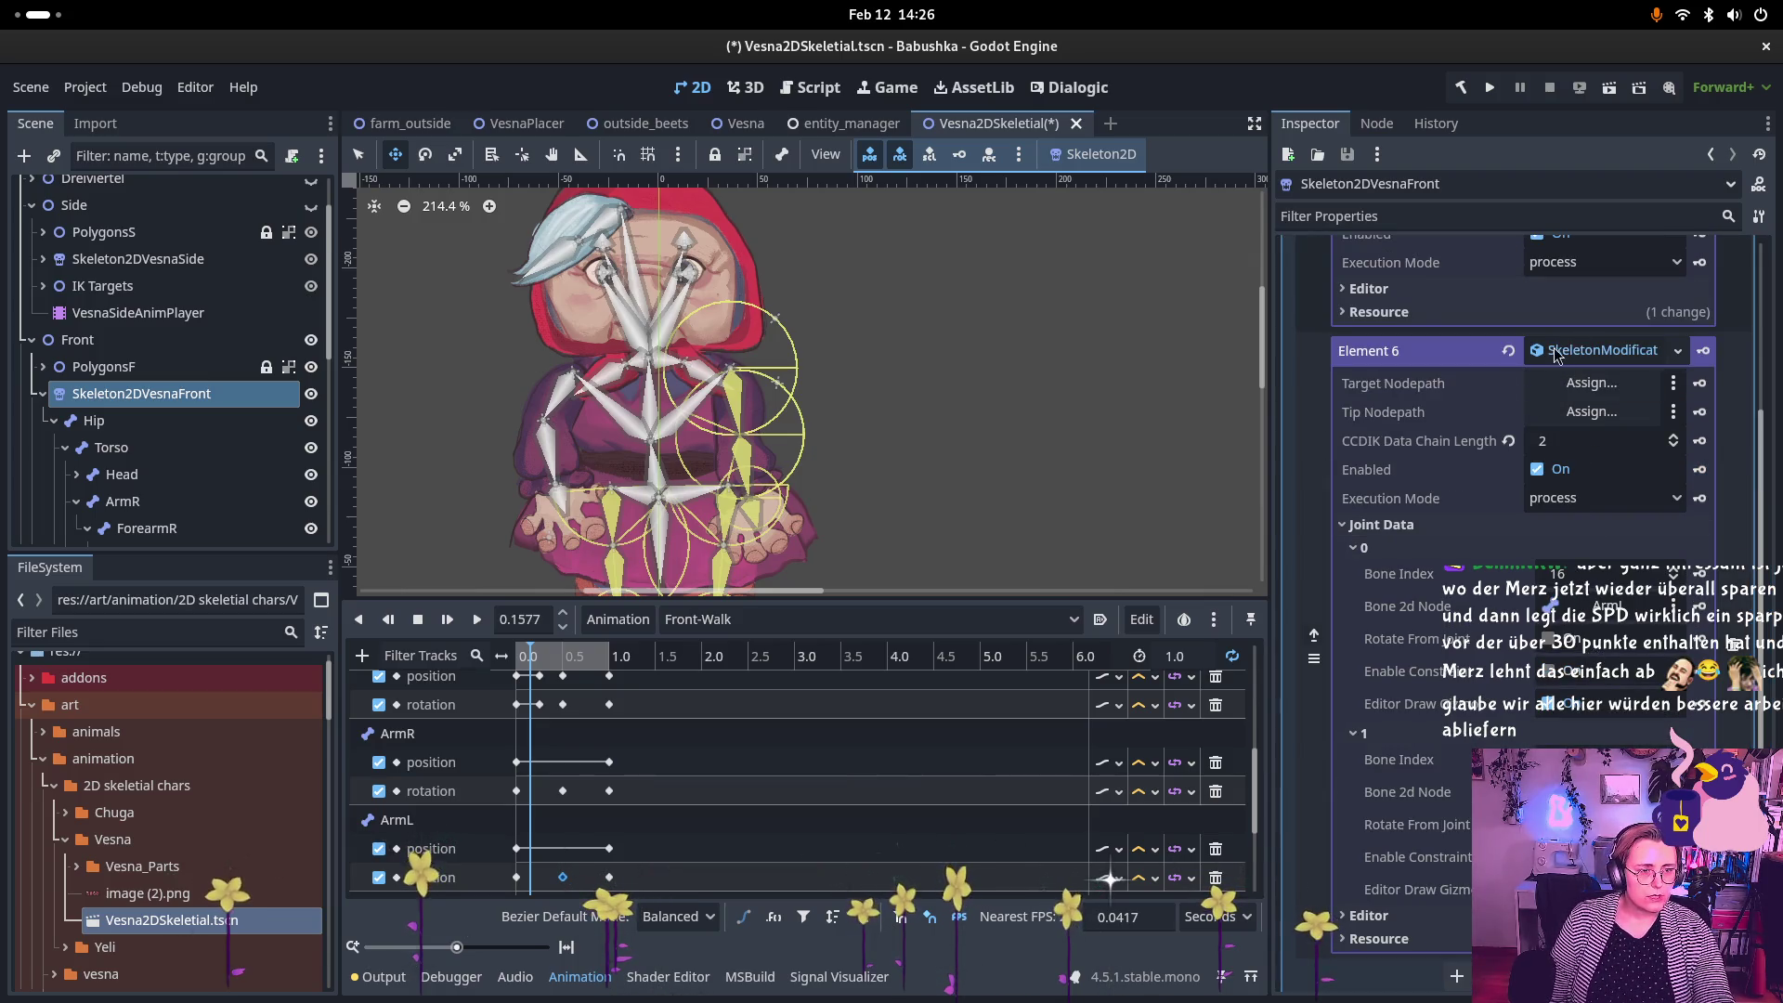
{"action": "left_click", "coordinate": [1507, 351]}
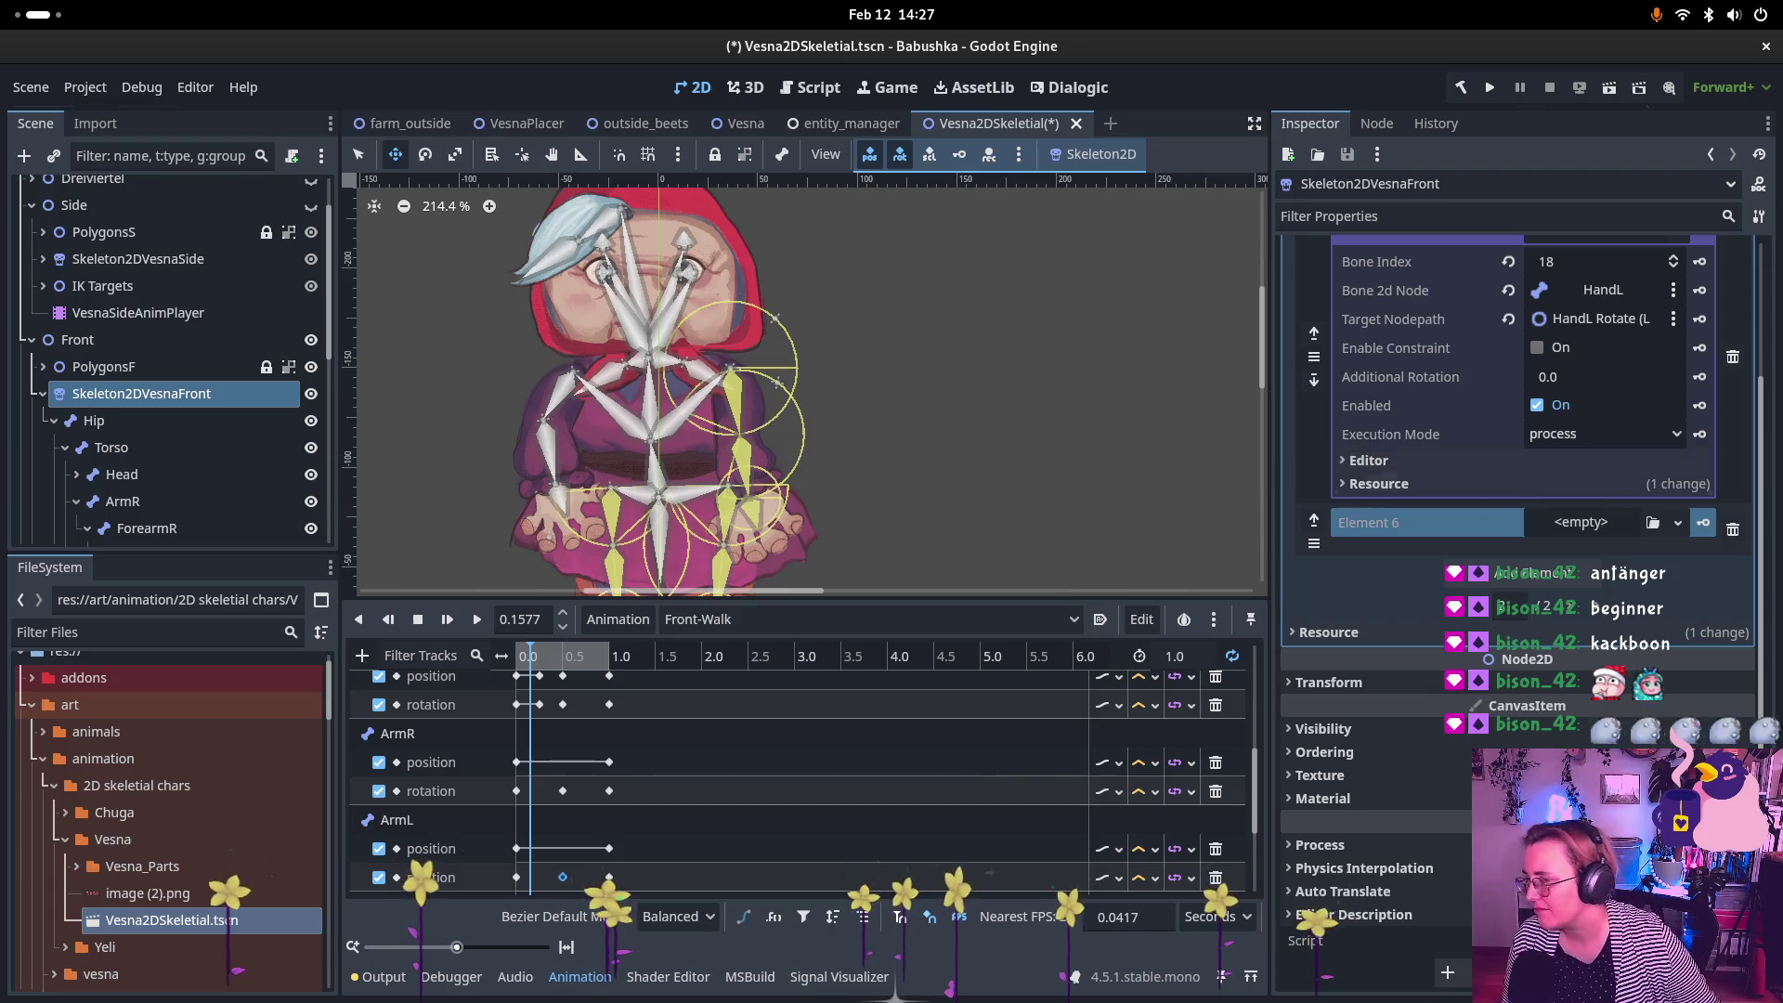
Step: Bring up the Activities overview of open windows with the Super key
{"action": "key", "text": "super"}
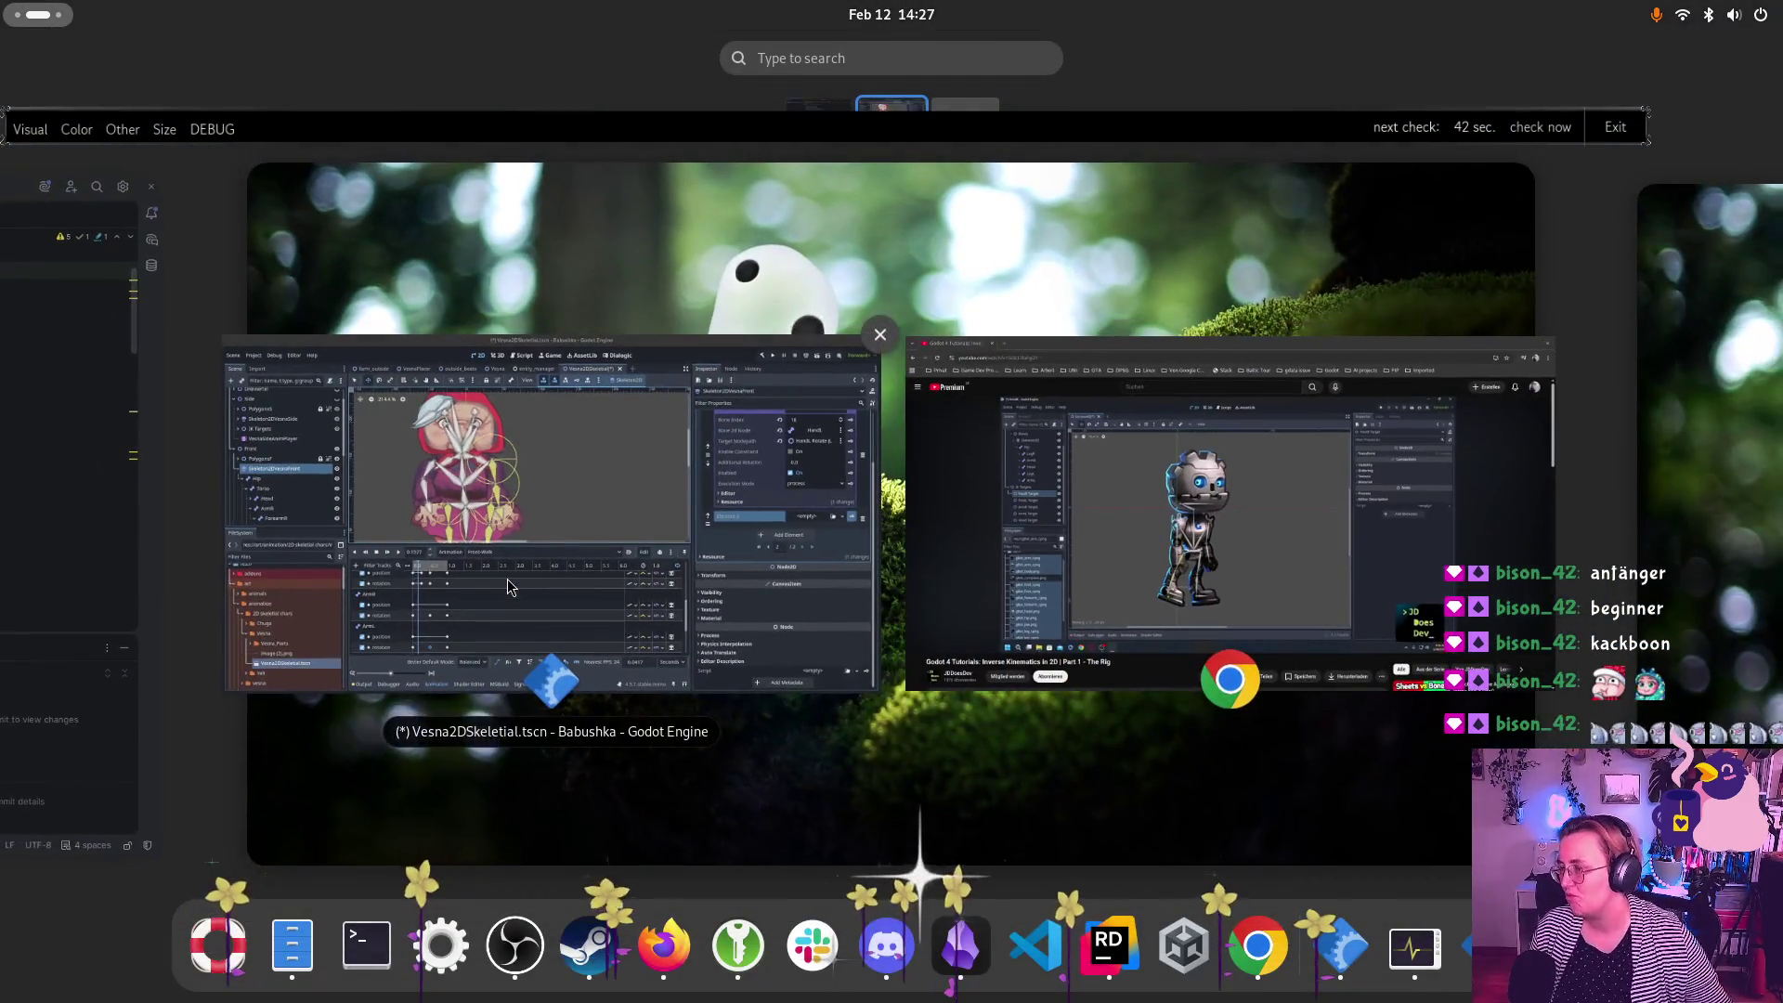
Step: Return to the Godot editor window after reviewing the 2D IK tutorial
{"action": "left_click", "coordinate": [507, 577]}
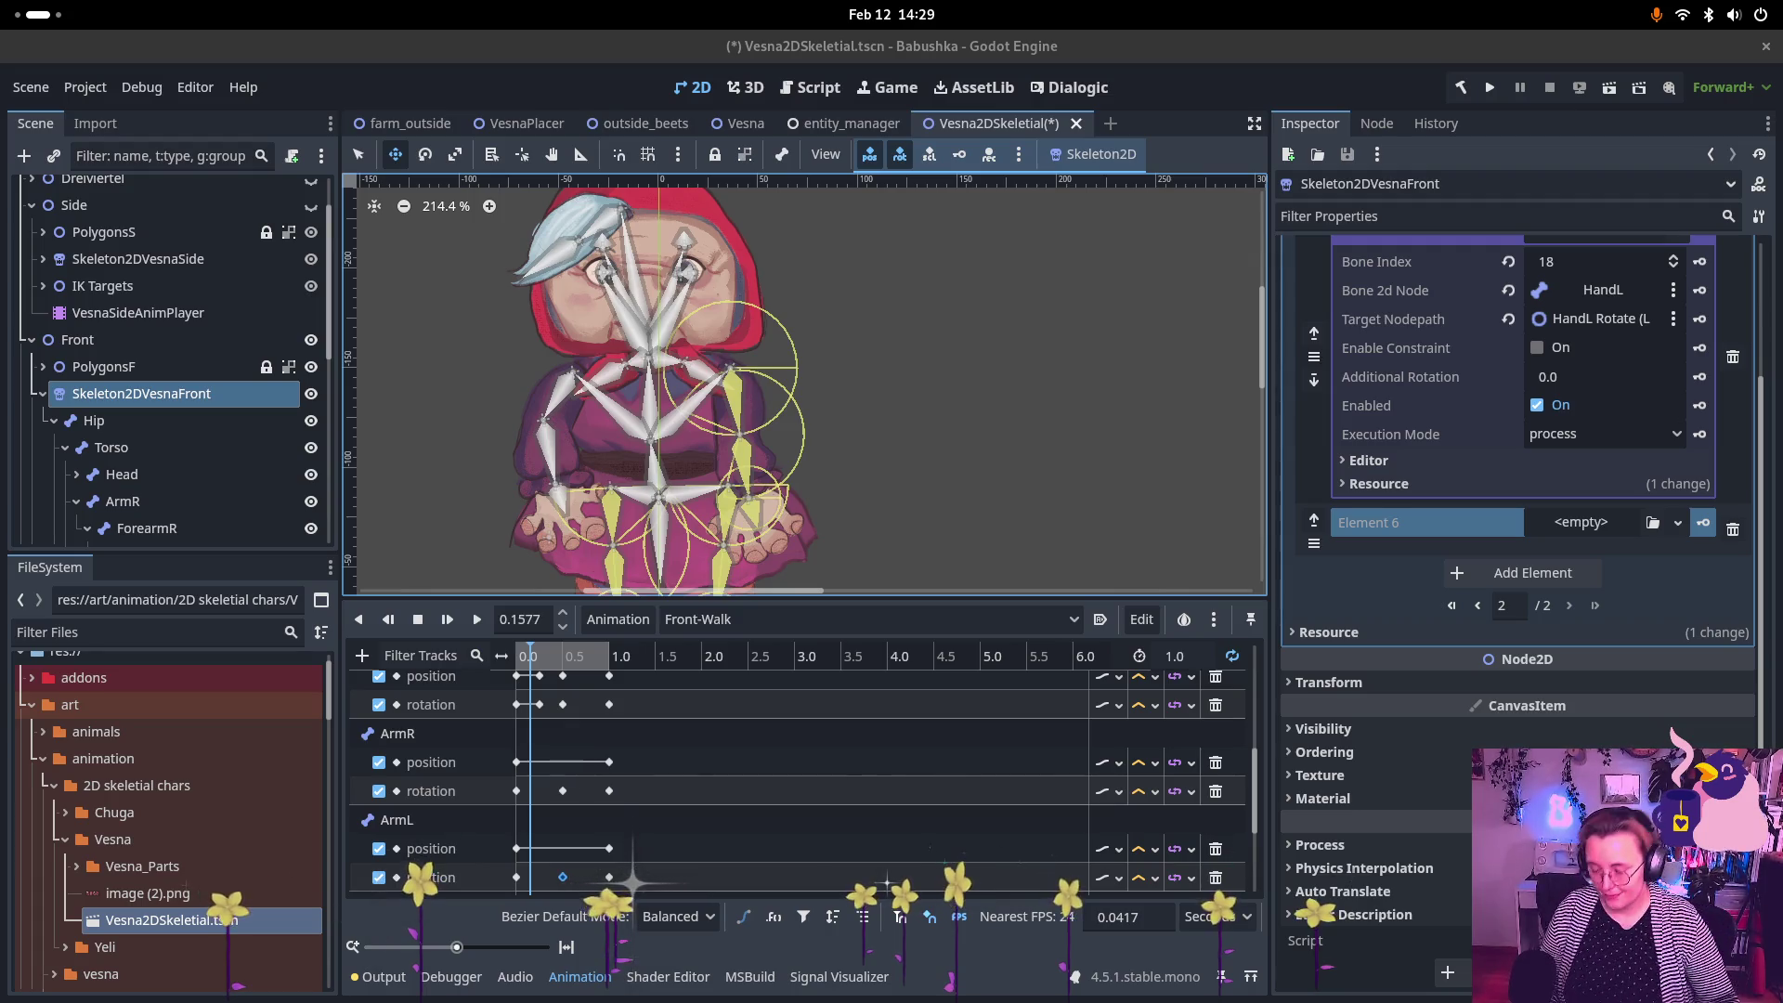
Step: Remove the HandL LookAt modification in Element 5, undoing the accidental stack clear
{"action": "key", "text": "super"}
{"action": "key", "text": "super"}
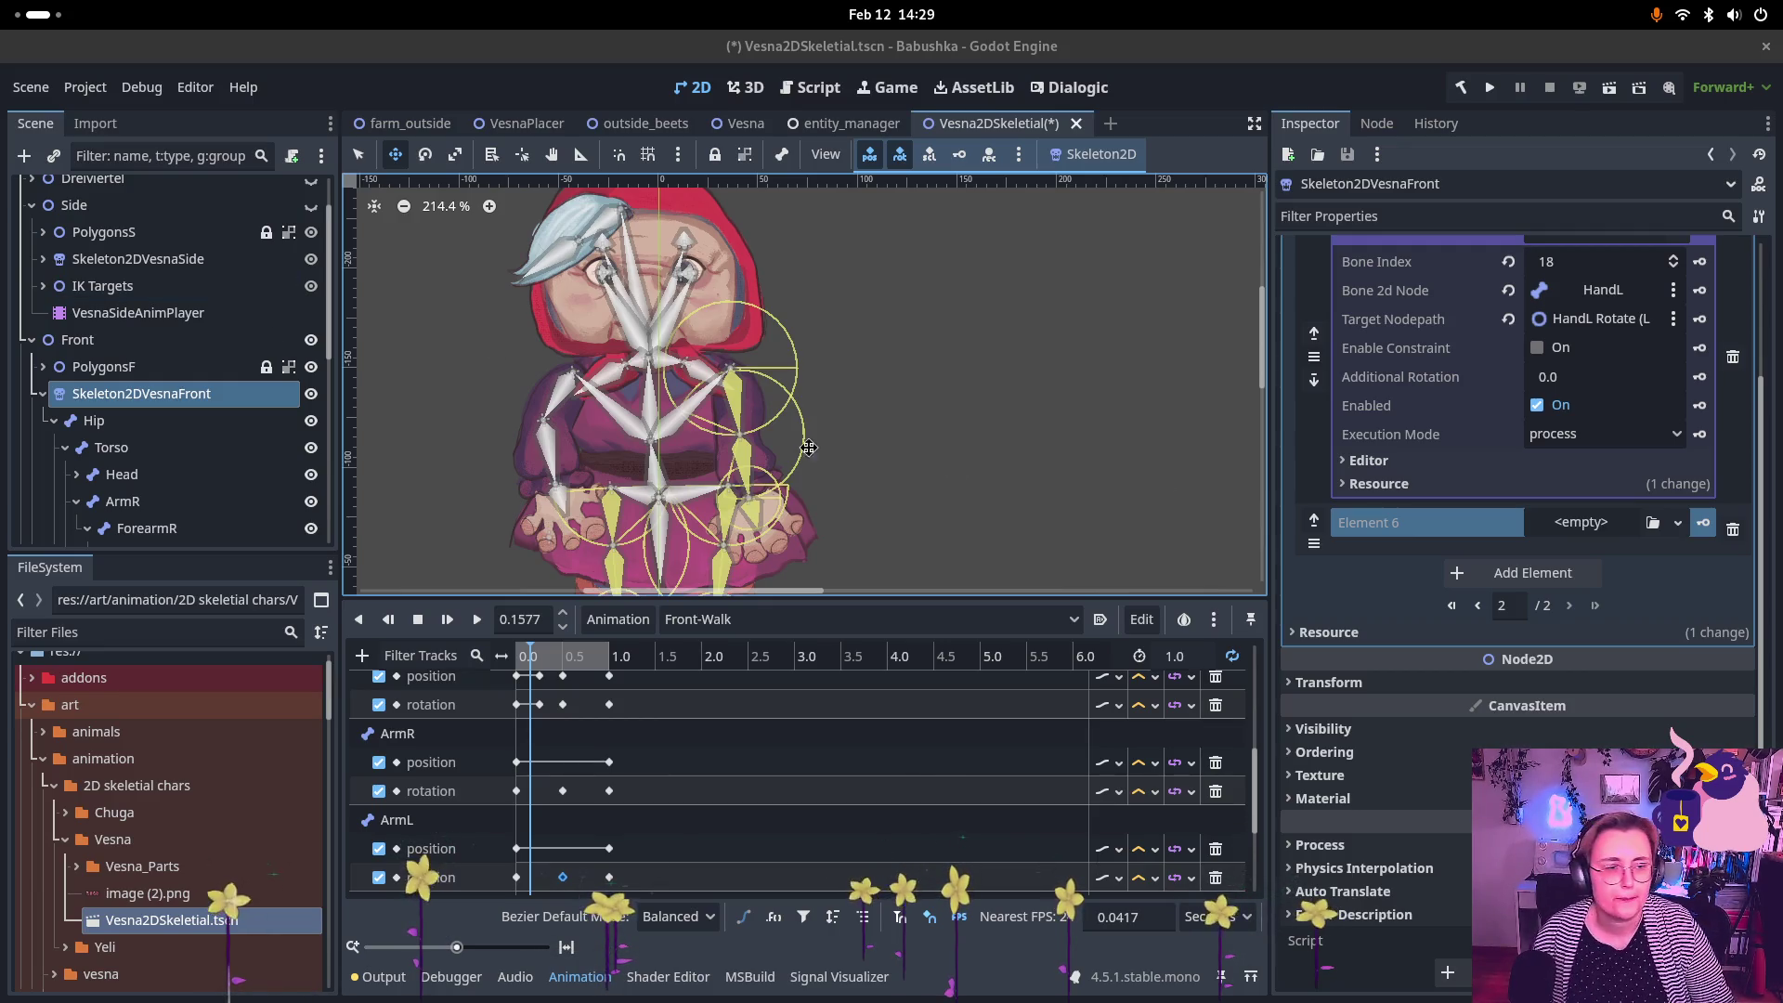
{"action": "scroll", "coordinate": [1660, 458], "scroll_direction": "up", "scroll_amount": 3}
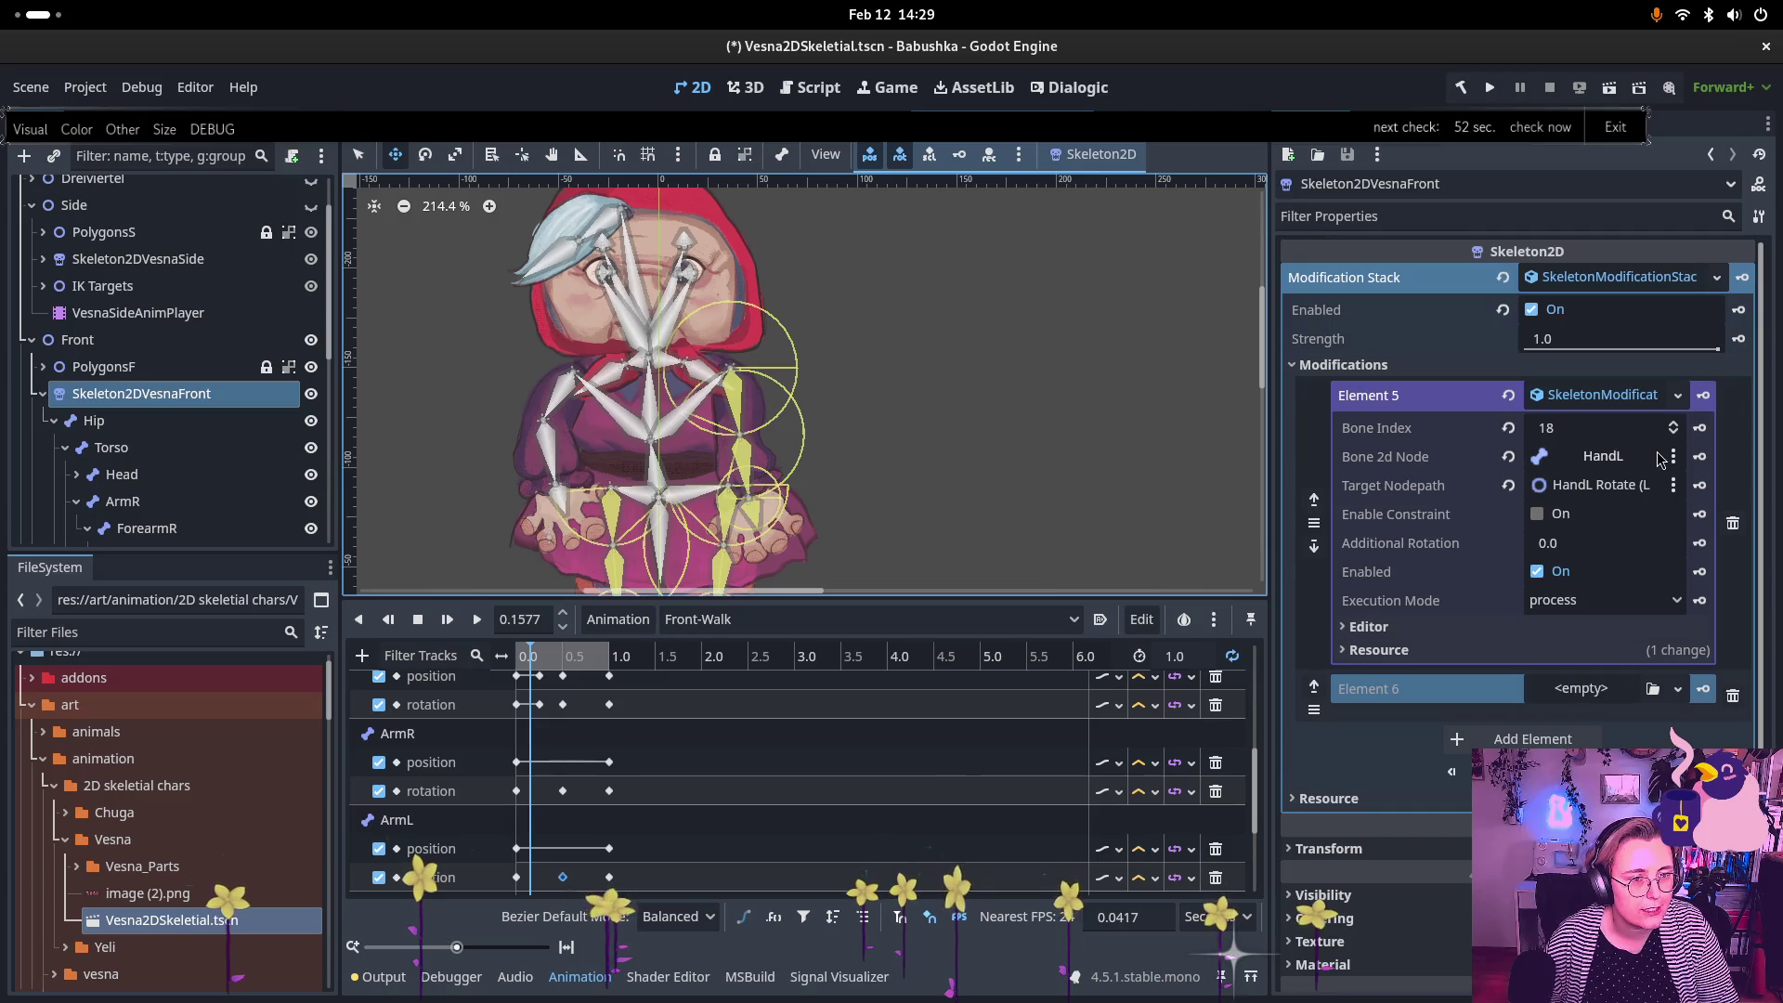
{"action": "left_click", "coordinate": [1731, 524]}
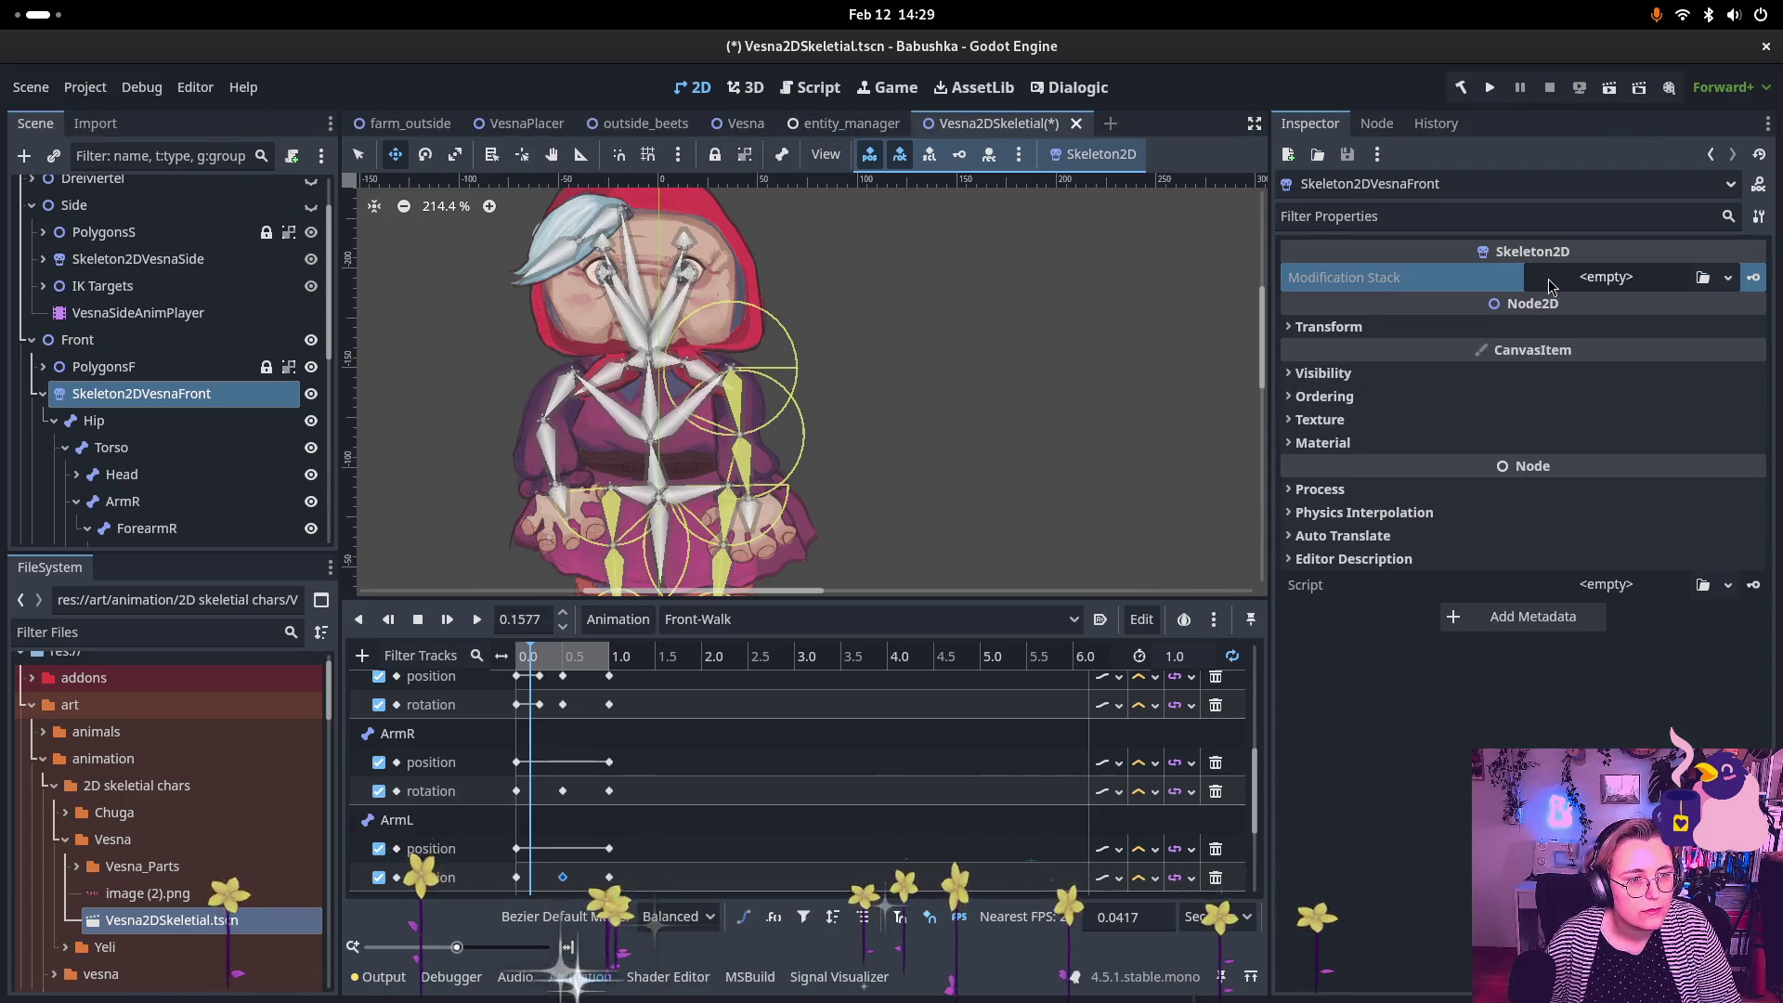
{"action": "key", "text": "ctrl+z"}
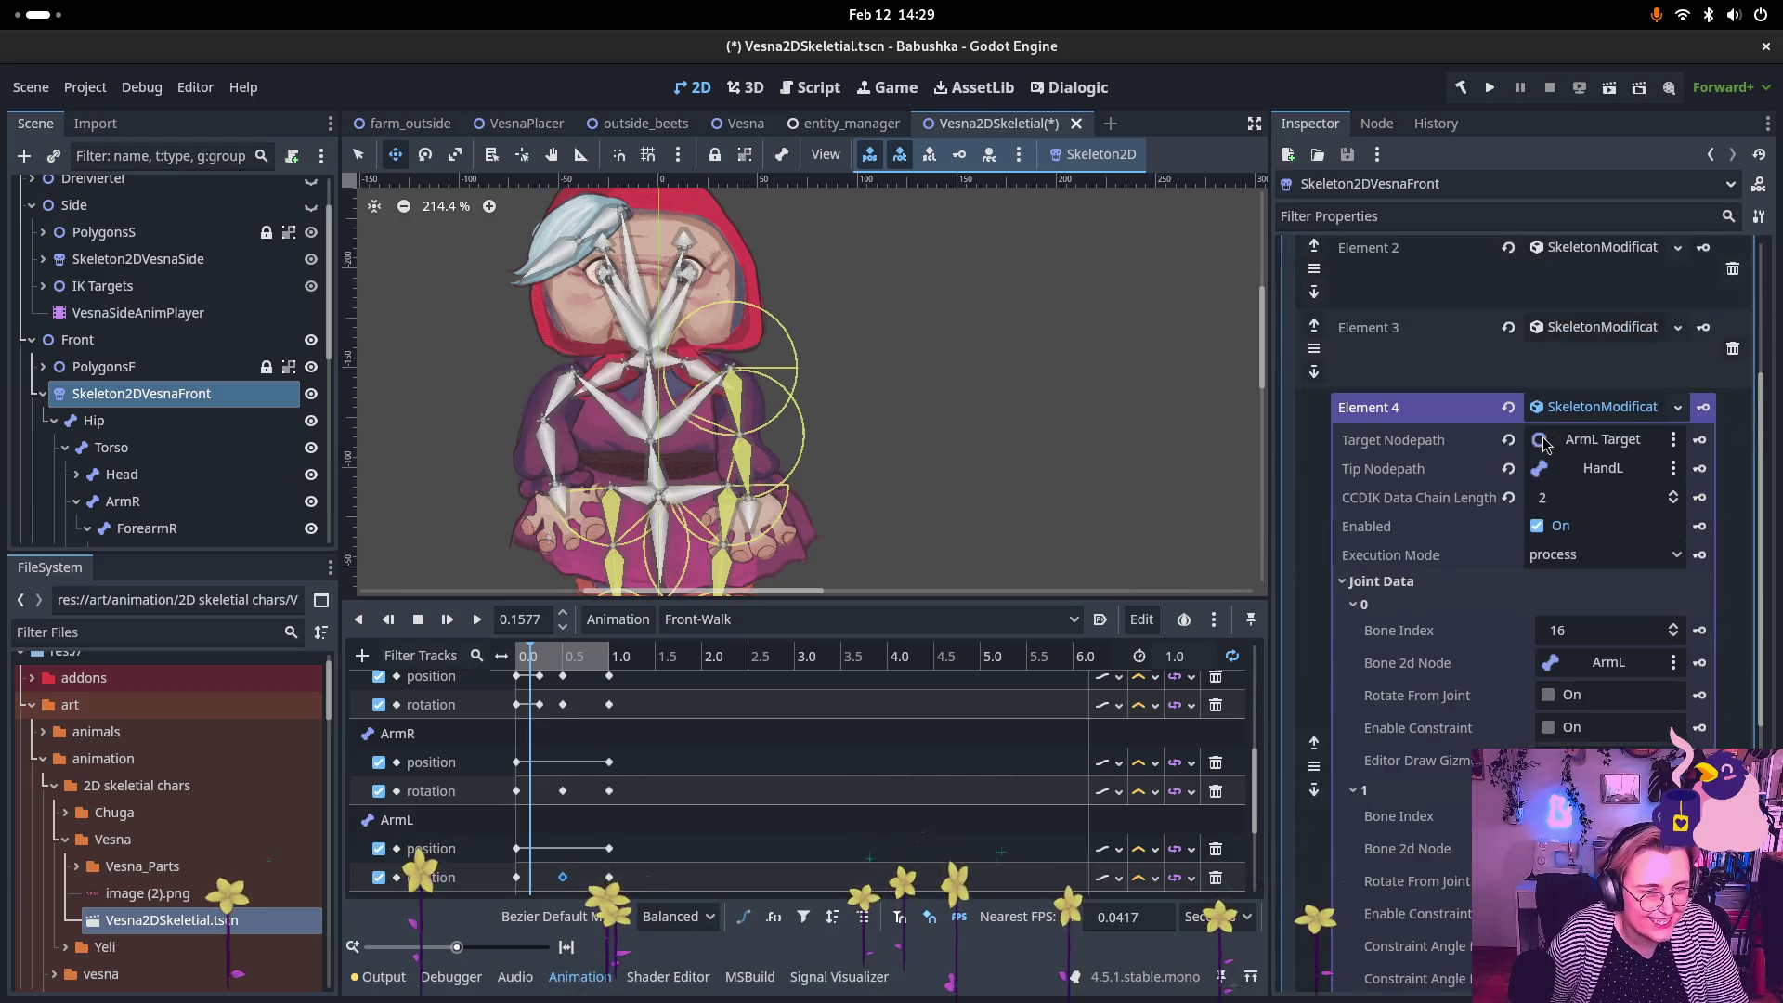
Step: Clear Element 4's left-arm IK, delete the empty slot, and pan to the legs
{"action": "scroll", "coordinate": [1560, 452], "scroll_direction": "down", "scroll_amount": 3}
{"action": "scroll", "coordinate": [1573, 464], "scroll_direction": "down", "scroll_amount": 5}
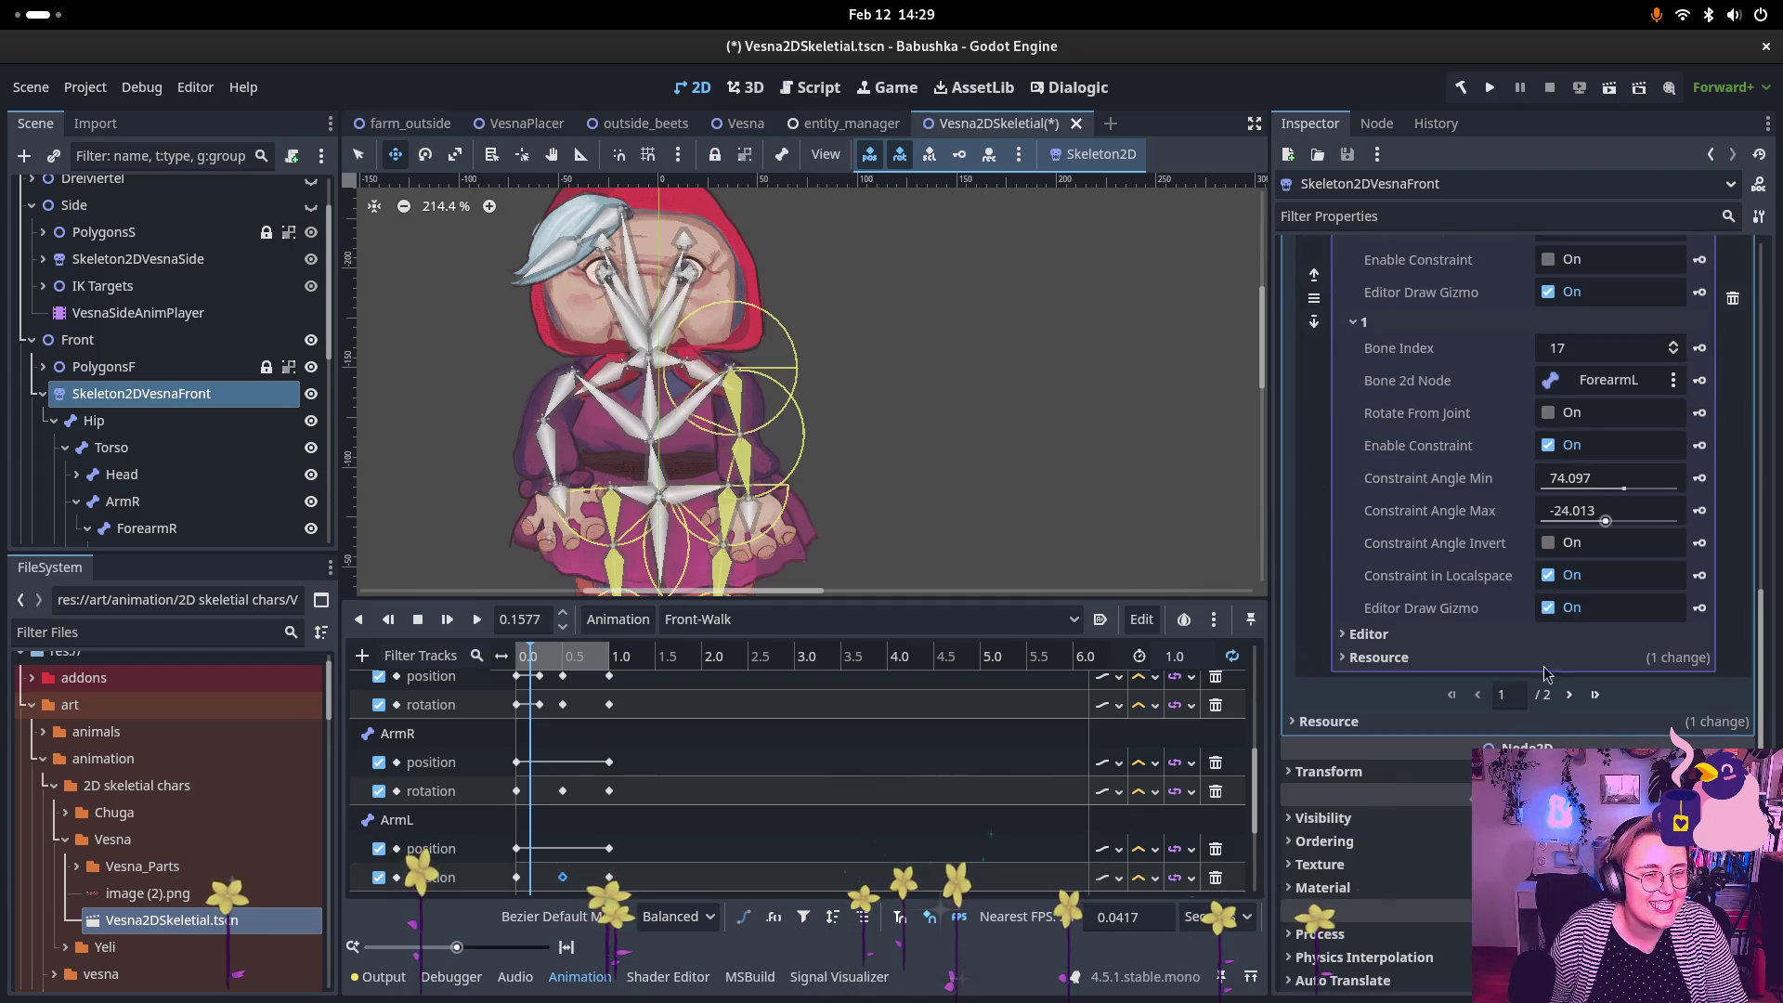
{"action": "scroll", "coordinate": [1560, 613], "scroll_direction": "up", "scroll_amount": 5}
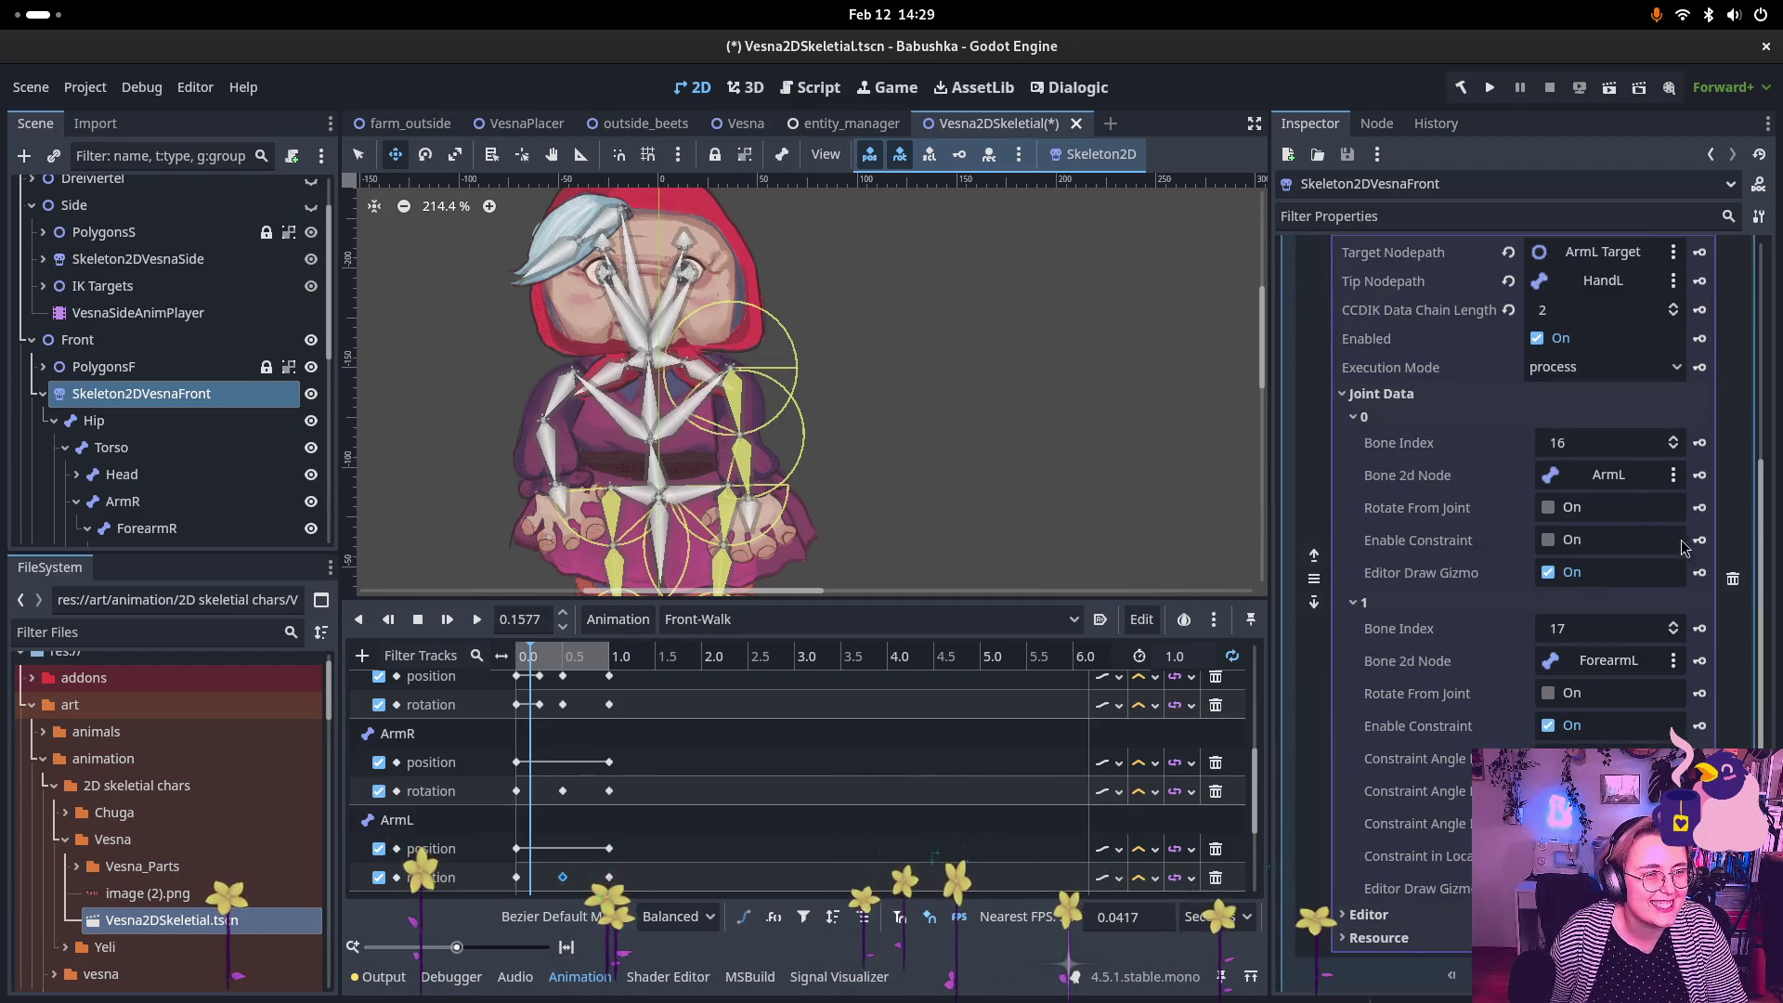
{"action": "left_click", "coordinate": [1729, 582]}
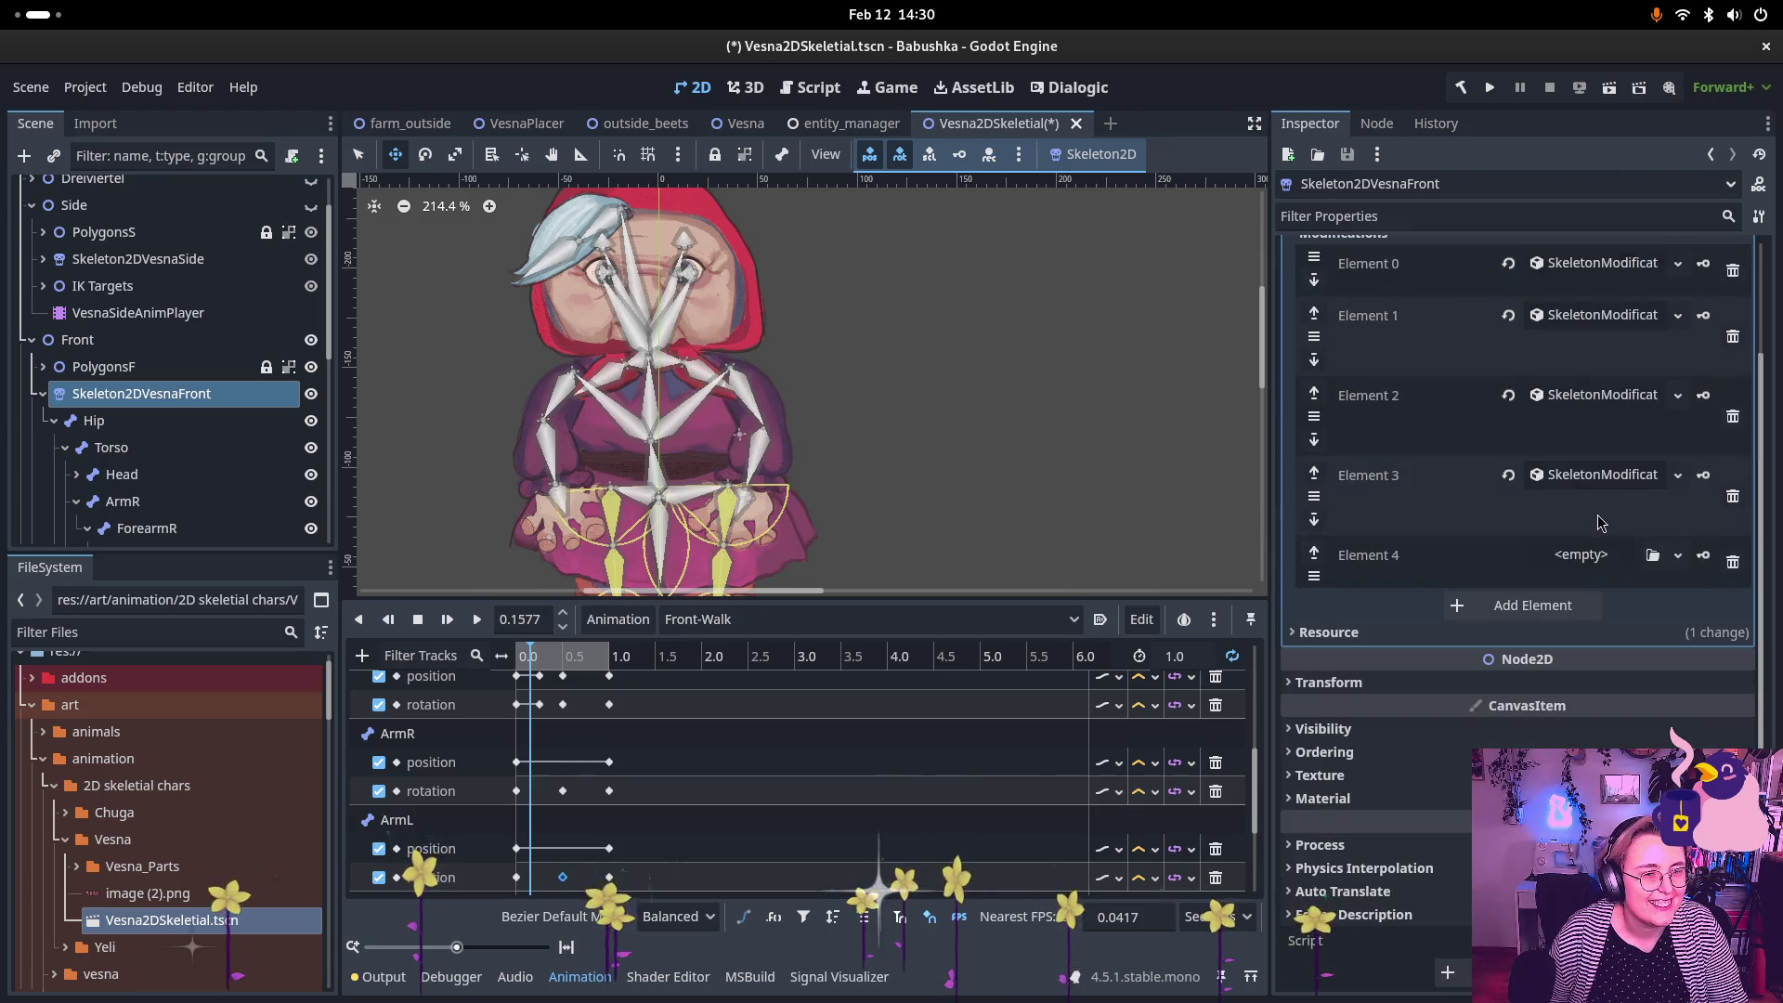
{"action": "left_click", "coordinate": [1733, 562]}
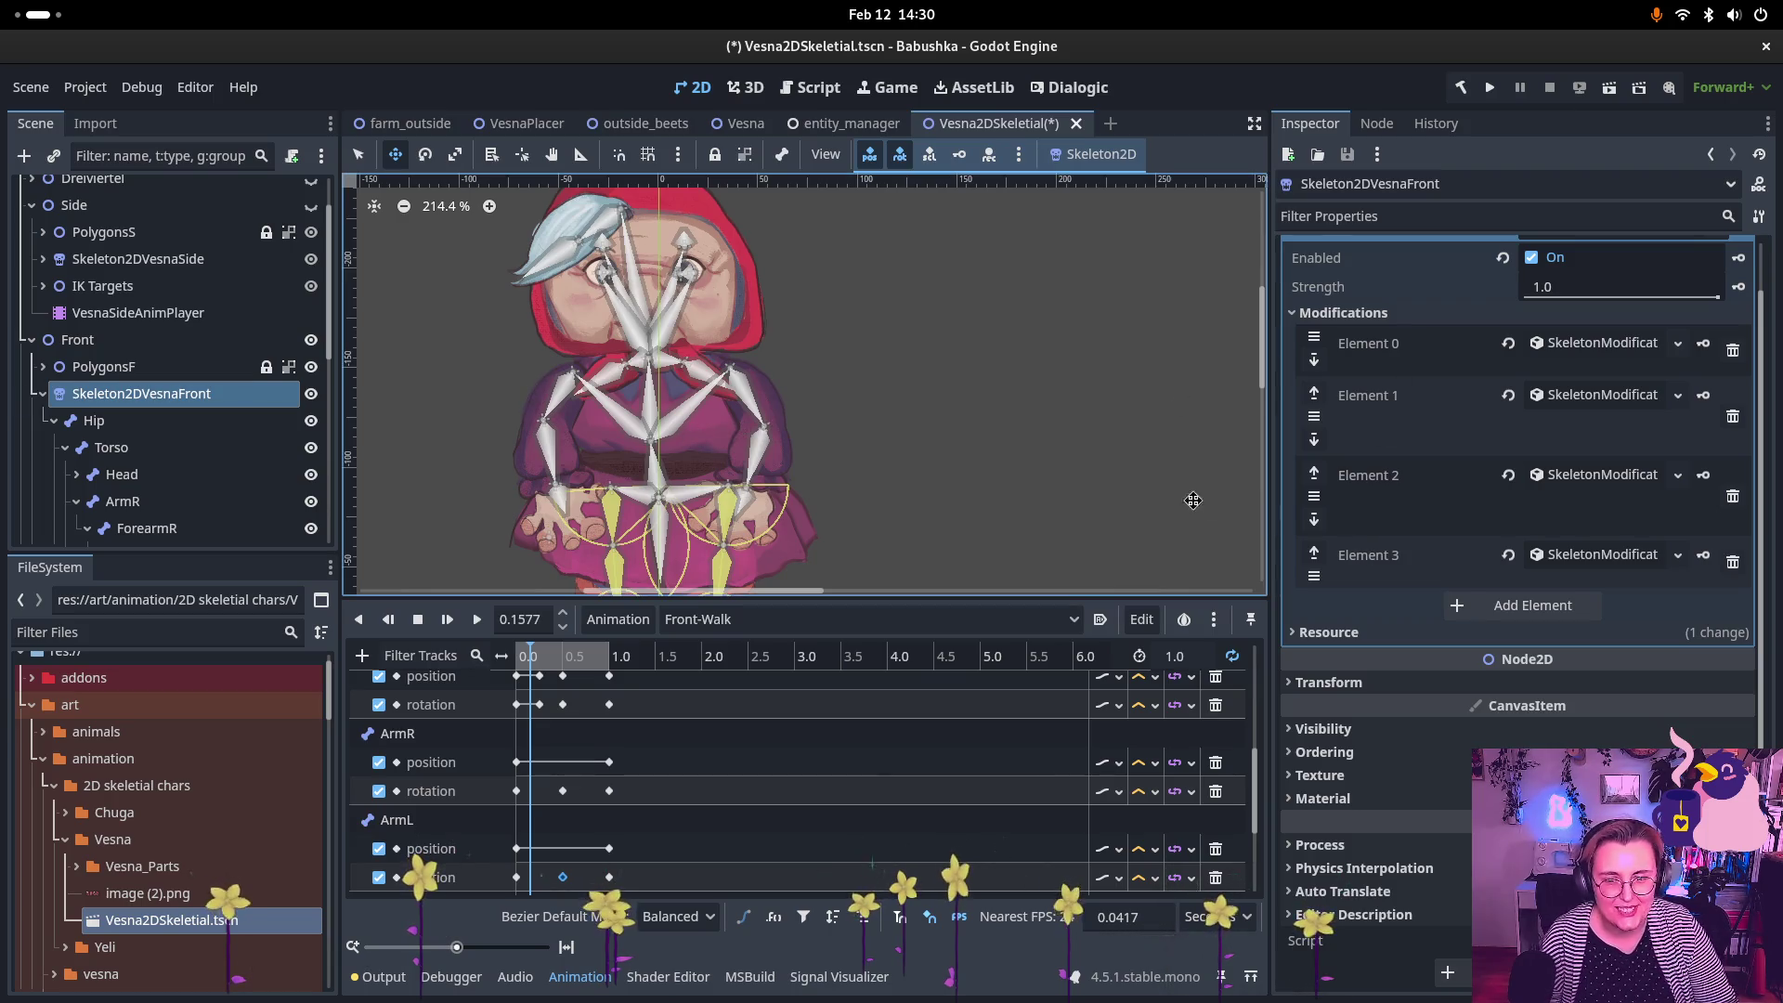
{"action": "left_click_drag", "start_coordinate": [808, 334], "coordinate": [874, 289]}
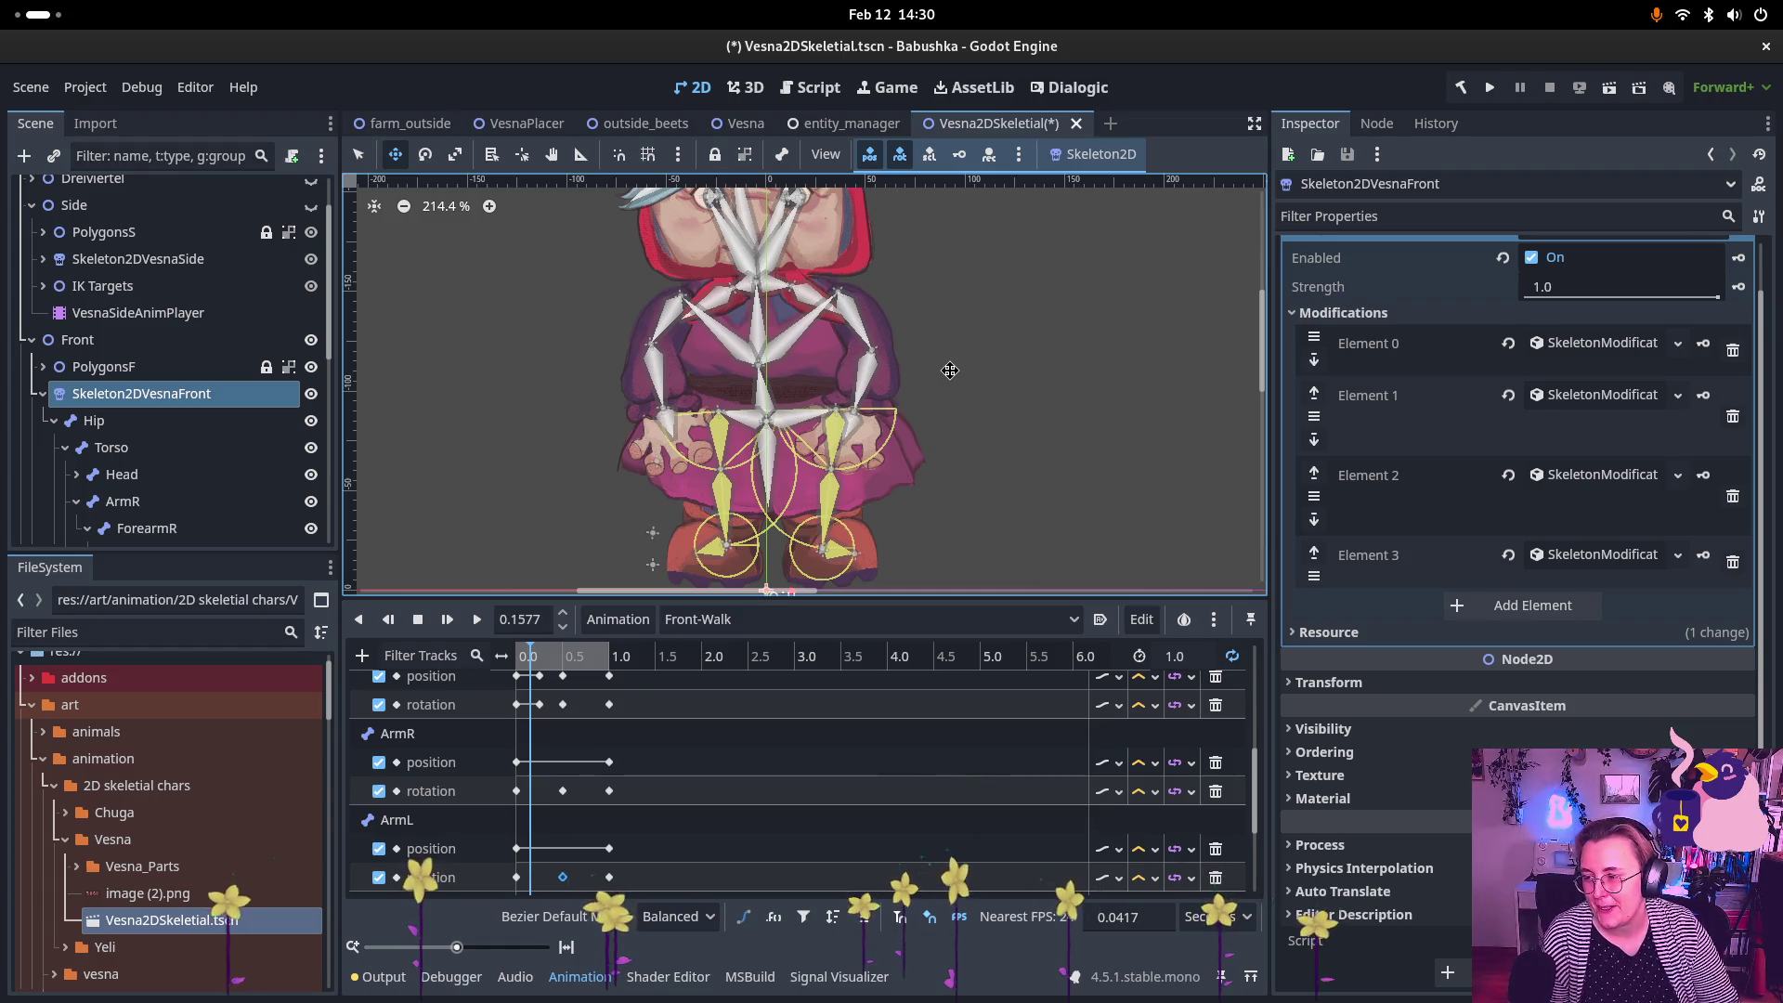
Step: Add a CCDIK modification as Element 4 targeting ArmR Target
{"action": "left_click", "coordinate": [1532, 608]}
{"action": "left_click", "coordinate": [1584, 637]}
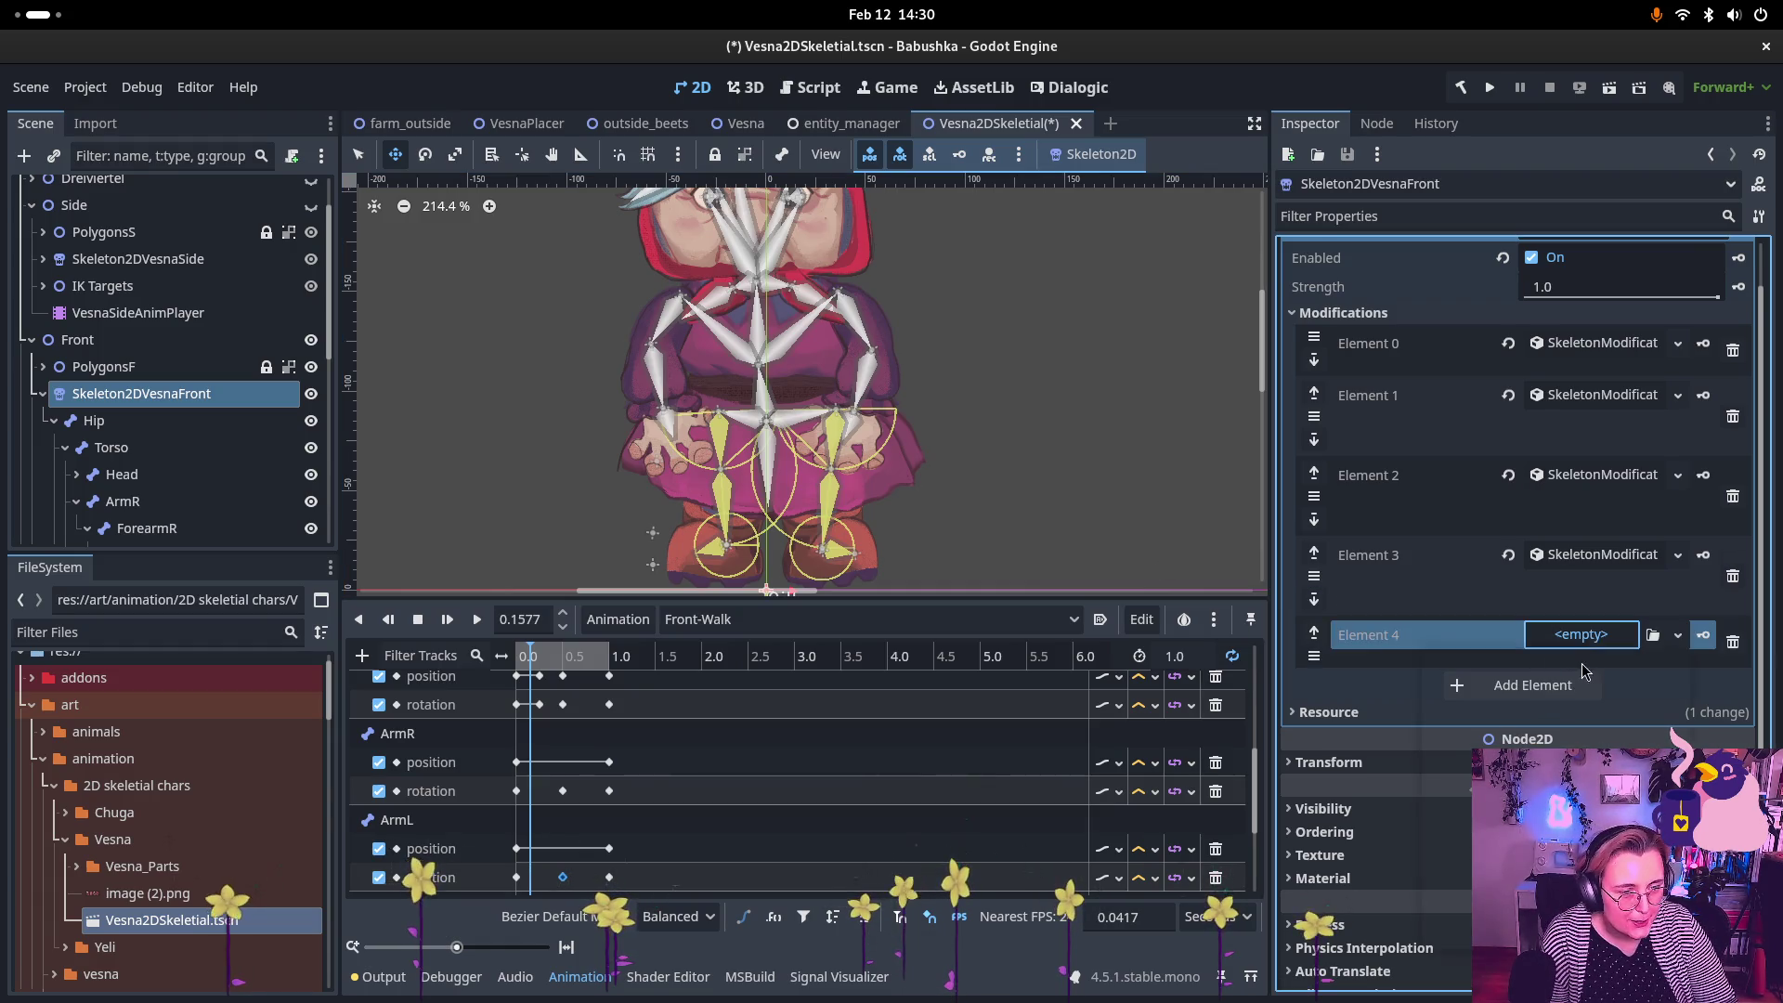
{"action": "left_click", "coordinate": [1537, 741]}
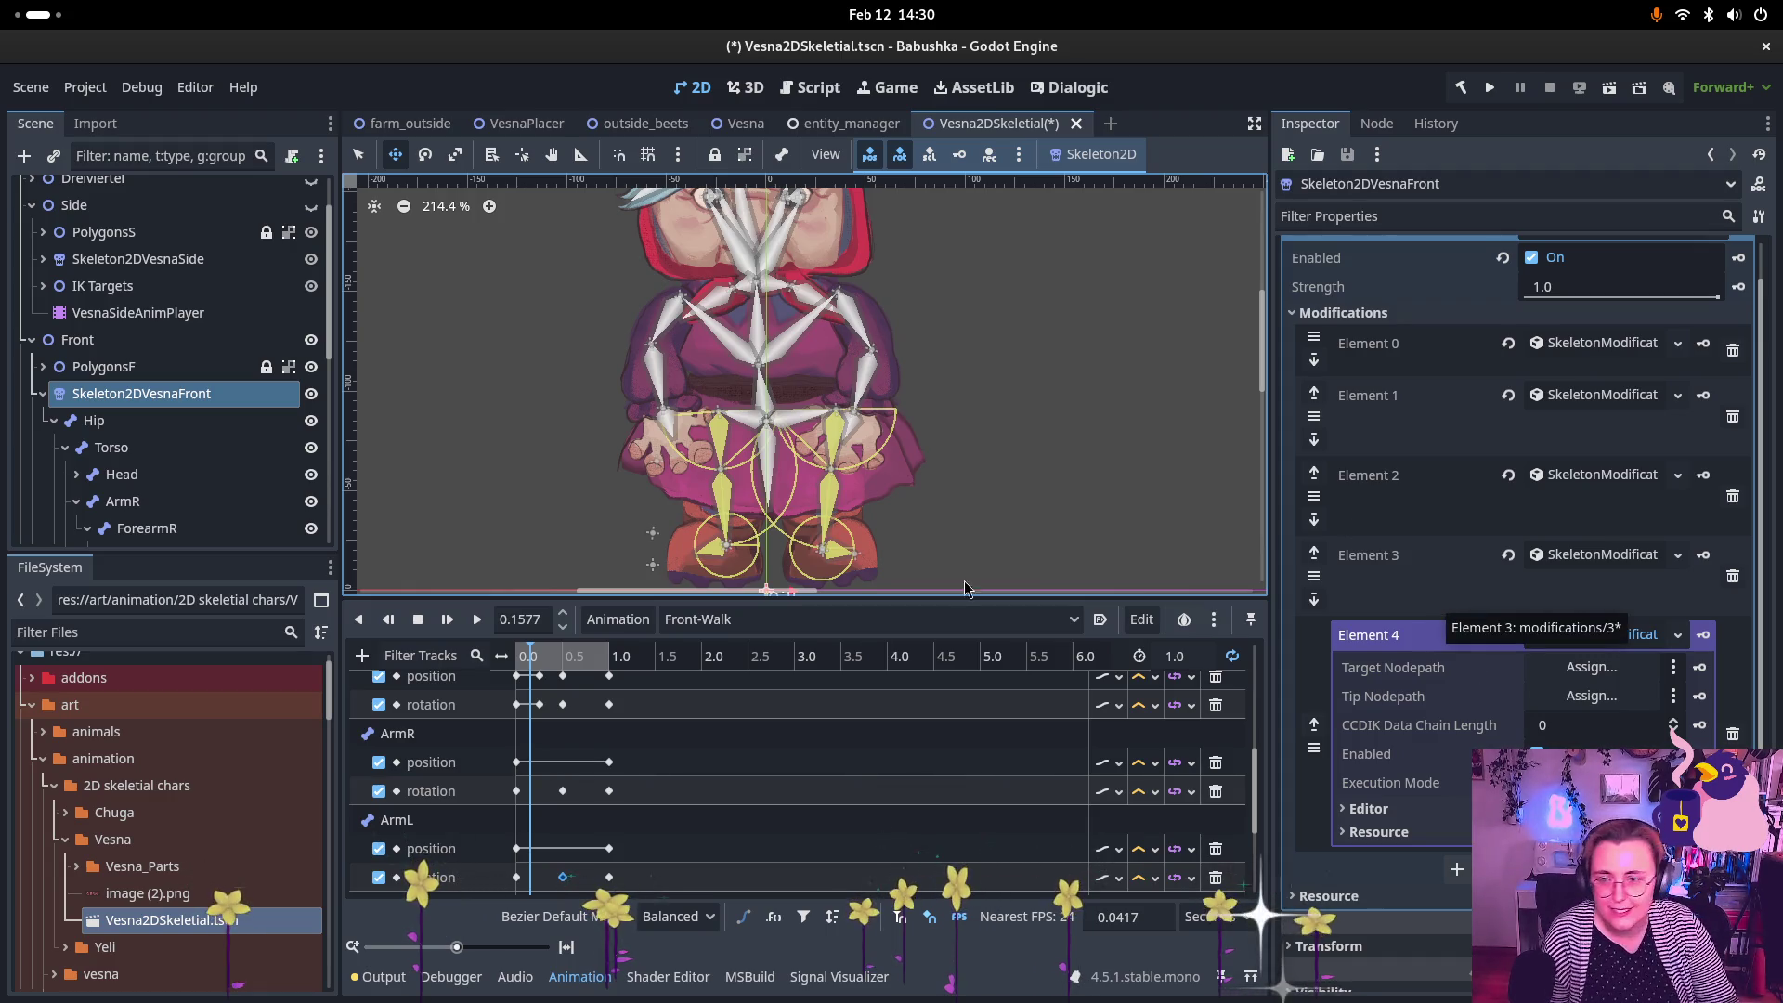
{"action": "scroll", "coordinate": [70, 474], "scroll_direction": "down", "scroll_amount": 5}
{"action": "scroll", "coordinate": [65, 476], "scroll_direction": "down", "scroll_amount": 5}
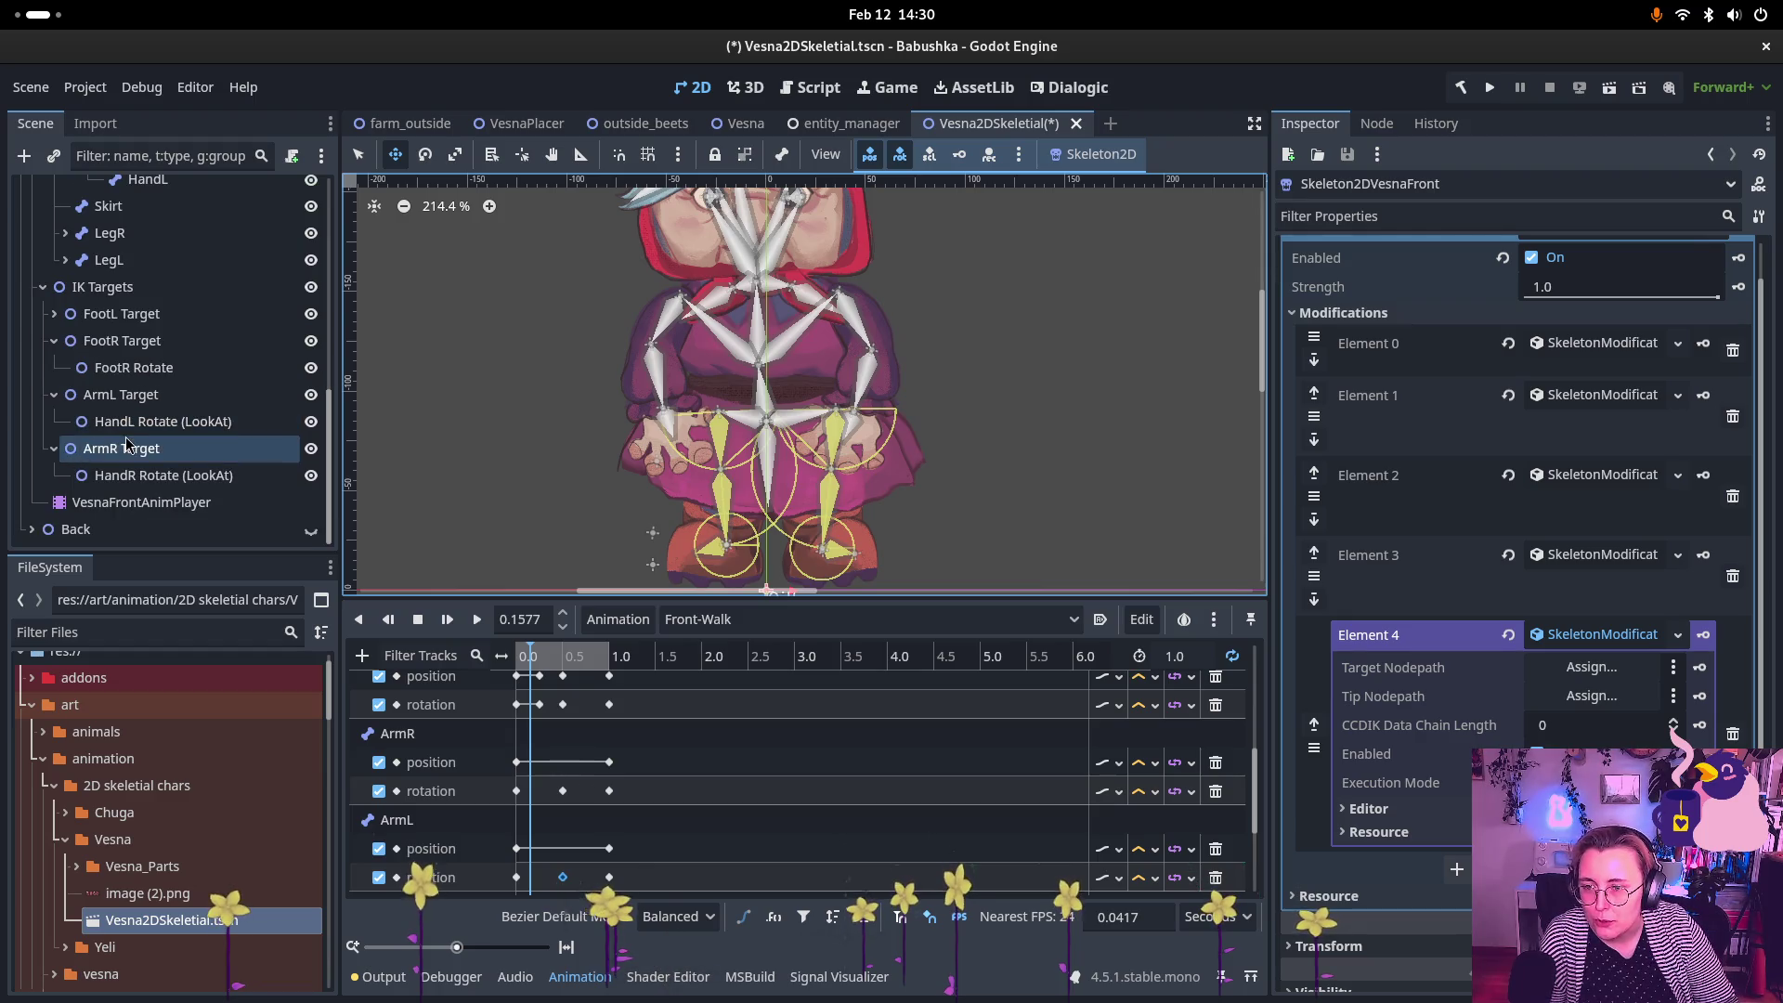
{"action": "mouse_move", "coordinate": [122, 448]}
{"action": "left_mouse_down"}
{"action": "mouse_move", "coordinate": [1570, 608]}
{"action": "mouse_move", "coordinate": [1572, 665]}
{"action": "left_mouse_up"}
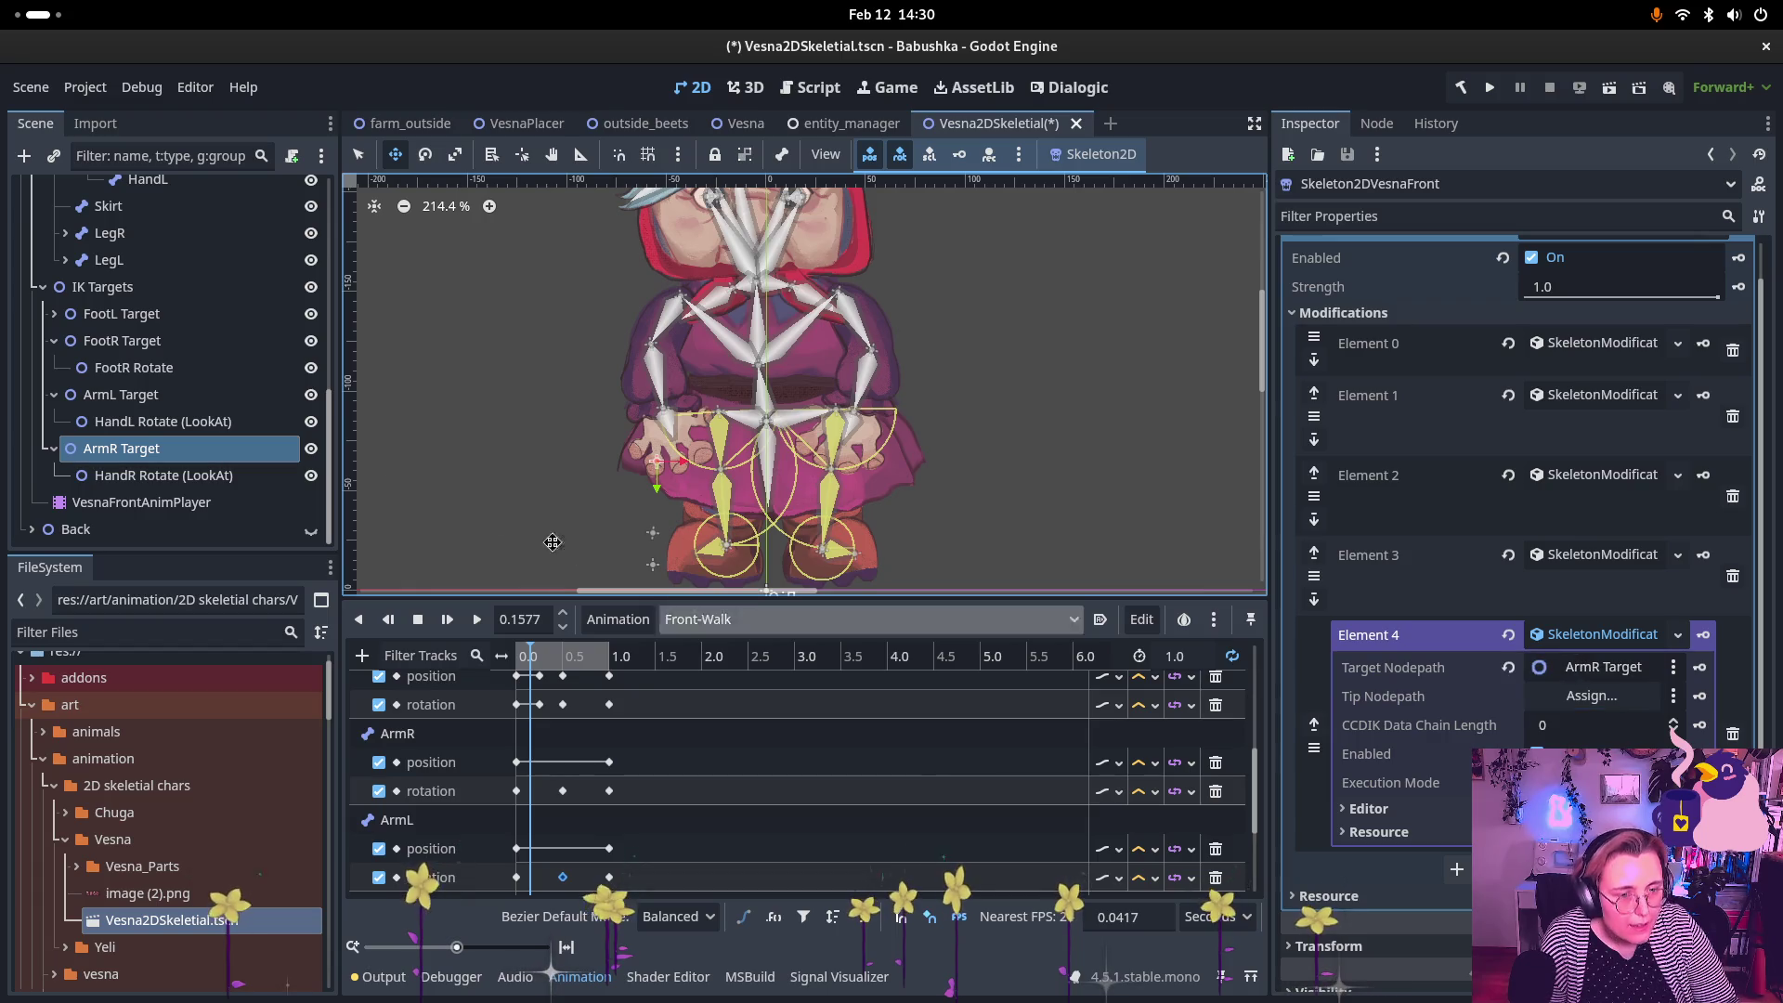
Step: Make HandR the chain tip and set the chain length to 2
{"action": "scroll", "coordinate": [158, 329], "scroll_direction": "up", "scroll_amount": 6}
{"action": "scroll", "coordinate": [158, 326], "scroll_direction": "up", "scroll_amount": 2}
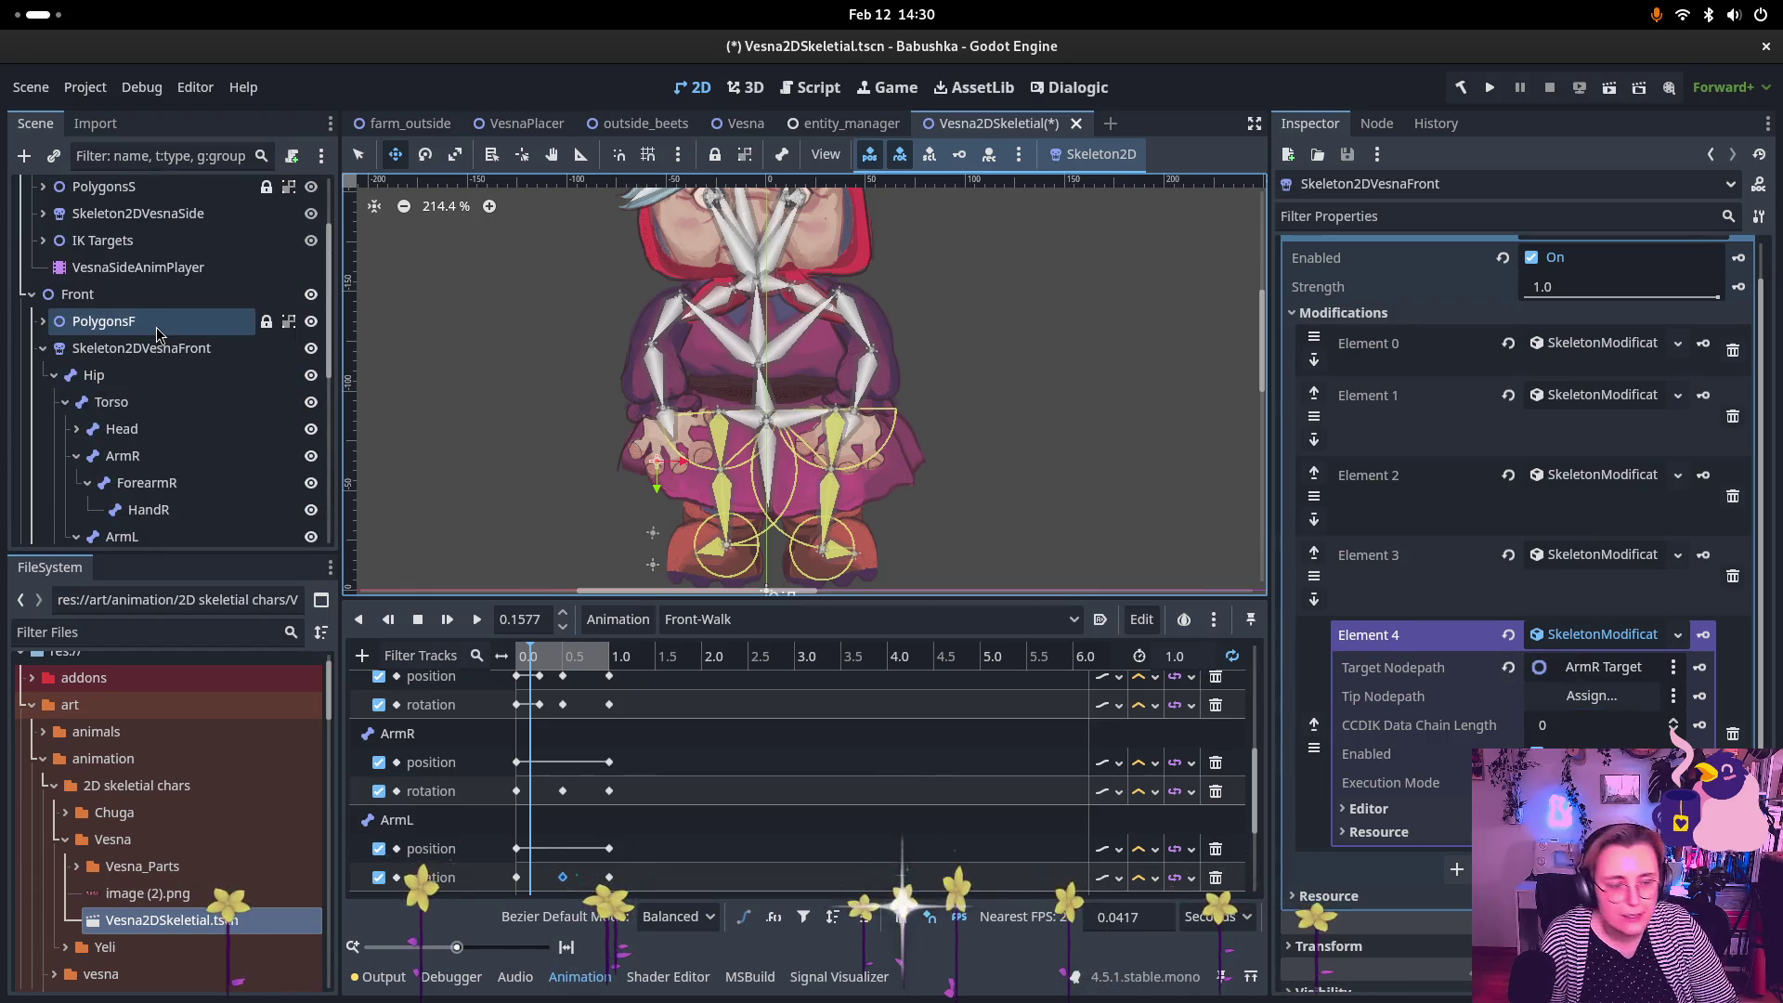
{"action": "left_click", "coordinate": [189, 384]}
{"action": "left_click", "coordinate": [162, 516]}
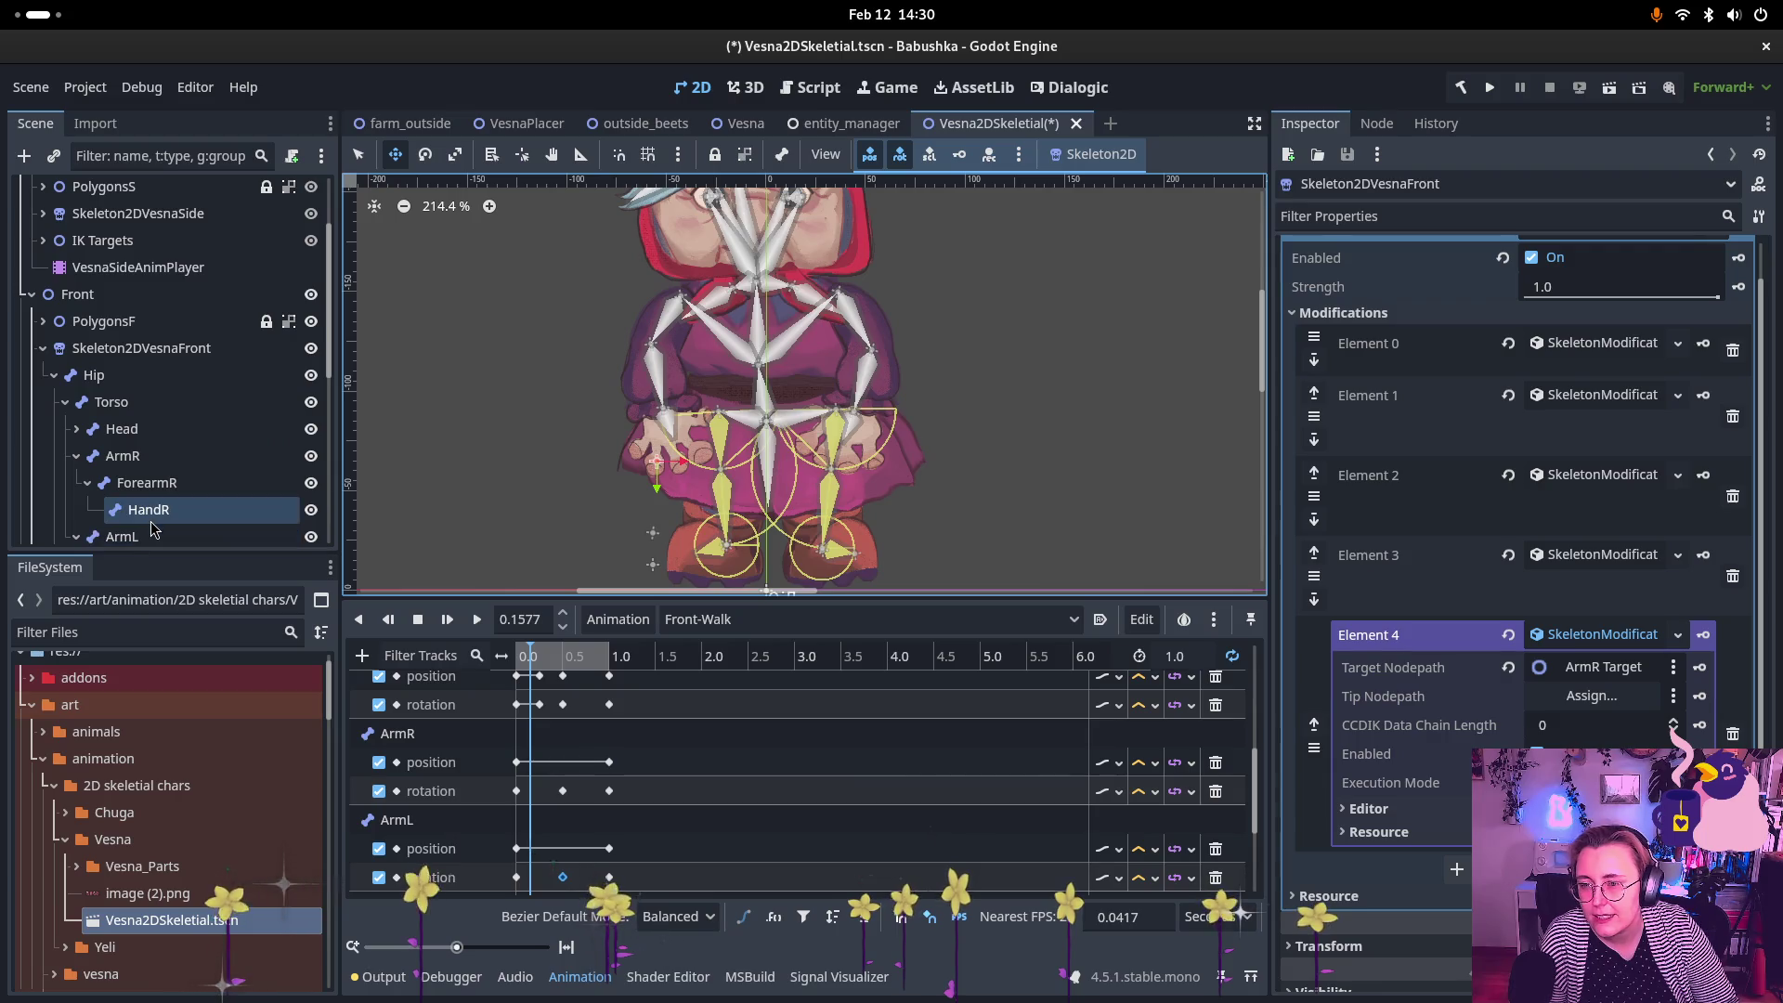
{"action": "left_click_drag", "start_coordinate": [167, 526], "coordinate": [1621, 695]}
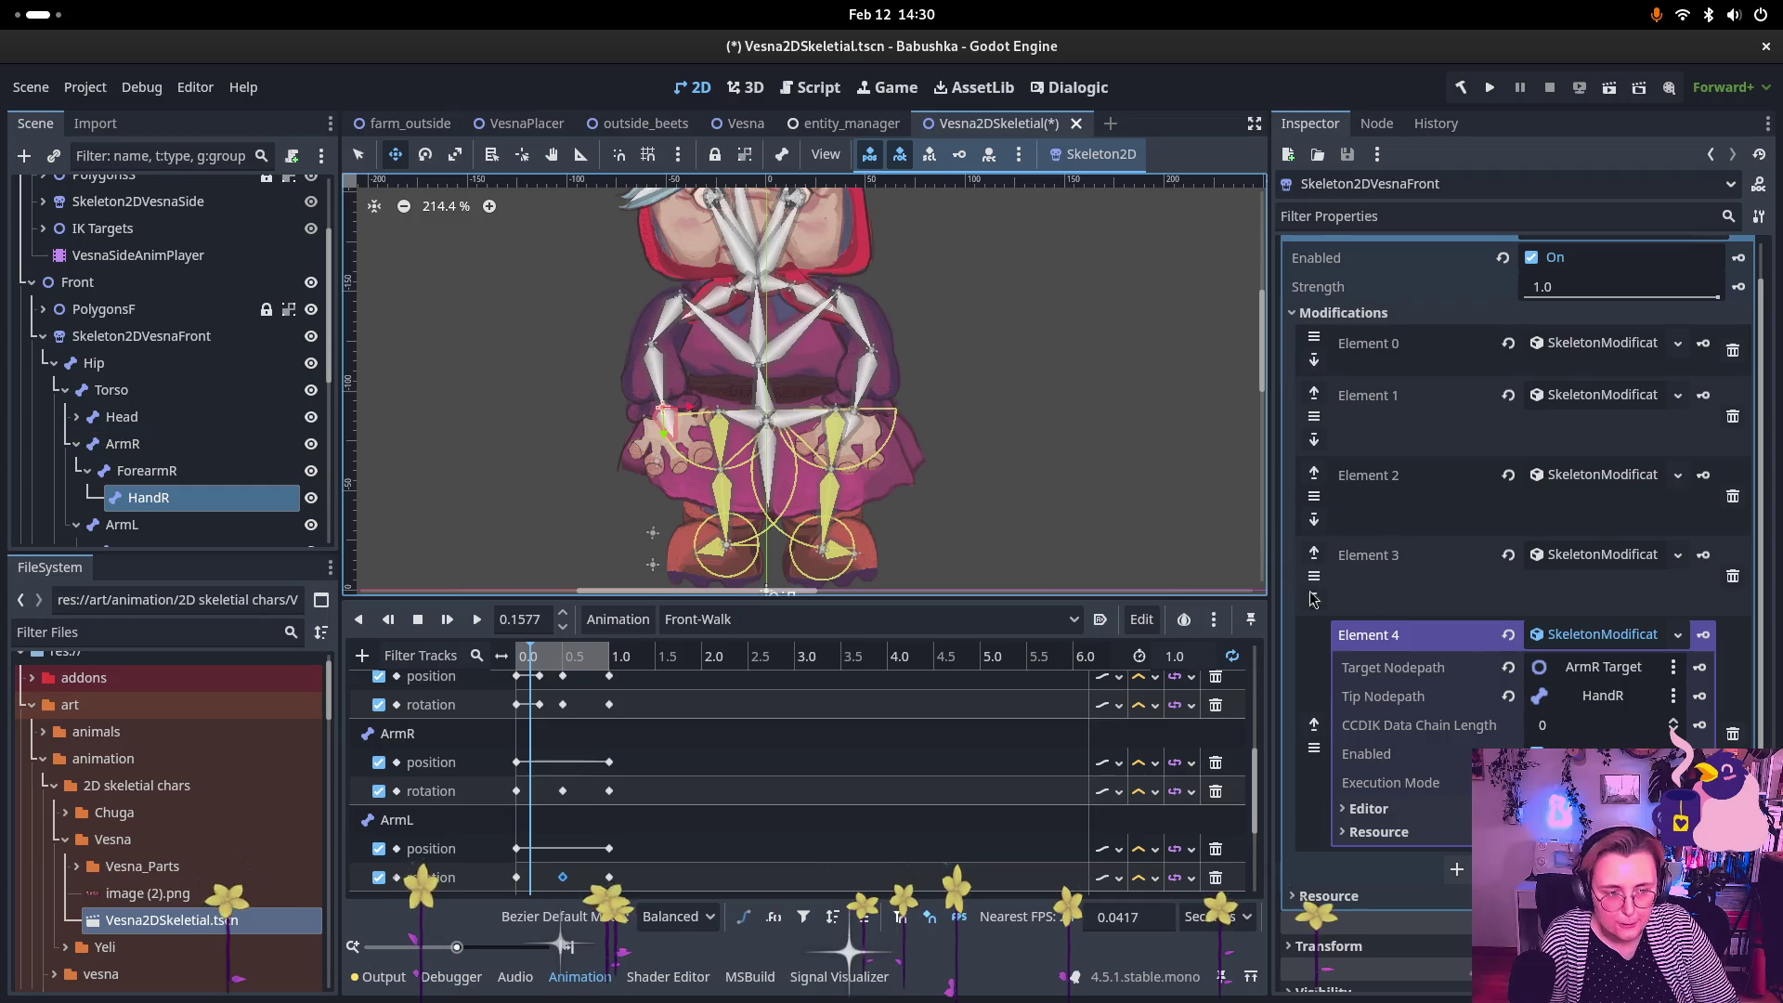
{"action": "left_click", "coordinate": [1675, 721]}
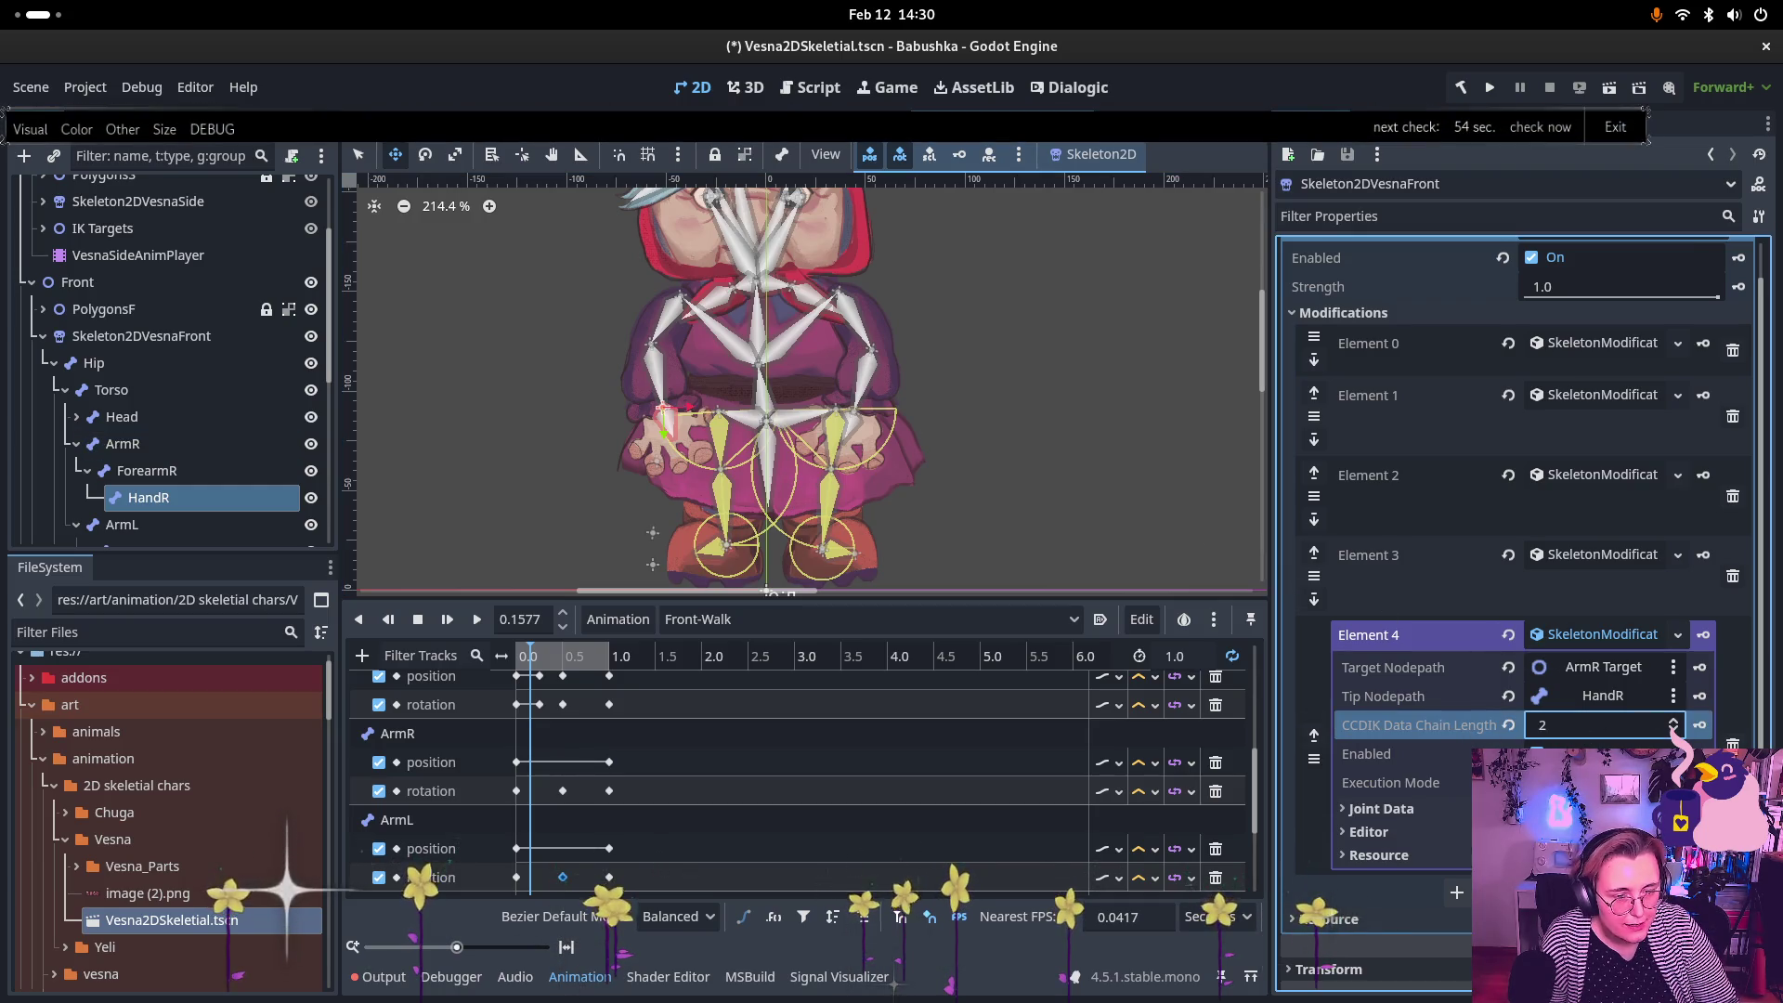
{"action": "left_click", "coordinate": [1381, 809]}
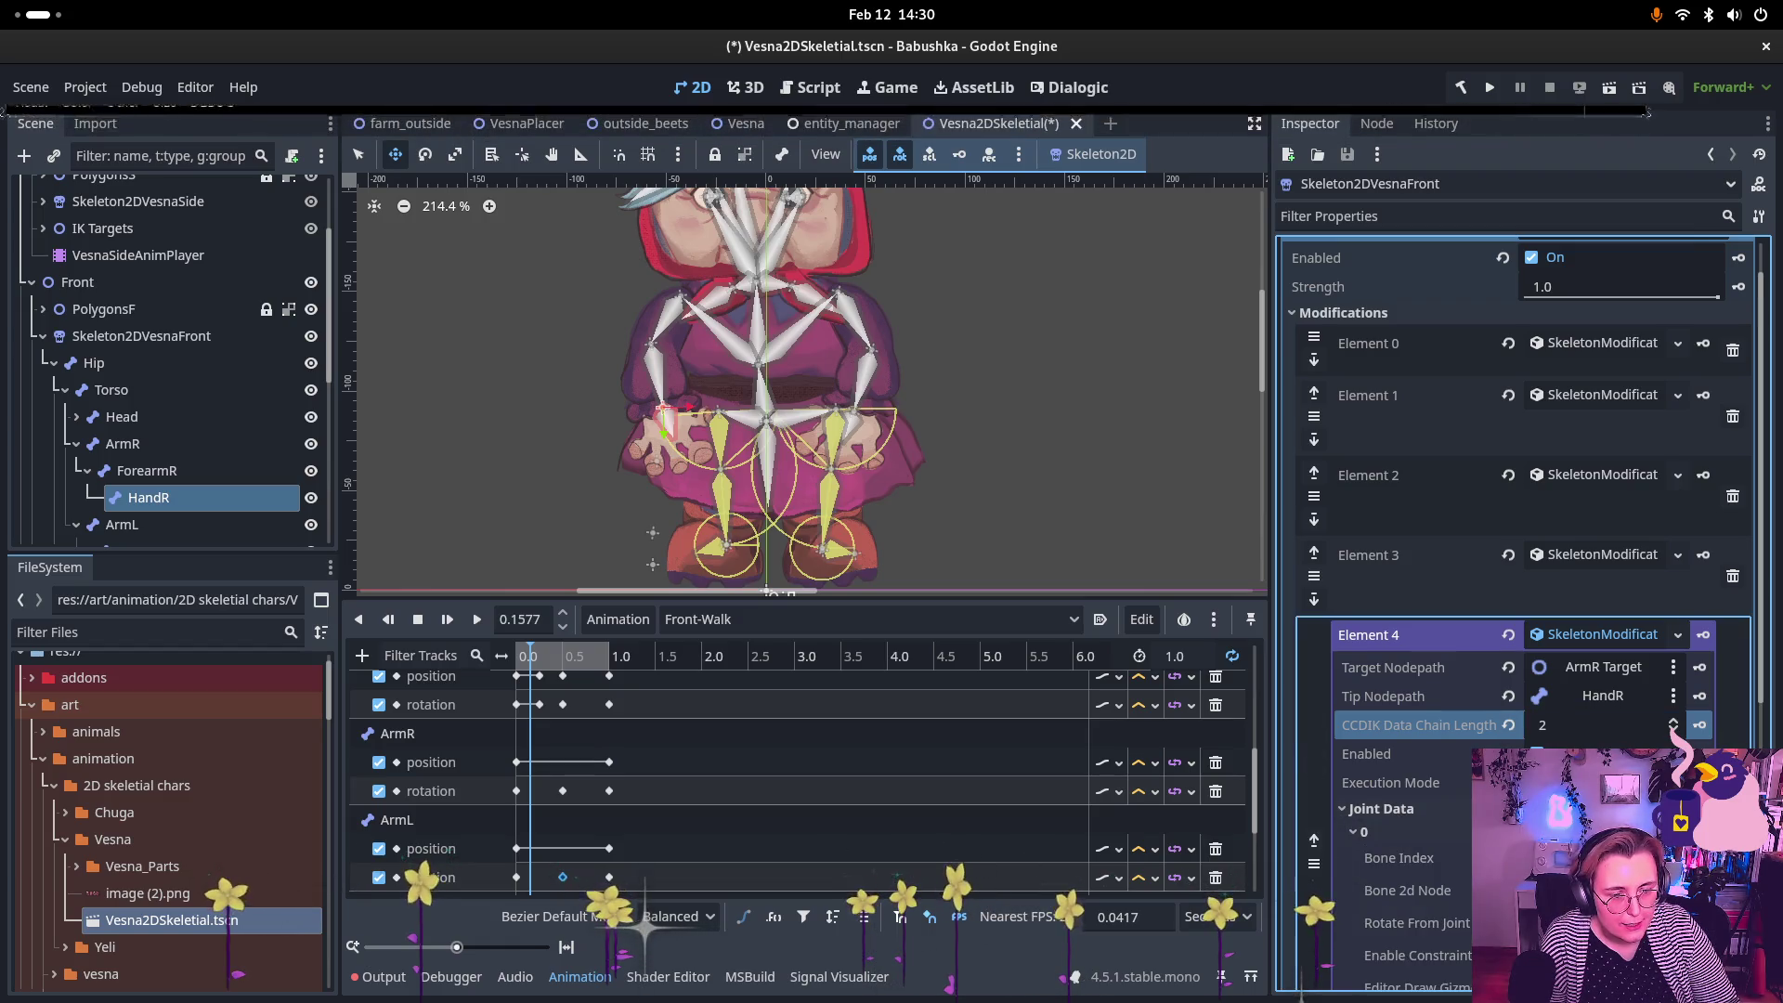
Step: Assign ArmR as the first joint and ForearmR as the second joint
{"action": "scroll", "coordinate": [1412, 743], "scroll_direction": "down", "scroll_amount": 2}
{"action": "scroll", "coordinate": [182, 420], "scroll_direction": "down", "scroll_amount": 1}
{"action": "scroll", "coordinate": [183, 420], "scroll_direction": "down", "scroll_amount": 2}
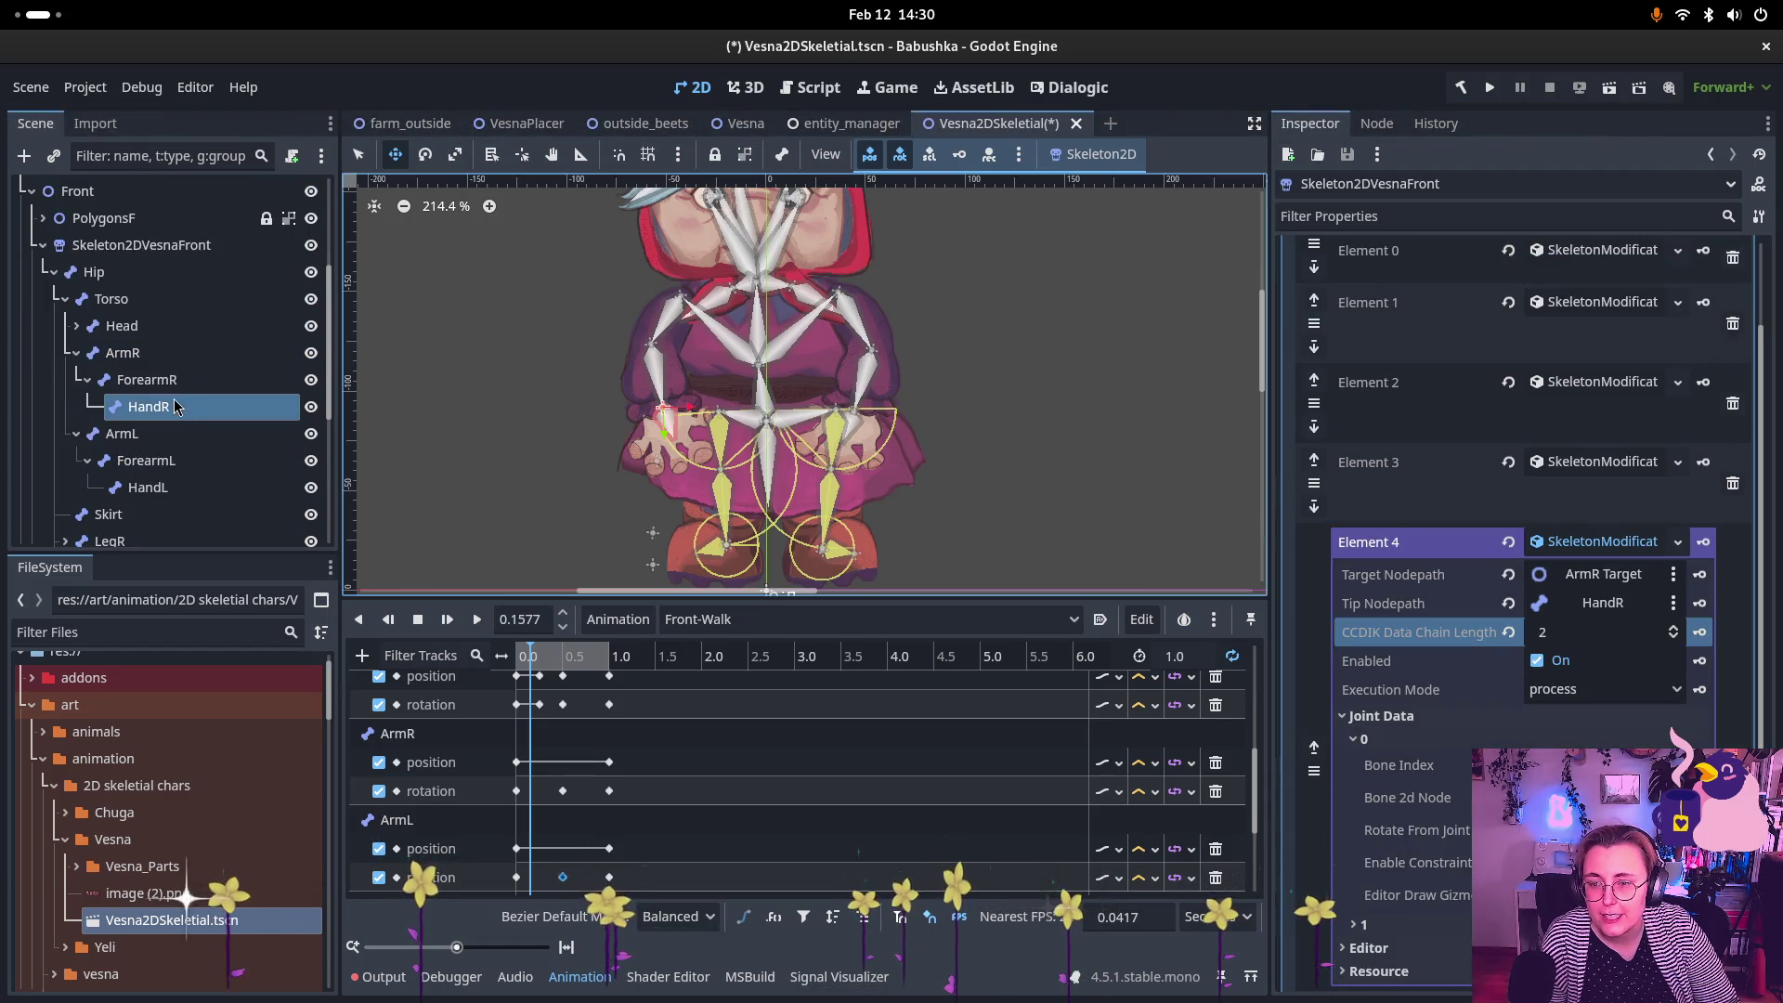
{"action": "left_click_drag", "start_coordinate": [156, 354], "coordinate": [1459, 675]}
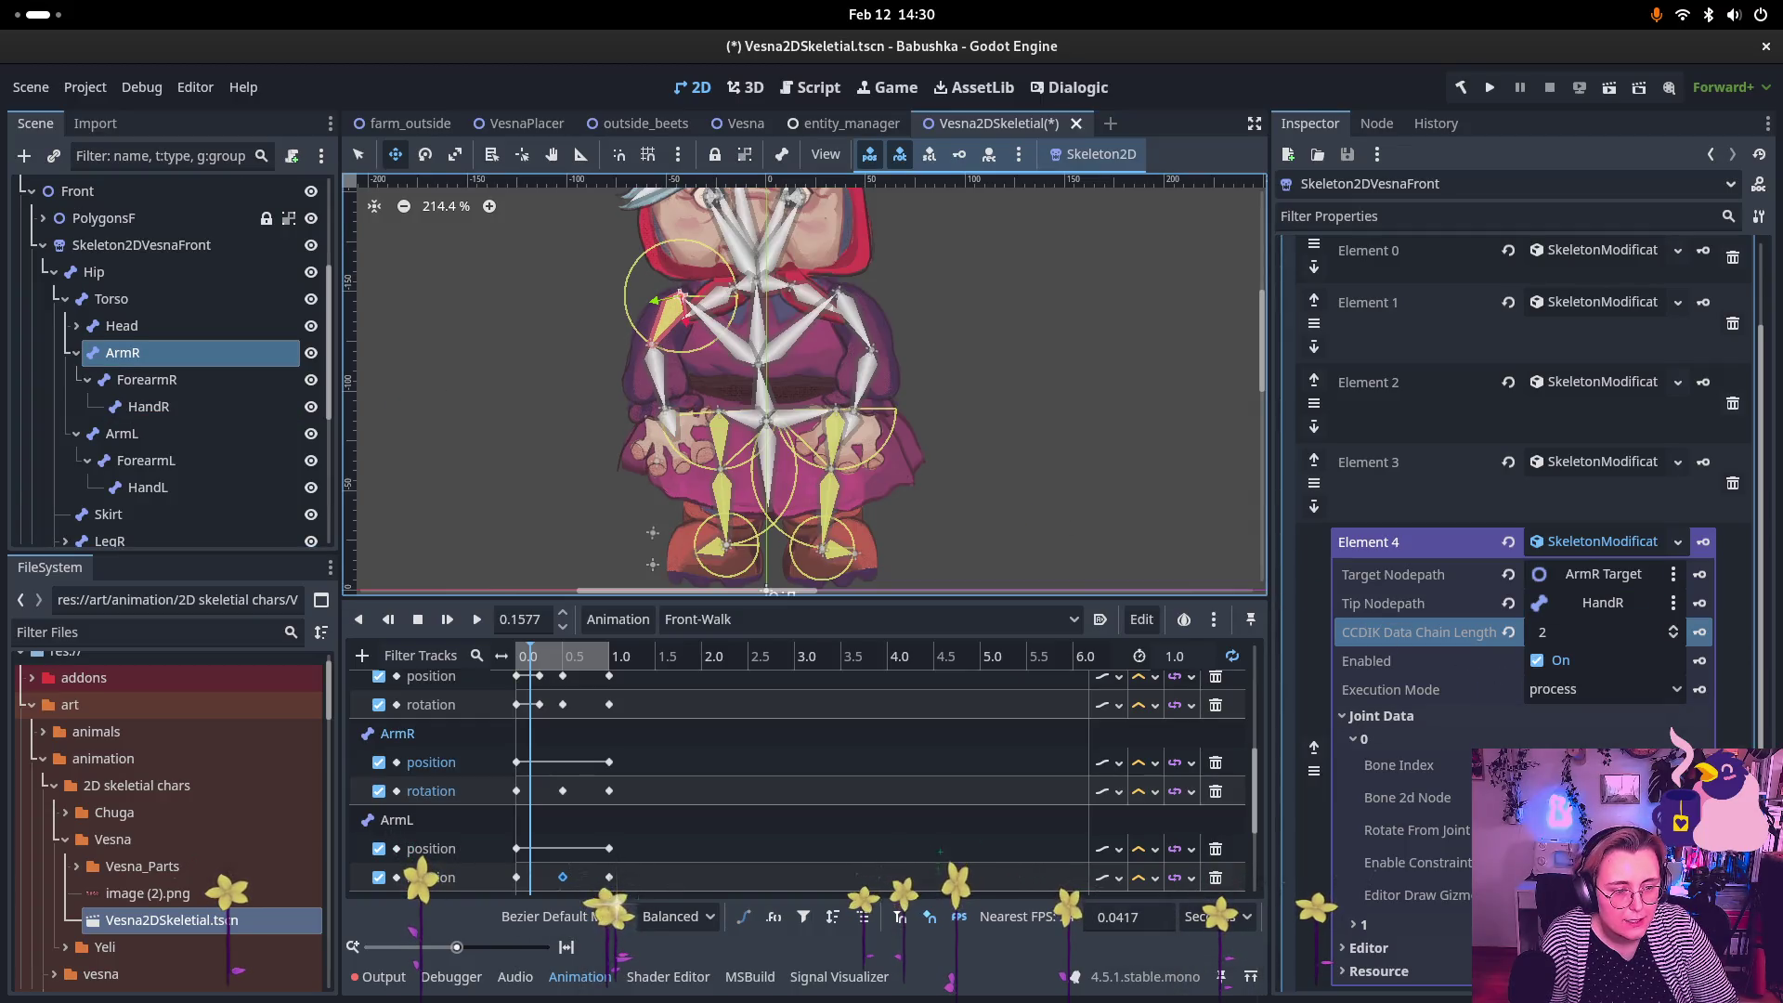
{"action": "left_click", "coordinate": [1363, 925]}
{"action": "scroll", "coordinate": [1392, 883], "scroll_direction": "down", "scroll_amount": 2}
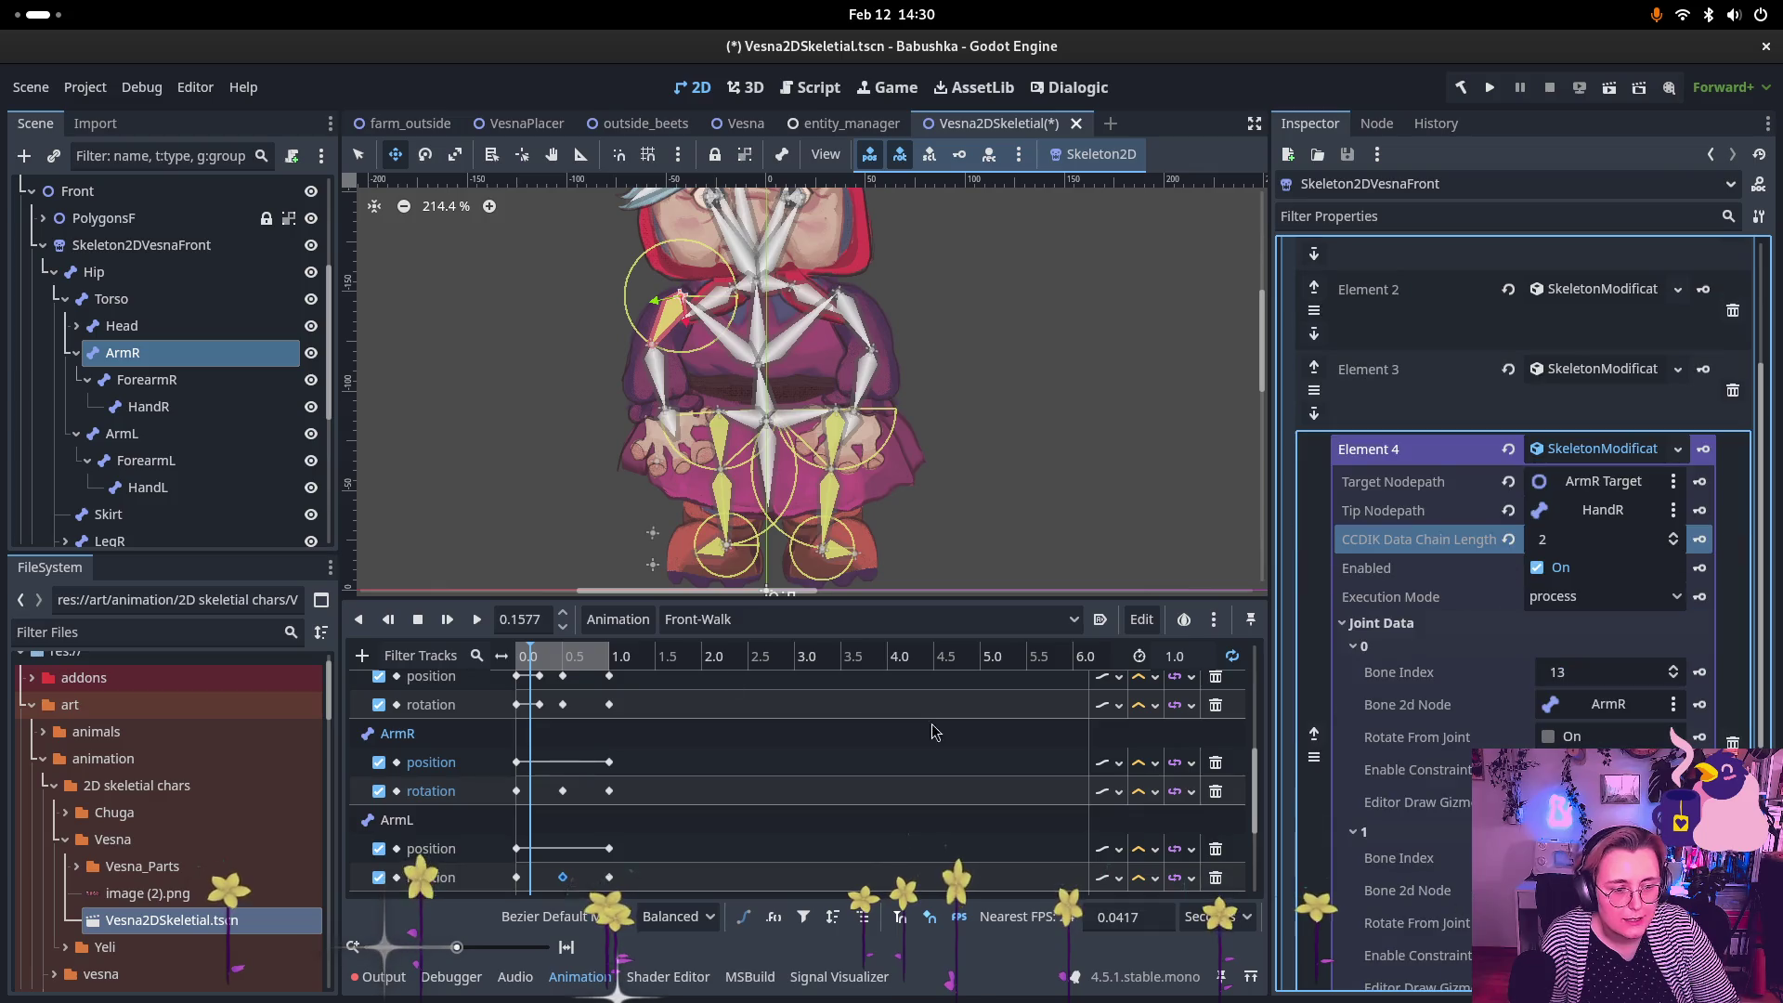
{"action": "left_click", "coordinate": [147, 380]}
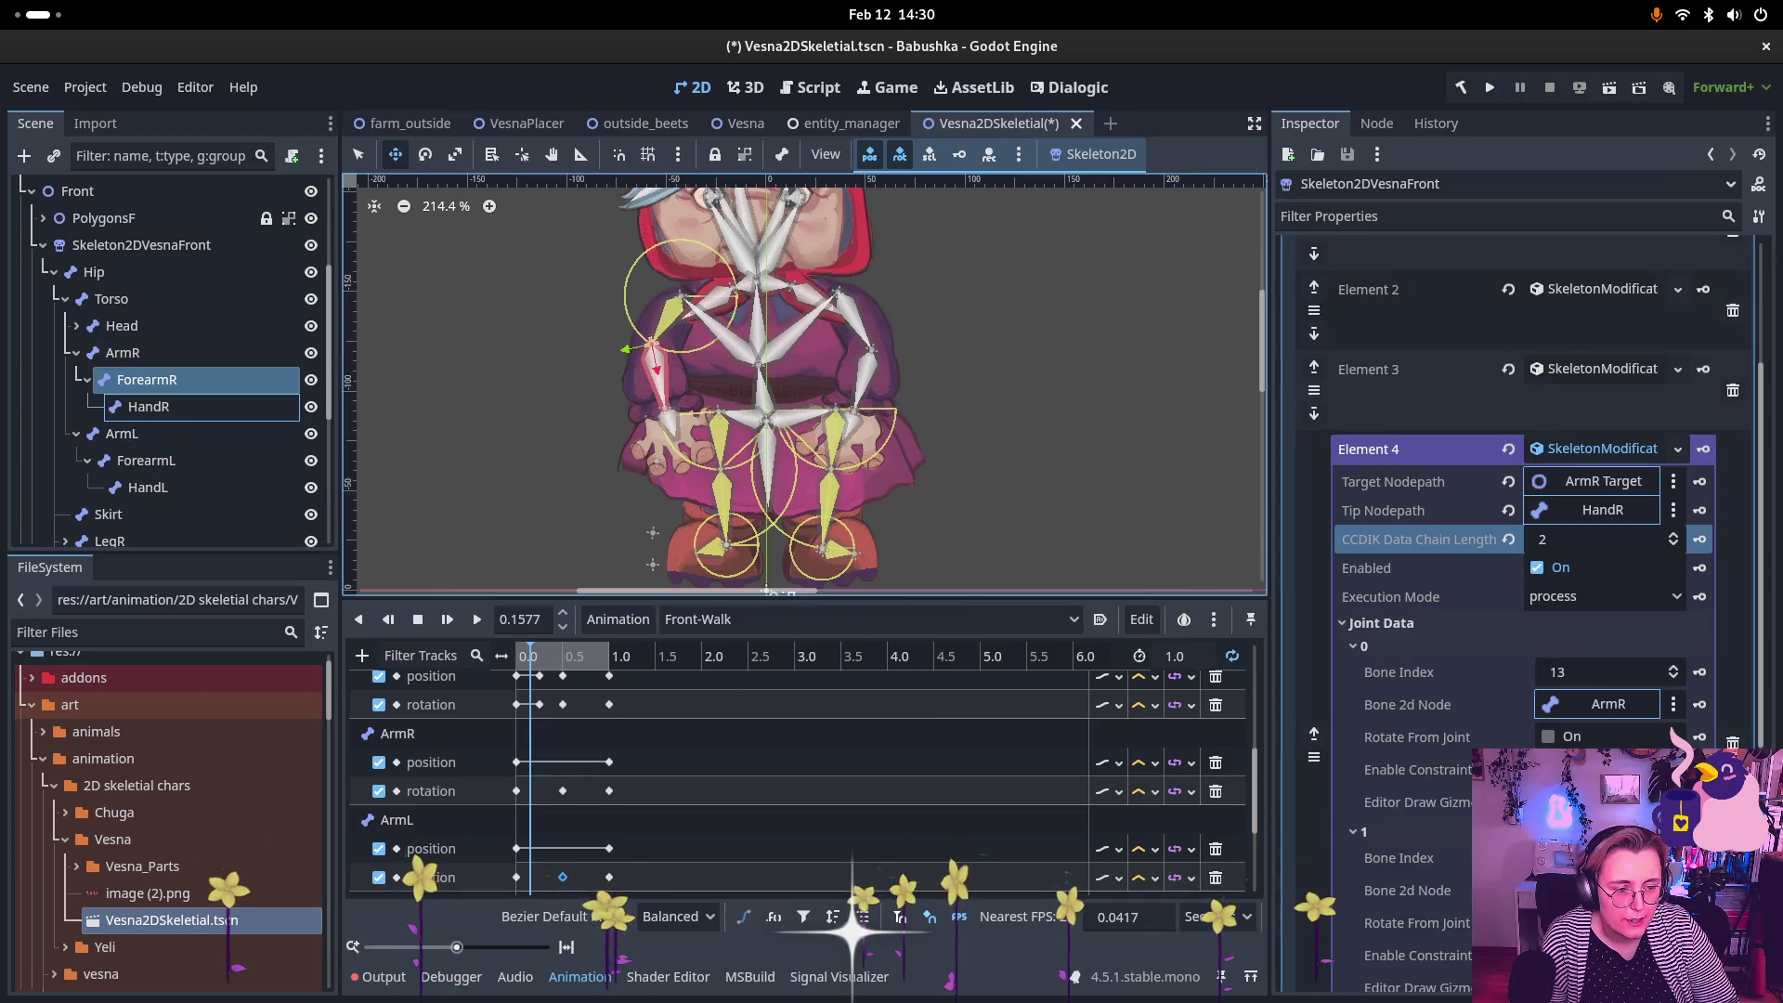
{"action": "left_click_drag", "start_coordinate": [1578, 890], "coordinate": [1578, 889]}
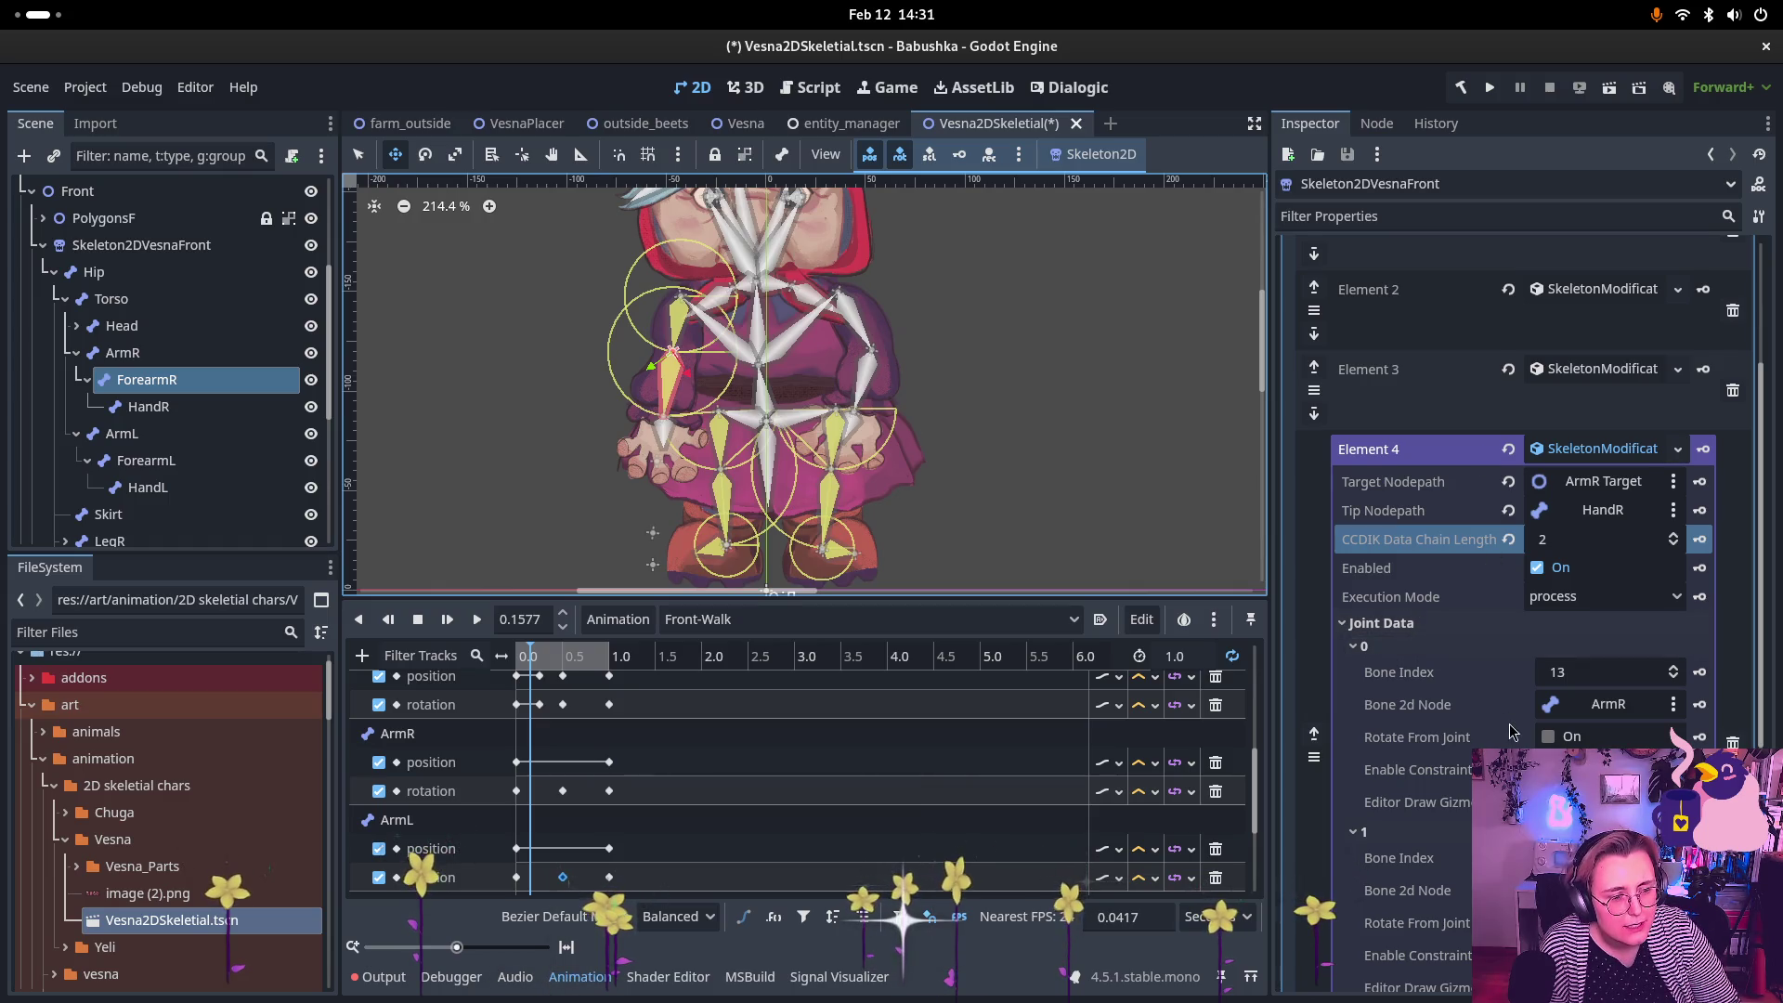
Step: Select the ArmR Target node in the Scene dock
{"action": "scroll", "coordinate": [1510, 731], "scroll_direction": "down", "scroll_amount": 2}
{"action": "scroll", "coordinate": [102, 474], "scroll_direction": "down", "scroll_amount": 5}
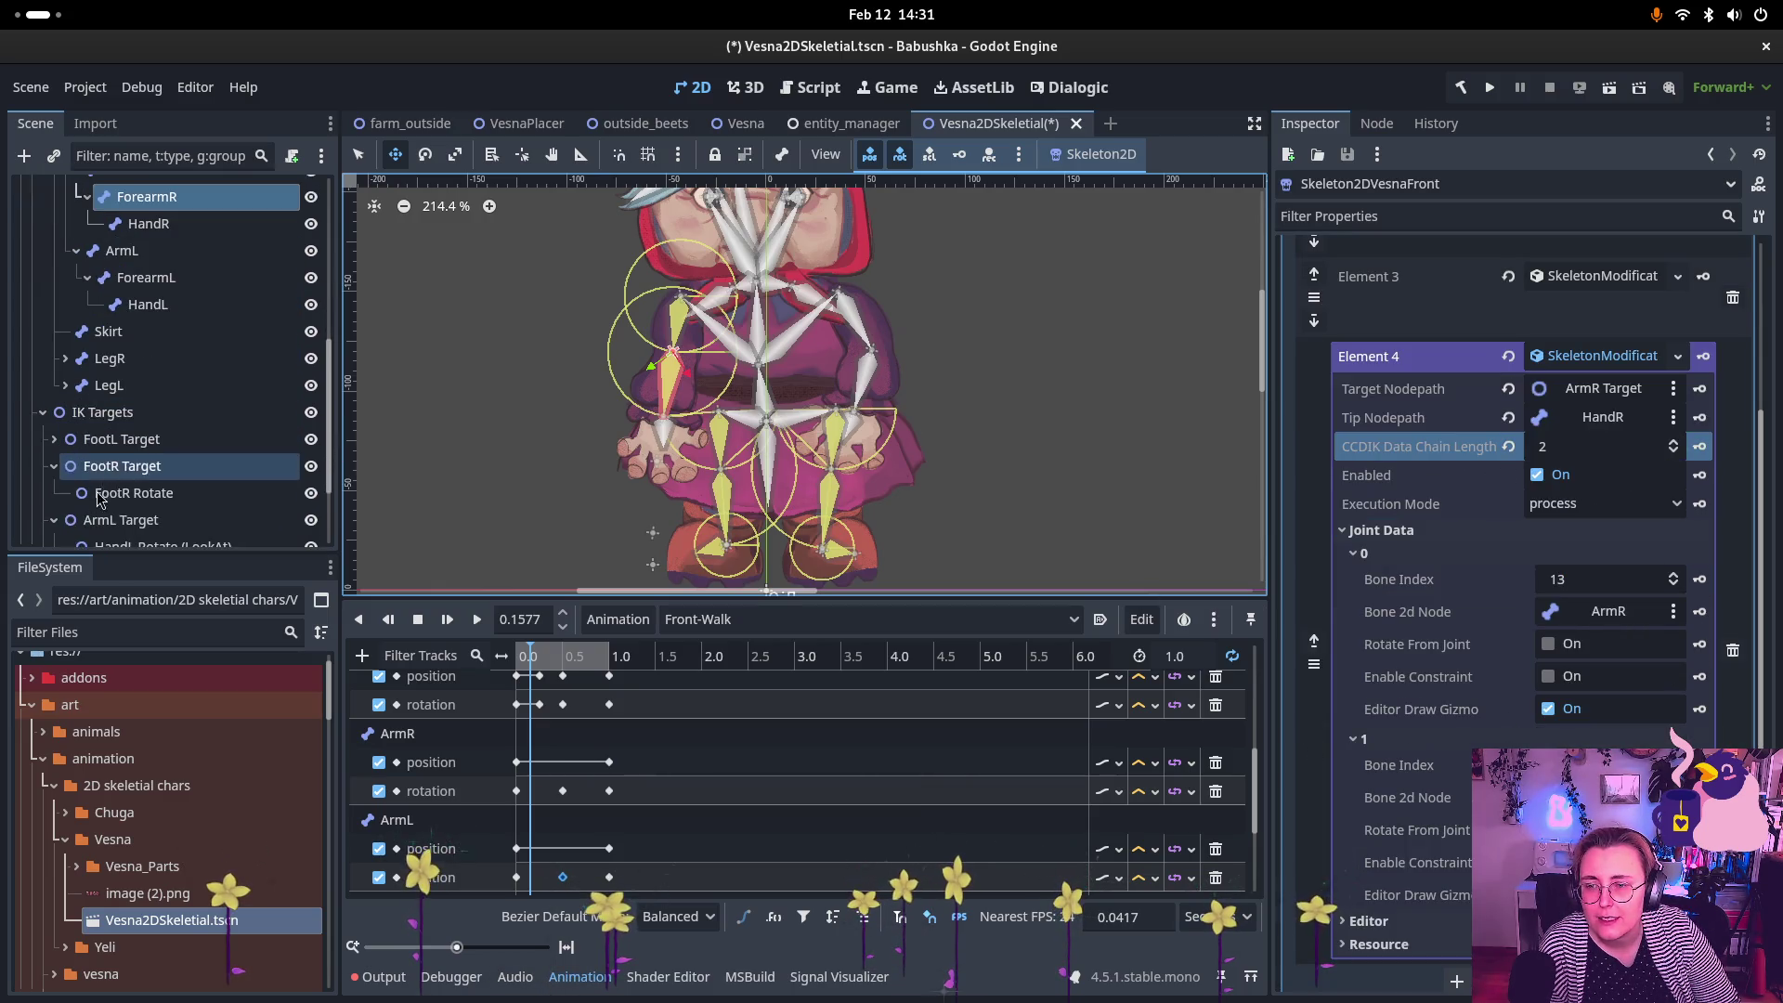
{"action": "scroll", "coordinate": [102, 501], "scroll_direction": "down", "scroll_amount": 1}
{"action": "left_click", "coordinate": [121, 527]}
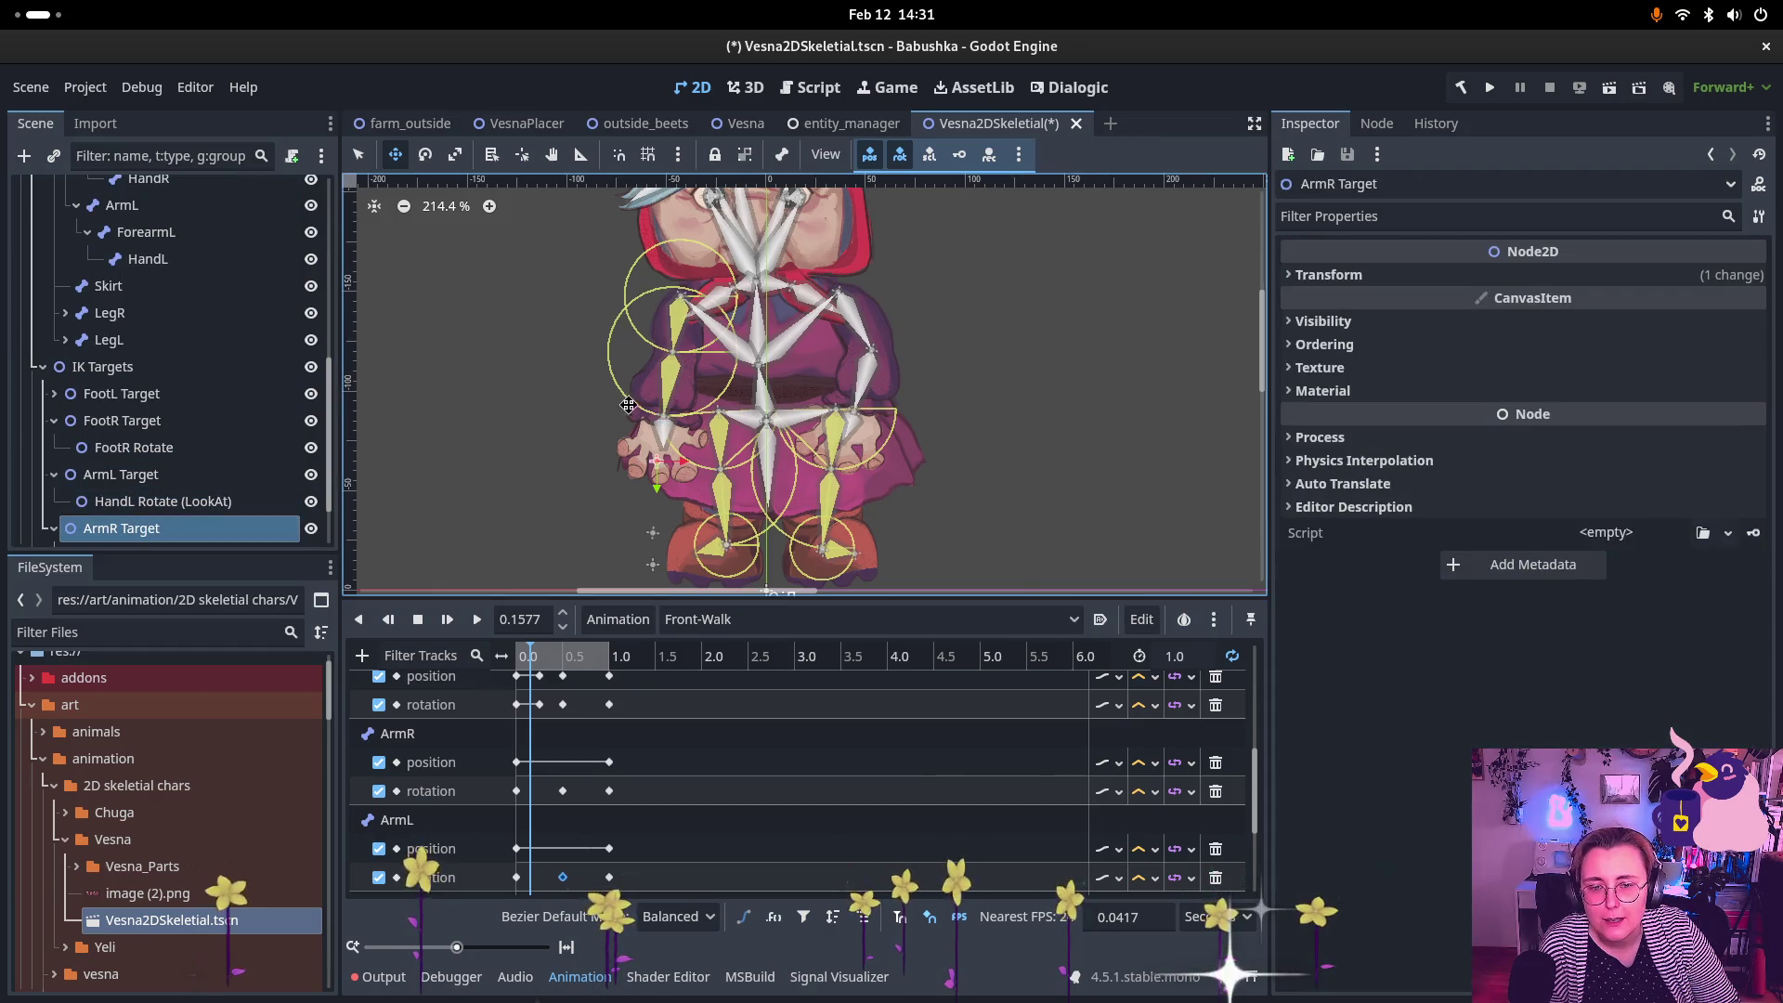
Step: Nudge the right arm target to test the IK, then select Skeleton2DVesnaFront
{"action": "left_click_drag", "start_coordinate": [656, 463], "coordinate": [666, 418]}
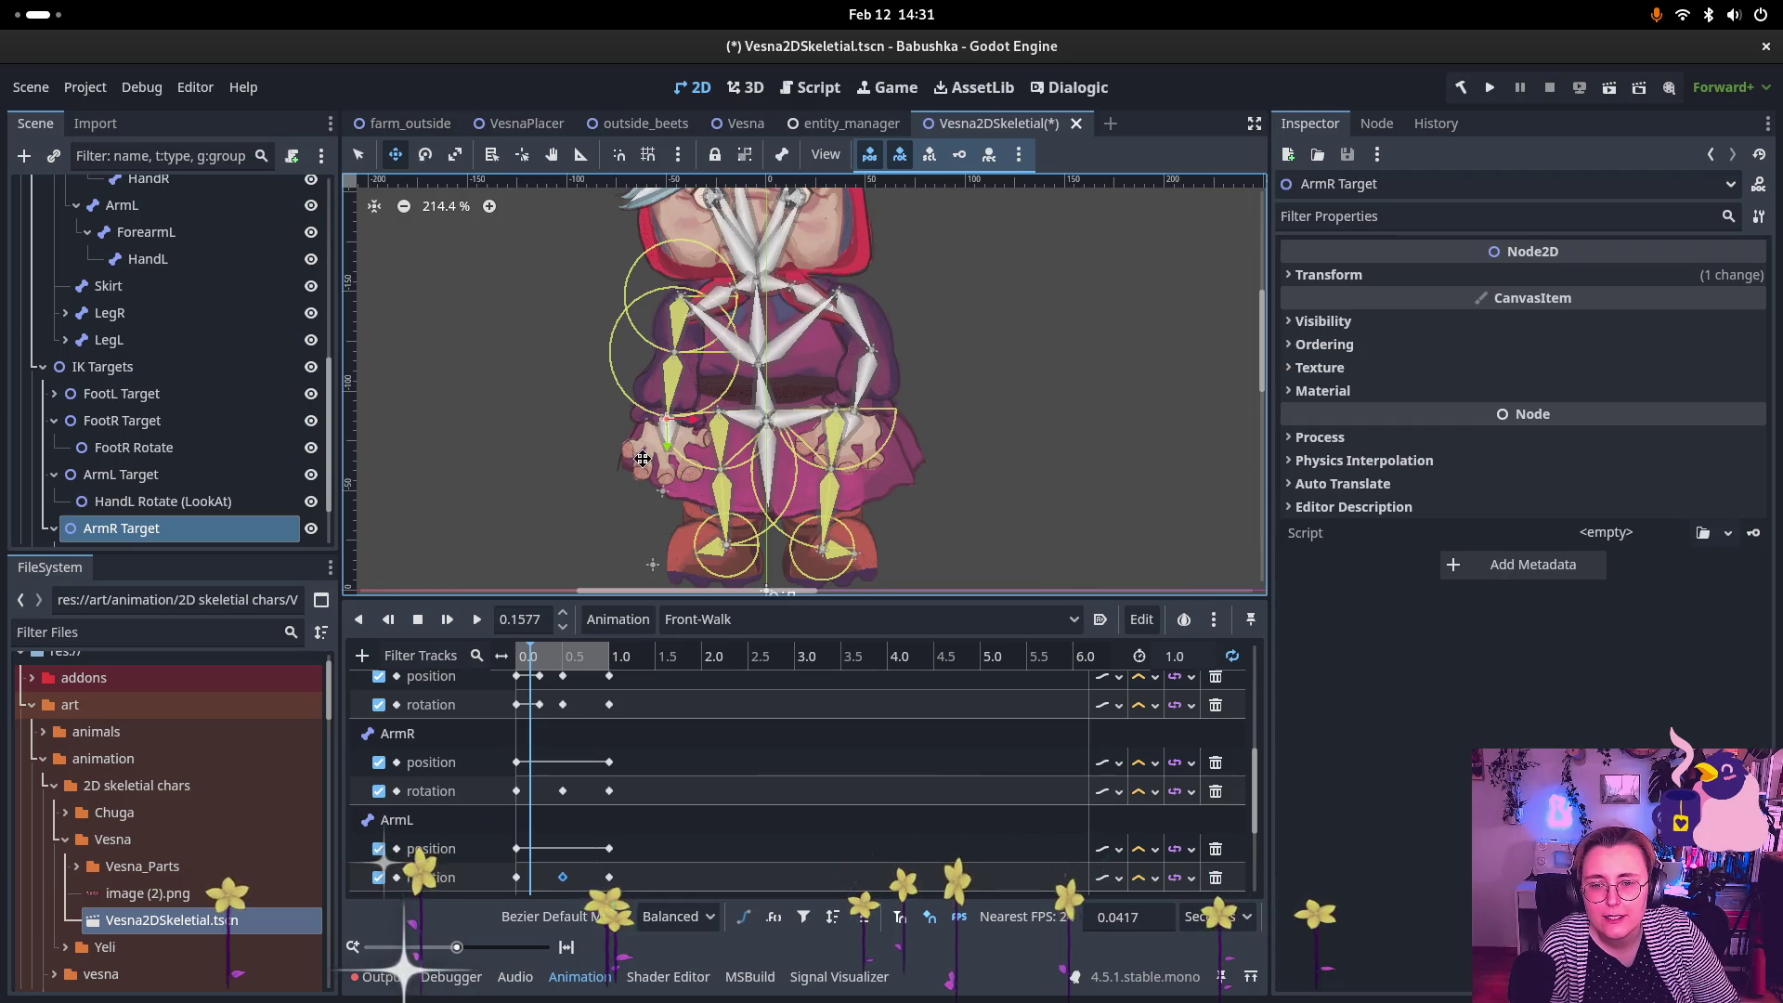
{"action": "scroll", "coordinate": [155, 375], "scroll_direction": "up", "scroll_amount": 1}
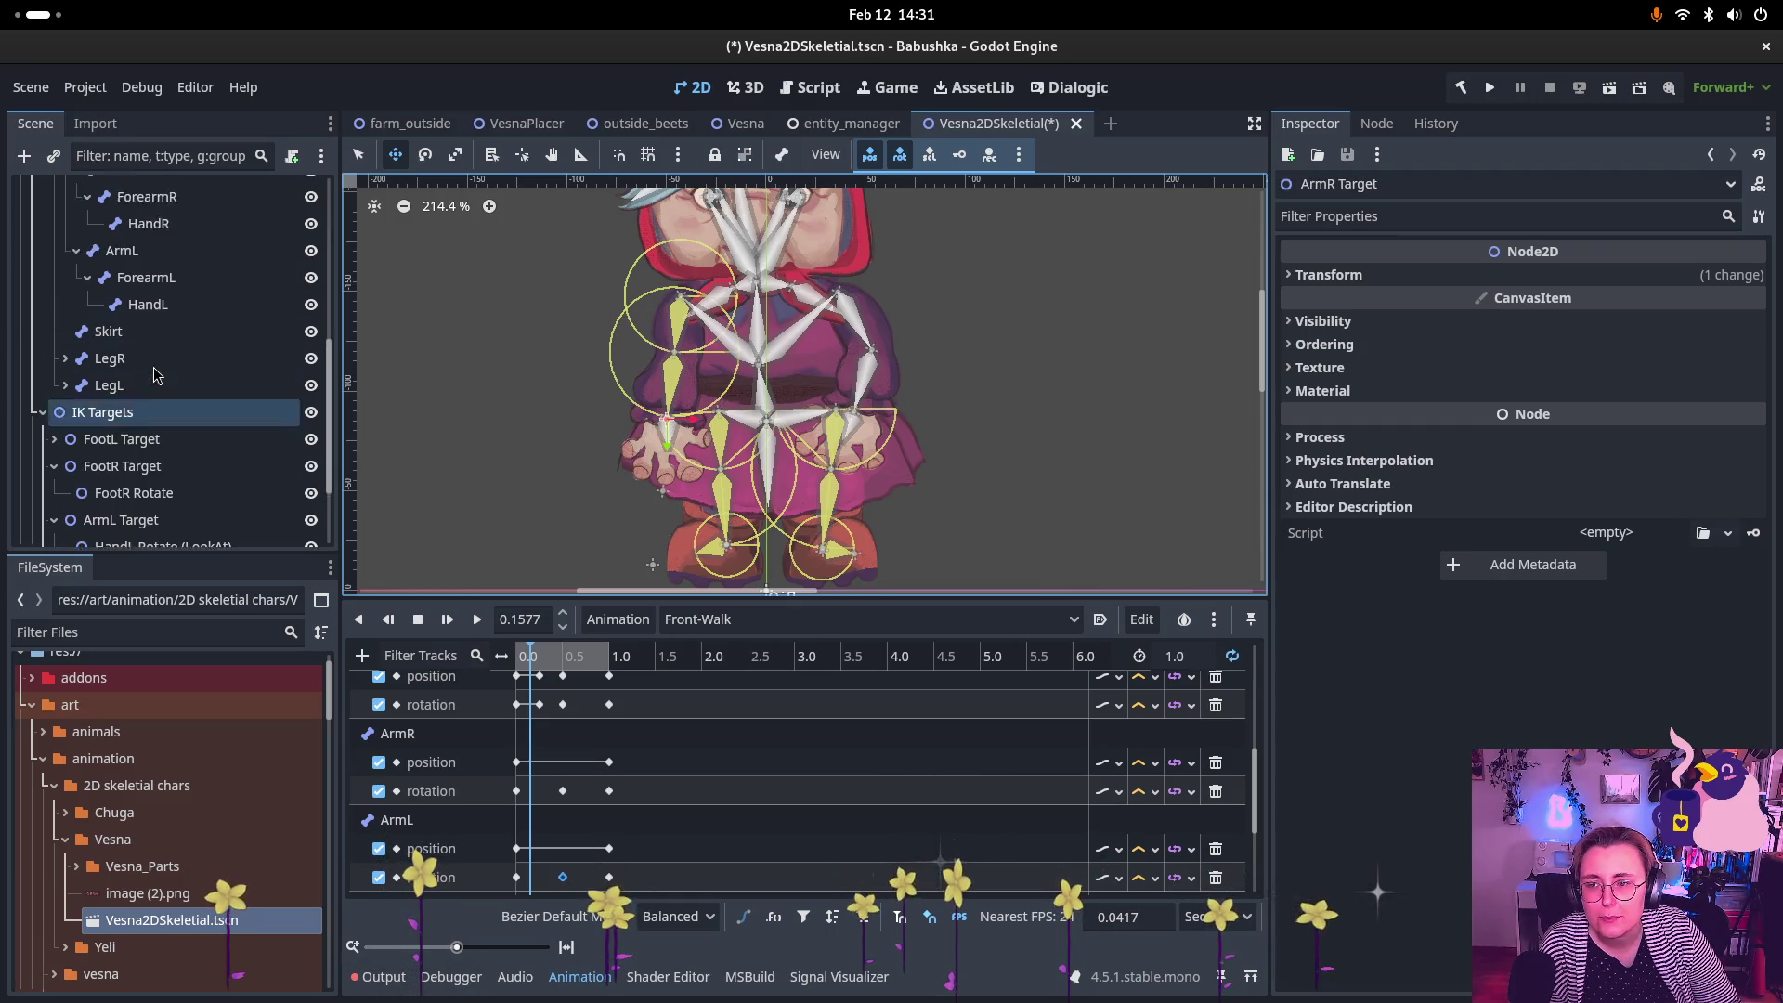
{"action": "scroll", "coordinate": [155, 376], "scroll_direction": "up", "scroll_amount": 5}
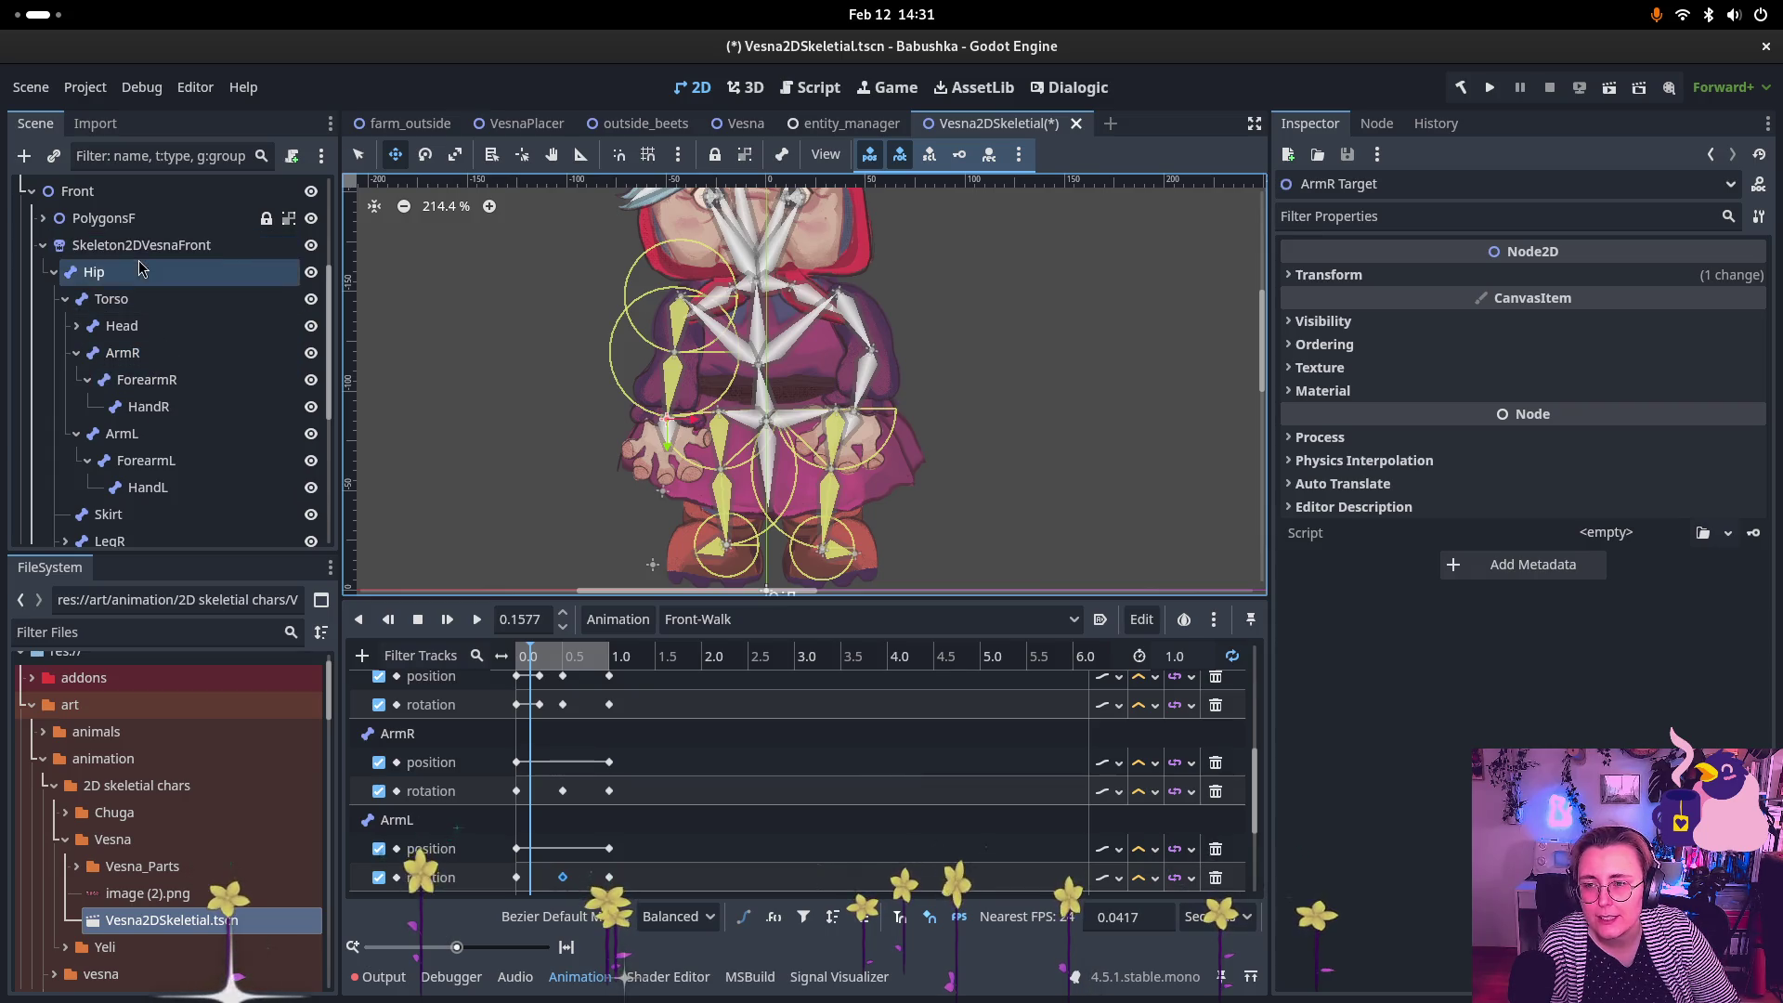
{"action": "left_click", "coordinate": [142, 271]}
{"action": "left_click", "coordinate": [153, 246]}
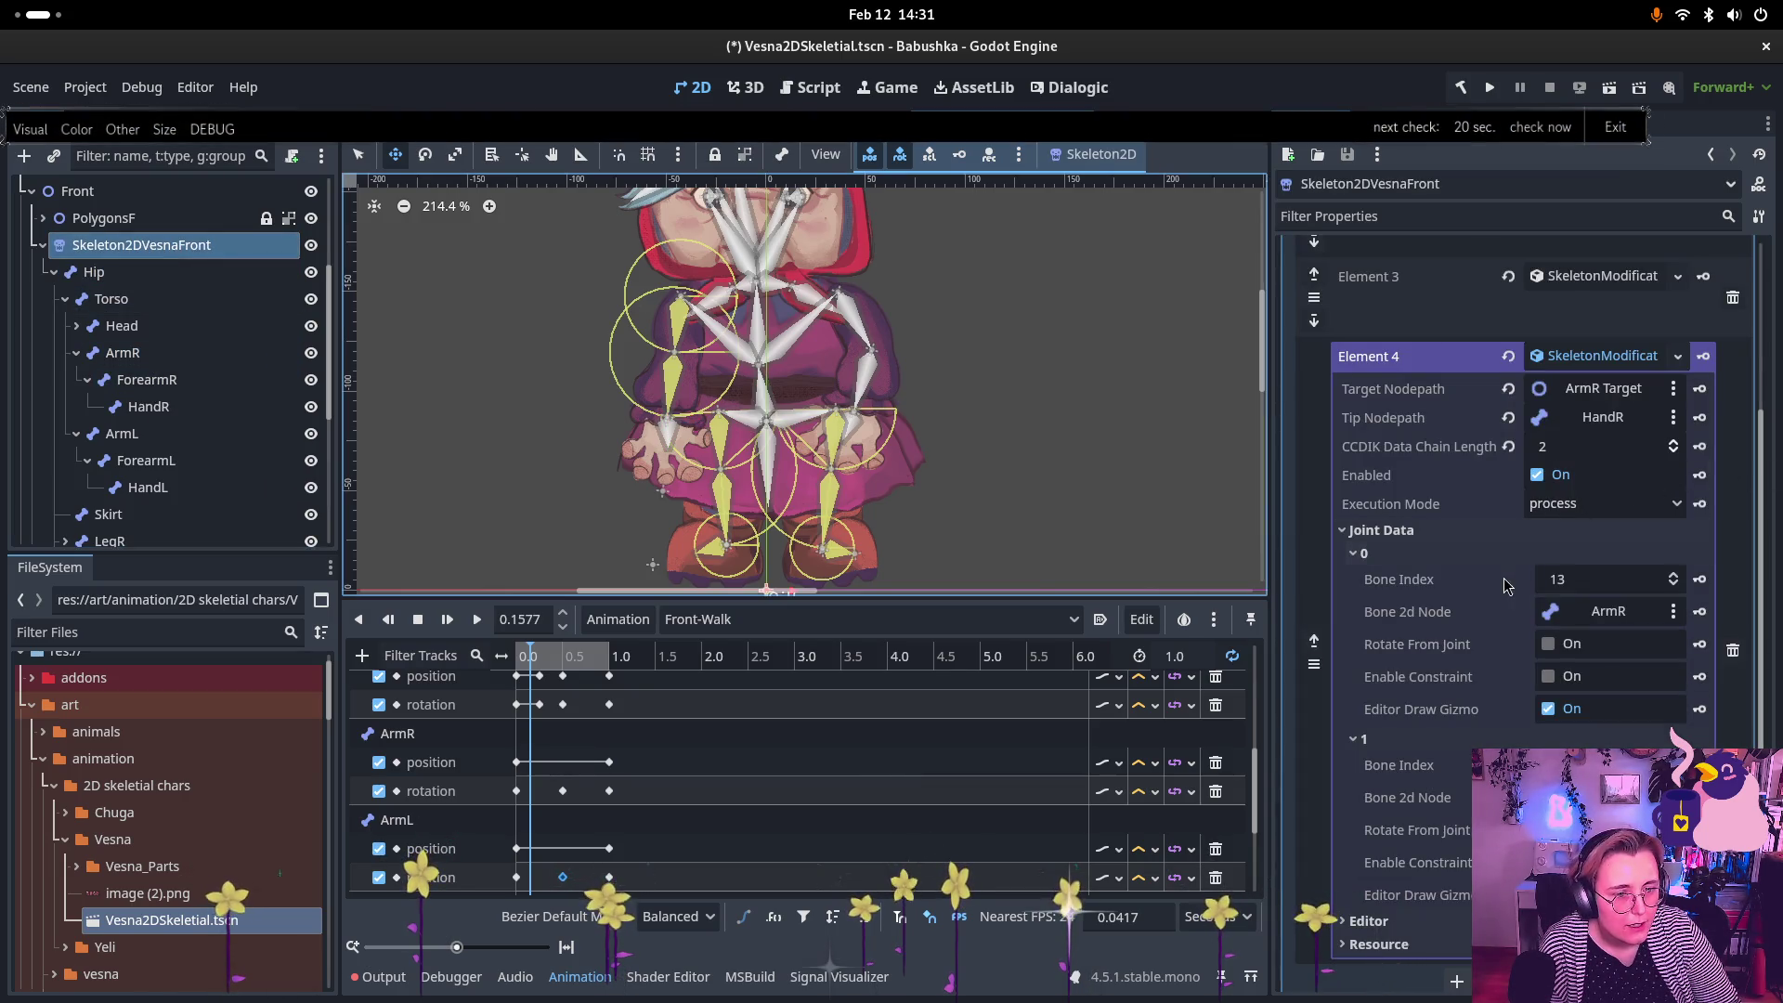
Step: Enable the ArmR joint constraint and set its angle range to 88.163–242.449
{"action": "left_click", "coordinate": [1548, 677]}
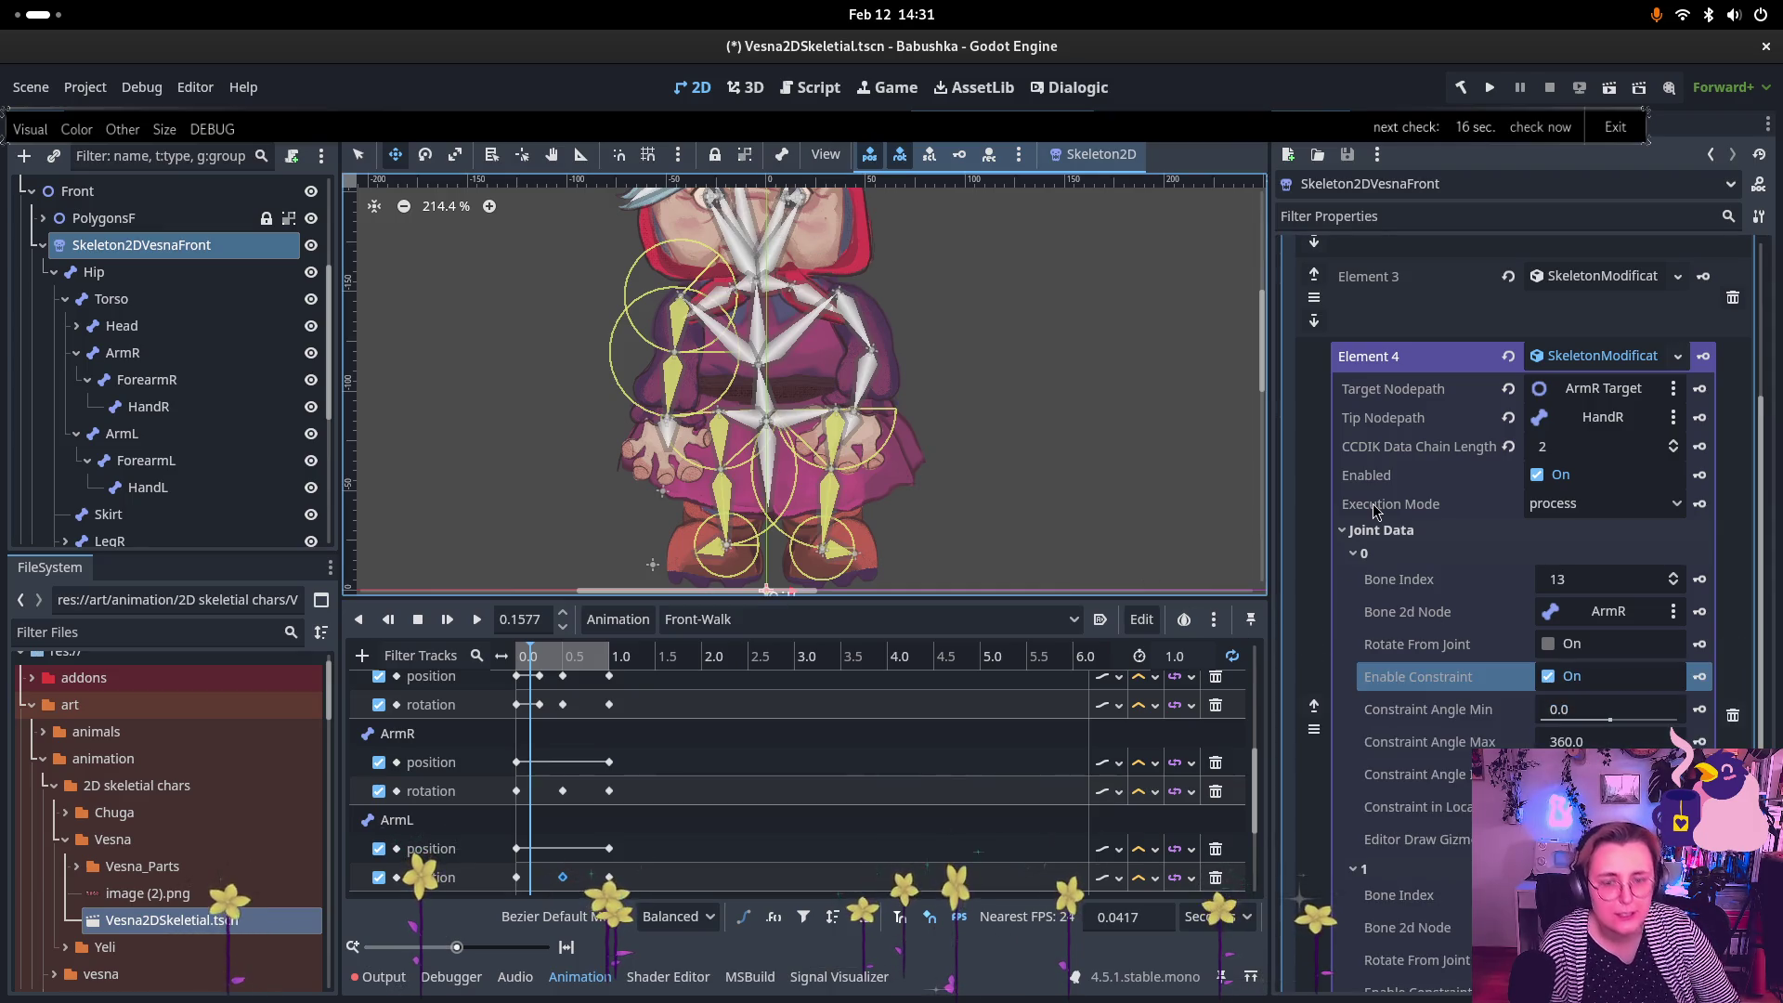
{"action": "mouse_move", "coordinate": [1373, 510]}
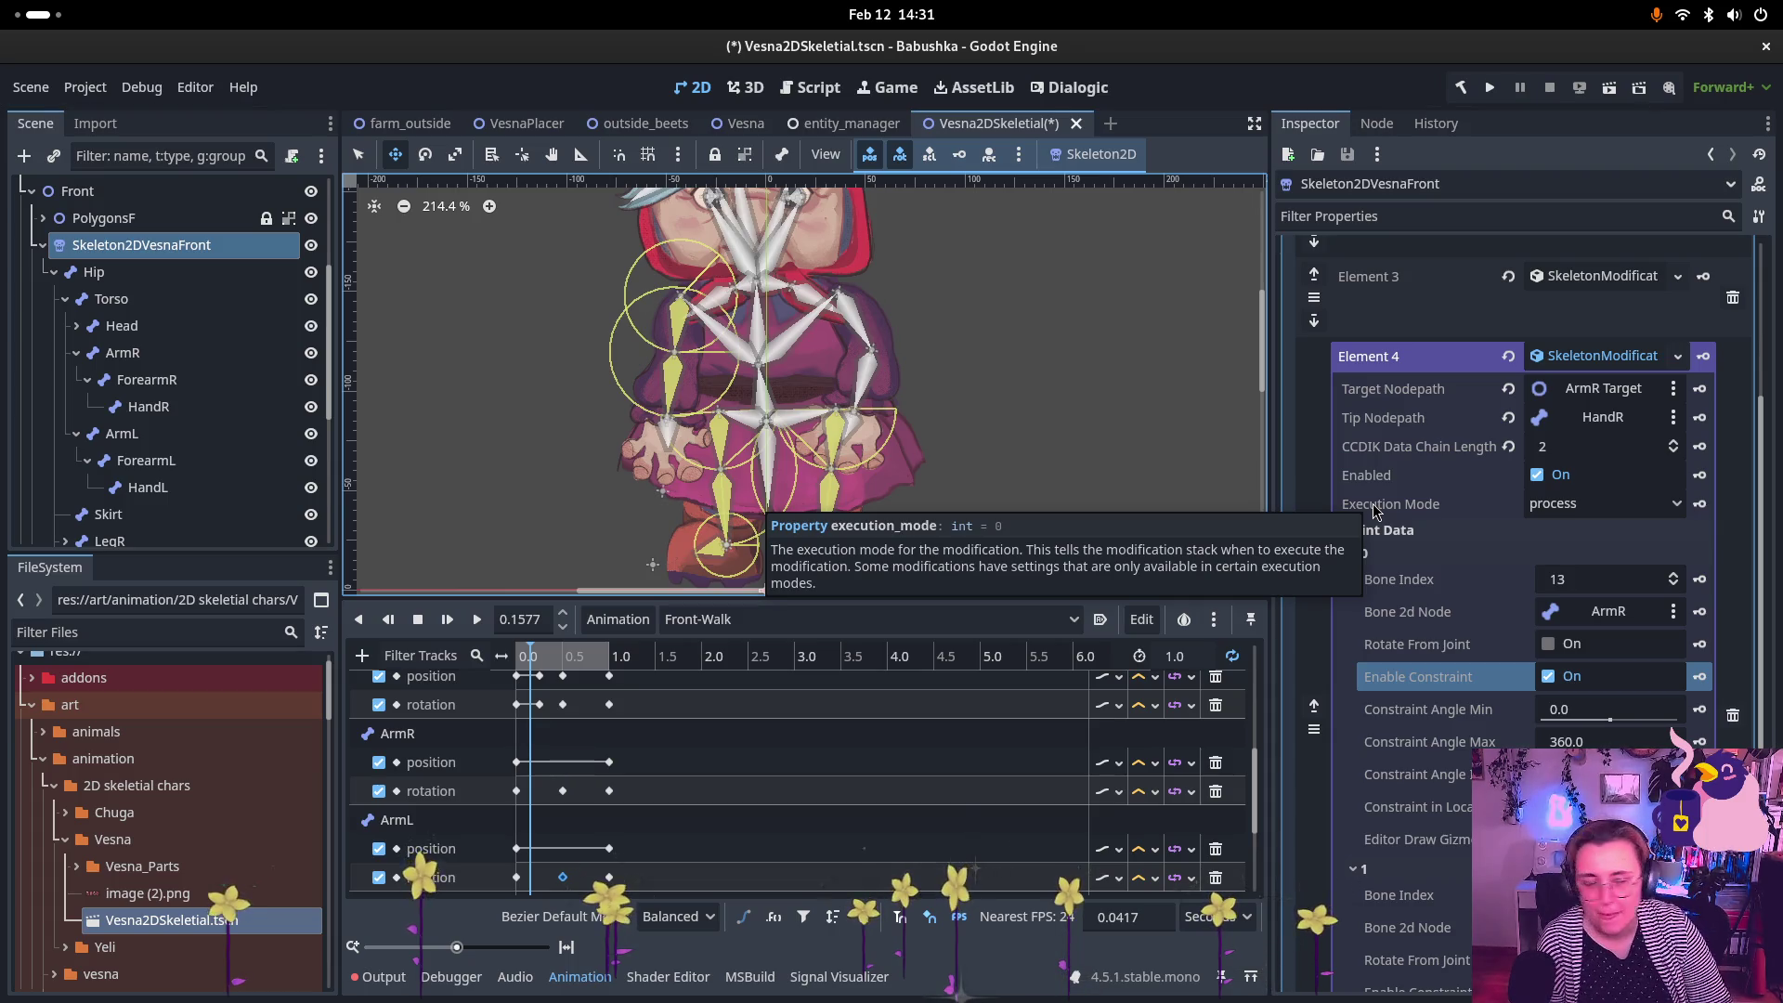
{"action": "left_click", "coordinate": [1610, 723]}
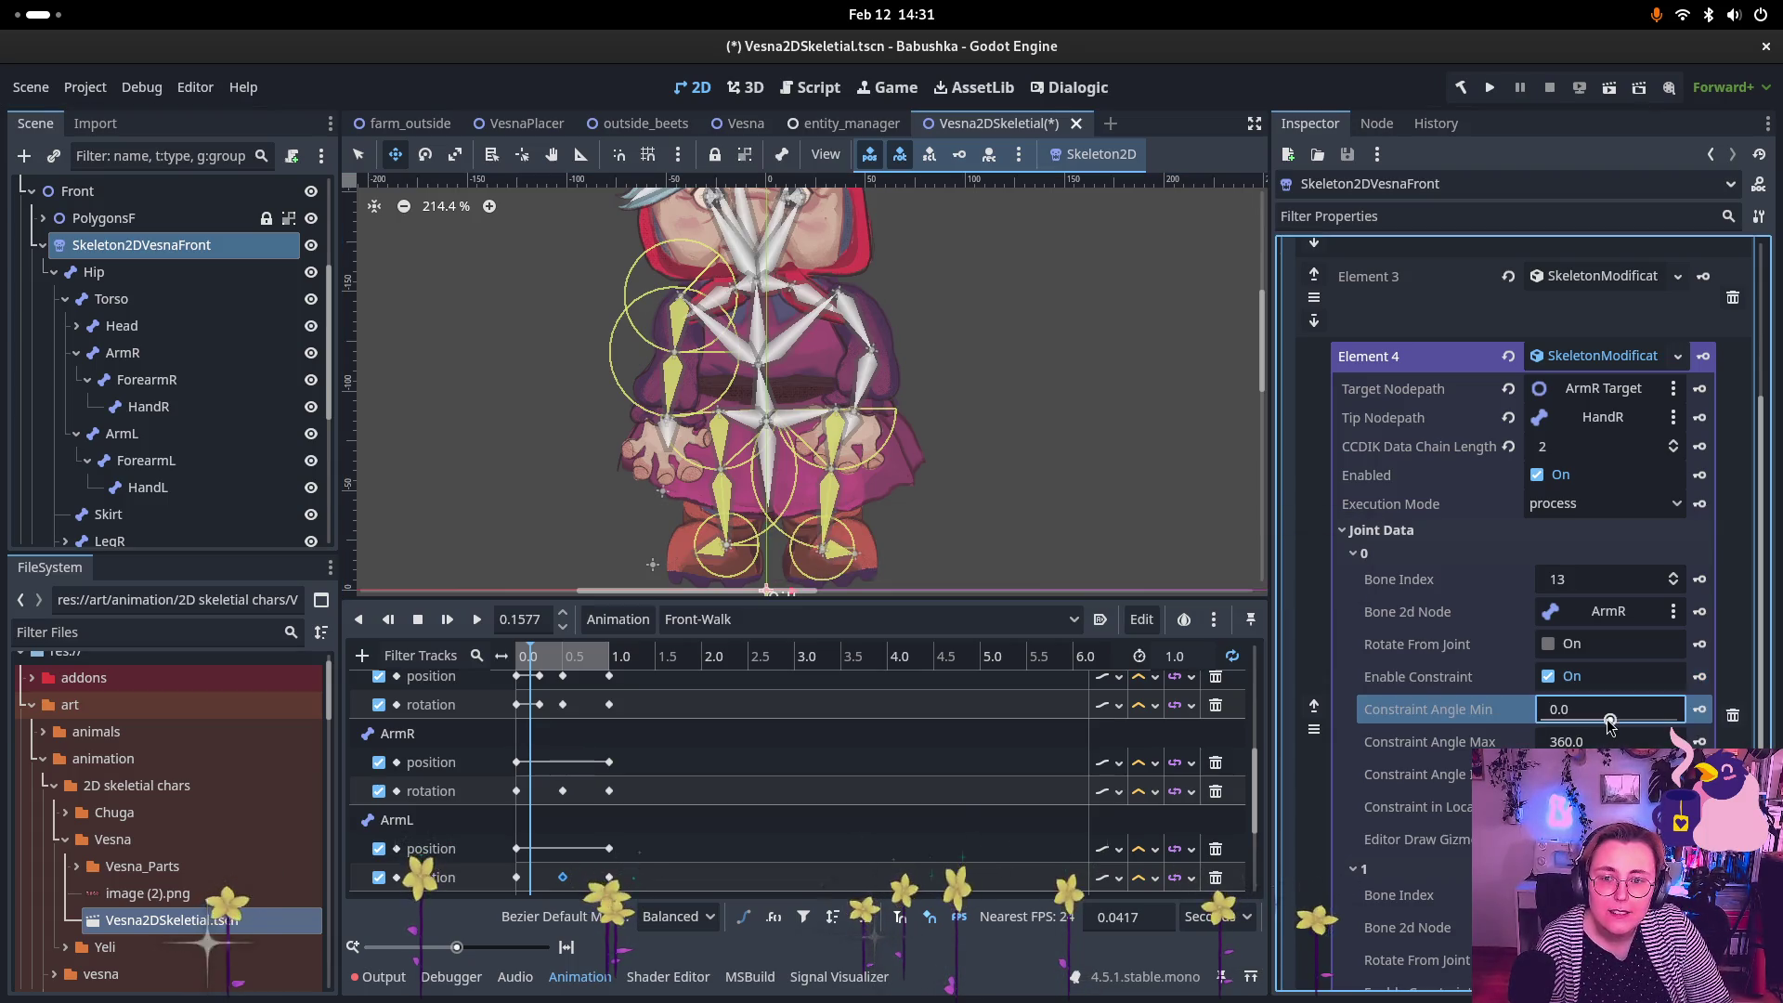
{"action": "left_click_drag", "start_coordinate": [1609, 723], "coordinate": [1656, 748]}
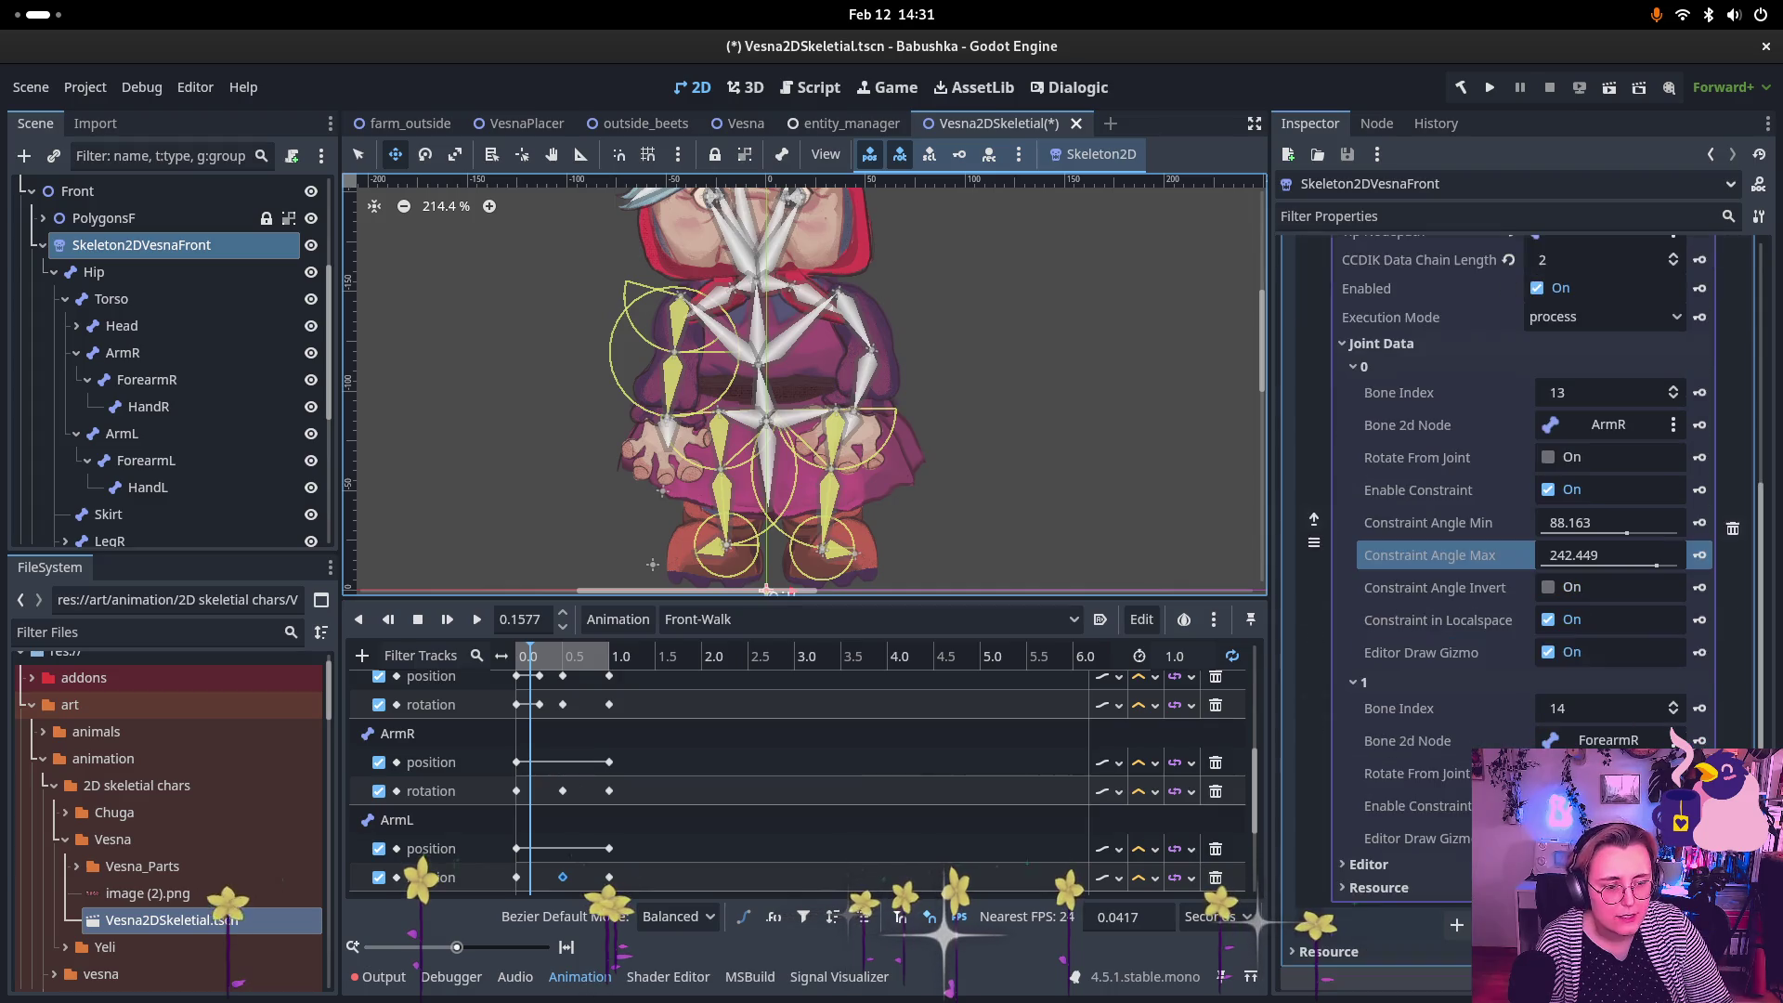
Step: Enable the ForearmR joint constraint and fine-tune its min, max and inversion settings
{"action": "scroll", "coordinate": [1415, 805], "scroll_direction": "down", "scroll_amount": 2}
{"action": "left_click", "coordinate": [1416, 805]}
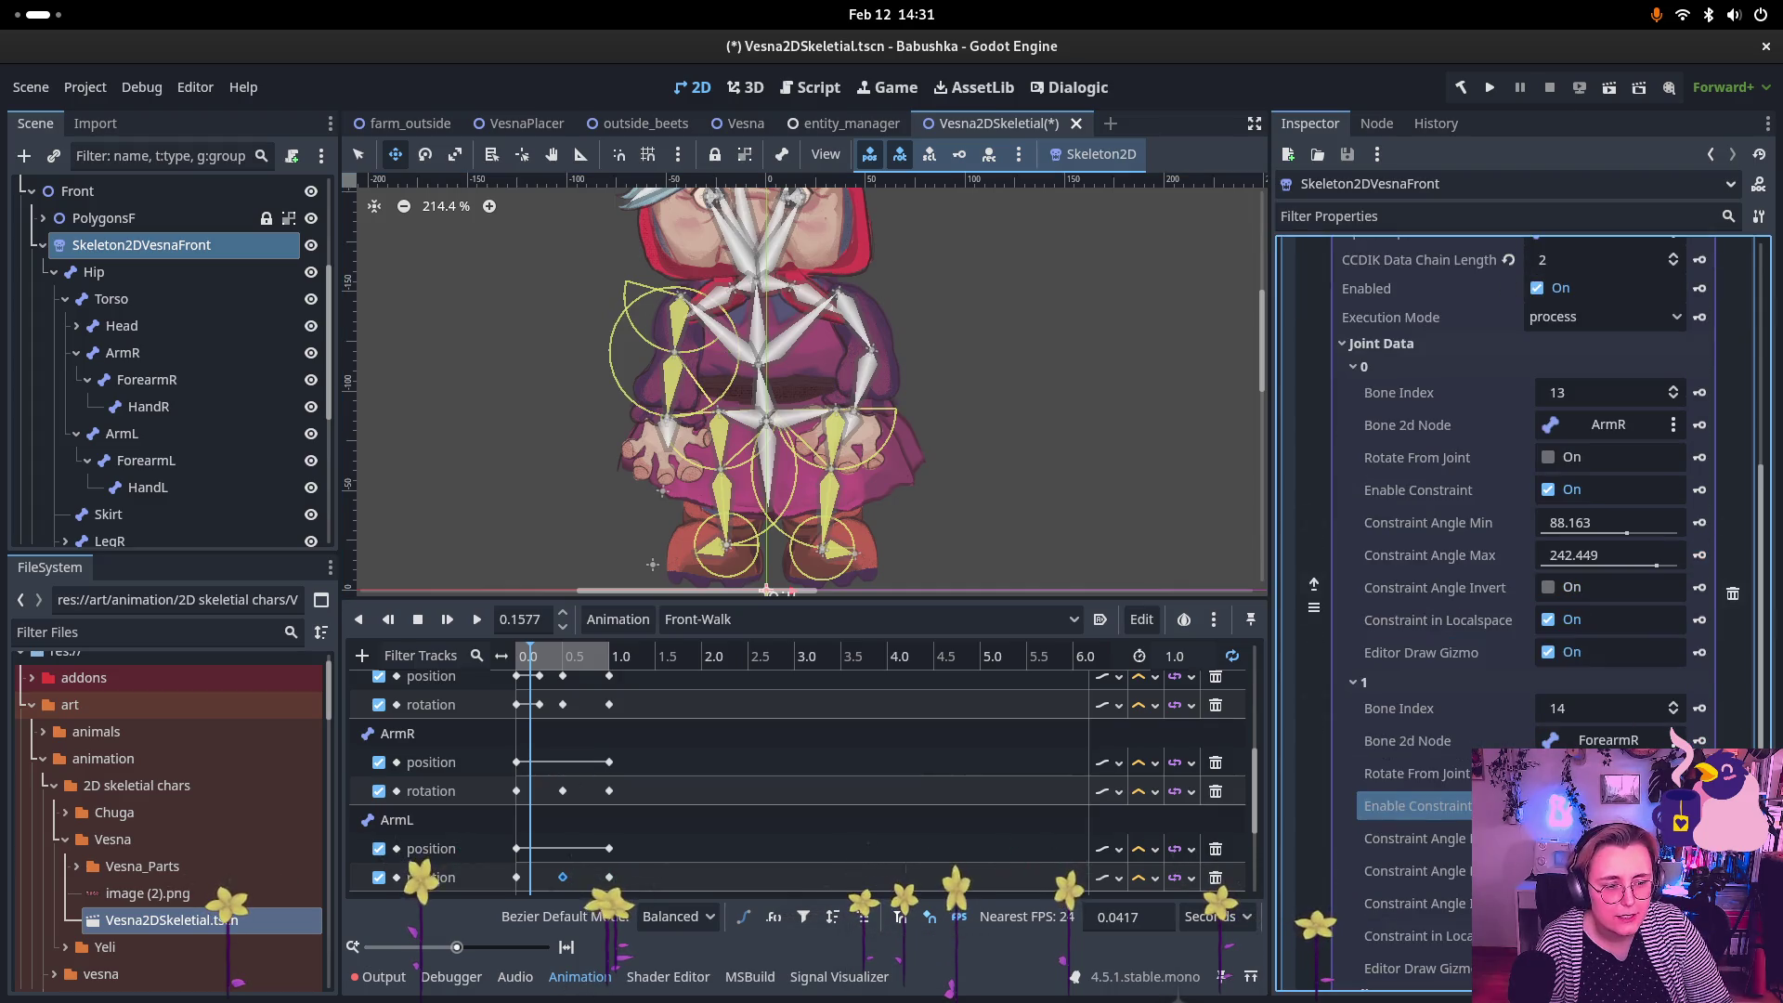
{"action": "left_click", "coordinate": [1416, 838]}
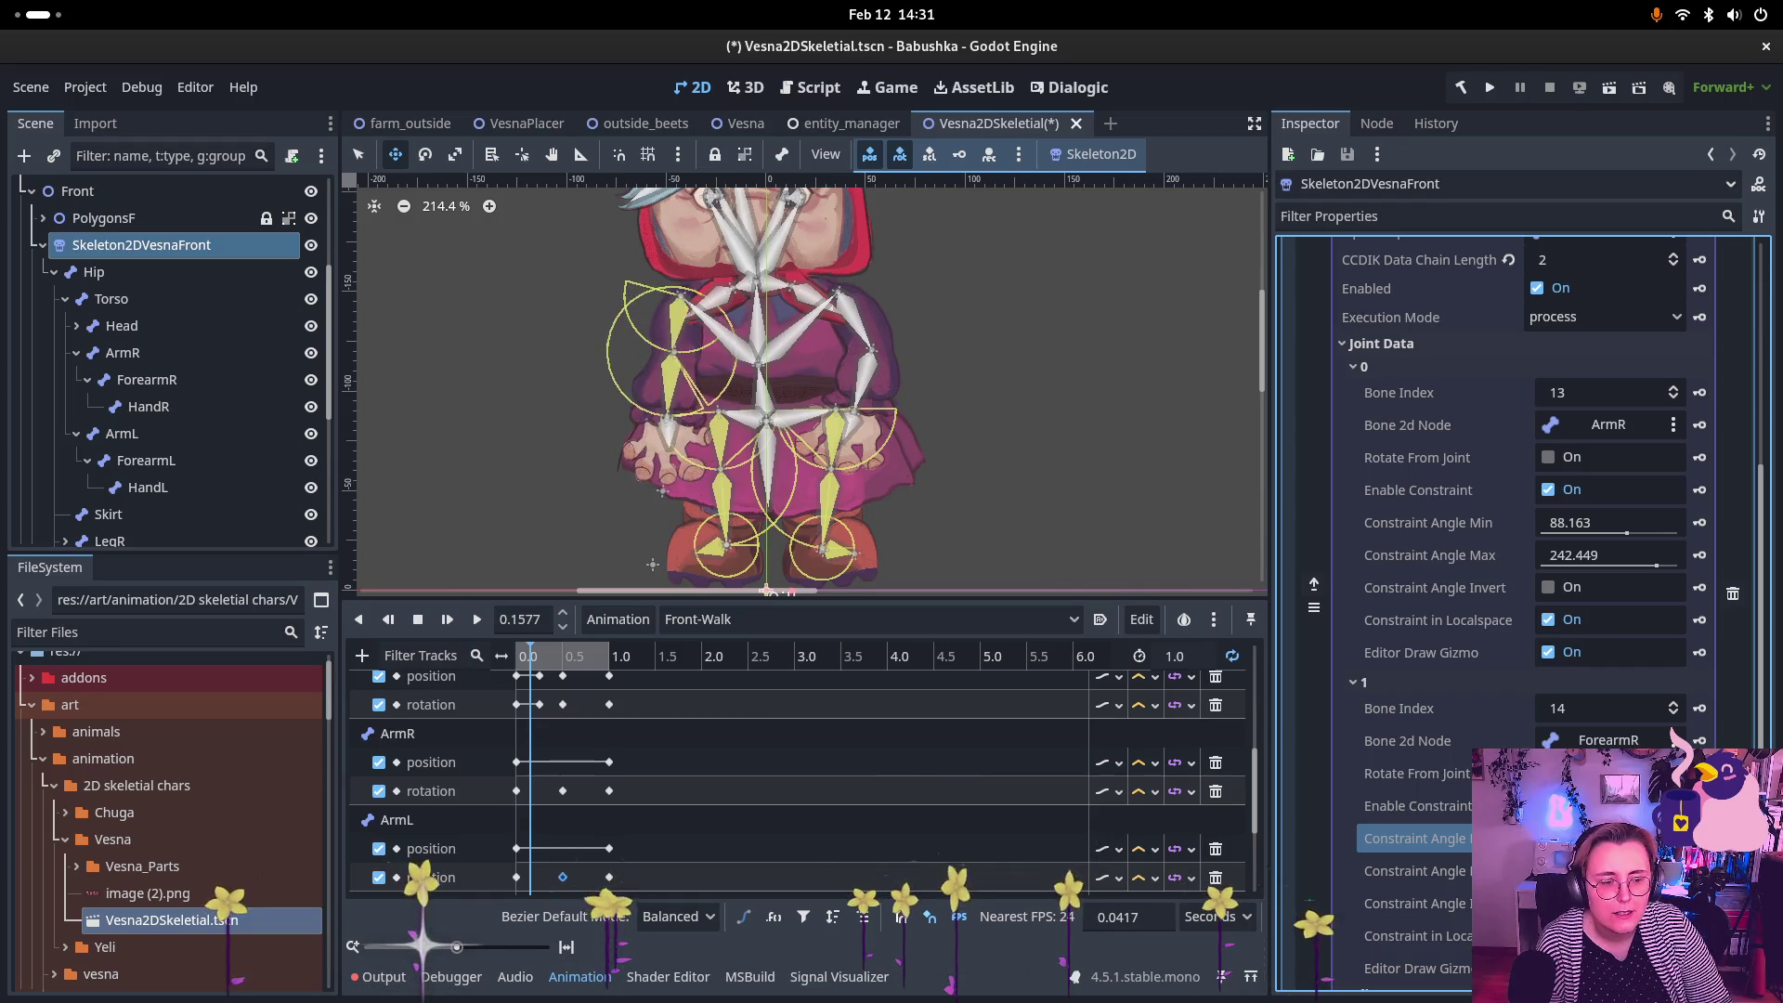
{"action": "left_click", "coordinate": [1415, 870]}
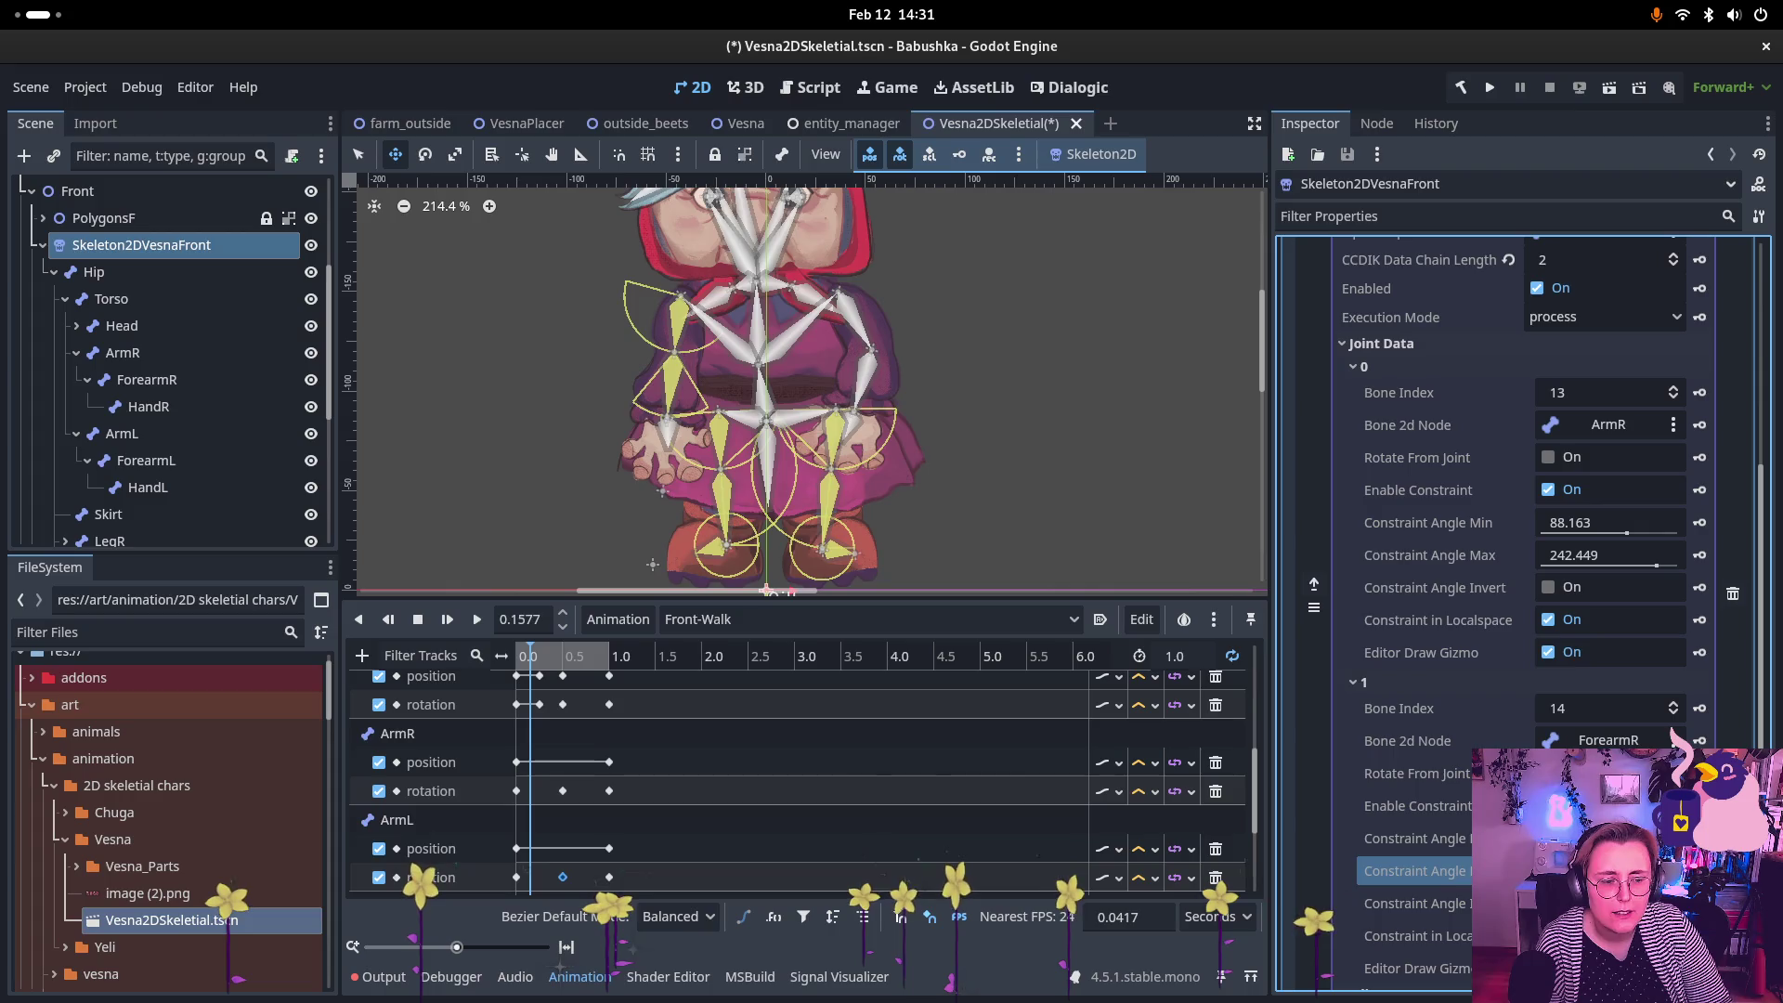
{"action": "left_click", "coordinate": [1414, 837]}
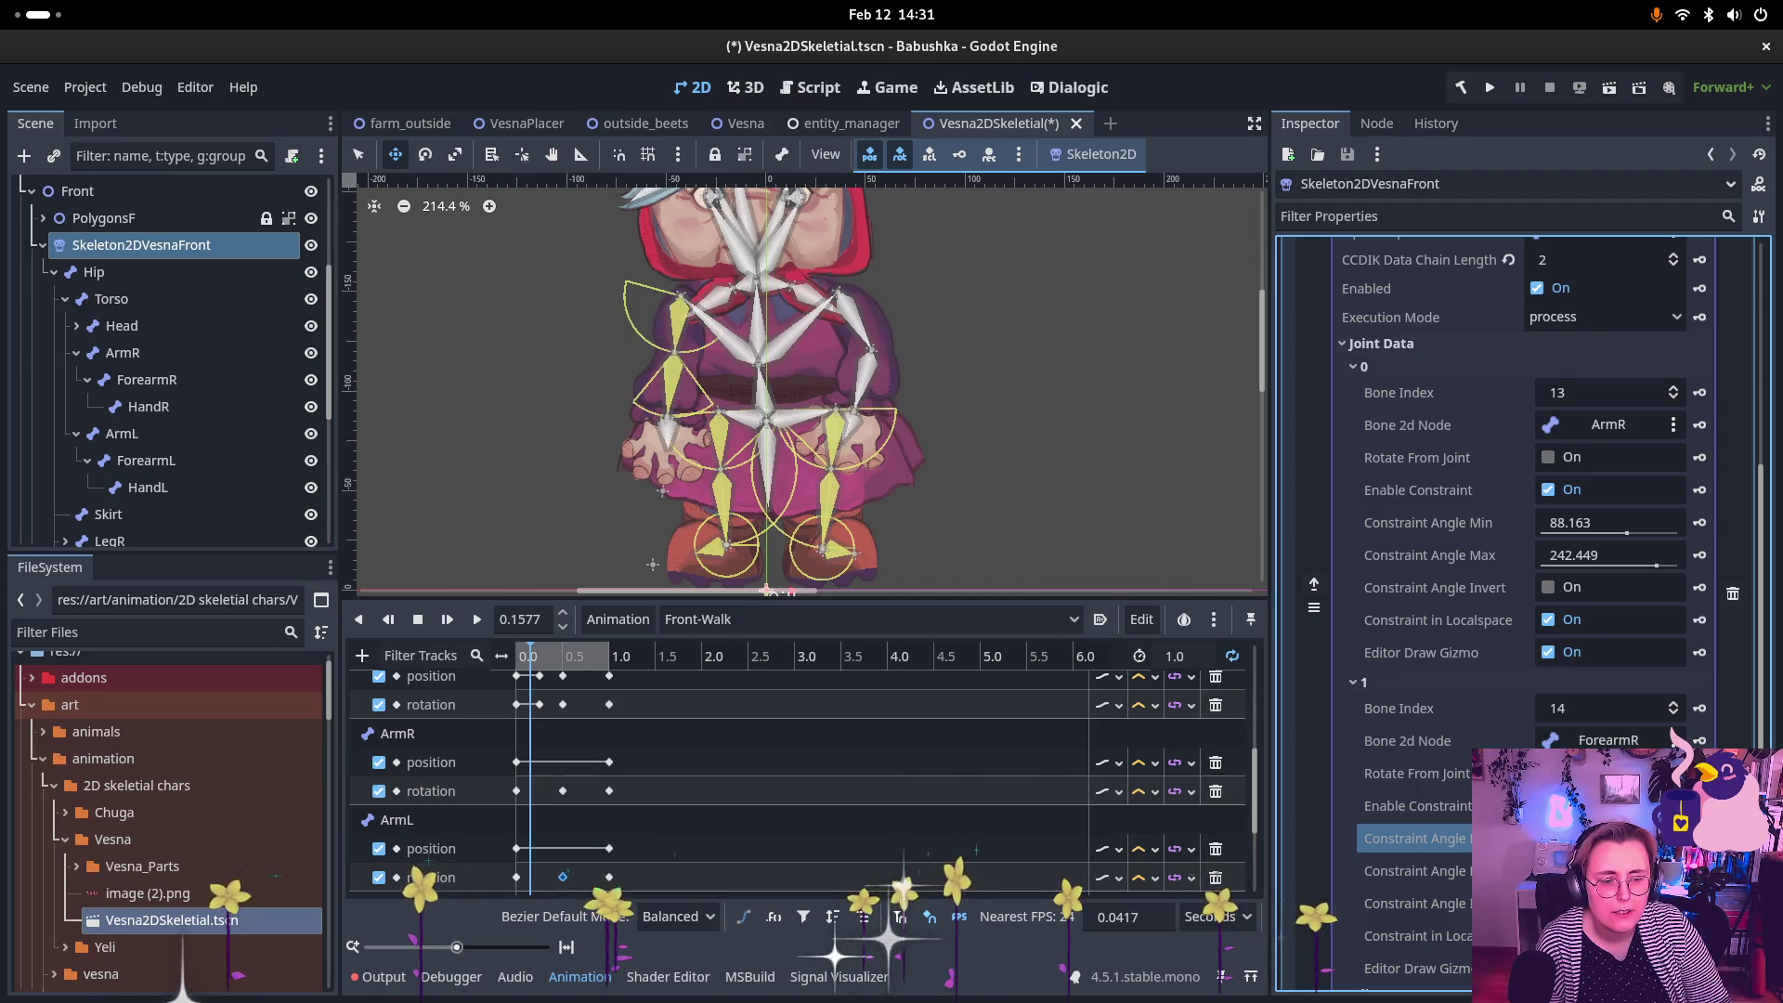
{"action": "left_click", "coordinate": [1547, 903]}
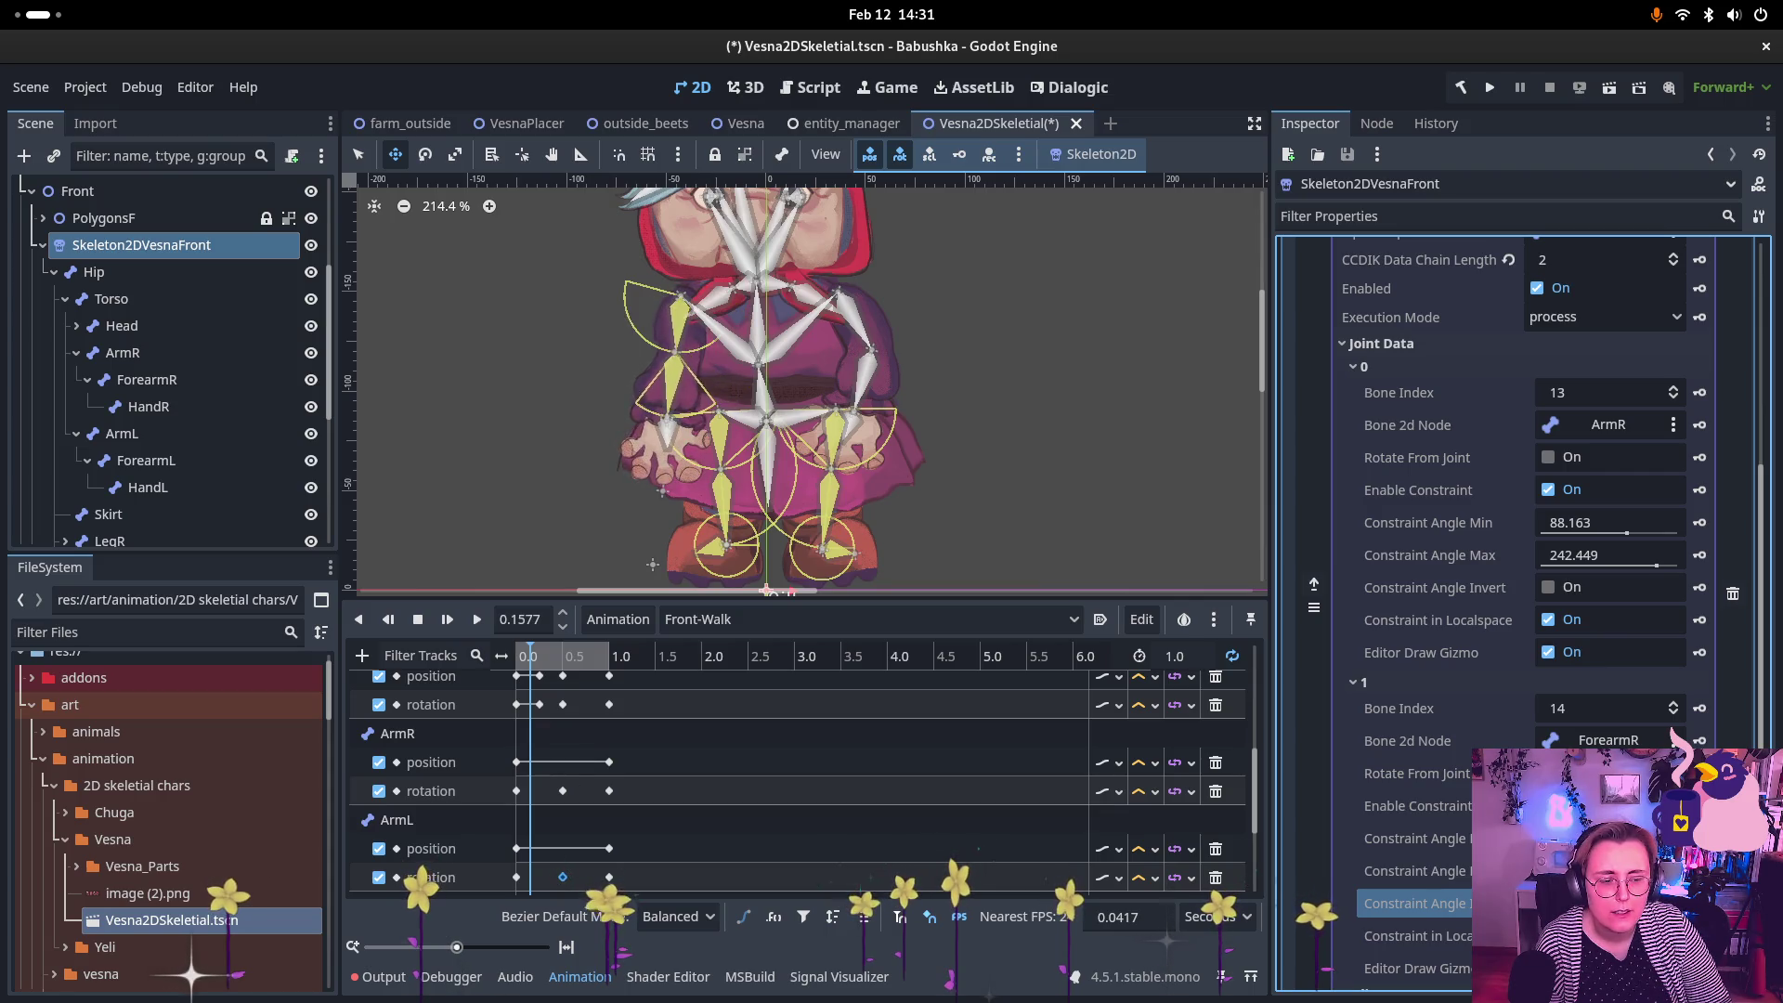
{"action": "left_click", "coordinate": [1547, 871]}
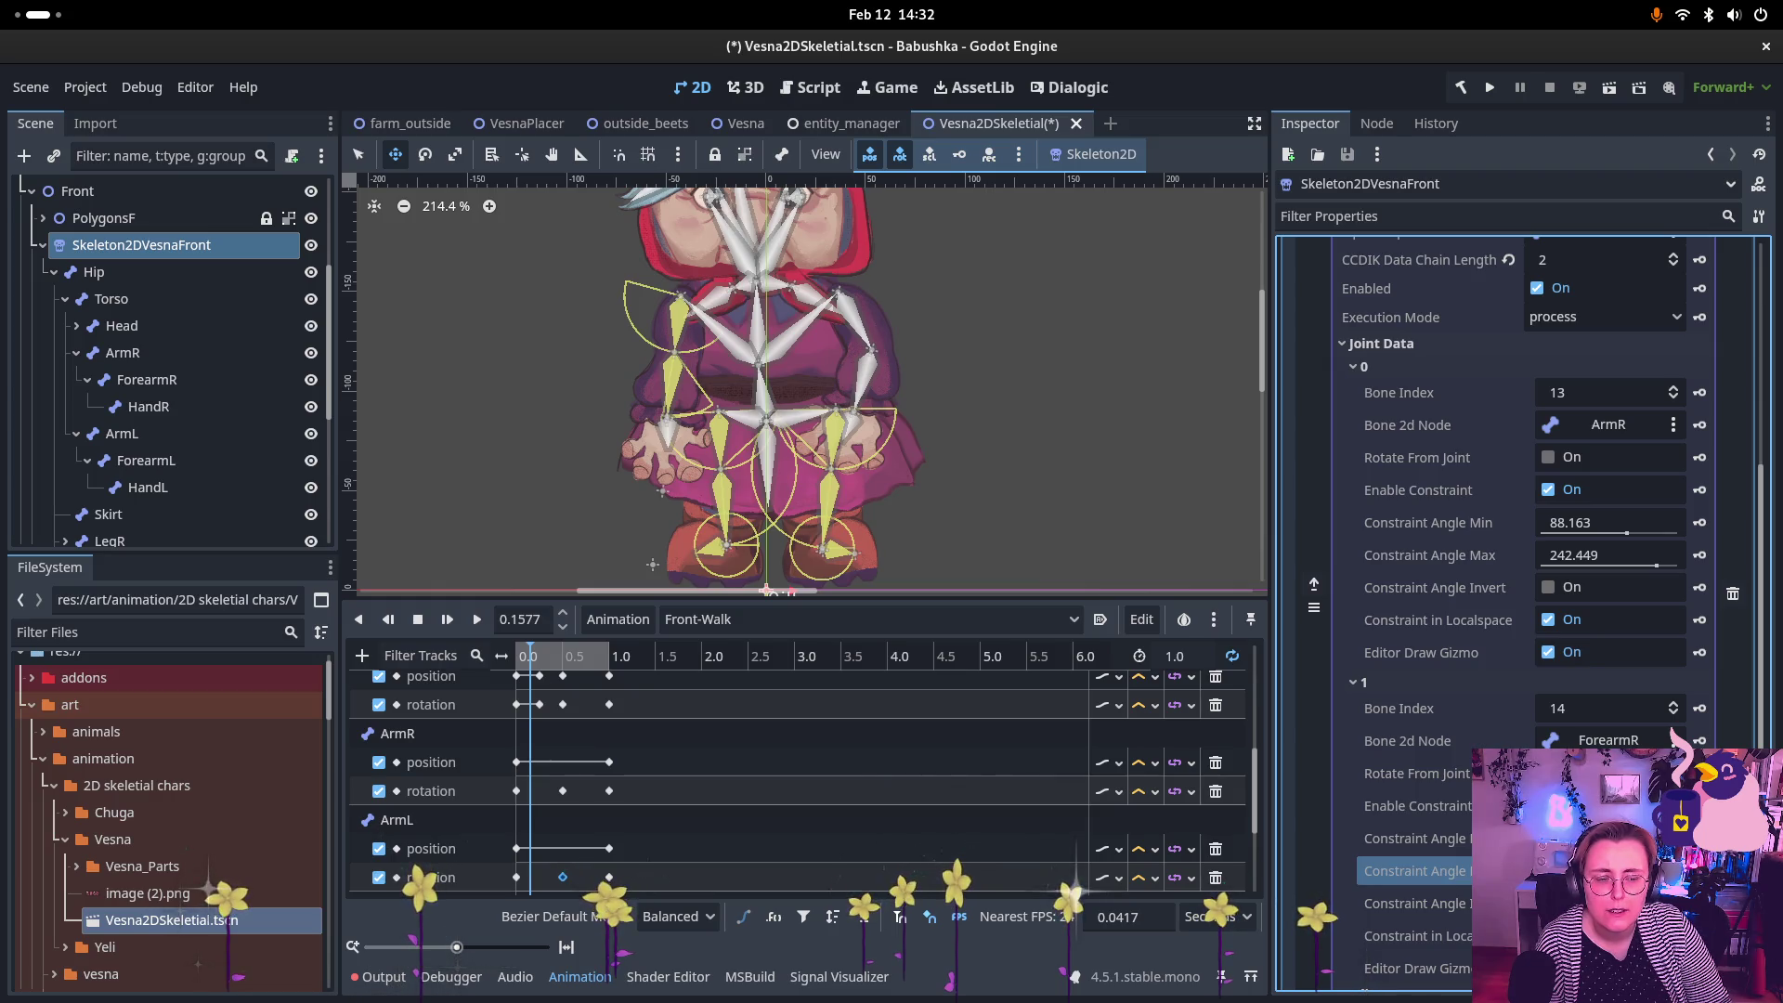
{"action": "left_click", "coordinate": [1579, 838]}
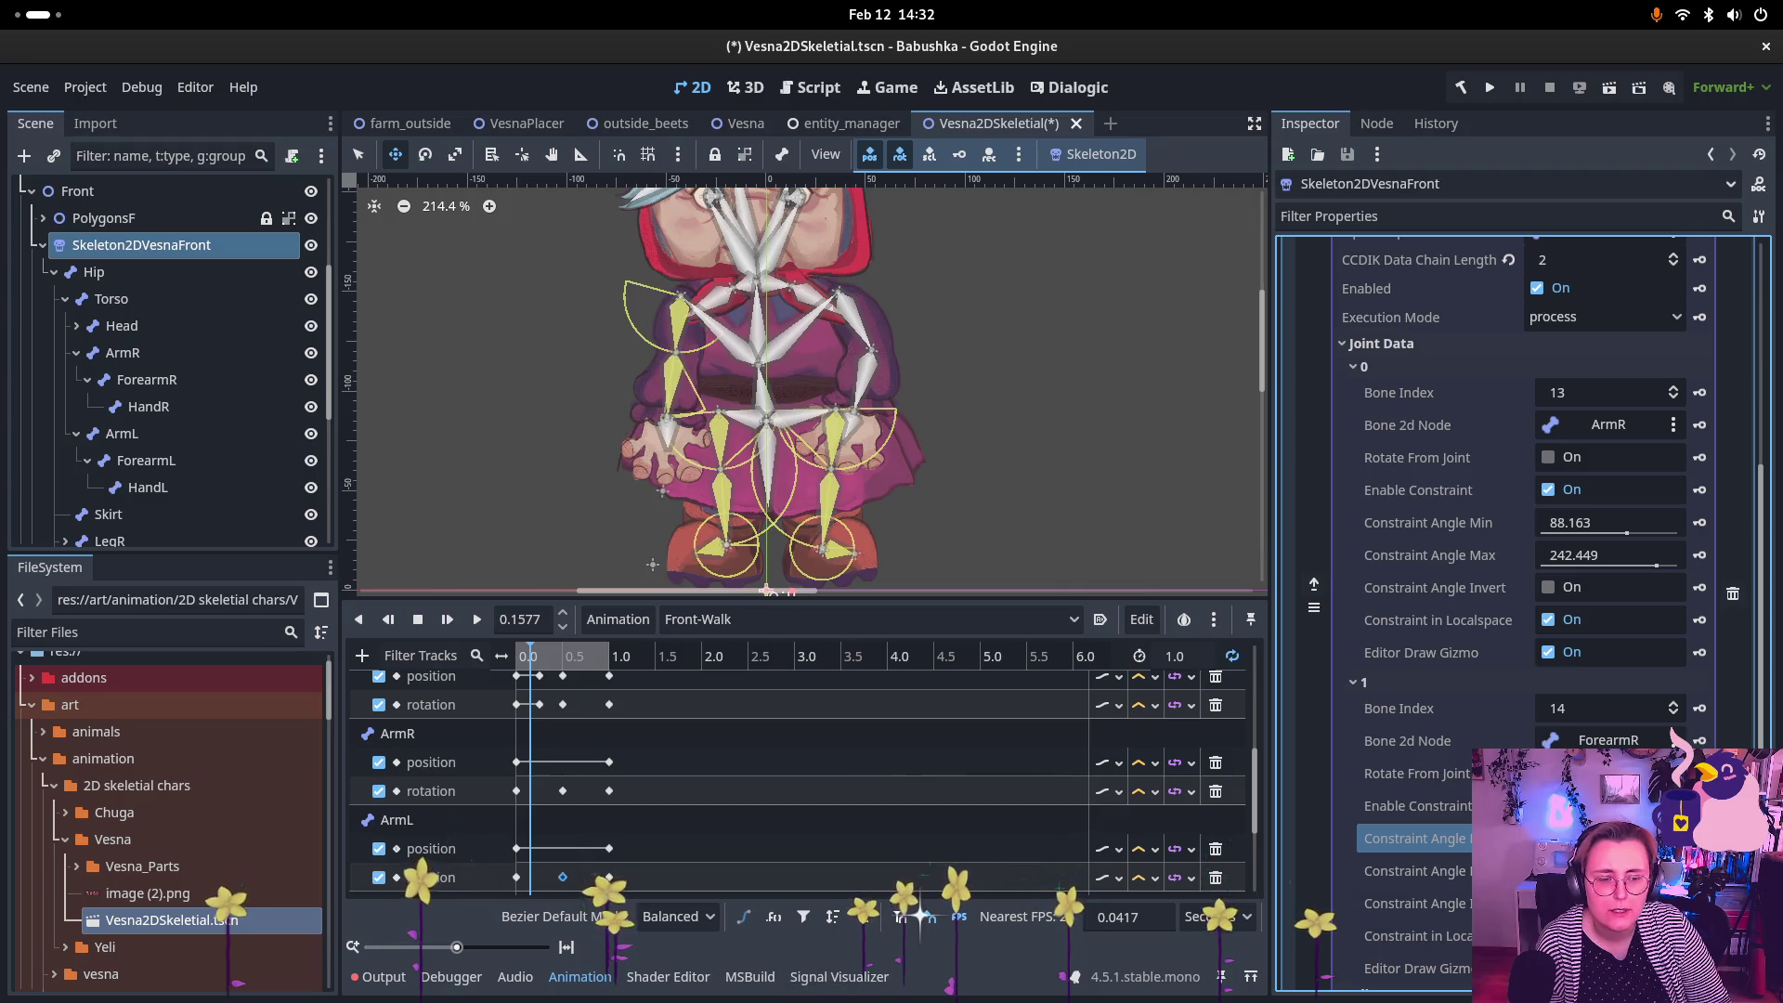
{"action": "left_click", "coordinate": [1414, 870]}
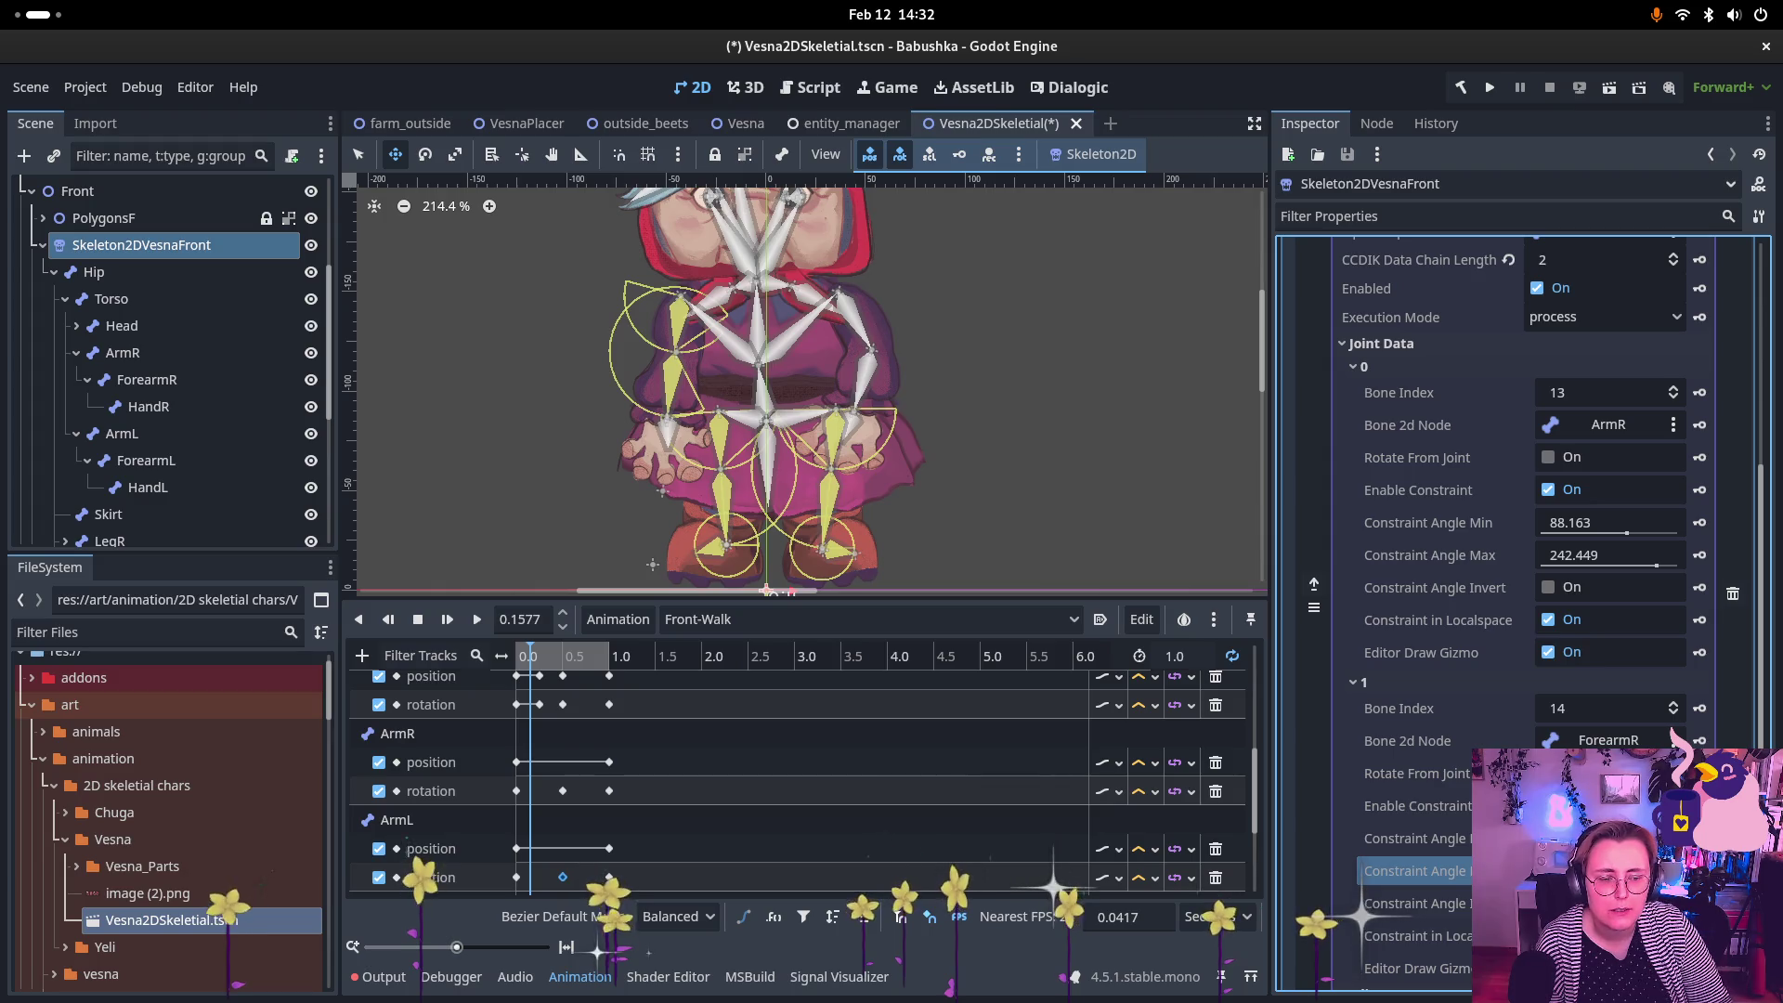
{"action": "left_click", "coordinate": [1414, 902]}
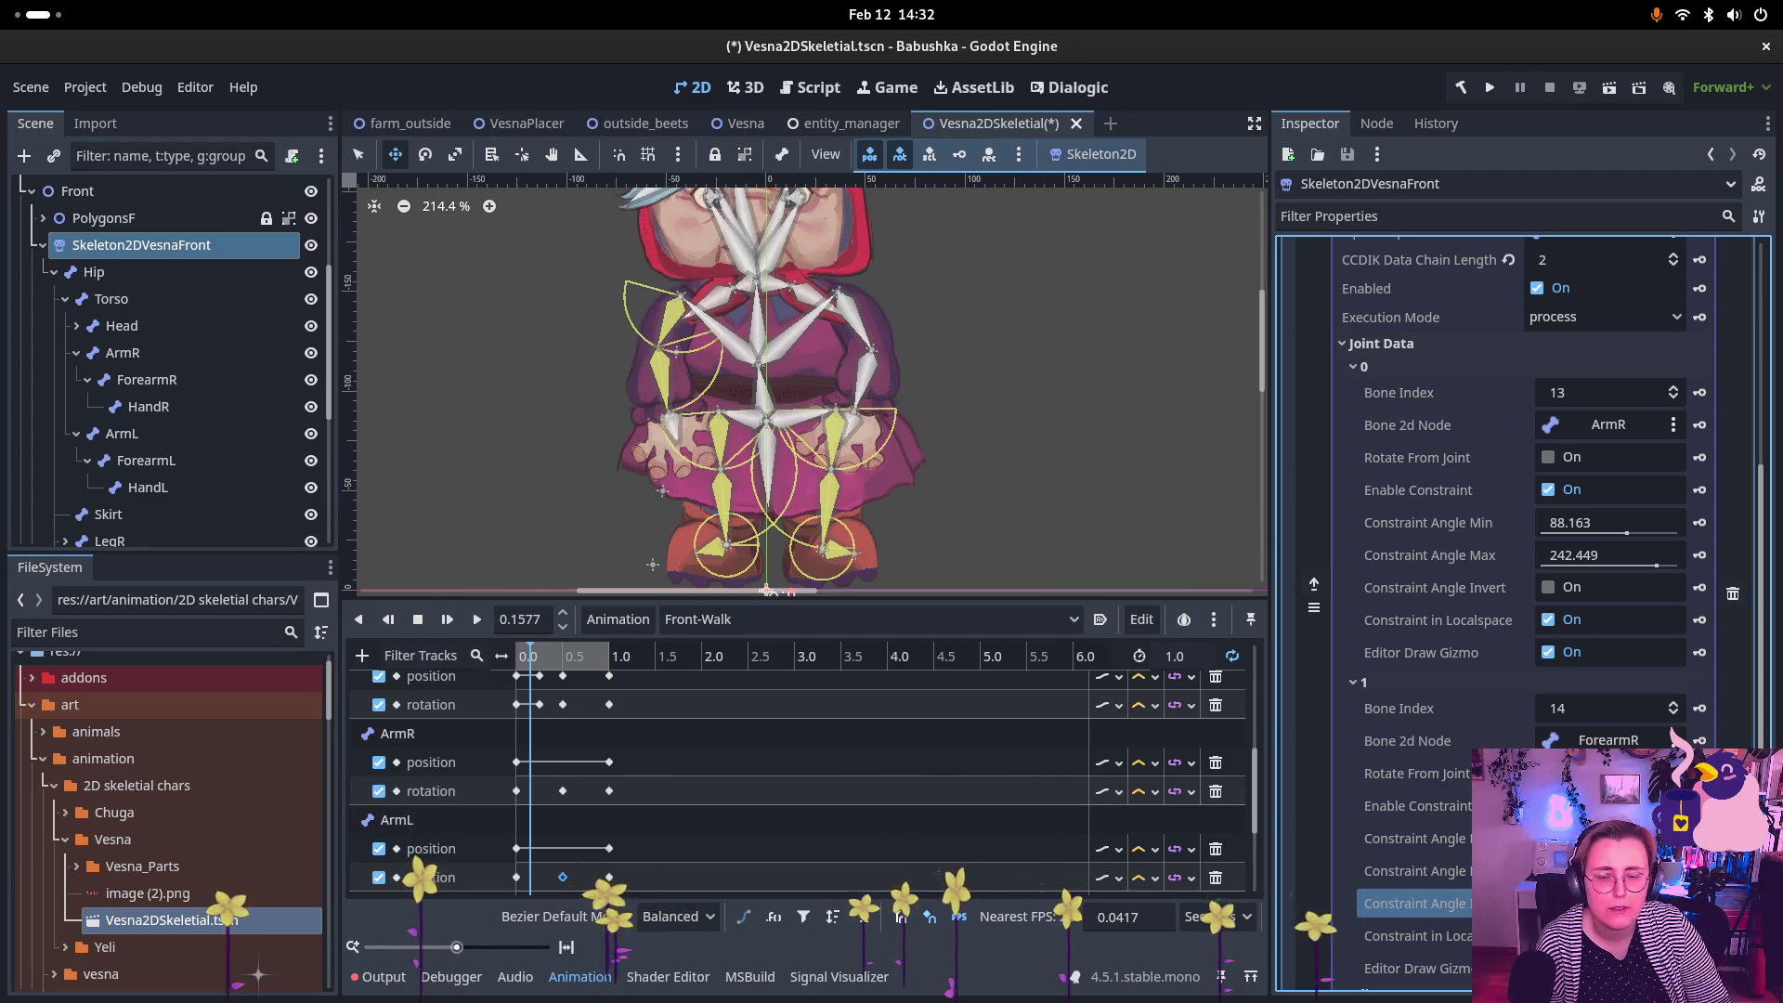
{"action": "left_click", "coordinate": [1414, 838]}
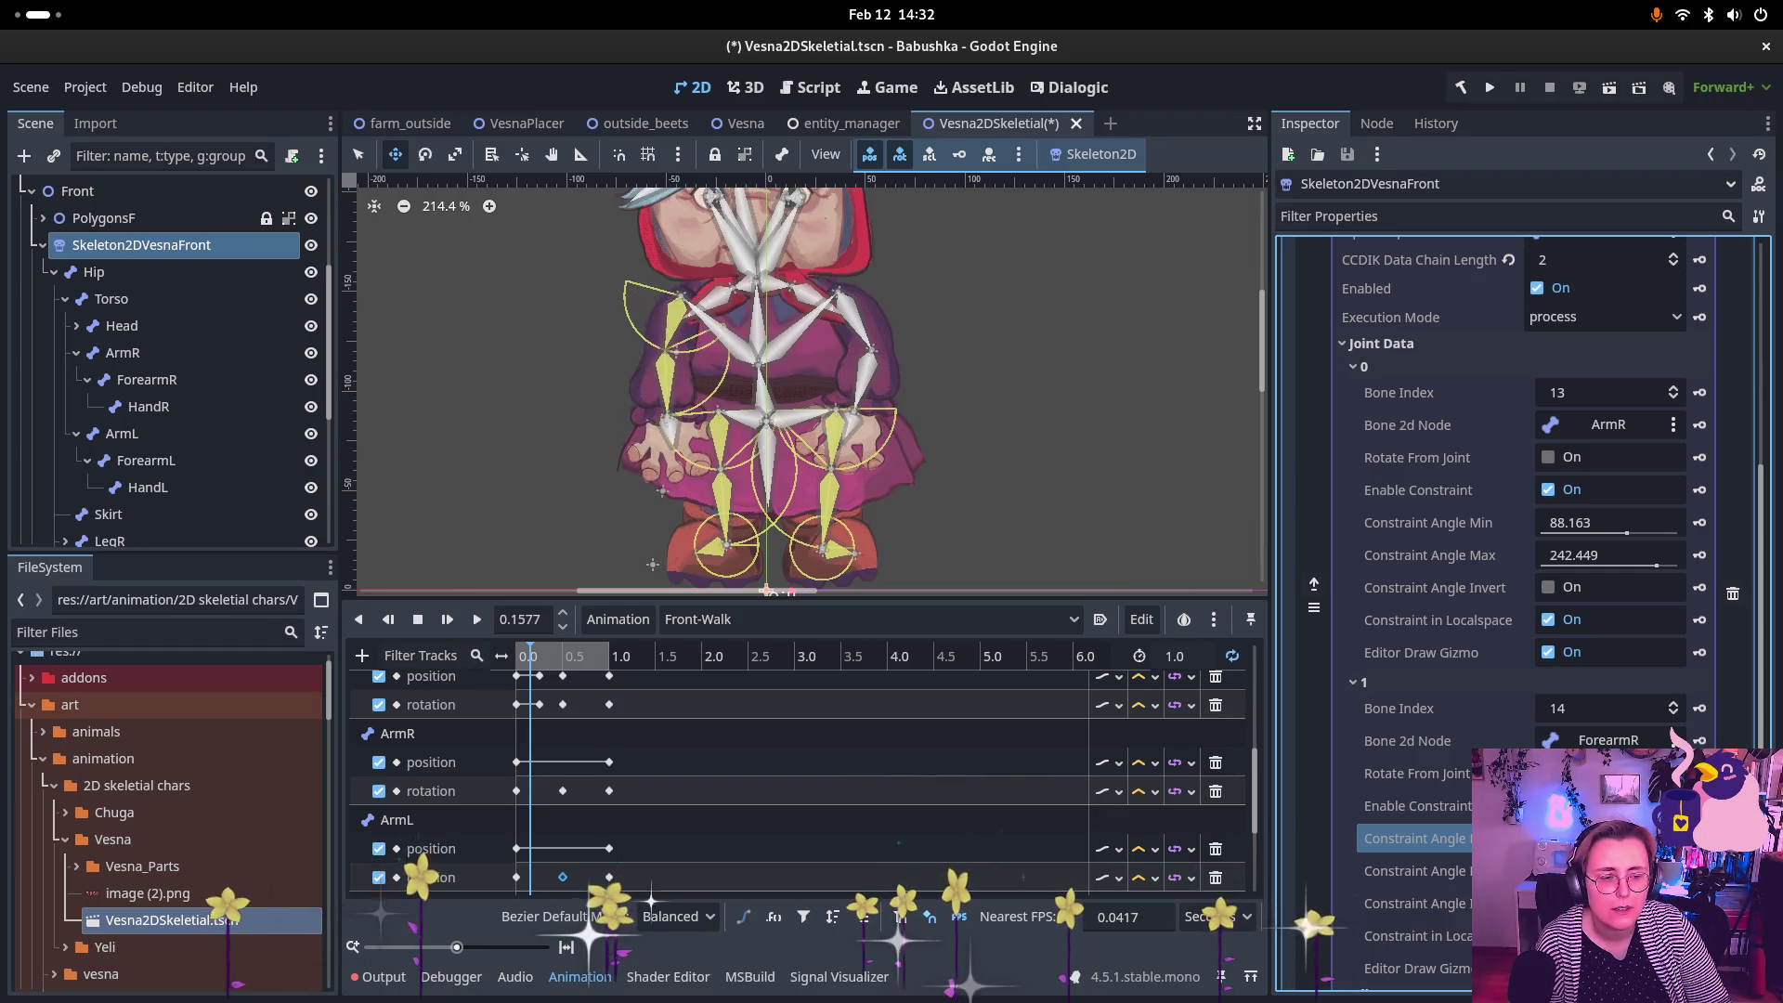
{"action": "left_click", "coordinate": [1415, 870]}
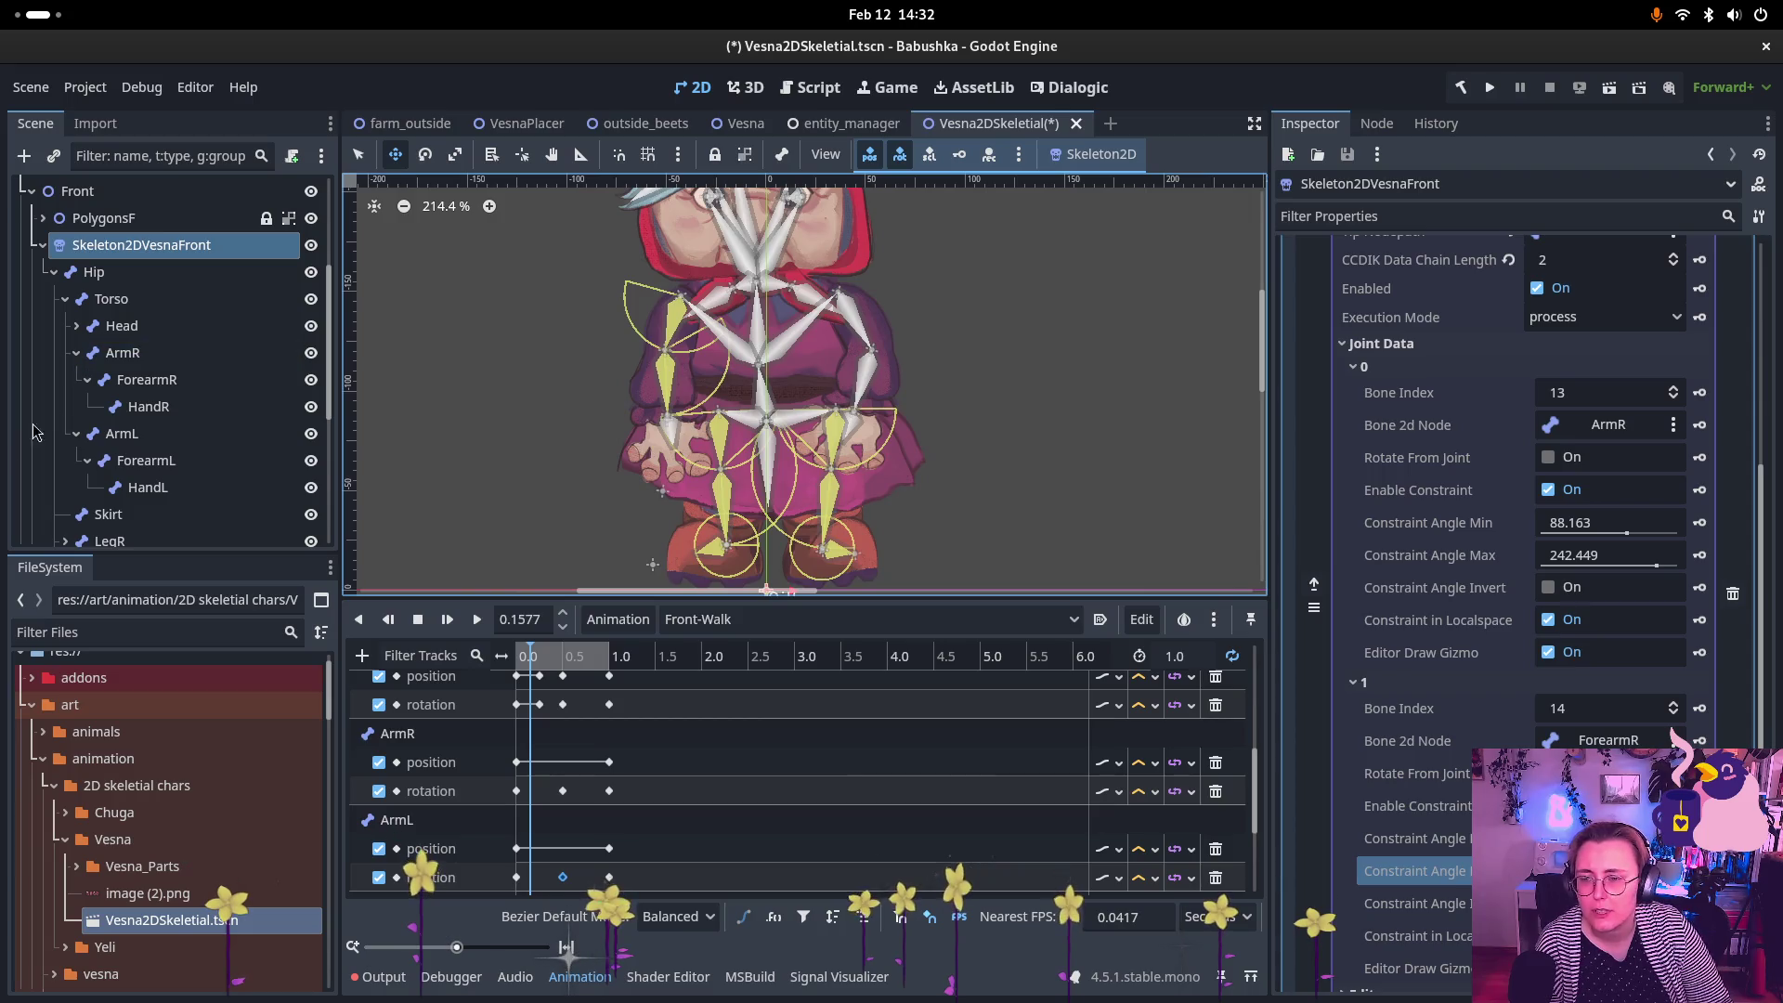
Step: Select ArmR Target and drag it to test the constrained right-arm bend
{"action": "scroll", "coordinate": [93, 418], "scroll_direction": "down", "scroll_amount": 5}
{"action": "left_click", "coordinate": [93, 473]}
{"action": "left_click", "coordinate": [121, 447]}
{"action": "left_click", "coordinate": [116, 421]}
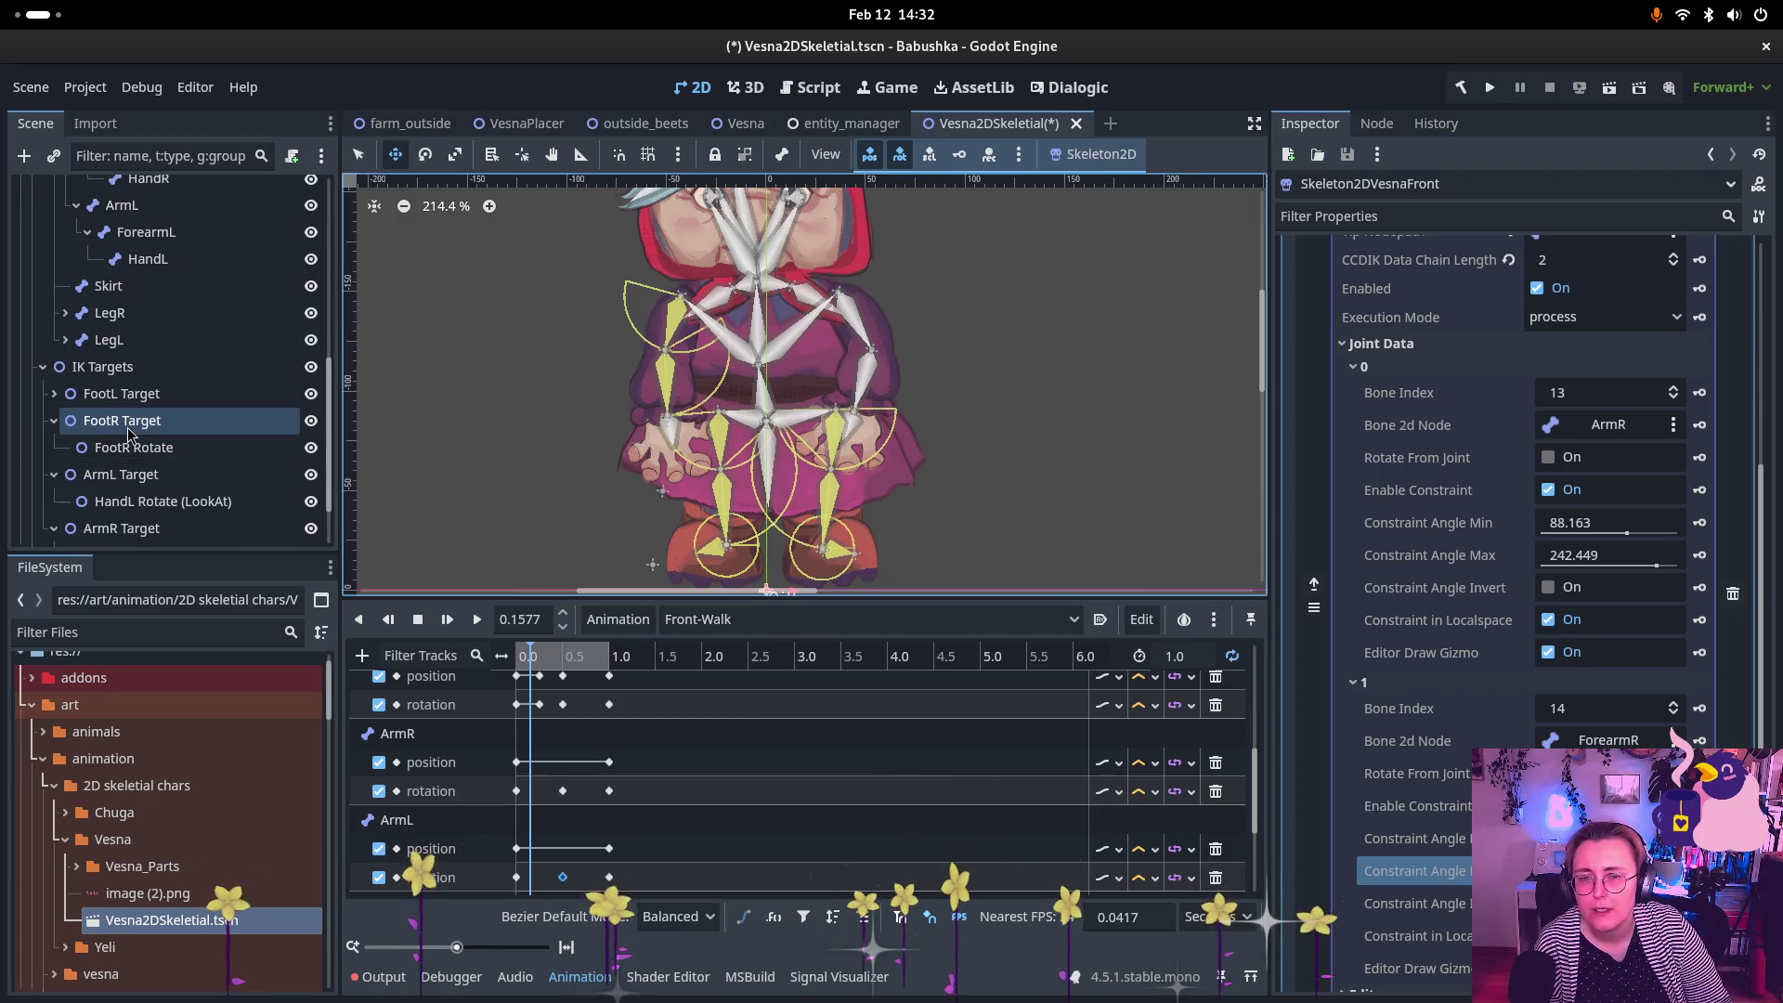
{"action": "scroll", "coordinate": [107, 446], "scroll_direction": "down", "scroll_amount": 2}
{"action": "left_click", "coordinate": [105, 483]}
{"action": "left_click", "coordinate": [104, 485]}
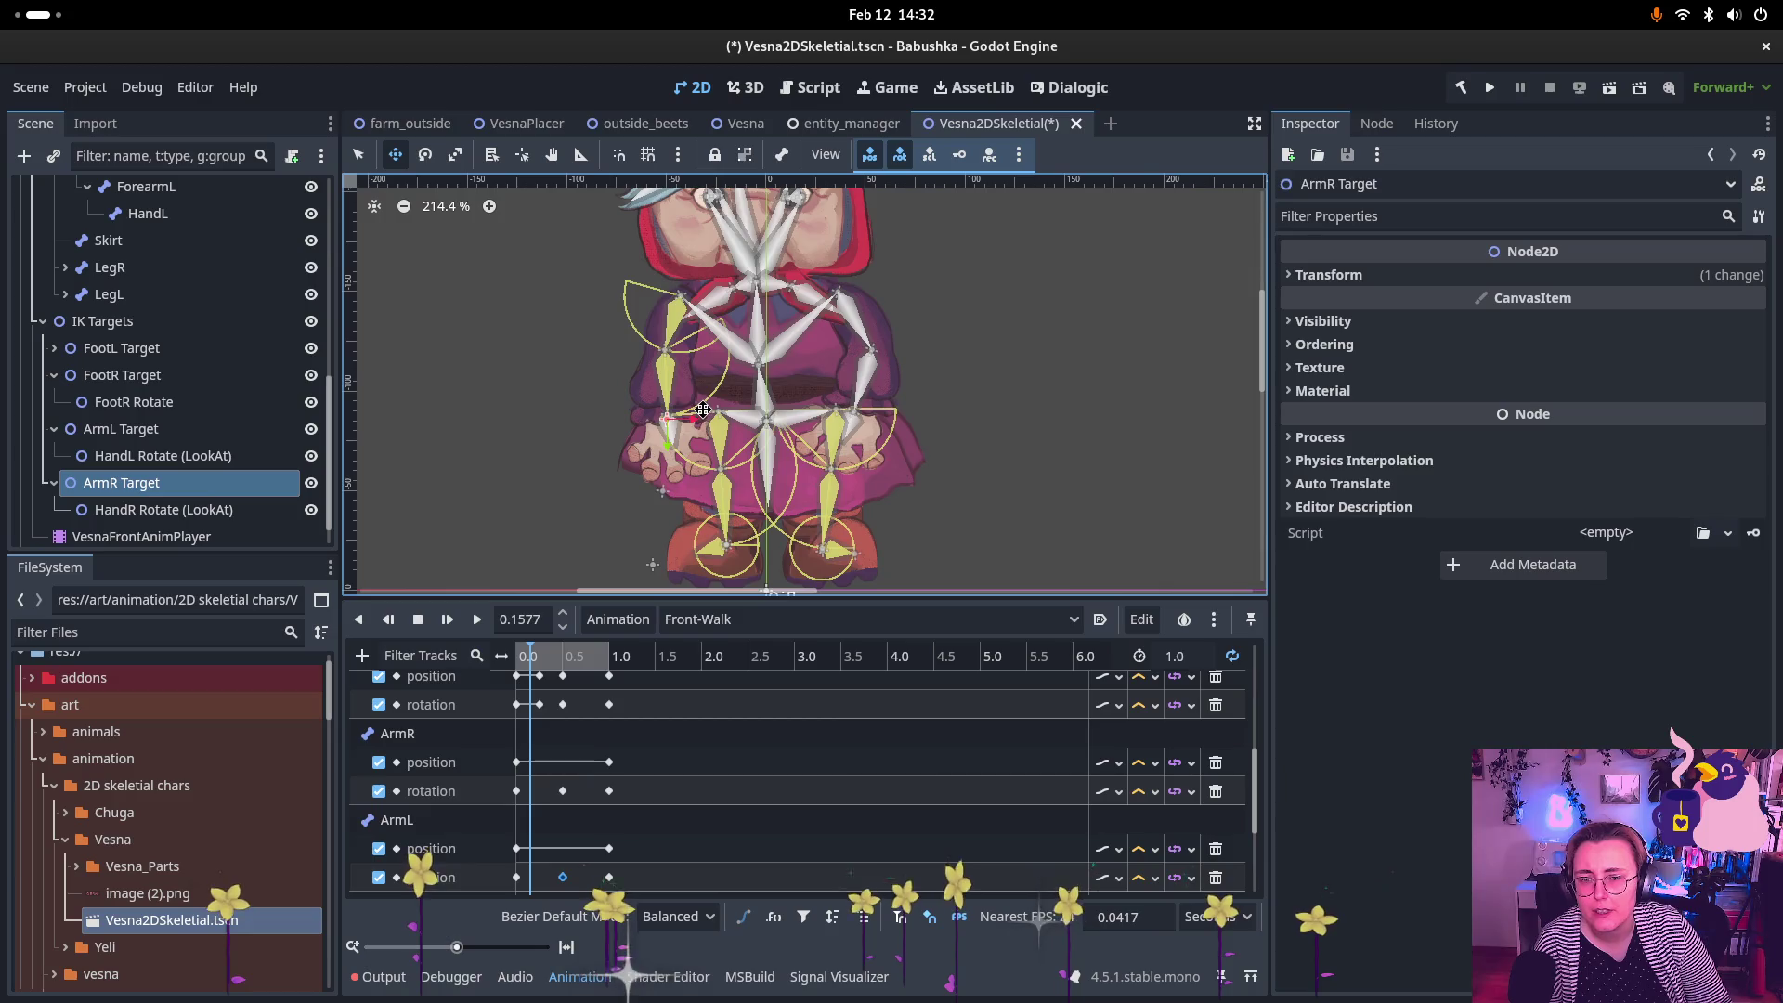
{"action": "mouse_move", "coordinate": [687, 424]}
{"action": "left_mouse_down"}
{"action": "mouse_move", "coordinate": [685, 409]}
{"action": "mouse_move", "coordinate": [691, 448]}
{"action": "mouse_move", "coordinate": [670, 435]}
{"action": "left_mouse_up"}
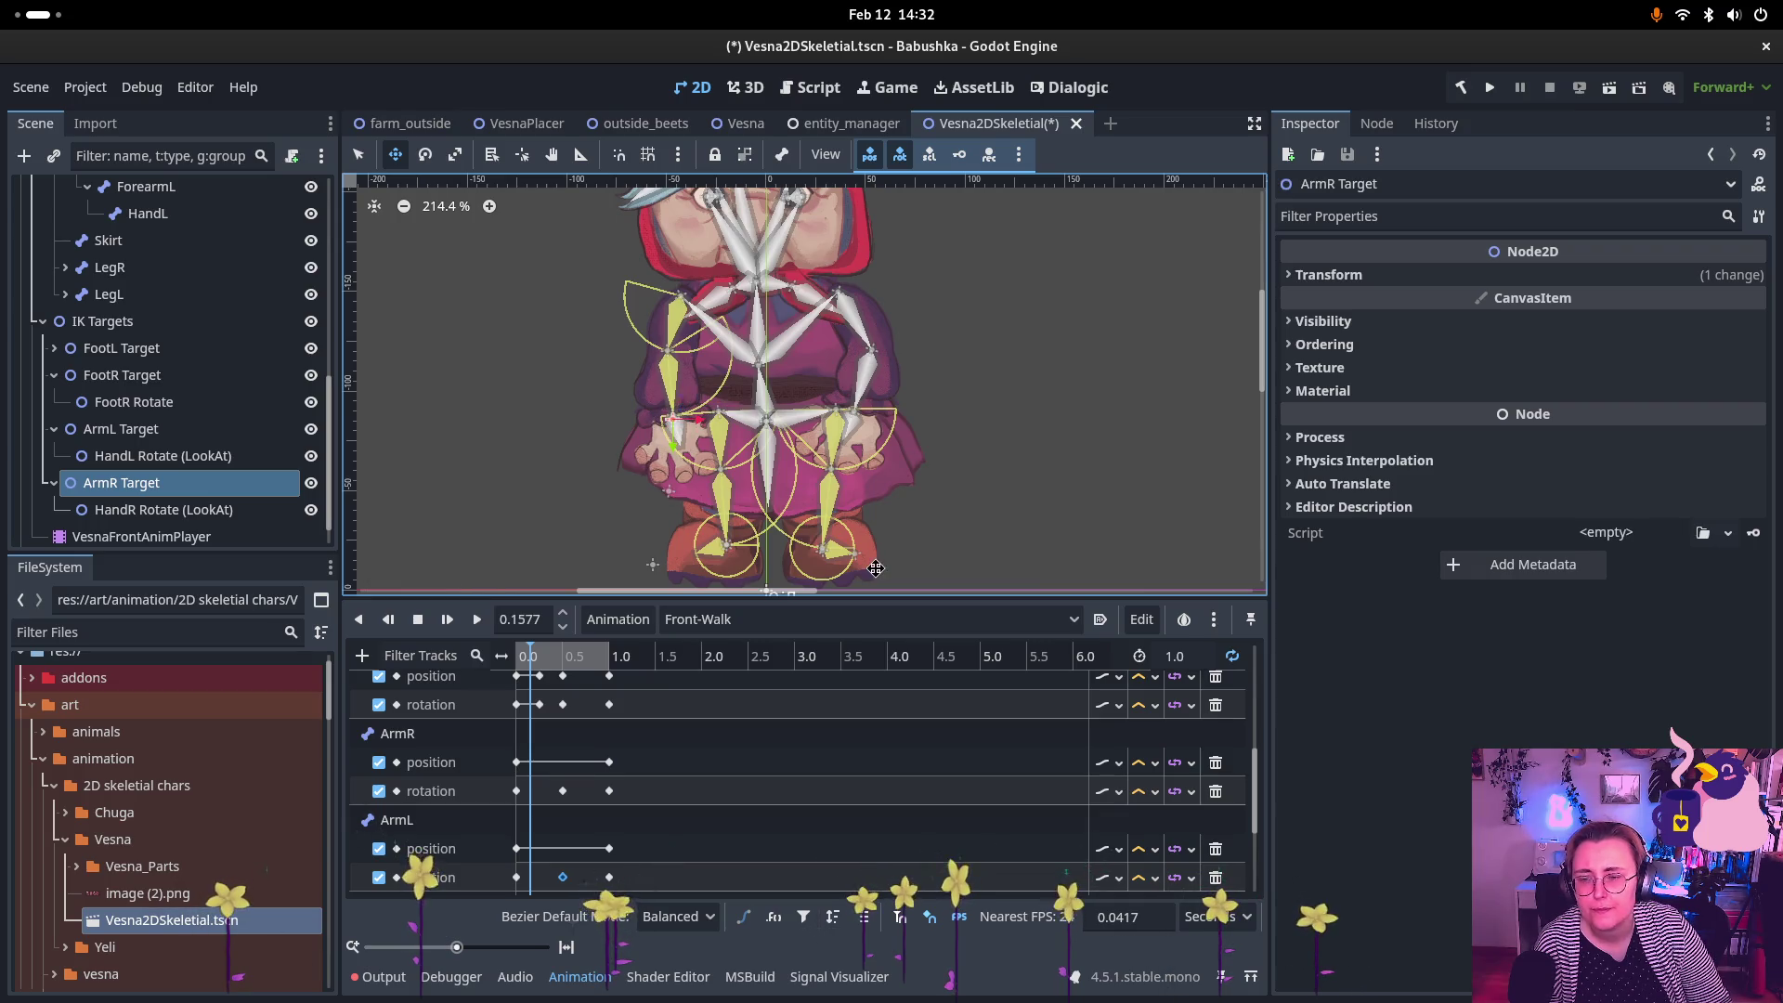
Step: Select the front skeleton and collapse Element 4 in the Inspector
{"action": "scroll", "coordinate": [236, 367], "scroll_direction": "up", "scroll_amount": 5}
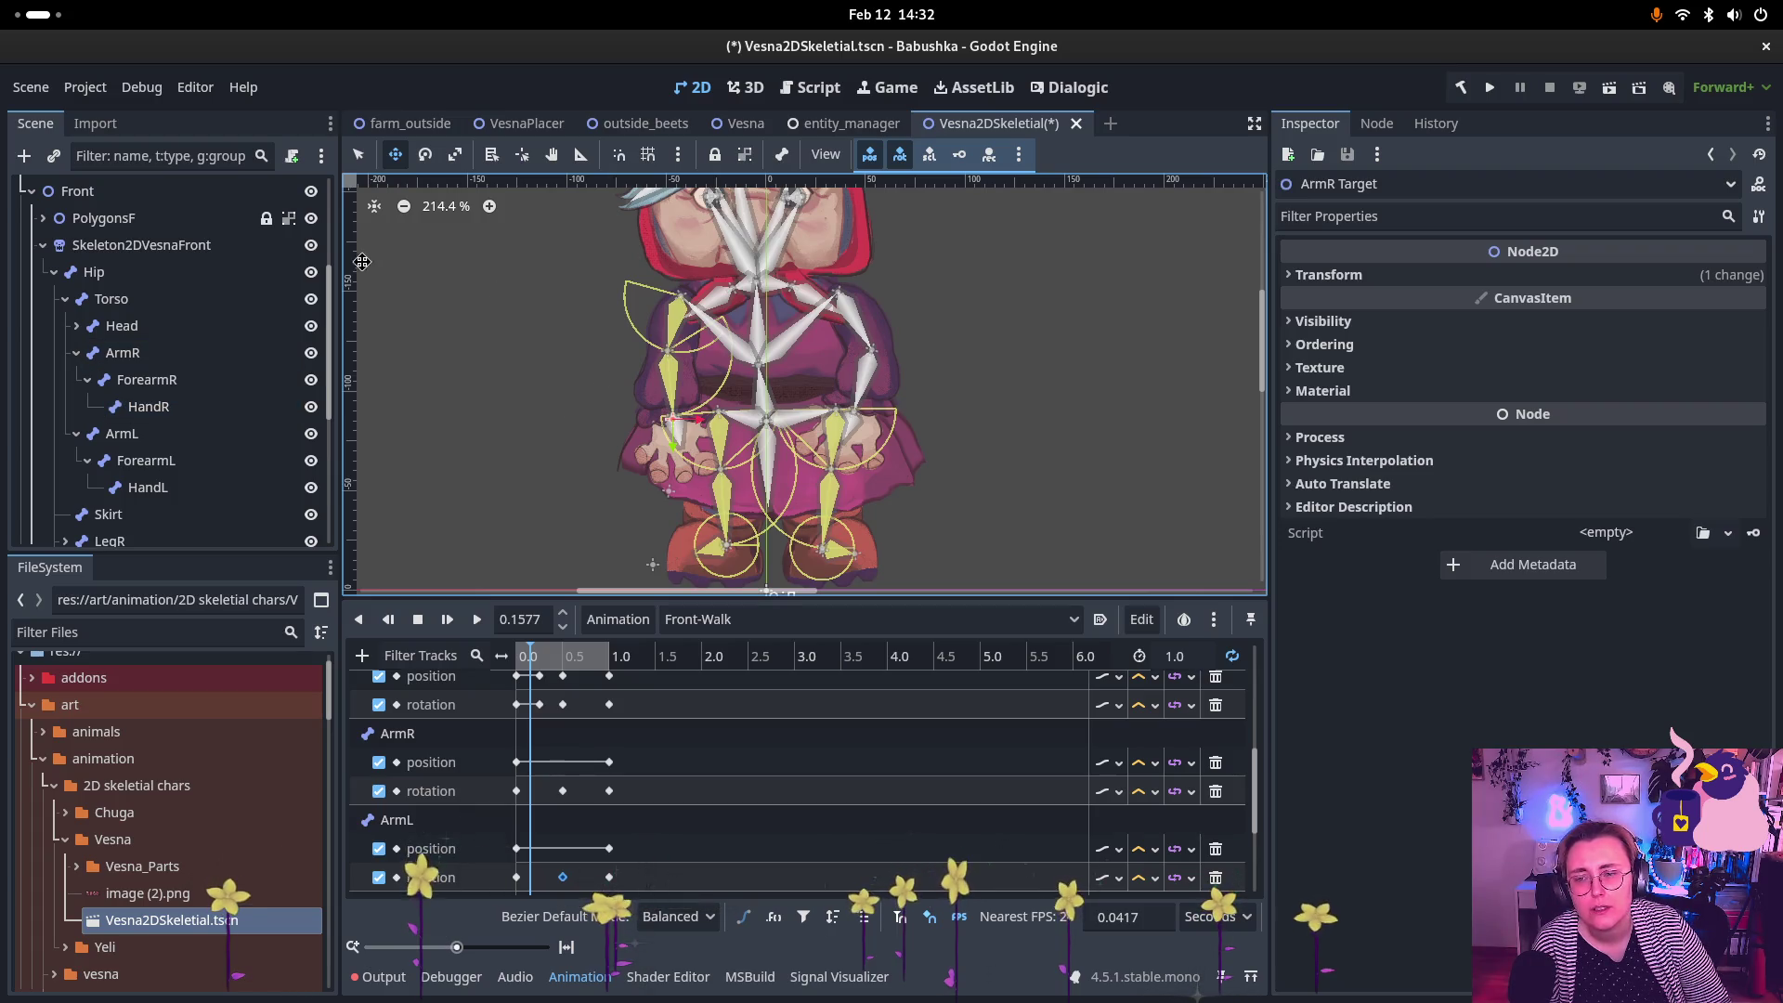
{"action": "scroll", "coordinate": [130, 309], "scroll_direction": "up", "scroll_amount": 2}
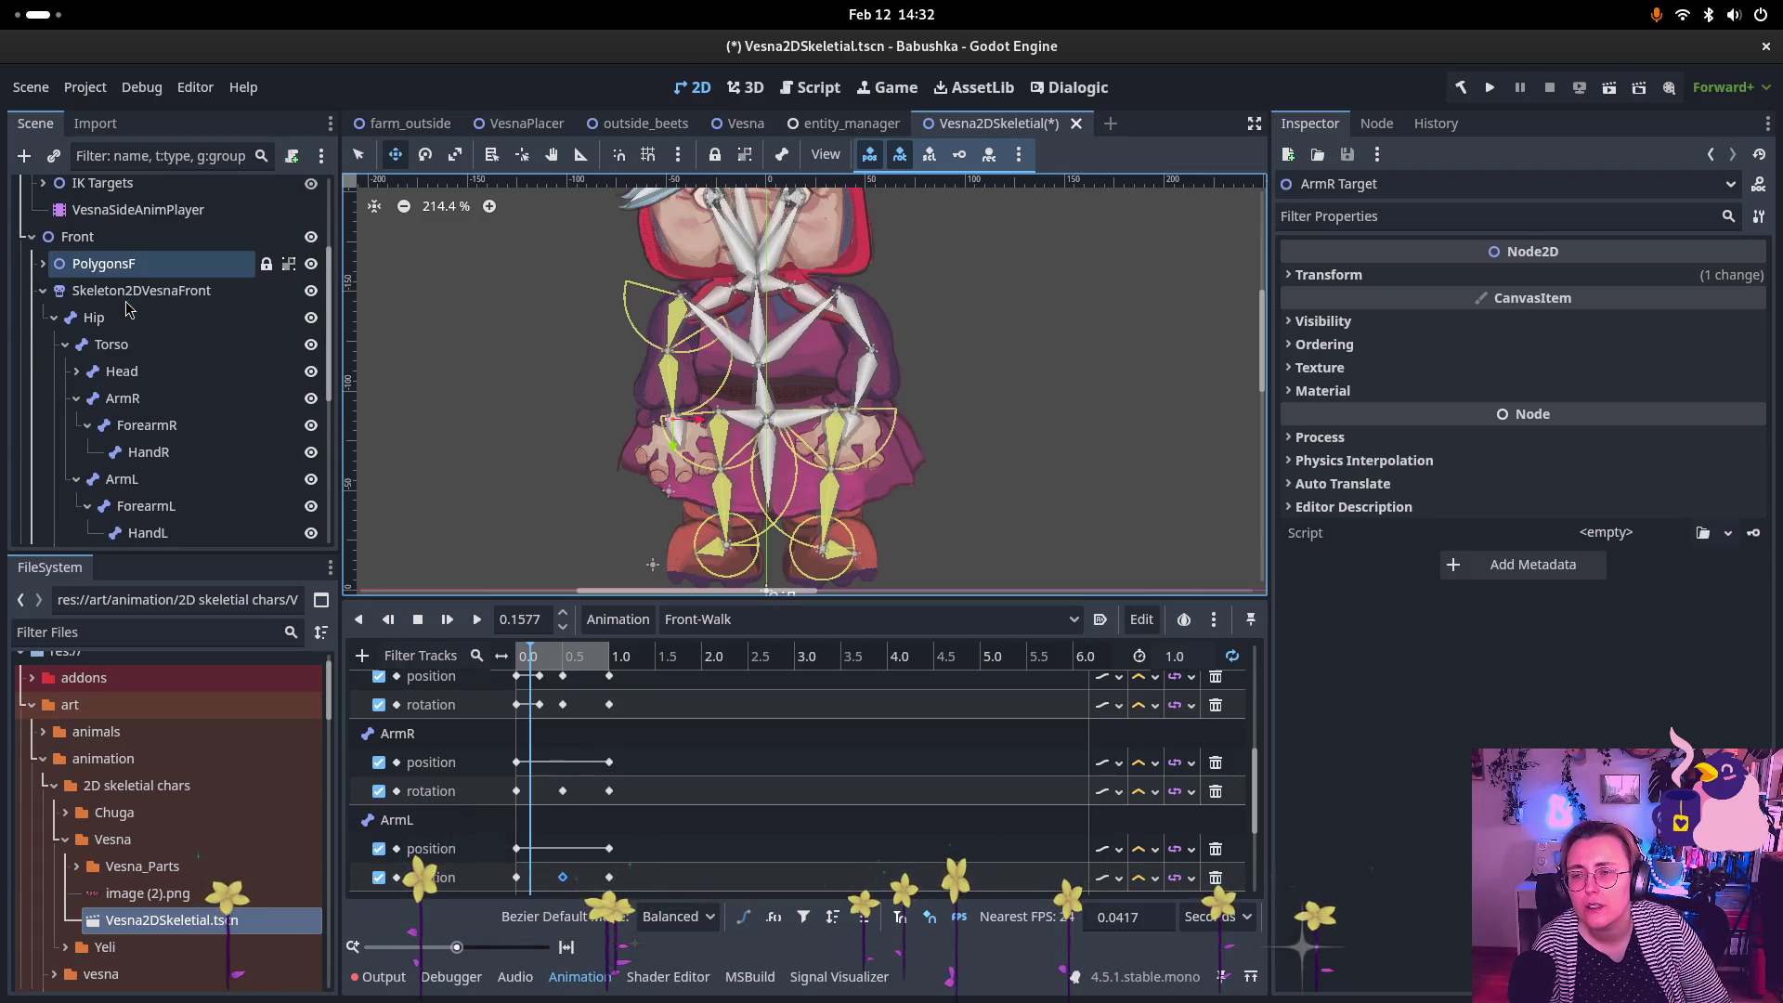
{"action": "left_click", "coordinate": [130, 291]}
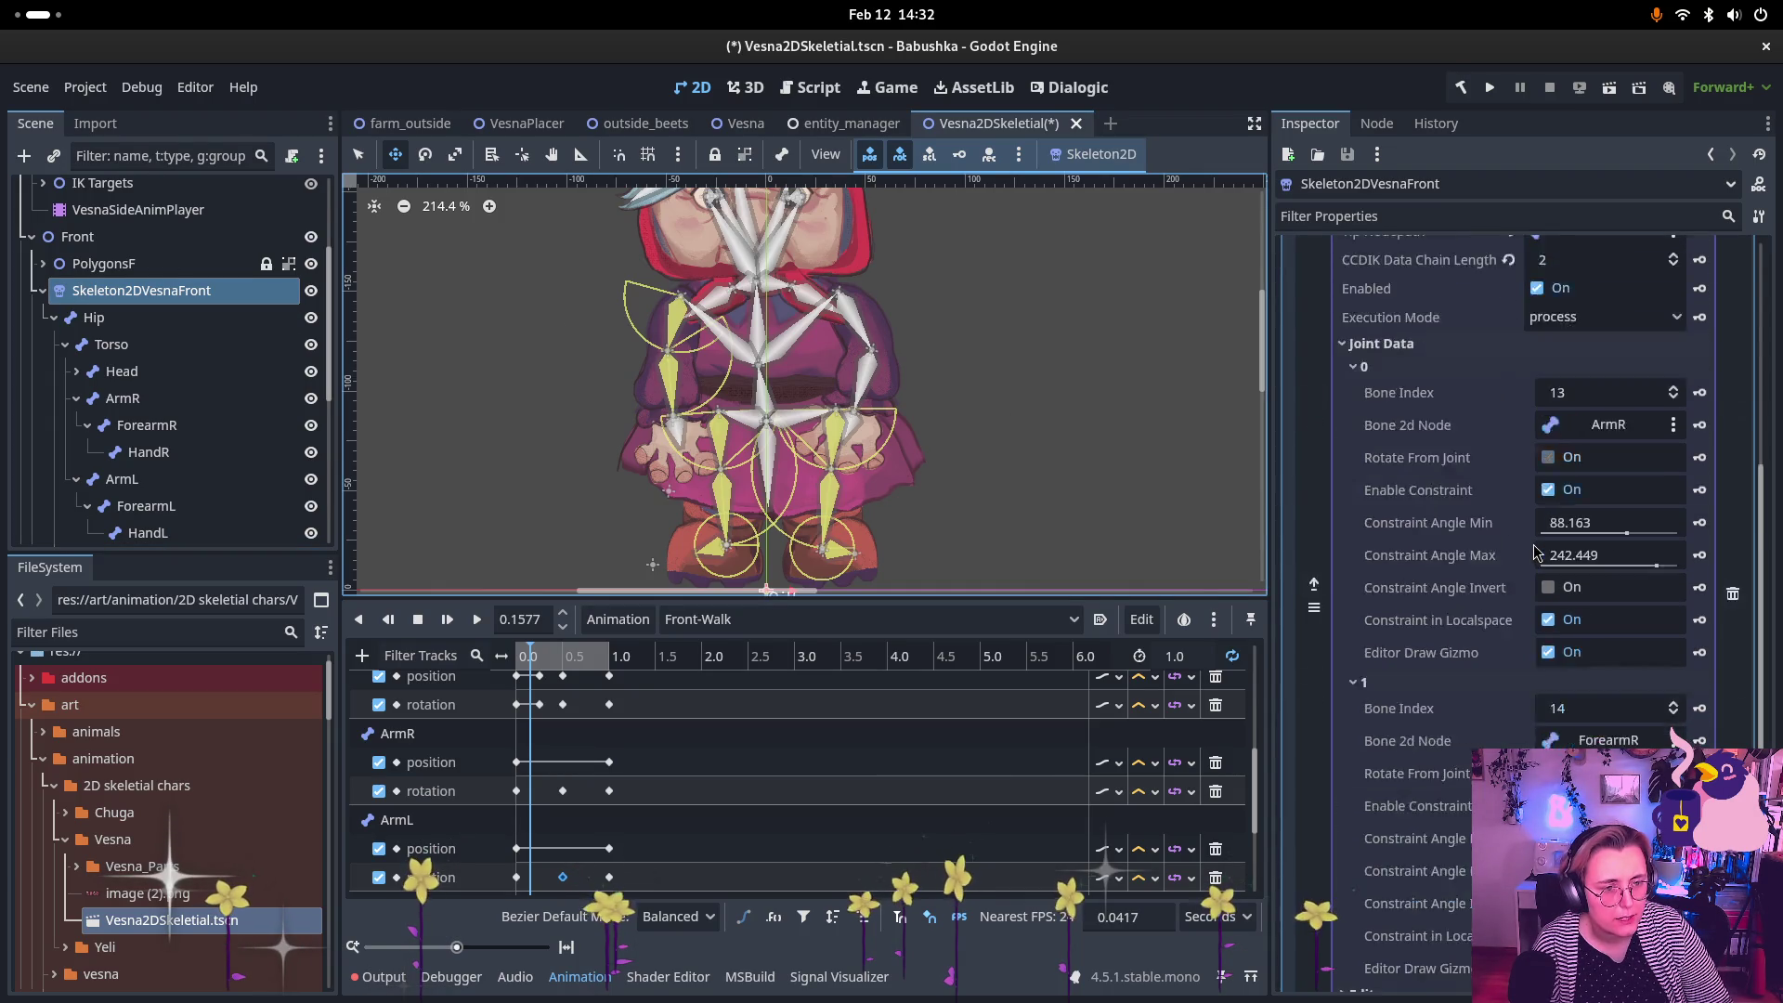
{"action": "scroll", "coordinate": [1534, 554], "scroll_direction": "up", "scroll_amount": 5}
{"action": "left_click", "coordinate": [1597, 362]}
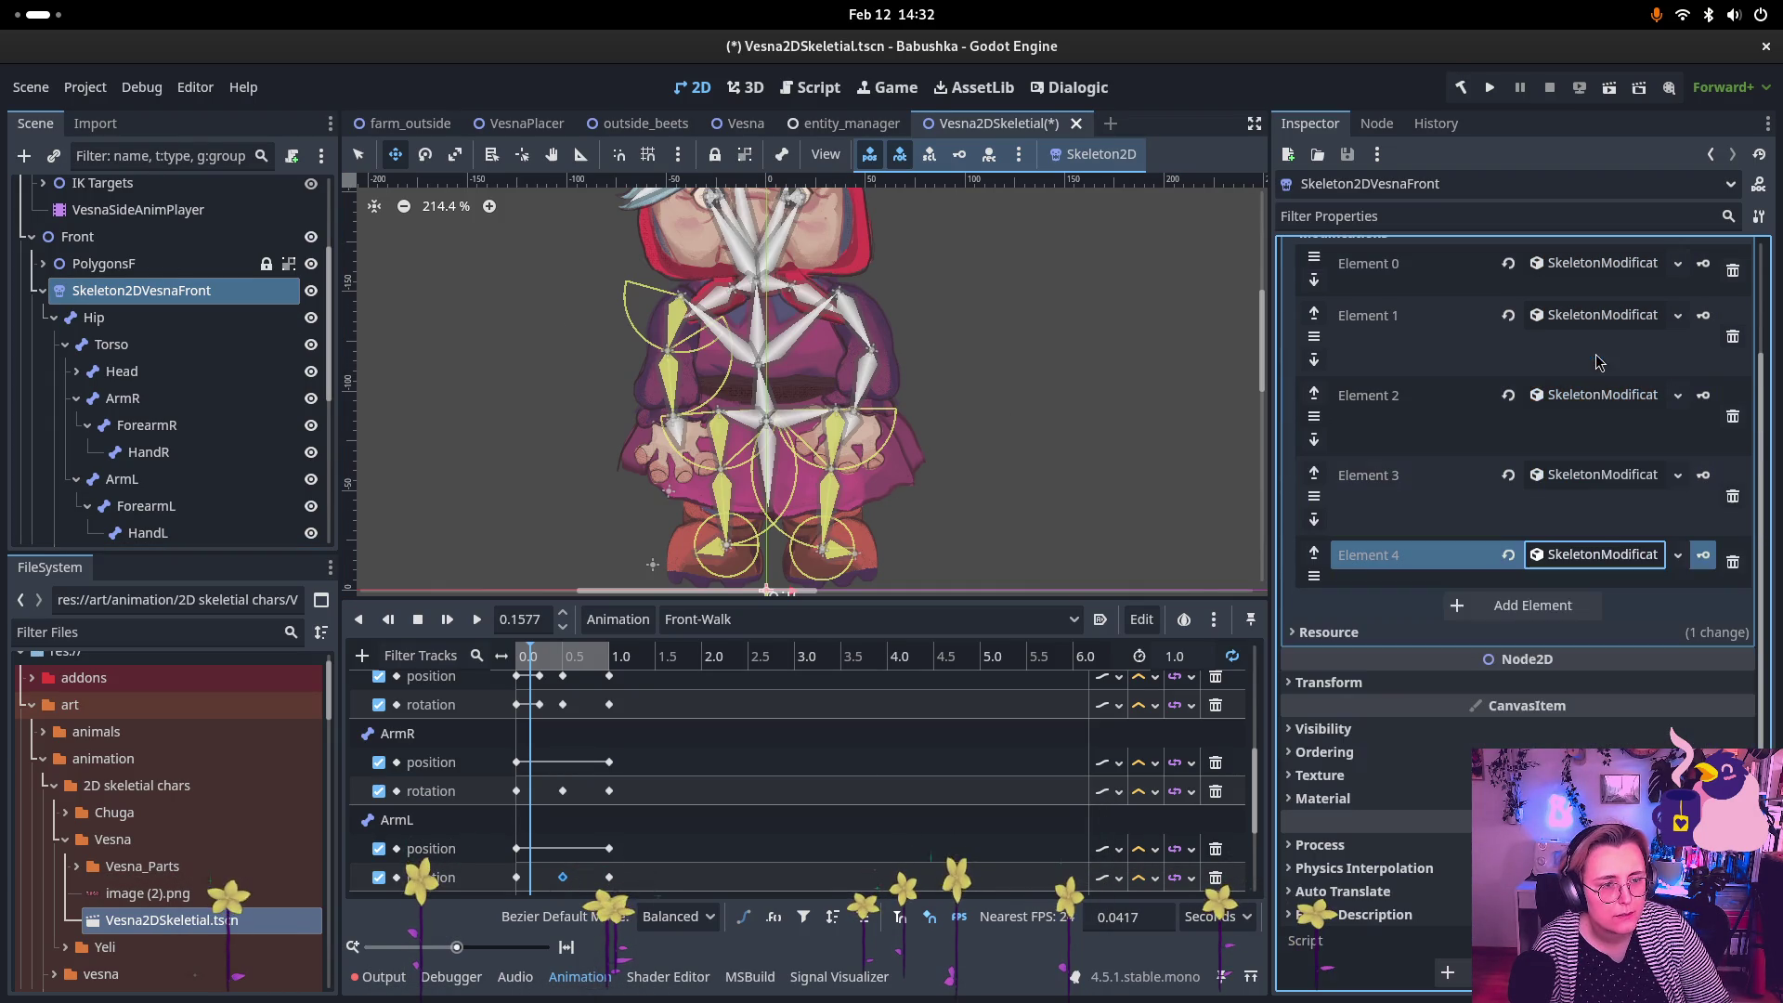
Step: Add Element 5 as a SkeletonModification2DLookAt
{"action": "left_click", "coordinate": [1532, 604]}
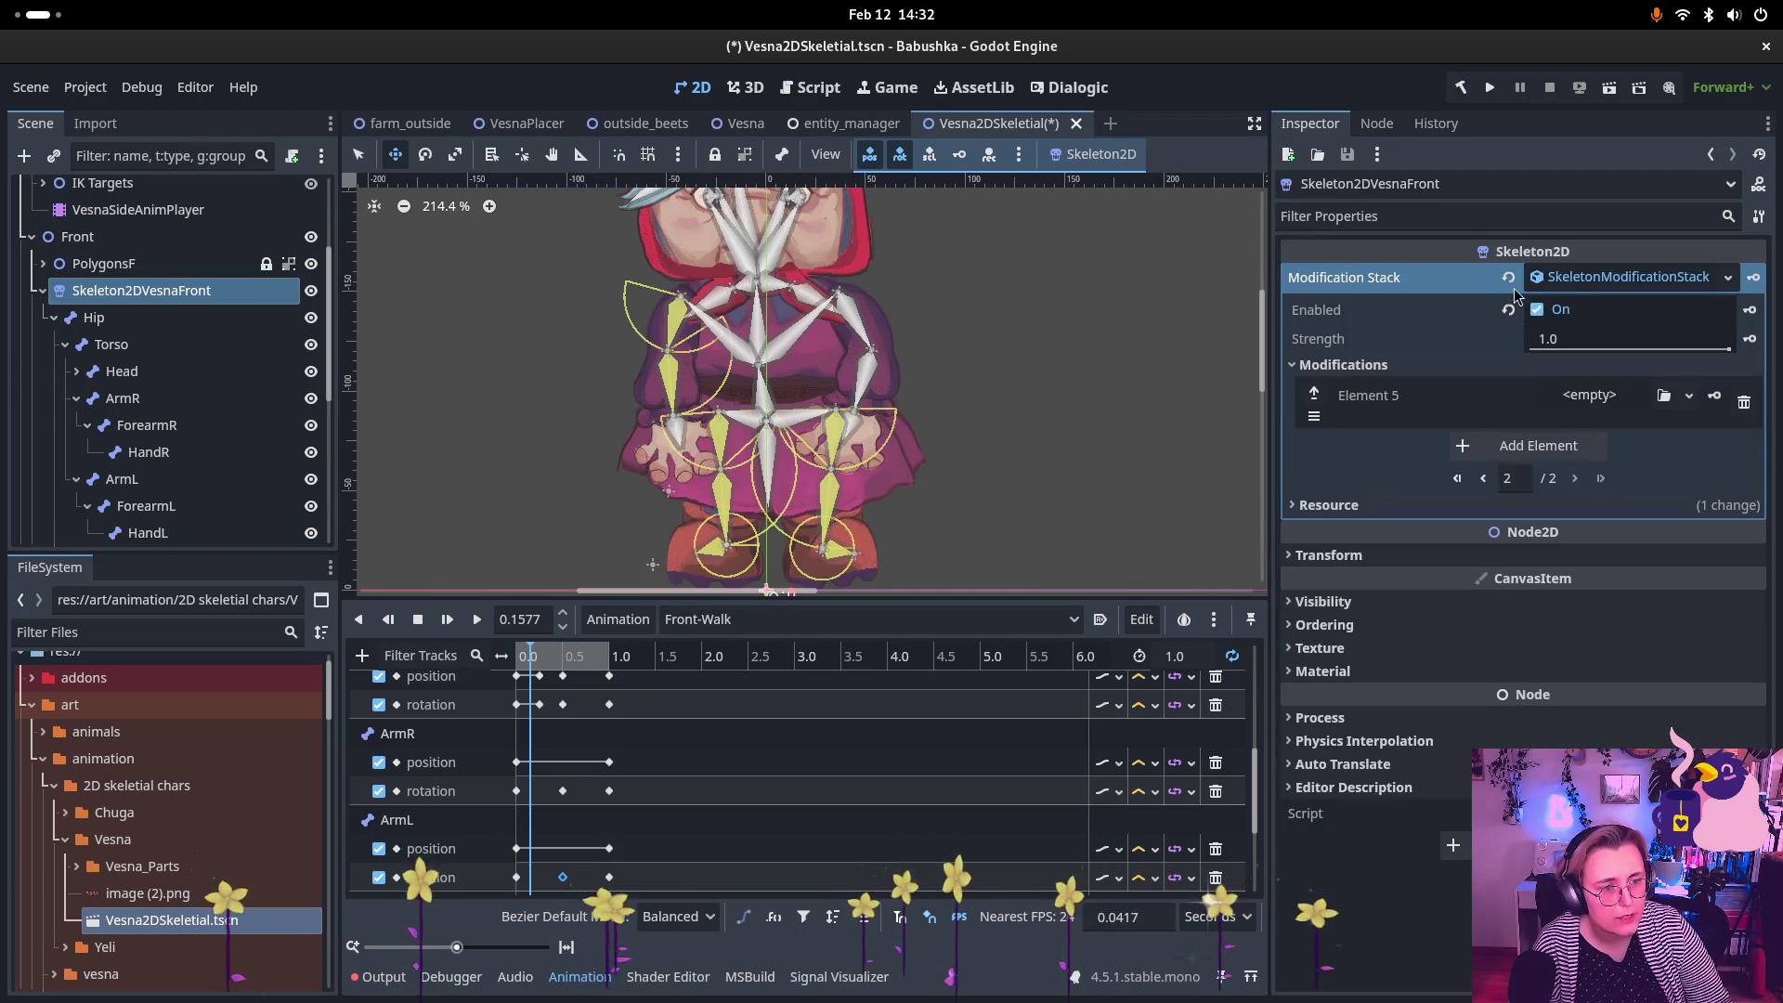
{"action": "left_click", "coordinate": [1617, 400]}
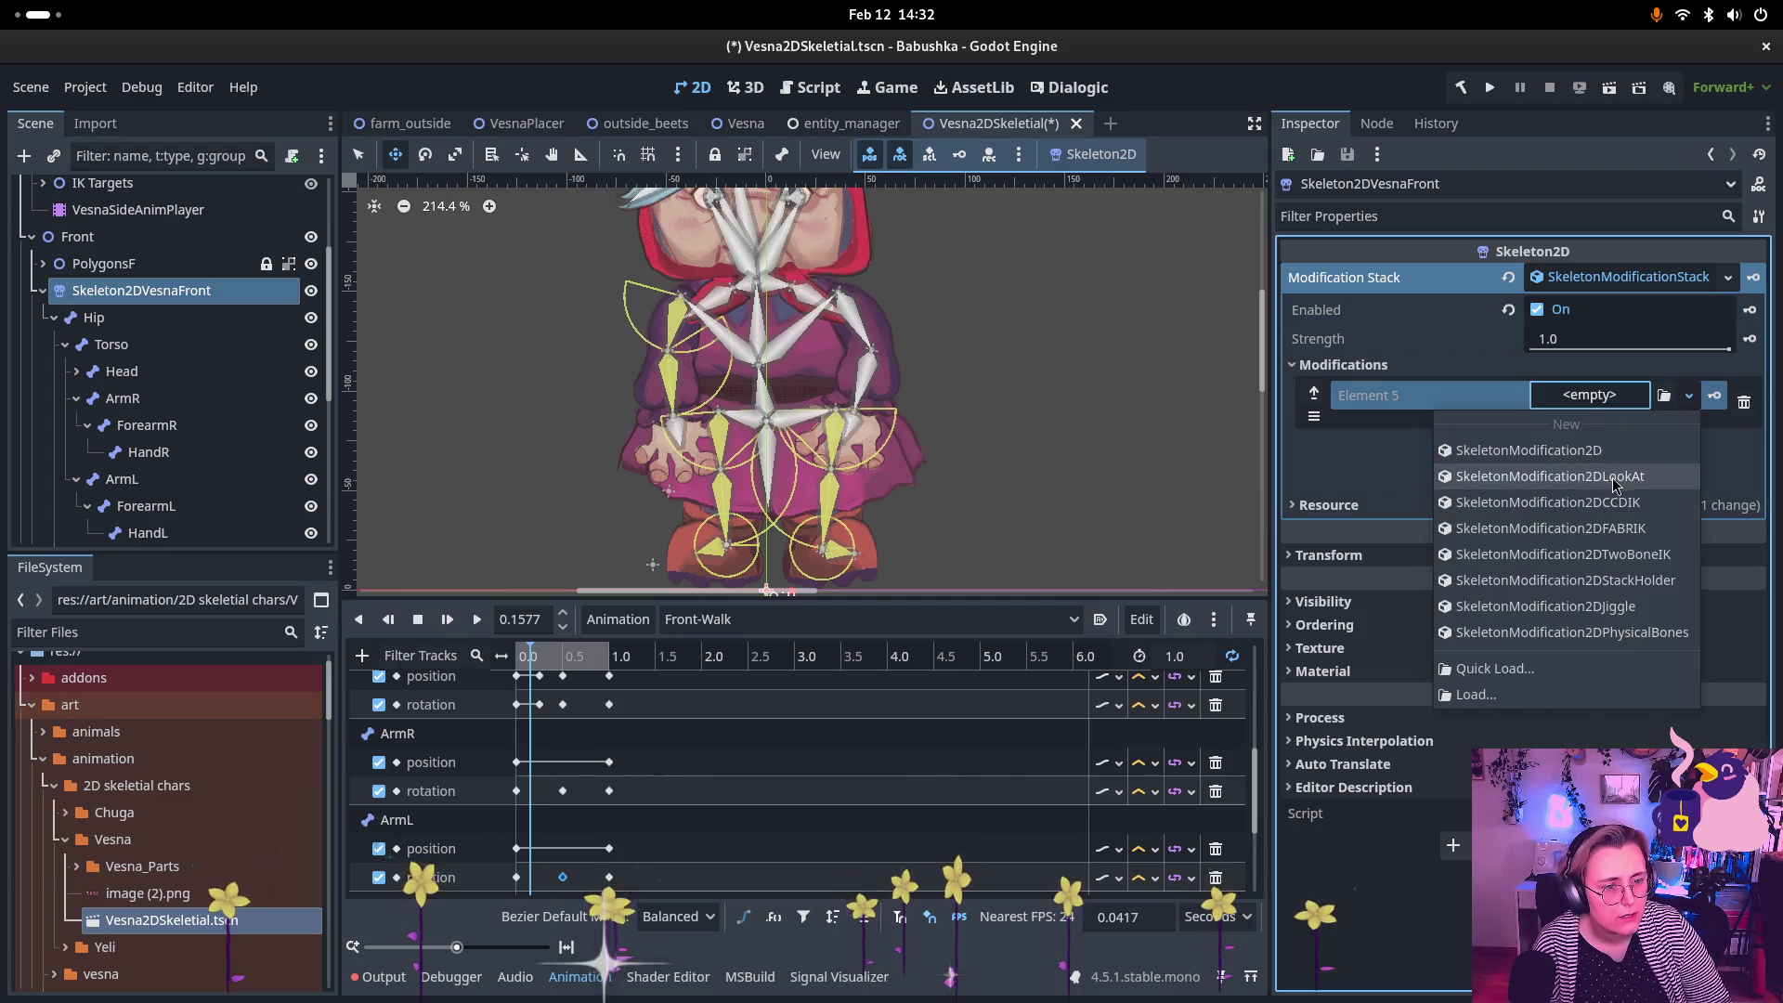
{"action": "left_click", "coordinate": [1615, 485]}
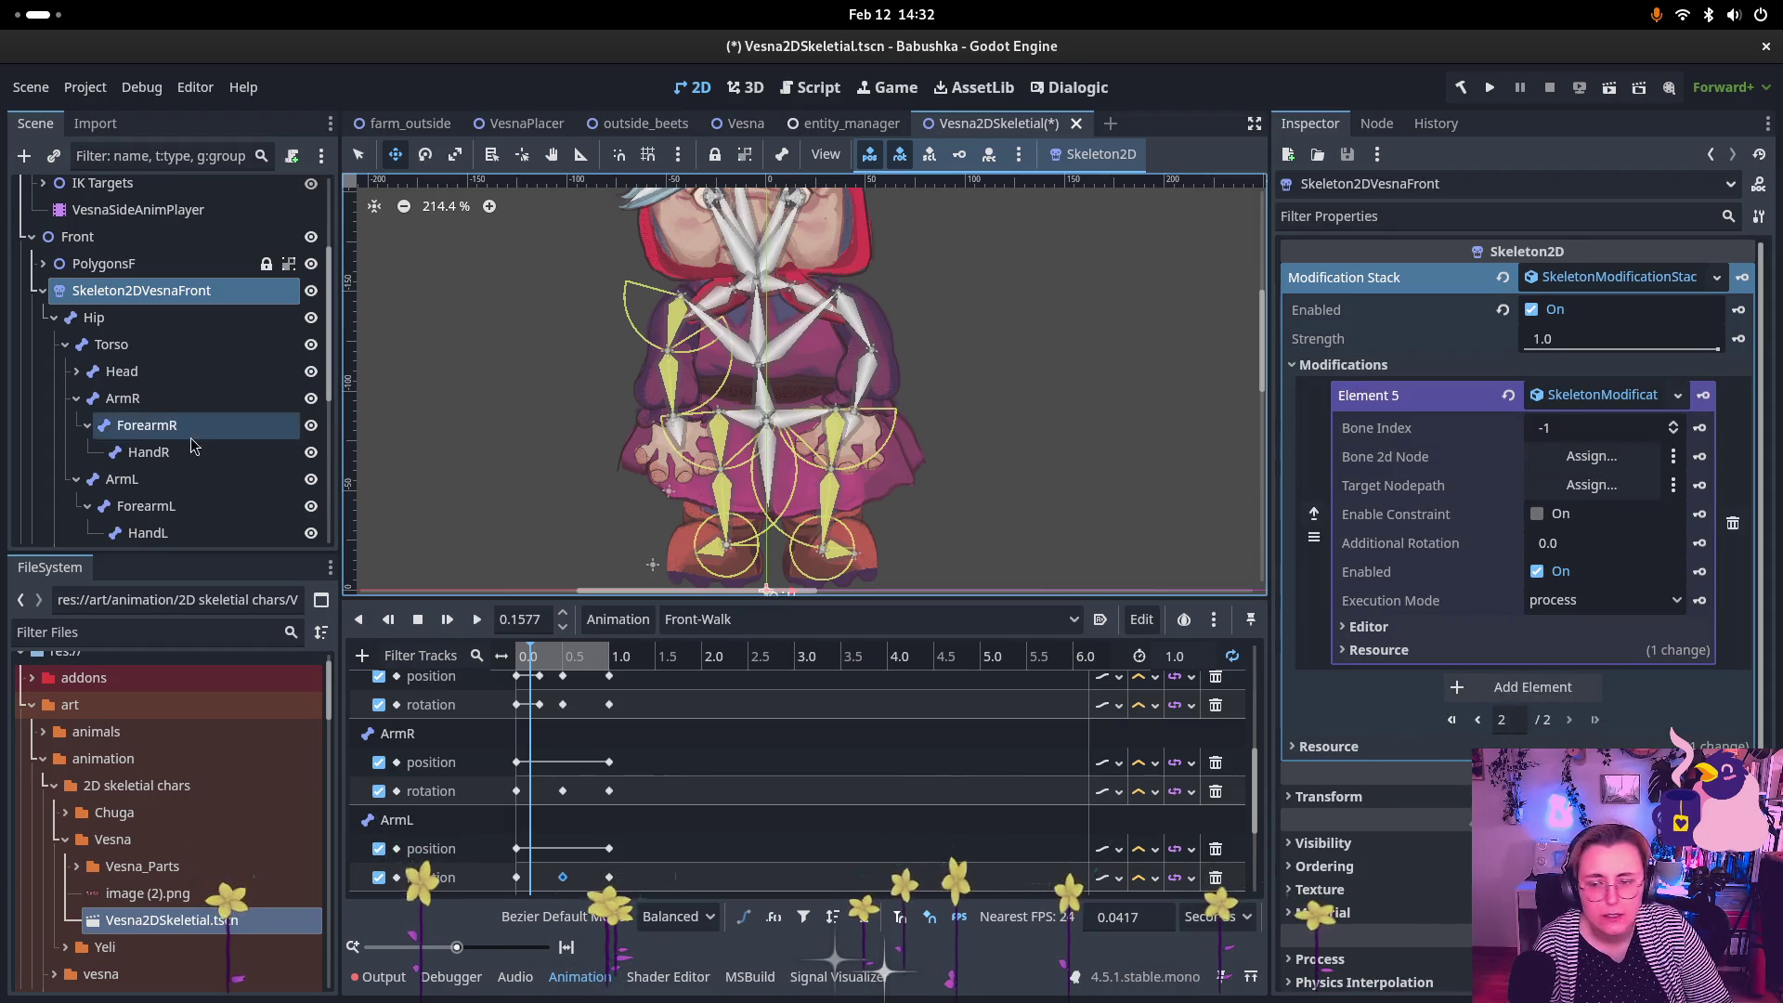
{"action": "scroll", "coordinate": [158, 473], "scroll_direction": "down", "scroll_amount": 2}
{"action": "scroll", "coordinate": [158, 466], "scroll_direction": "up", "scroll_amount": 2}
Step: Point the LookAt's HandR bone at HandR Rotate (LookAt) and enable its constraint
{"action": "left_click", "coordinate": [160, 409]}
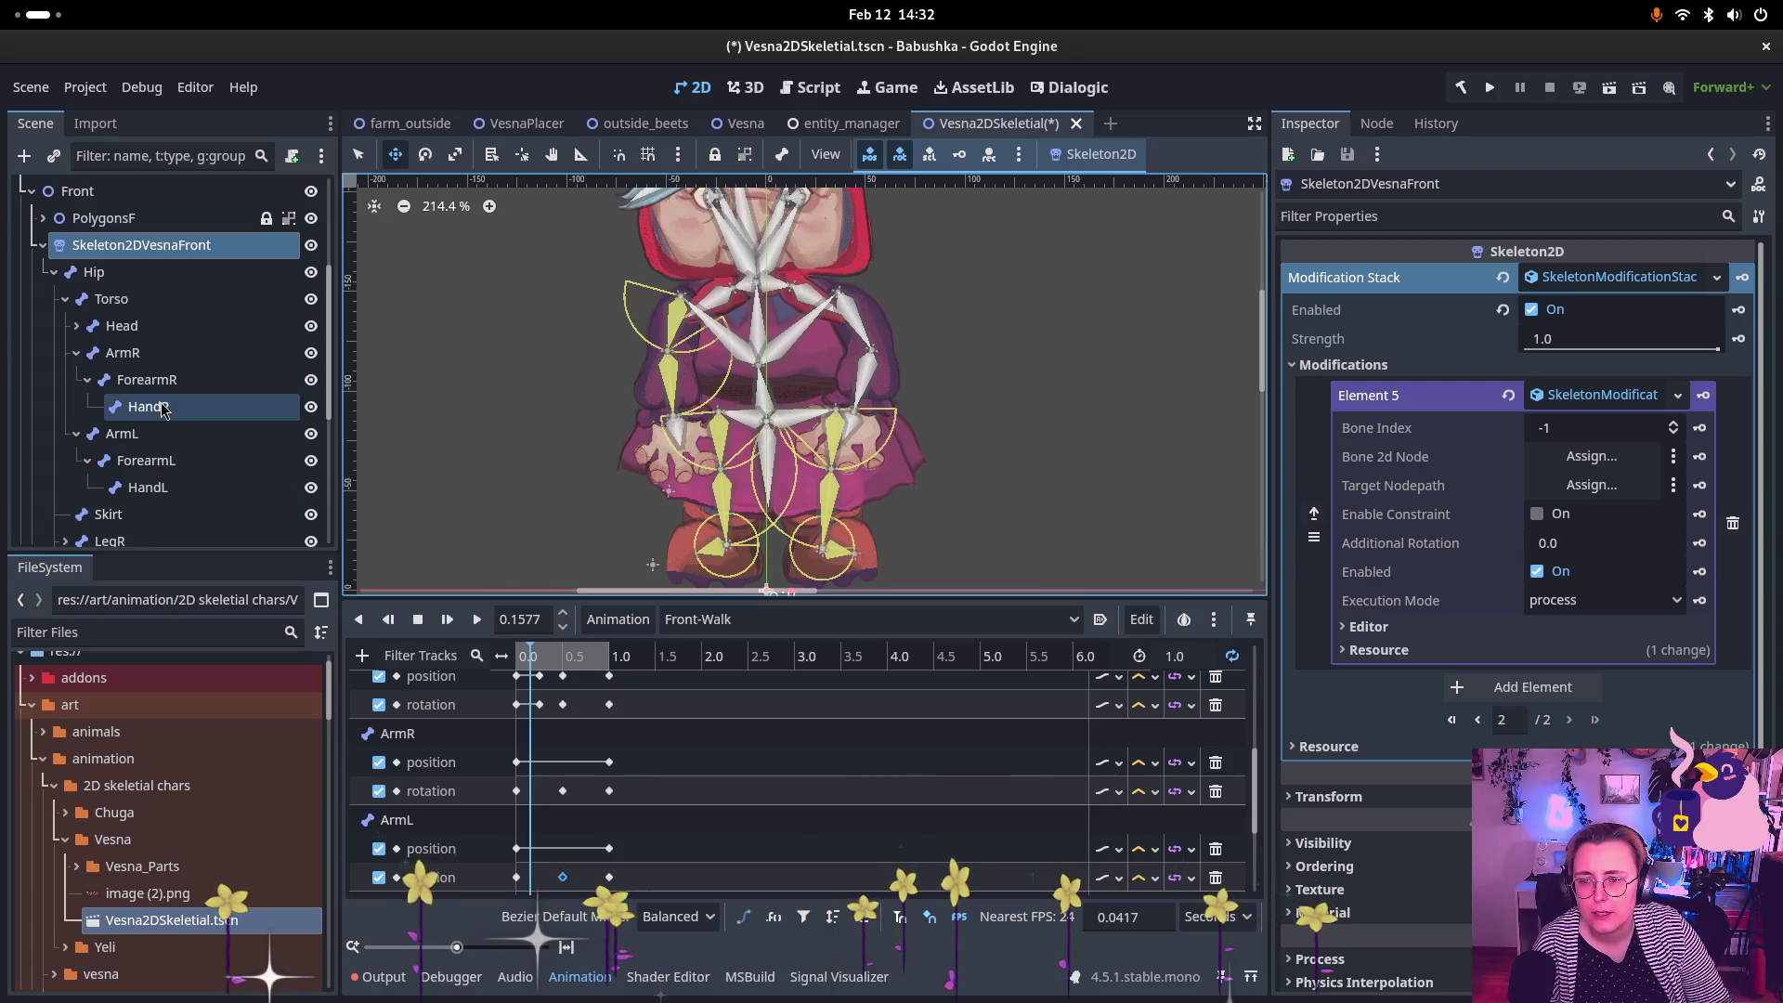
{"action": "left_click_drag", "start_coordinate": [162, 409], "coordinate": [676, 415]}
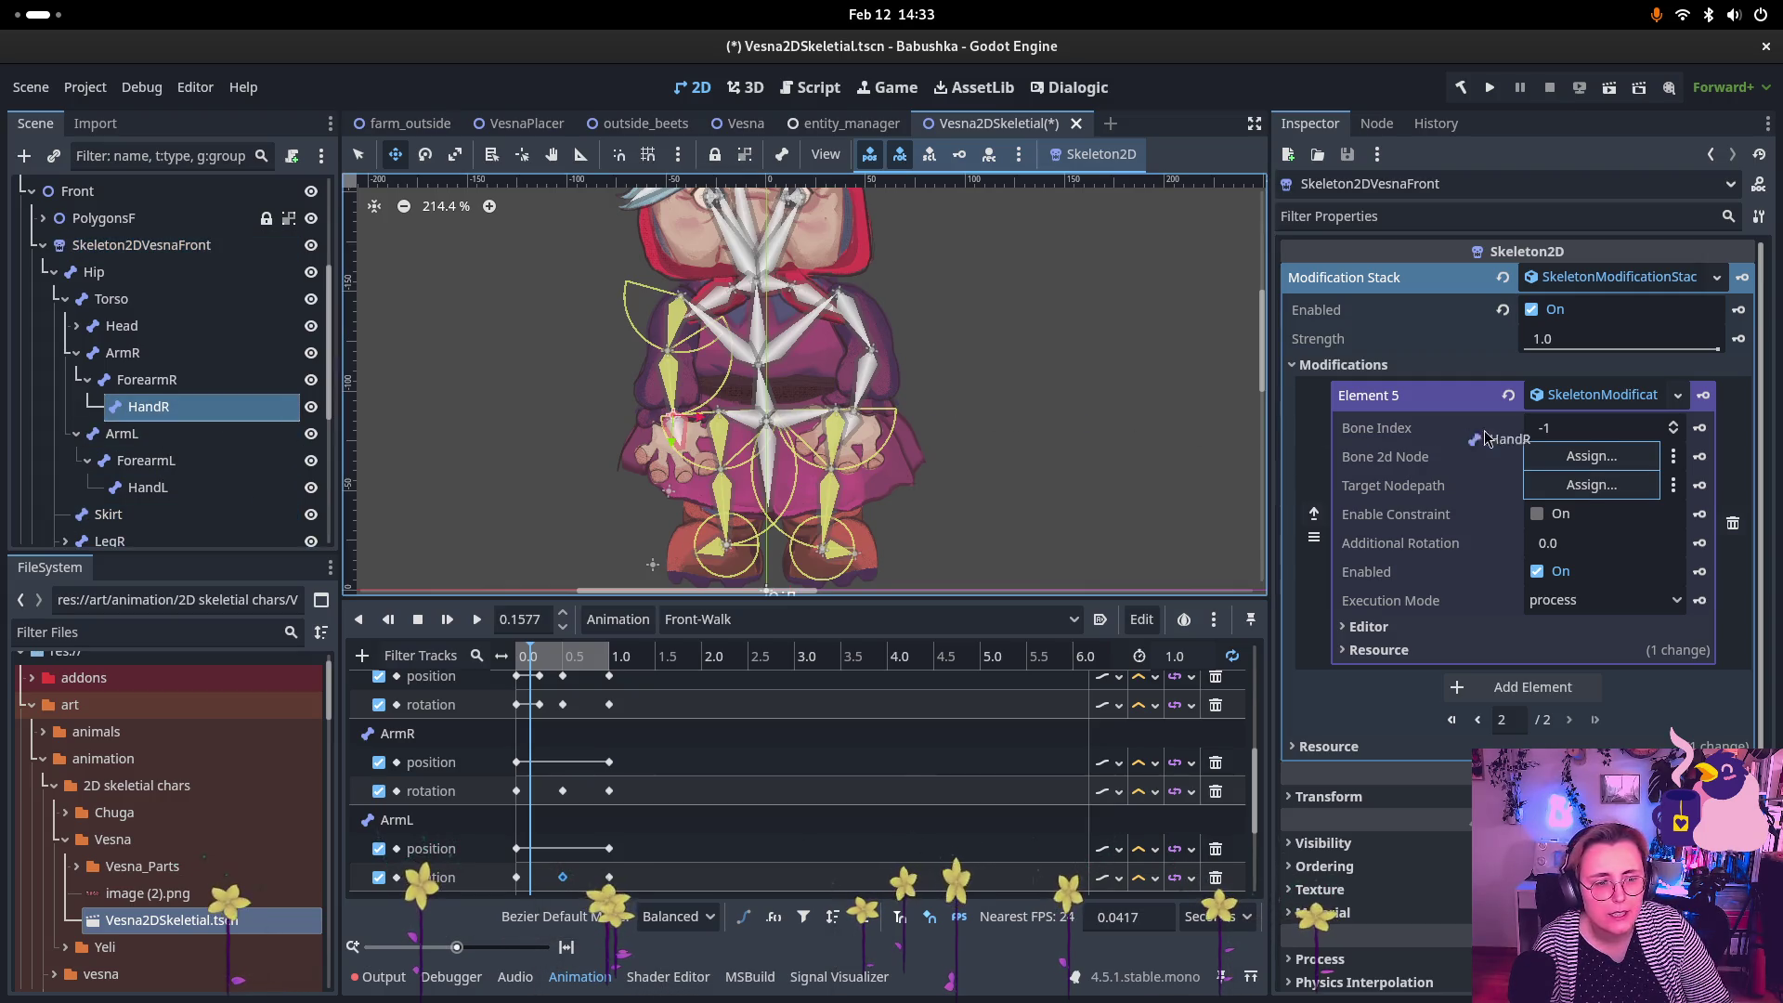
{"action": "mouse_move", "coordinate": [1486, 437]}
{"action": "left_mouse_down"}
{"action": "mouse_move", "coordinate": [1571, 457]}
{"action": "mouse_move", "coordinate": [1527, 462]}
{"action": "left_mouse_up"}
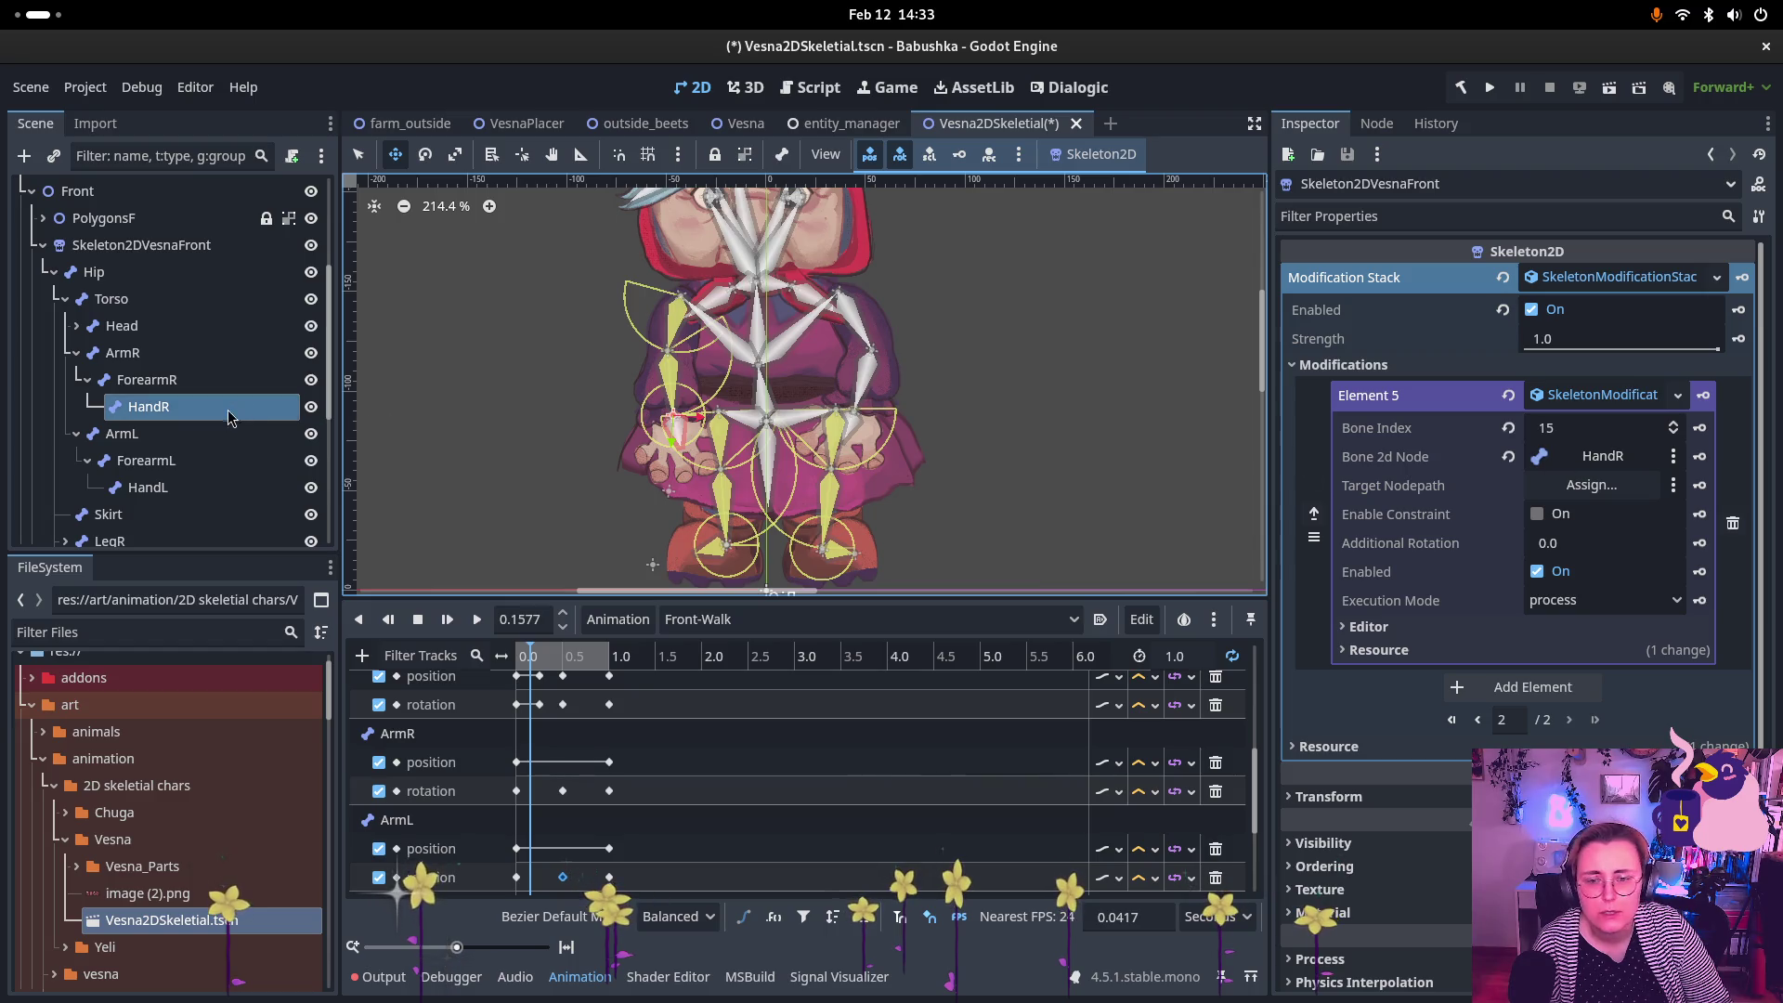
{"action": "scroll", "coordinate": [139, 355], "scroll_direction": "down", "scroll_amount": 5}
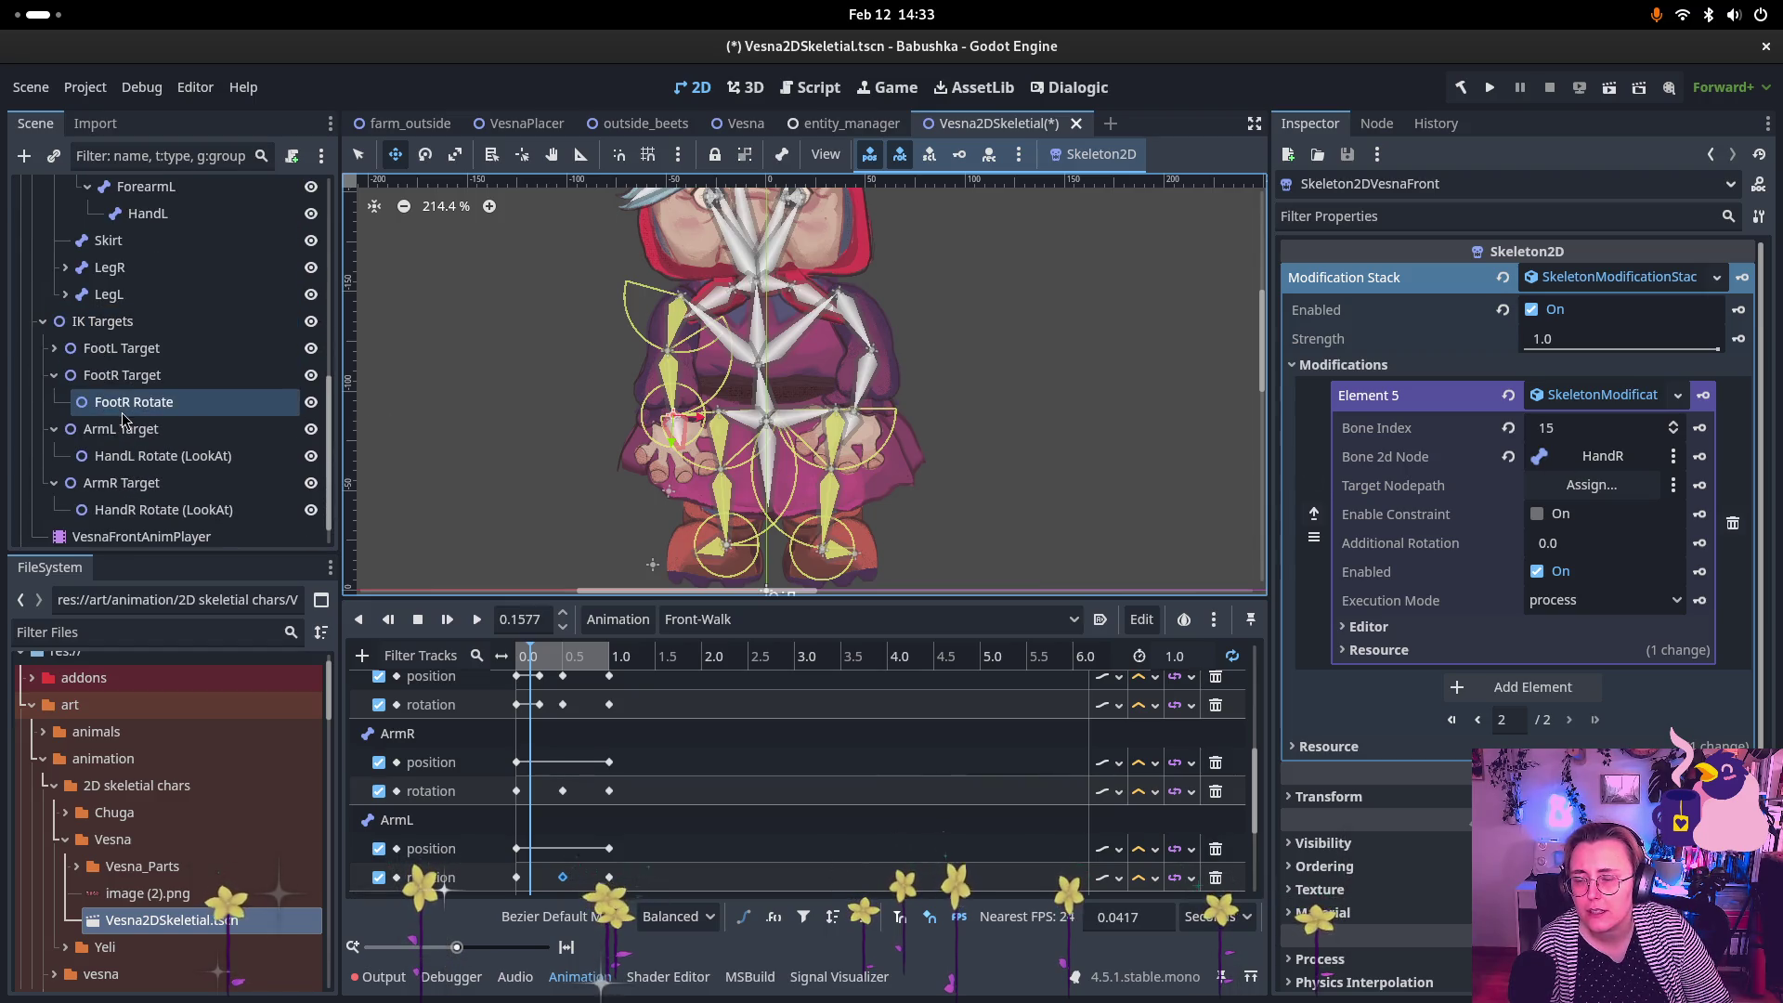
{"action": "mouse_move", "coordinate": [154, 511]}
{"action": "left_mouse_down"}
{"action": "mouse_move", "coordinate": [1563, 453]}
{"action": "mouse_move", "coordinate": [1582, 492]}
{"action": "left_mouse_up"}
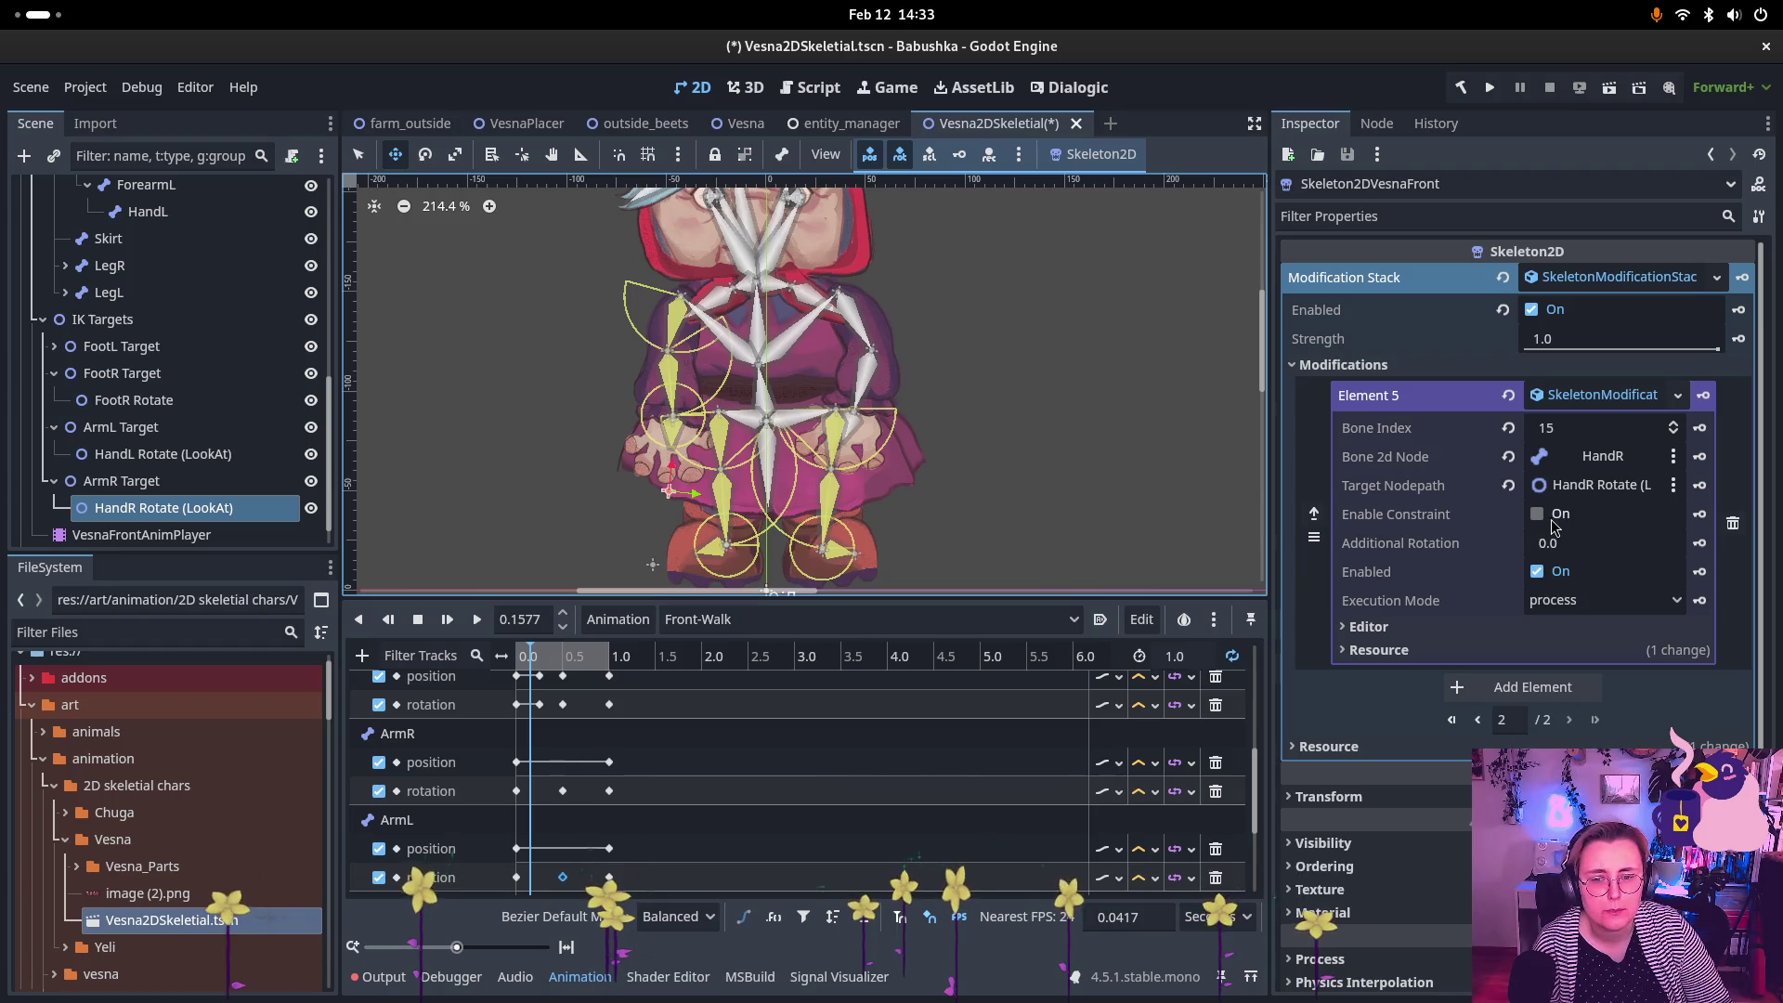
{"action": "left_click", "coordinate": [1552, 516]}
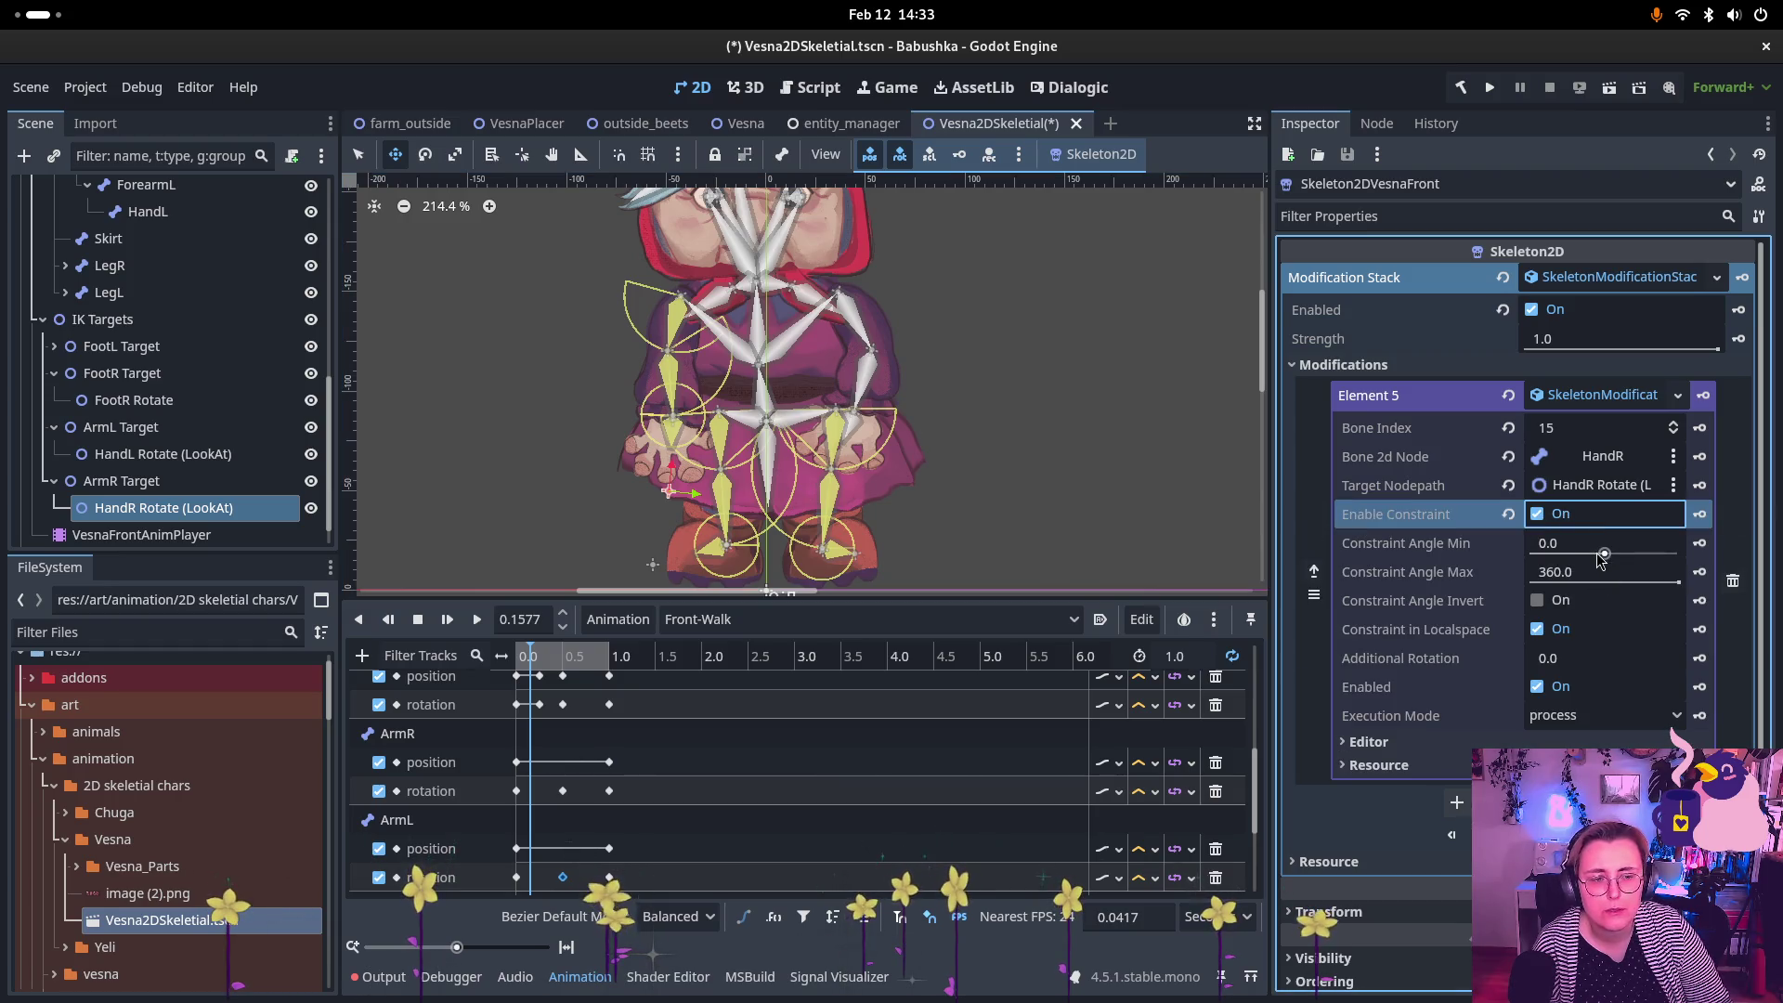
Step: Set HandR's LookAt constraint to about -140.378 to 296.605 degrees, testing with the target
{"action": "left_click_drag", "start_coordinate": [1600, 557], "coordinate": [1558, 573]}
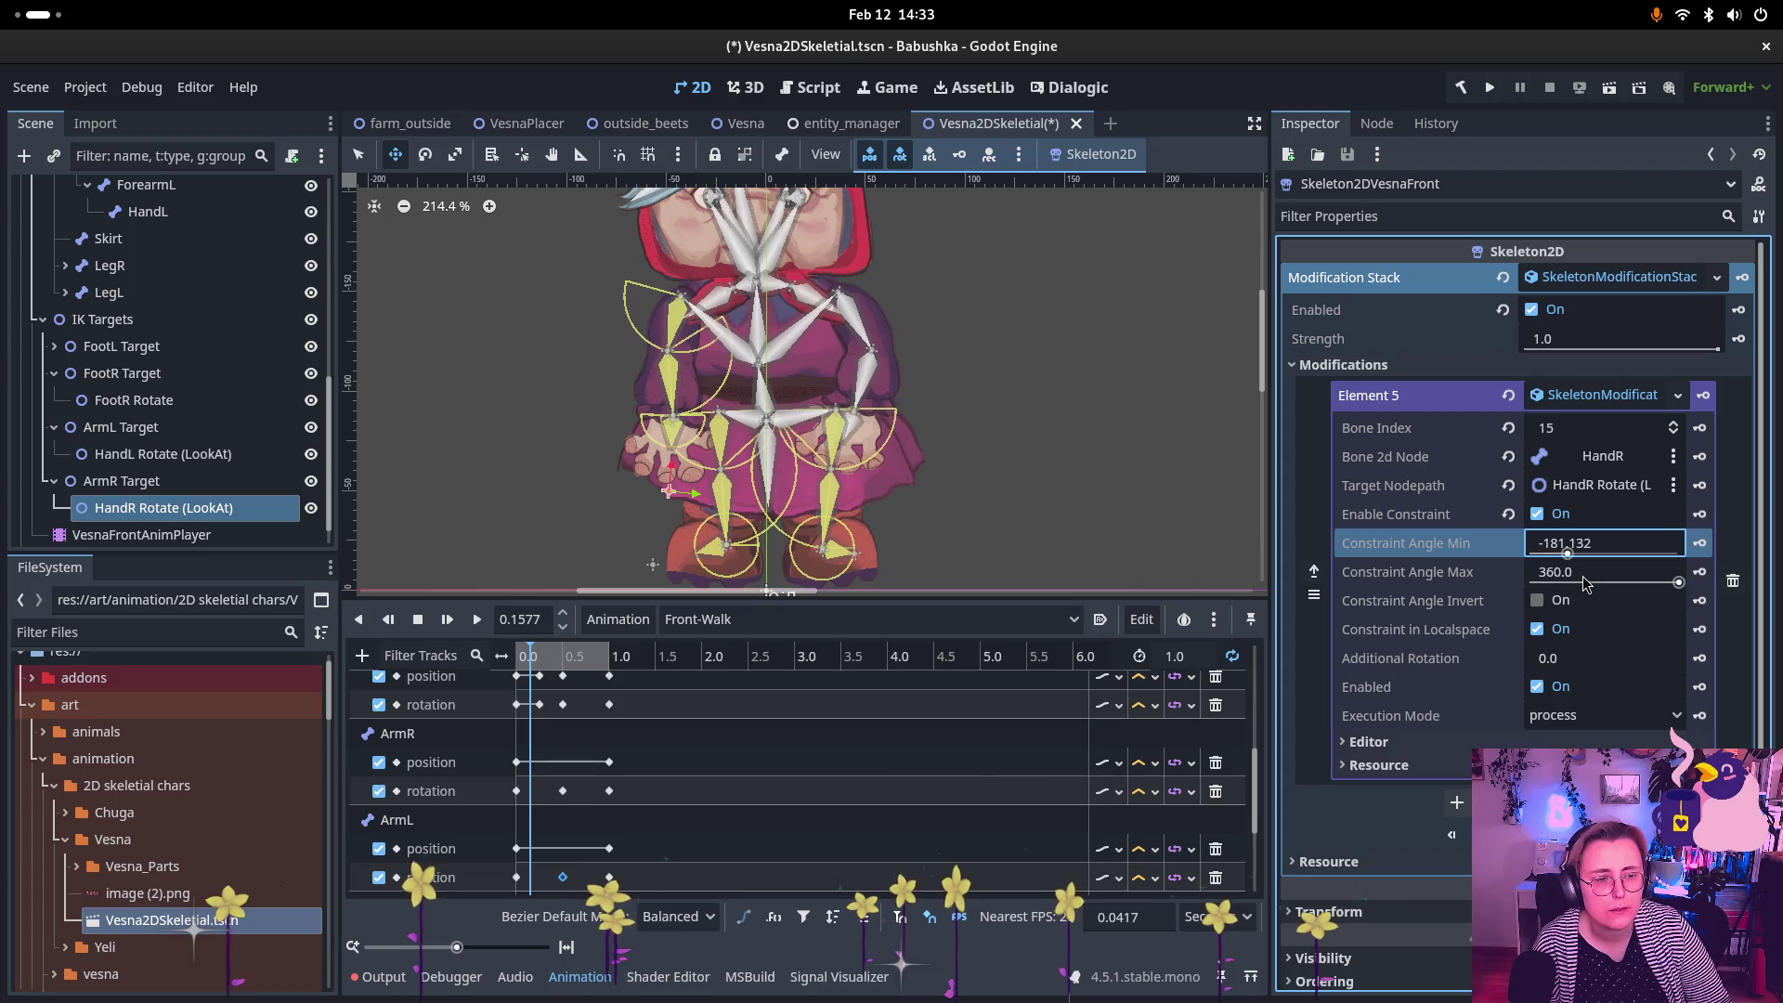
{"action": "left_click_drag", "start_coordinate": [1669, 584], "coordinate": [1668, 587]}
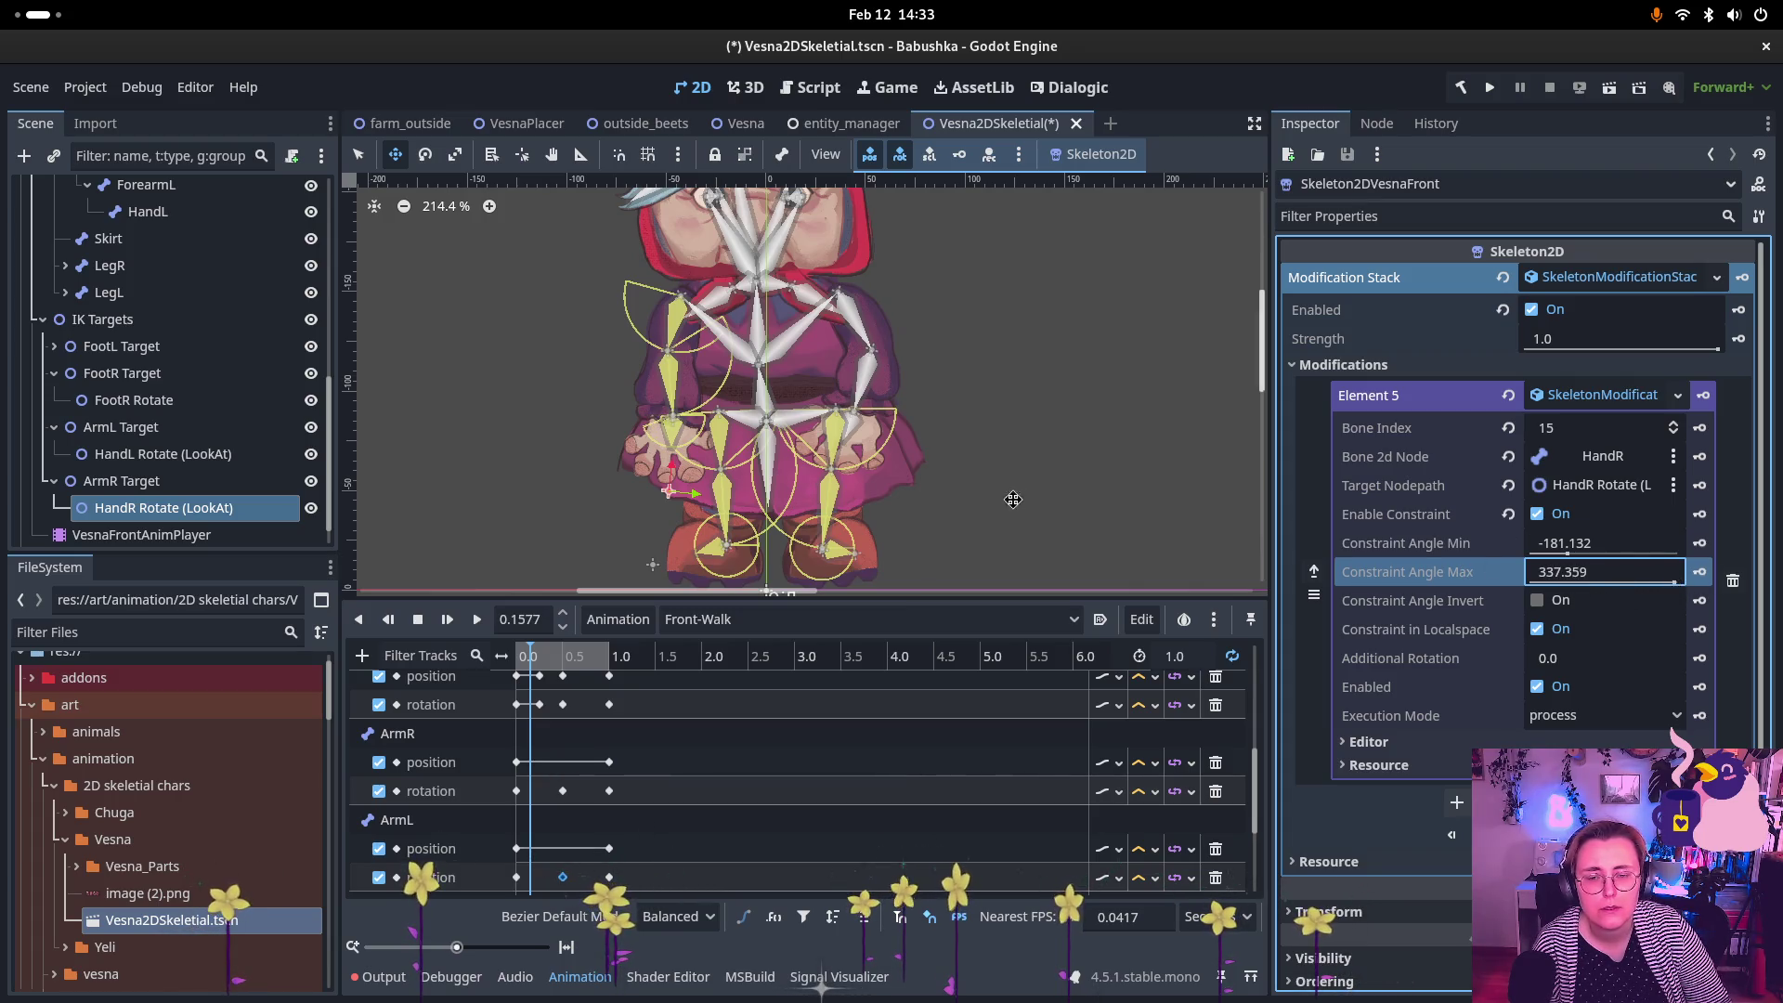
{"action": "mouse_move", "coordinate": [655, 492]}
{"action": "left_mouse_down"}
{"action": "mouse_move", "coordinate": [548, 462]}
{"action": "mouse_move", "coordinate": [753, 475]}
{"action": "mouse_move", "coordinate": [714, 466]}
{"action": "mouse_move", "coordinate": [666, 520]}
{"action": "left_mouse_up"}
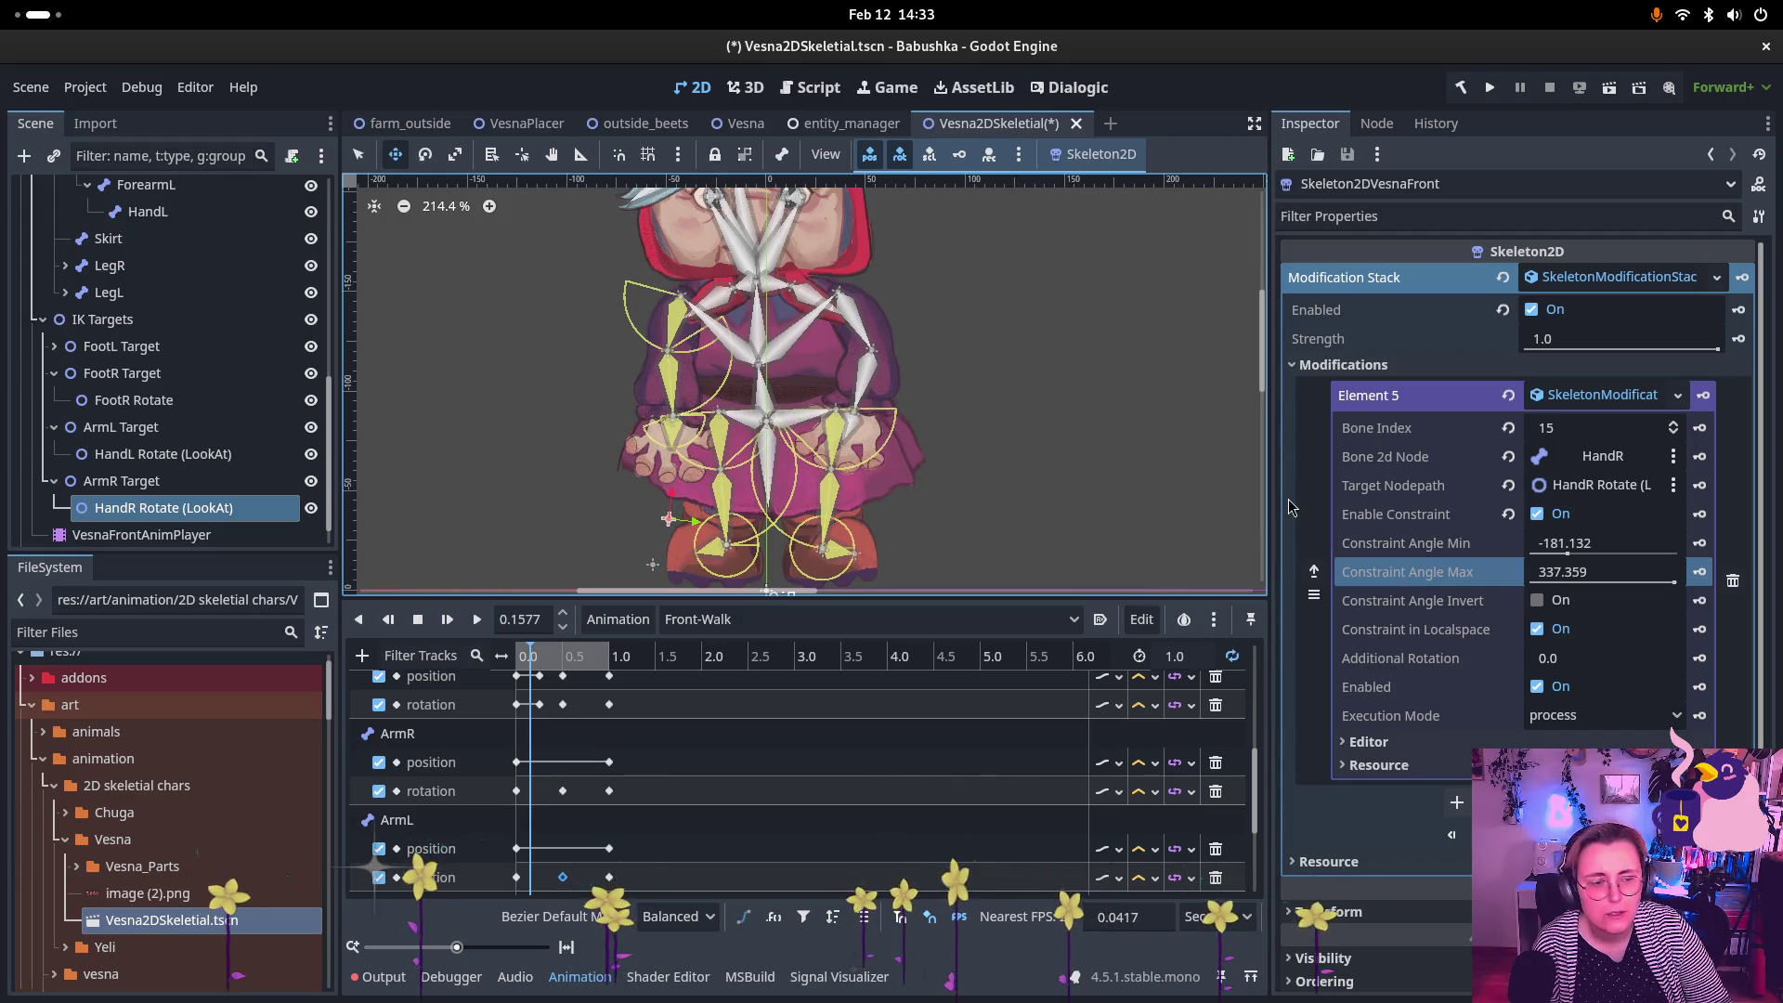
{"action": "left_click", "coordinate": [1567, 555]}
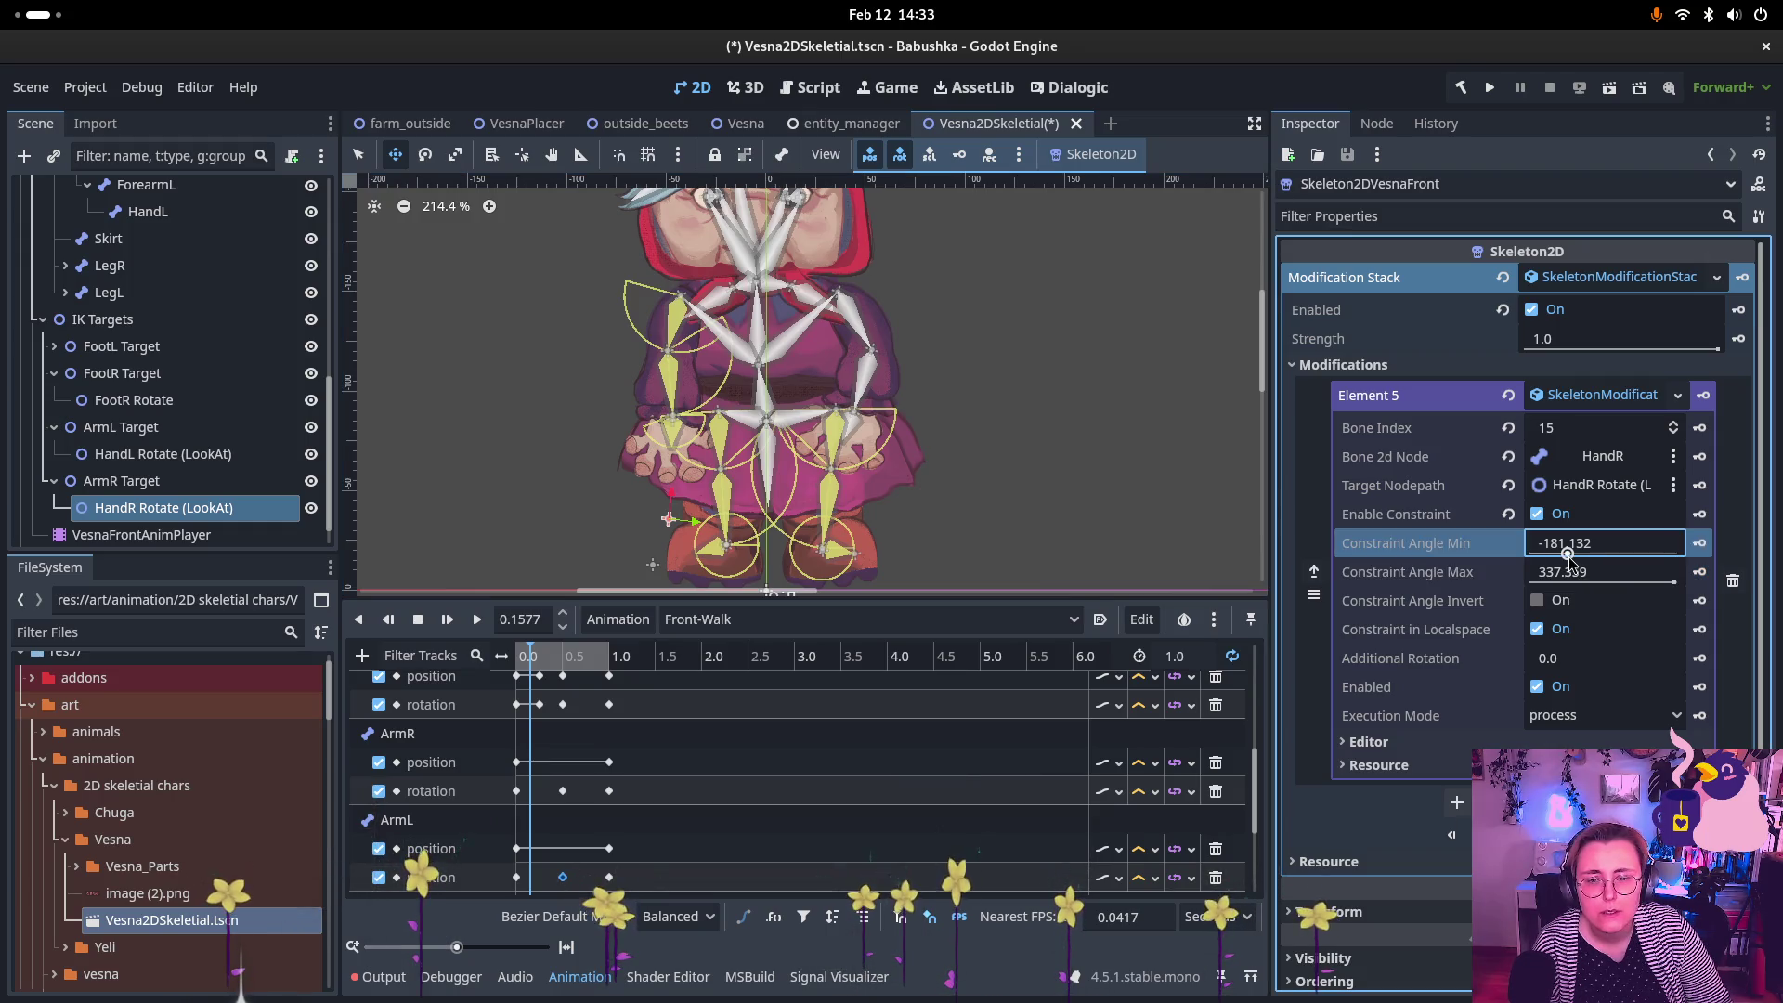
{"action": "left_click_drag", "start_coordinate": [1567, 555], "coordinate": [1572, 556]}
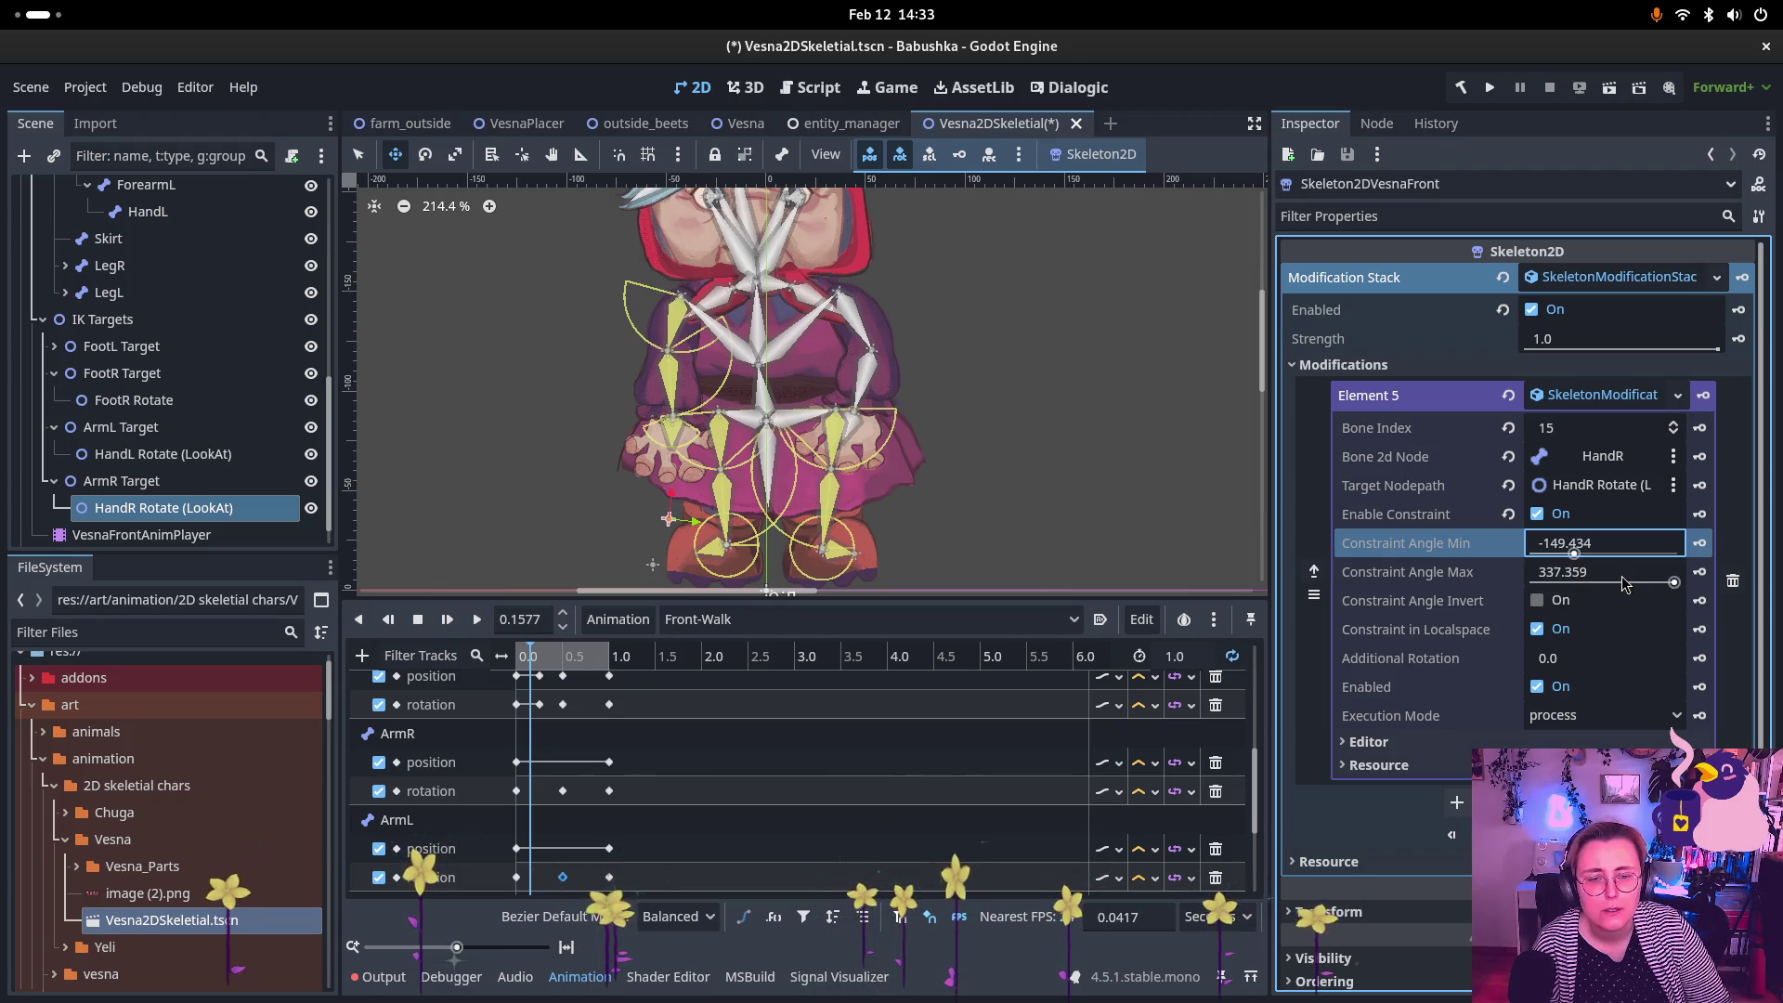
{"action": "left_click_drag", "start_coordinate": [1672, 584], "coordinate": [1662, 591]}
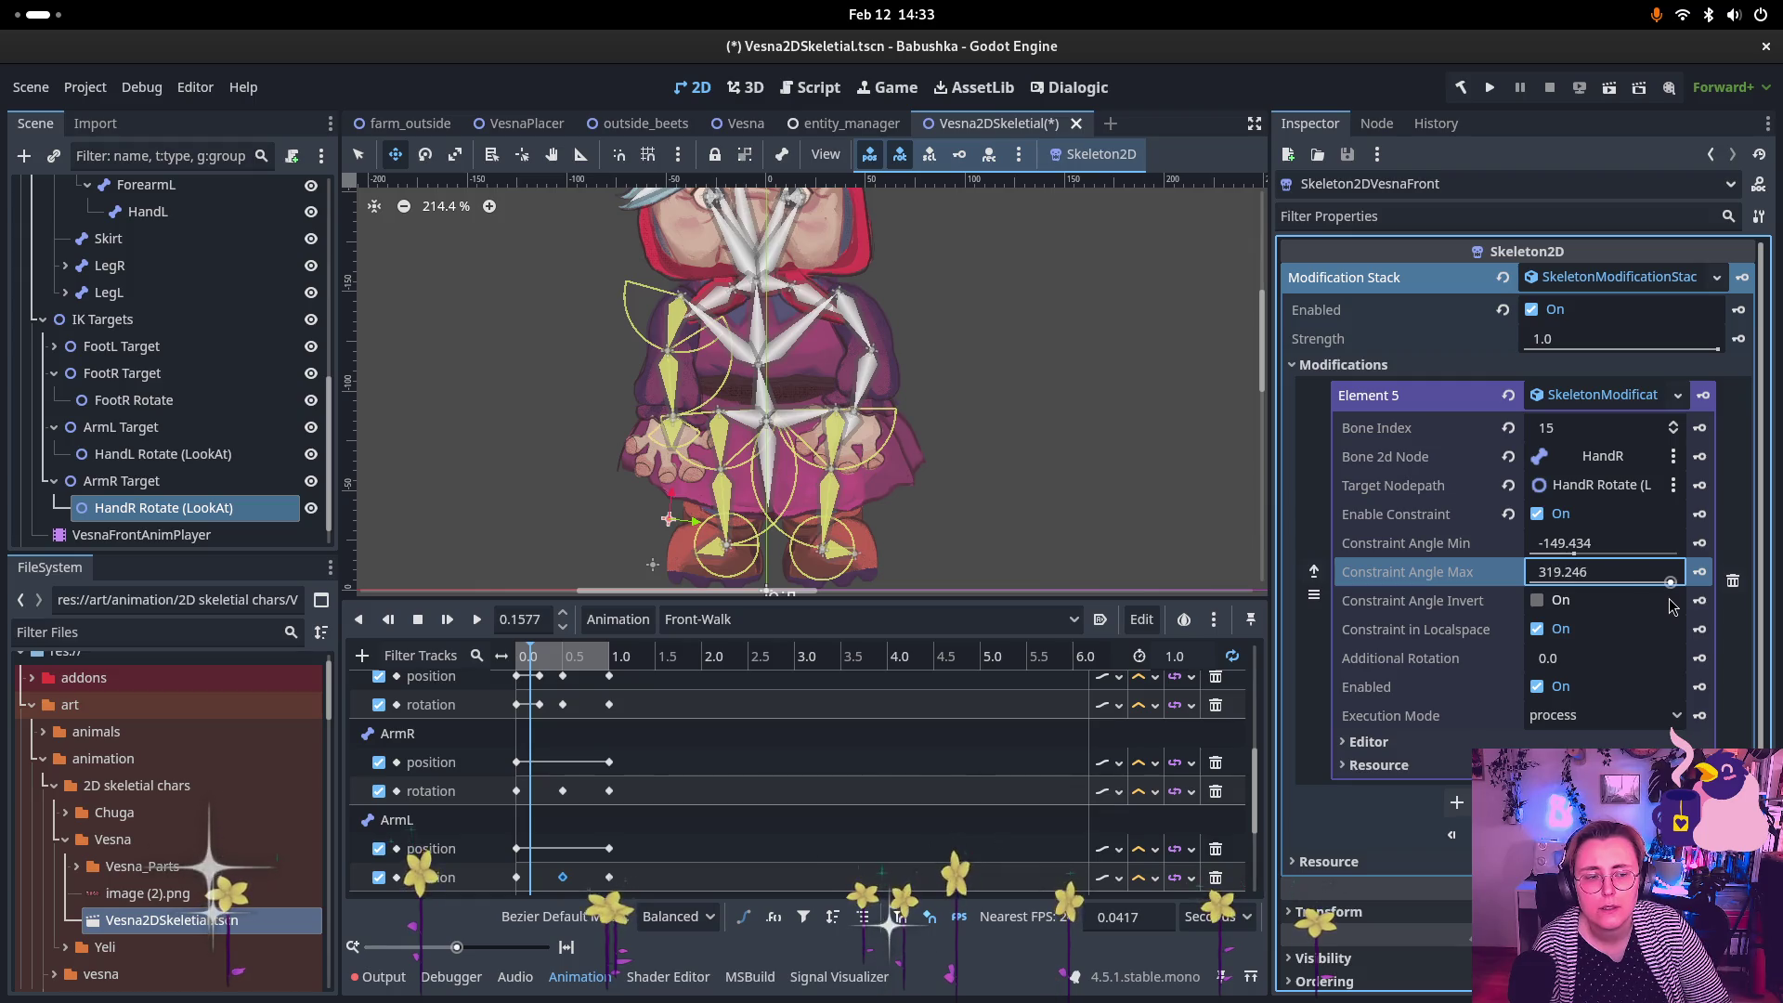
{"action": "left_click", "coordinate": [1577, 555]}
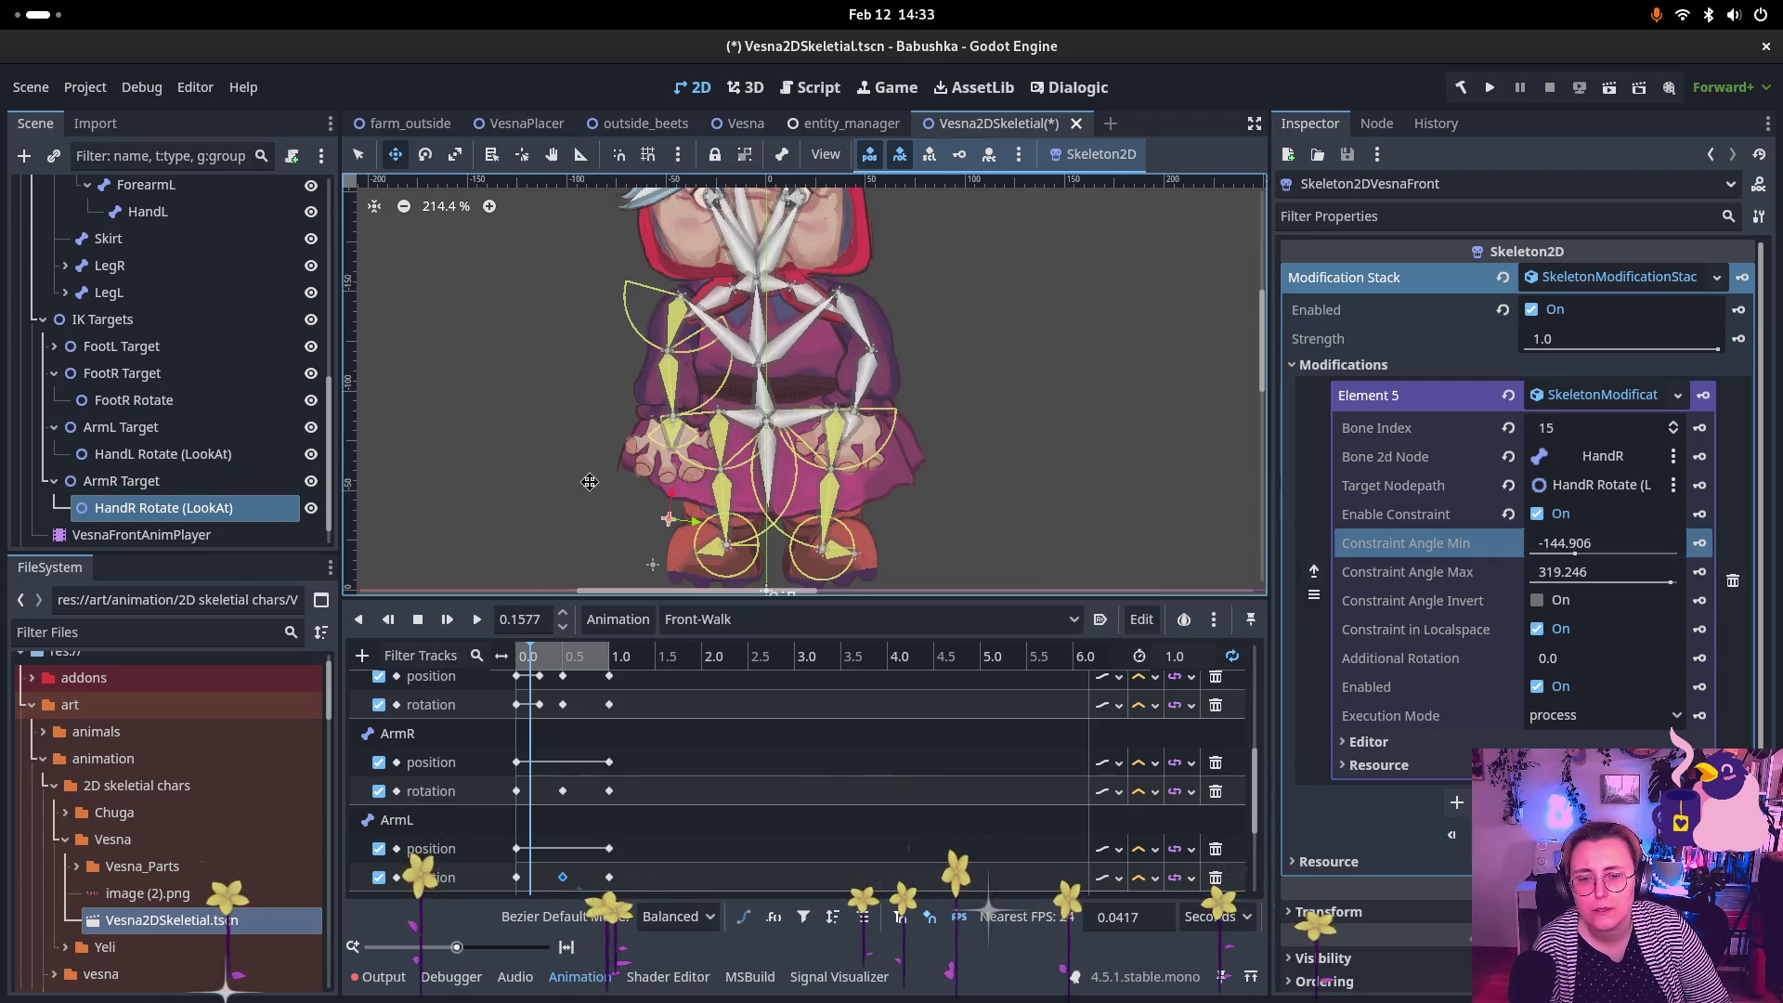
{"action": "mouse_move", "coordinate": [683, 522]}
{"action": "left_mouse_down"}
{"action": "mouse_move", "coordinate": [716, 512]}
{"action": "mouse_move", "coordinate": [594, 493]}
{"action": "mouse_move", "coordinate": [752, 484]}
{"action": "mouse_move", "coordinate": [559, 509]}
{"action": "mouse_move", "coordinate": [669, 514]}
{"action": "left_mouse_up"}
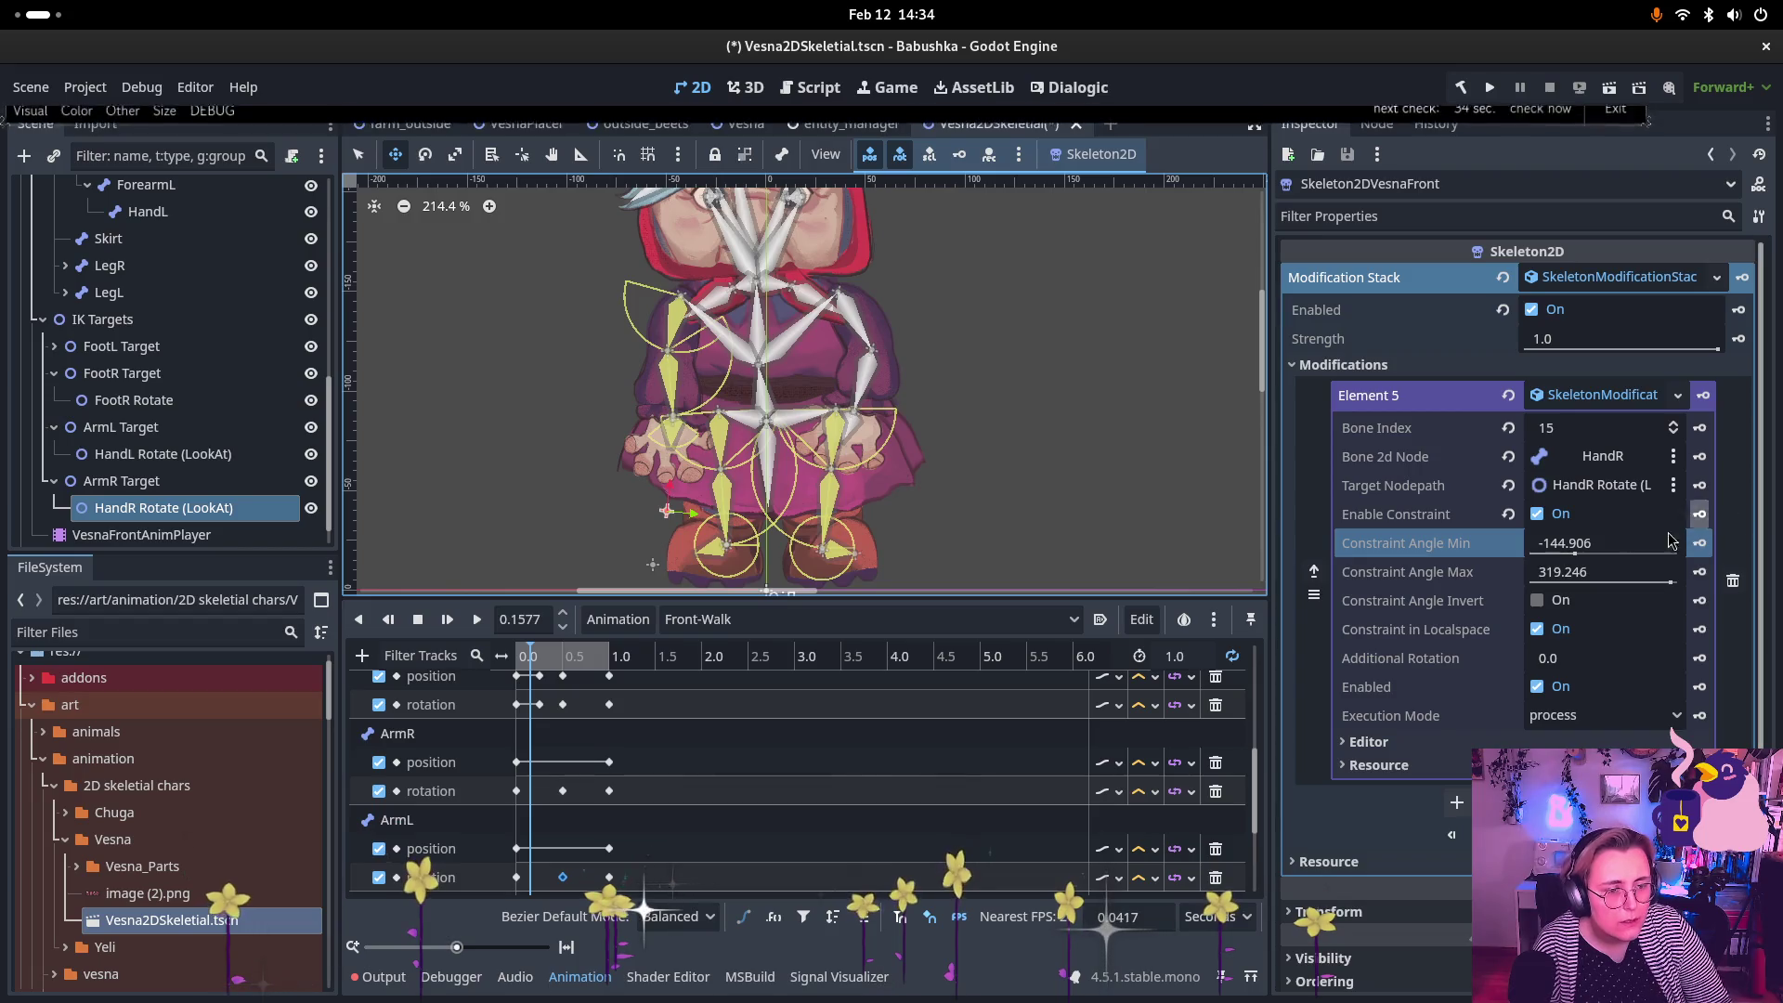
{"action": "left_click_drag", "start_coordinate": [1577, 553], "coordinate": [1573, 554]}
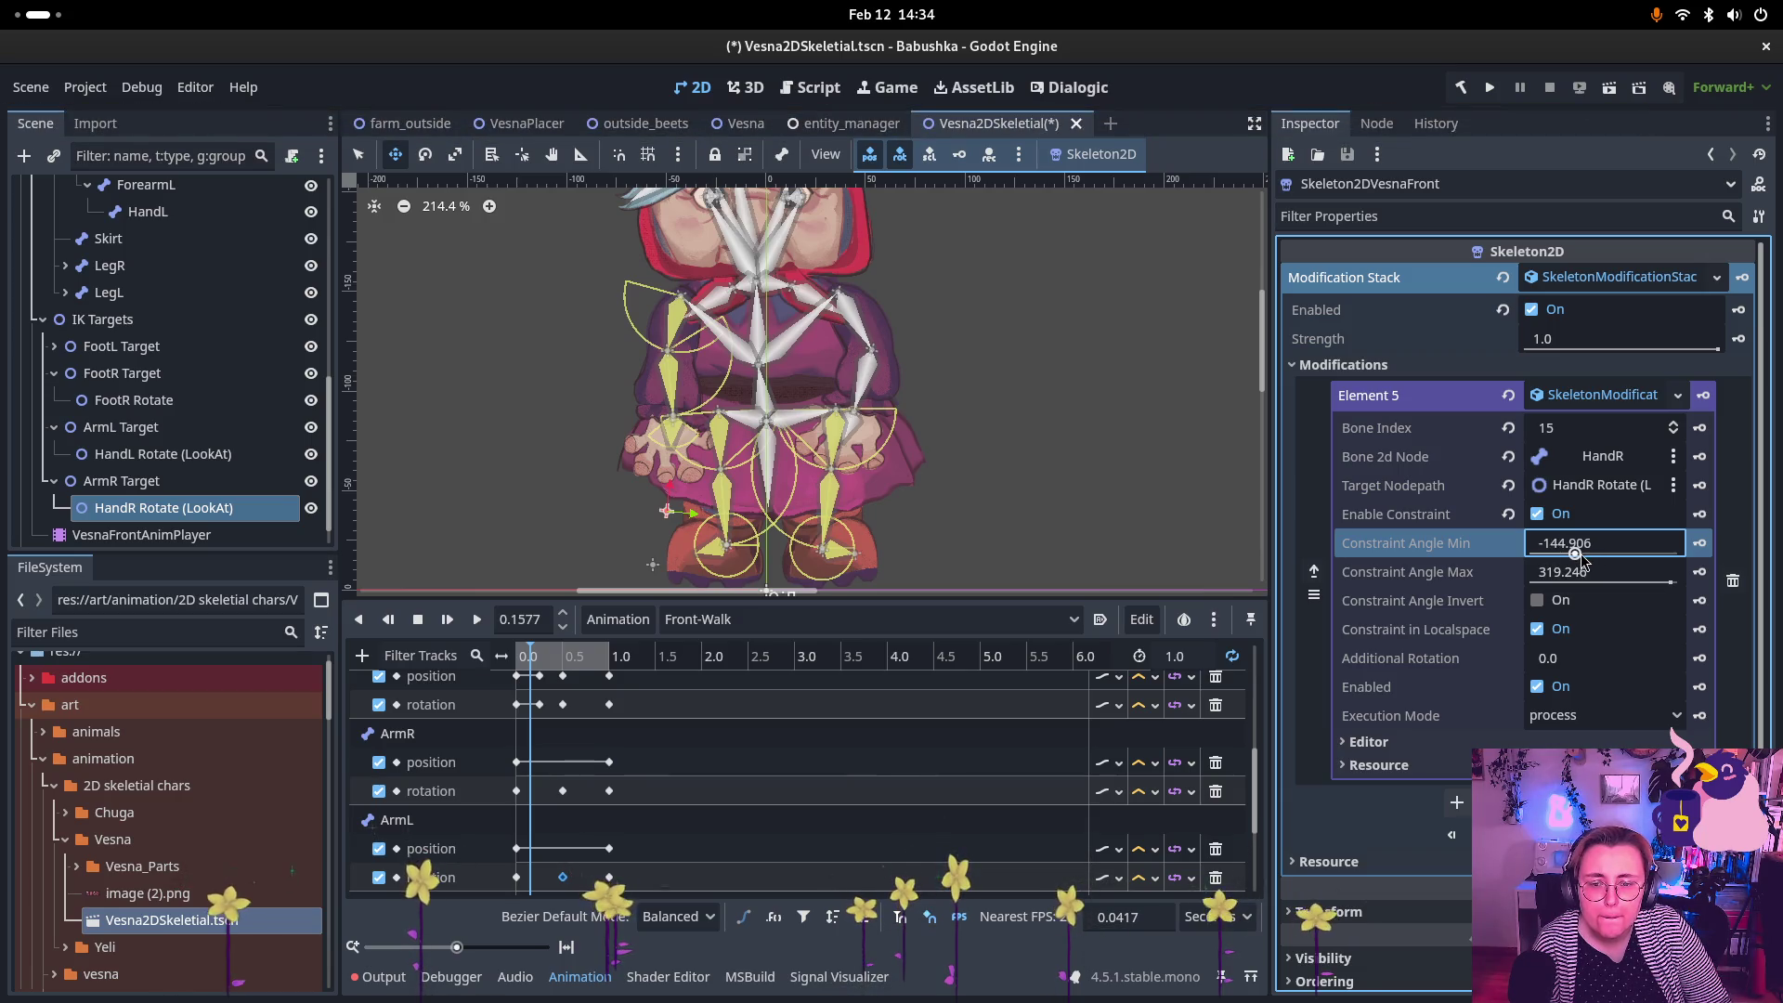
{"action": "left_click_drag", "start_coordinate": [1669, 584], "coordinate": [1670, 588]}
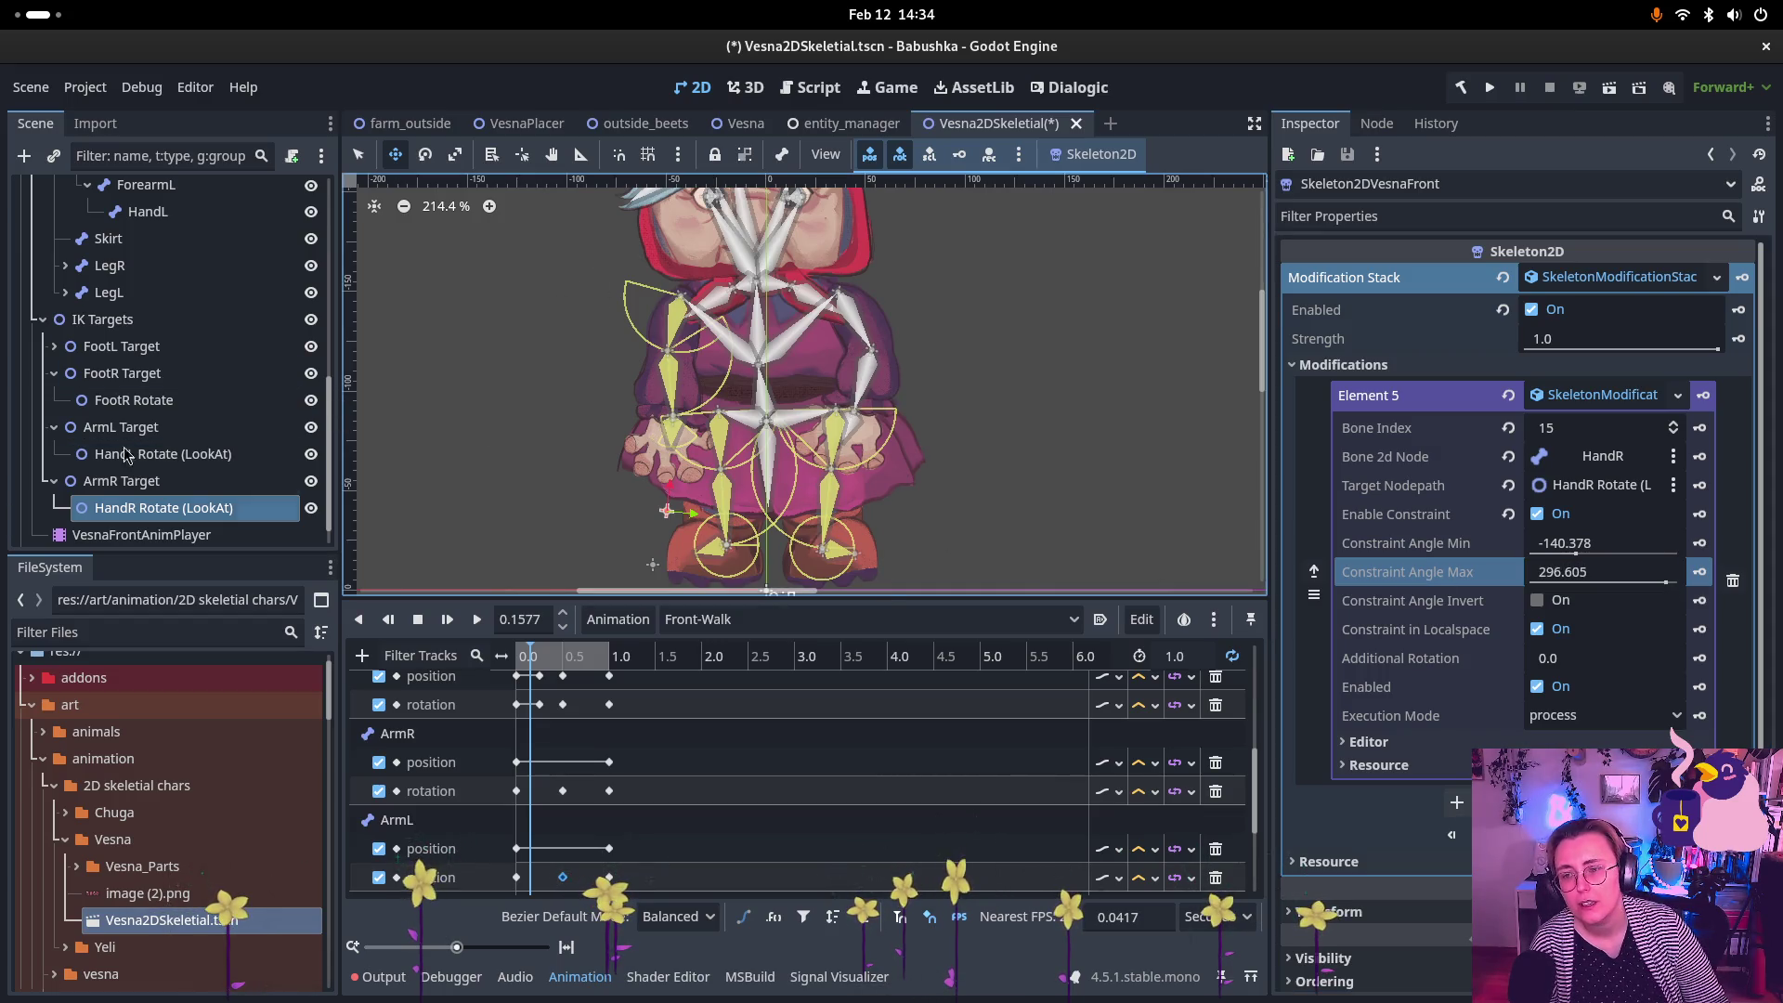
Step: Collapse the ArmR and FootR Target branches and select Skeleton2DVesnaFront
{"action": "left_click", "coordinate": [54, 481]}
{"action": "left_click", "coordinate": [78, 375]}
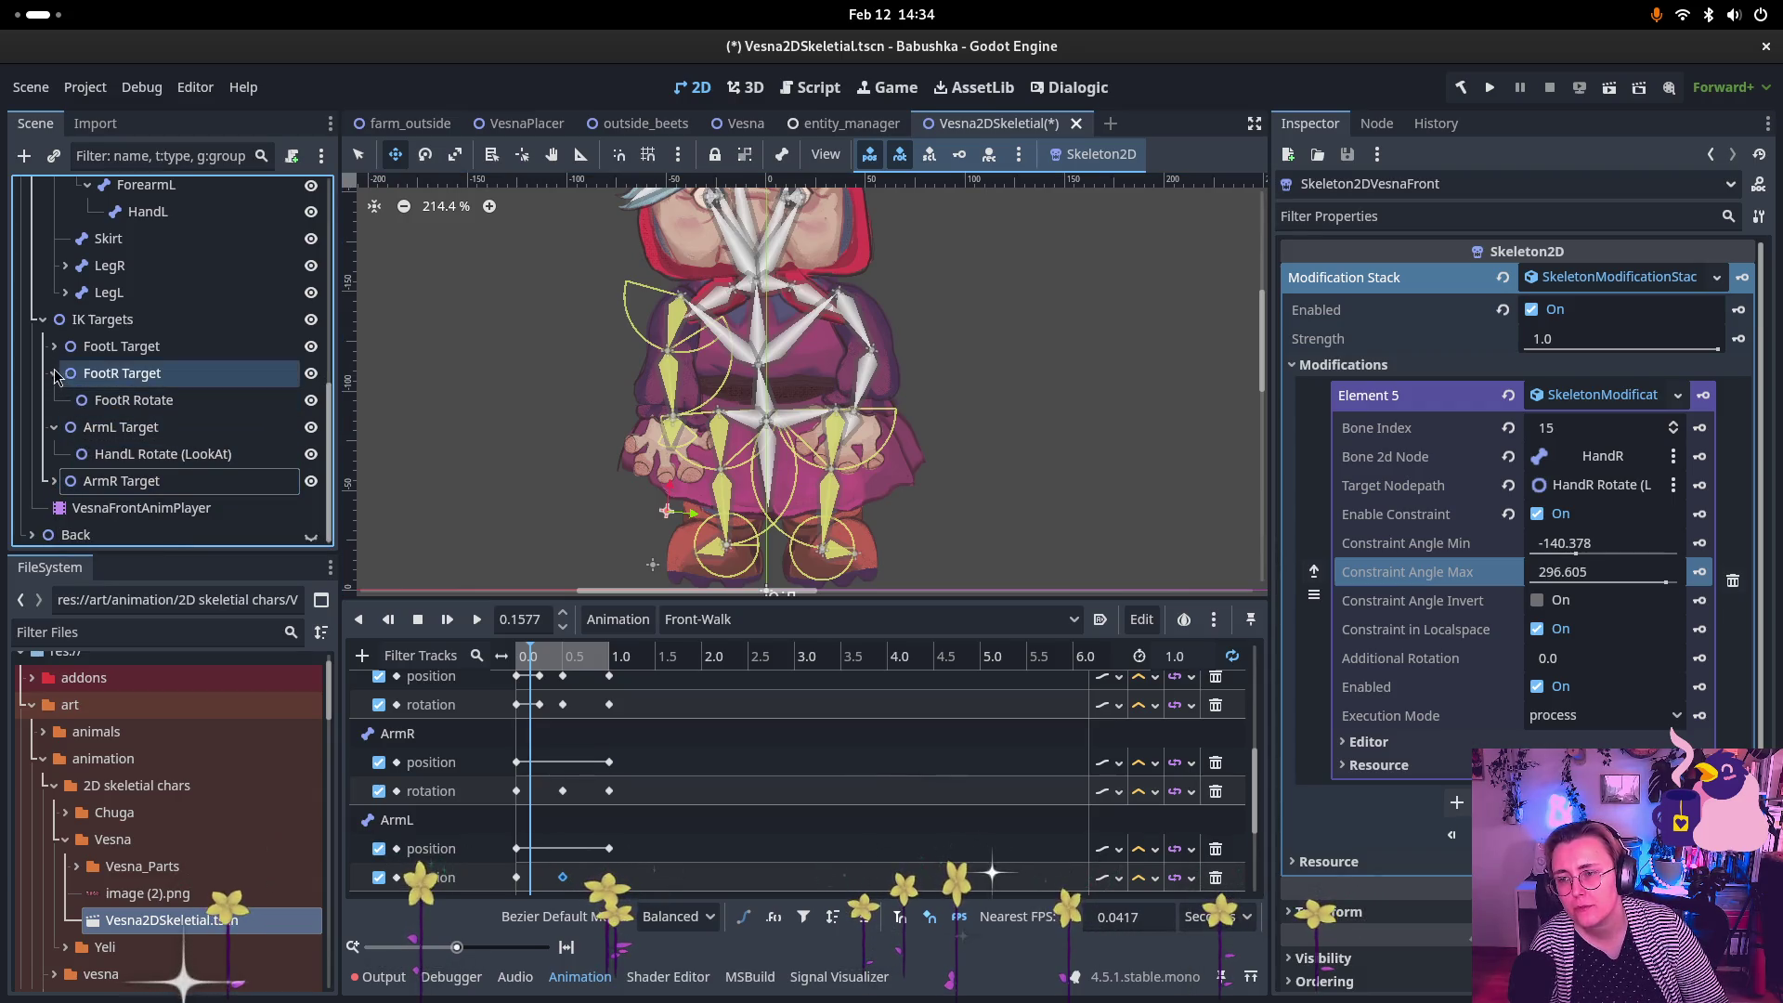
{"action": "left_click", "coordinate": [56, 376]}
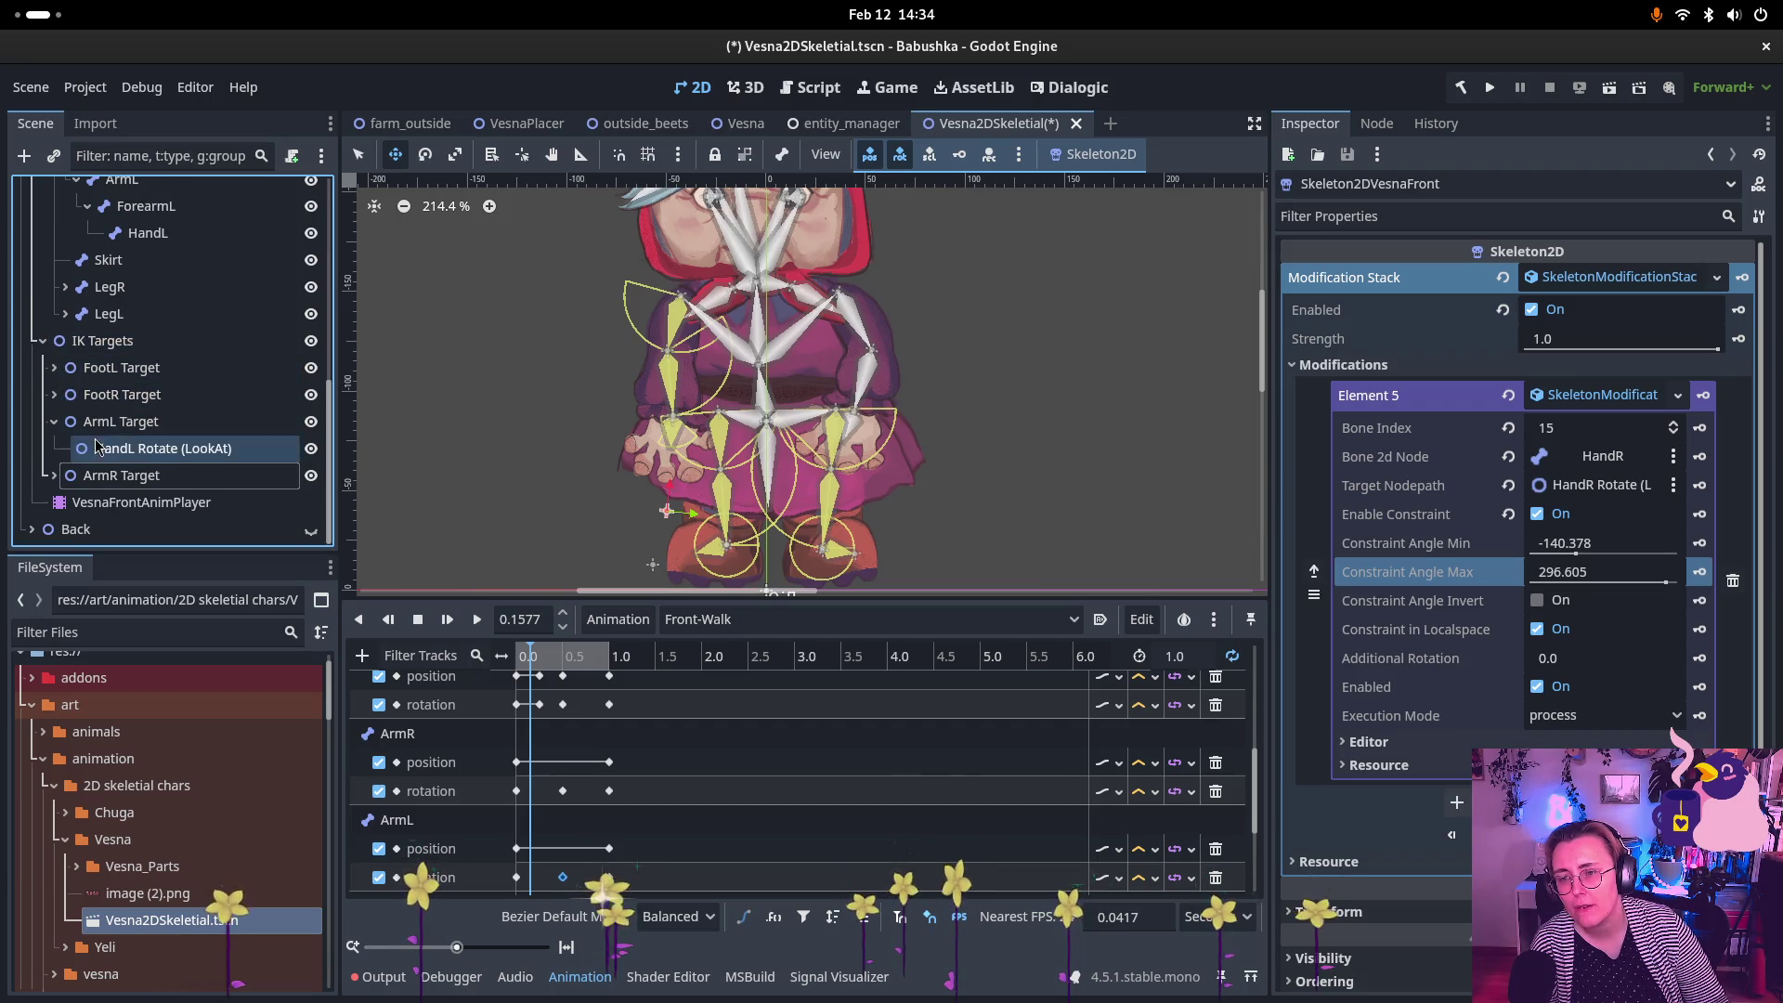
{"action": "scroll", "coordinate": [140, 371], "scroll_direction": "up", "scroll_amount": 5}
{"action": "left_click", "coordinate": [153, 219]}
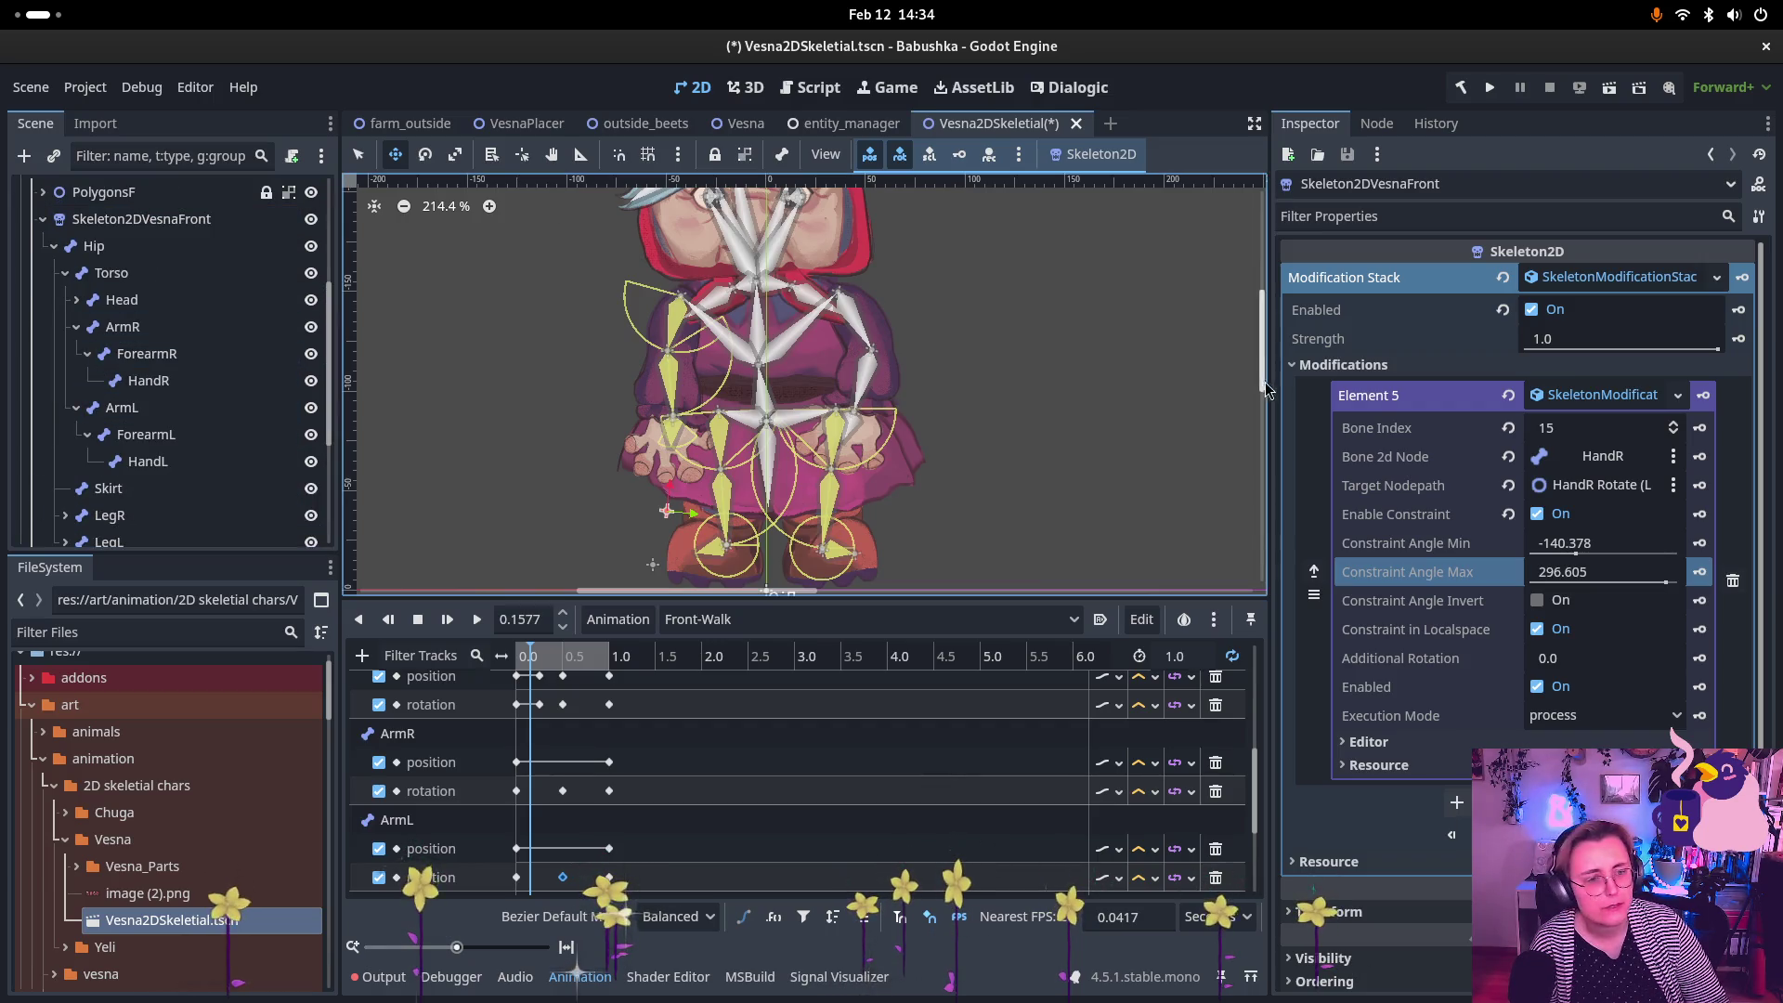
Step: Fold Element 5 and add Element 6 as a CCDIK modification
{"action": "left_click", "coordinate": [1581, 398]}
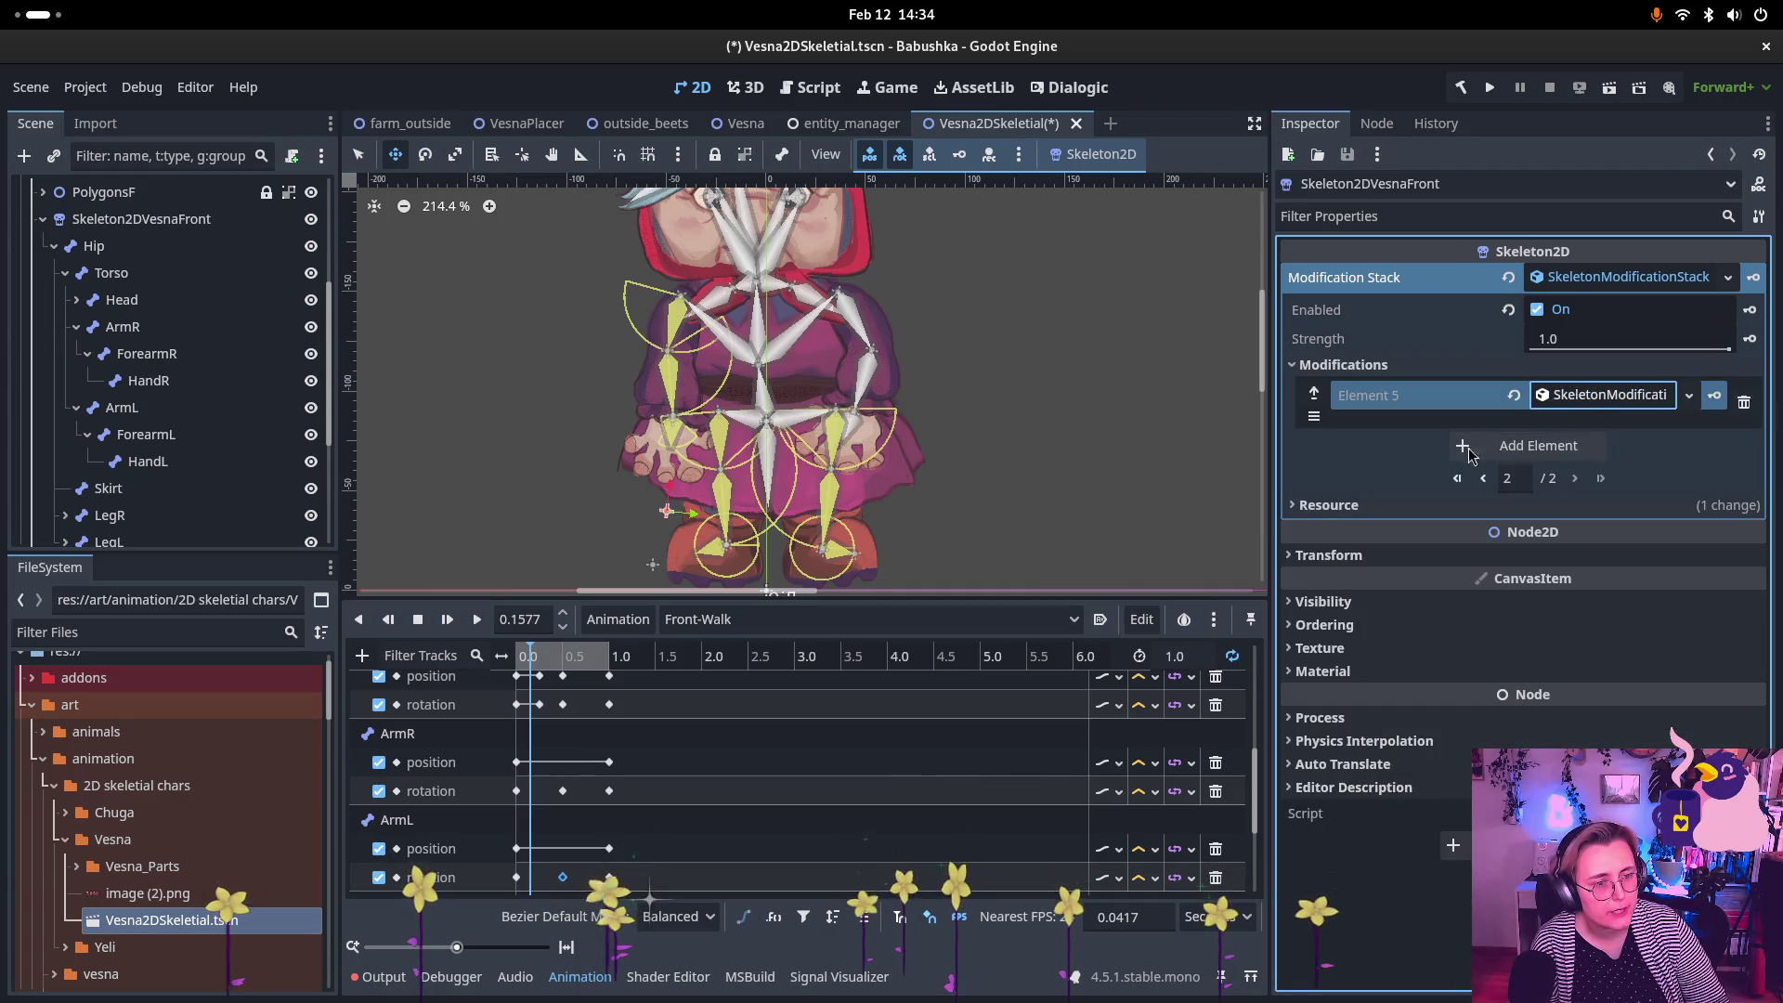
{"action": "left_click", "coordinate": [1532, 447]}
{"action": "left_click", "coordinate": [1588, 477]}
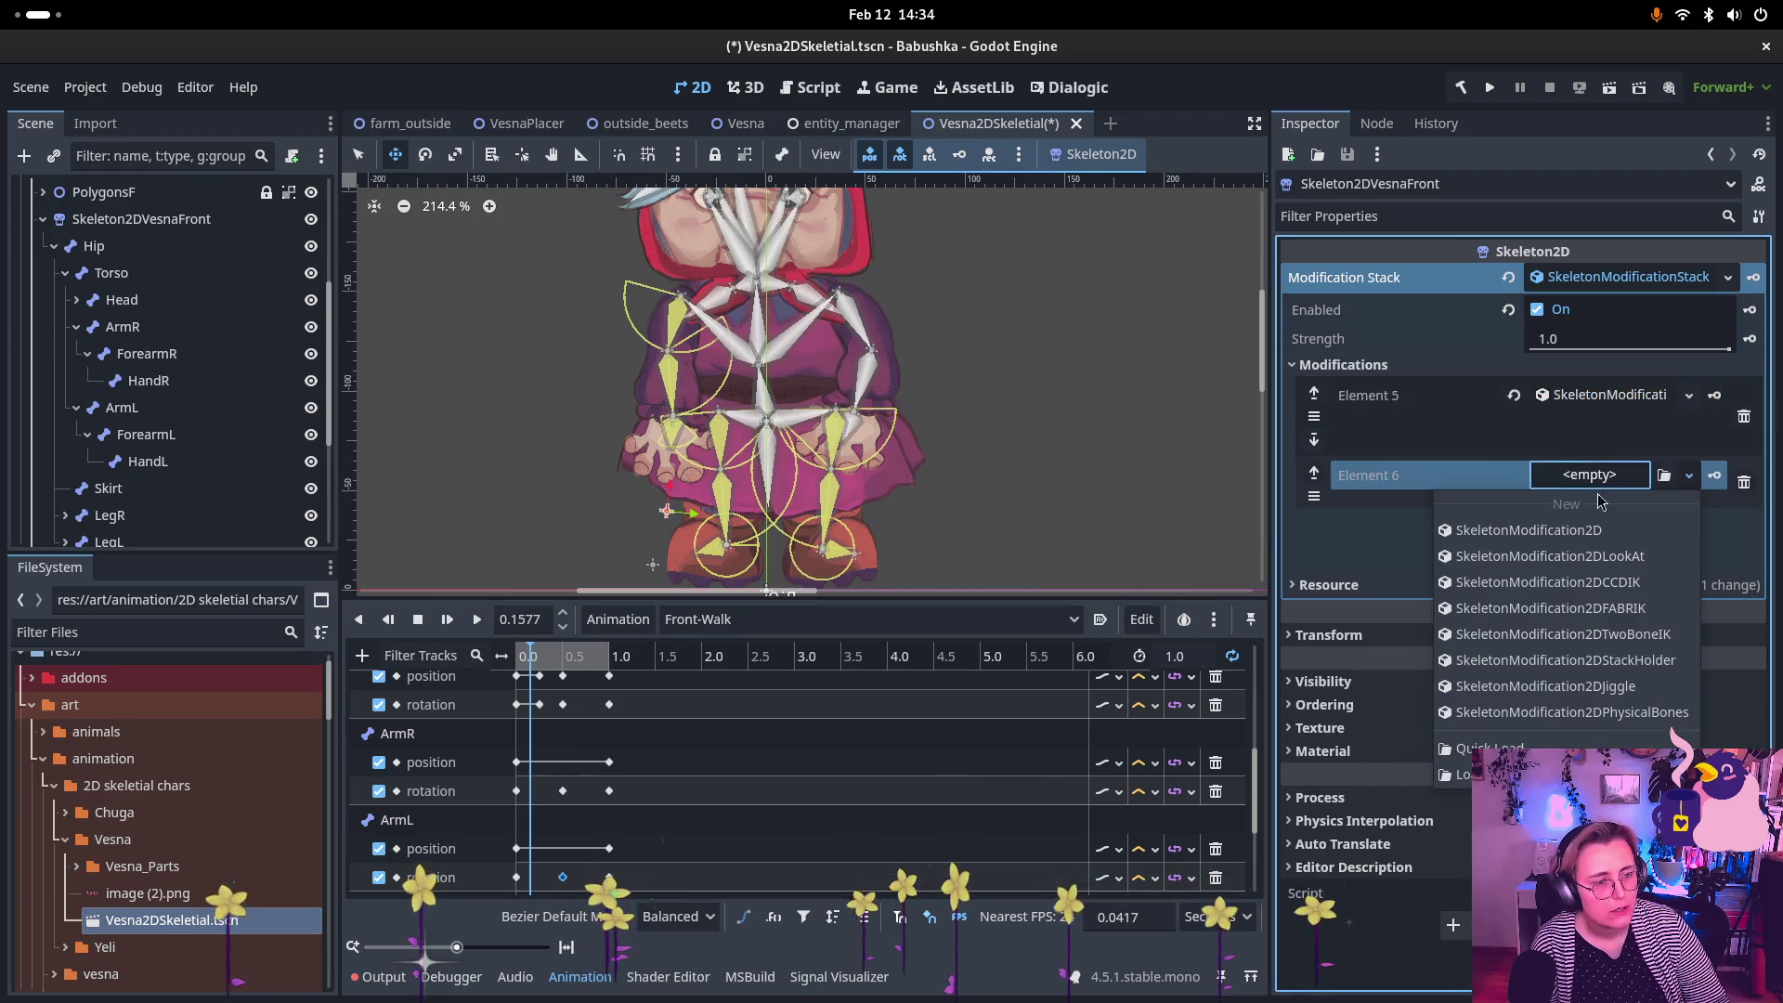
{"action": "left_click", "coordinate": [1620, 606]}
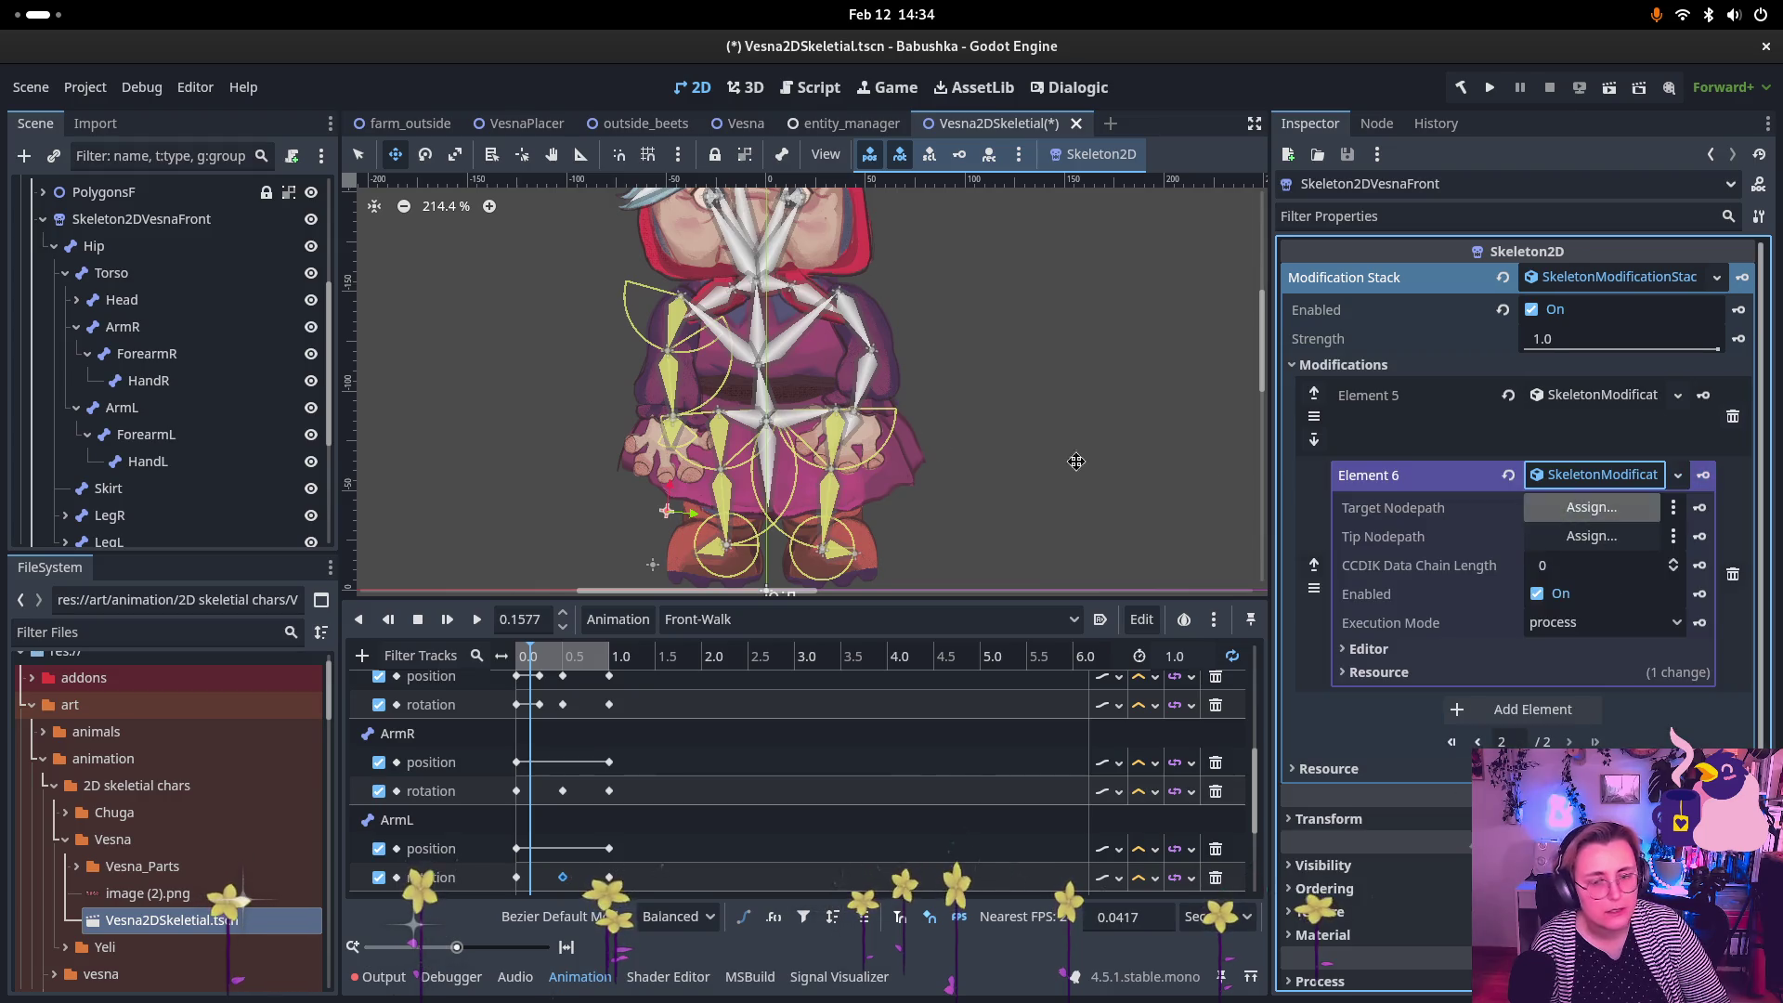
{"action": "scroll", "coordinate": [208, 436], "scroll_direction": "down", "scroll_amount": 3}
{"action": "scroll", "coordinate": [208, 436], "scroll_direction": "down", "scroll_amount": 2}
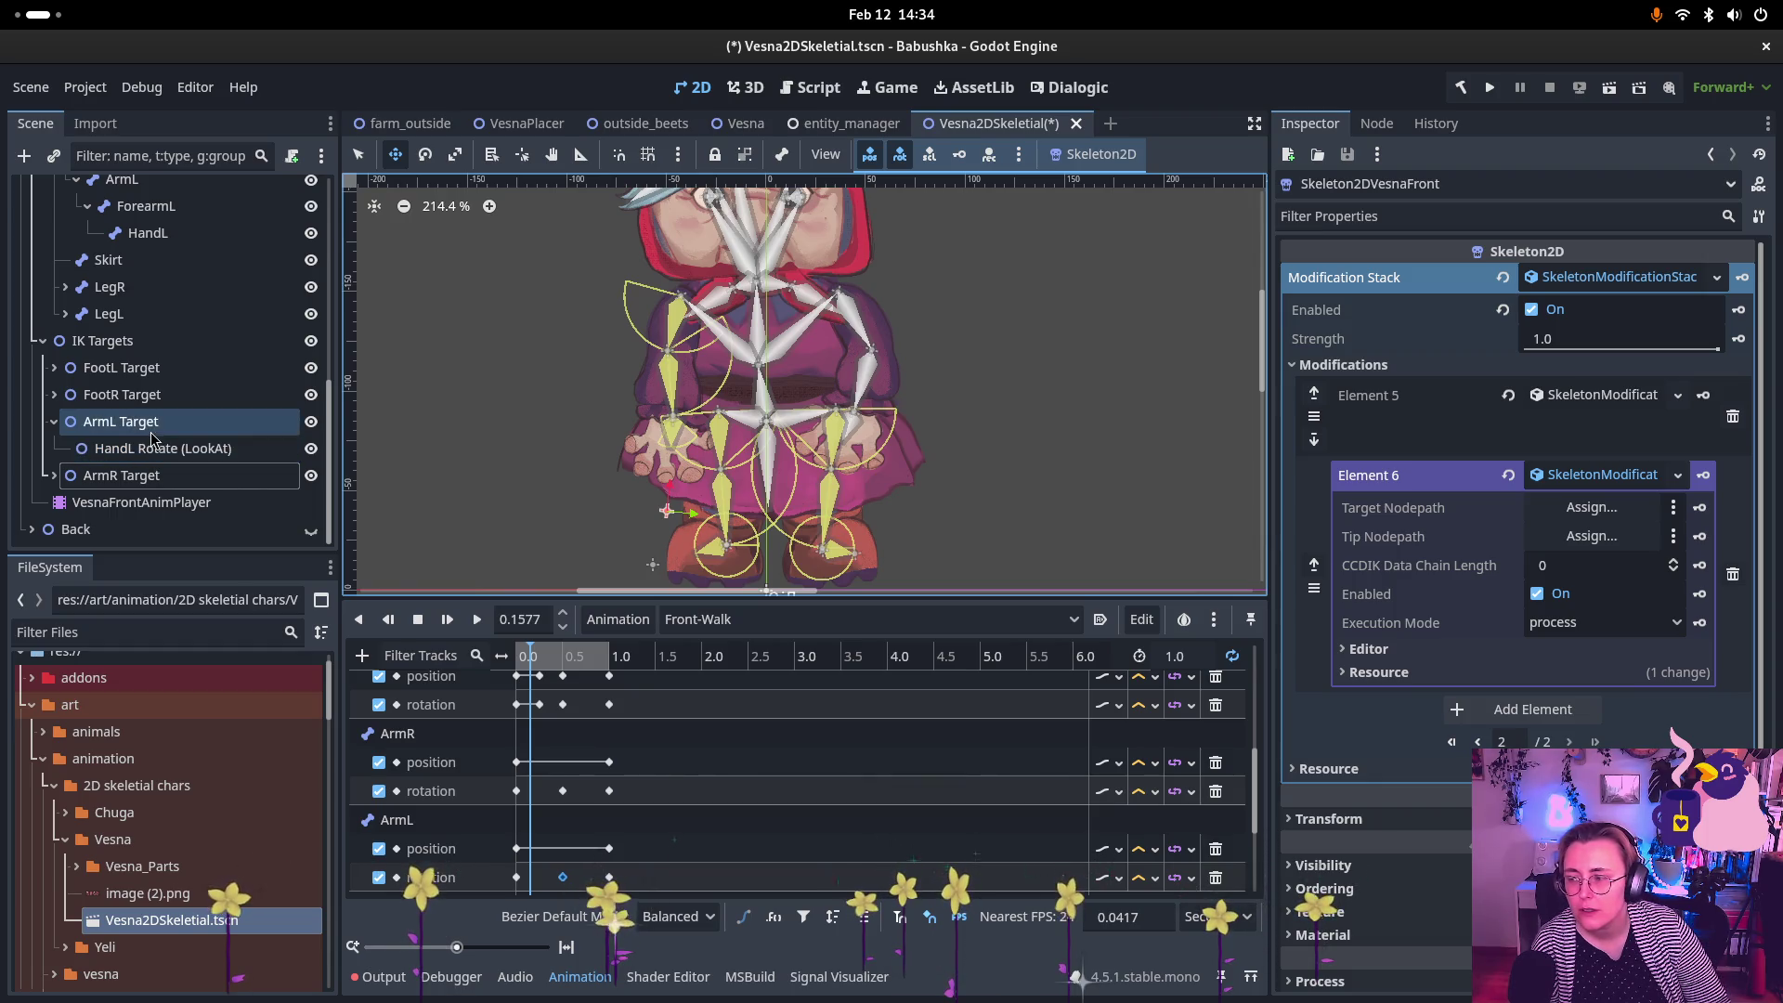
Step: Target ArmL Target, make HandL the chain tip, and lengthen the chain
{"action": "mouse_move", "coordinate": [149, 435]}
{"action": "left_mouse_down"}
{"action": "mouse_move", "coordinate": [970, 458]}
{"action": "mouse_move", "coordinate": [1613, 528]}
{"action": "left_mouse_up"}
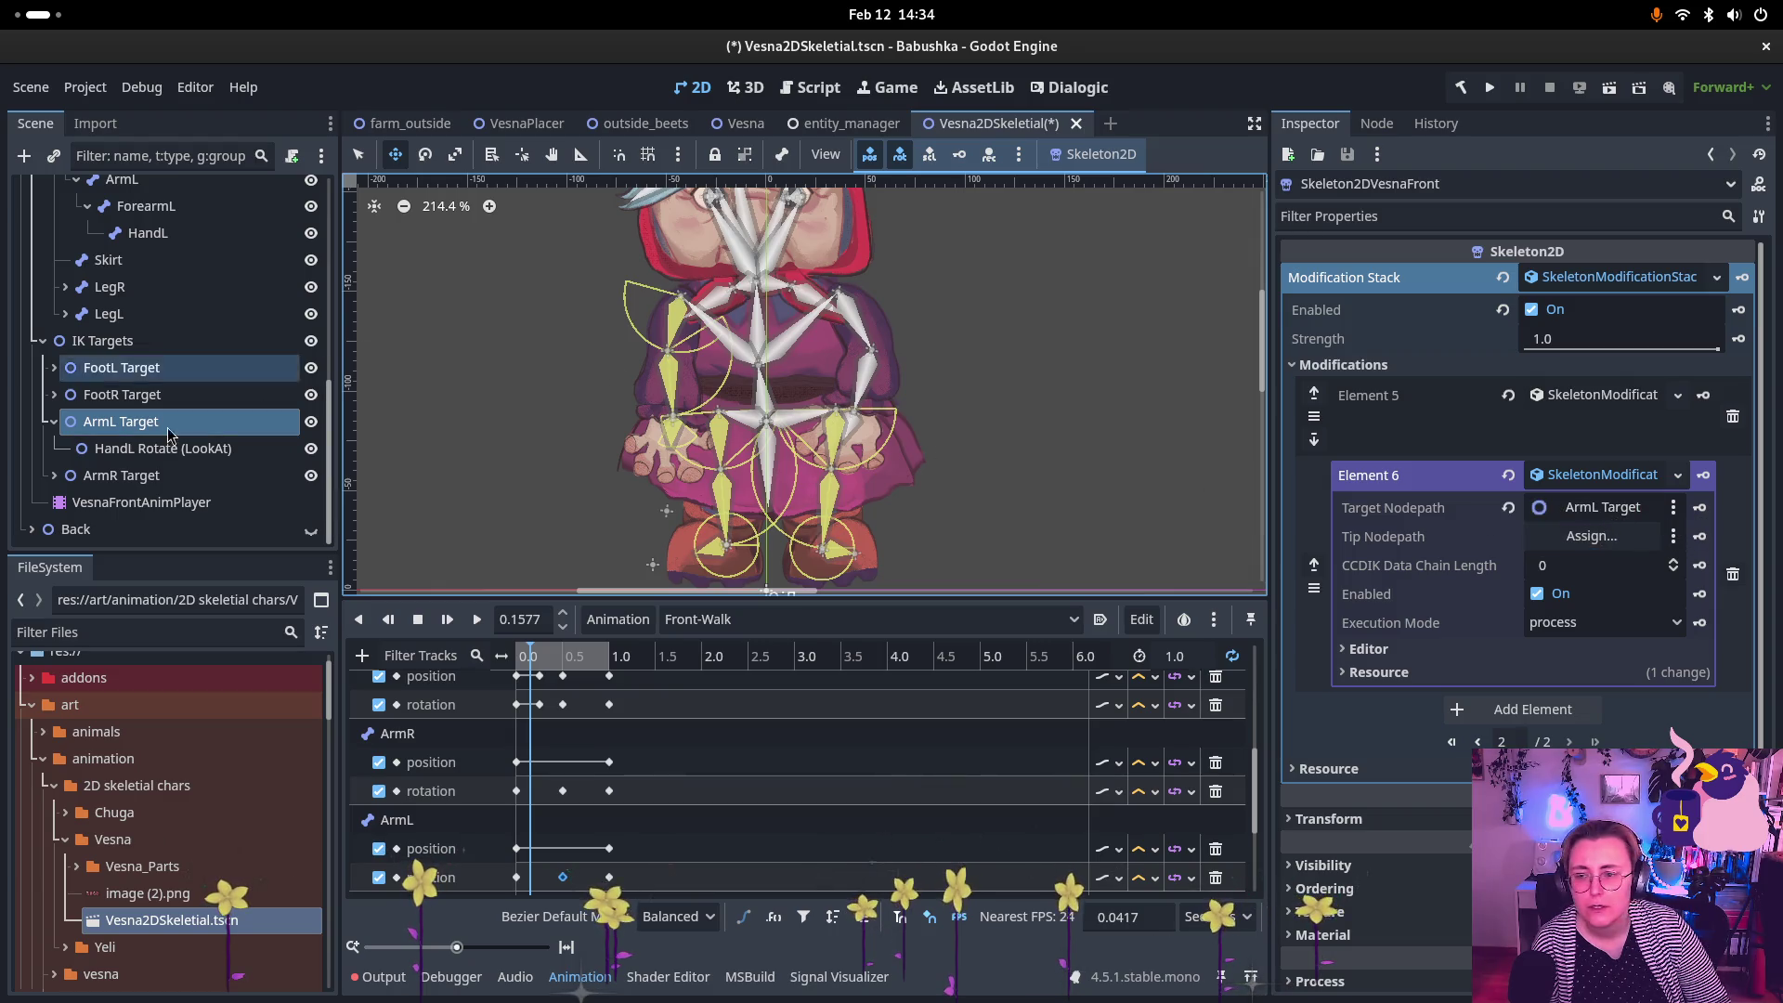
{"action": "scroll", "coordinate": [116, 394], "scroll_direction": "up", "scroll_amount": 2}
{"action": "left_click", "coordinate": [116, 396]}
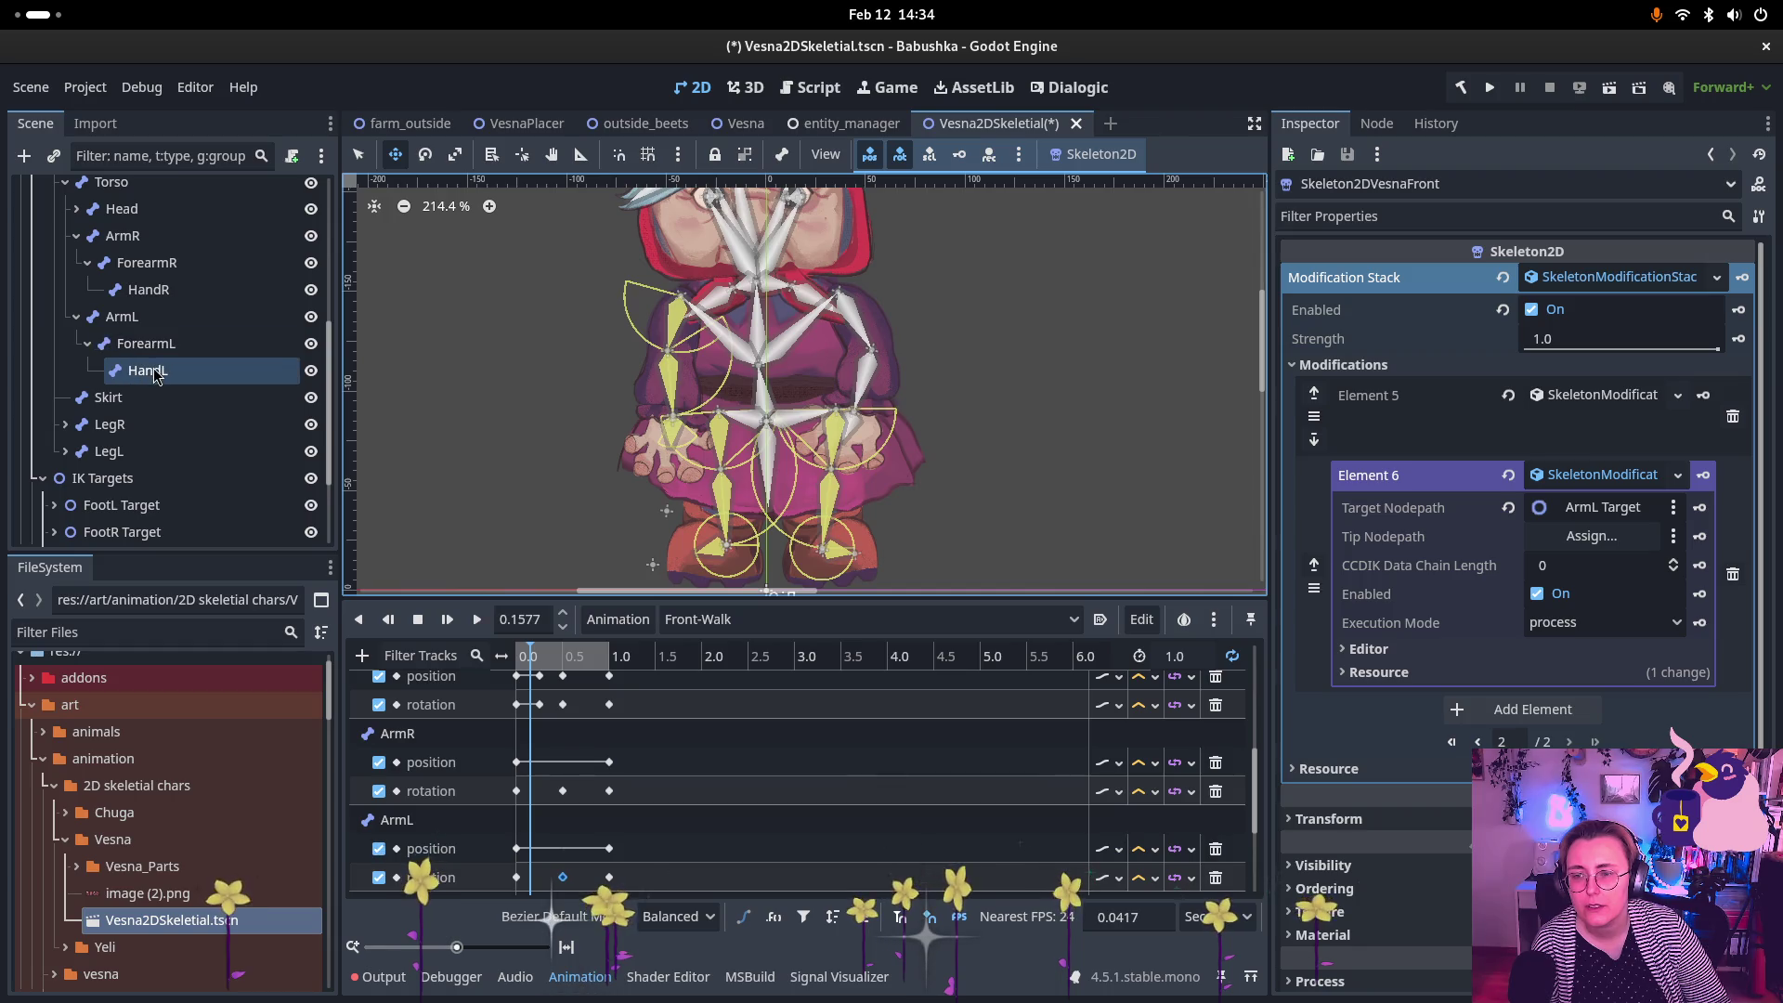
{"action": "mouse_move", "coordinate": [116, 369]}
{"action": "left_mouse_down"}
{"action": "mouse_move", "coordinate": [1611, 521]}
{"action": "mouse_move", "coordinate": [1610, 539]}
{"action": "left_mouse_up"}
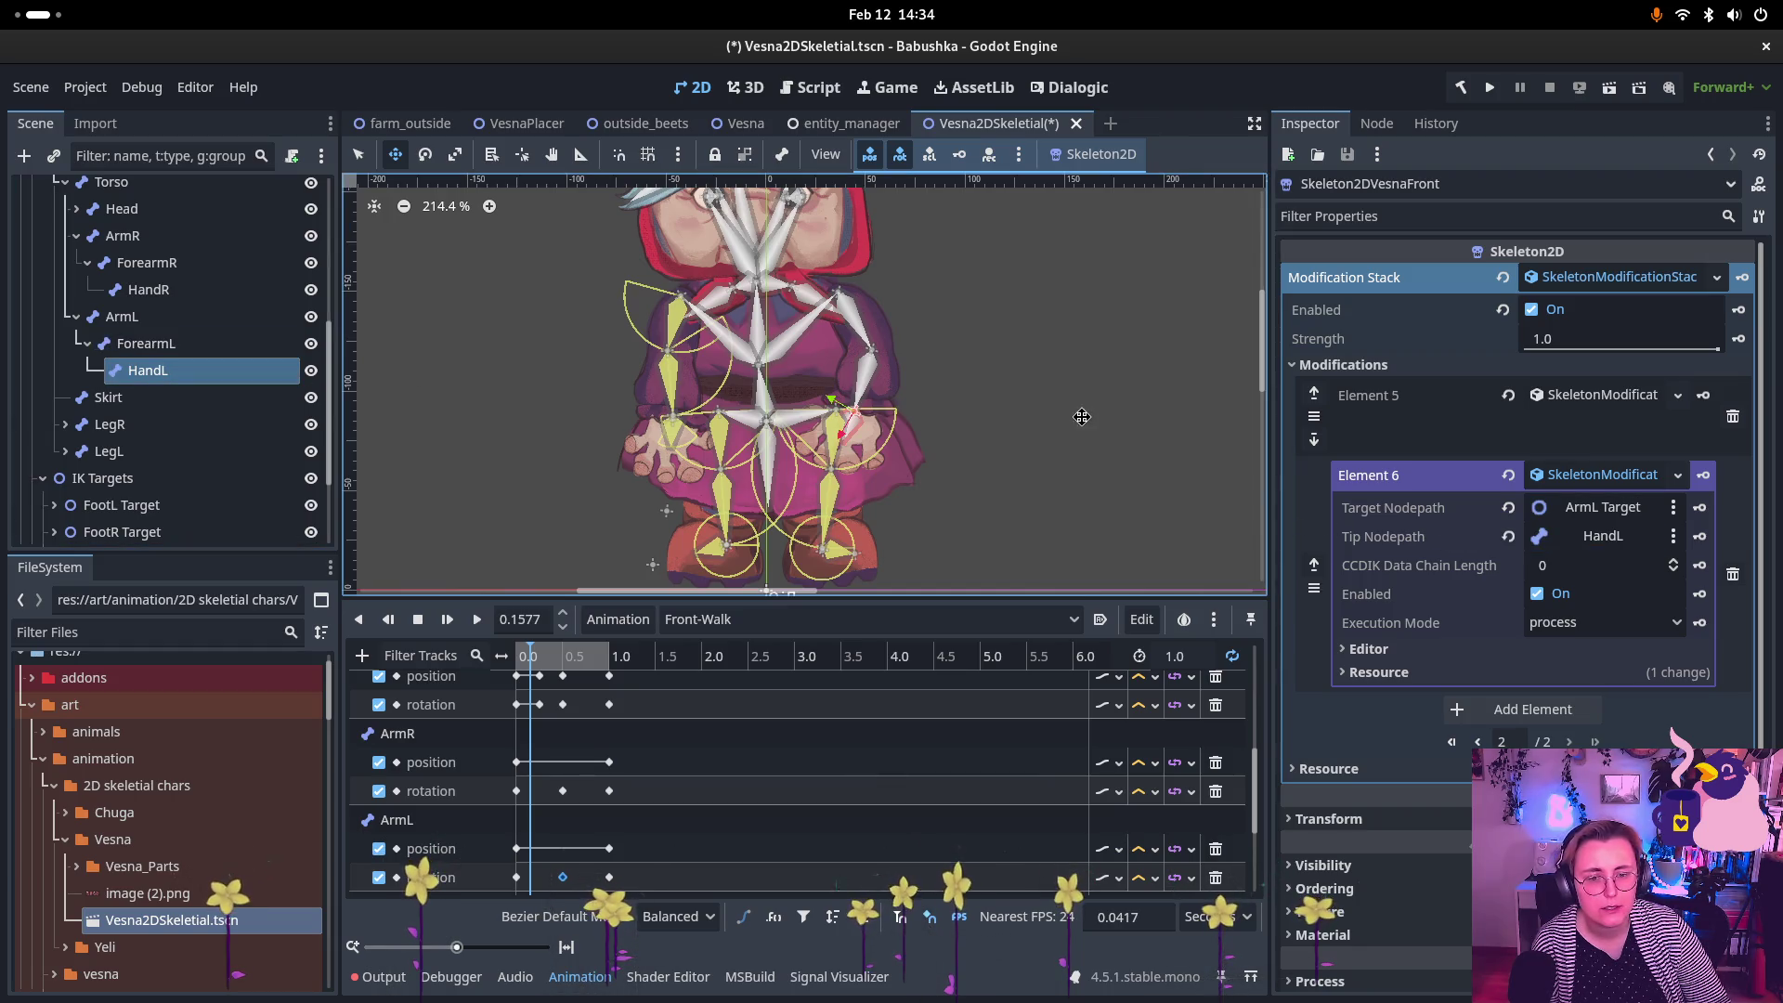
{"action": "left_click", "coordinate": [1673, 561]}
Step: Assign ArmL as the first joint and ForearmL as the second joint
{"action": "left_click", "coordinate": [1569, 649]}
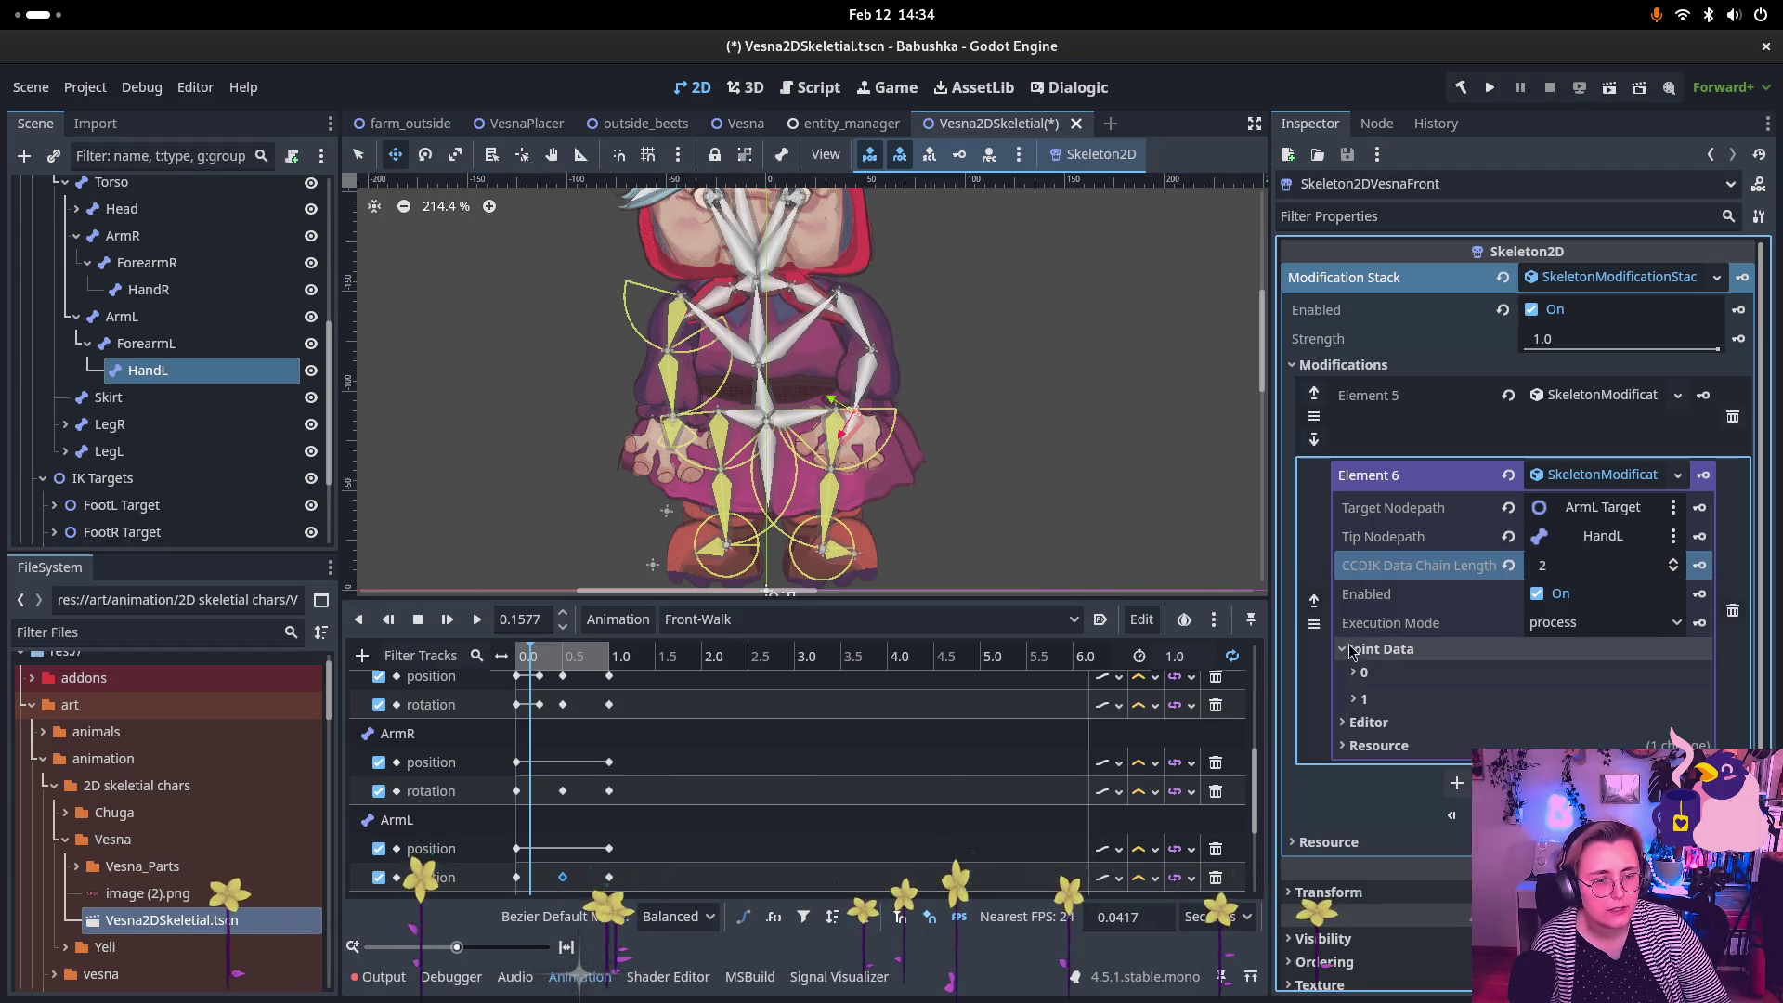
{"action": "left_click", "coordinate": [1559, 673]}
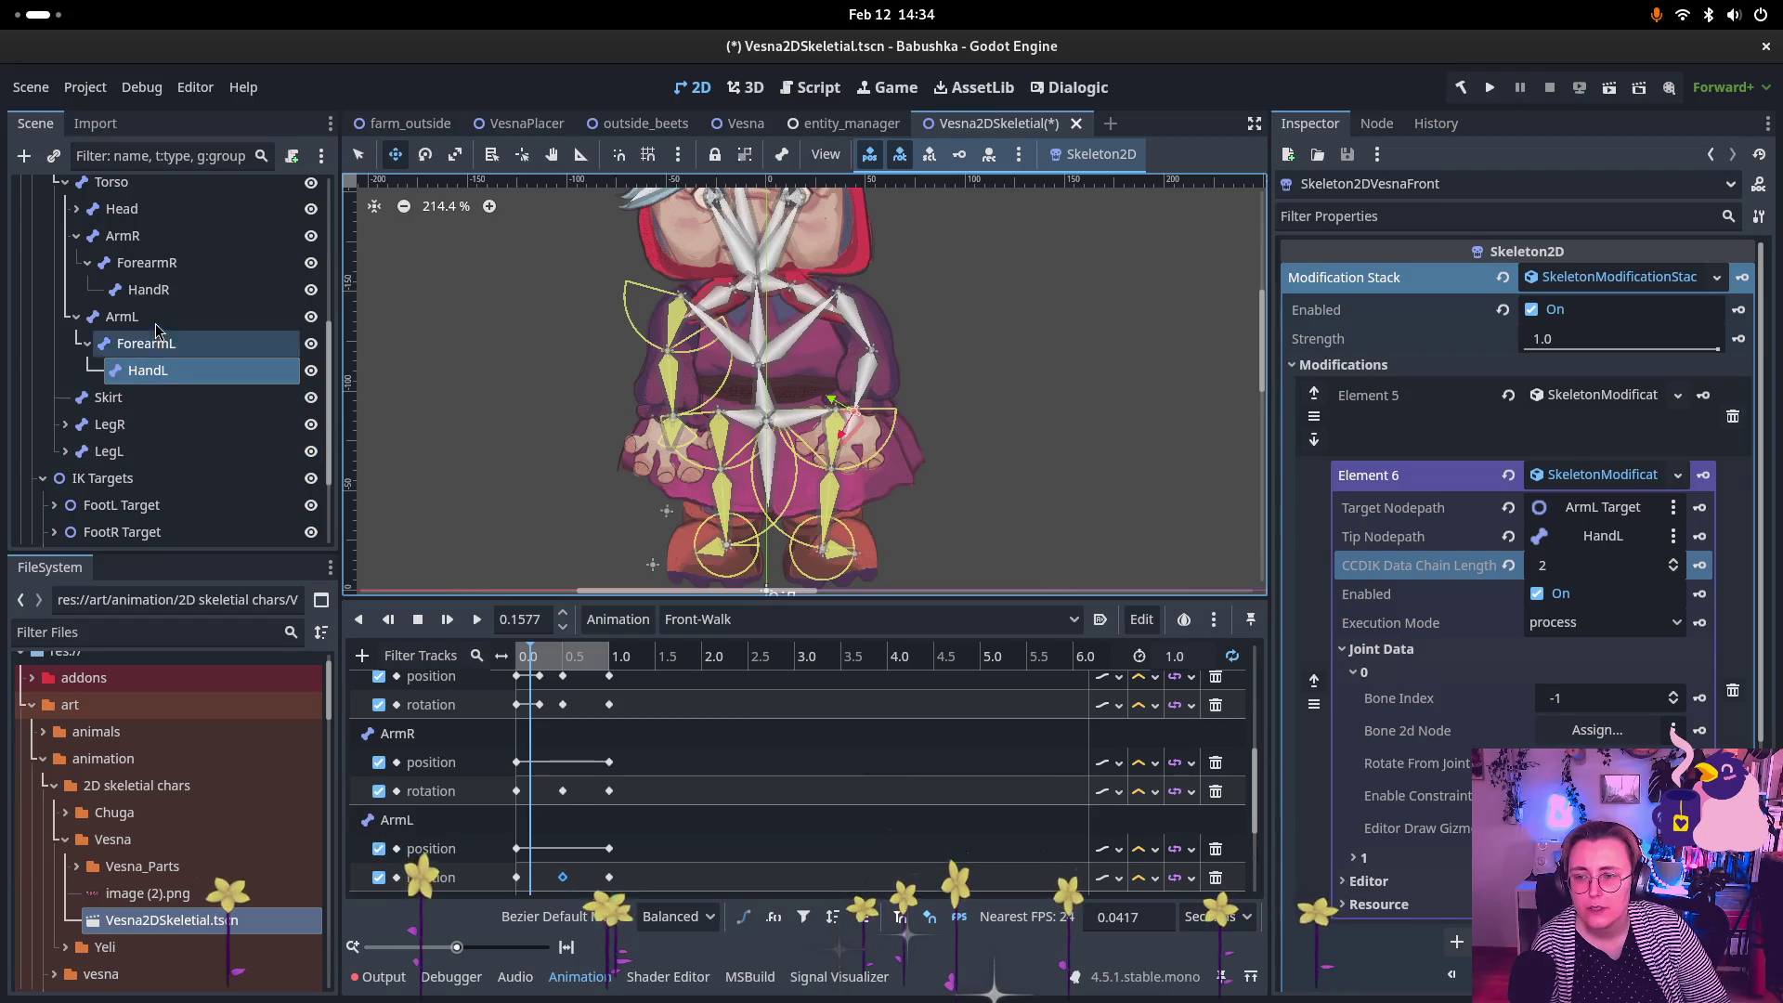
{"action": "mouse_move", "coordinate": [122, 317]}
{"action": "left_mouse_down"}
{"action": "mouse_move", "coordinate": [1068, 529]}
{"action": "mouse_move", "coordinate": [1579, 733]}
{"action": "left_mouse_up"}
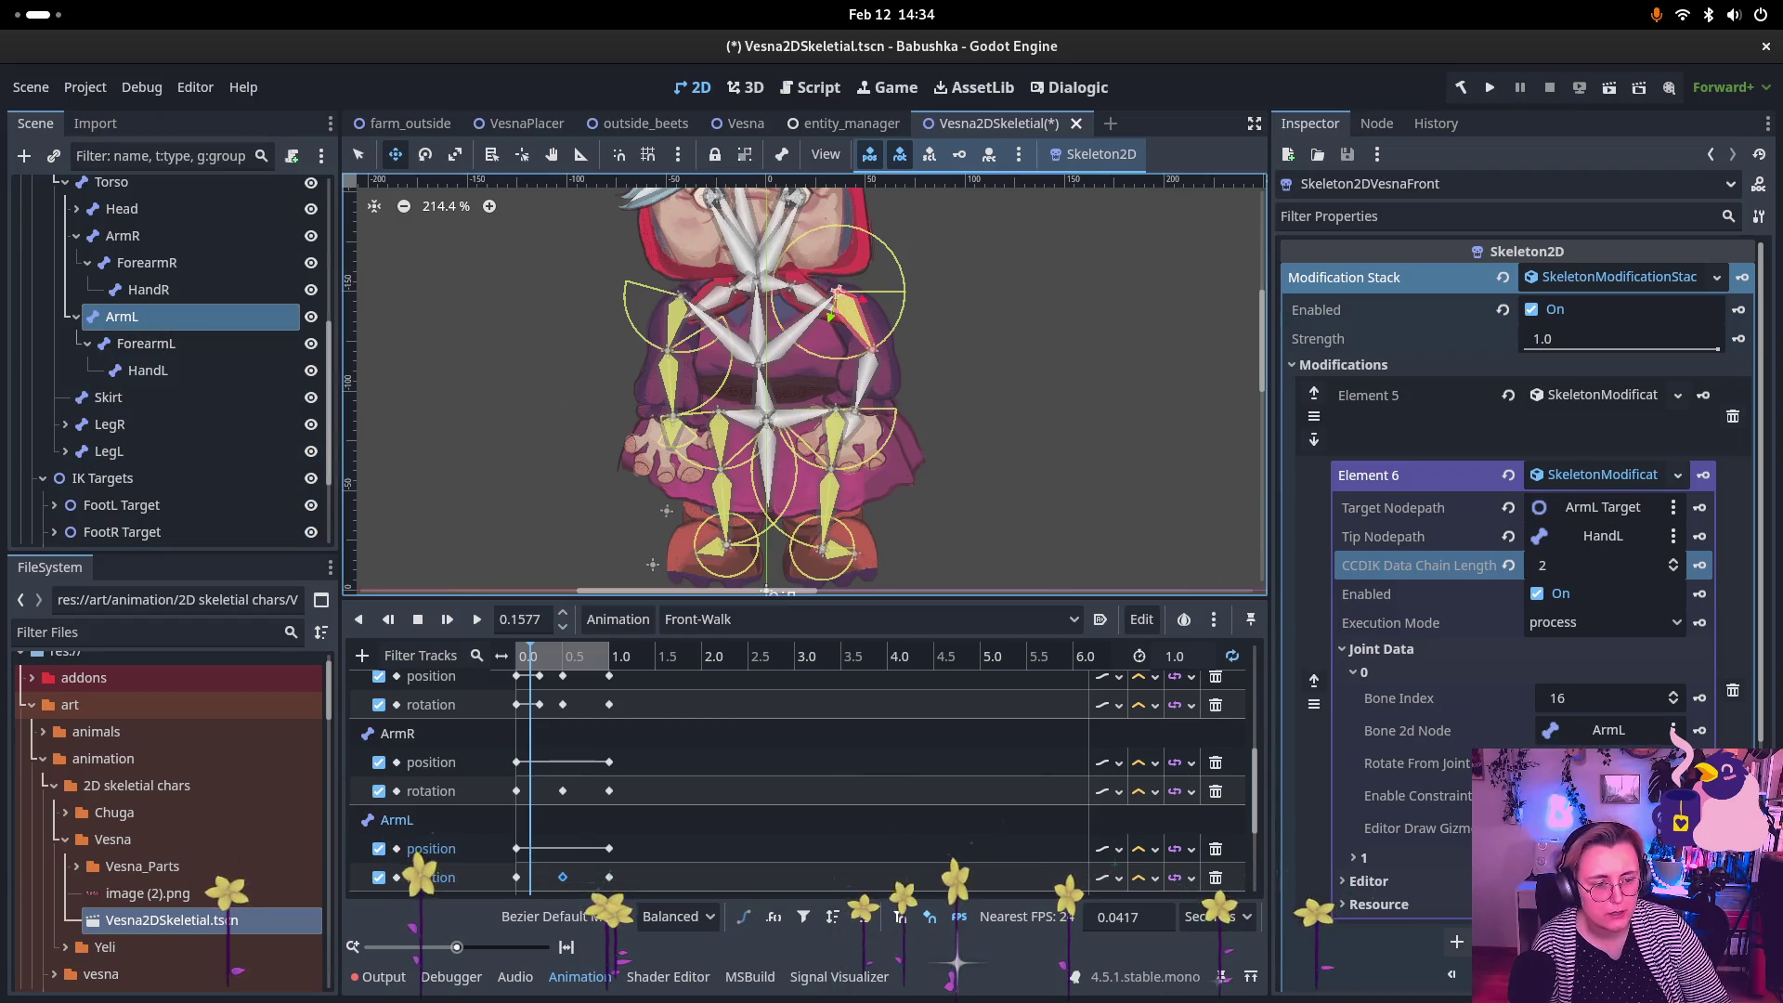
{"action": "left_click", "coordinate": [1359, 857]}
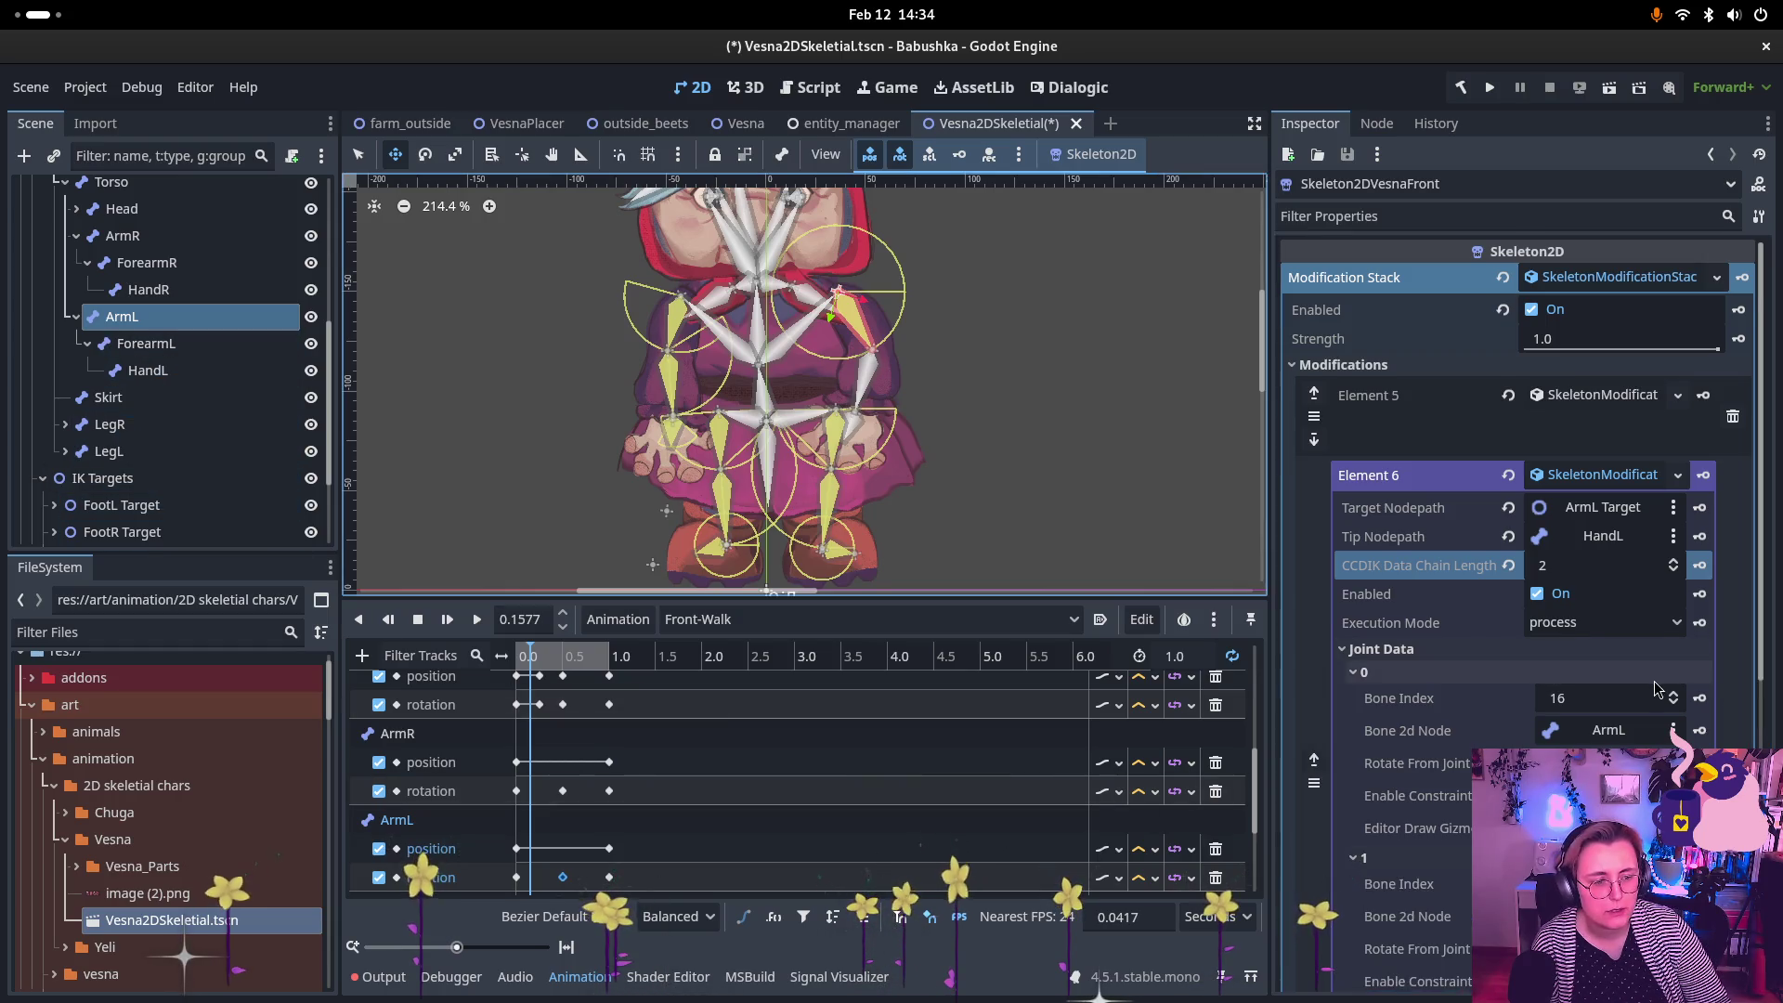
{"action": "scroll", "coordinate": [1662, 696], "scroll_direction": "down", "scroll_amount": 2}
{"action": "mouse_move", "coordinate": [130, 352]}
{"action": "left_mouse_down"}
{"action": "mouse_move", "coordinate": [627, 450]}
{"action": "mouse_move", "coordinate": [1393, 784]}
{"action": "mouse_move", "coordinate": [1587, 822]}
{"action": "left_mouse_up"}
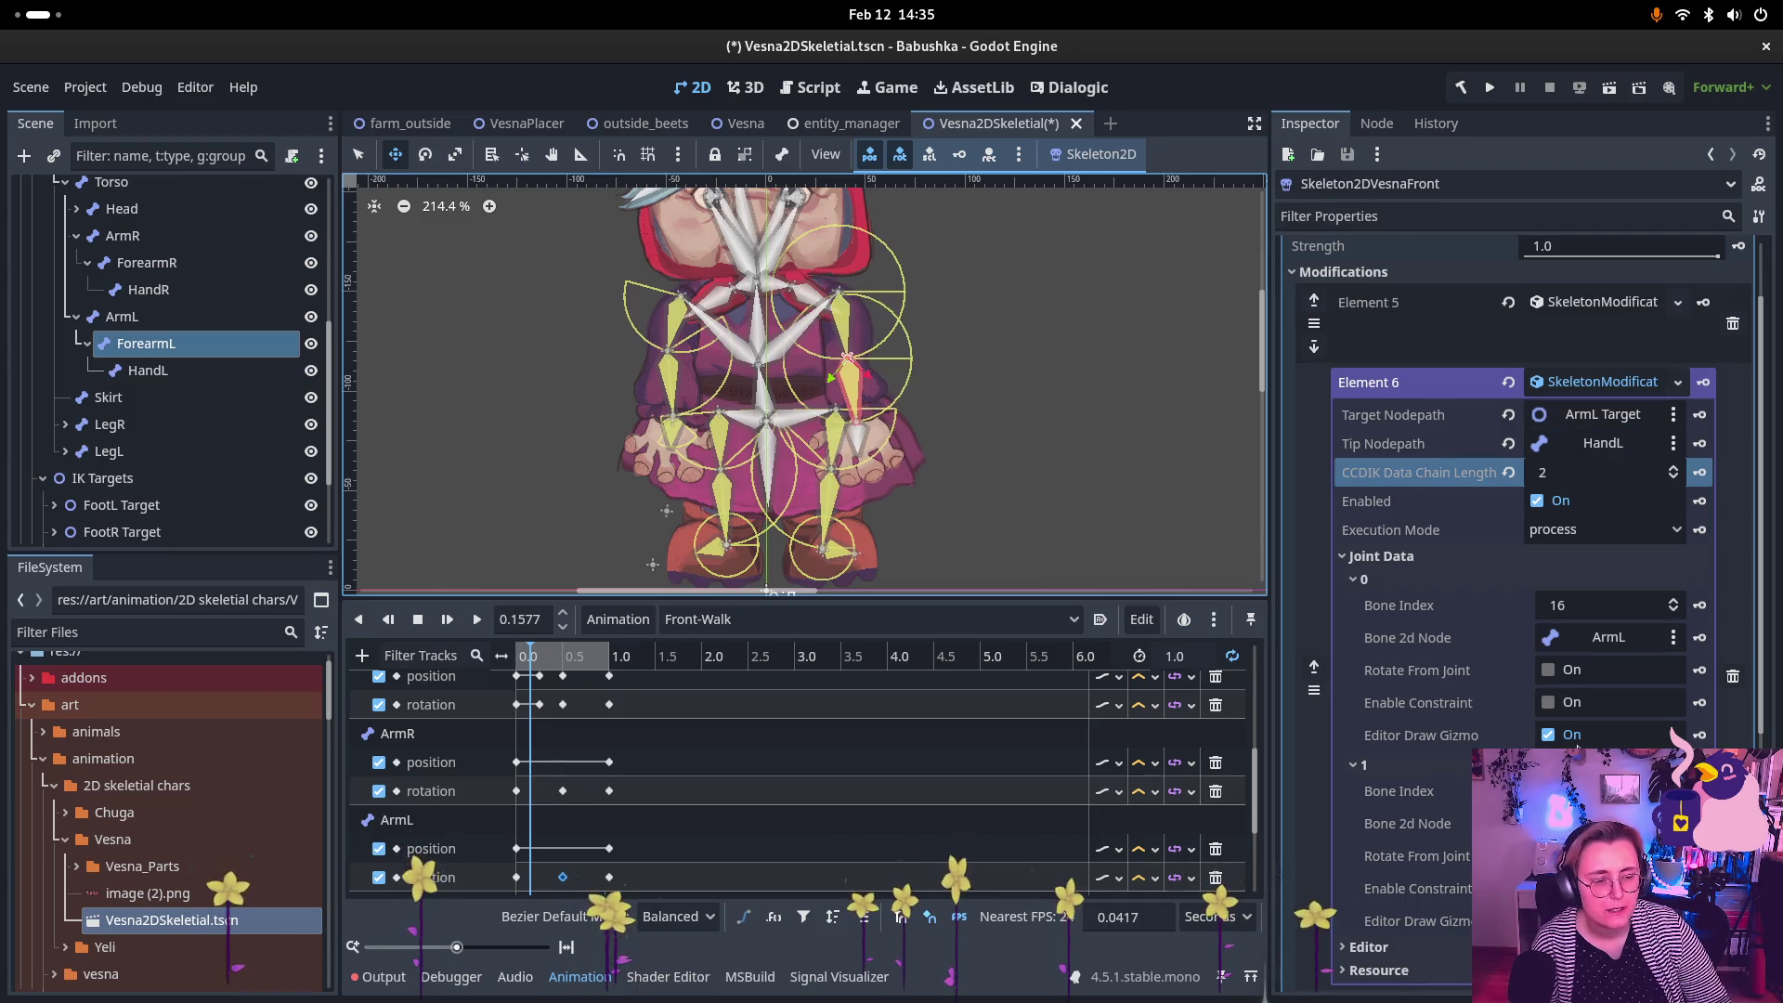
Step: Constrain the ArmL joint to 19.592–173.878 degrees, reverting a trial minimum of 0.0
{"action": "left_click", "coordinate": [1548, 704]}
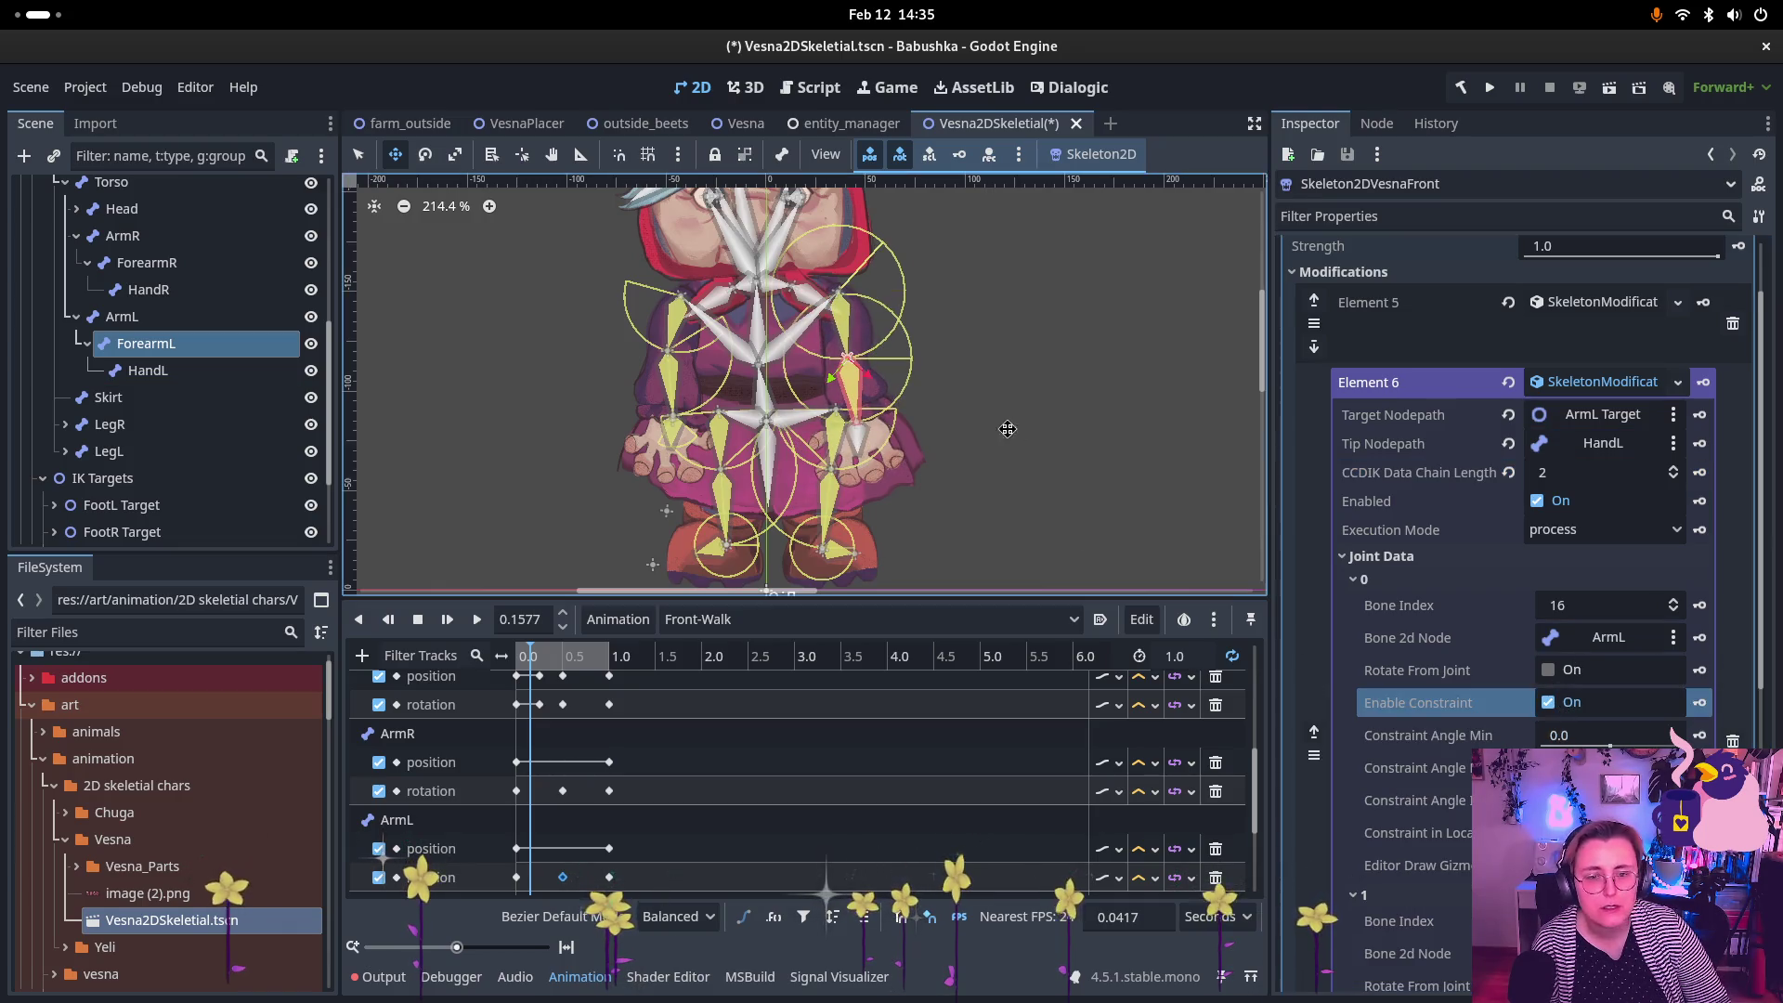
{"action": "scroll", "coordinate": [1006, 426], "scroll_direction": "up", "scroll_amount": 2}
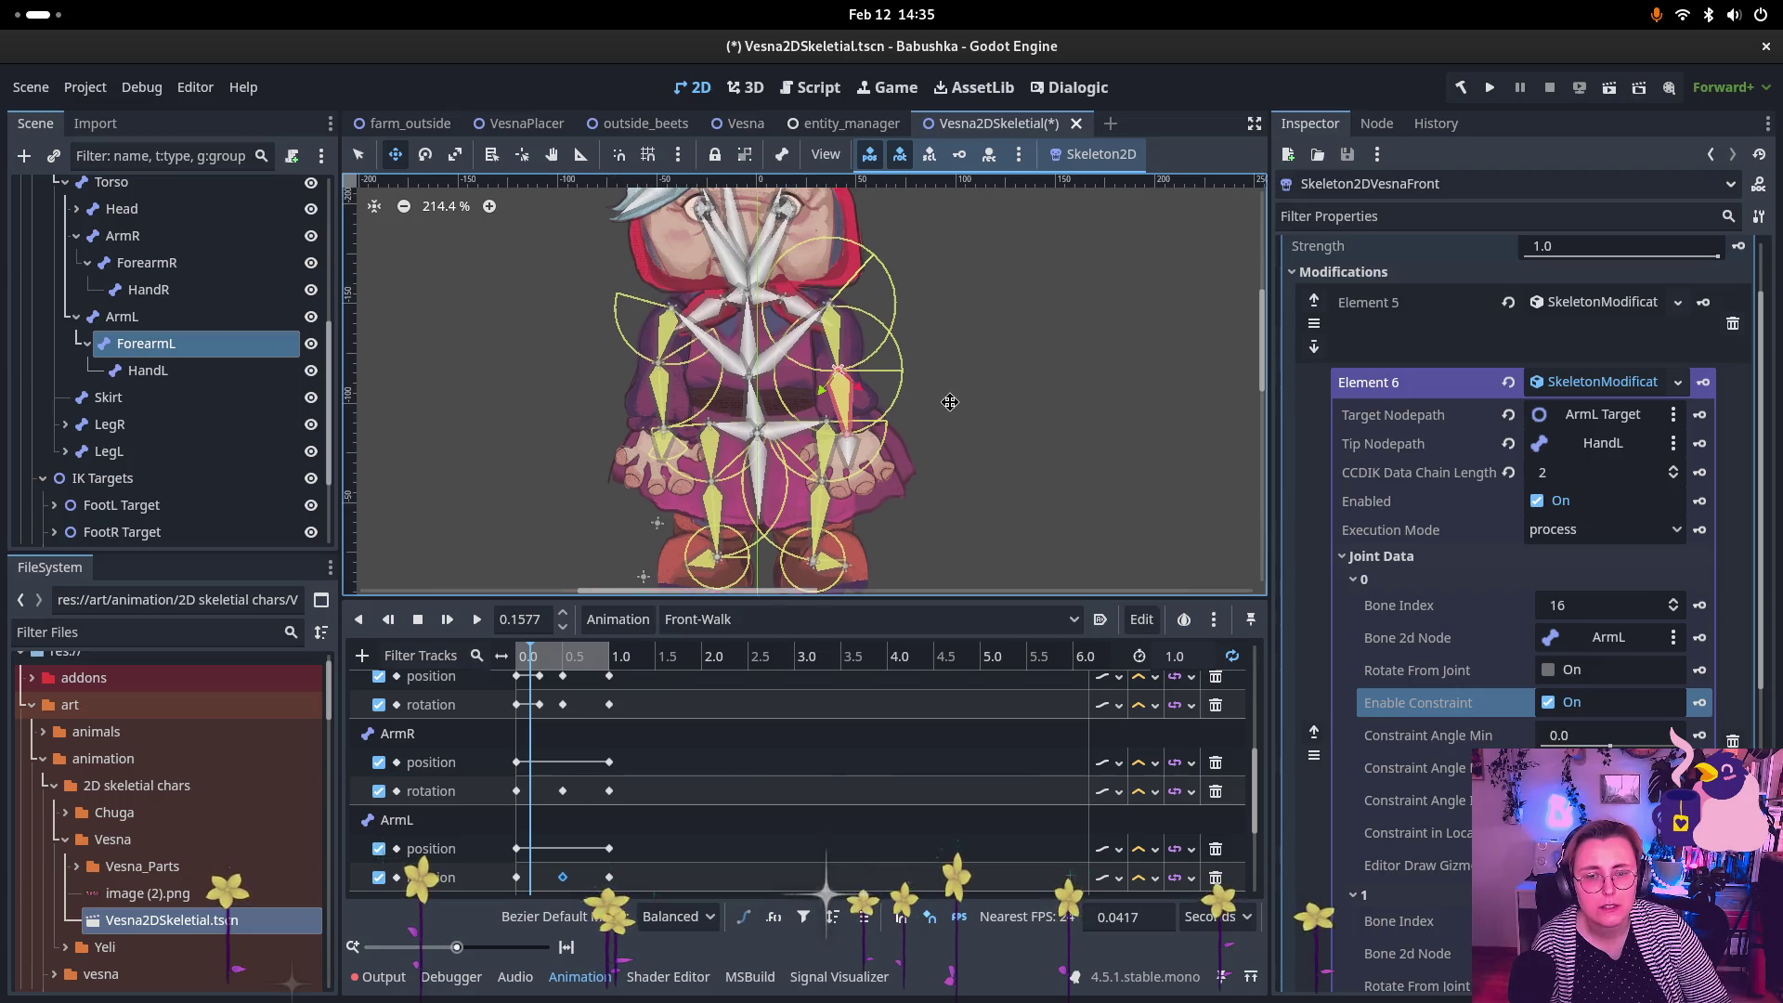
{"action": "left_click", "coordinate": [1620, 742]}
{"action": "left_click_drag", "start_coordinate": [1609, 743], "coordinate": [1614, 744]}
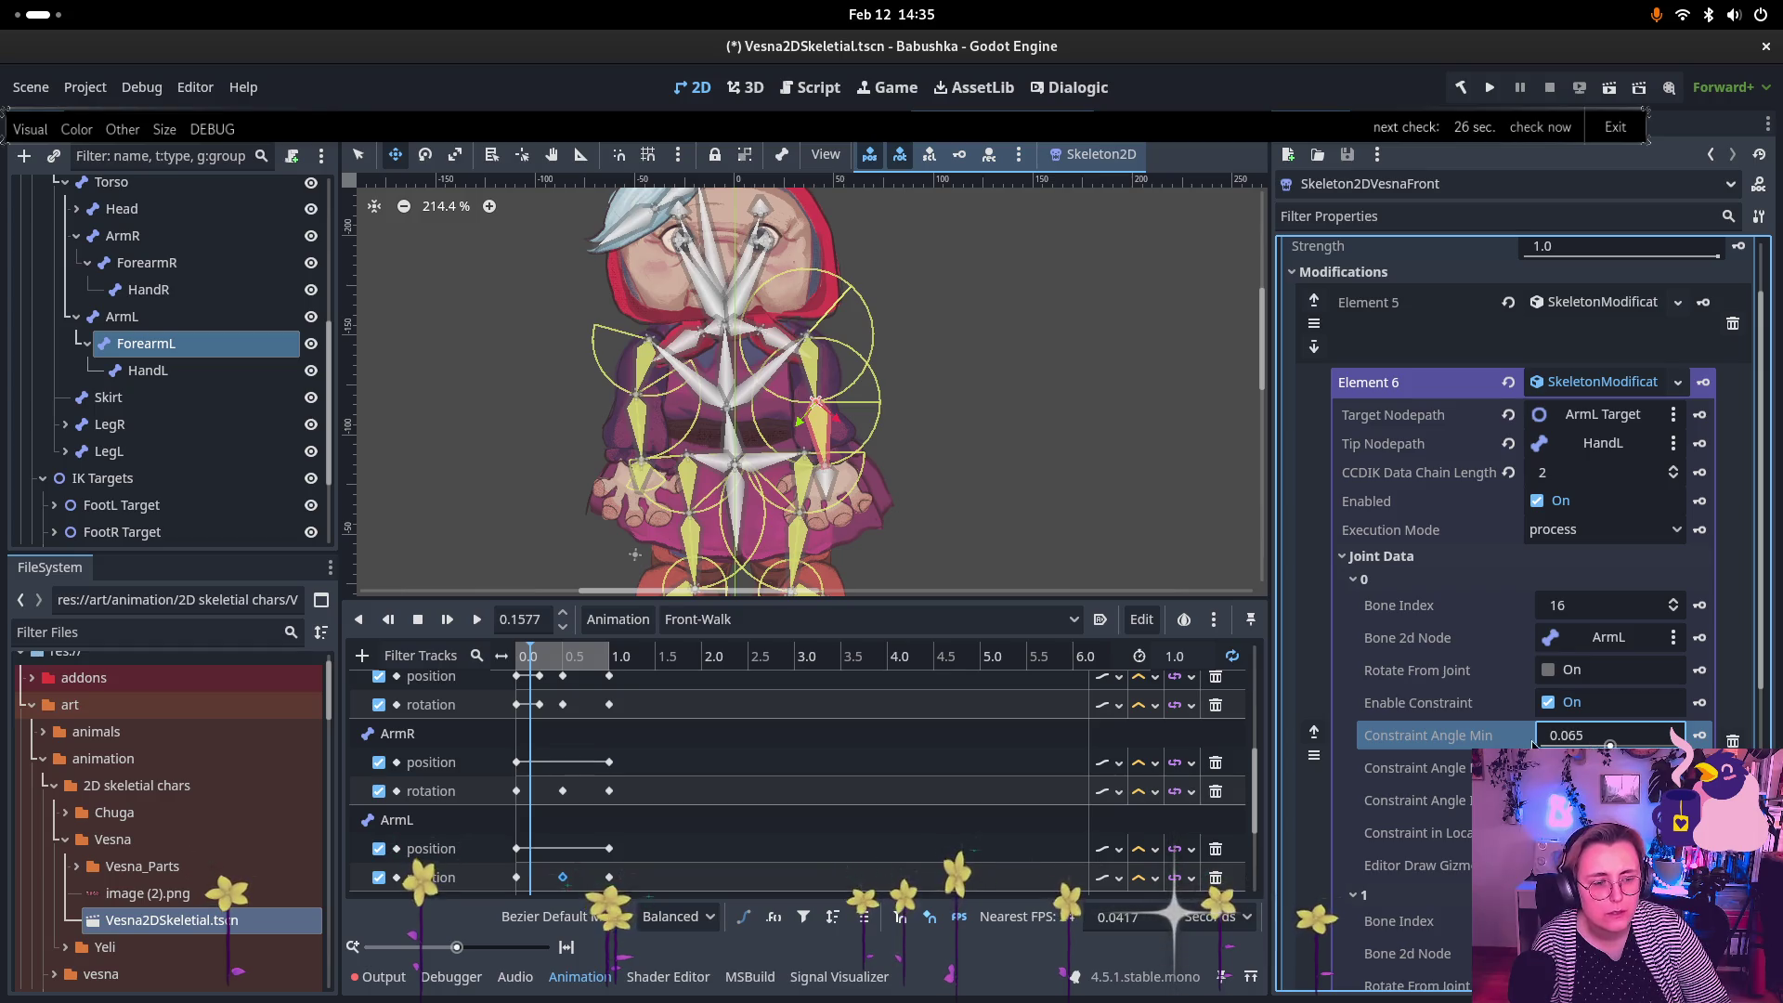
{"action": "left_click", "coordinate": [1575, 739]}
{"action": "type", "text": "0.0"}
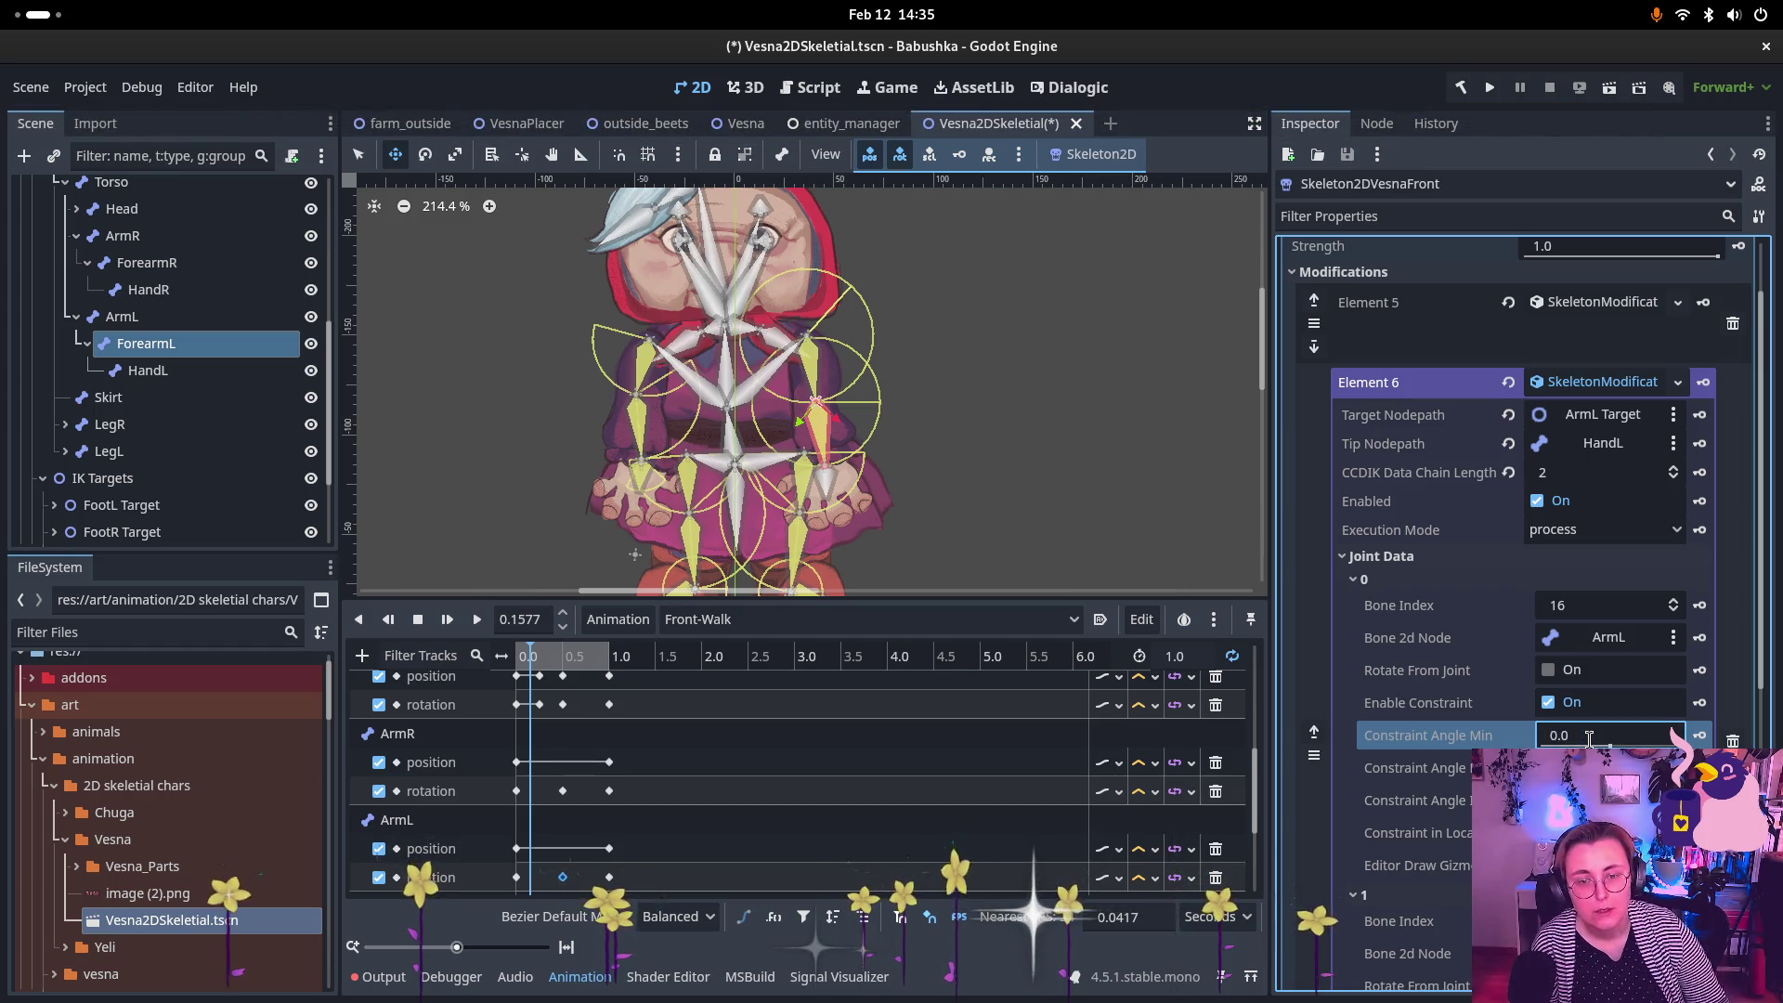
{"action": "key", "text": "Tab"}
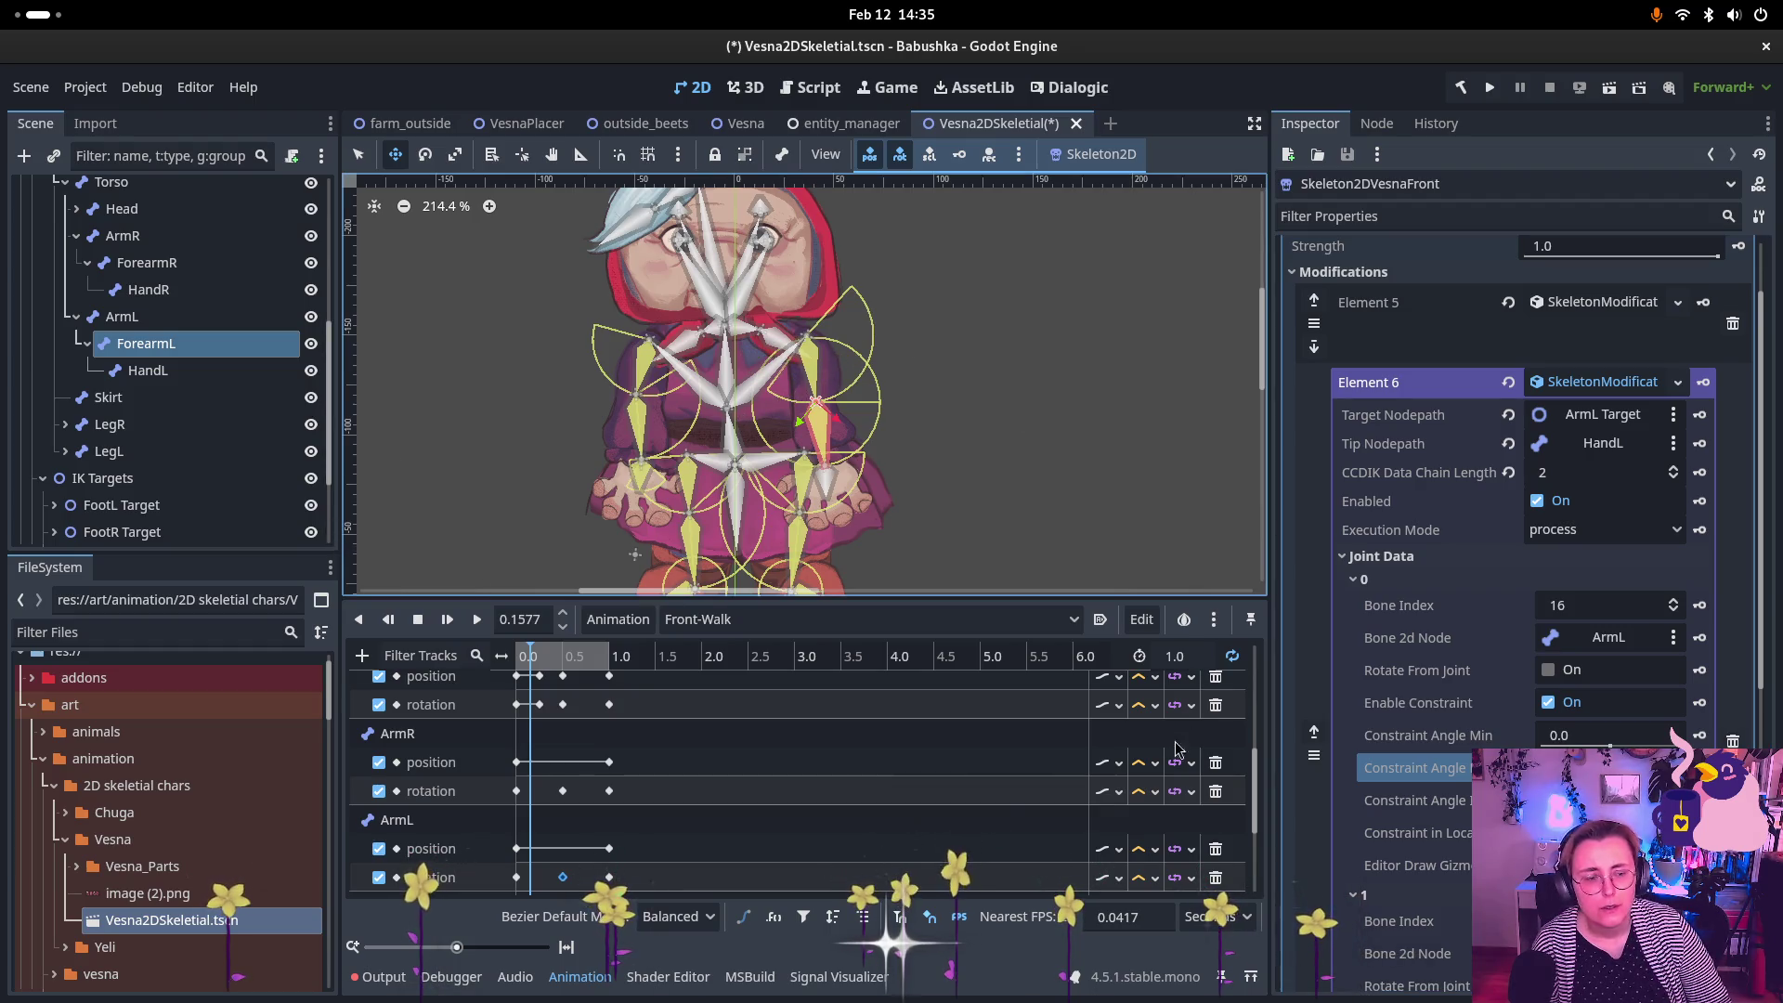
{"action": "left_click_drag", "start_coordinate": [1579, 735], "coordinate": [1620, 735]}
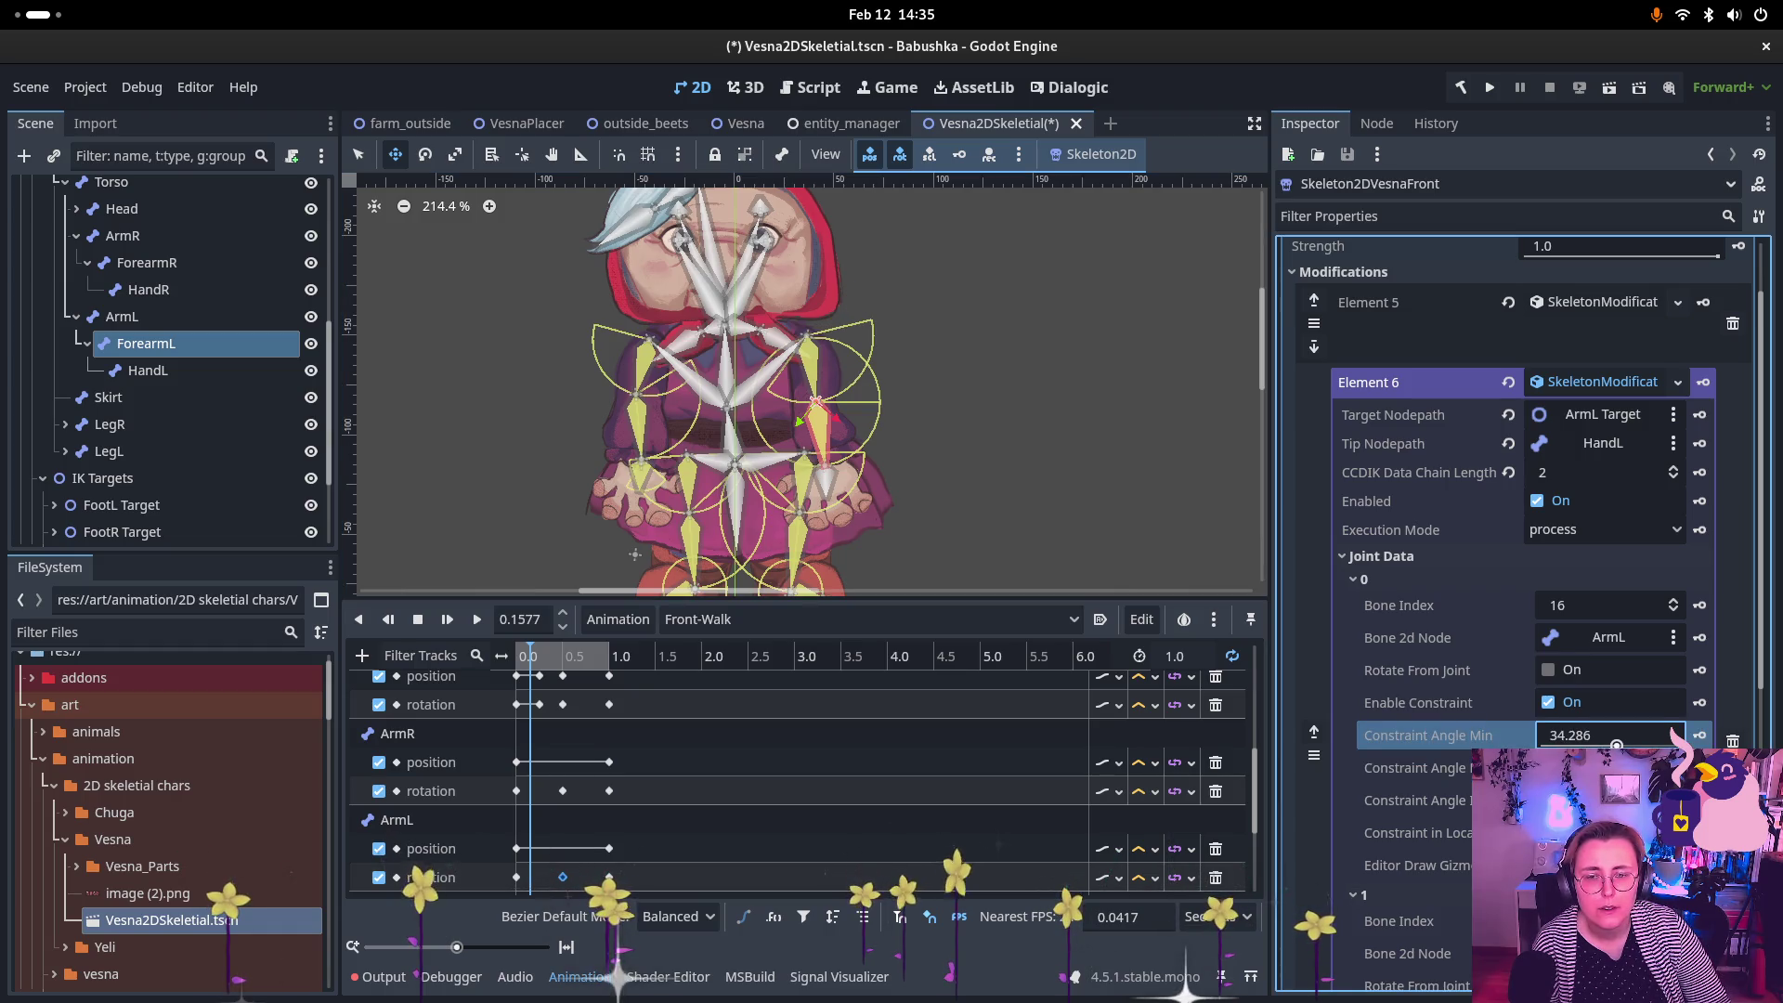
{"action": "key", "text": "ctrl+z"}
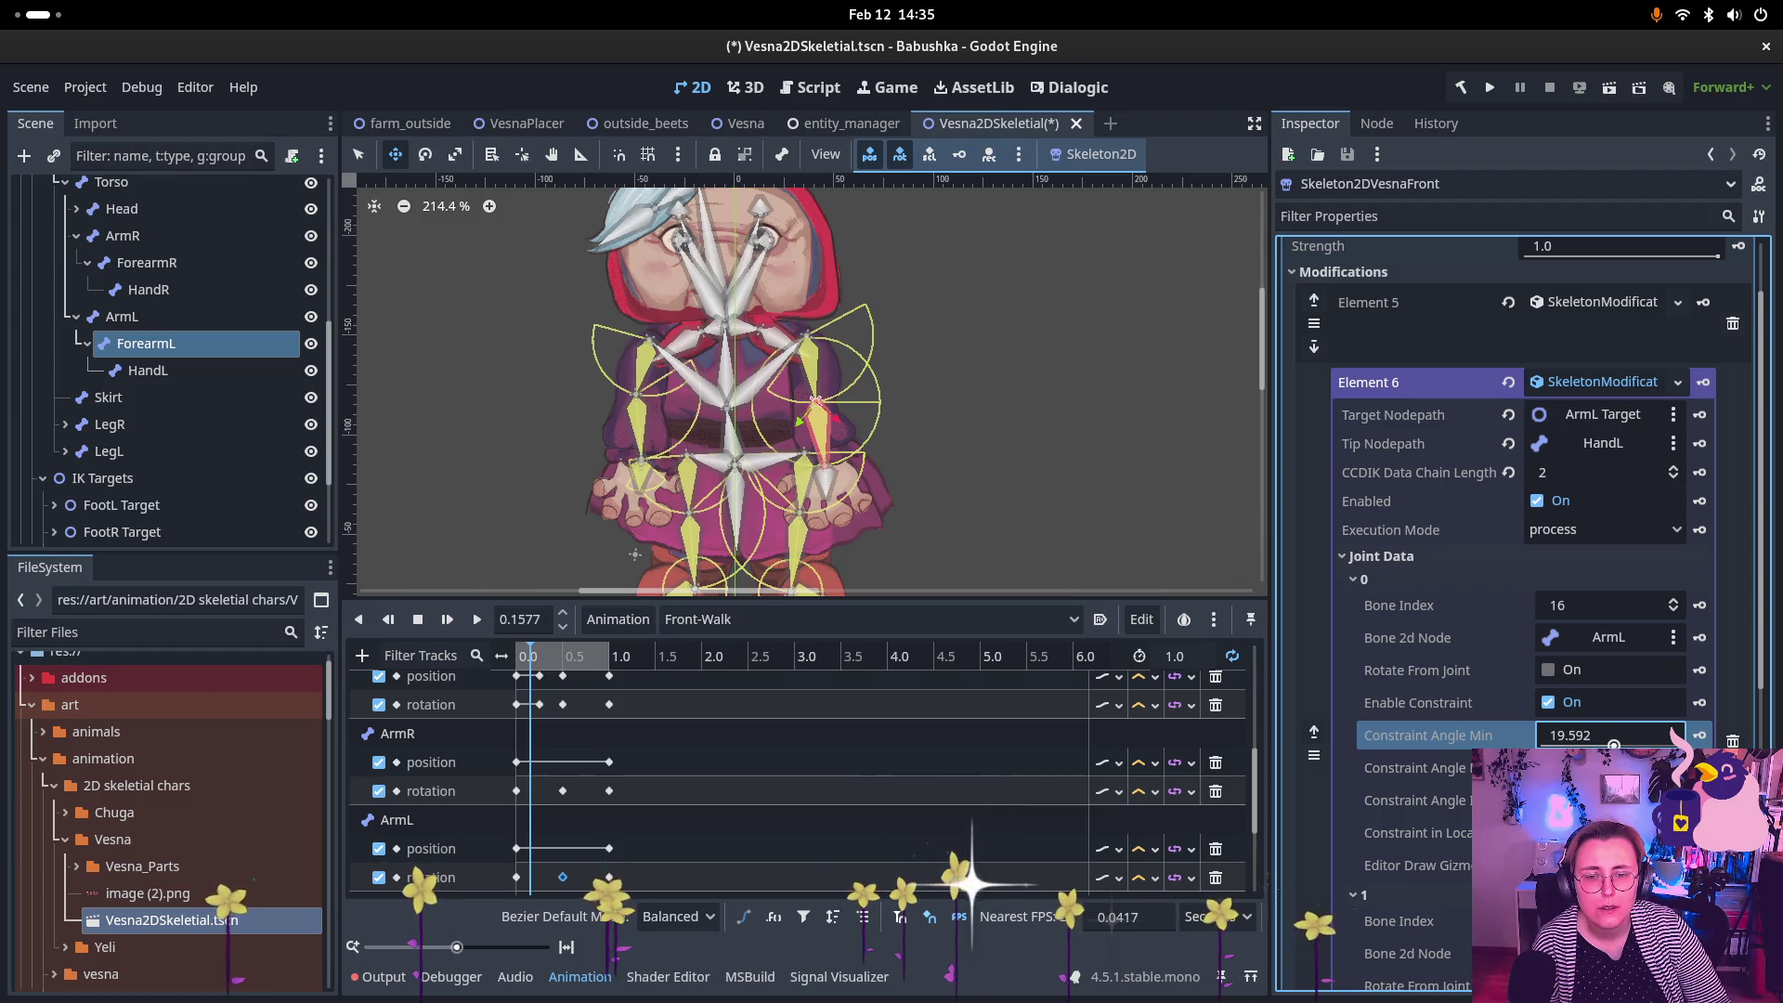
Step: Enable the ForearmL joint constraint and adjust its minimum and maximum angles
{"action": "scroll", "coordinate": [140, 418], "scroll_direction": "down", "scroll_amount": 3}
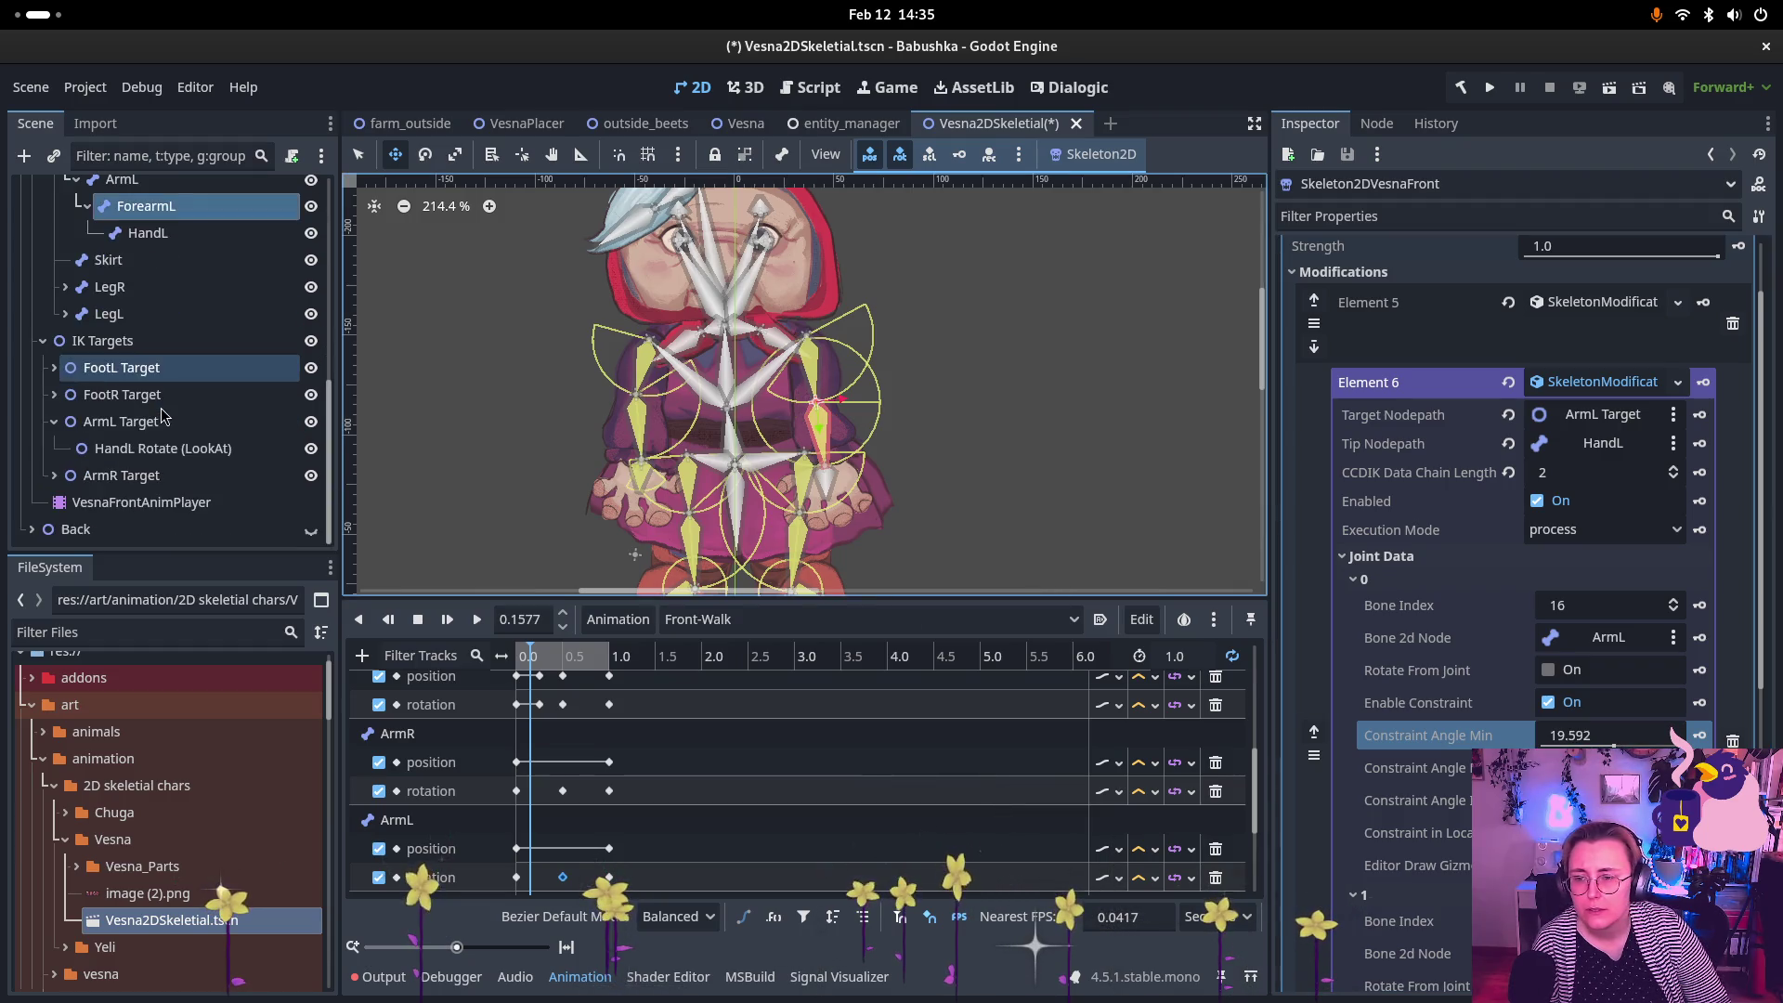
{"action": "scroll", "coordinate": [1537, 703], "scroll_direction": "down", "scroll_amount": 5}
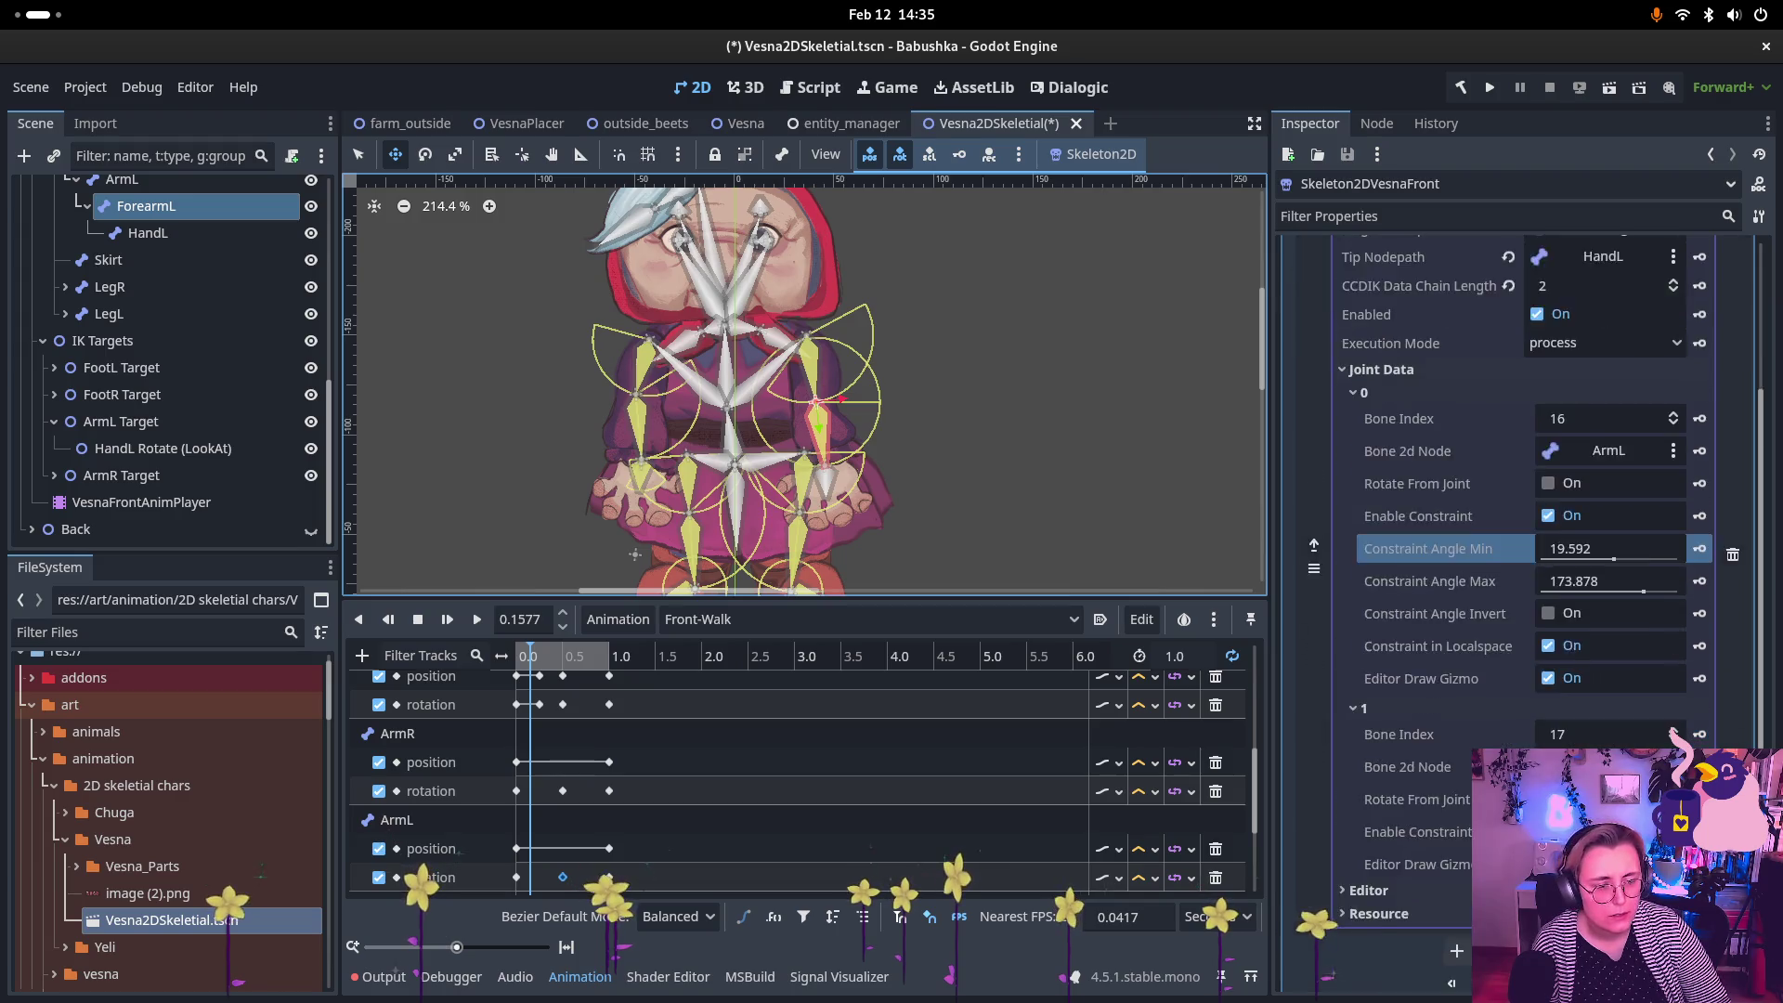
{"action": "left_click", "coordinate": [1556, 738]}
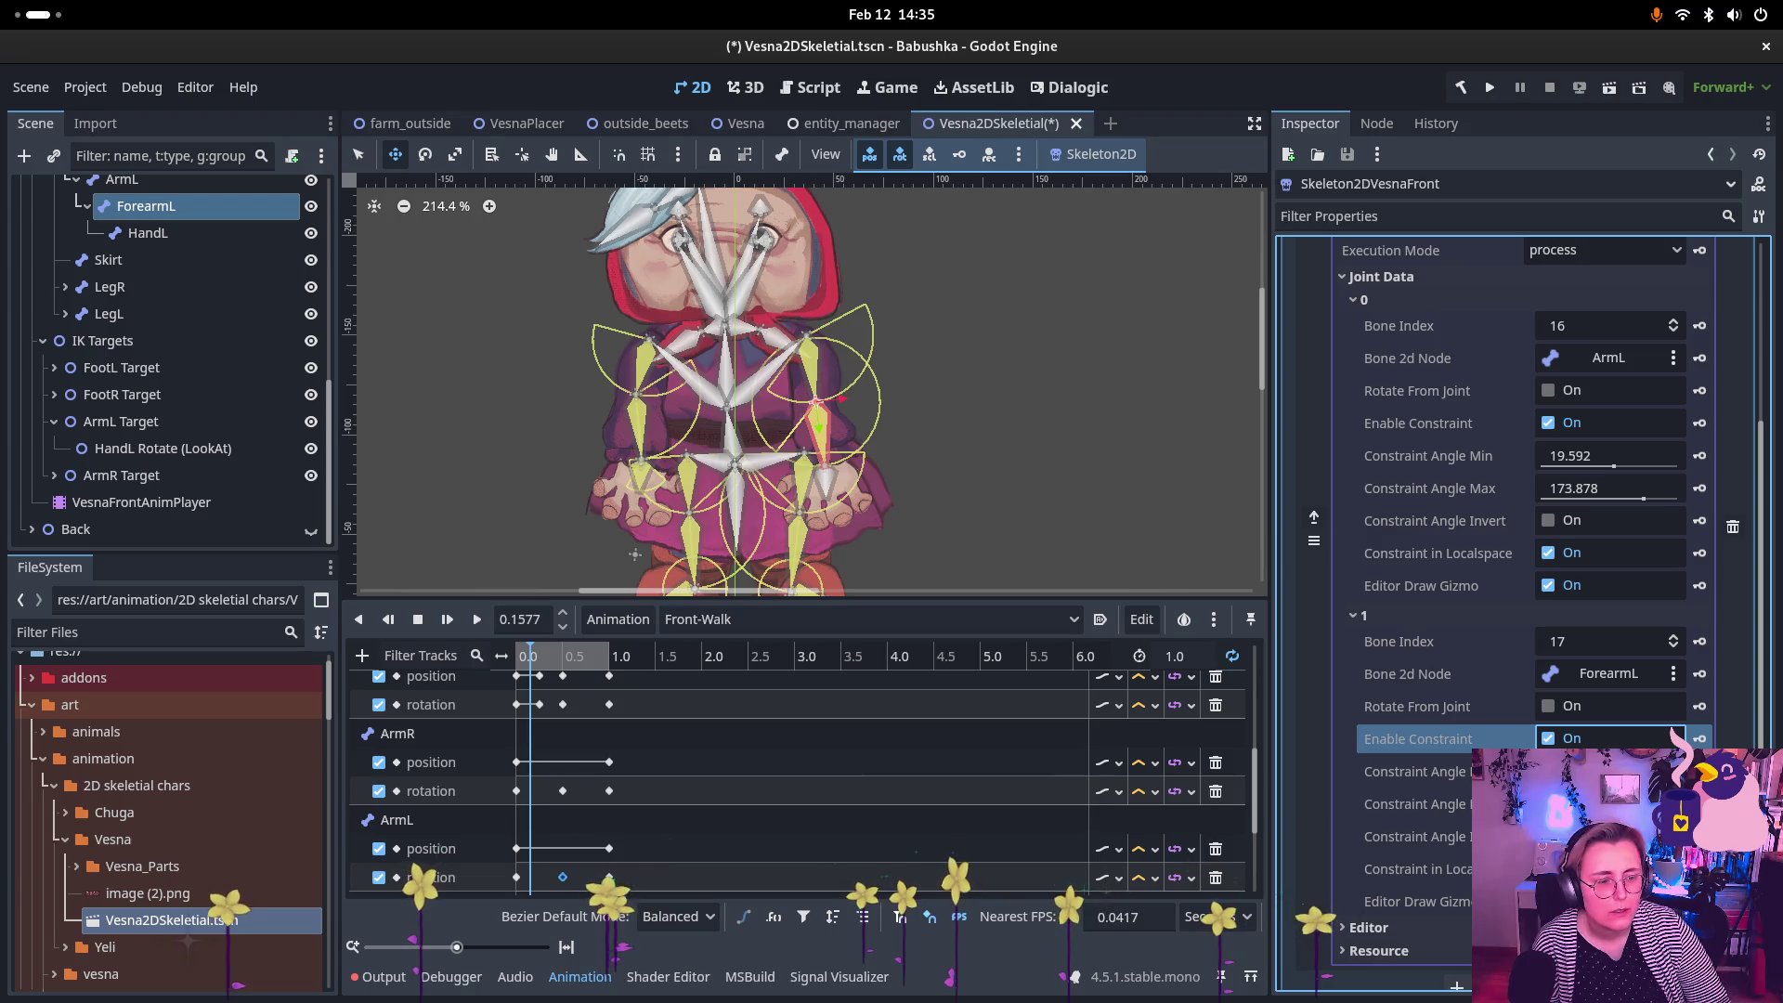
{"action": "left_click", "coordinate": [1597, 770]}
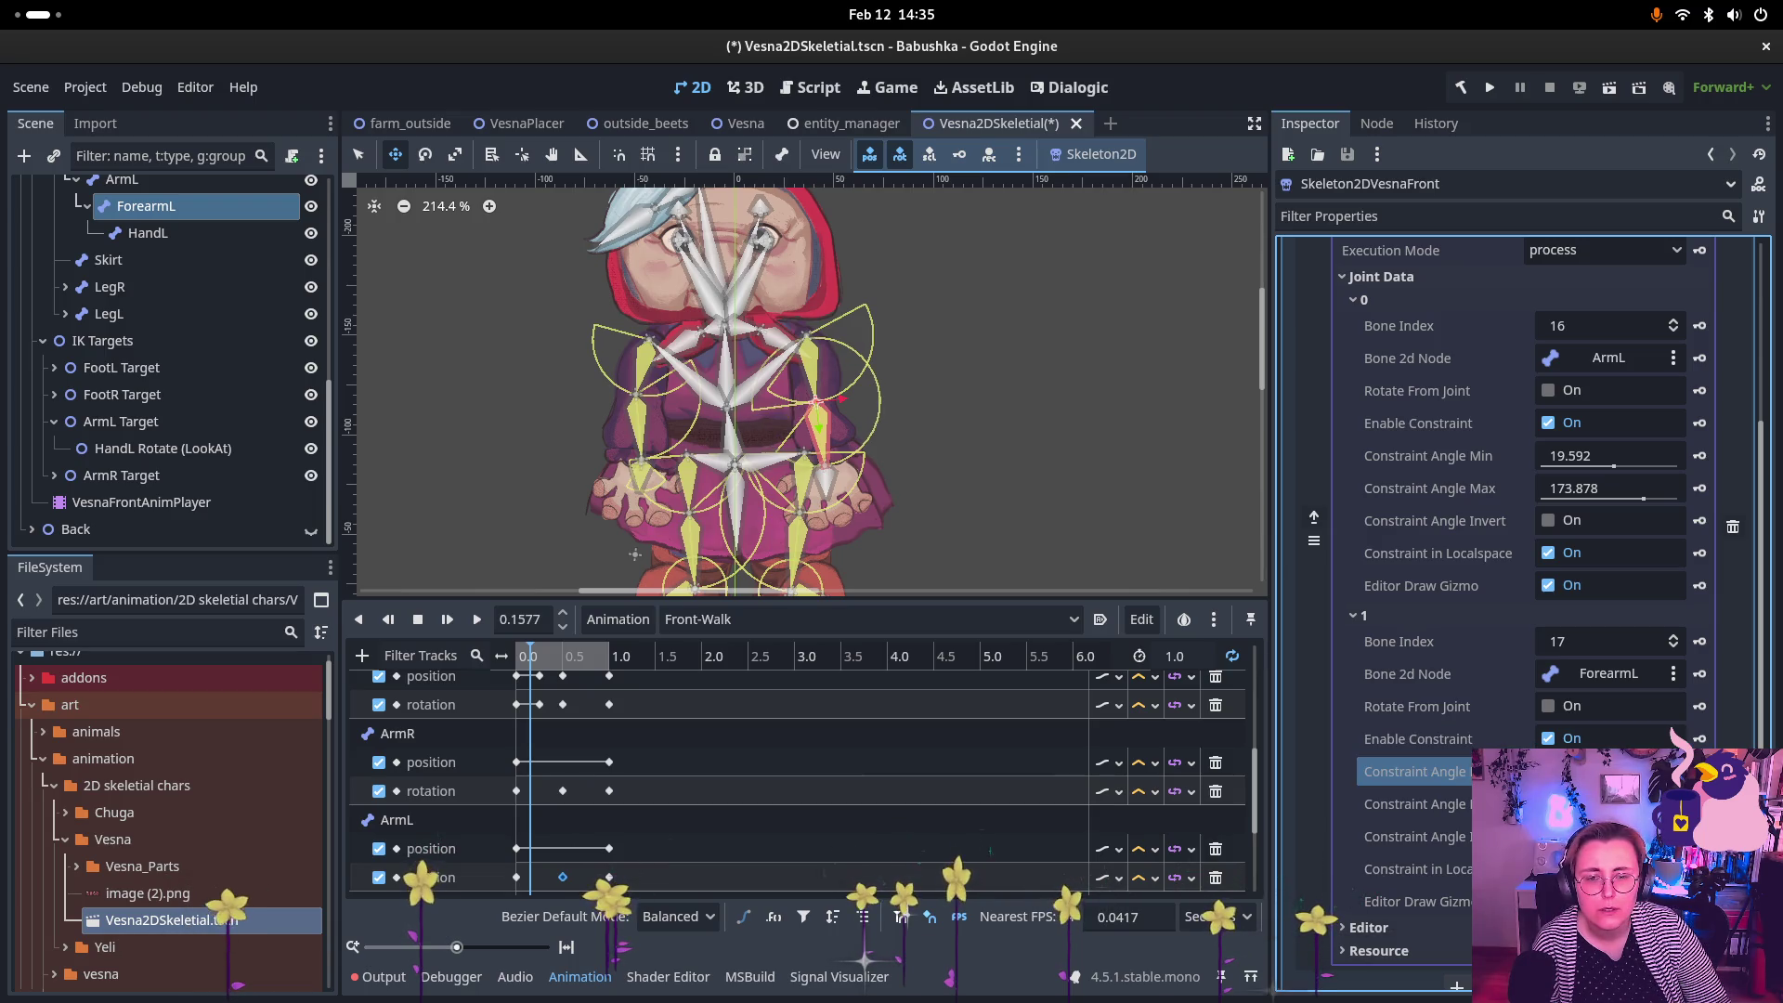
{"action": "key", "text": "Return"}
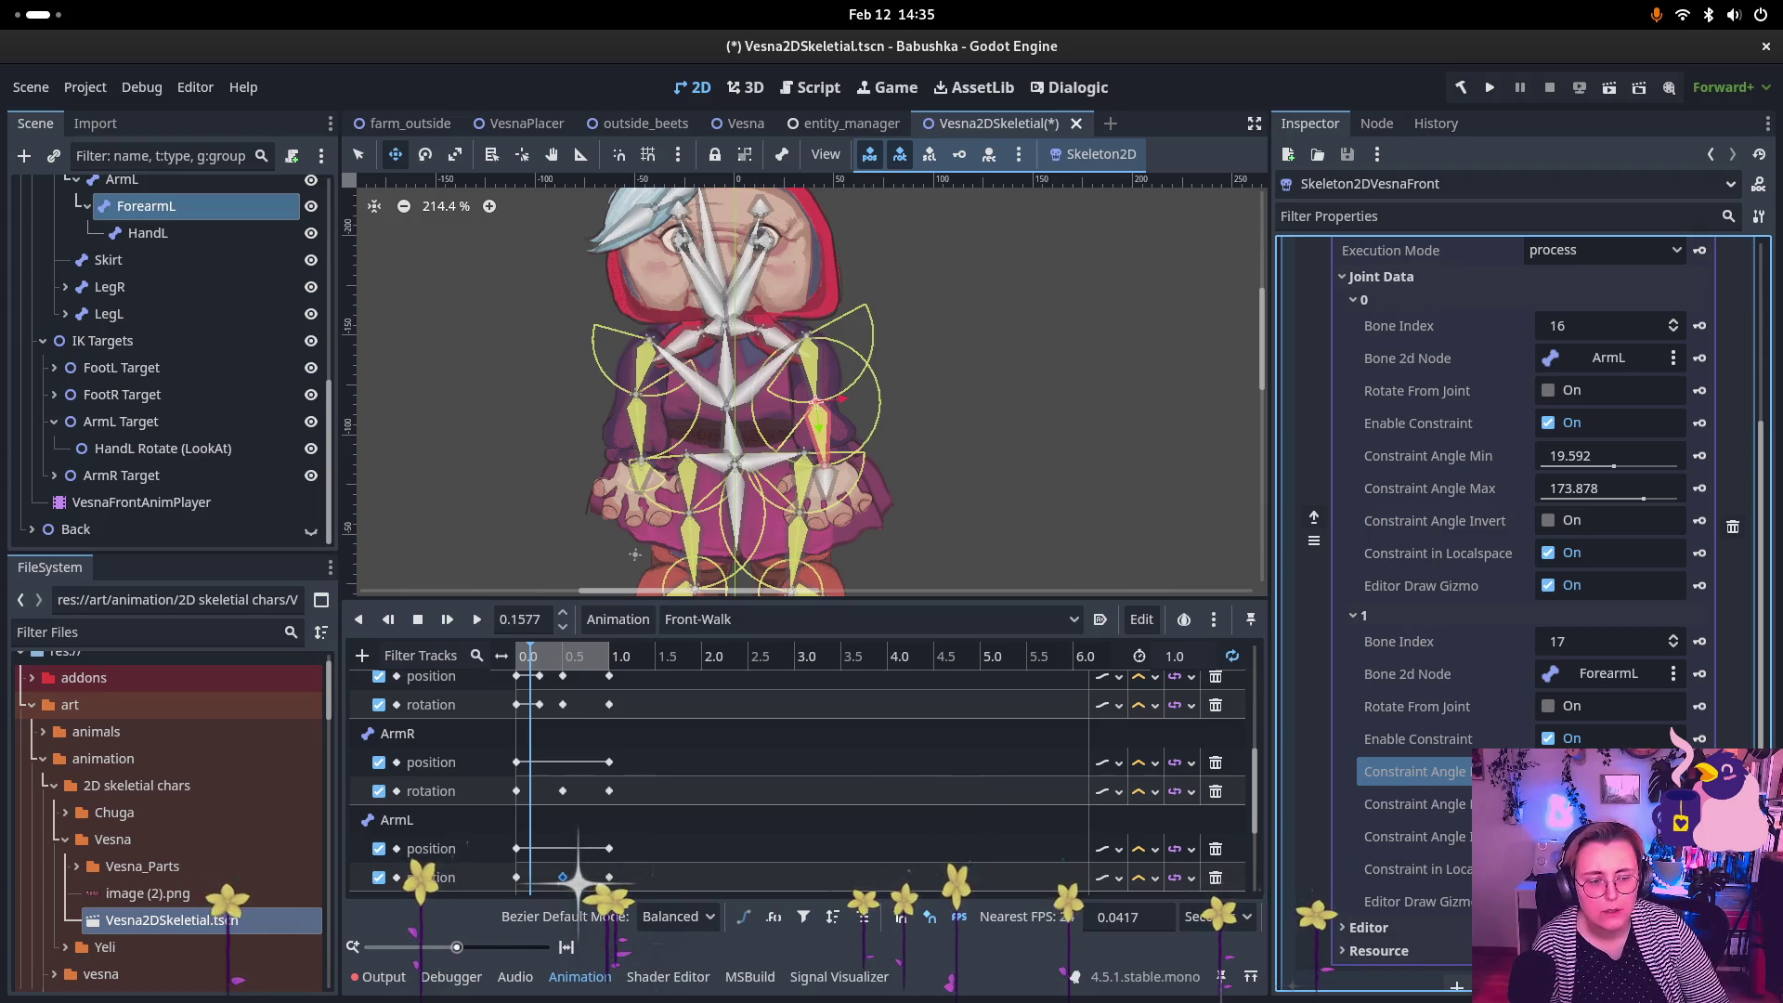
{"action": "left_click", "coordinate": [1597, 804]}
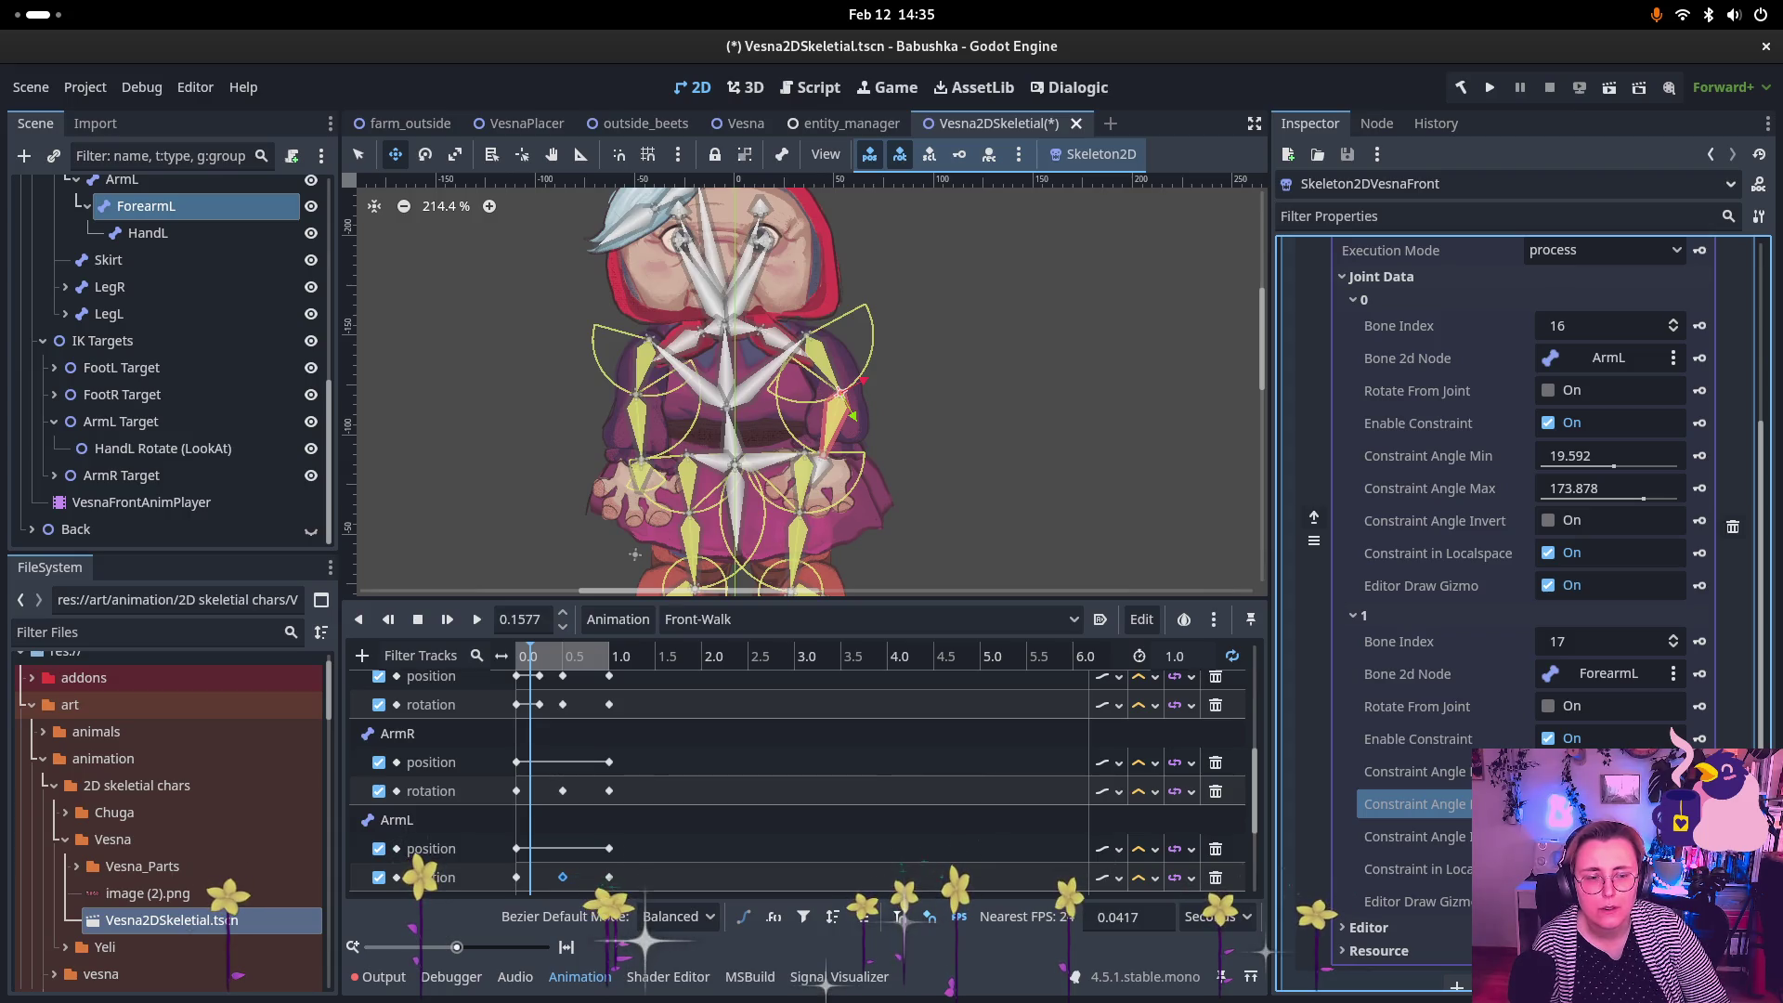
{"action": "left_click", "coordinate": [130, 476]}
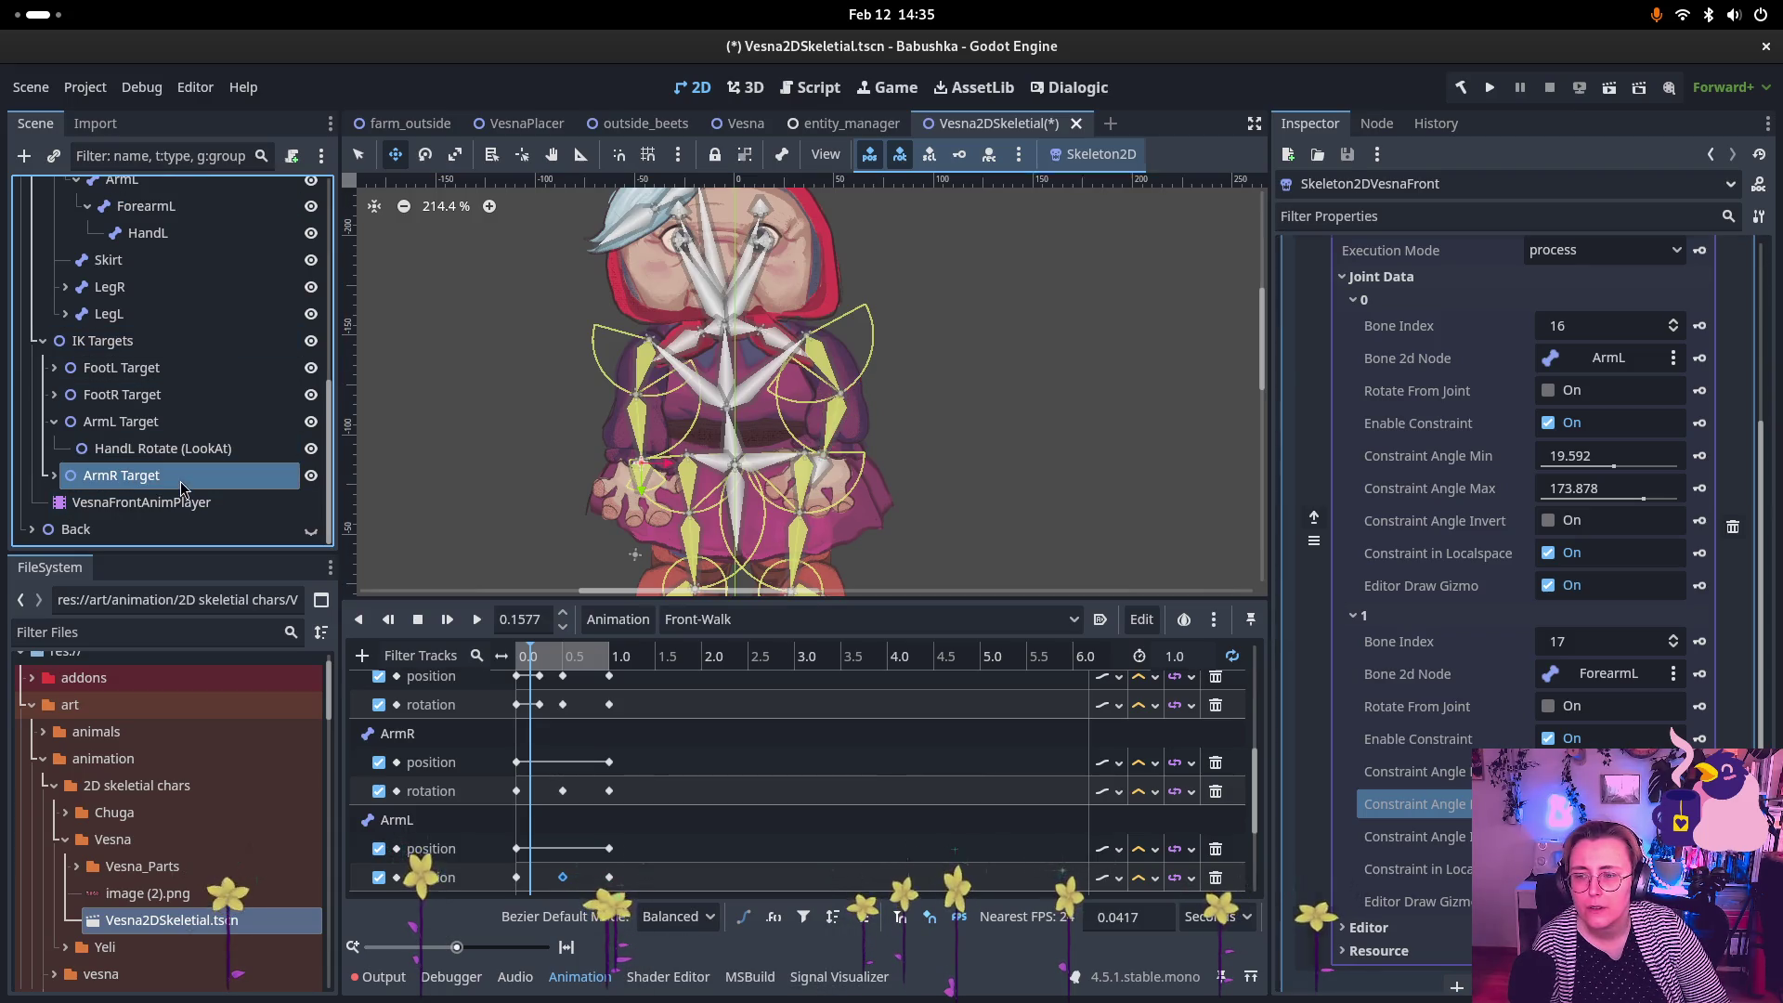
Step: Select ArmL Target and drag it up onto the character's left hand
{"action": "left_click", "coordinate": [153, 429]}
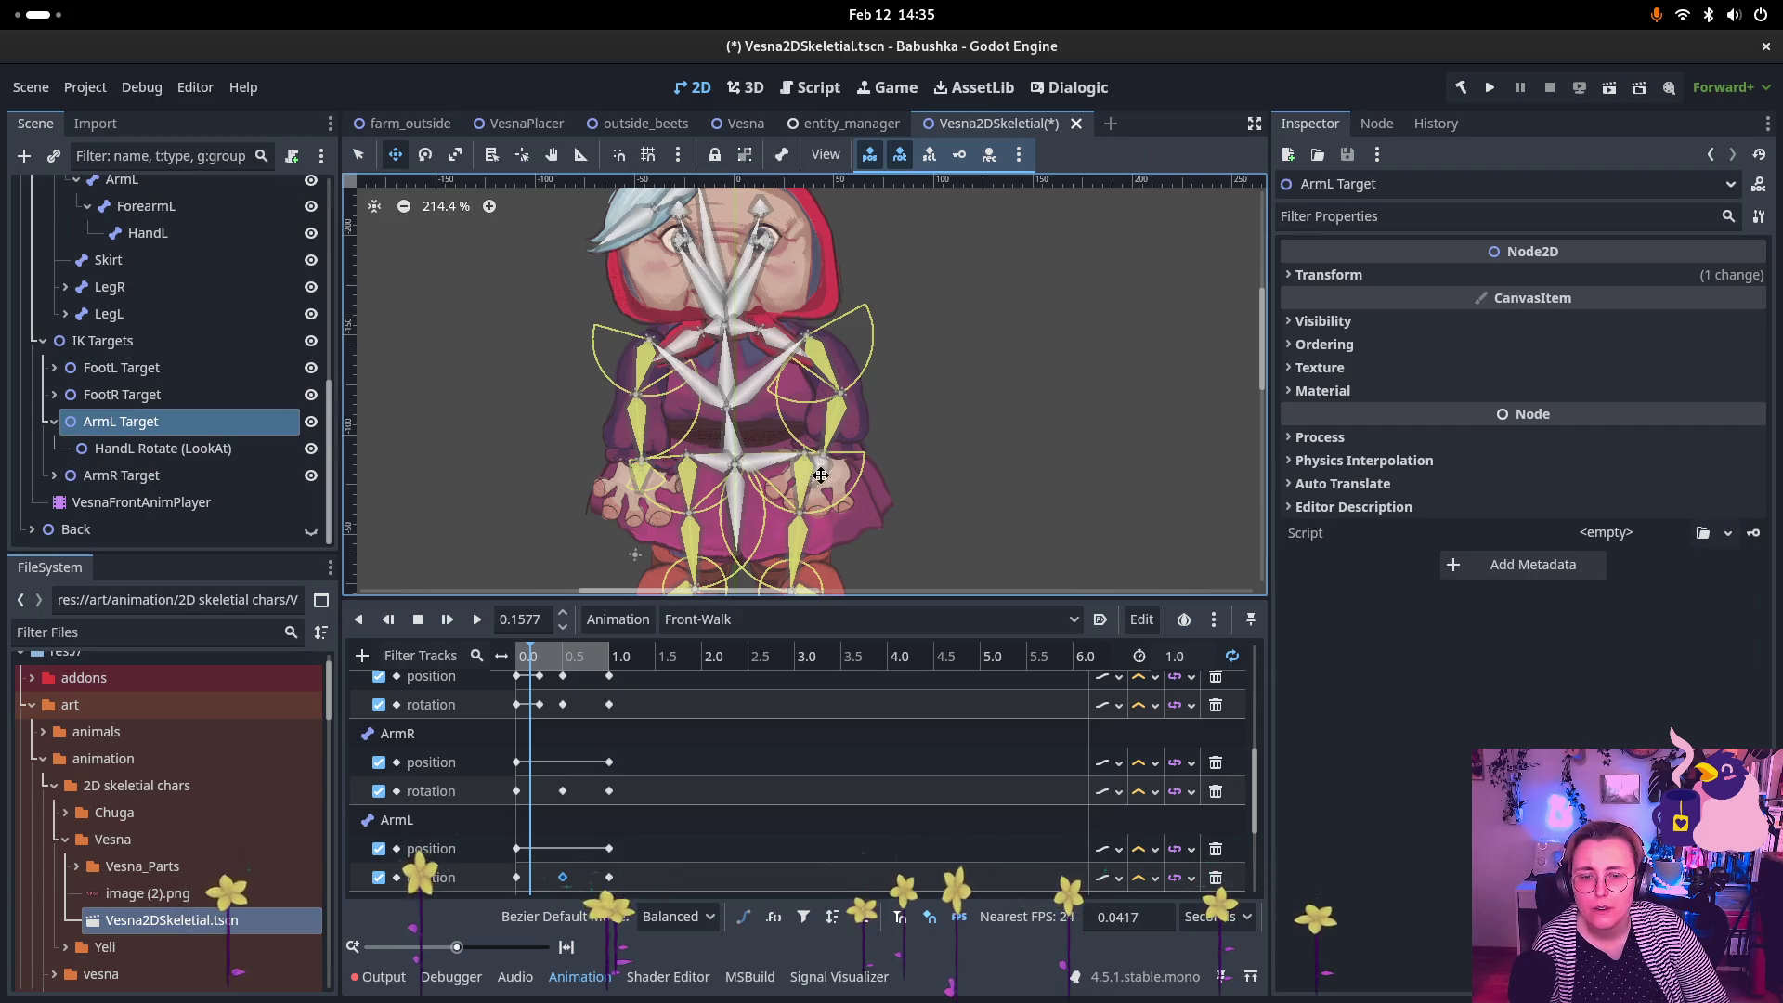
{"action": "scroll", "coordinate": [797, 407], "scroll_direction": "down", "scroll_amount": 3}
{"action": "scroll", "coordinate": [797, 406], "scroll_direction": "right", "scroll_amount": 3}
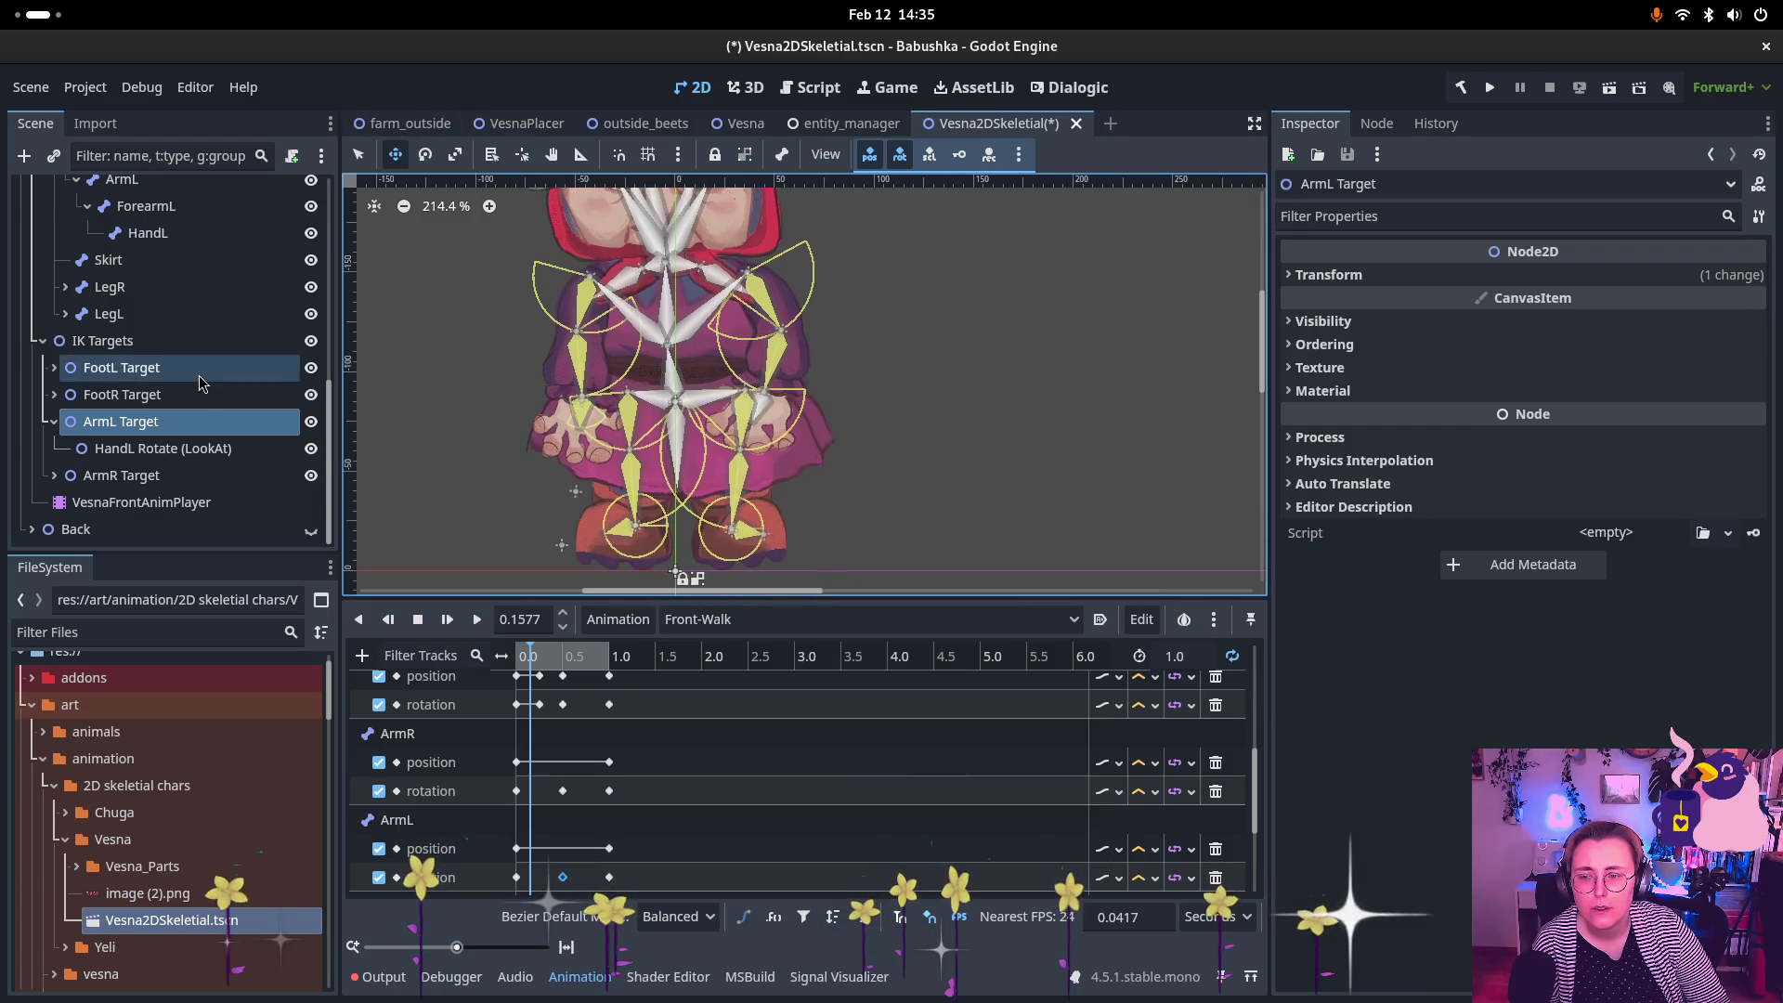
{"action": "scroll", "coordinate": [779, 390], "scroll_direction": "down", "scroll_amount": 15}
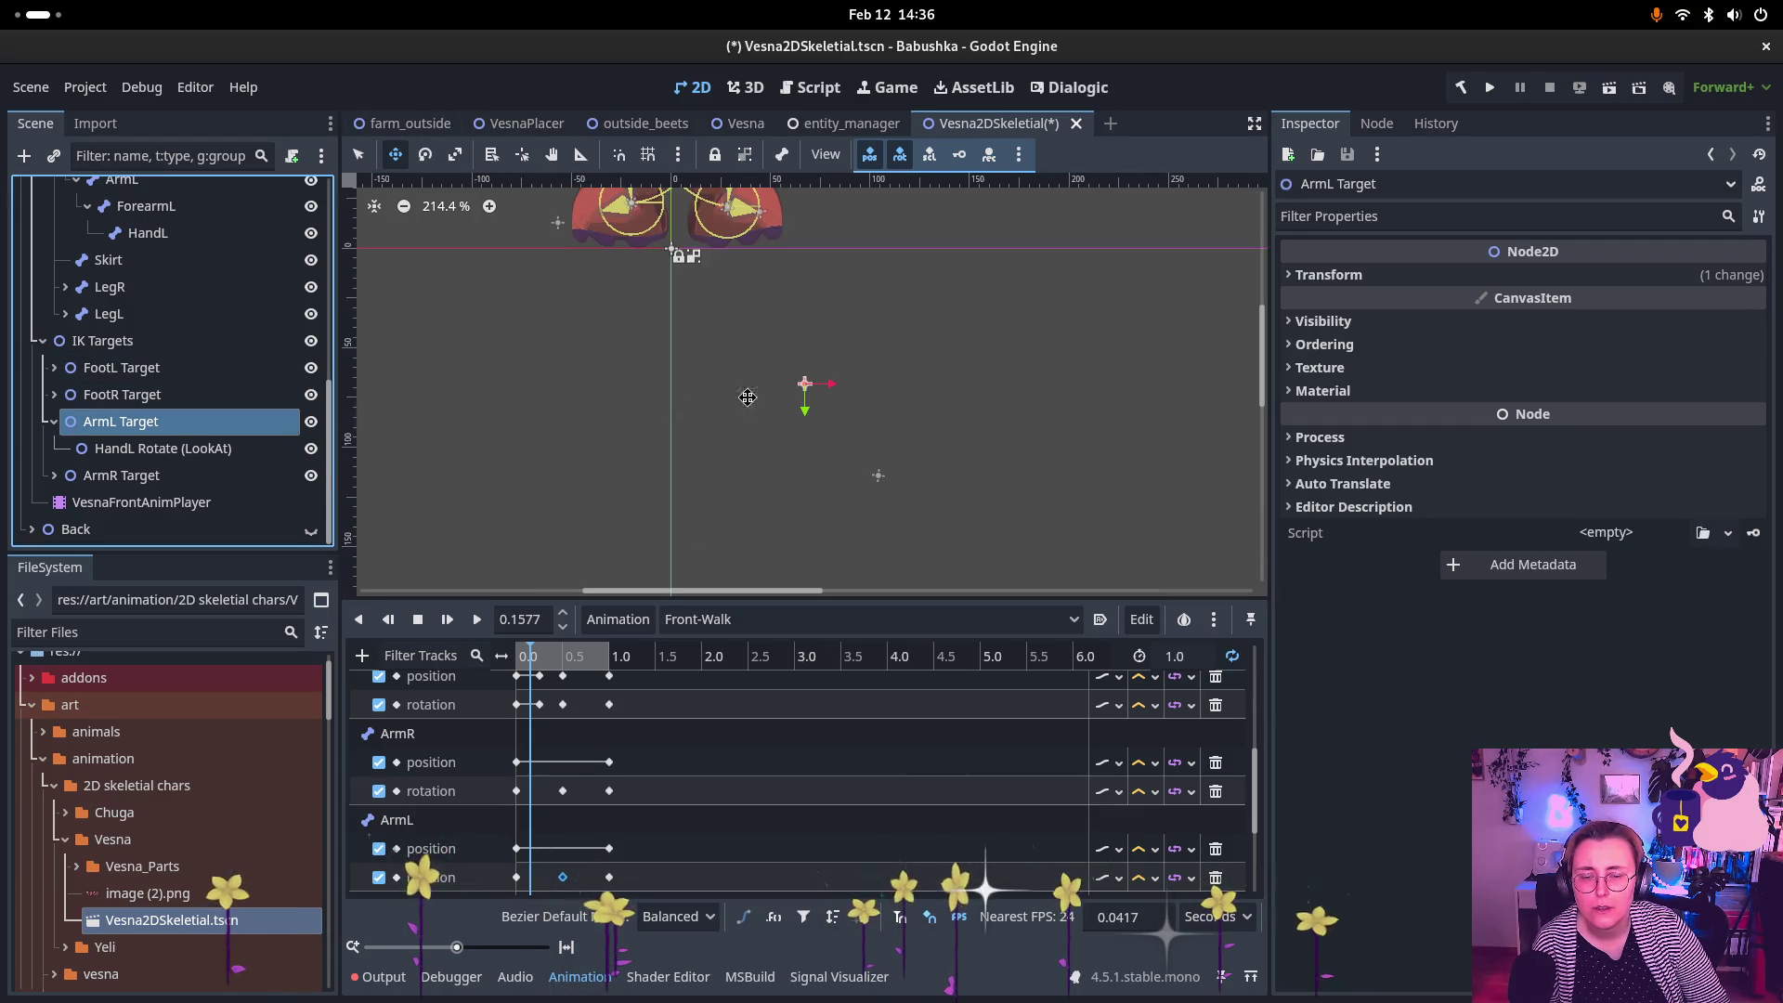
{"action": "scroll", "coordinate": [794, 323], "scroll_direction": "up", "scroll_amount": 9}
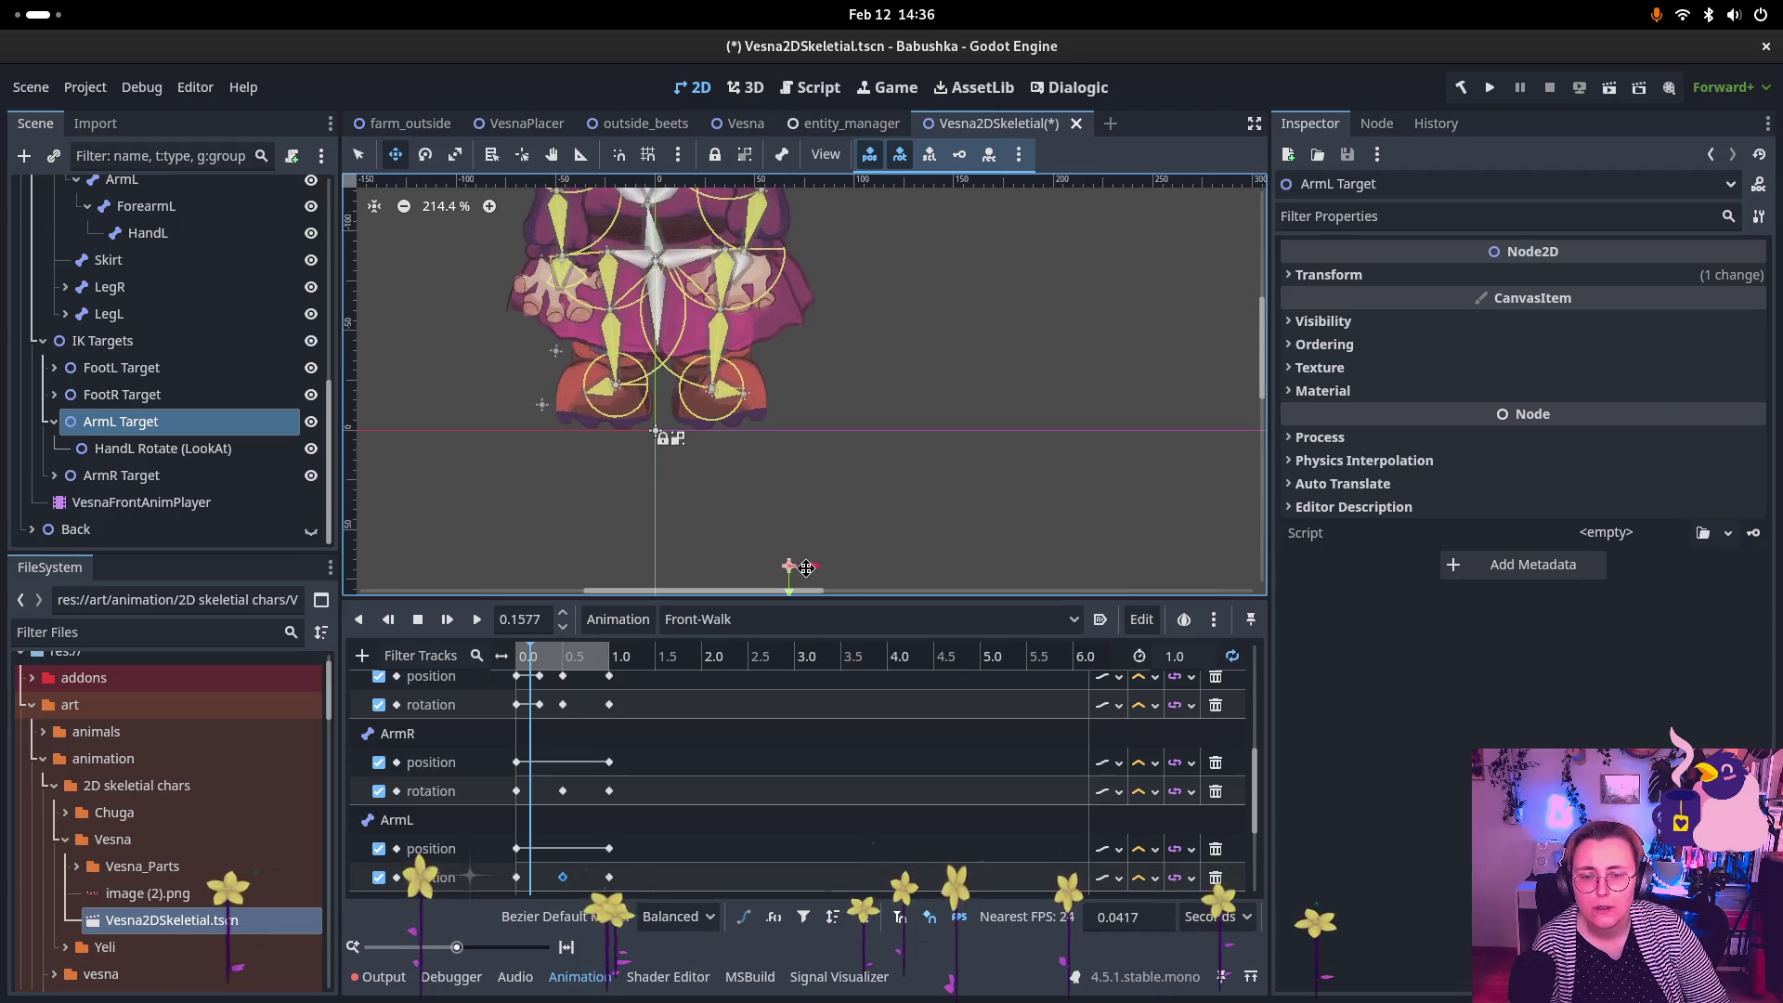
{"action": "left_click_drag", "start_coordinate": [791, 564], "coordinate": [713, 235]}
{"action": "scroll", "coordinate": [931, 475], "scroll_direction": "up", "scroll_amount": 4}
{"action": "scroll", "coordinate": [931, 474], "scroll_direction": "left", "scroll_amount": 3}
{"action": "scroll", "coordinate": [931, 474], "scroll_direction": "up", "scroll_amount": 7}
{"action": "scroll", "coordinate": [960, 509], "scroll_direction": "left", "scroll_amount": 6}
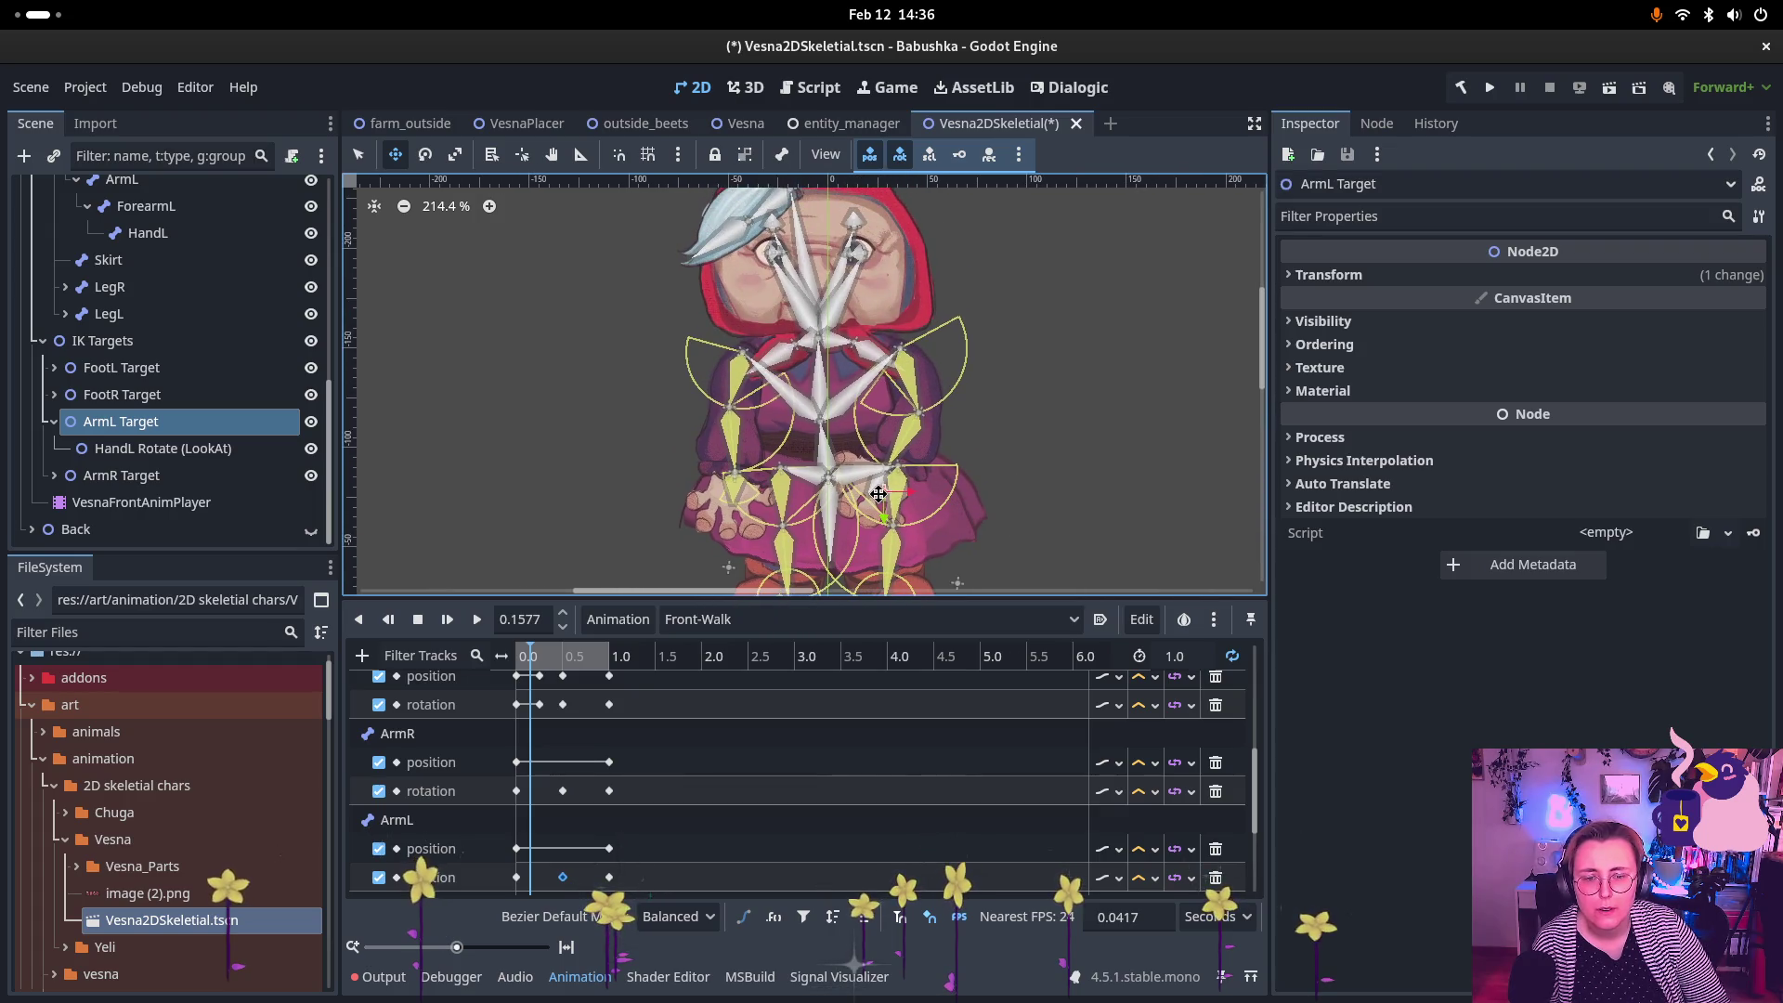
{"action": "mouse_move", "coordinate": [878, 493]}
{"action": "left_mouse_down"}
{"action": "mouse_move", "coordinate": [934, 418]}
{"action": "mouse_move", "coordinate": [924, 399]}
{"action": "mouse_move", "coordinate": [929, 555]}
{"action": "mouse_move", "coordinate": [924, 437]}
{"action": "mouse_move", "coordinate": [882, 372]}
{"action": "mouse_move", "coordinate": [858, 390]}
{"action": "mouse_move", "coordinate": [896, 520]}
{"action": "mouse_move", "coordinate": [926, 566]}
{"action": "mouse_move", "coordinate": [919, 446]}
{"action": "mouse_move", "coordinate": [892, 408]}
{"action": "mouse_move", "coordinate": [928, 399]}
{"action": "mouse_move", "coordinate": [951, 529]}
{"action": "mouse_move", "coordinate": [887, 552]}
{"action": "mouse_move", "coordinate": [916, 565]}
{"action": "left_mouse_up"}
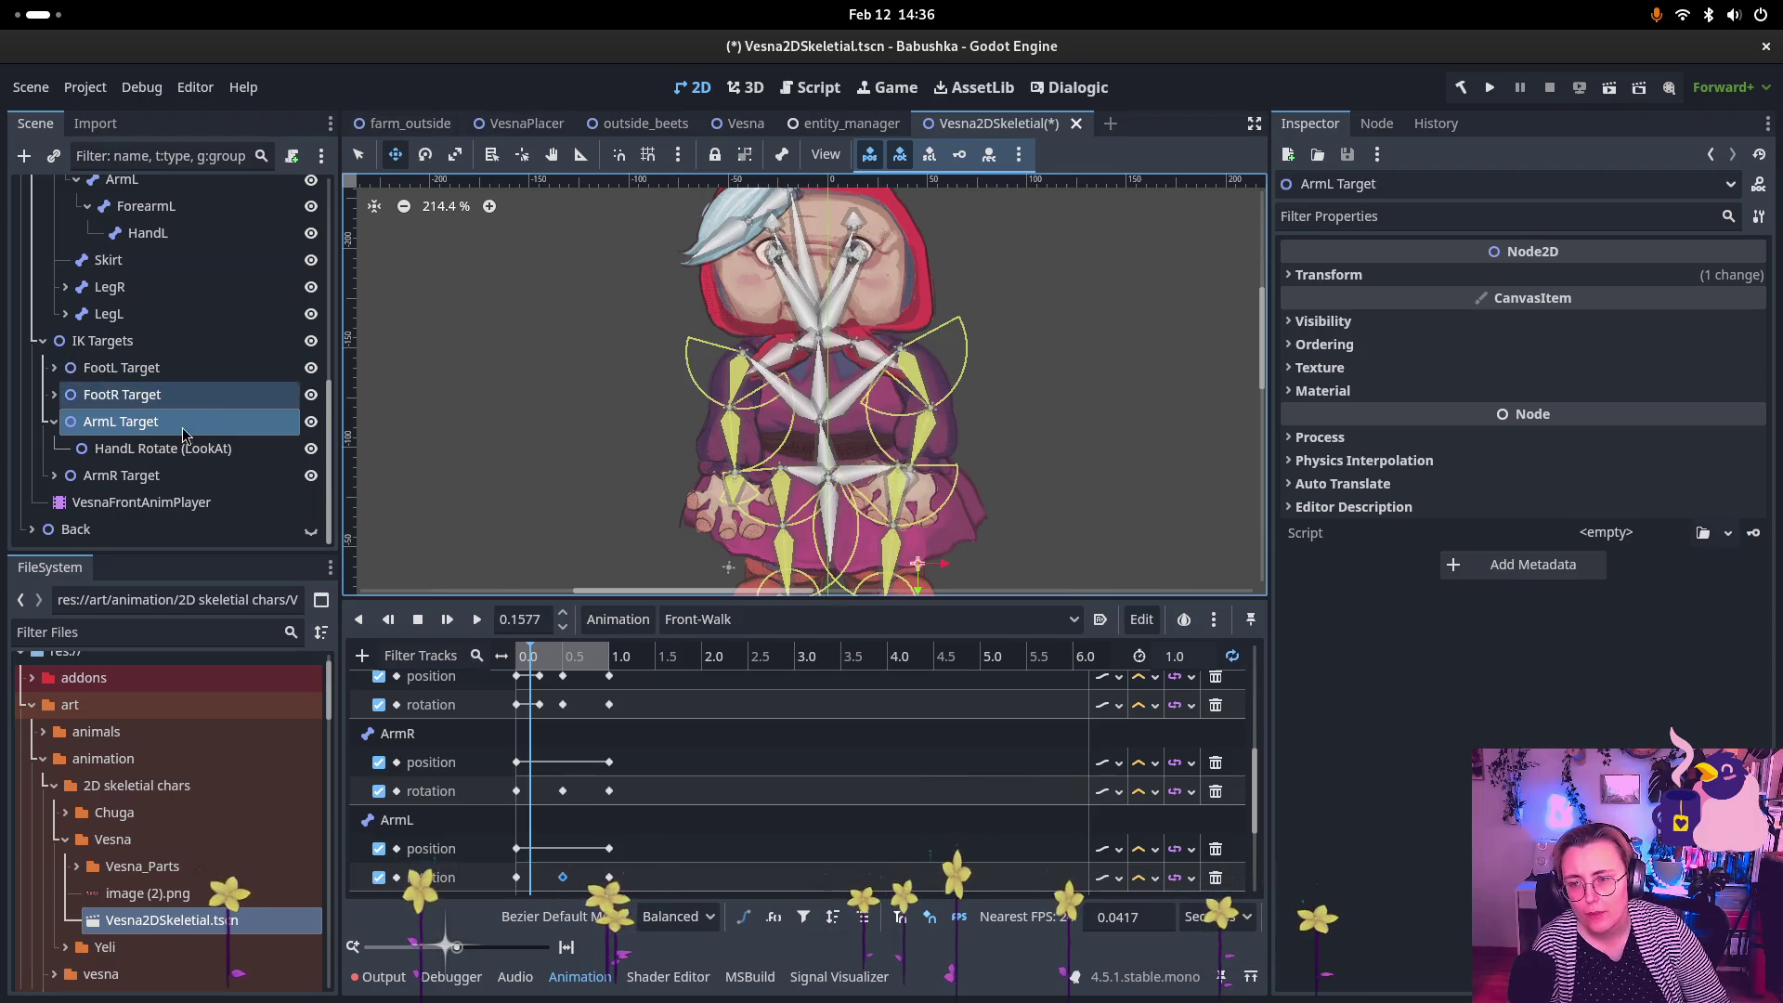
Step: Constrain the ArmL joint of Element 6's CCDIK chain to 19.592–173.878 degrees
{"action": "scroll", "coordinate": [191, 408], "scroll_direction": "up", "scroll_amount": 2}
{"action": "scroll", "coordinate": [190, 408], "scroll_direction": "up", "scroll_amount": 6}
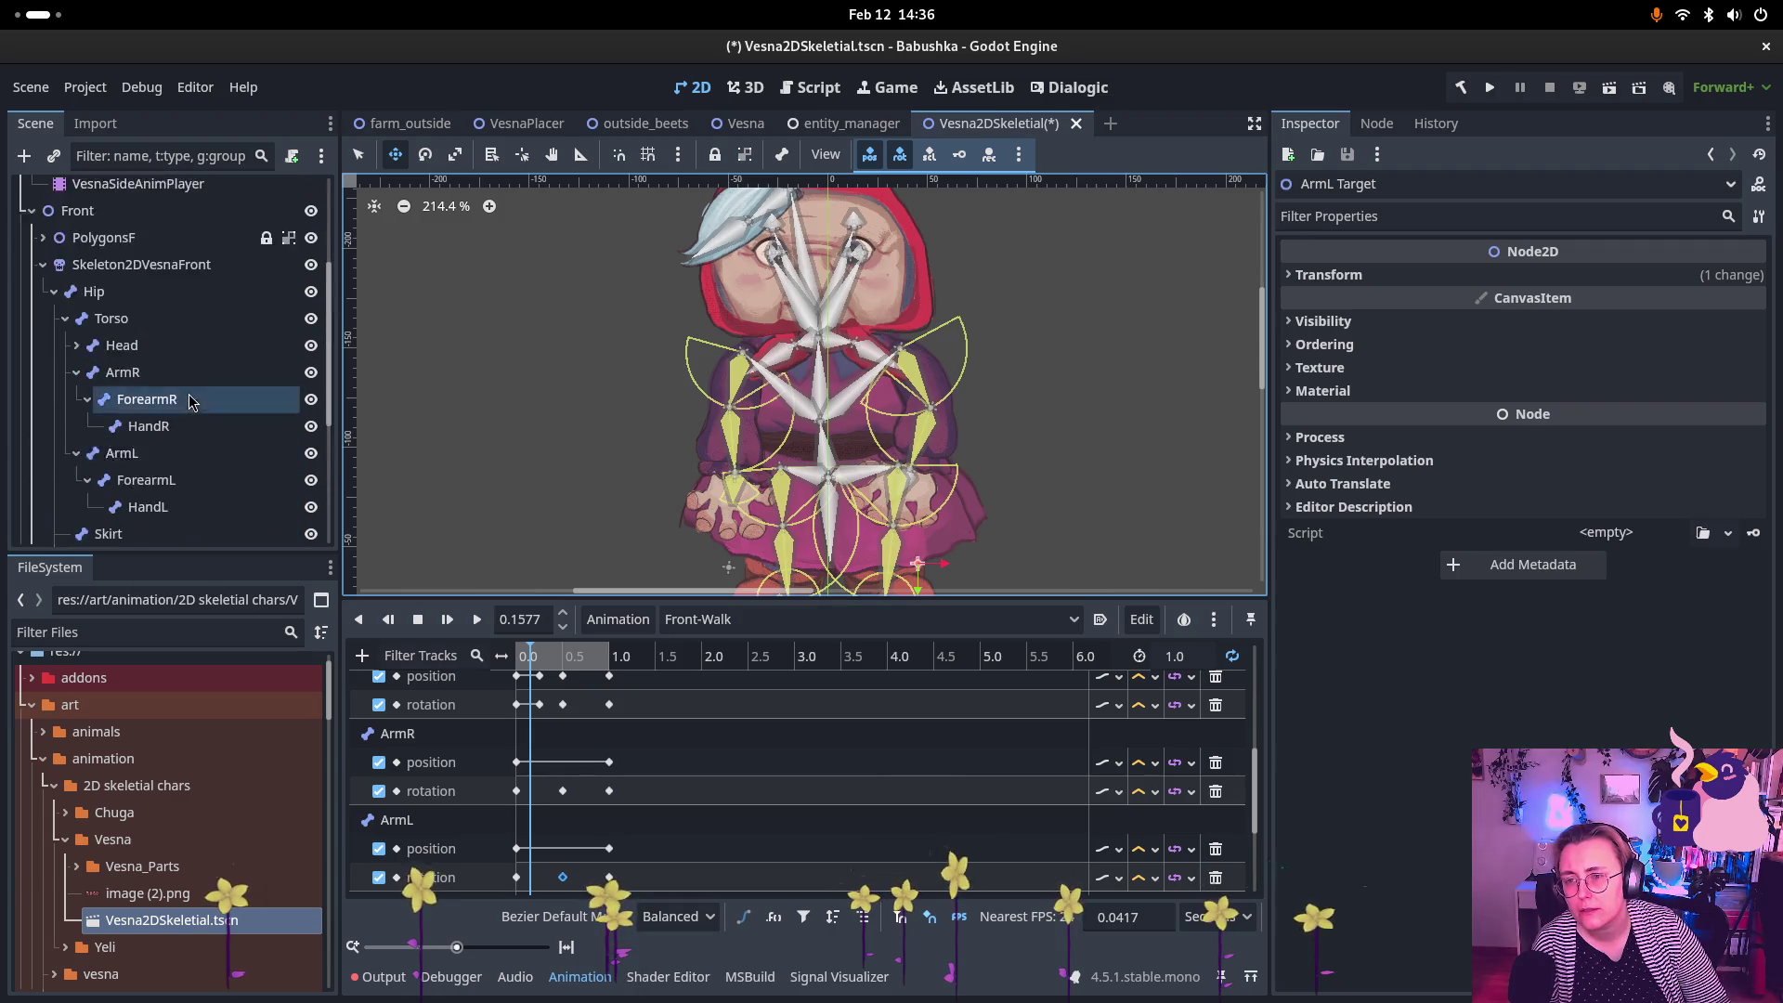
{"action": "left_click", "coordinate": [149, 309]}
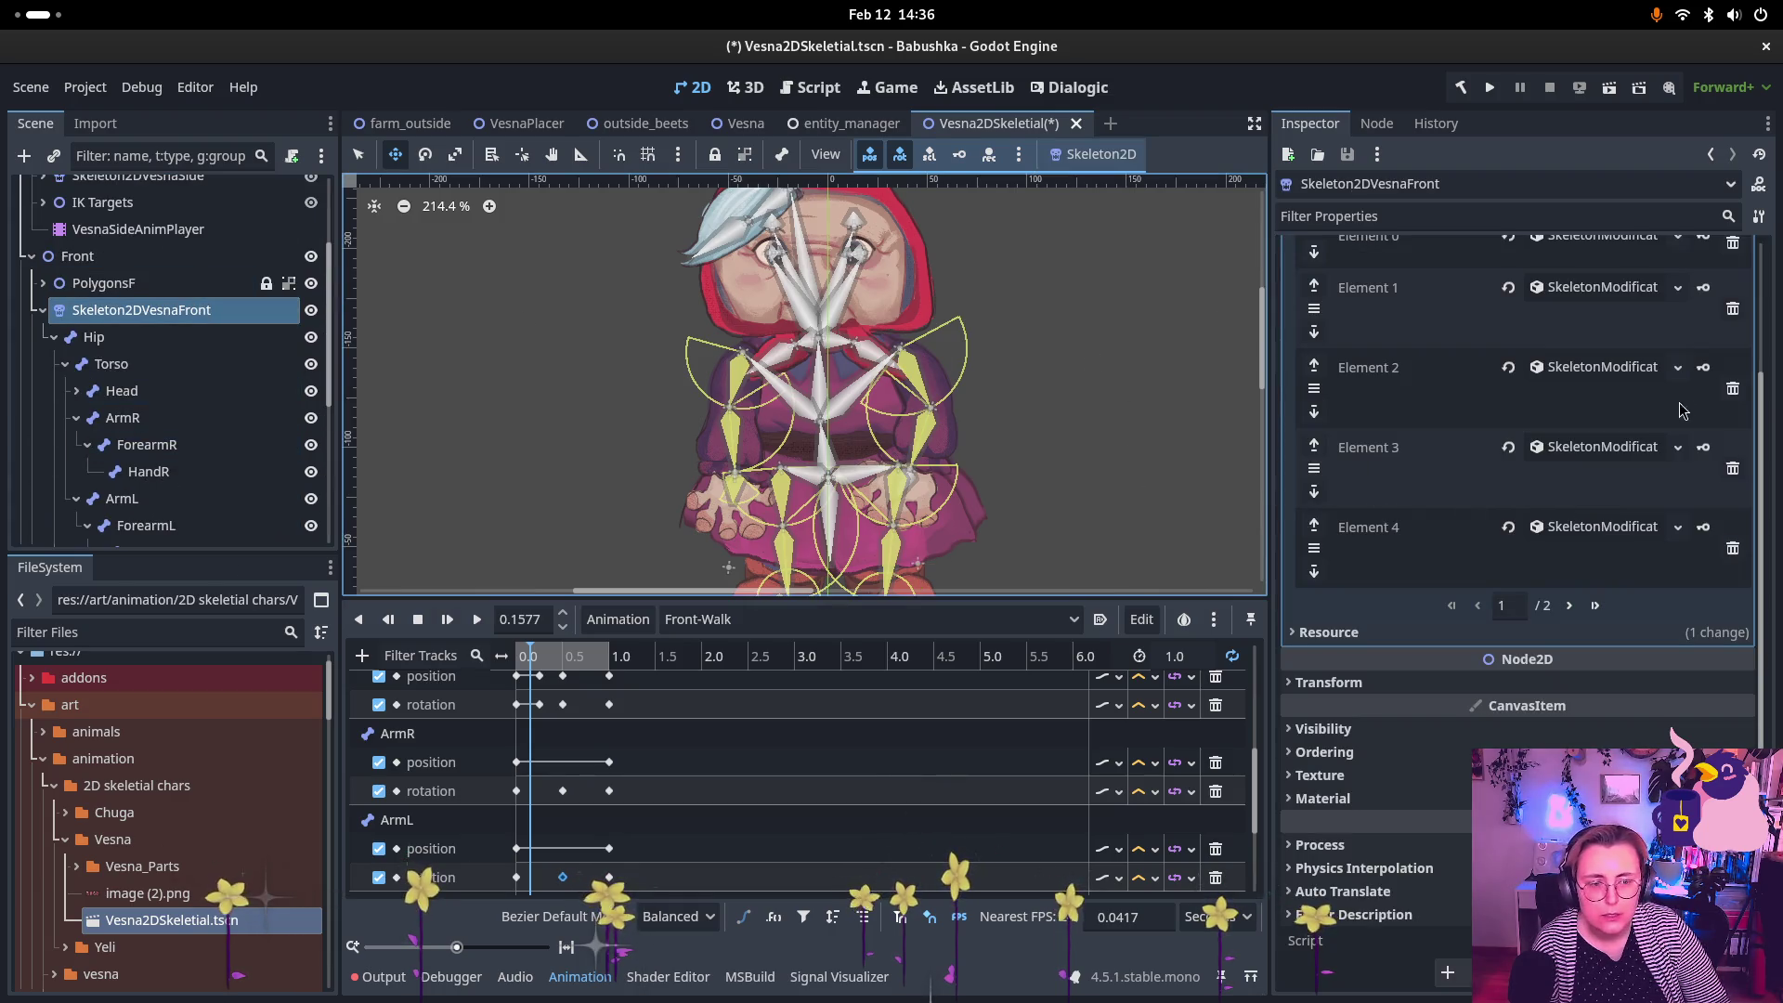
{"action": "left_click", "coordinate": [1568, 606]}
{"action": "scroll", "coordinate": [1572, 571], "scroll_direction": "down", "scroll_amount": 3}
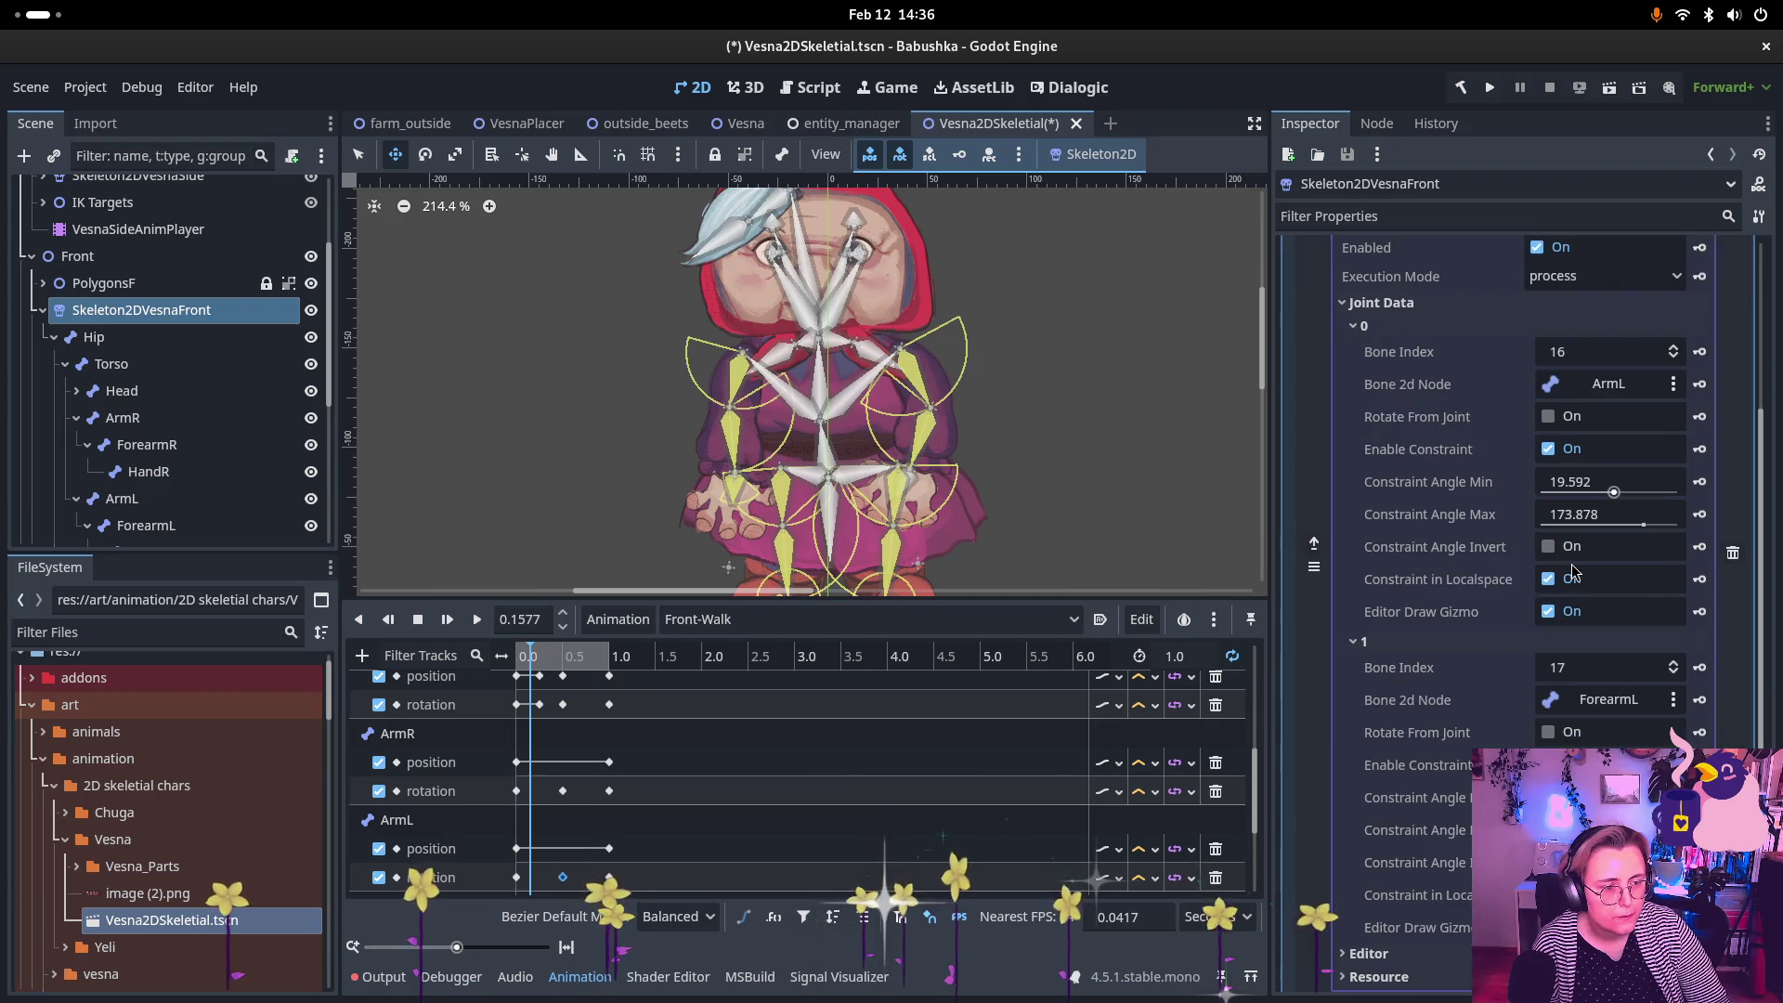
{"action": "left_click", "coordinate": [1414, 830]}
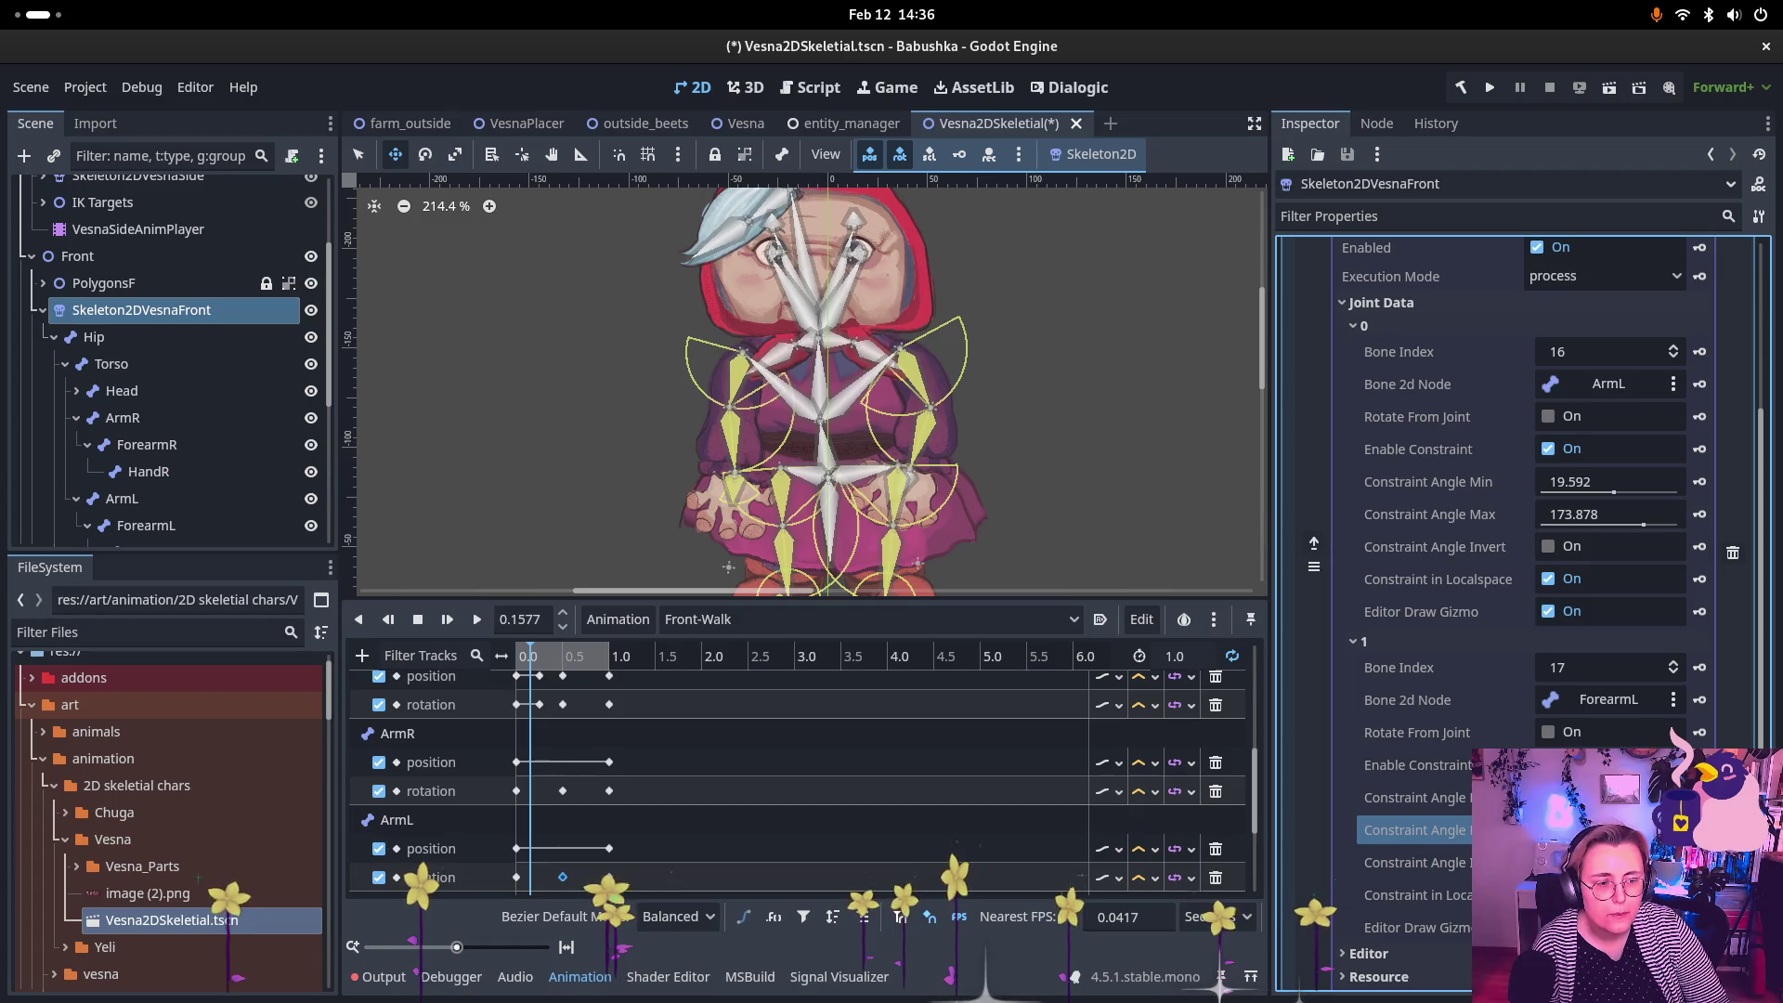
{"action": "left_click", "coordinate": [1414, 797]}
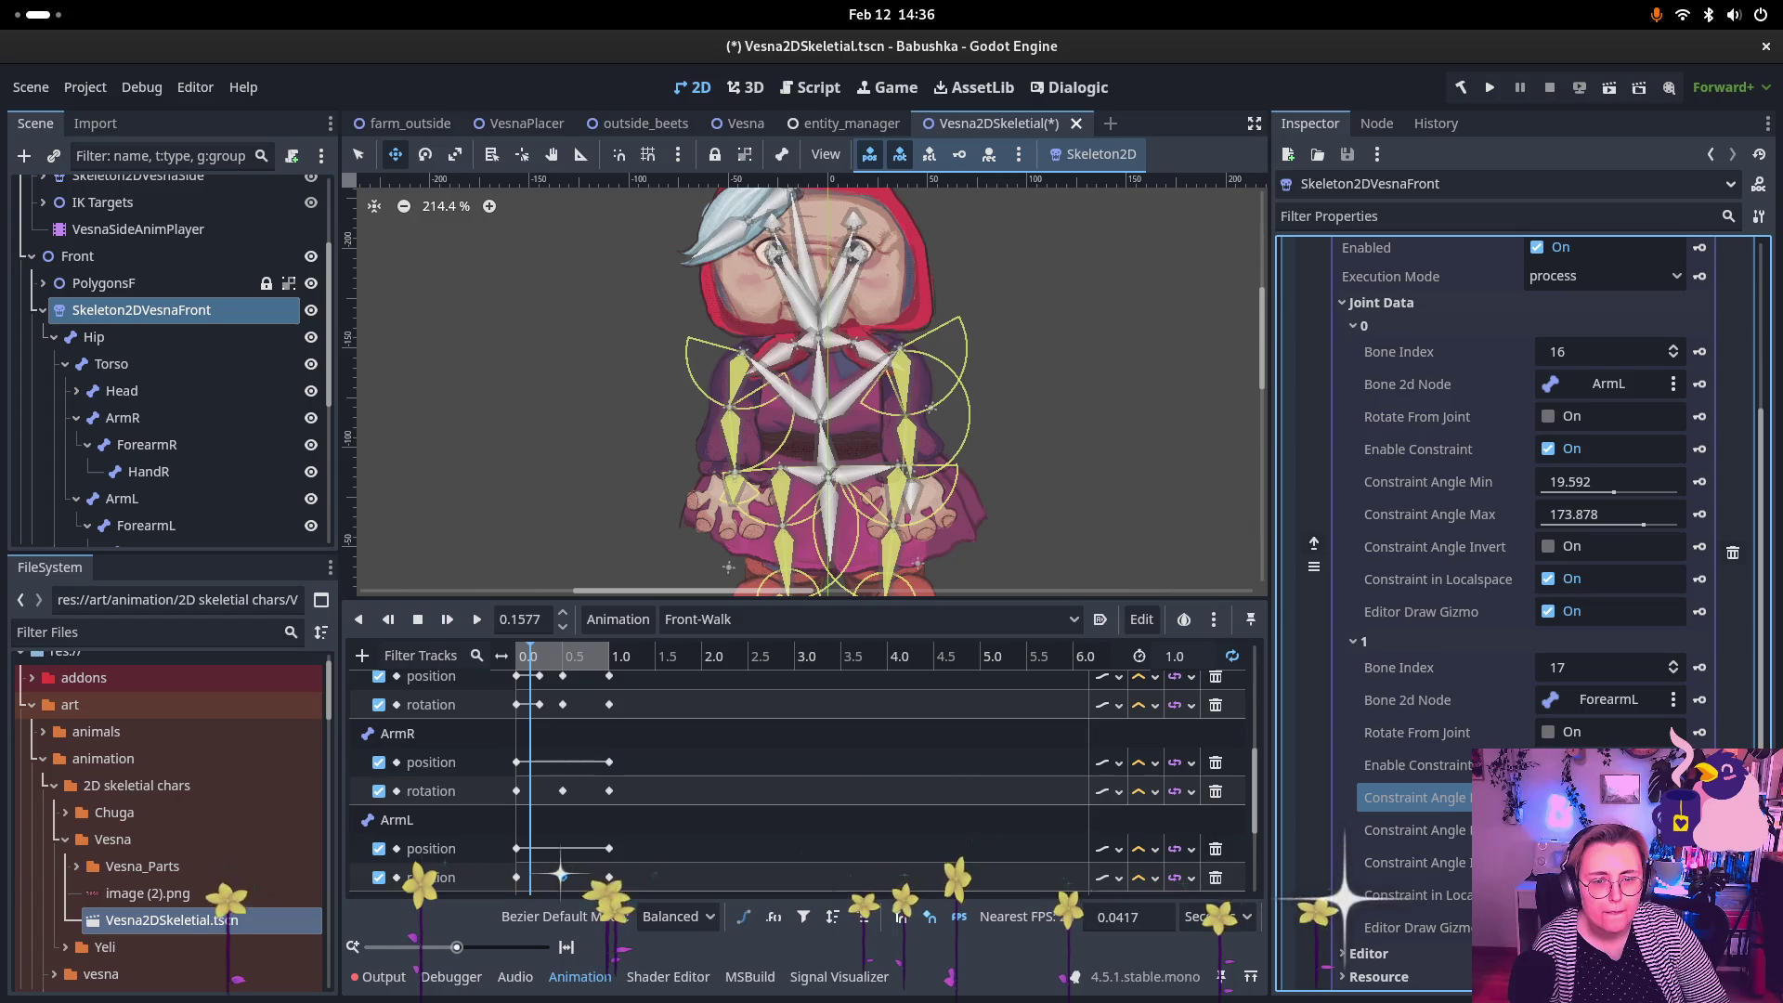
{"action": "left_click", "coordinate": [1414, 863]}
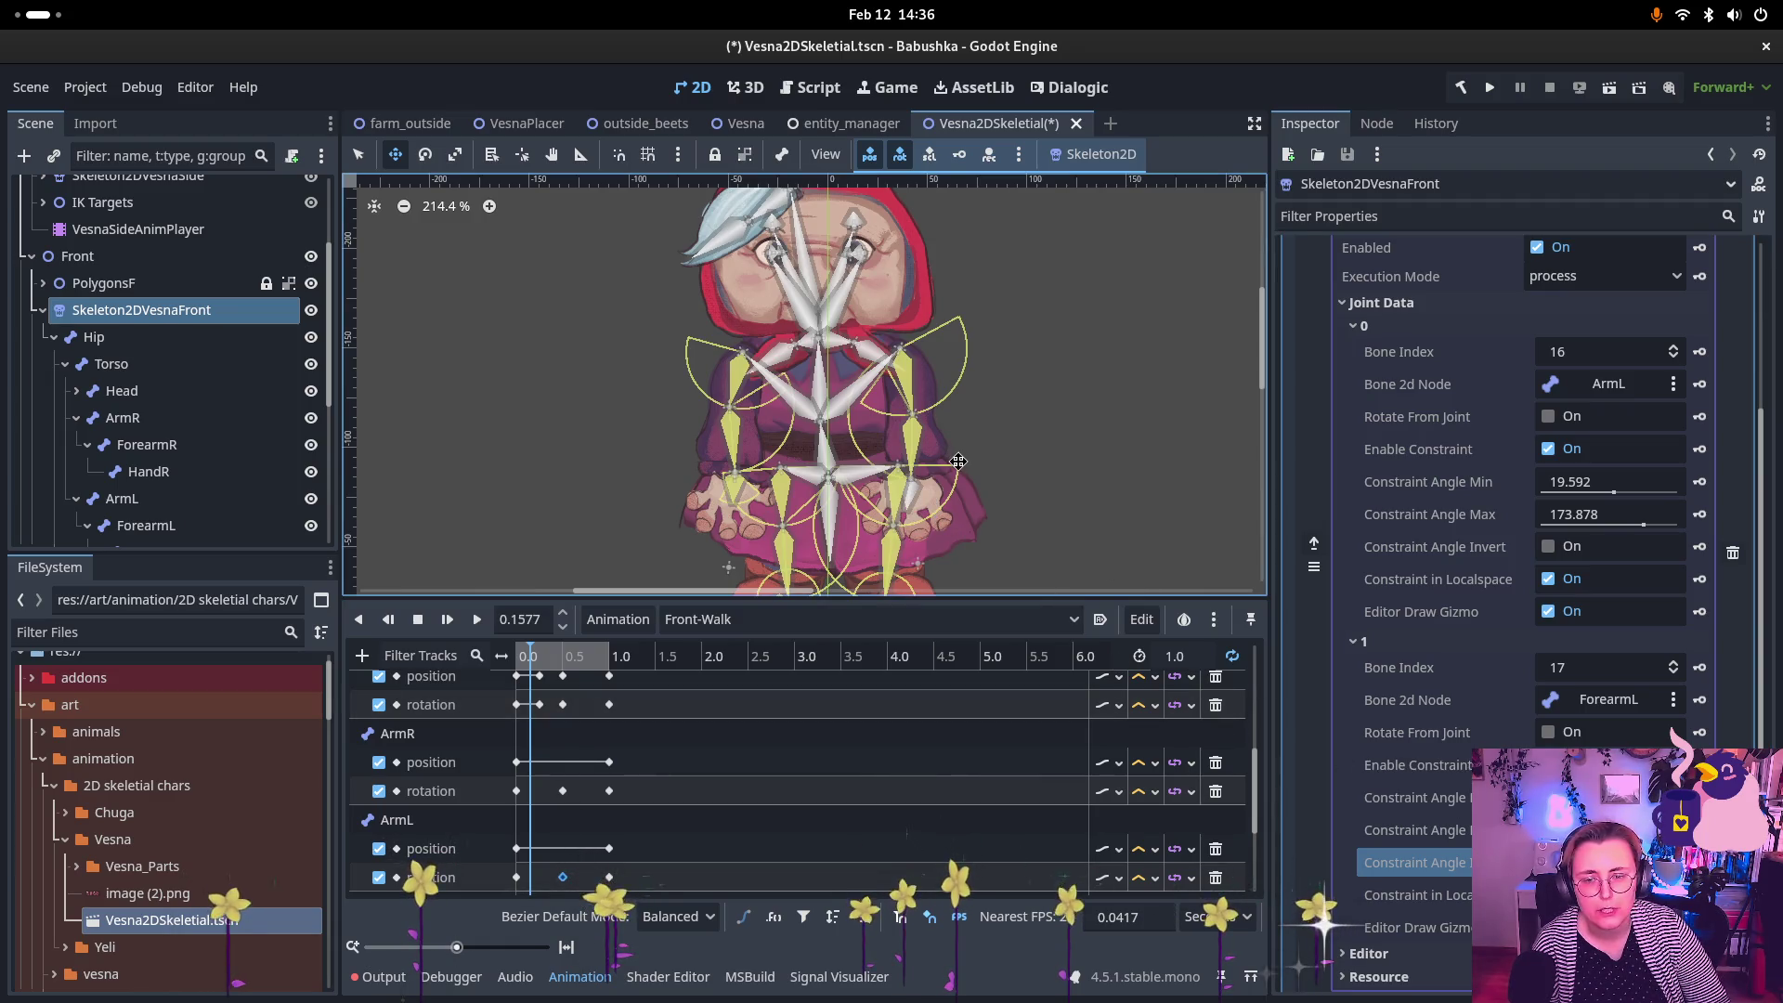
{"action": "scroll", "coordinate": [958, 411], "scroll_direction": "down", "scroll_amount": 2}
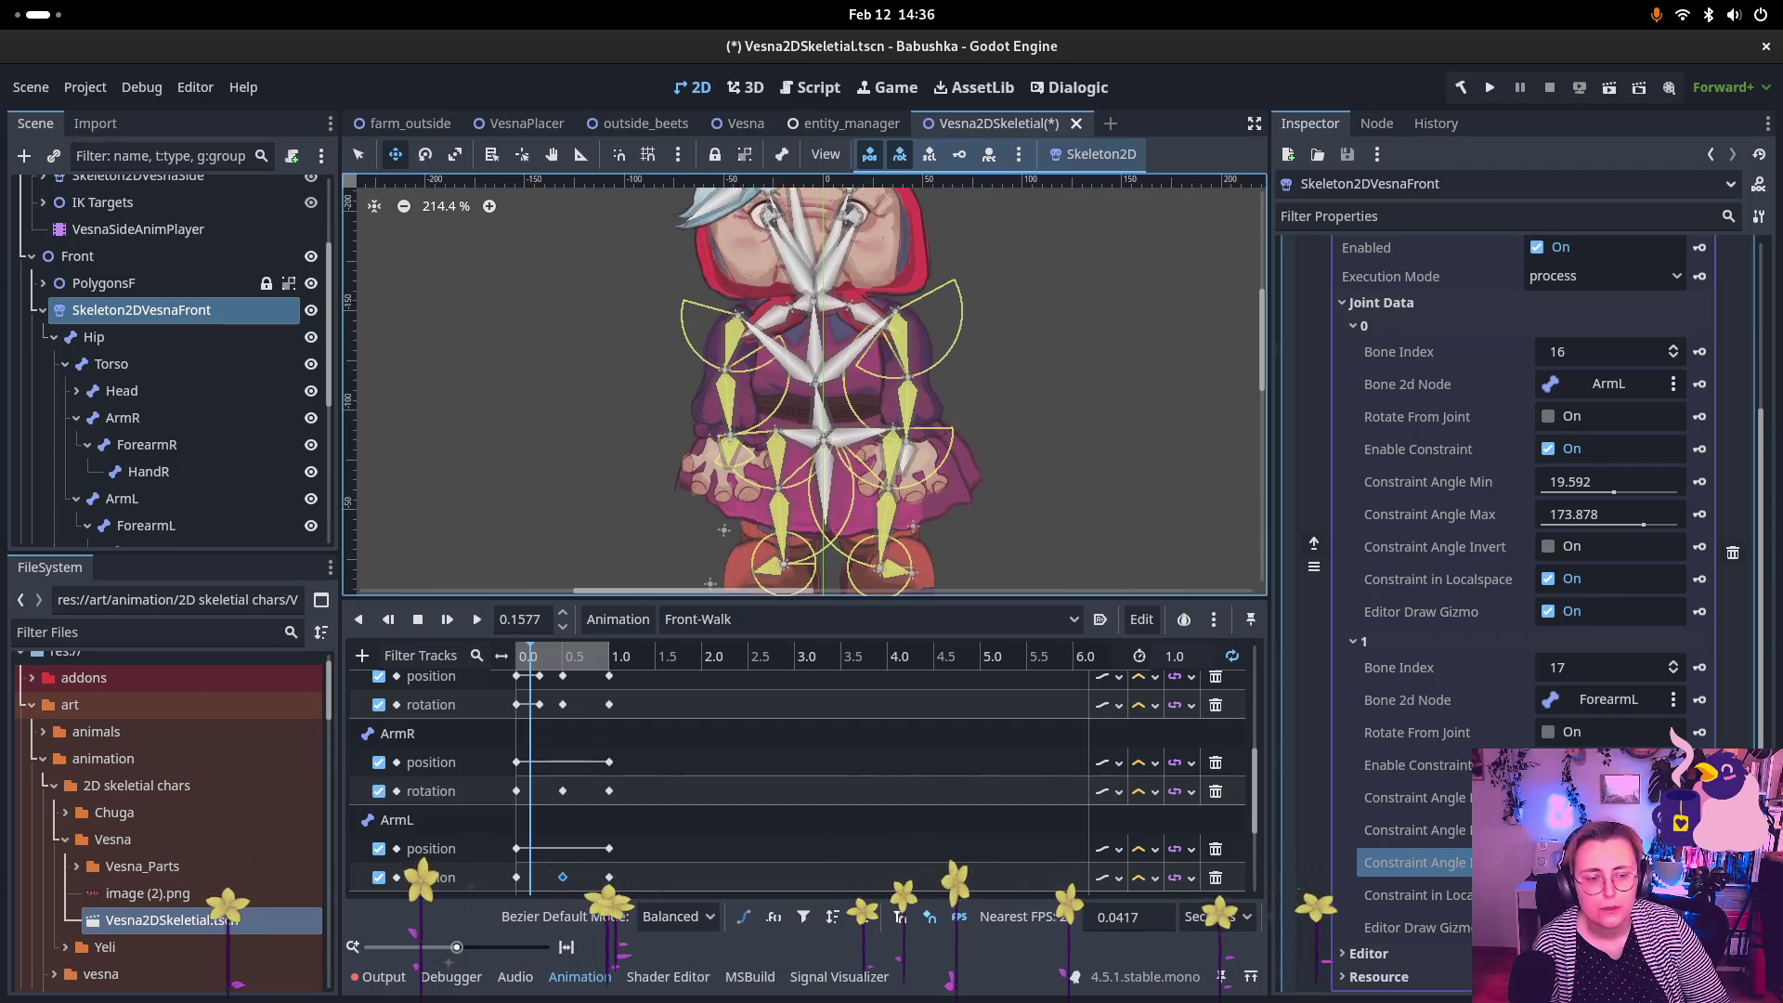
{"action": "scroll", "coordinate": [1520, 291], "scroll_direction": "up", "scroll_amount": 3}
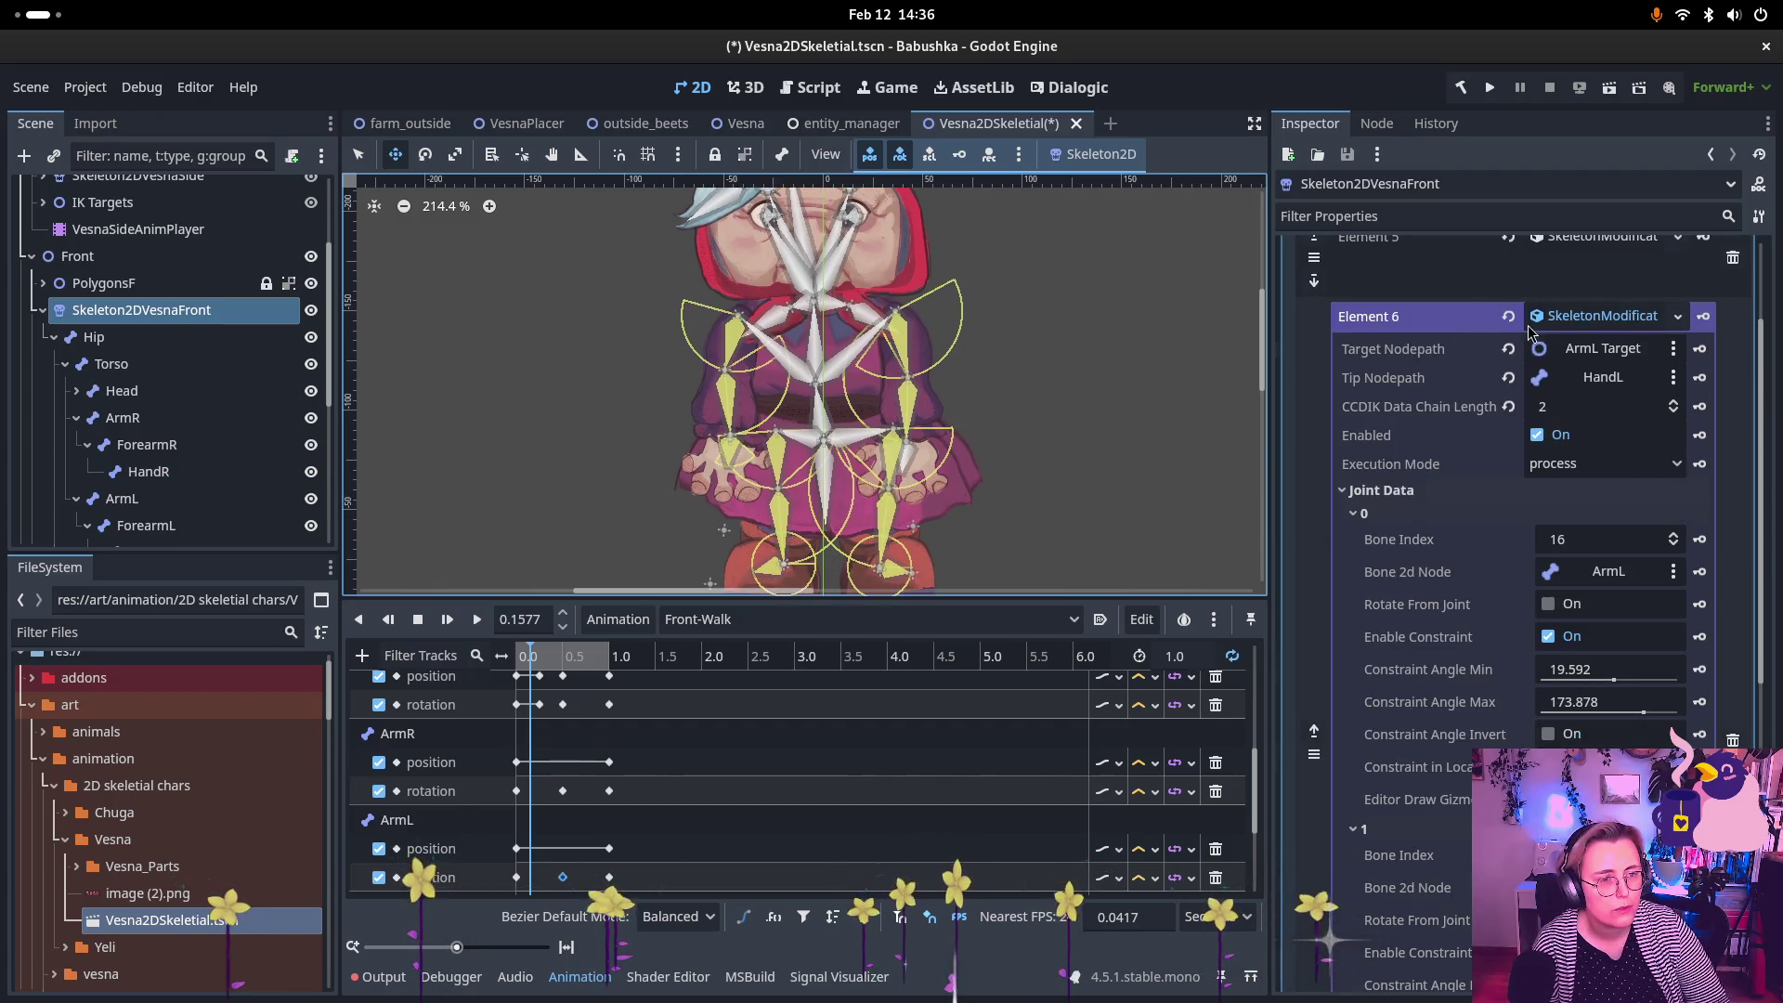
{"action": "left_click", "coordinate": [1456, 317]}
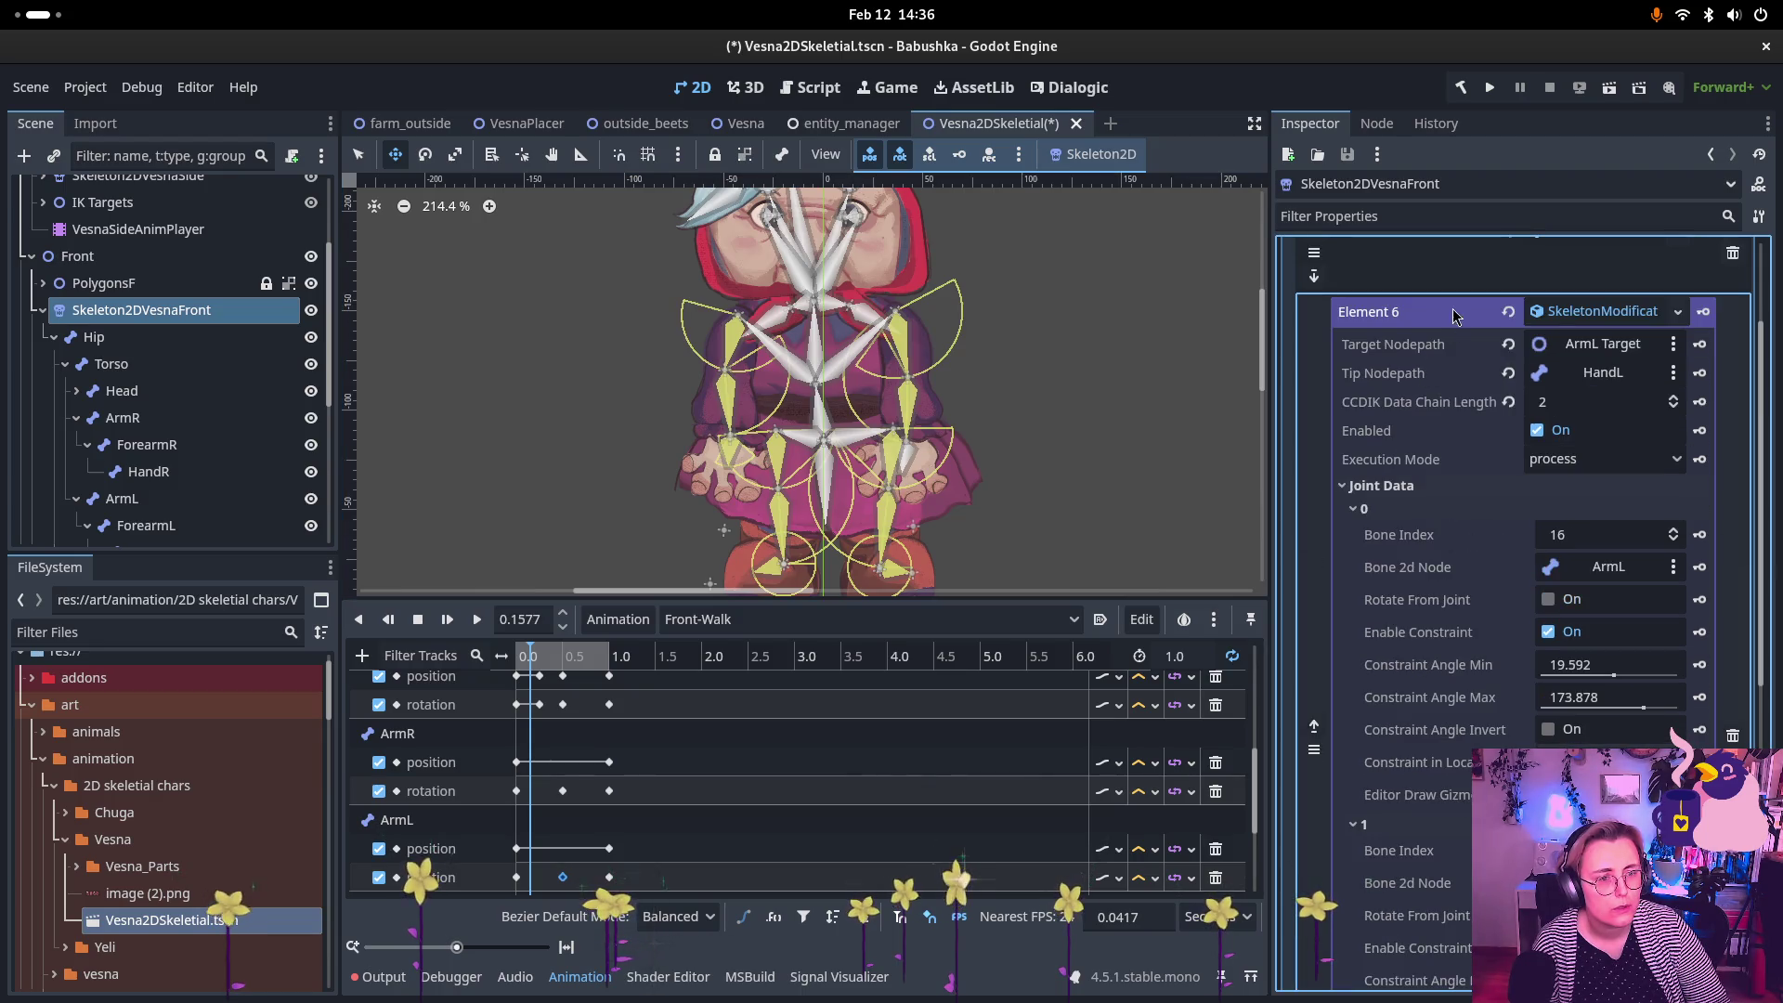
Step: Add a new SkeletonModification2DLookAt as Element 7 in the front skeleton's stack
{"action": "left_click", "coordinate": [1567, 319]}
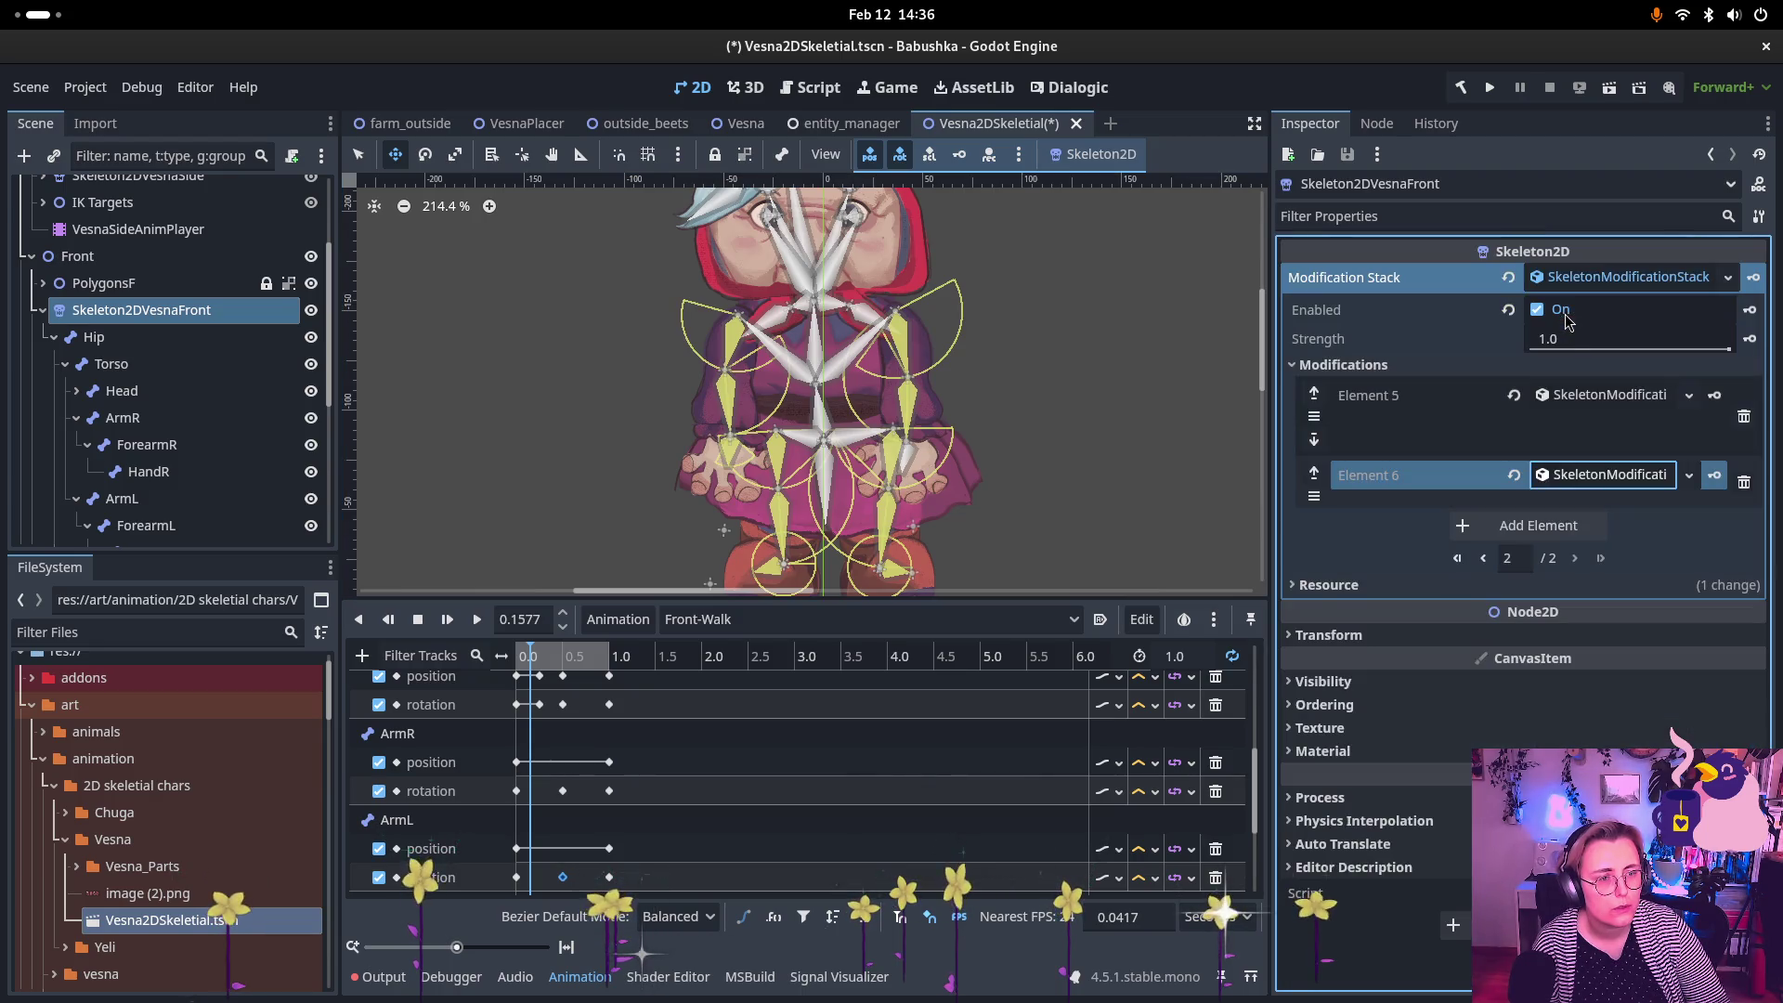
{"action": "left_click", "coordinate": [1538, 527]}
{"action": "left_click", "coordinate": [1581, 556]}
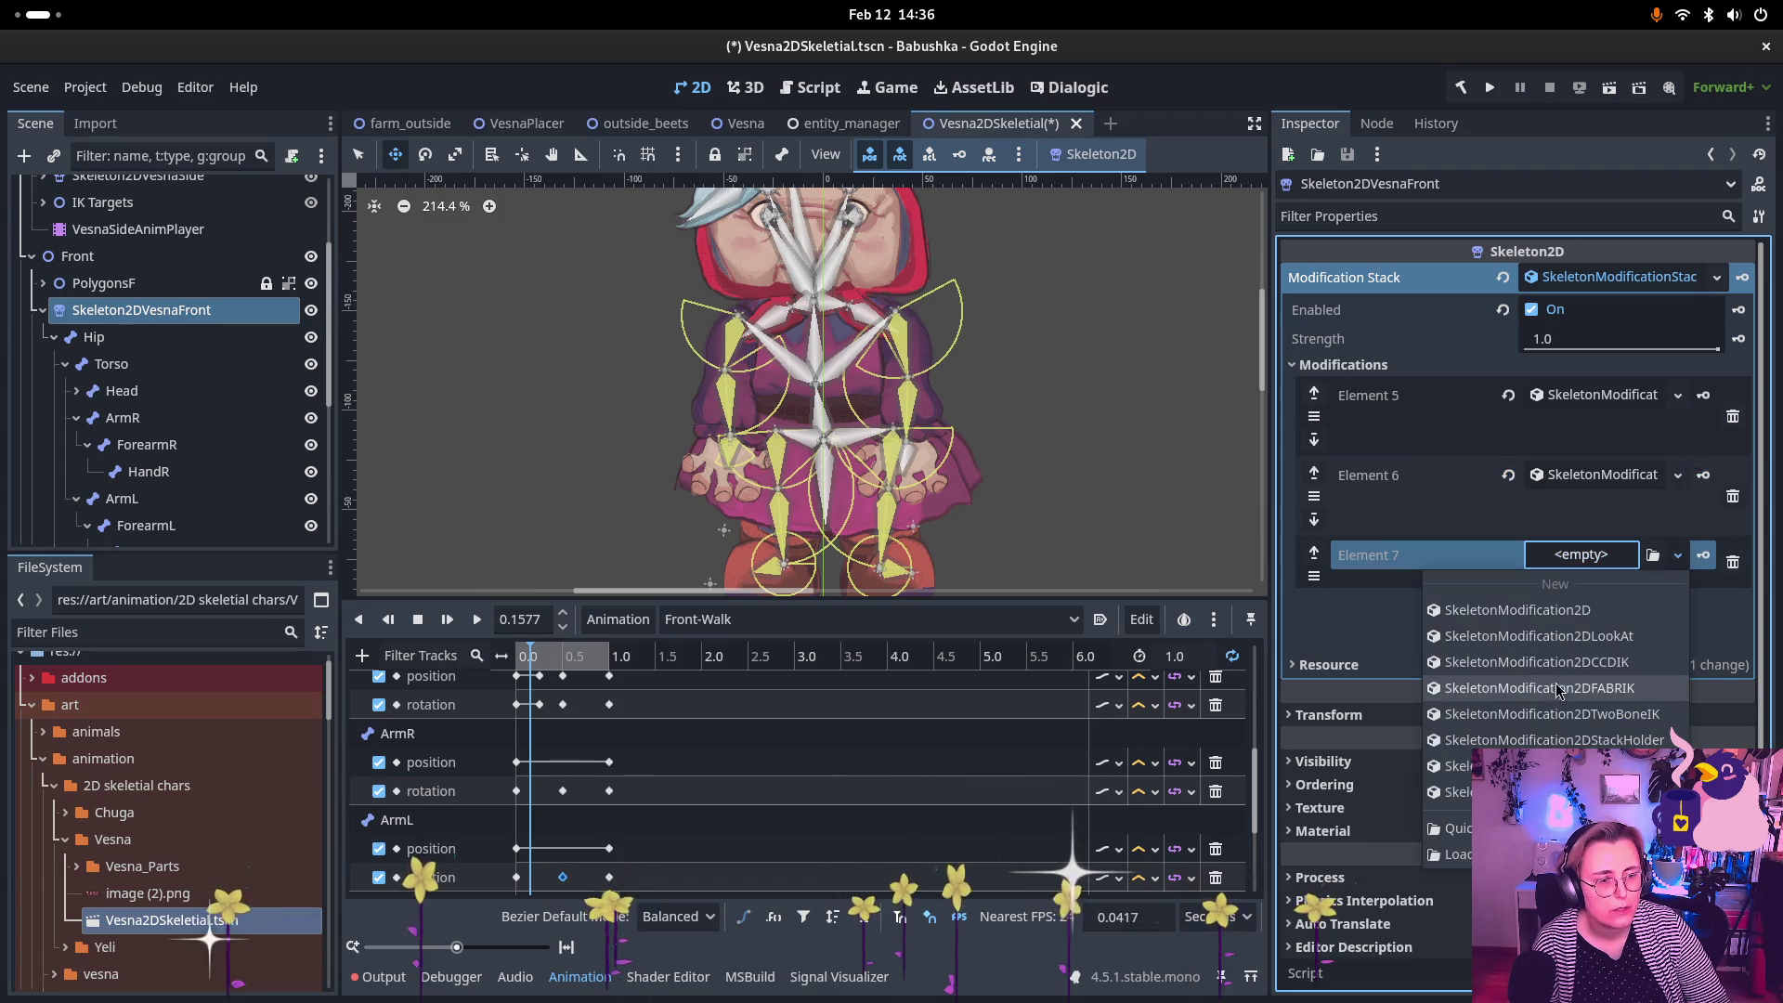
{"action": "left_click", "coordinate": [1560, 636]}
{"action": "left_click", "coordinate": [1567, 556]}
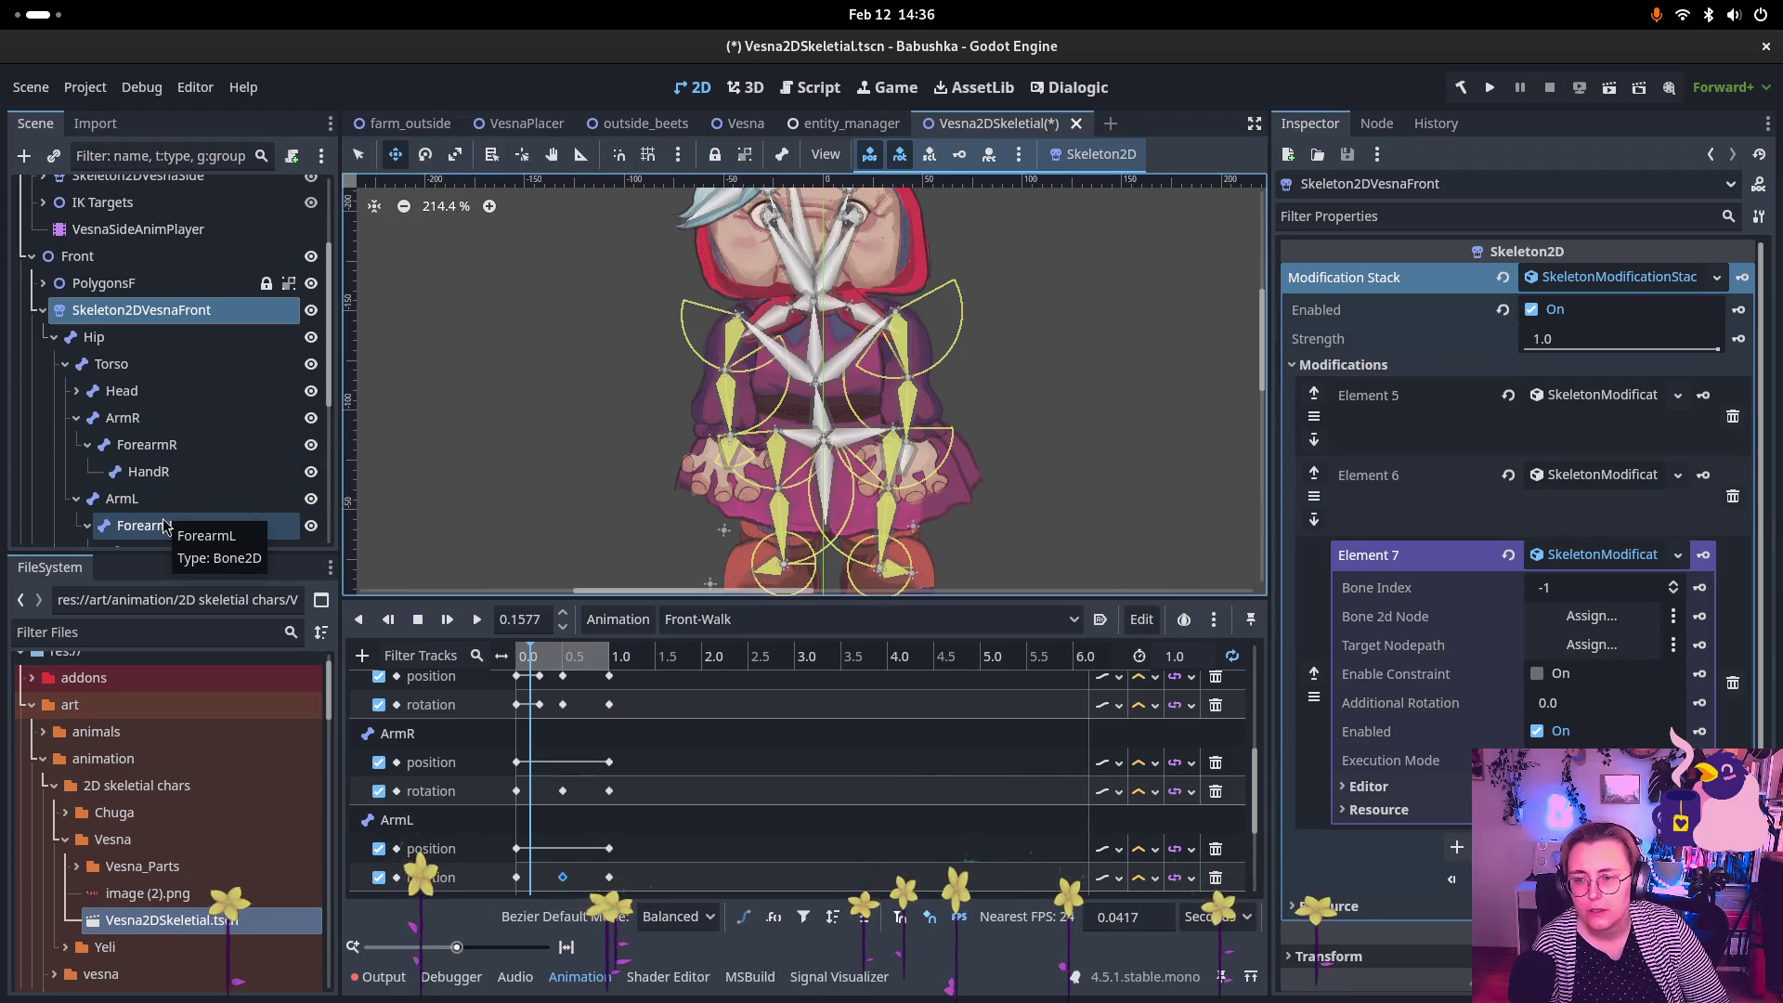
Step: Assign HandL as the LookAt bone and HandL Rotate (LookAt) as target, enabling its constraint
{"action": "scroll", "coordinate": [163, 526], "scroll_direction": "down", "scroll_amount": 2}
{"action": "left_click_drag", "start_coordinate": [186, 511], "coordinate": [1568, 624]}
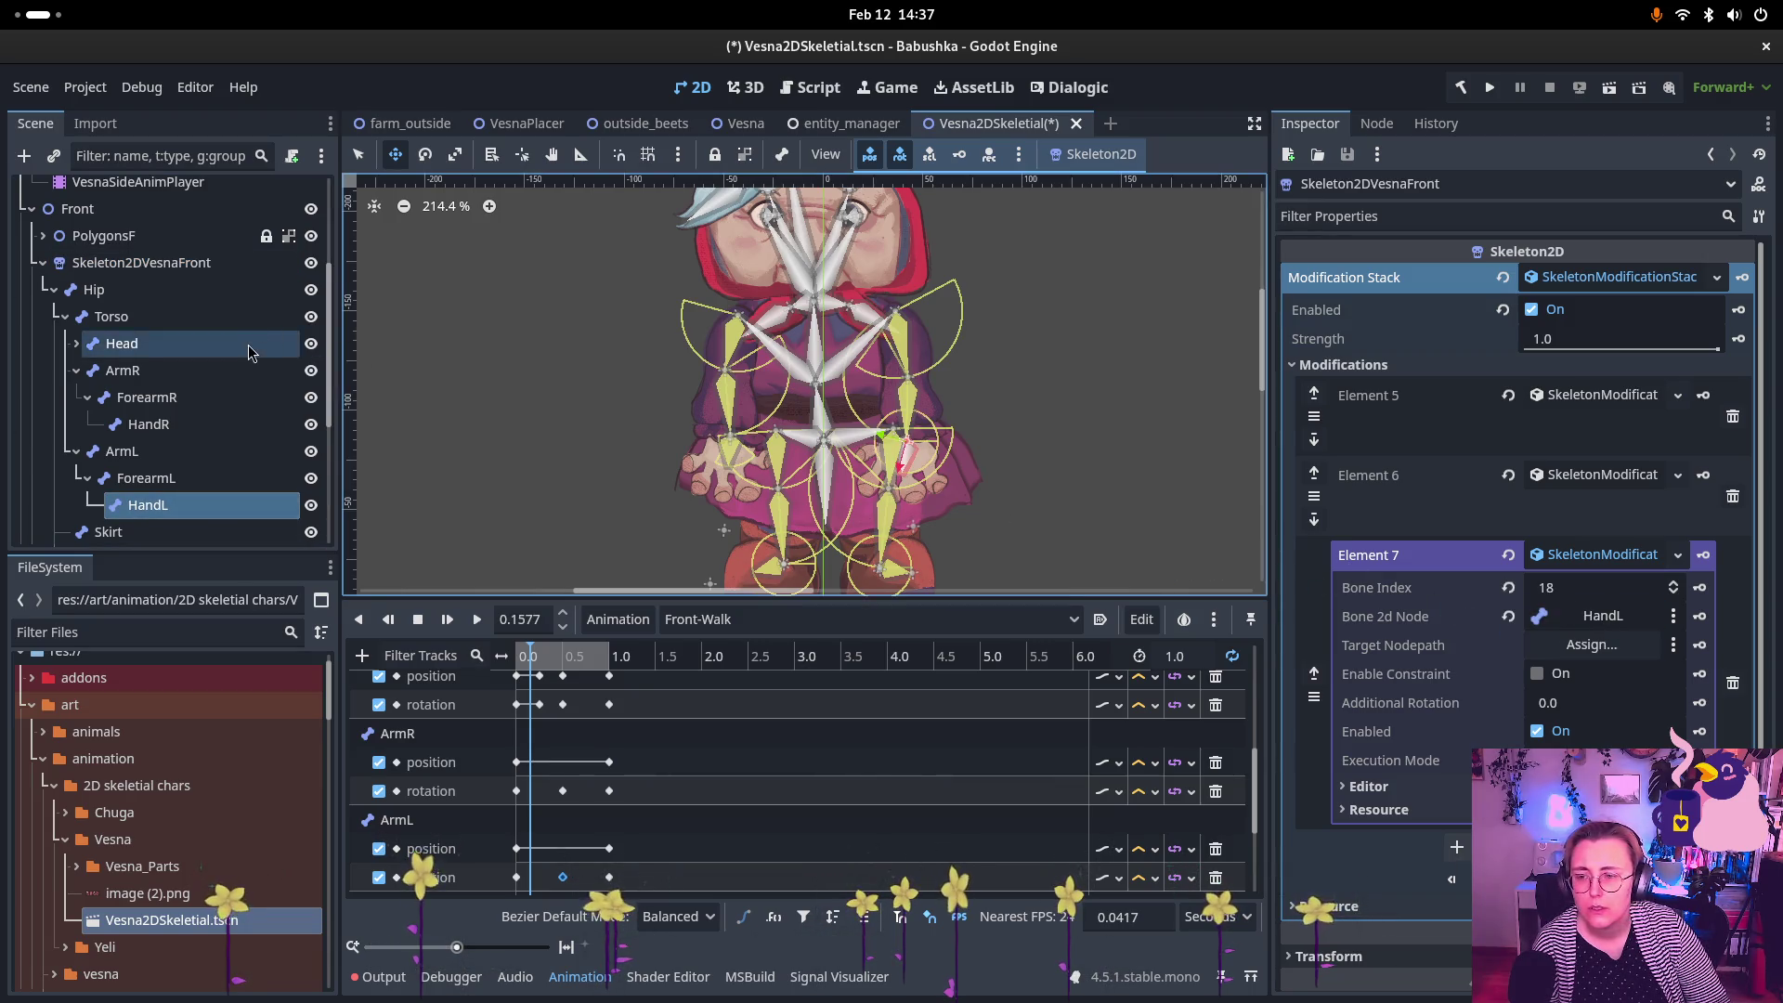
{"action": "scroll", "coordinate": [249, 352], "scroll_direction": "down", "scroll_amount": 5}
{"action": "mouse_move", "coordinate": [168, 448]}
{"action": "left_mouse_down"}
{"action": "mouse_move", "coordinate": [603, 488]}
{"action": "mouse_move", "coordinate": [1592, 649]}
{"action": "left_mouse_up"}
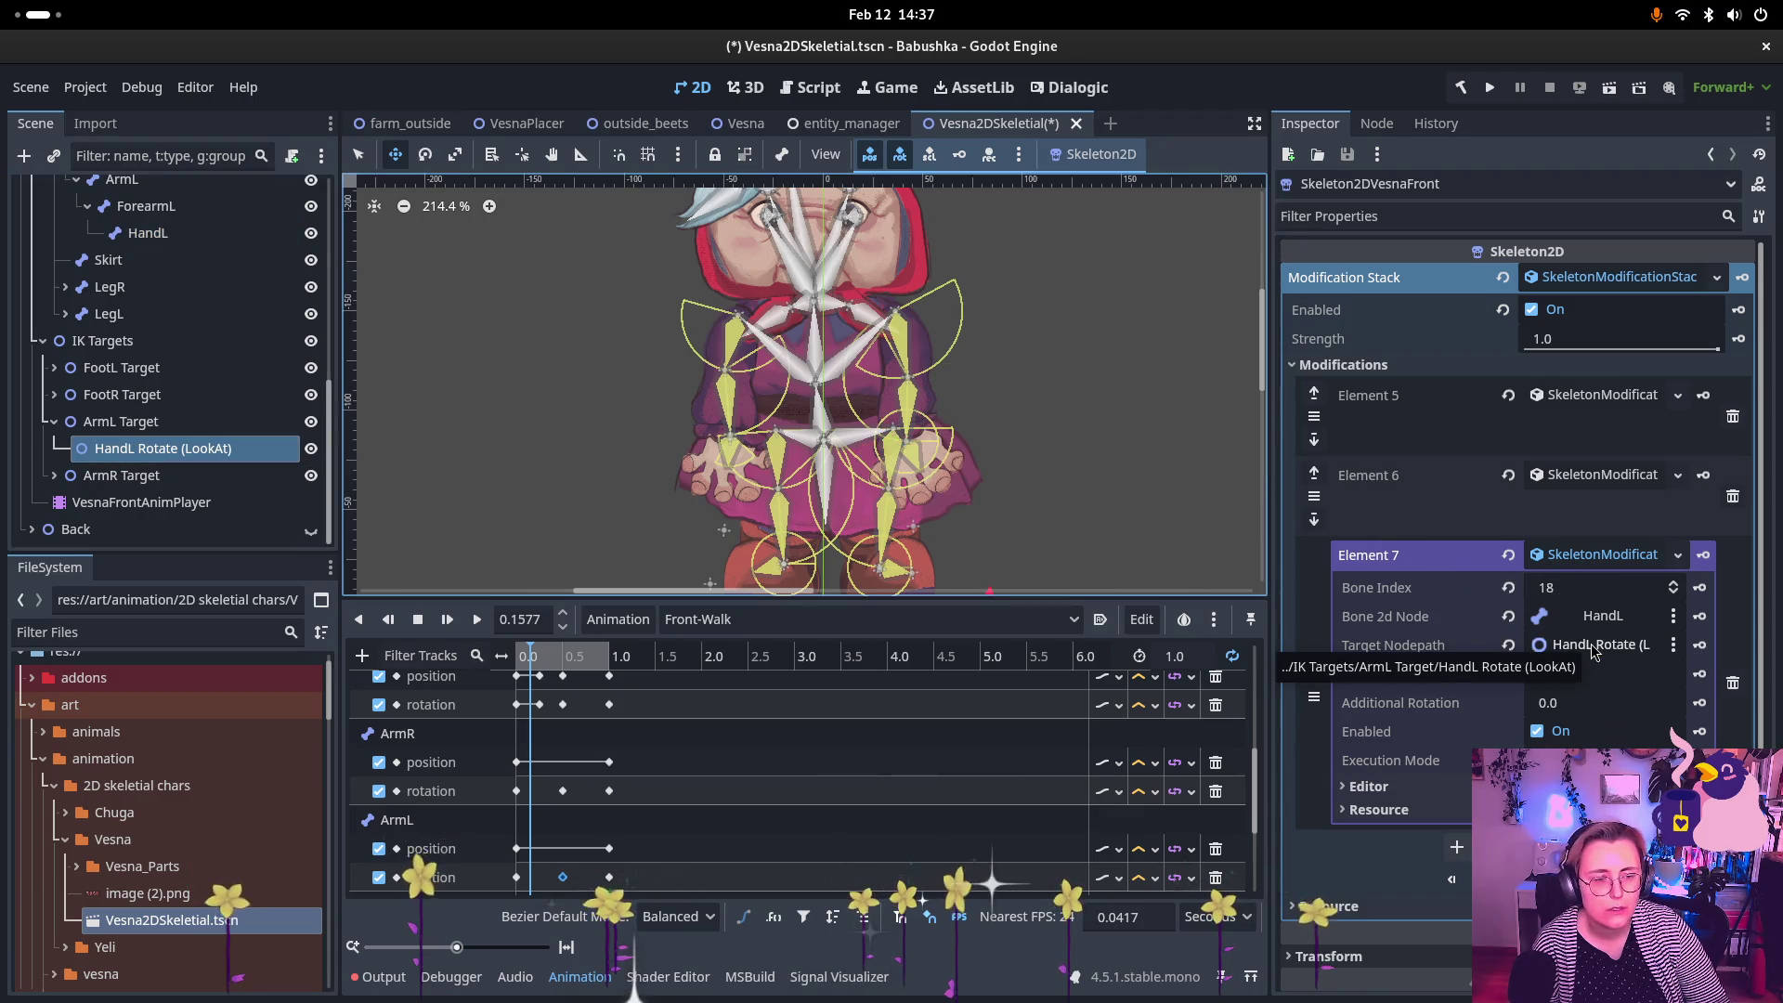
{"action": "left_click", "coordinate": [1546, 675]}
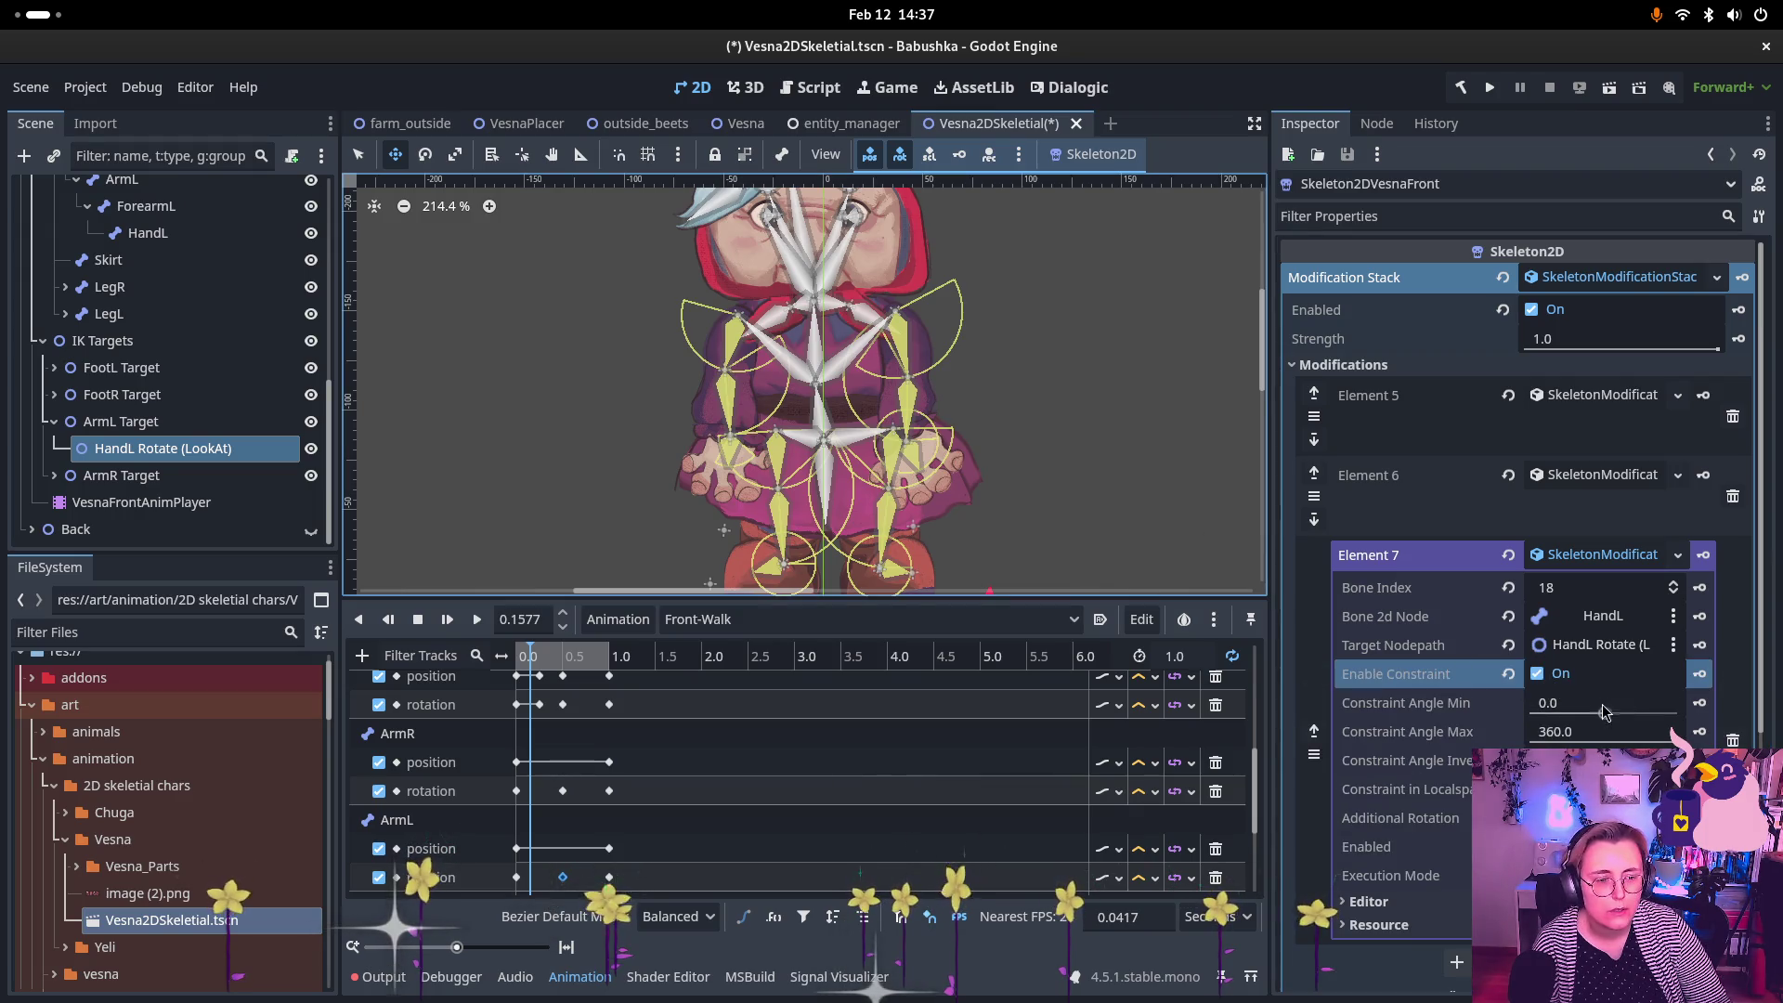
Step: Set Element 7's constraint angles to 36.067 minimum and 138.113 maximum
{"action": "left_click_drag", "start_coordinate": [1603, 713], "coordinate": [1636, 727]}
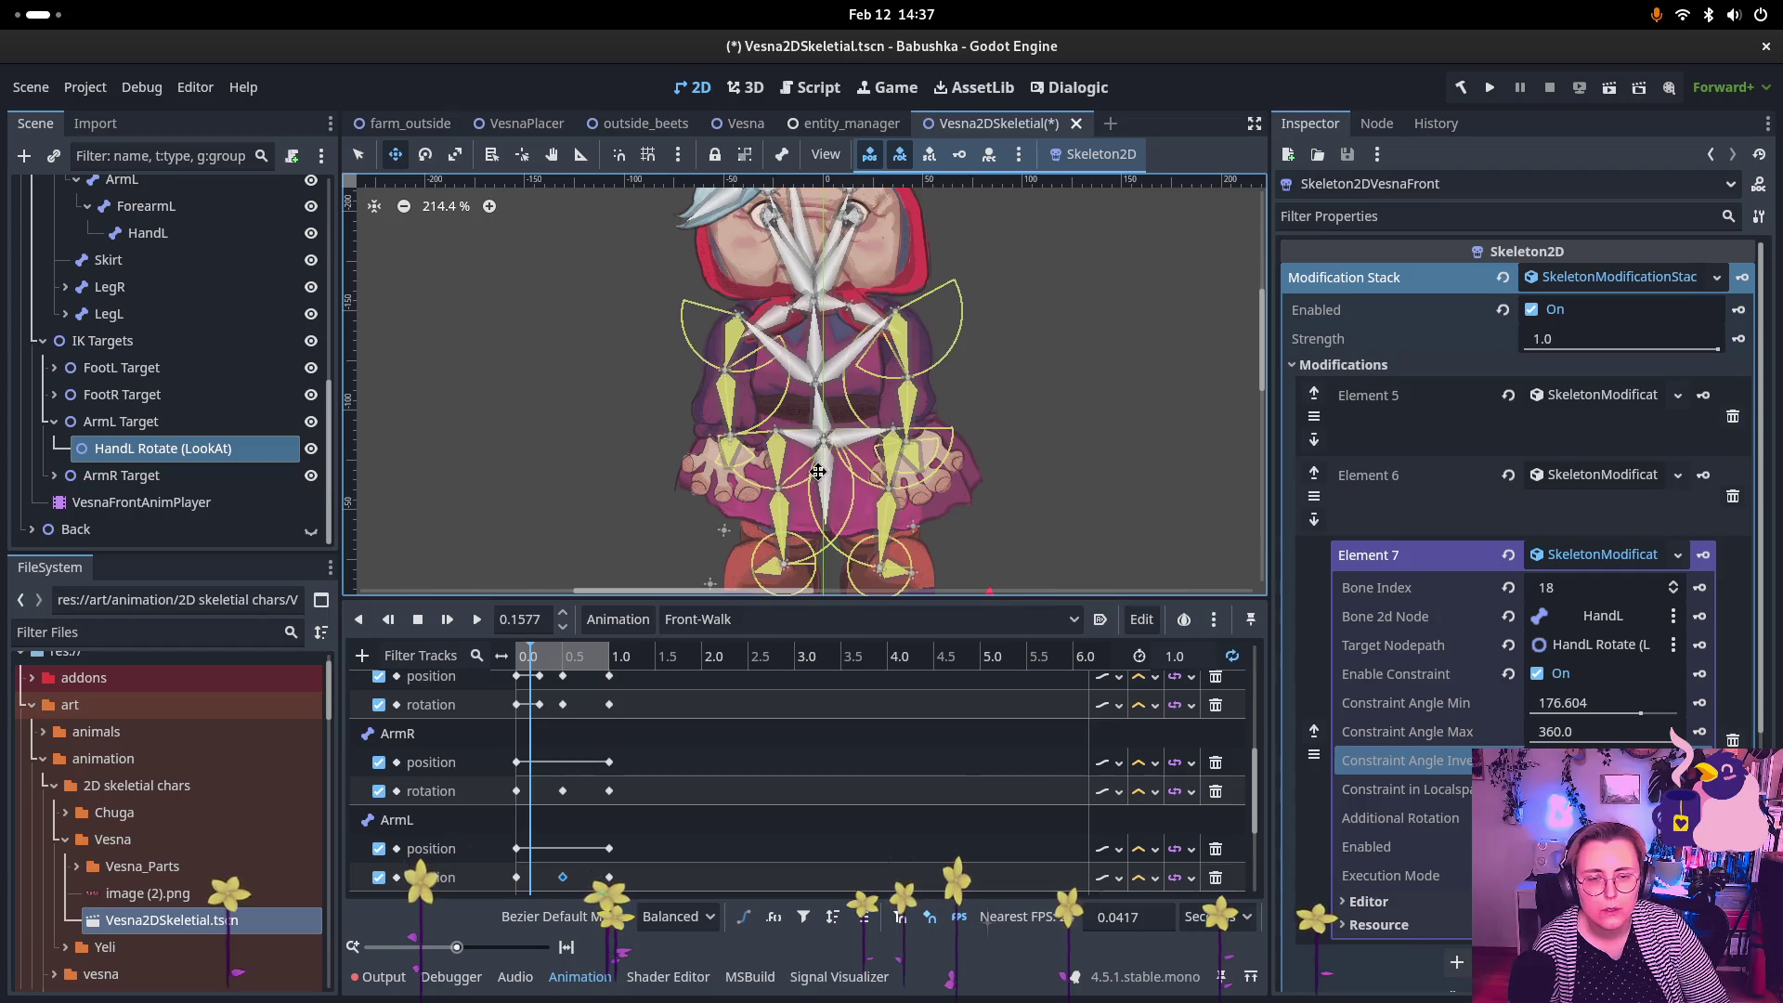
{"action": "left_click_drag", "start_coordinate": [1634, 722], "coordinate": [1669, 742]}
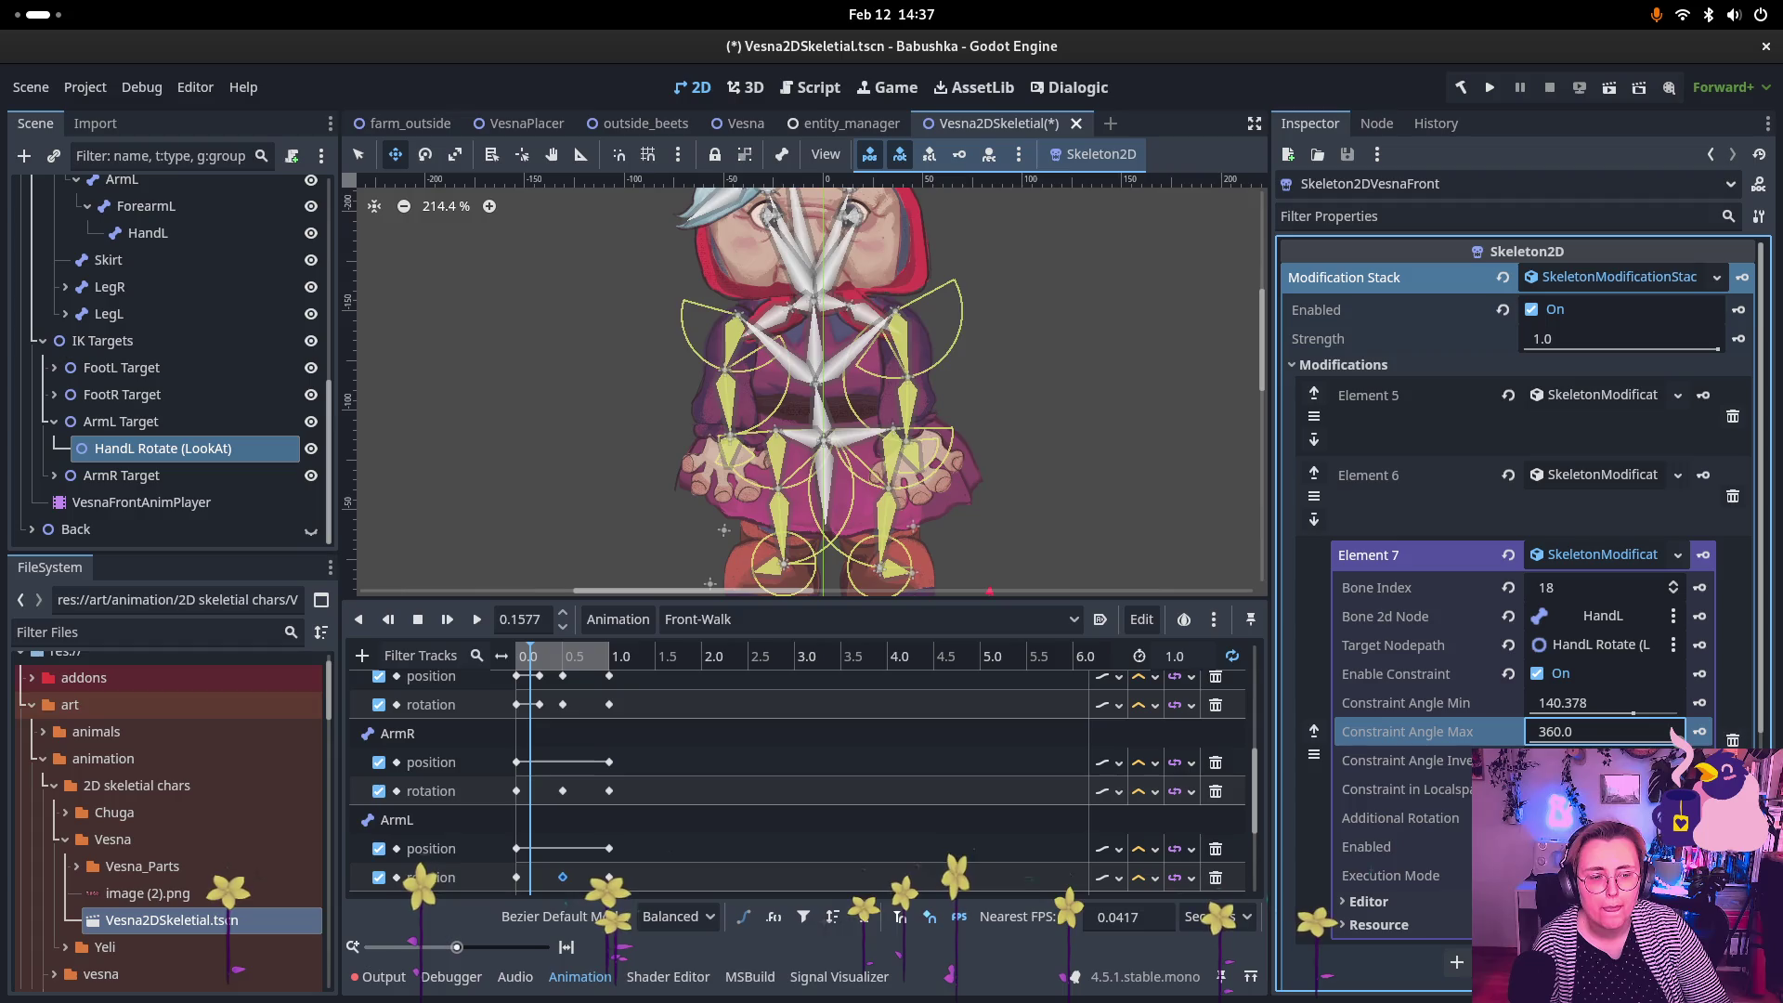
{"action": "mouse_move", "coordinate": [1677, 736]}
{"action": "left_mouse_down"}
{"action": "mouse_move", "coordinate": [1649, 742]}
{"action": "mouse_move", "coordinate": [1643, 715]}
{"action": "left_mouse_up"}
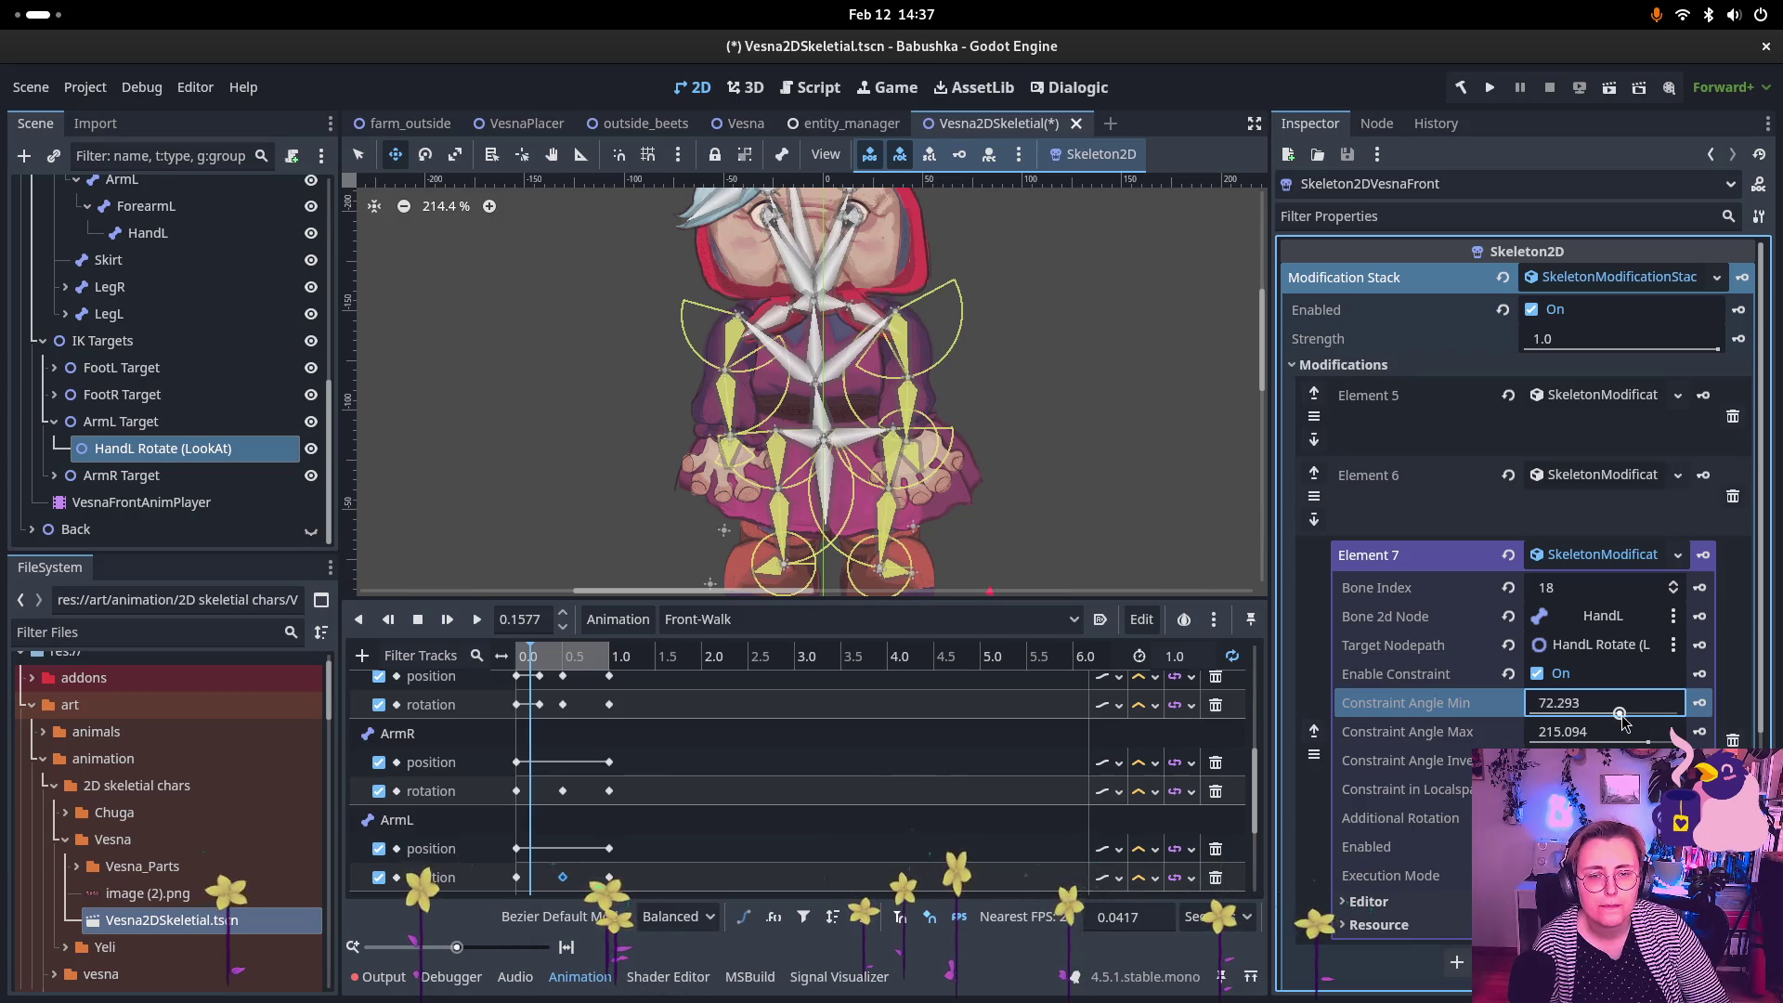
{"action": "mouse_move", "coordinate": [1623, 723]}
{"action": "left_mouse_down"}
{"action": "mouse_move", "coordinate": [1608, 723]}
{"action": "mouse_move", "coordinate": [1632, 742]}
{"action": "left_mouse_up"}
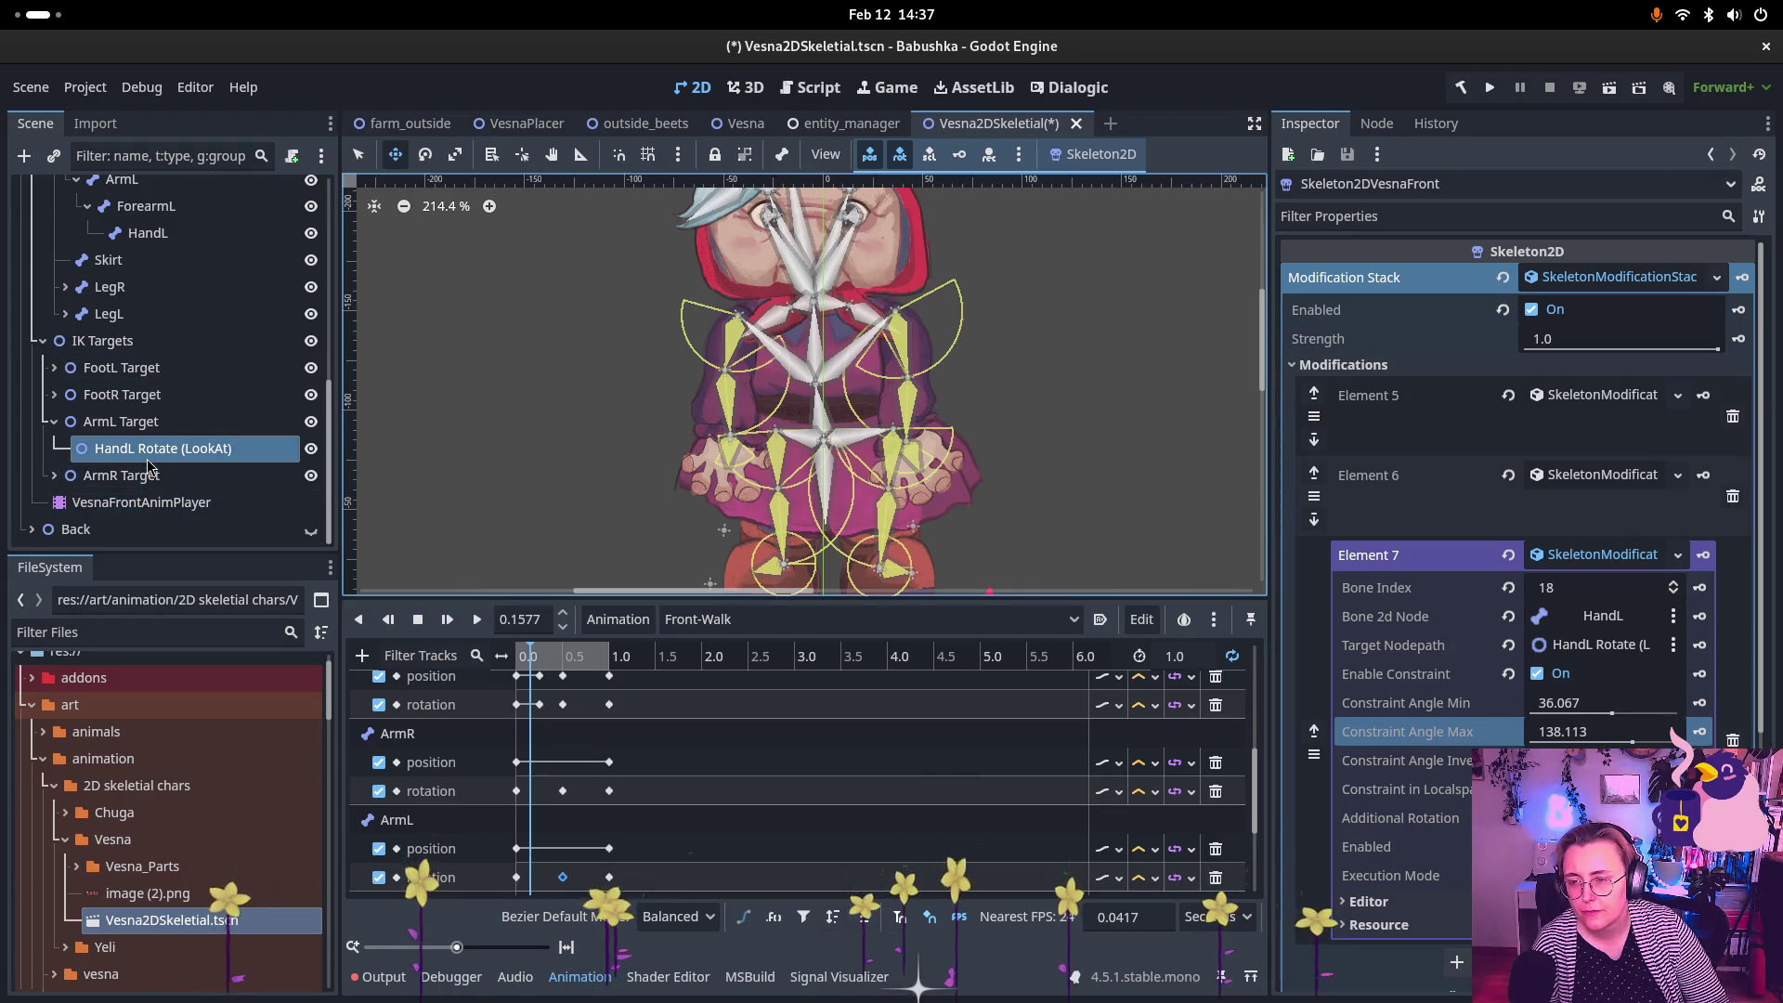
{"action": "scroll", "coordinate": [981, 423], "scroll_direction": "down", "scroll_amount": 1}
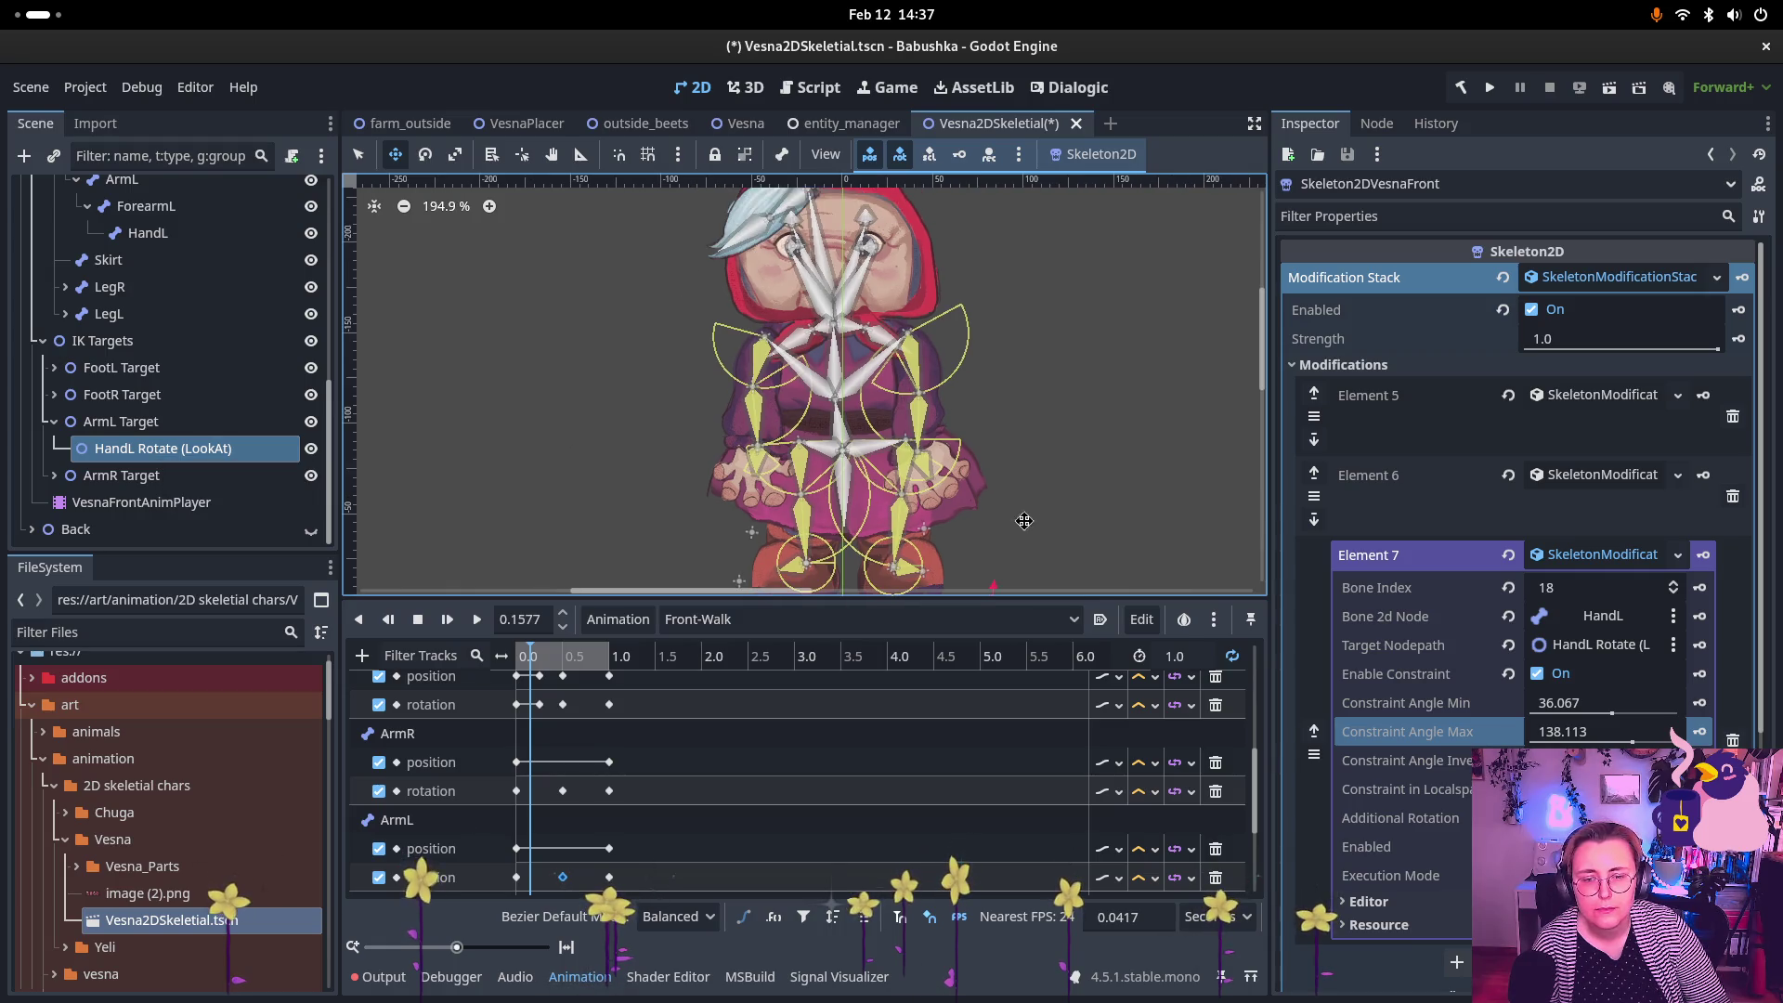
Step: Test with the HandL Rotate target, then set the constraint to 49.552 min, 129.056 max
{"action": "mouse_move", "coordinate": [940, 538]}
{"action": "left_mouse_down"}
{"action": "mouse_move", "coordinate": [893, 541]}
{"action": "mouse_move", "coordinate": [863, 465]}
{"action": "mouse_move", "coordinate": [905, 444]}
{"action": "mouse_move", "coordinate": [840, 442]}
{"action": "mouse_move", "coordinate": [966, 432]}
{"action": "mouse_move", "coordinate": [840, 437]}
{"action": "mouse_move", "coordinate": [865, 455]}
{"action": "mouse_move", "coordinate": [966, 427]}
{"action": "mouse_move", "coordinate": [834, 409]}
{"action": "mouse_move", "coordinate": [867, 443]}
{"action": "left_mouse_up"}
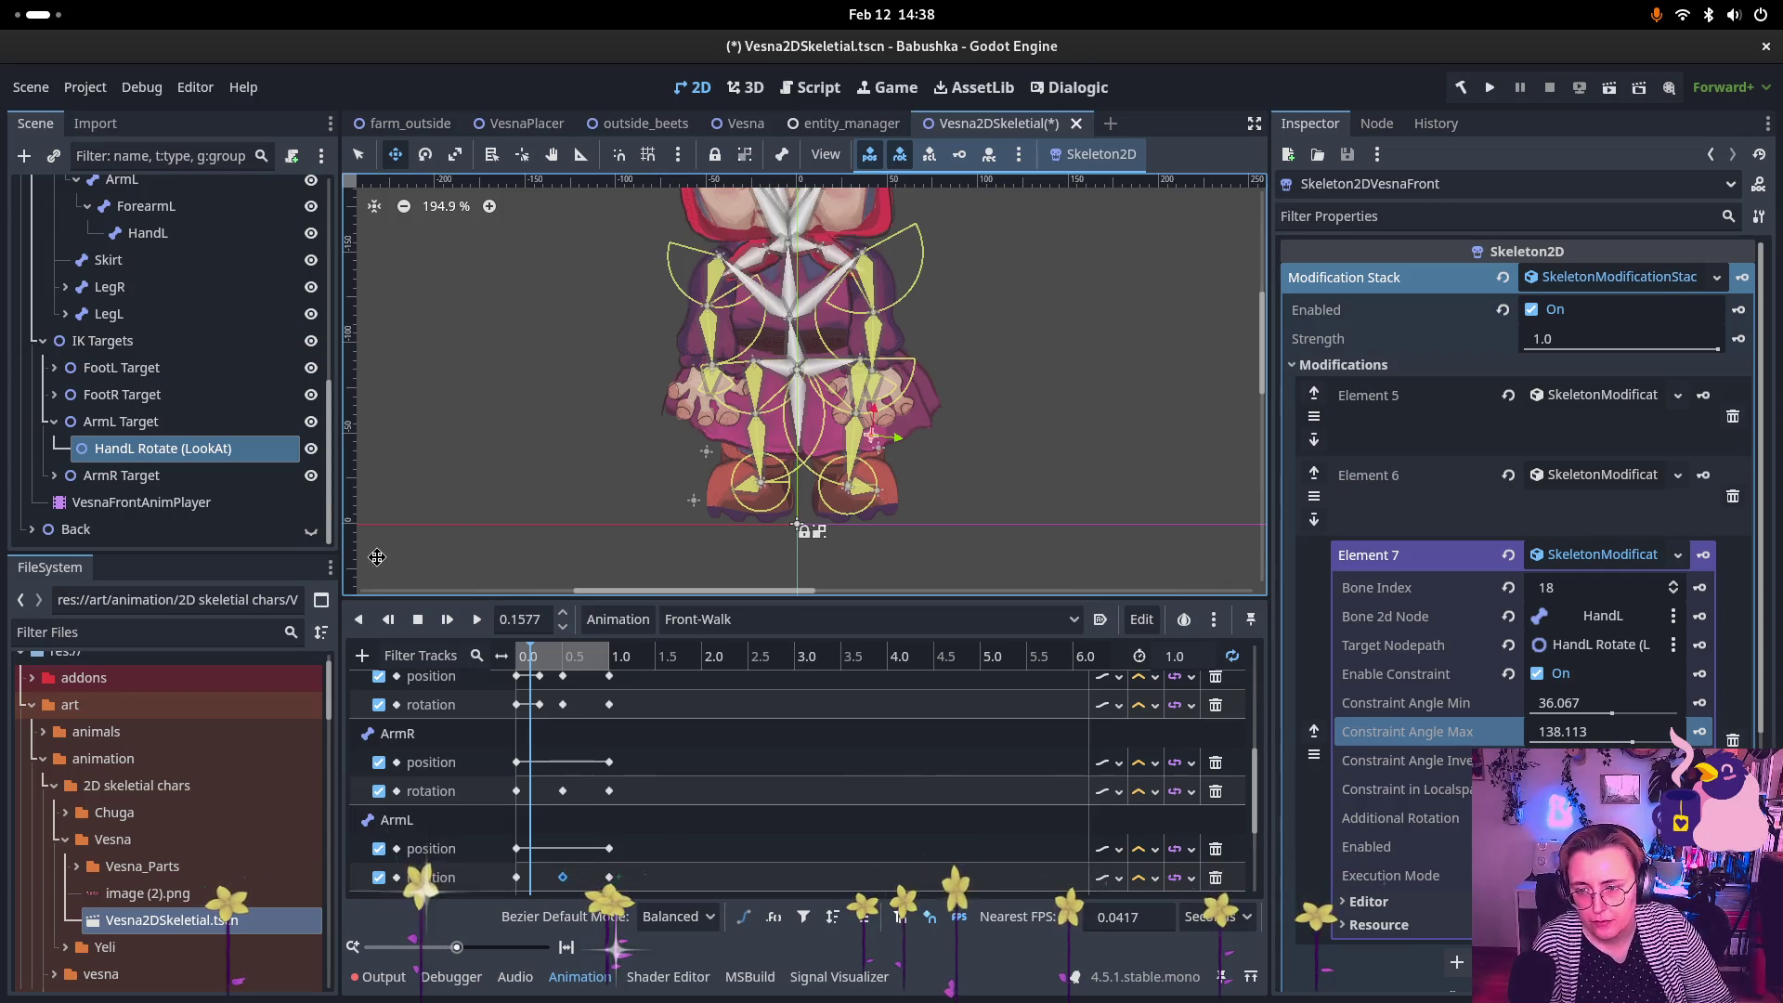
{"action": "left_click", "coordinate": [1631, 740]}
{"action": "left_click_drag", "start_coordinate": [1623, 742], "coordinate": [1630, 742]}
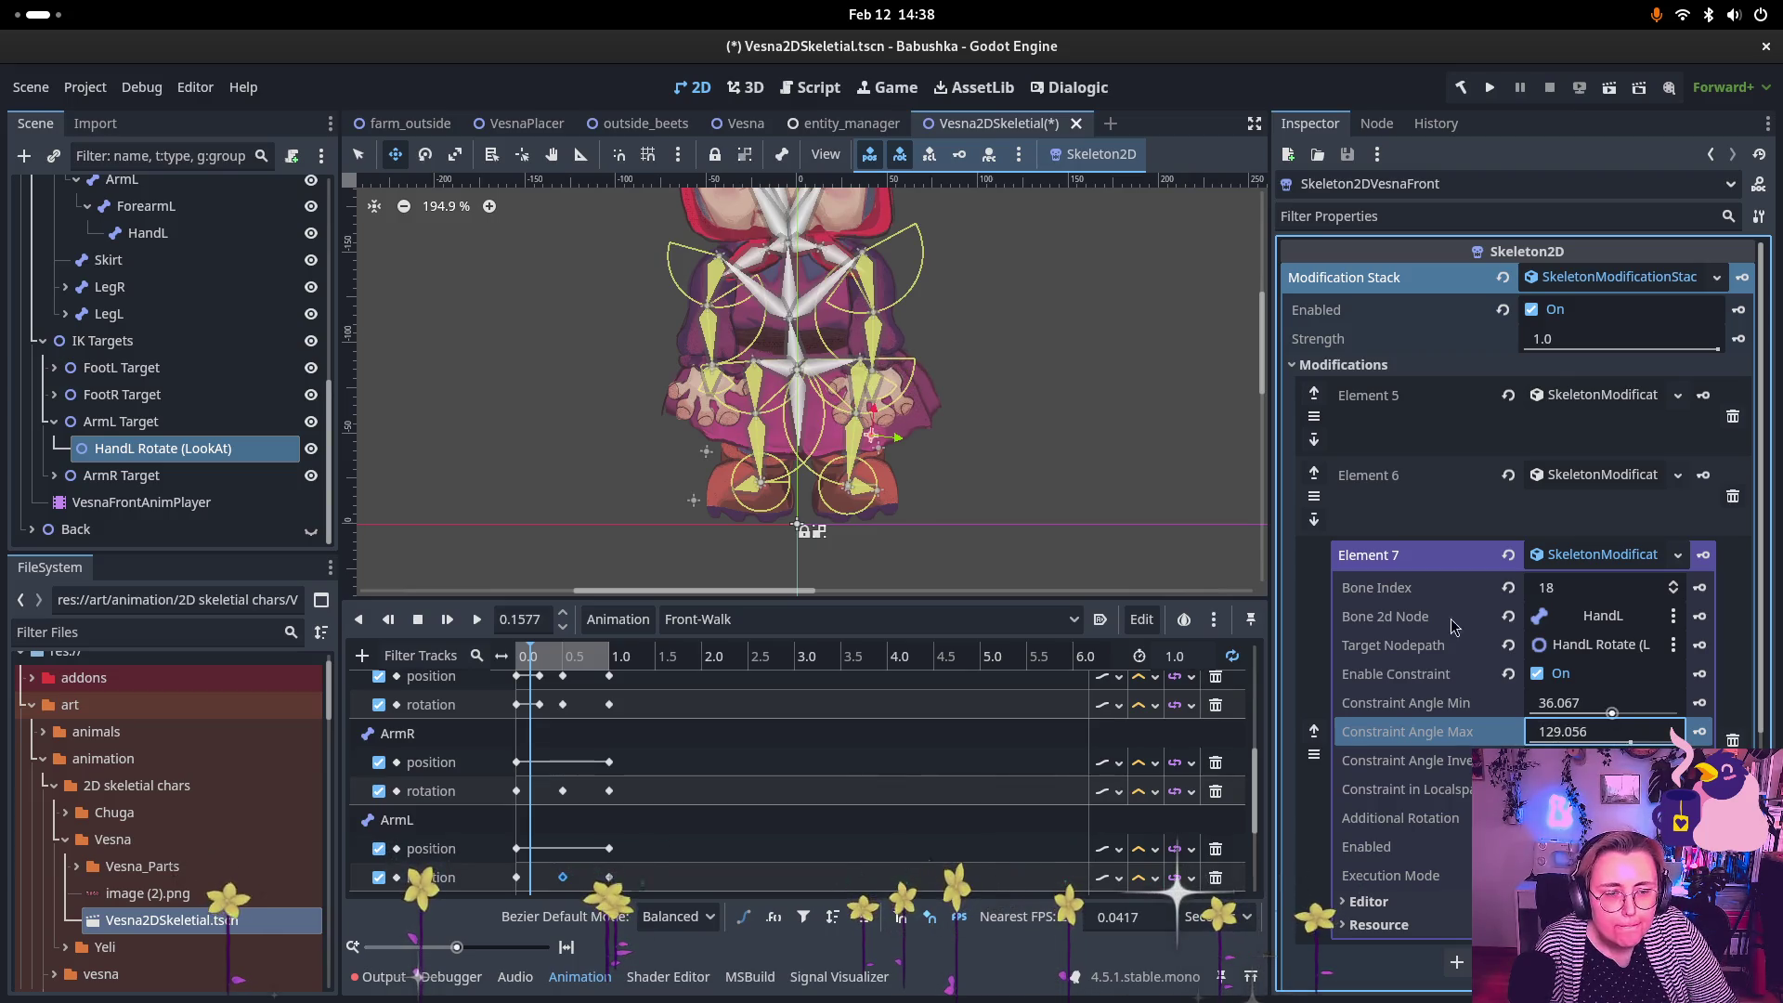
{"action": "scroll", "coordinate": [859, 299], "scroll_direction": "up", "scroll_amount": 6}
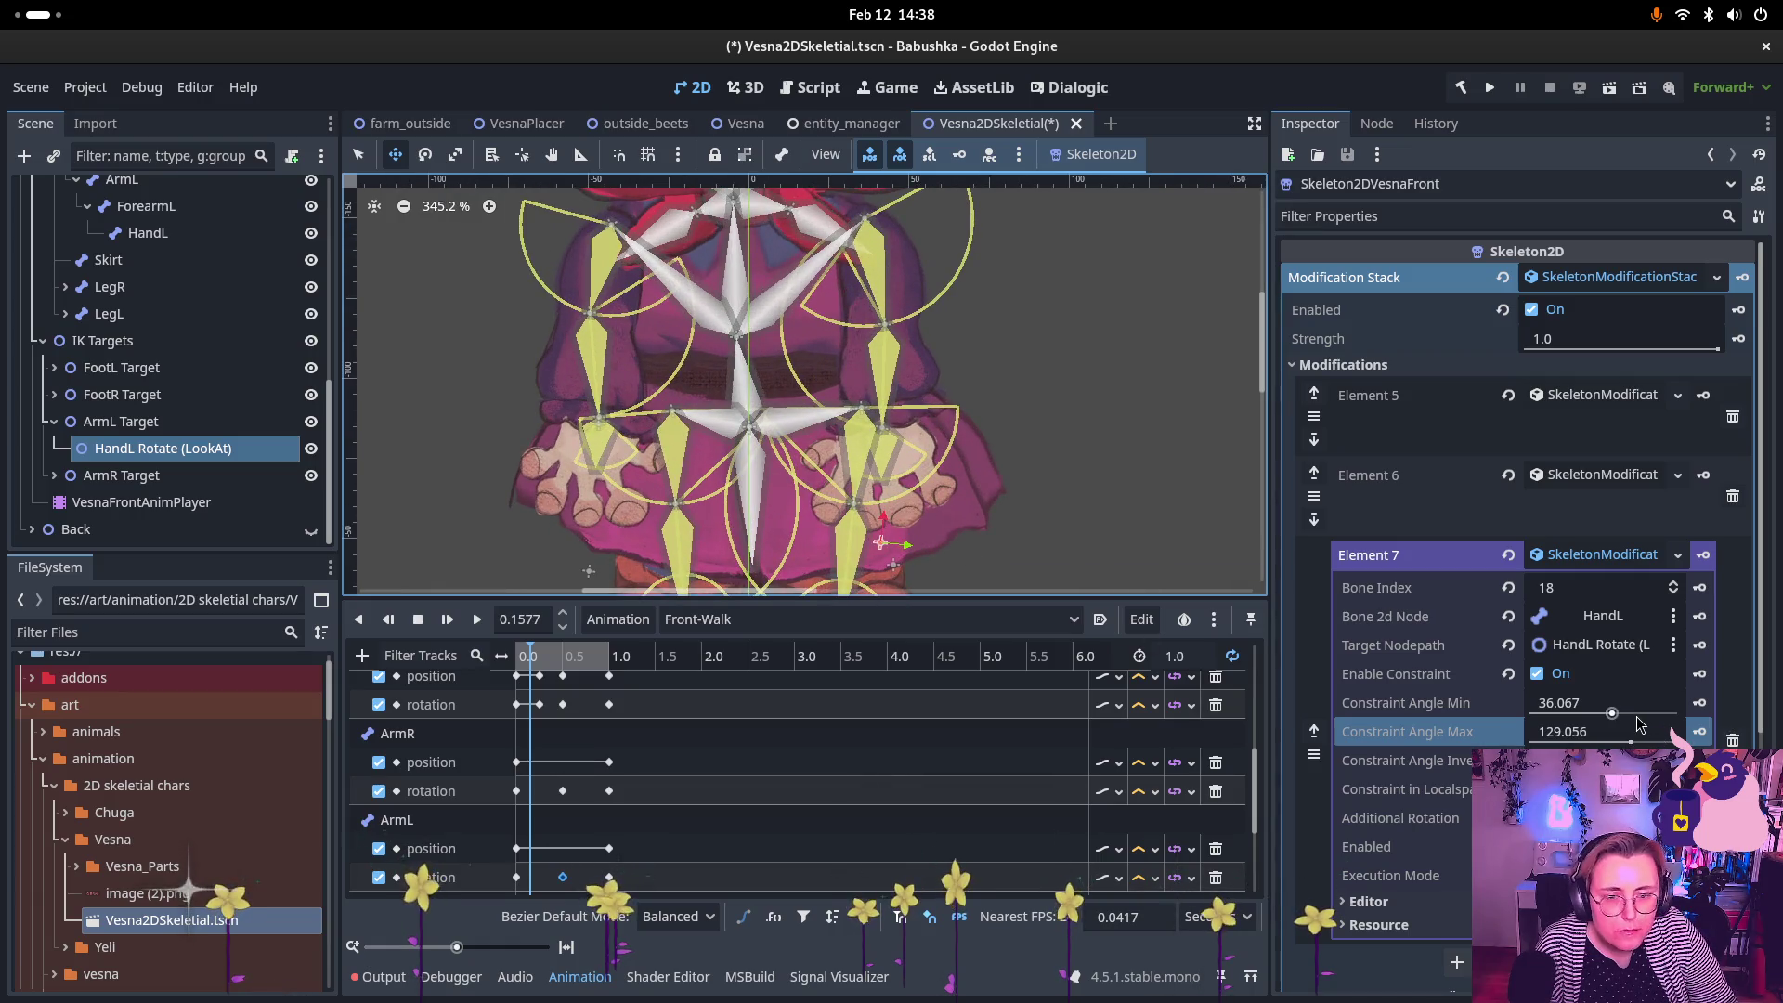
{"action": "left_click_drag", "start_coordinate": [1637, 716], "coordinate": [1611, 718]}
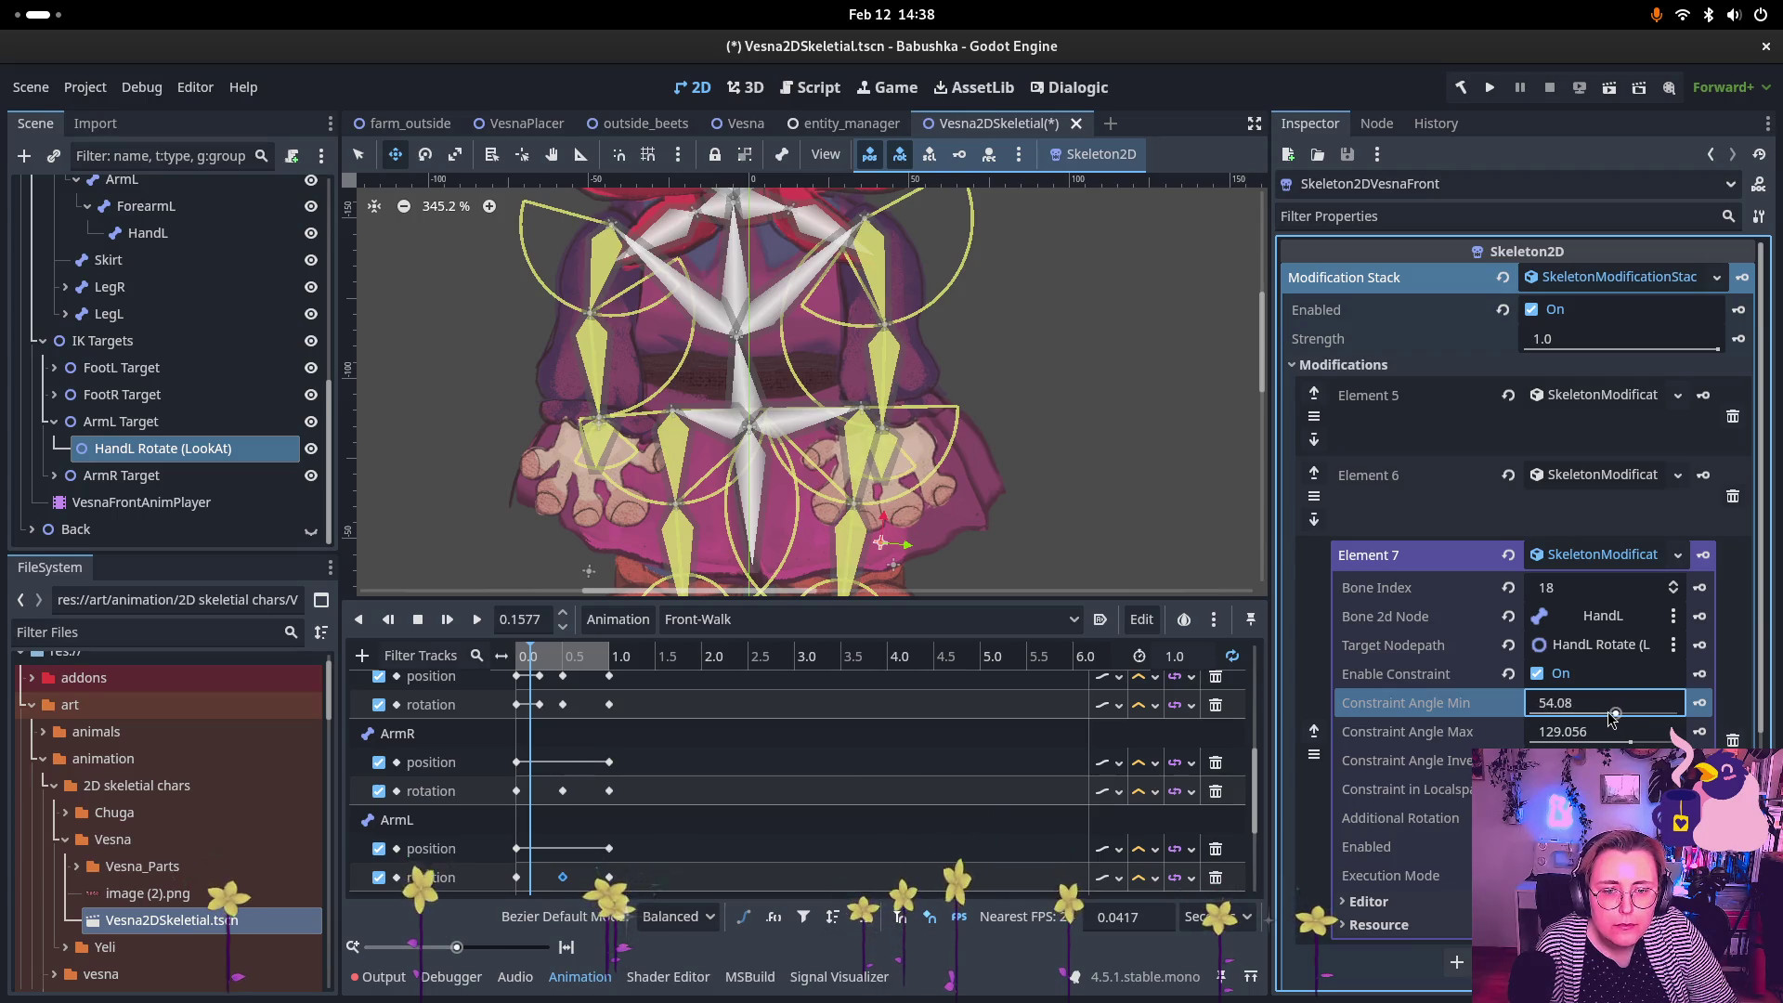
{"action": "scroll", "coordinate": [957, 465], "scroll_direction": "down", "scroll_amount": 1}
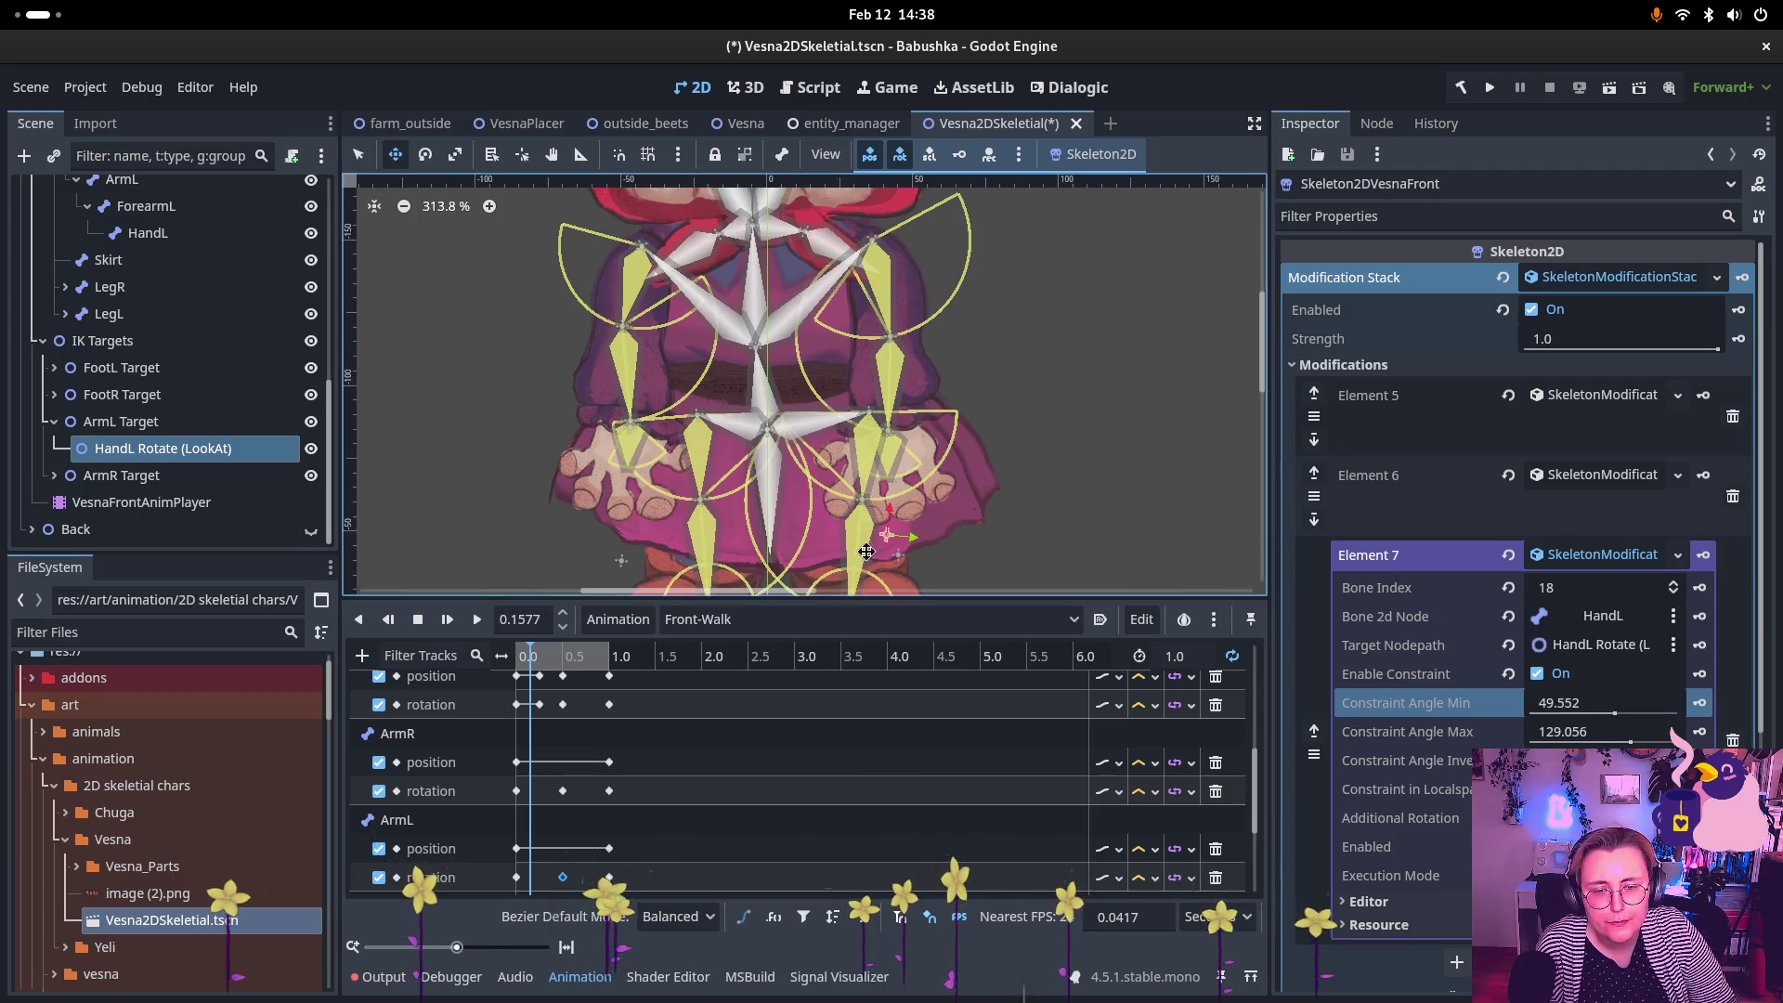
Step: Move the HandL Rotate target right to check the limits and collapse the ArmL Target branch
{"action": "mouse_move", "coordinate": [887, 537]}
{"action": "left_mouse_down"}
{"action": "mouse_move", "coordinate": [907, 539]}
{"action": "mouse_move", "coordinate": [808, 536]}
{"action": "mouse_move", "coordinate": [1029, 541]}
{"action": "mouse_move", "coordinate": [771, 549]}
{"action": "mouse_move", "coordinate": [873, 557]}
{"action": "left_mouse_up"}
{"action": "scroll", "coordinate": [971, 455], "scroll_direction": "down", "scroll_amount": 2}
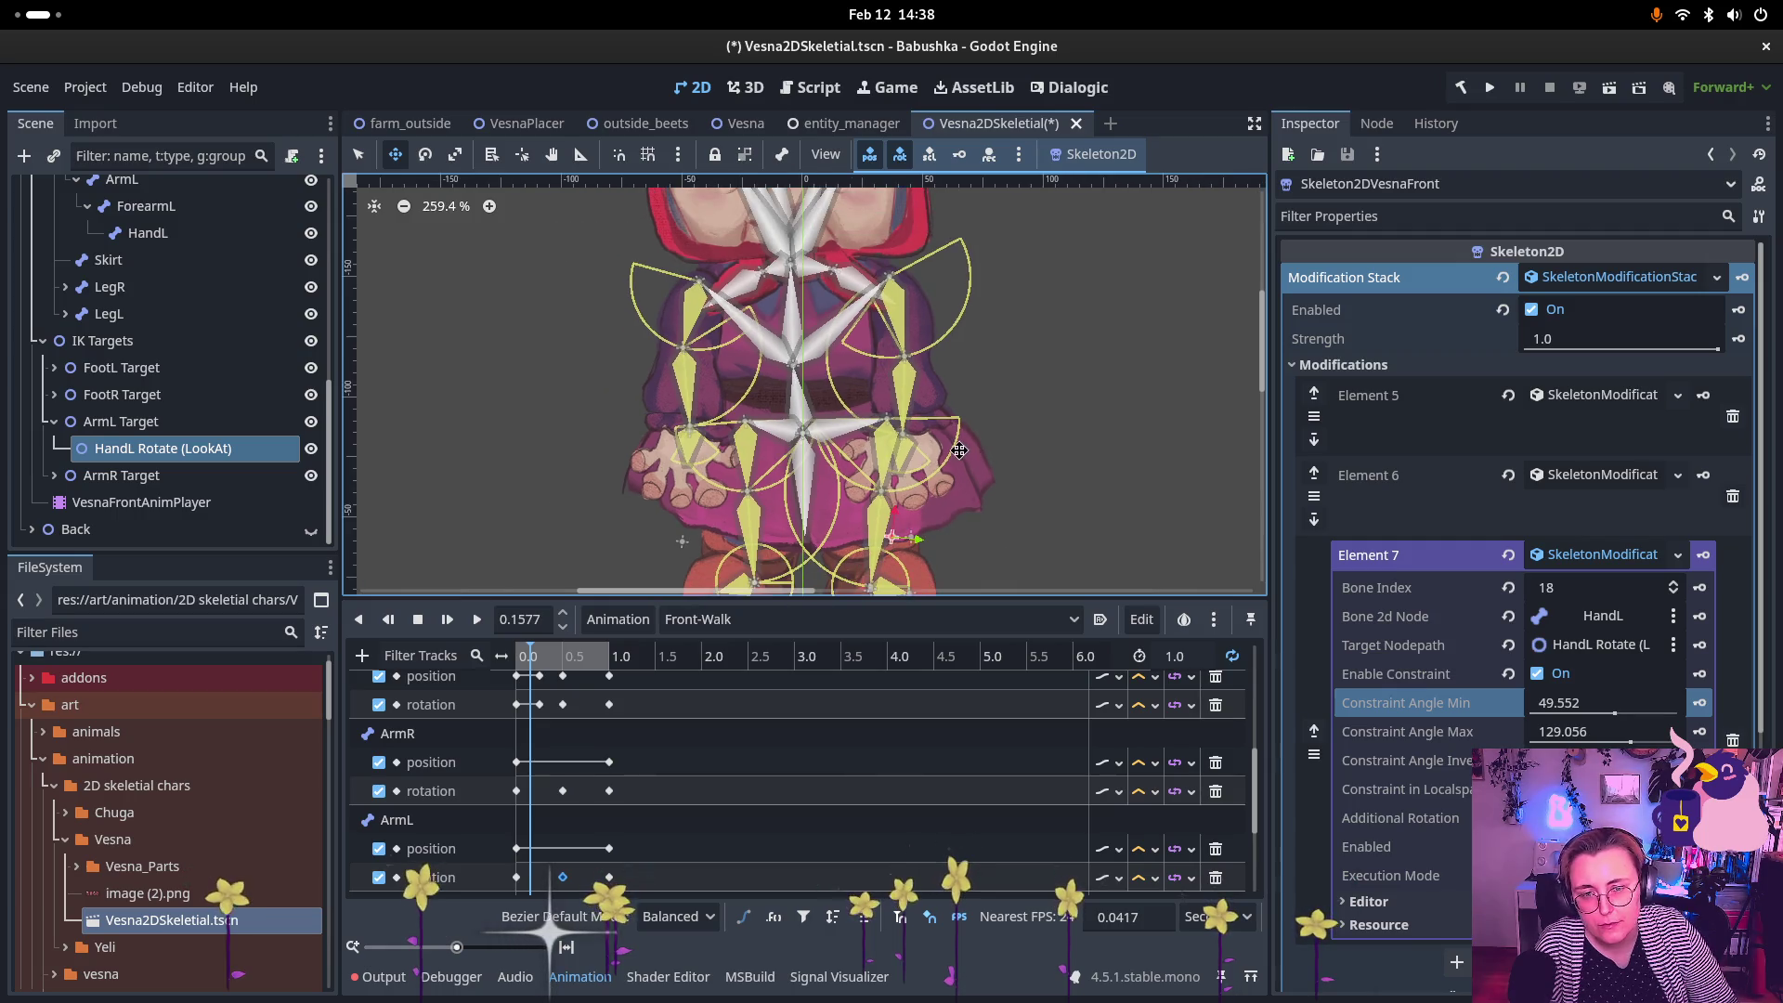
{"action": "scroll", "coordinate": [959, 450], "scroll_direction": "down", "scroll_amount": 2}
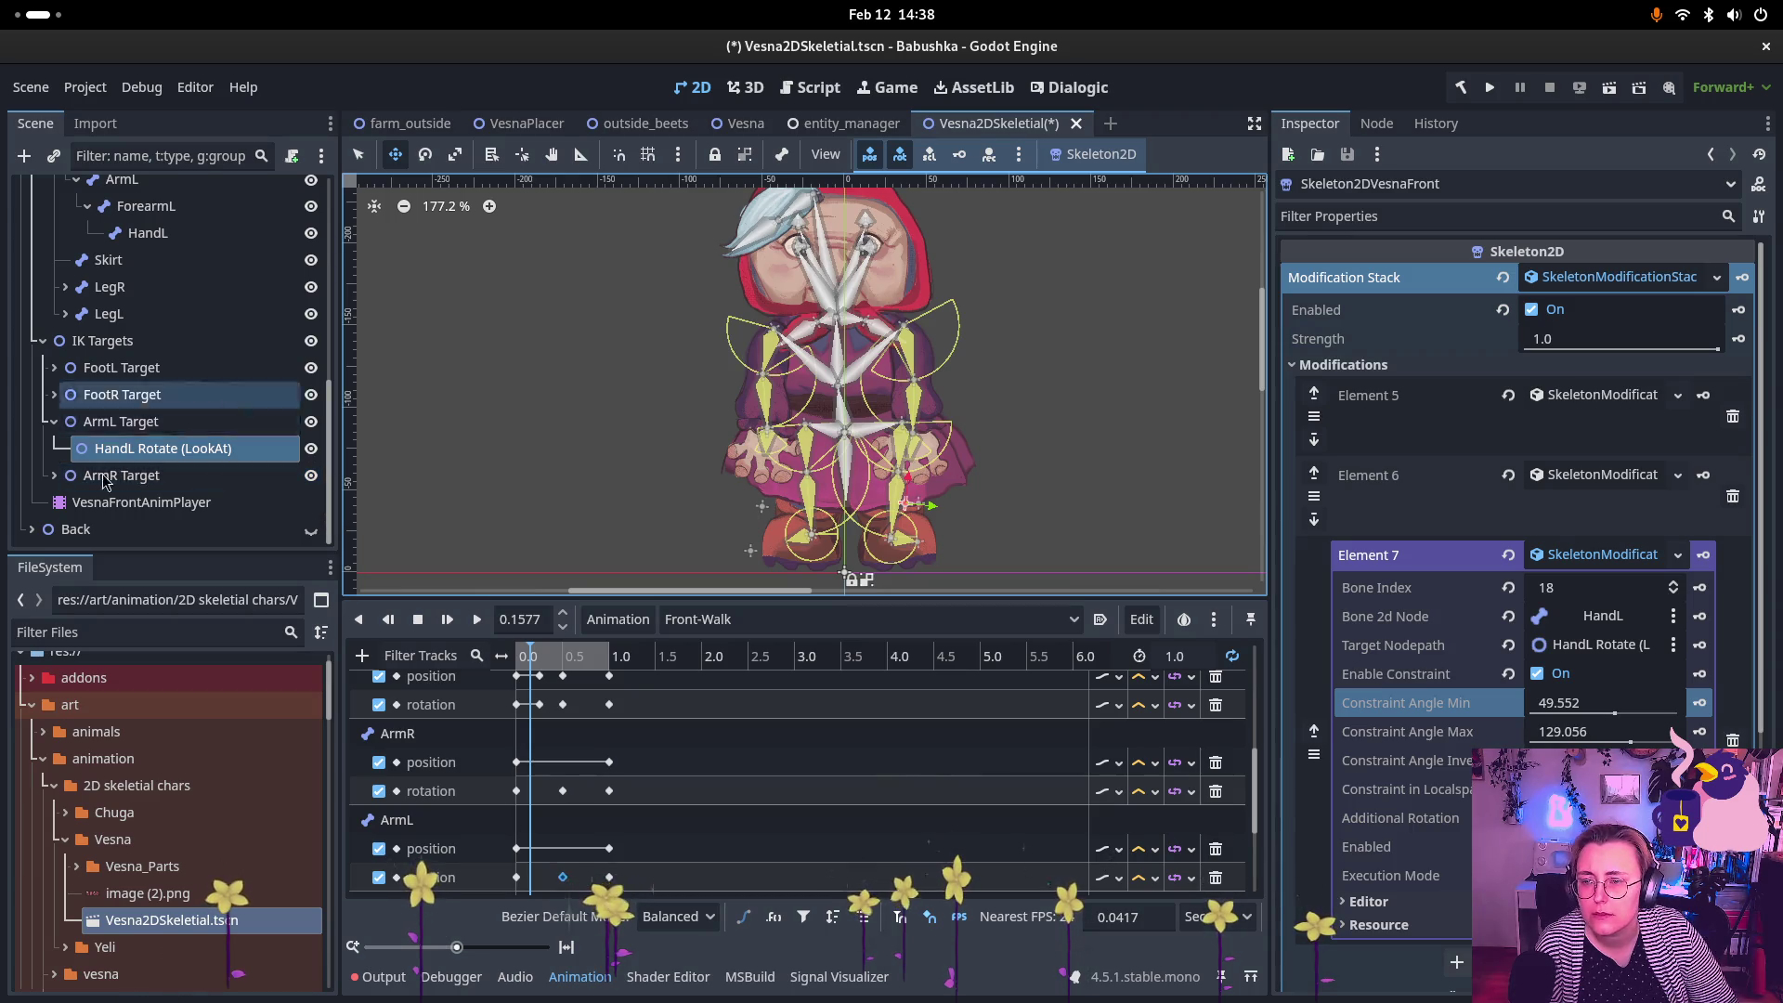
{"action": "left_click", "coordinate": [53, 422]}
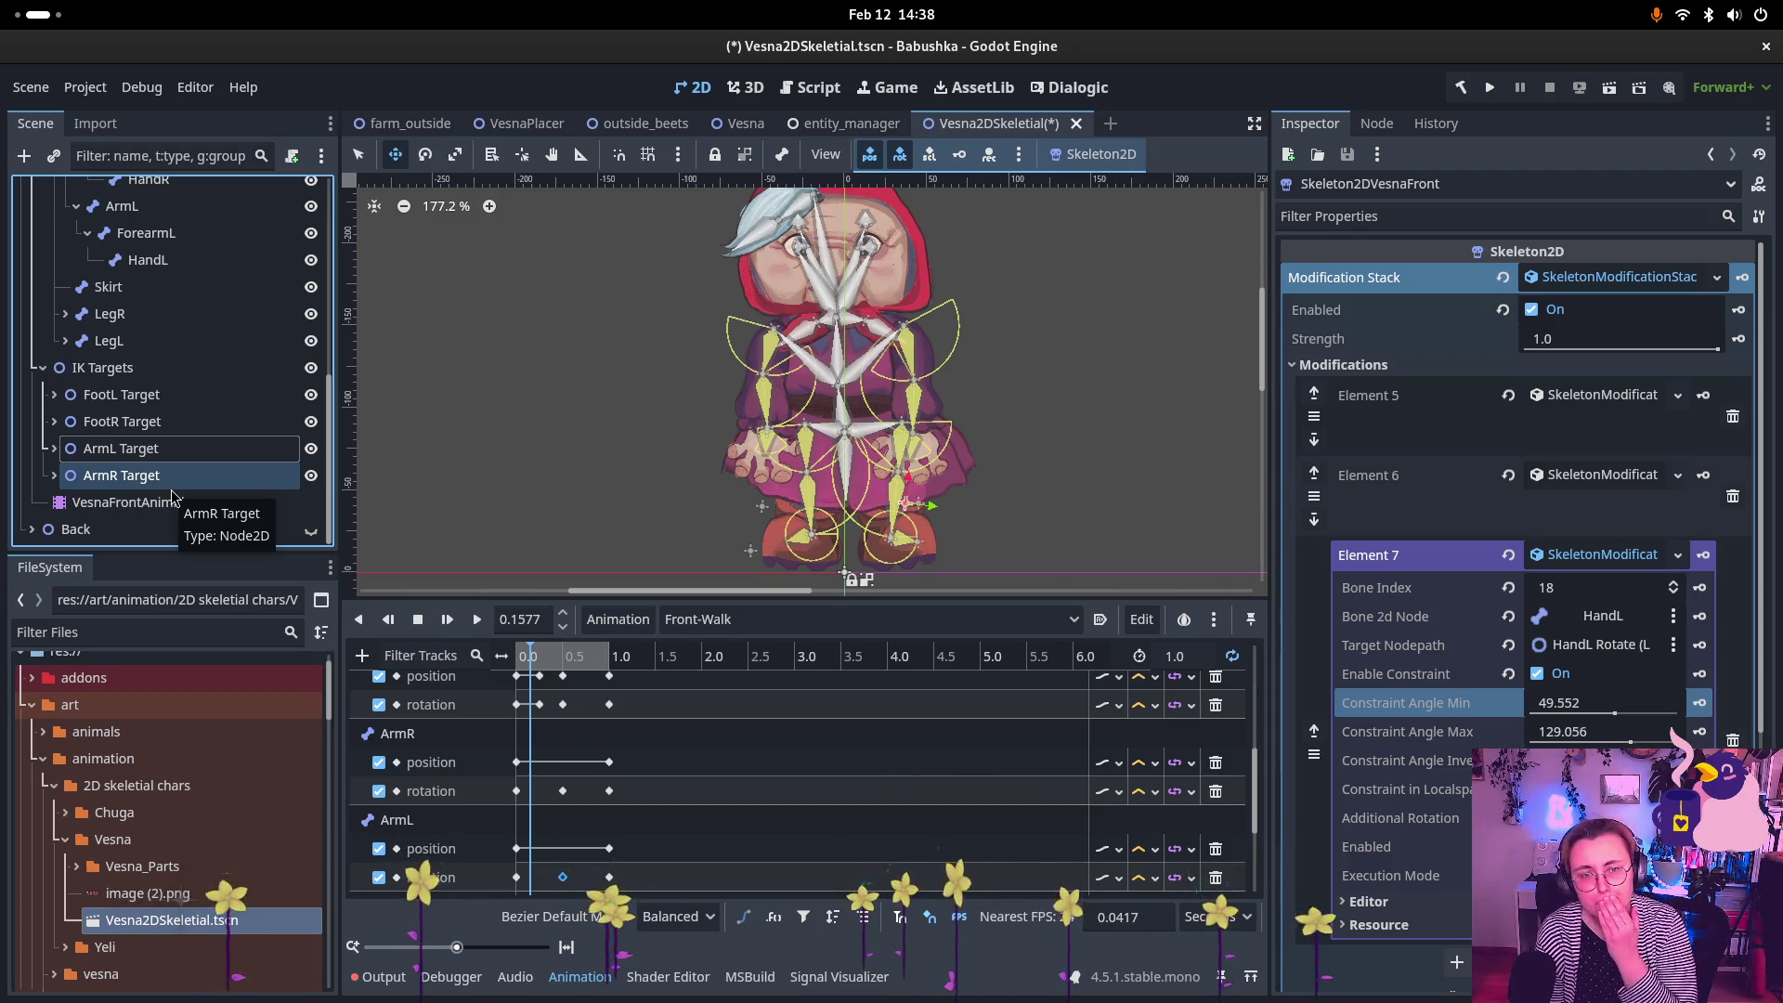
Step: Save the scene, then play and stop Front-Walk on VesnaFrontAnimPlayer
{"action": "key", "text": "ctrl+s"}
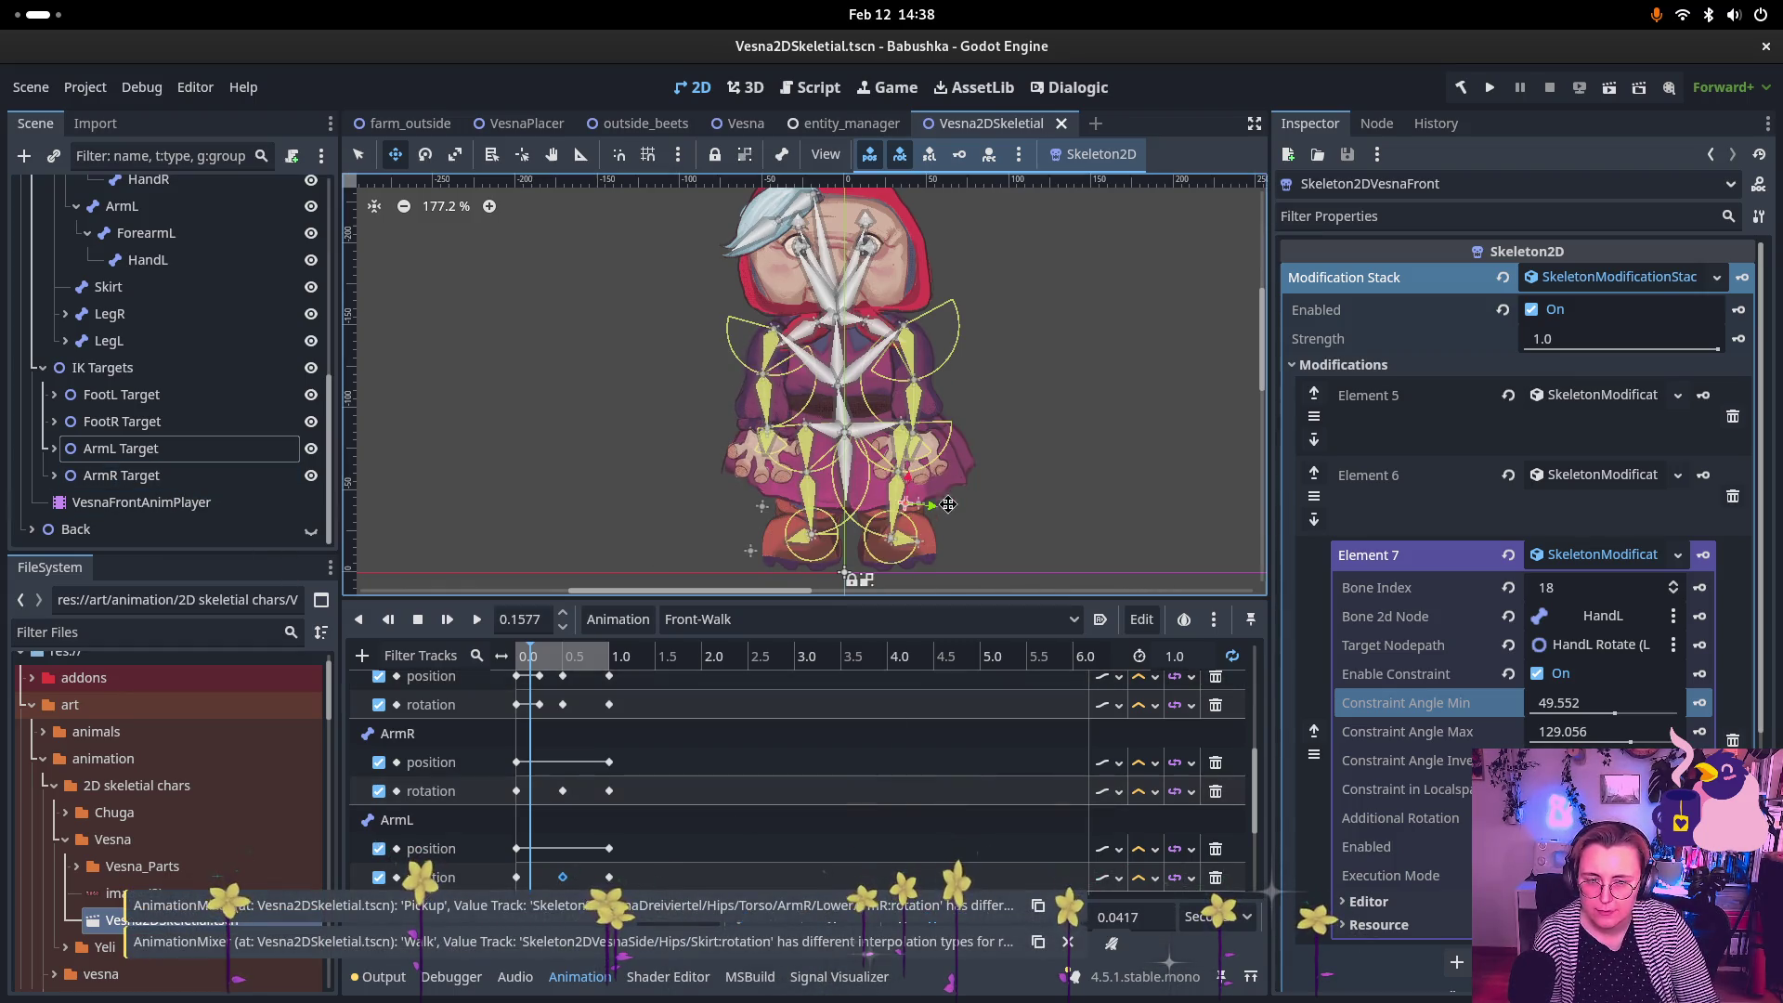
{"action": "left_click", "coordinate": [197, 504]}
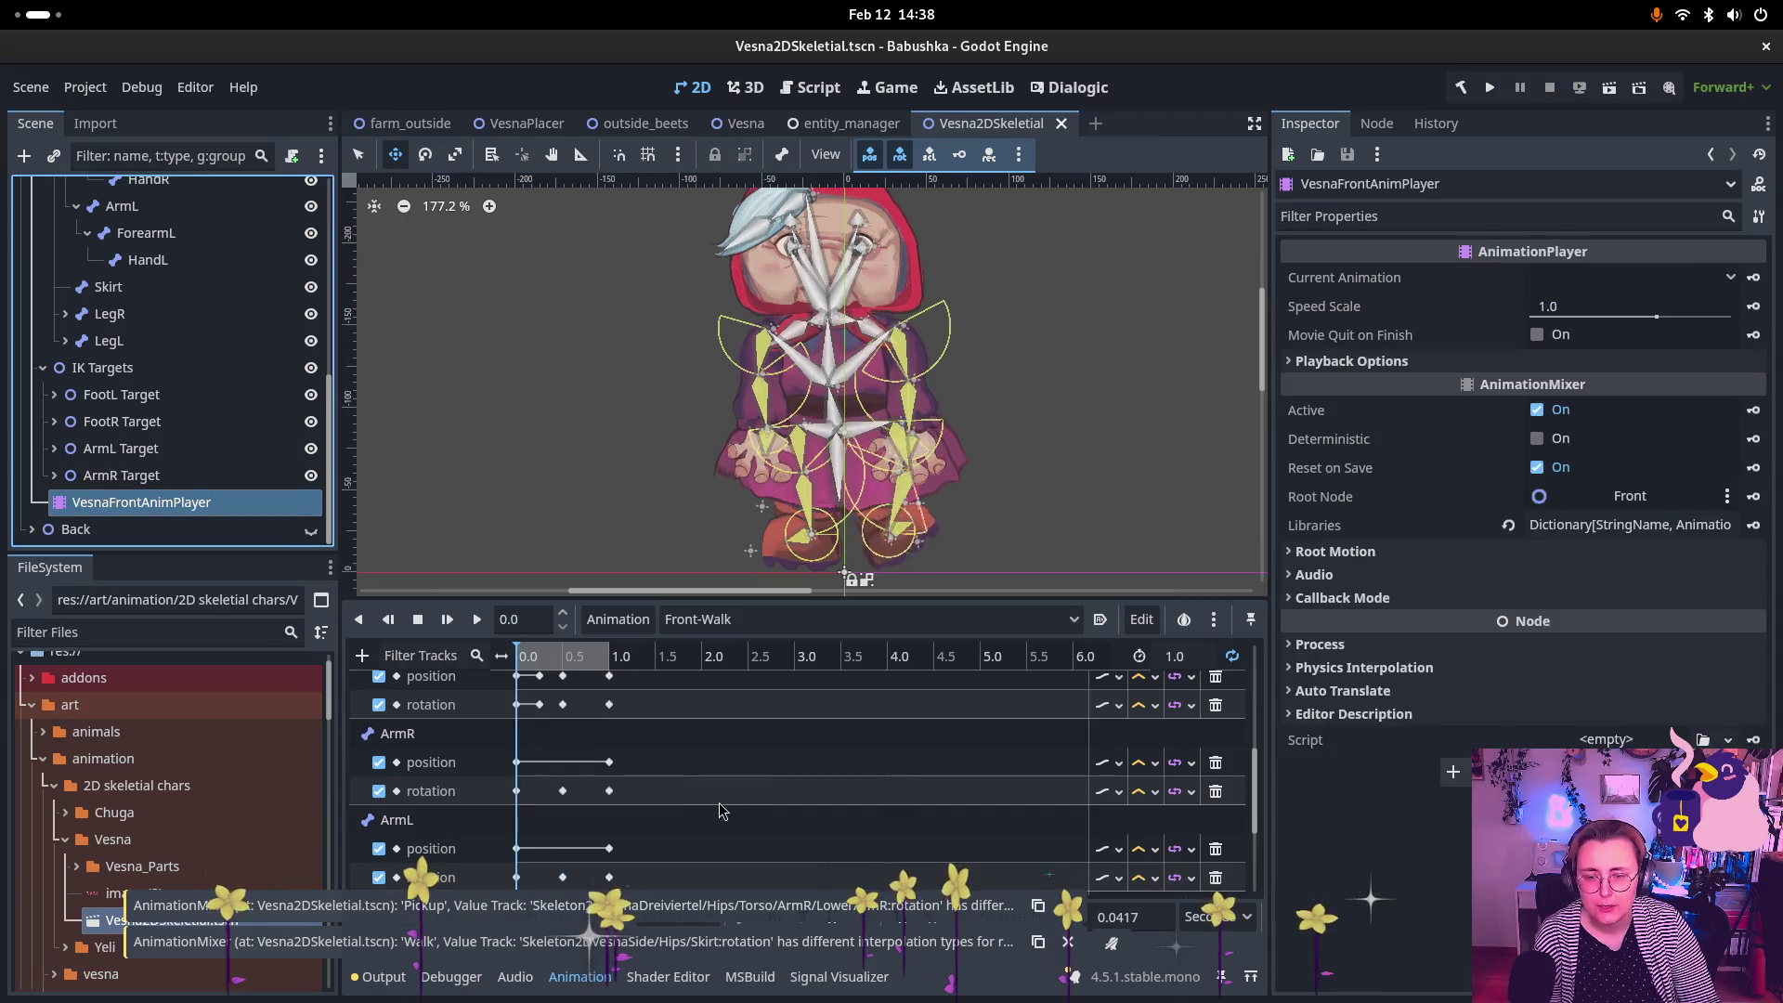
{"action": "scroll", "coordinate": [650, 780], "scroll_direction": "down", "scroll_amount": 5}
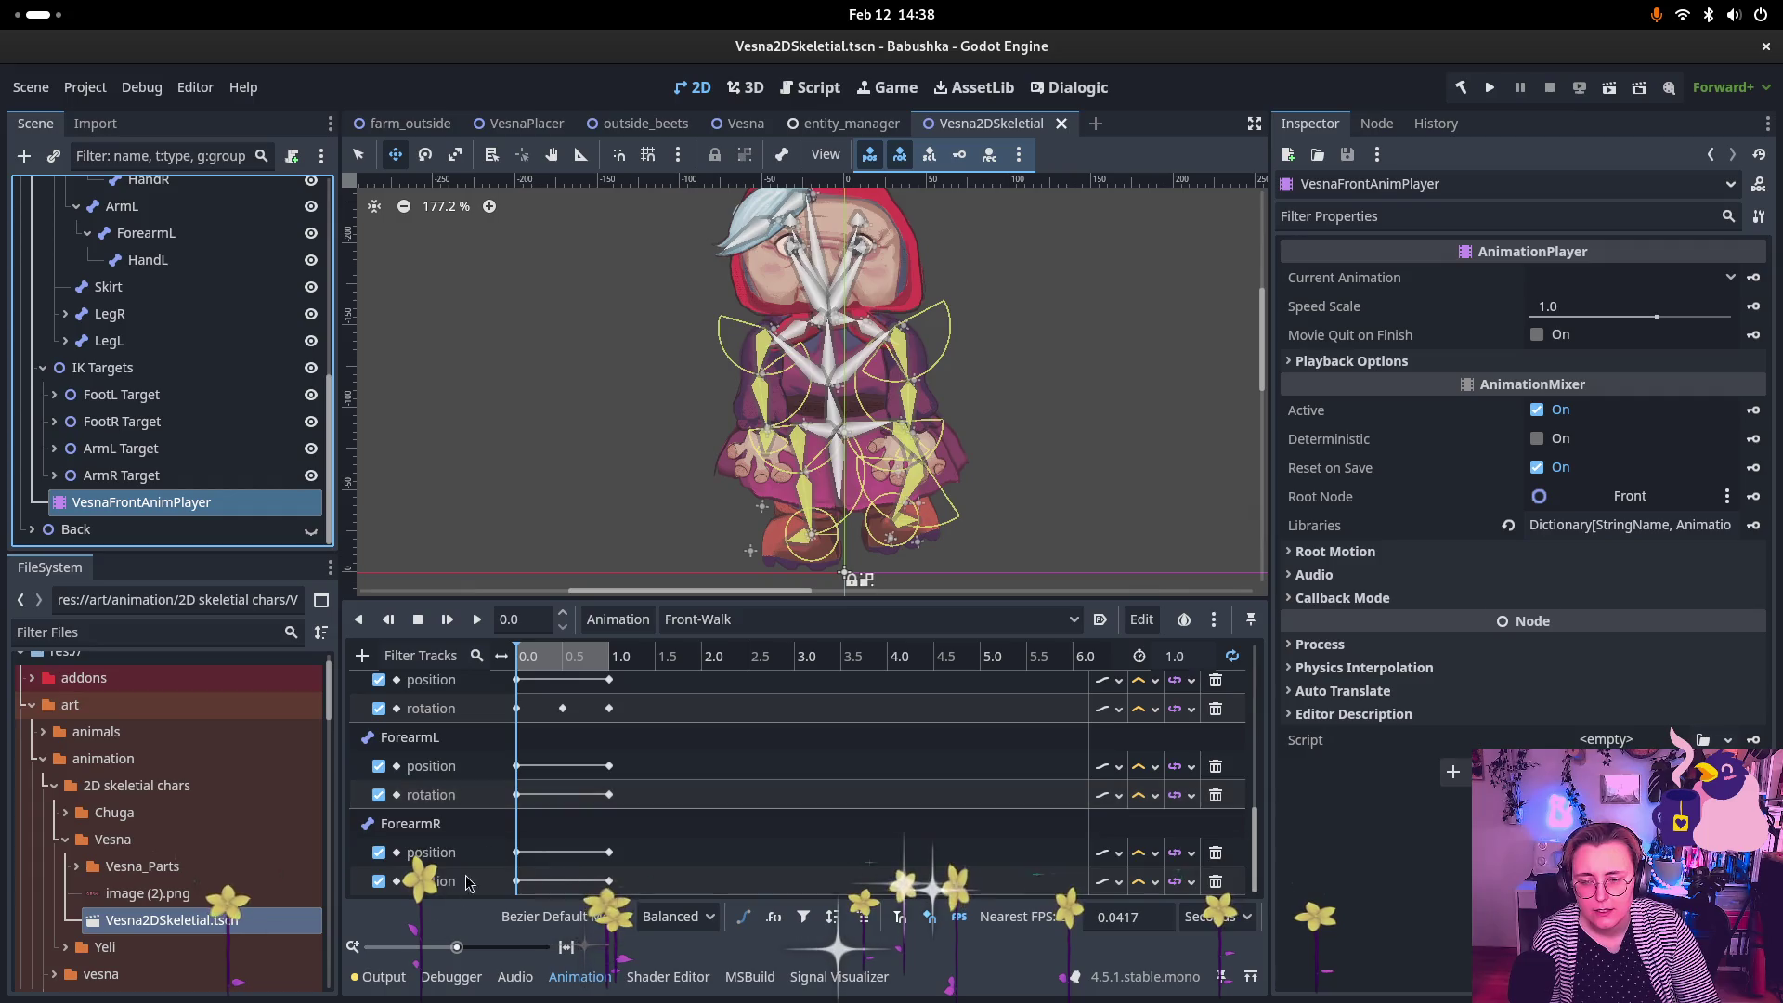
{"action": "scroll", "coordinate": [594, 771], "scroll_direction": "down", "scroll_amount": 5}
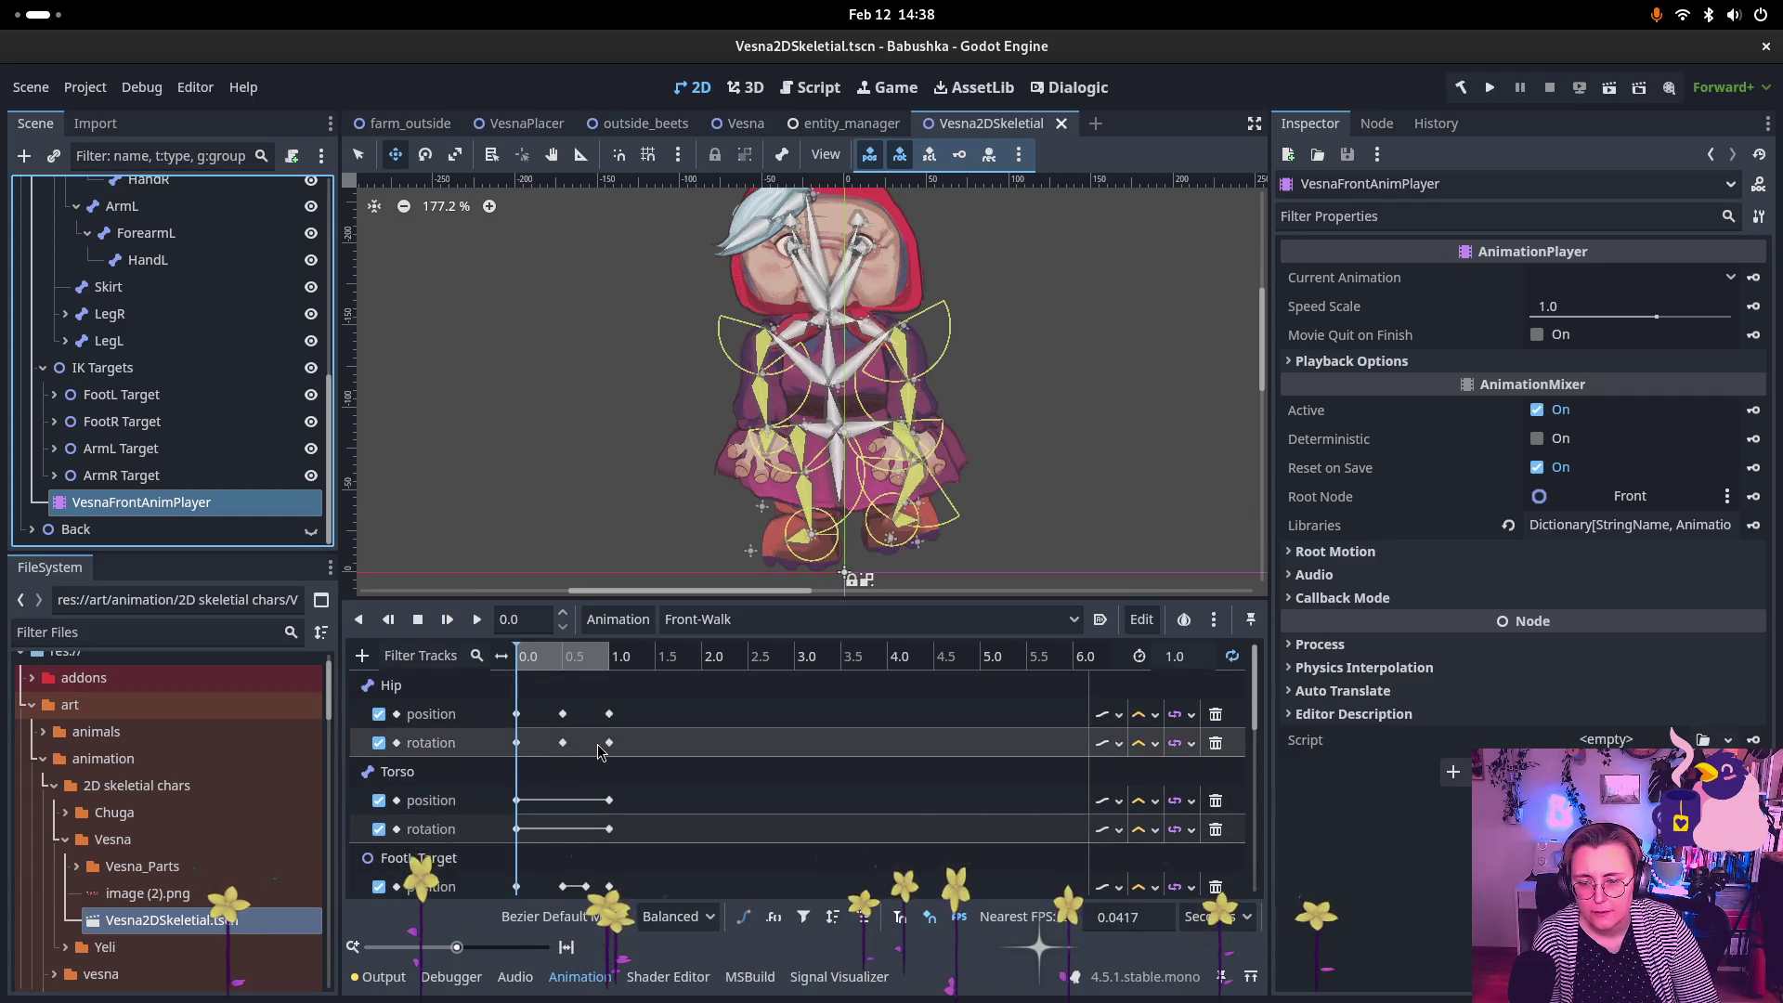
{"action": "scroll", "coordinate": [577, 784], "scroll_direction": "down", "scroll_amount": 3}
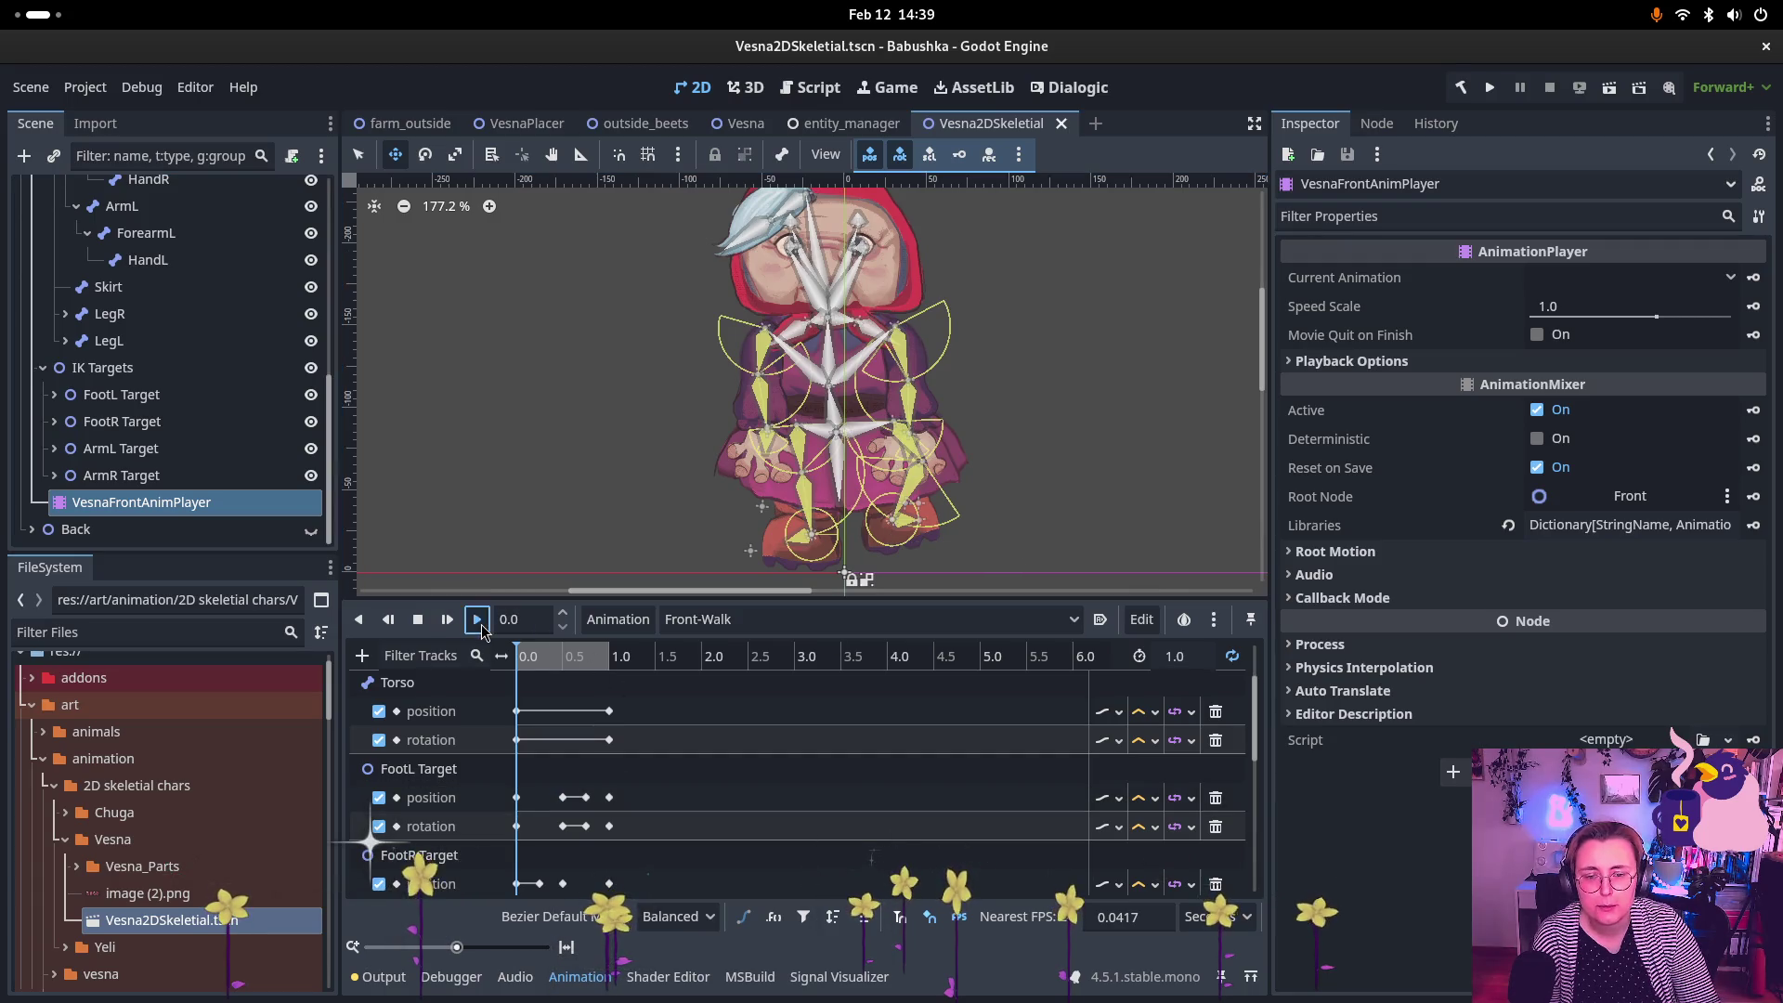
{"action": "left_click", "coordinate": [477, 622]}
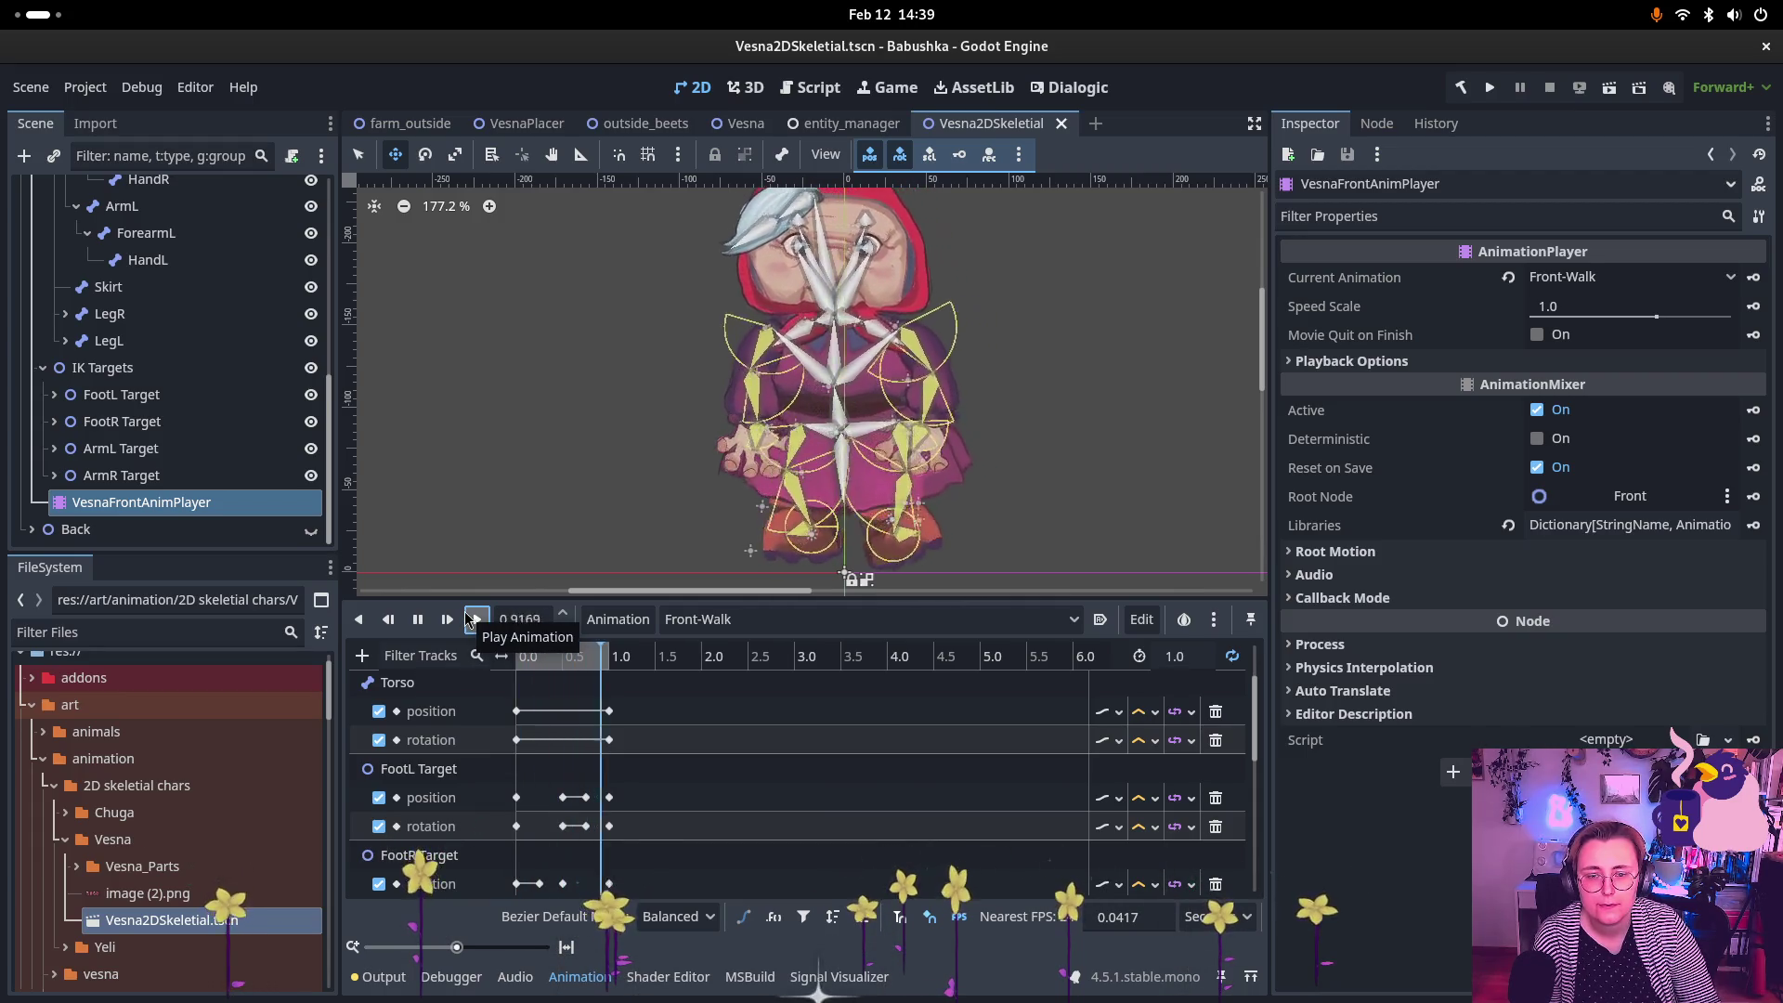
{"action": "left_click", "coordinate": [416, 631]}
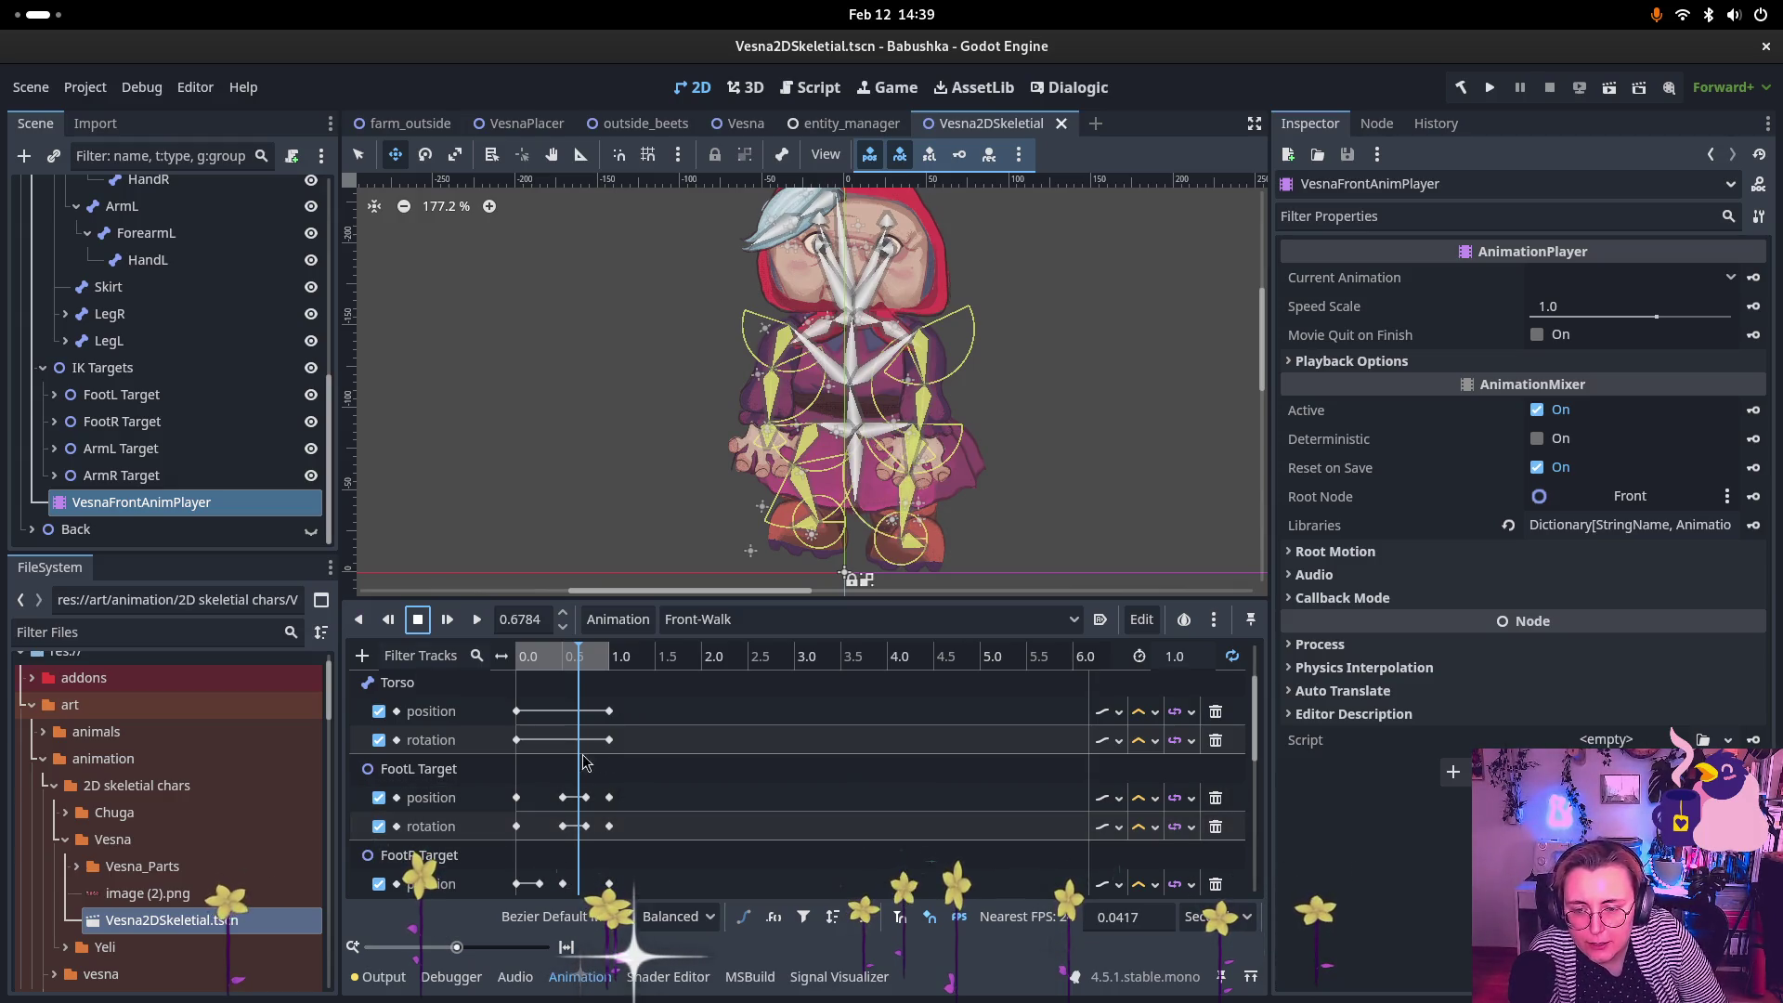
{"action": "scroll", "coordinate": [507, 790], "scroll_direction": "down", "scroll_amount": 5}
{"action": "left_click", "coordinate": [506, 789]}
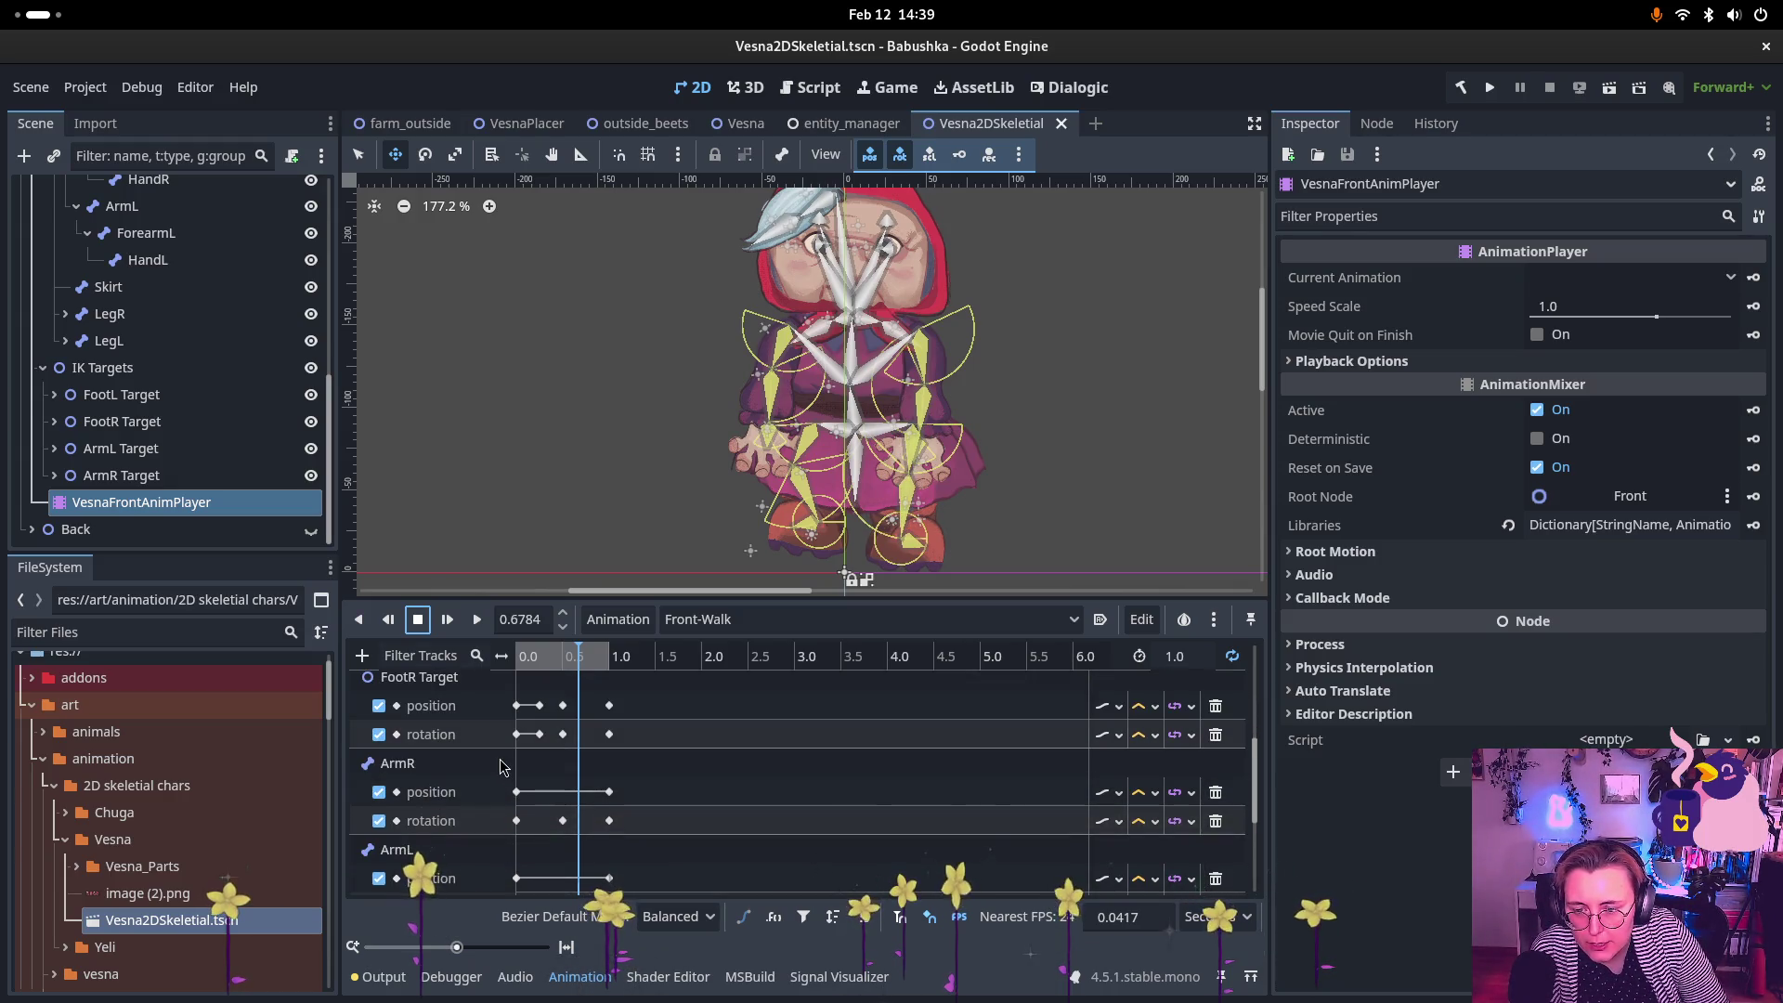
Step: Delete the old ArmL and ForearmL bone tracks from Front-Walk
{"action": "left_click", "coordinate": [1215, 792]}
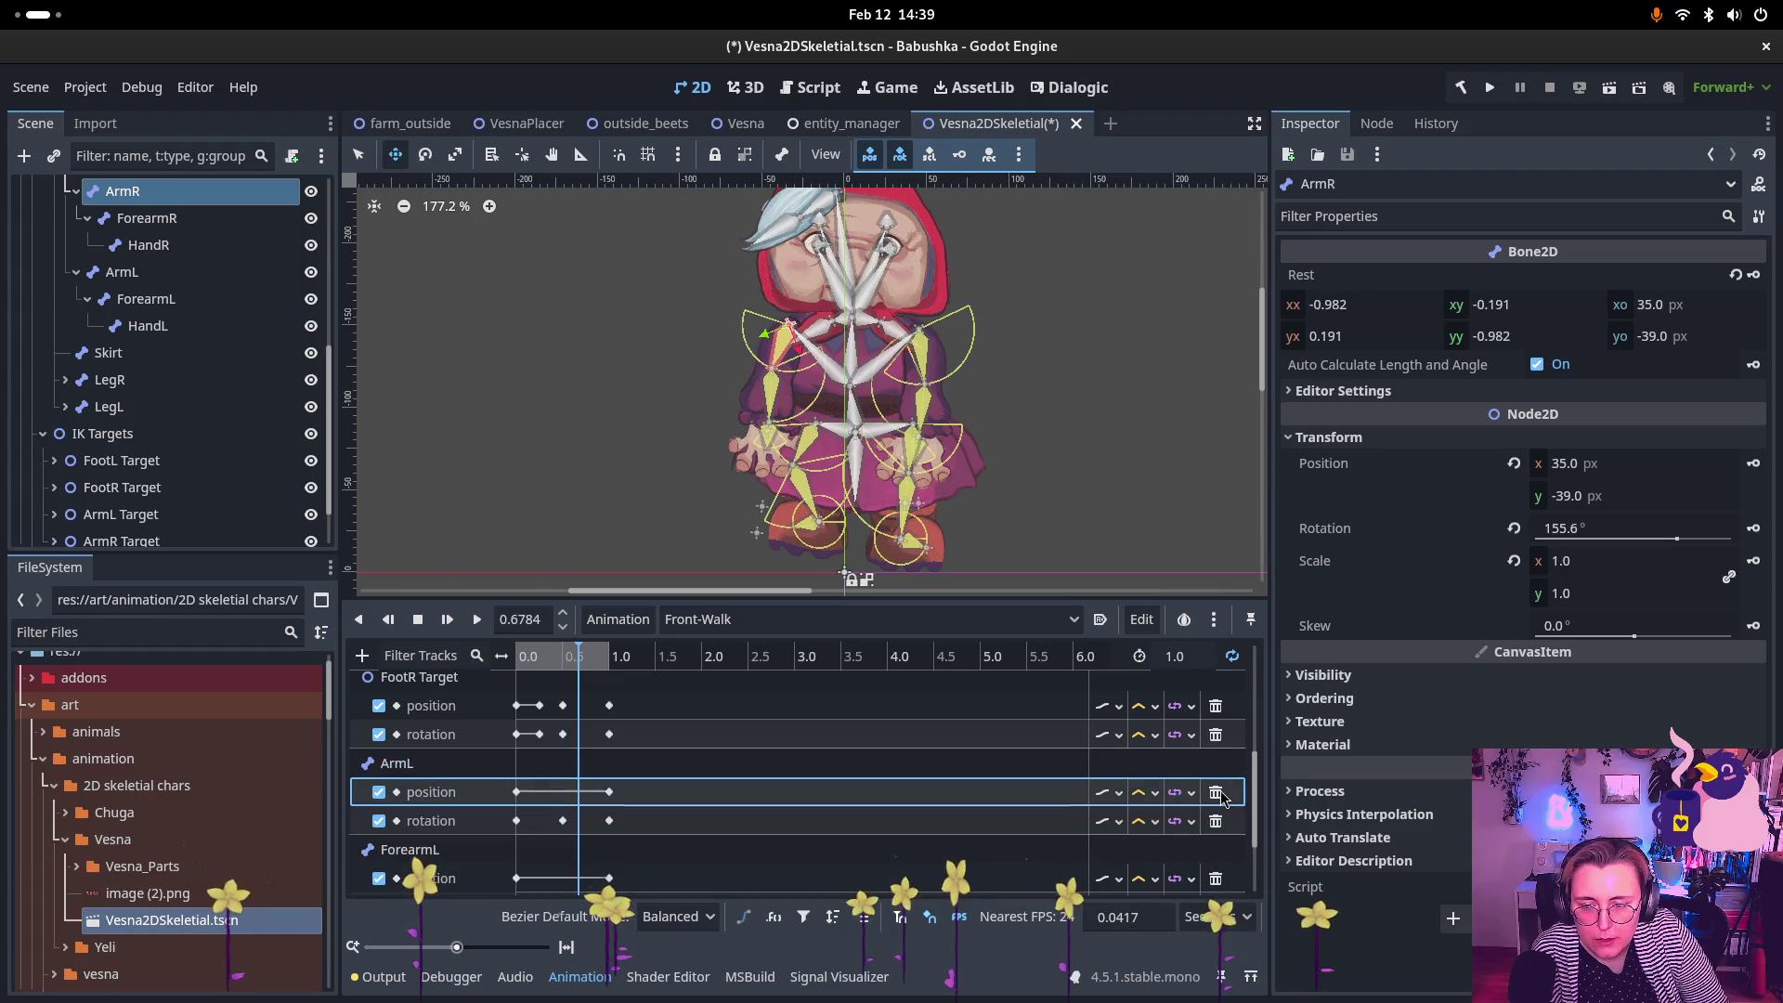
{"action": "left_click", "coordinate": [1219, 792]}
{"action": "left_click", "coordinate": [1218, 792]}
{"action": "left_click", "coordinate": [1218, 792]}
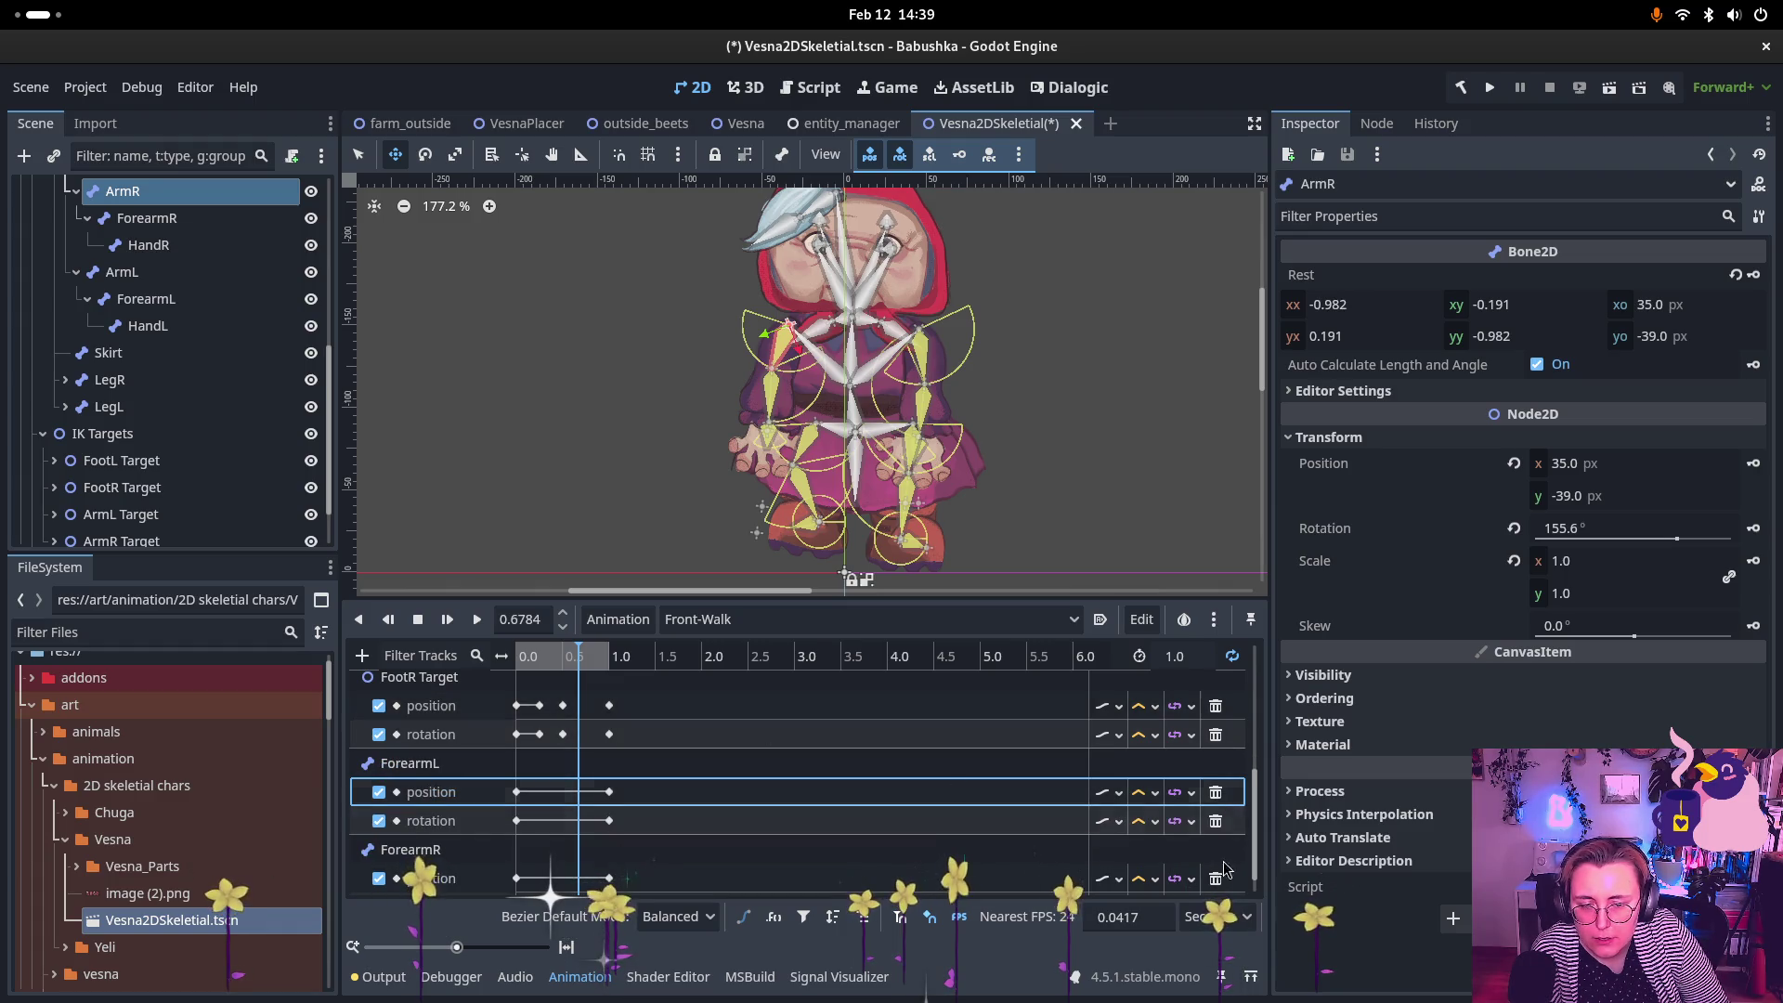
{"action": "left_click", "coordinate": [1217, 792]}
{"action": "left_click", "coordinate": [1216, 792]}
Step: Delete the ForearmR tracks, restoring the accidentally removed FootR Target track
{"action": "left_click", "coordinate": [1216, 794]}
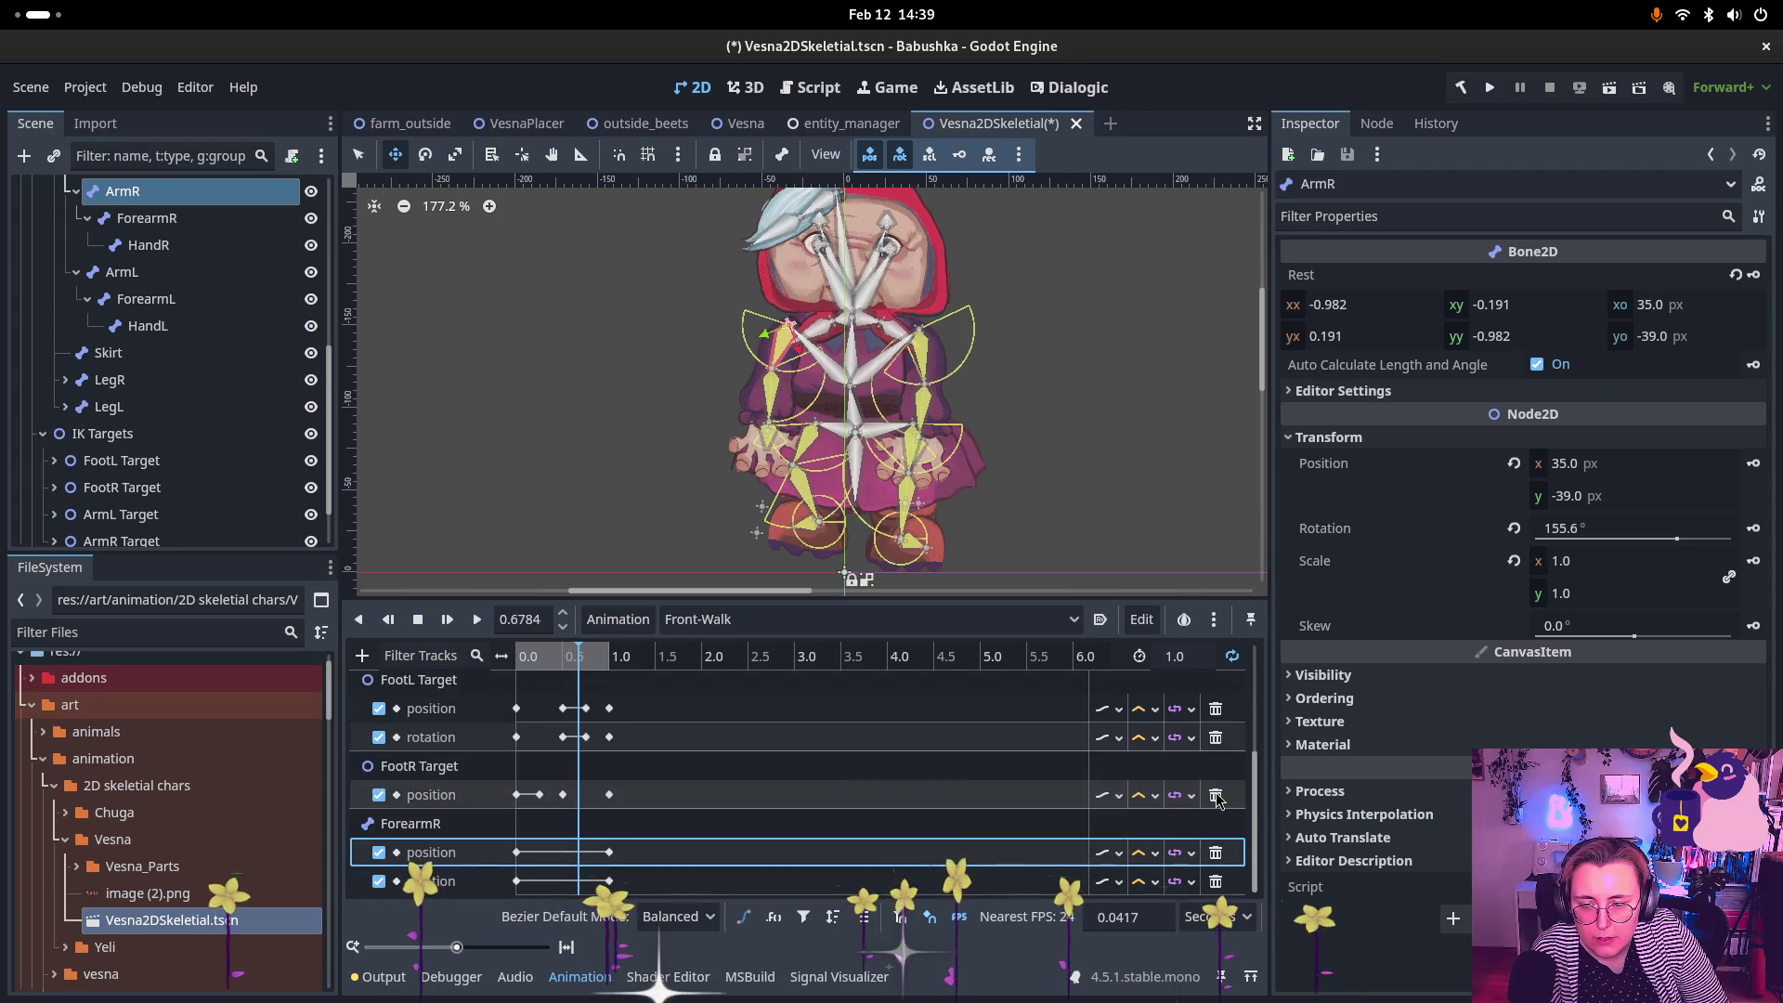
{"action": "key", "text": "ctrl+z"}
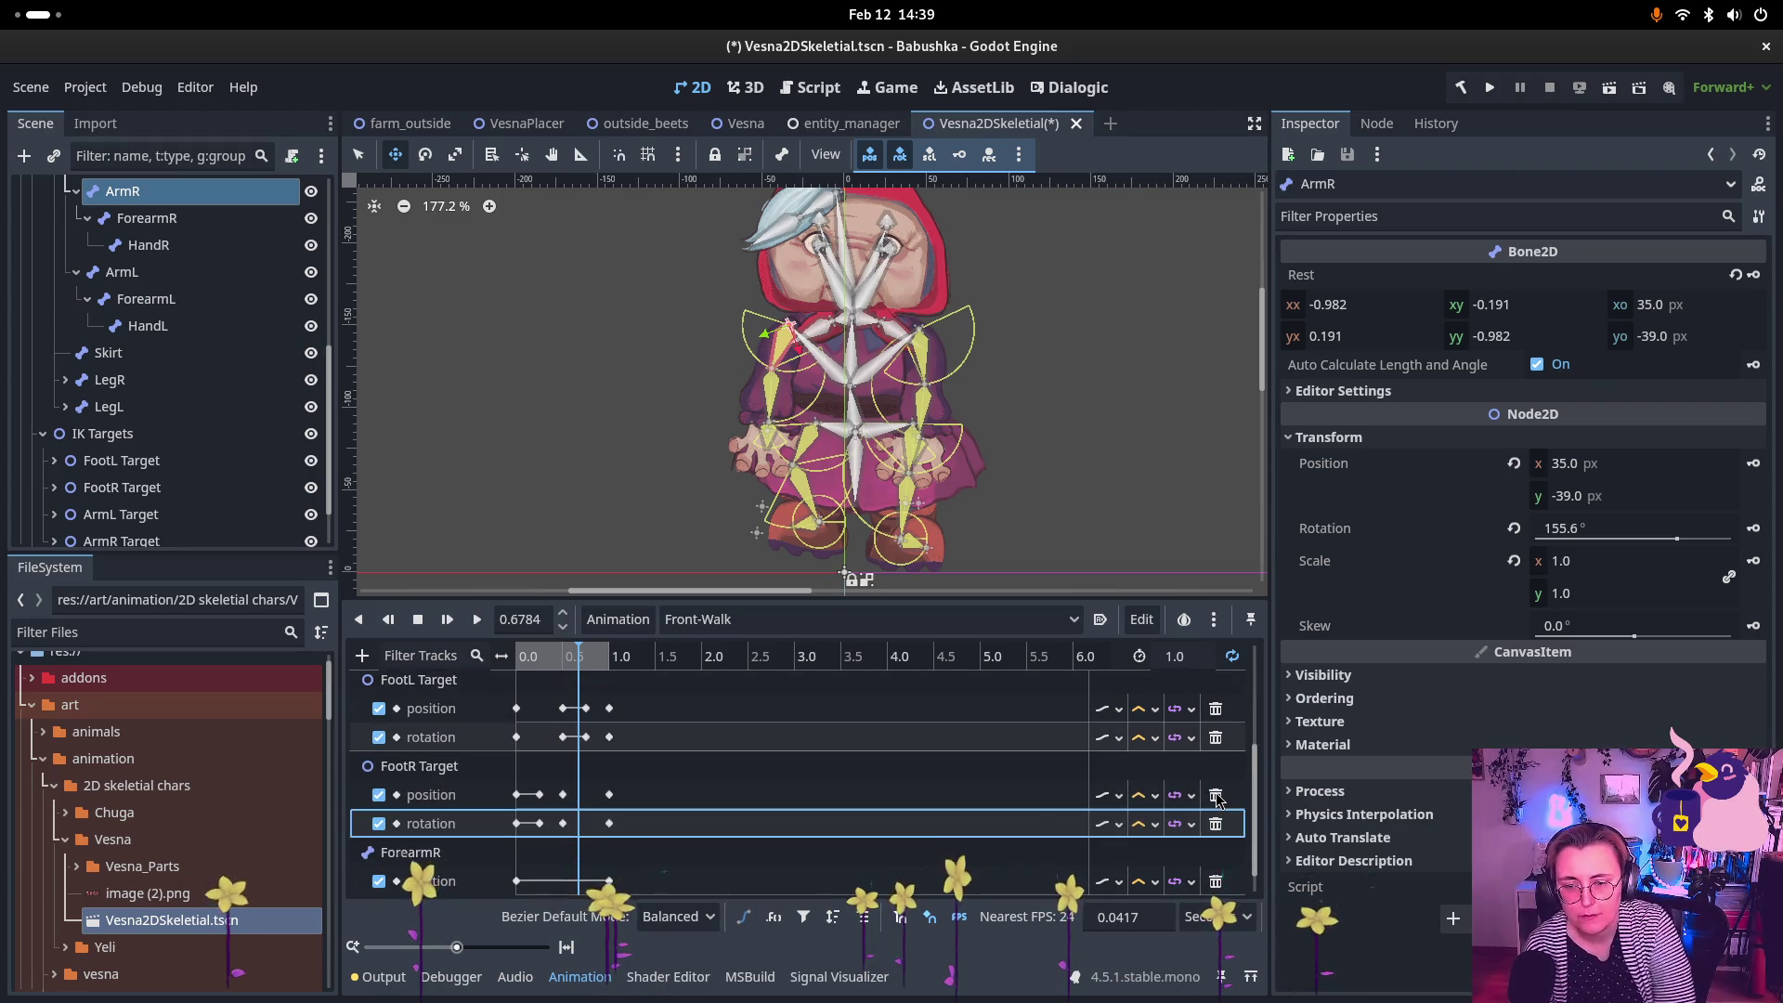
{"action": "left_click", "coordinate": [1215, 795]}
{"action": "left_click", "coordinate": [1219, 861]}
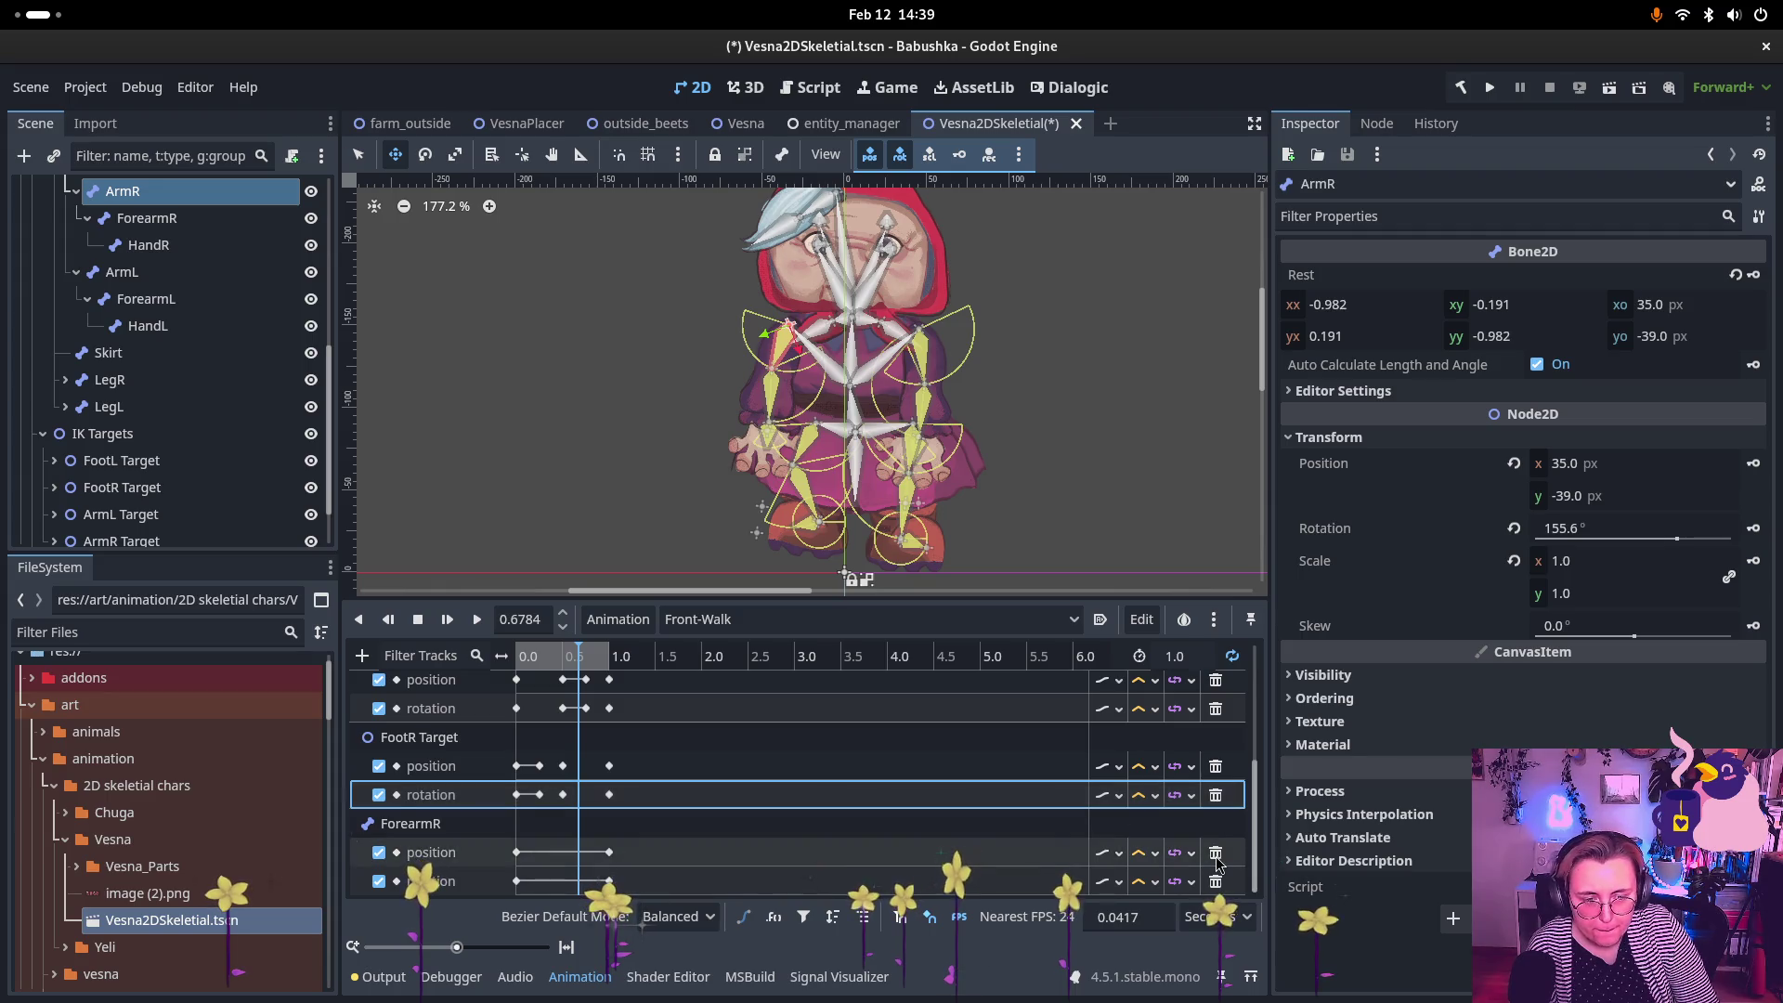
{"action": "key", "text": "ctrl+z"}
{"action": "left_click", "coordinate": [1216, 881]}
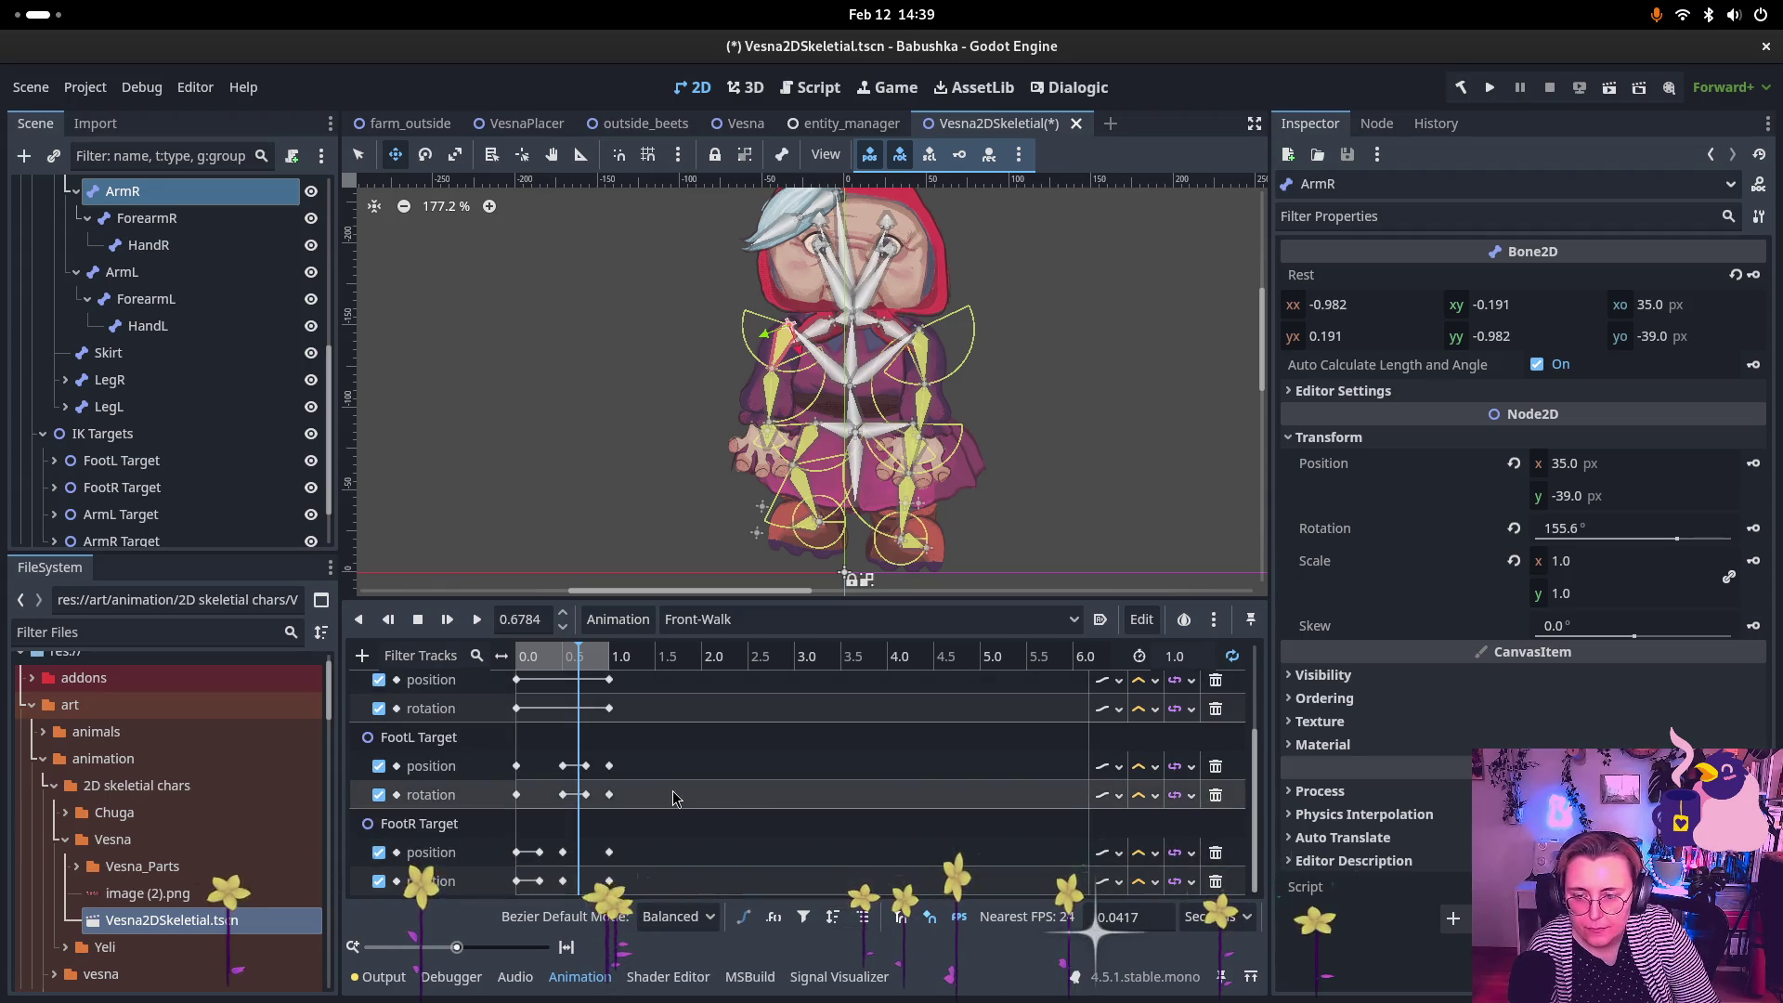
{"action": "left_click", "coordinate": [362, 655]}
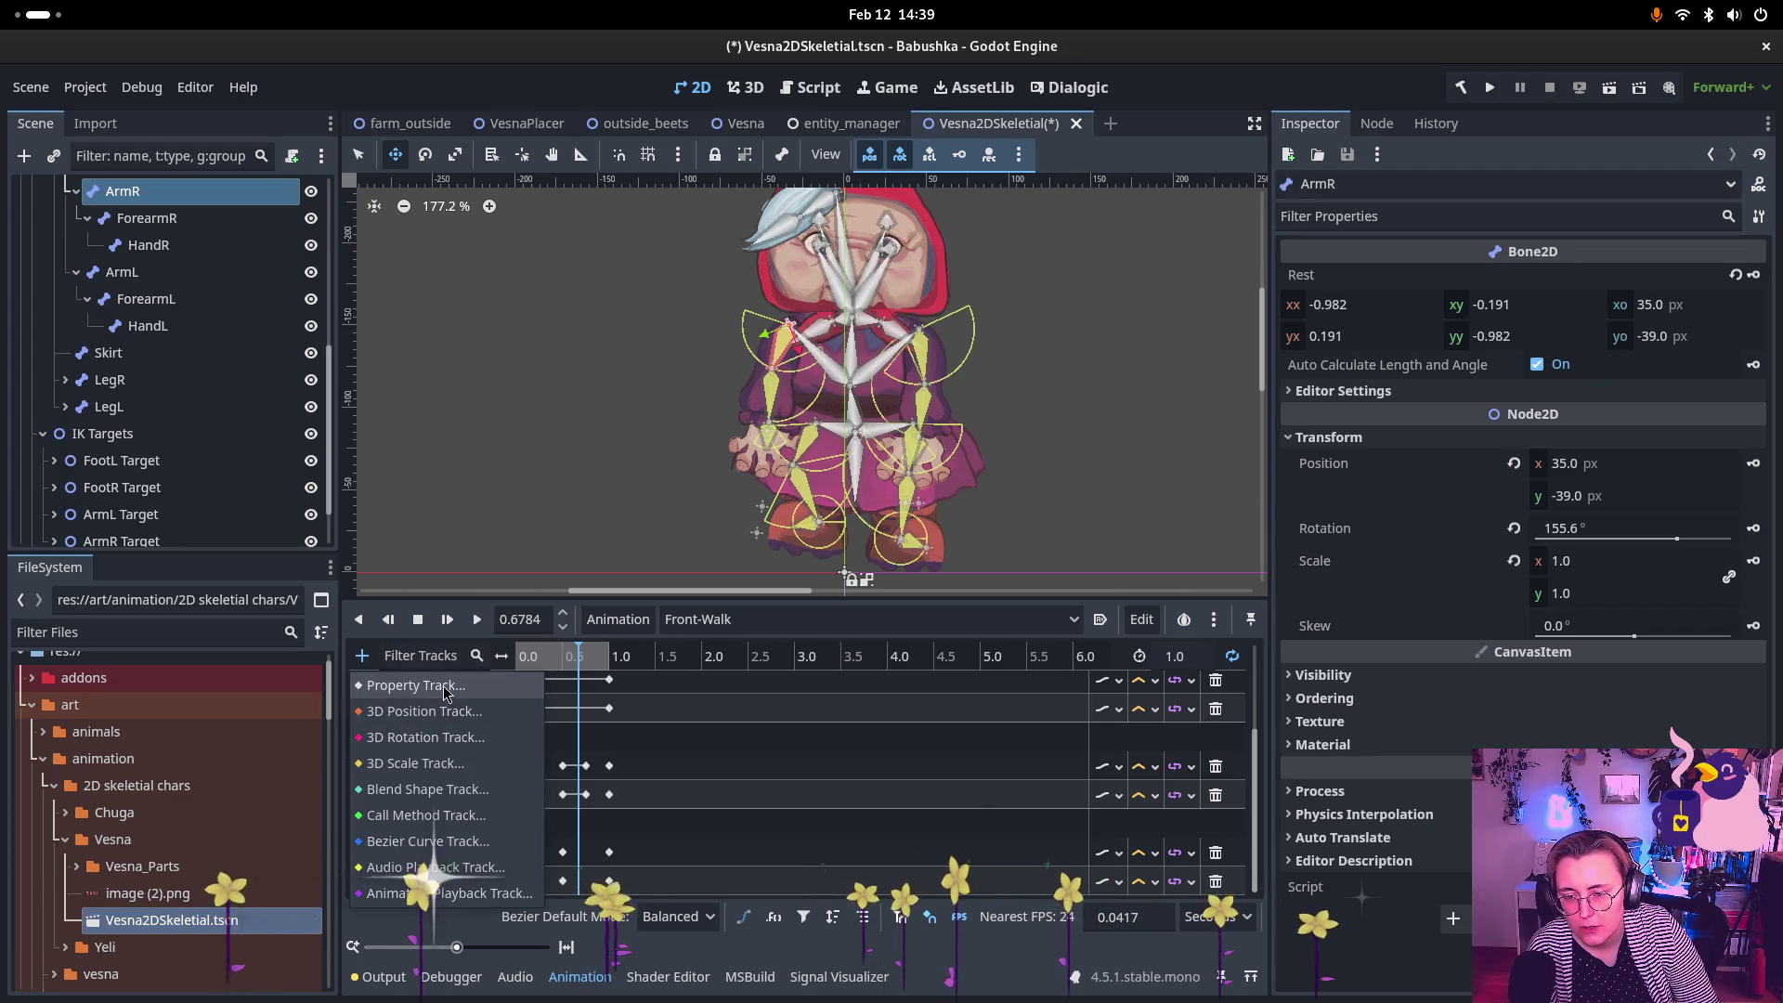
Step: Start a property track, collapsing the Hips, Polygons, Dreiviertel, Side and skeleton branches in the node picker
{"action": "left_click", "coordinate": [444, 692]}
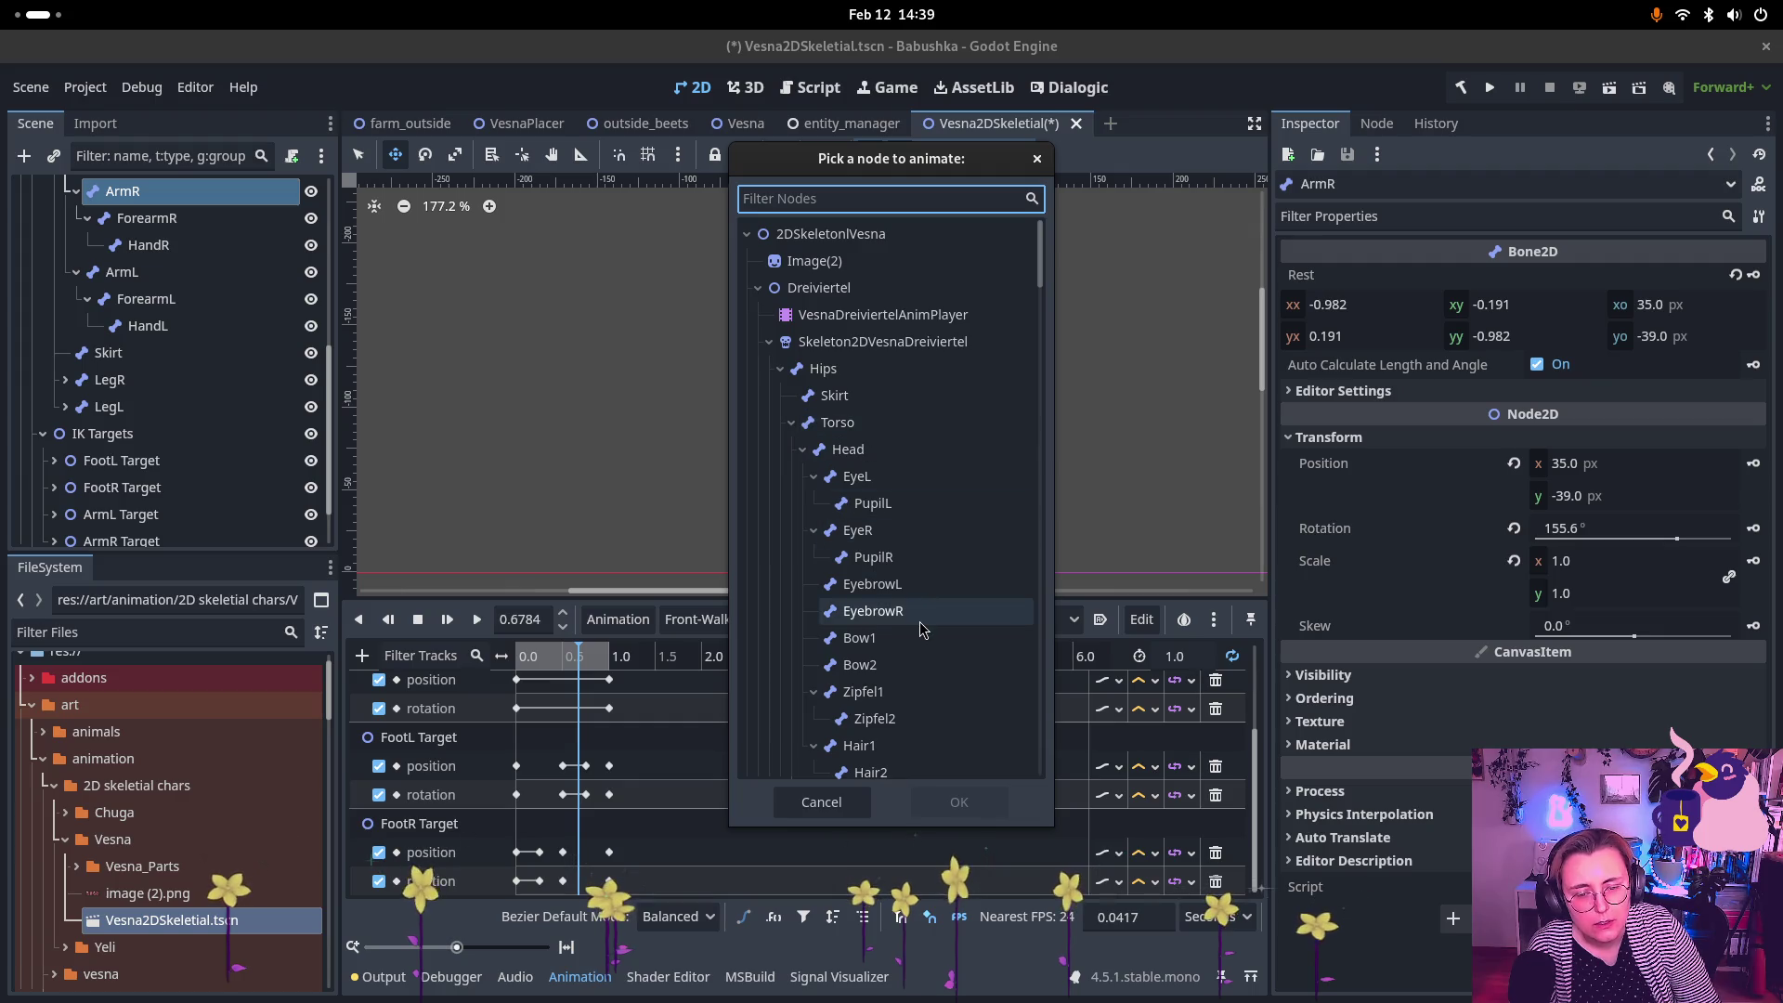
{"action": "left_click", "coordinate": [780, 368]}
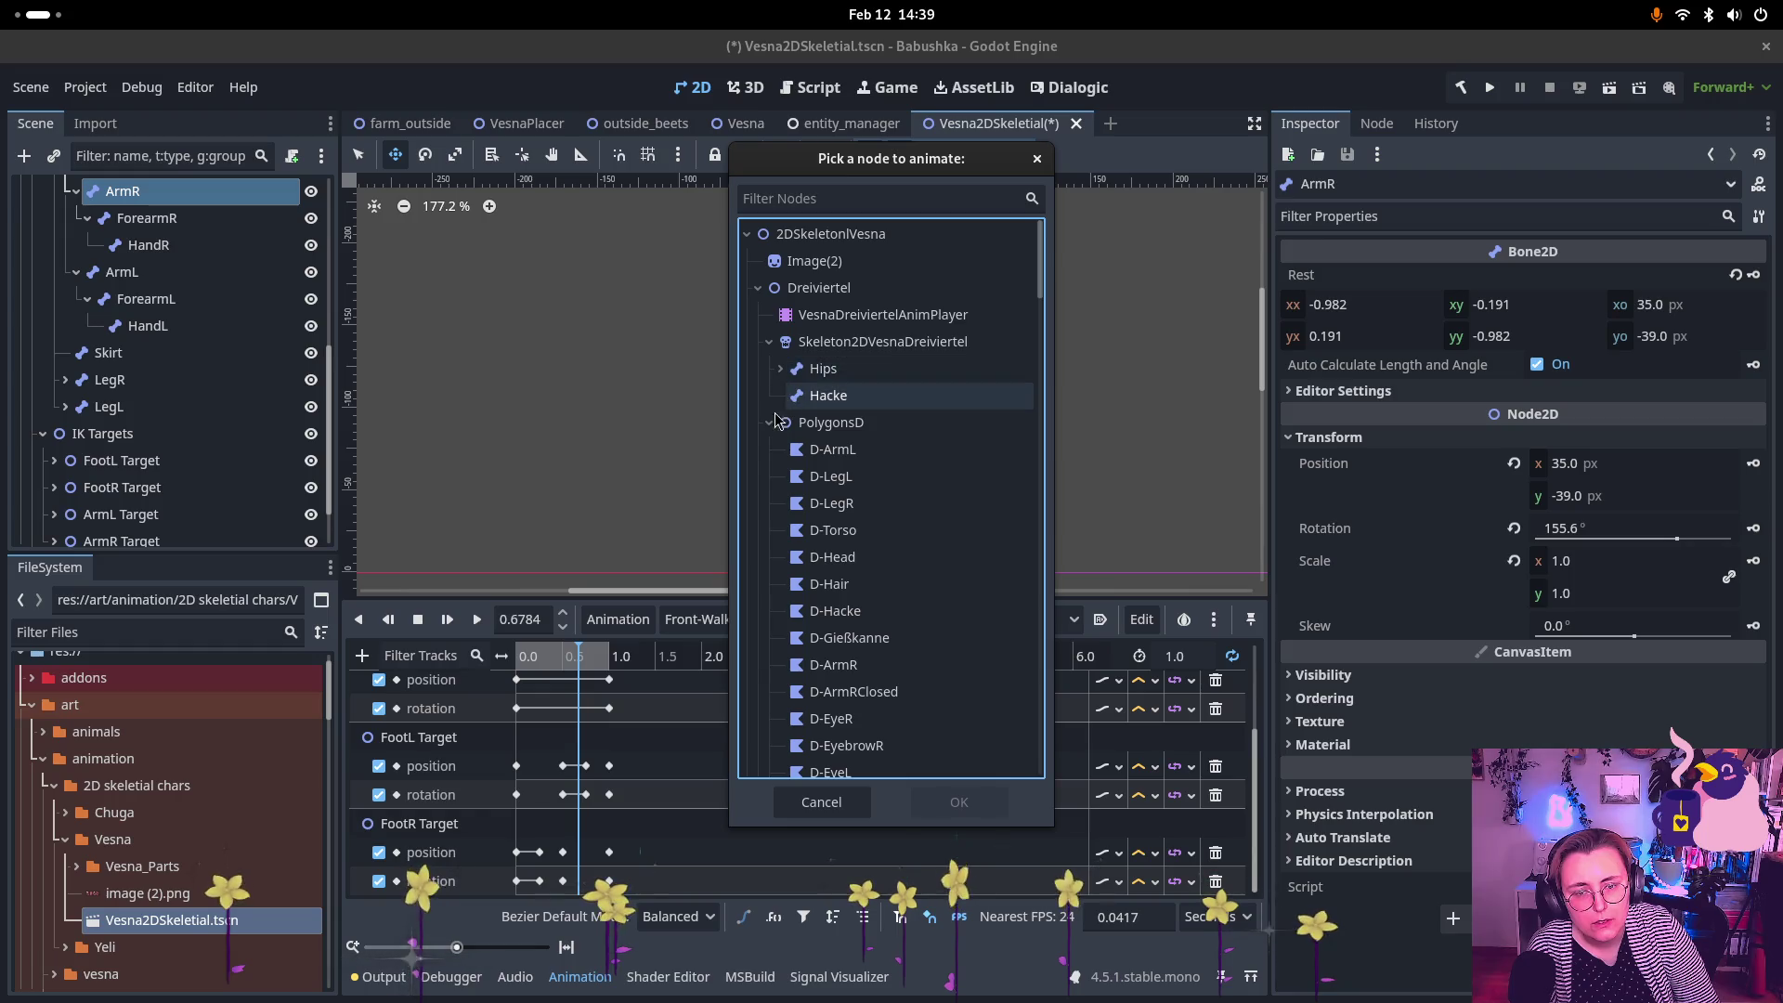
{"action": "scroll", "coordinate": [789, 420], "scroll_direction": "down", "scroll_amount": 2}
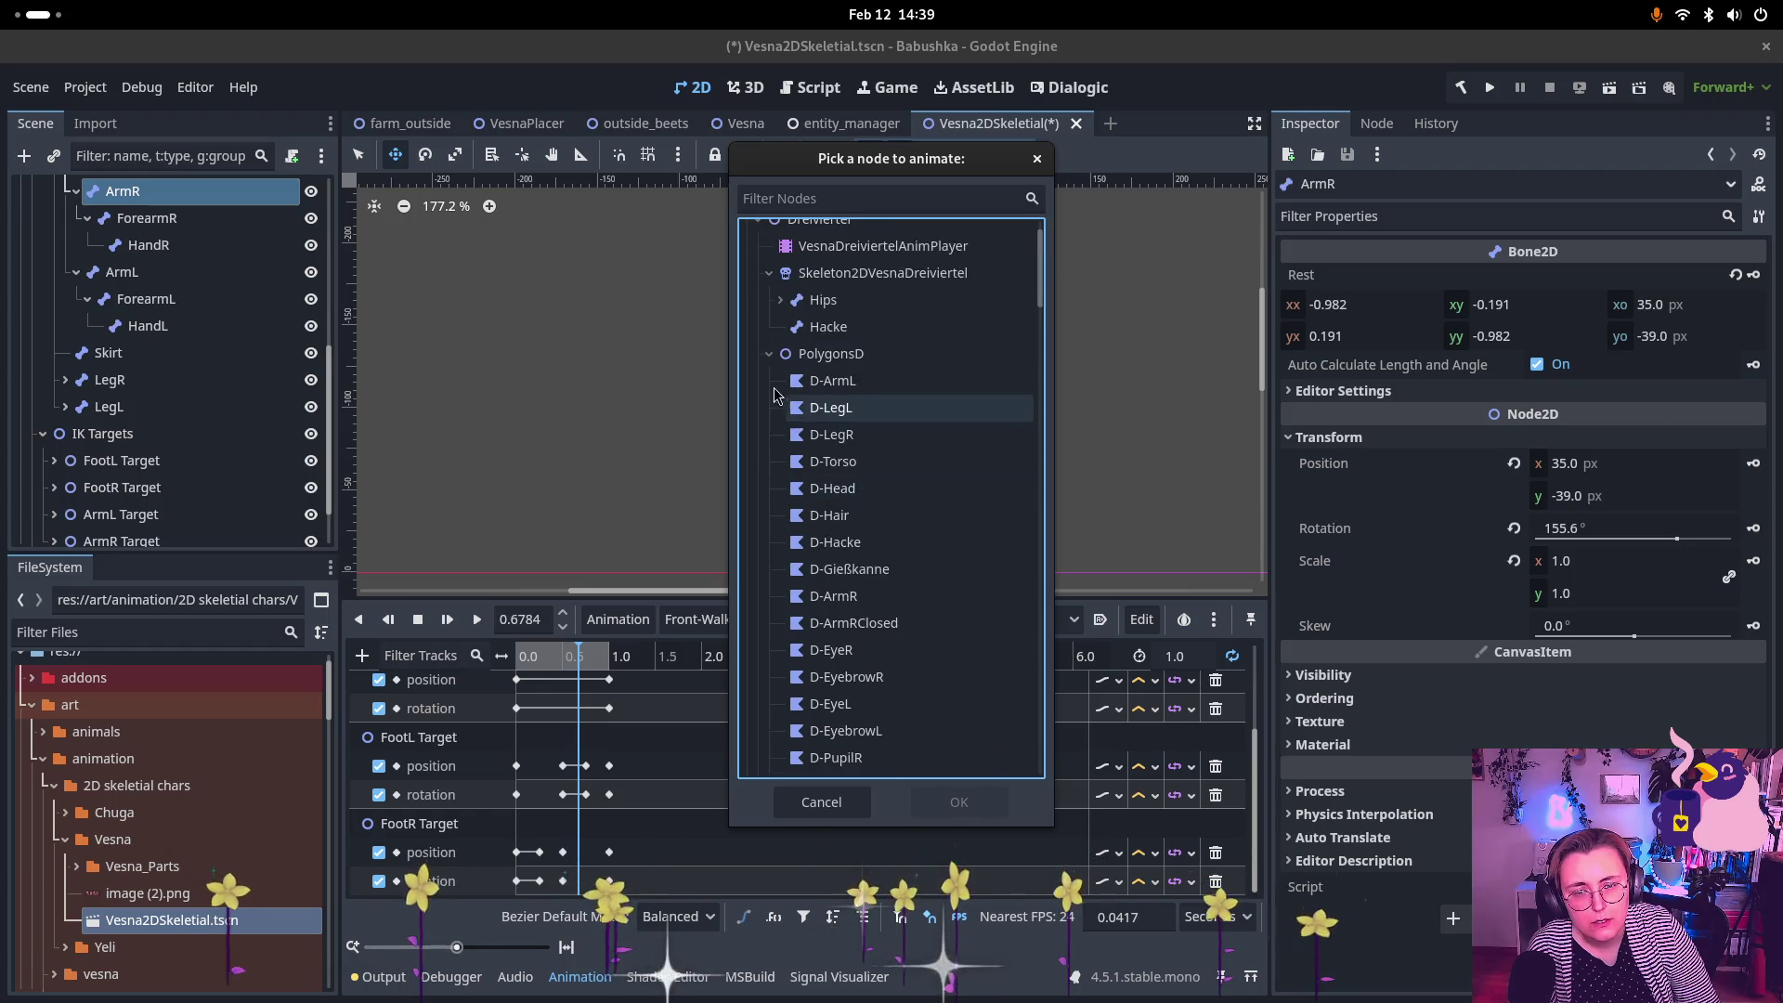
{"action": "left_click", "coordinate": [768, 354]}
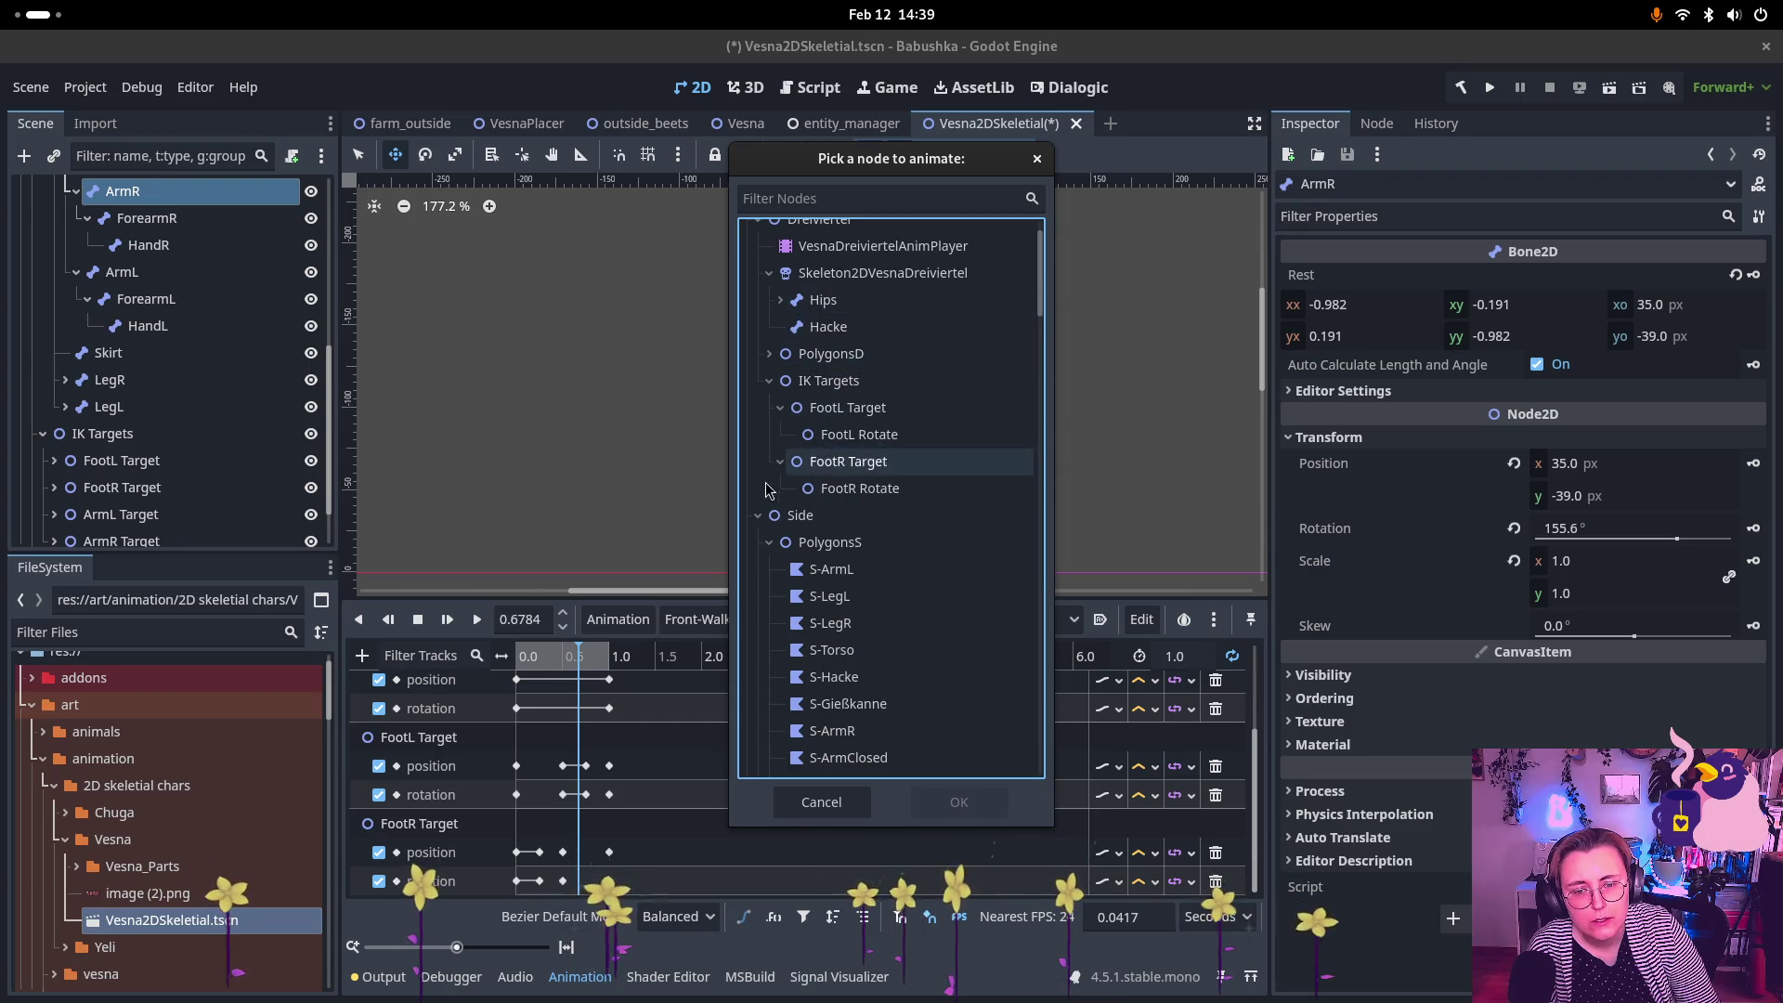
{"action": "scroll", "coordinate": [789, 474], "scroll_direction": "up", "scroll_amount": 2}
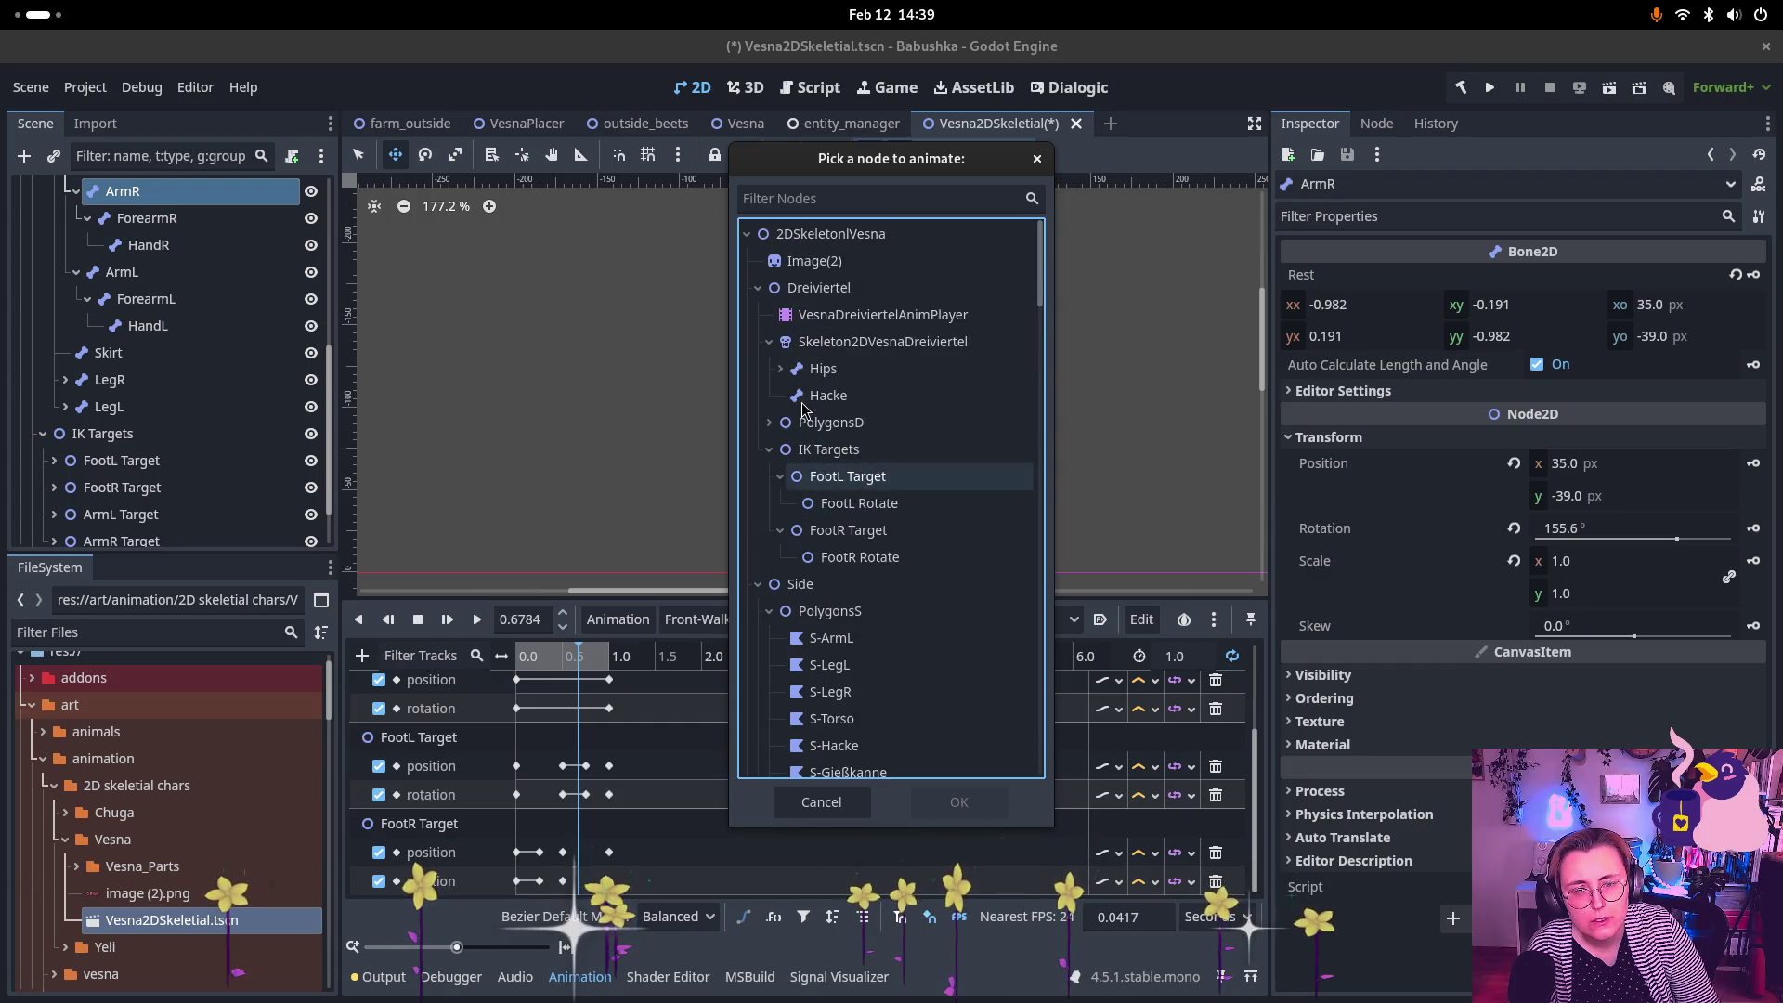
{"action": "left_click", "coordinate": [757, 289]}
{"action": "left_click", "coordinate": [757, 315]}
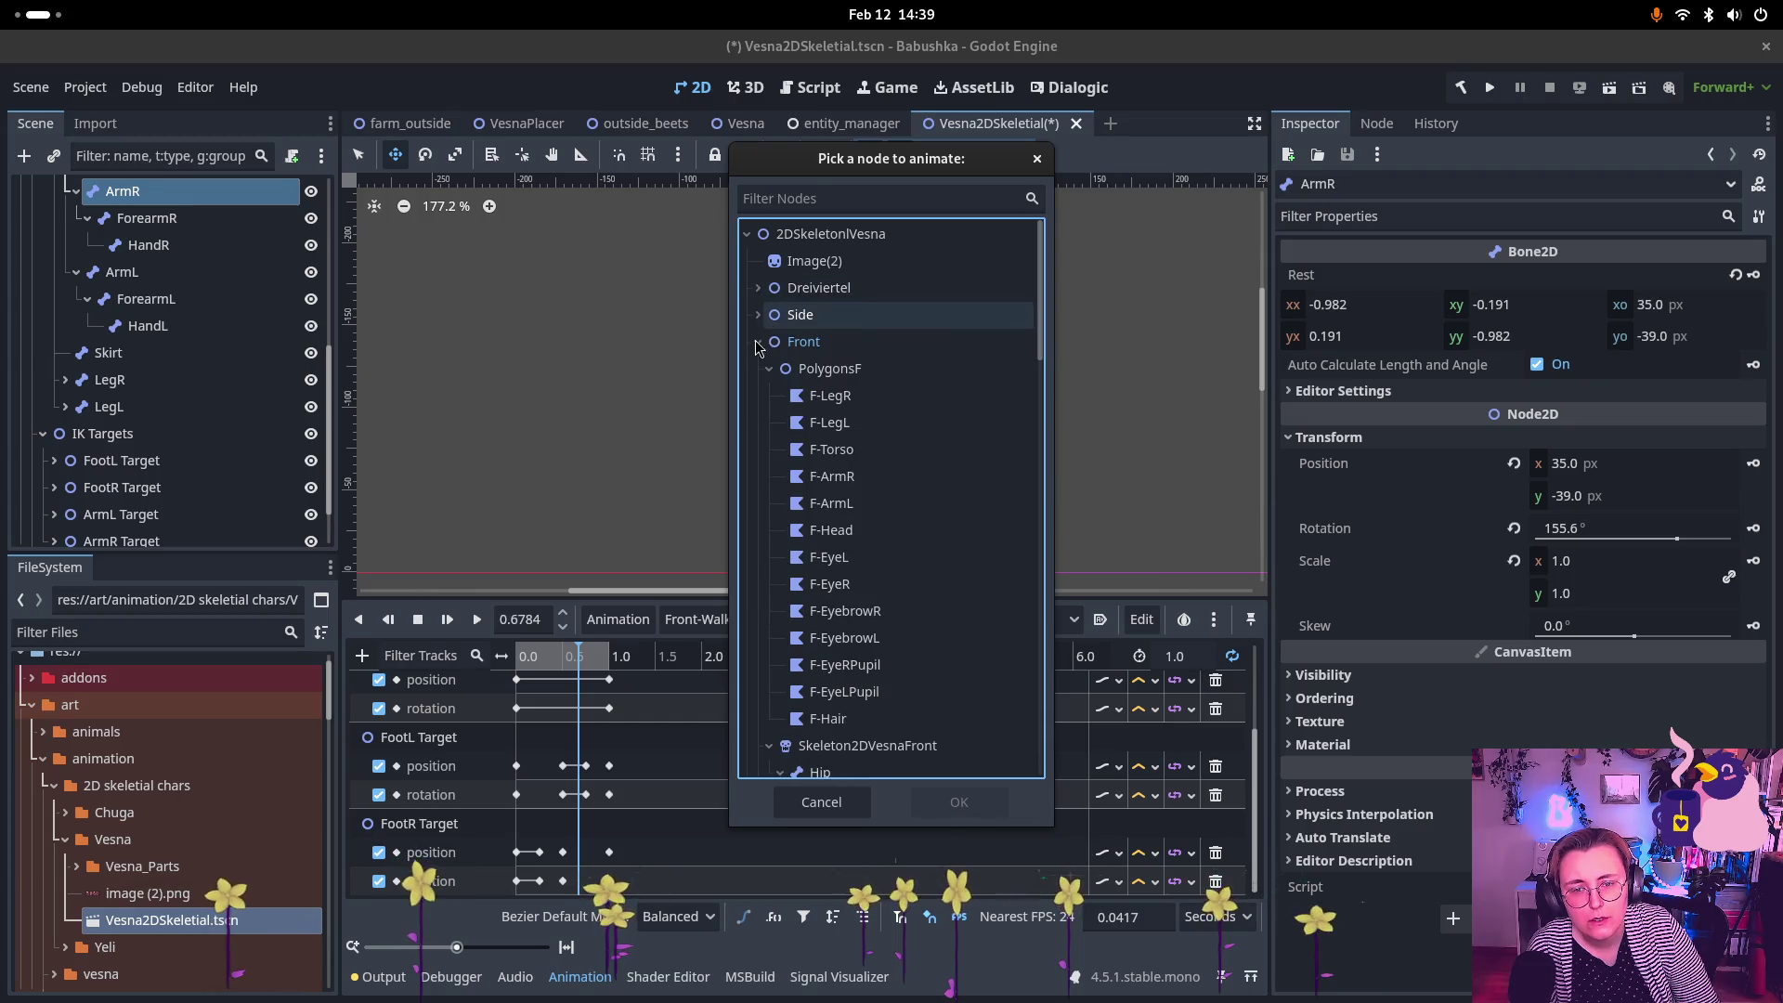
{"action": "scroll", "coordinate": [811, 520], "scroll_direction": "down", "scroll_amount": 2}
{"action": "scroll", "coordinate": [811, 521], "scroll_direction": "down", "scroll_amount": 6}
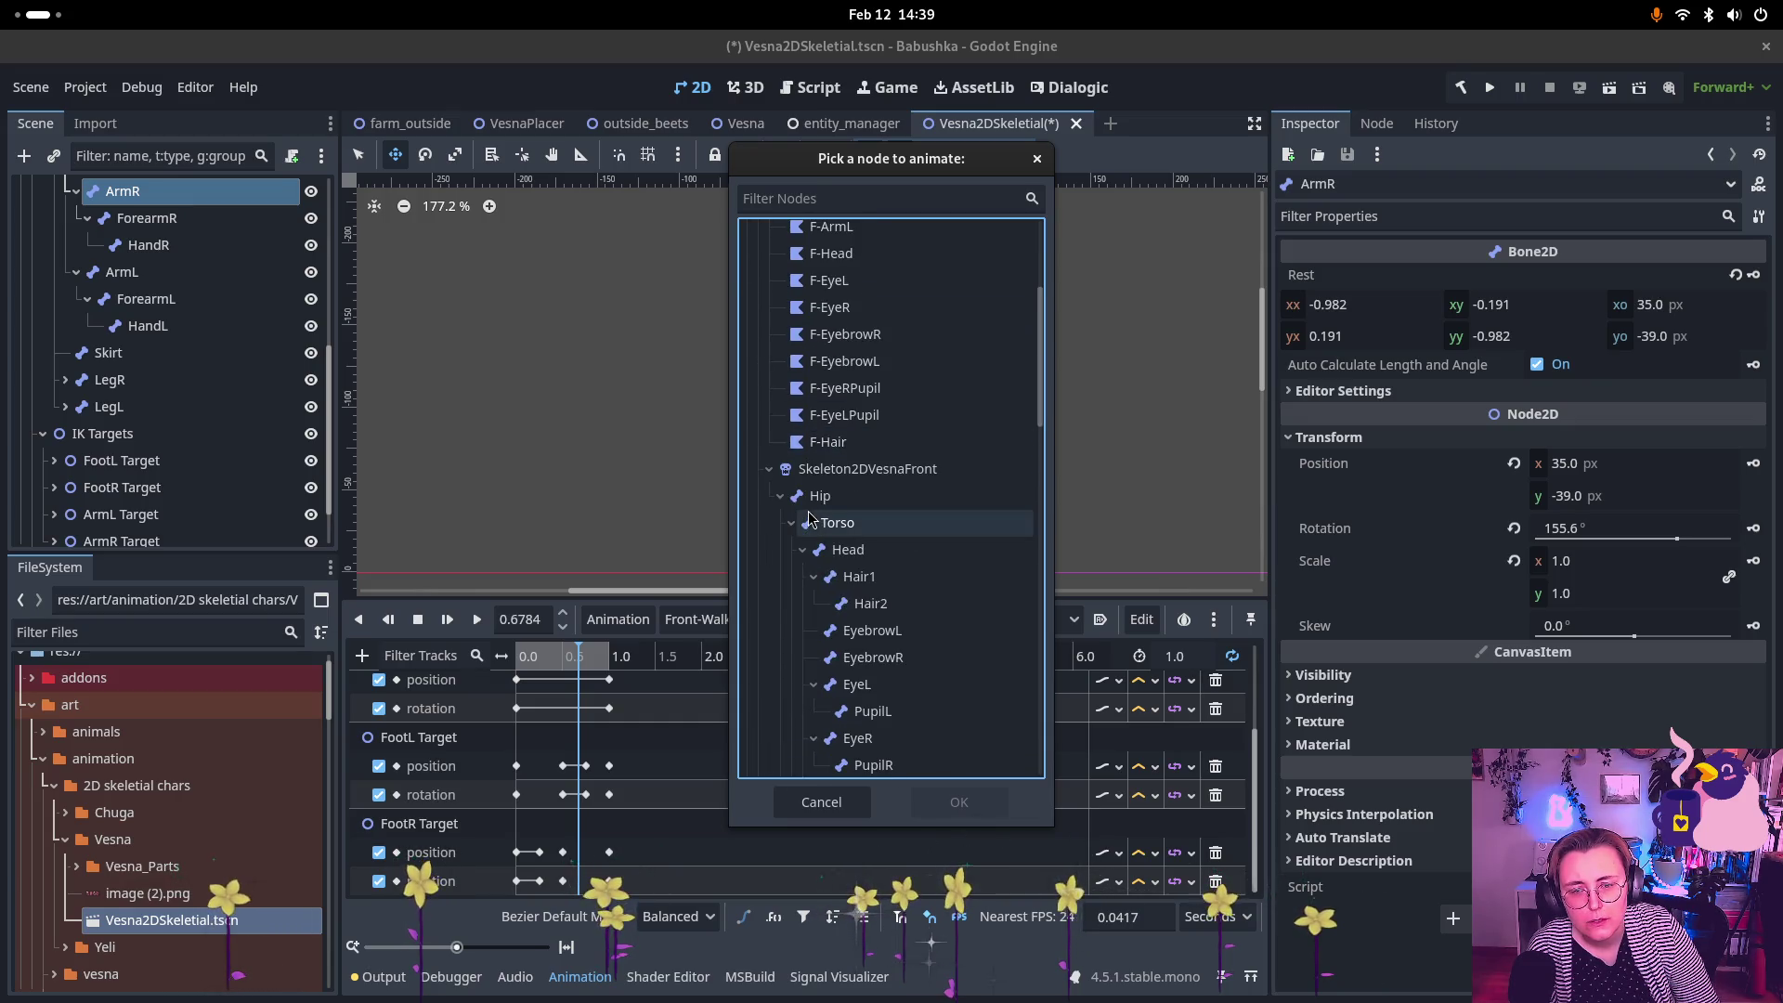
{"action": "scroll", "coordinate": [789, 415], "scroll_direction": "up", "scroll_amount": 8}
{"action": "left_click", "coordinate": [769, 369]}
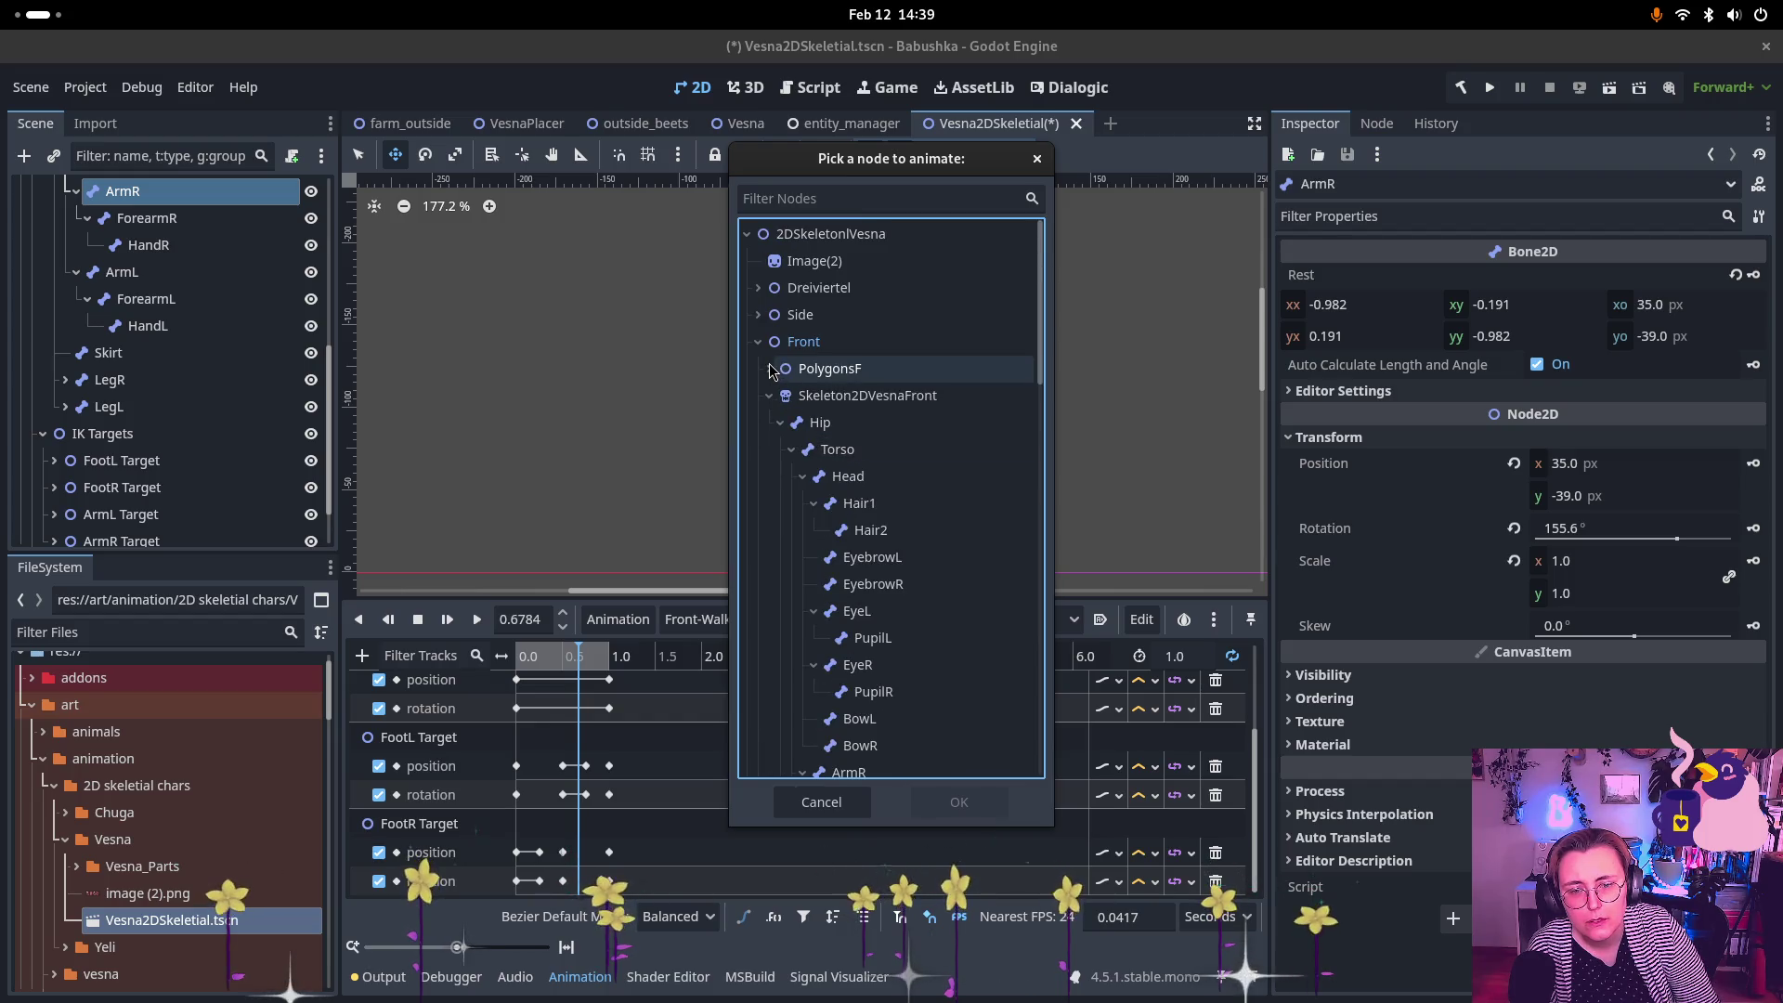
{"action": "left_click", "coordinate": [768, 396]}
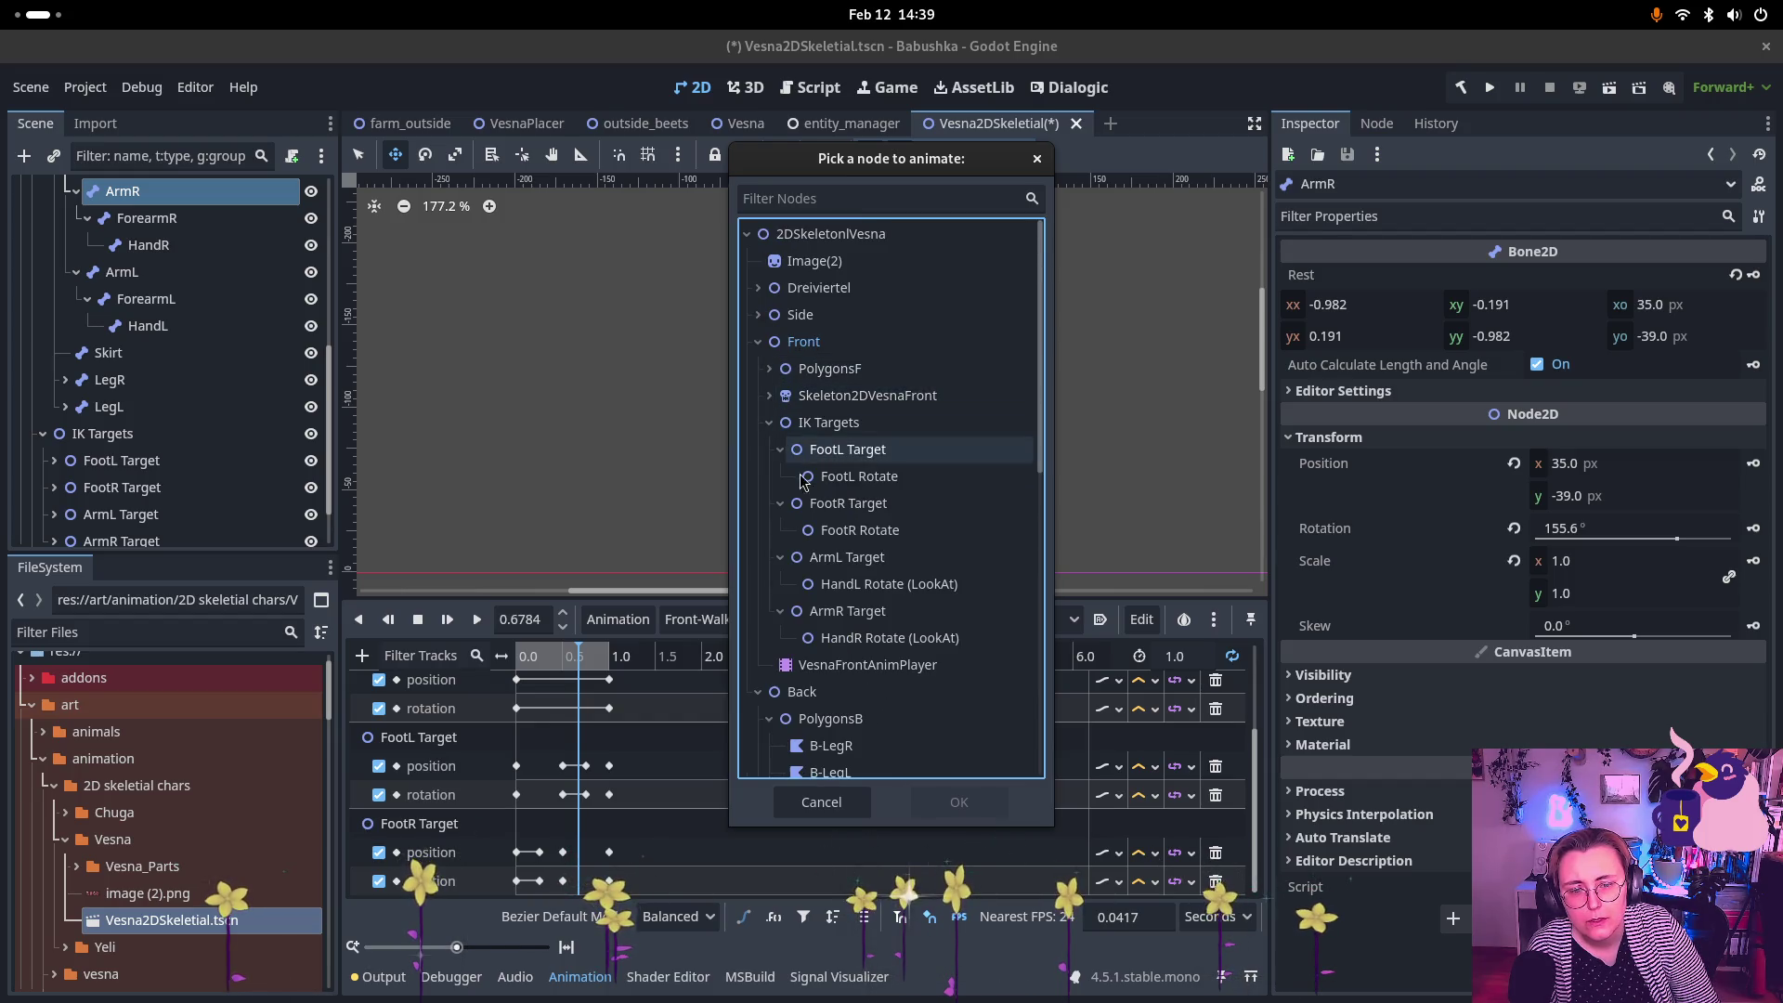
Step: Add an ArmL Target position track to Front-Walk
{"action": "left_click", "coordinate": [868, 557]}
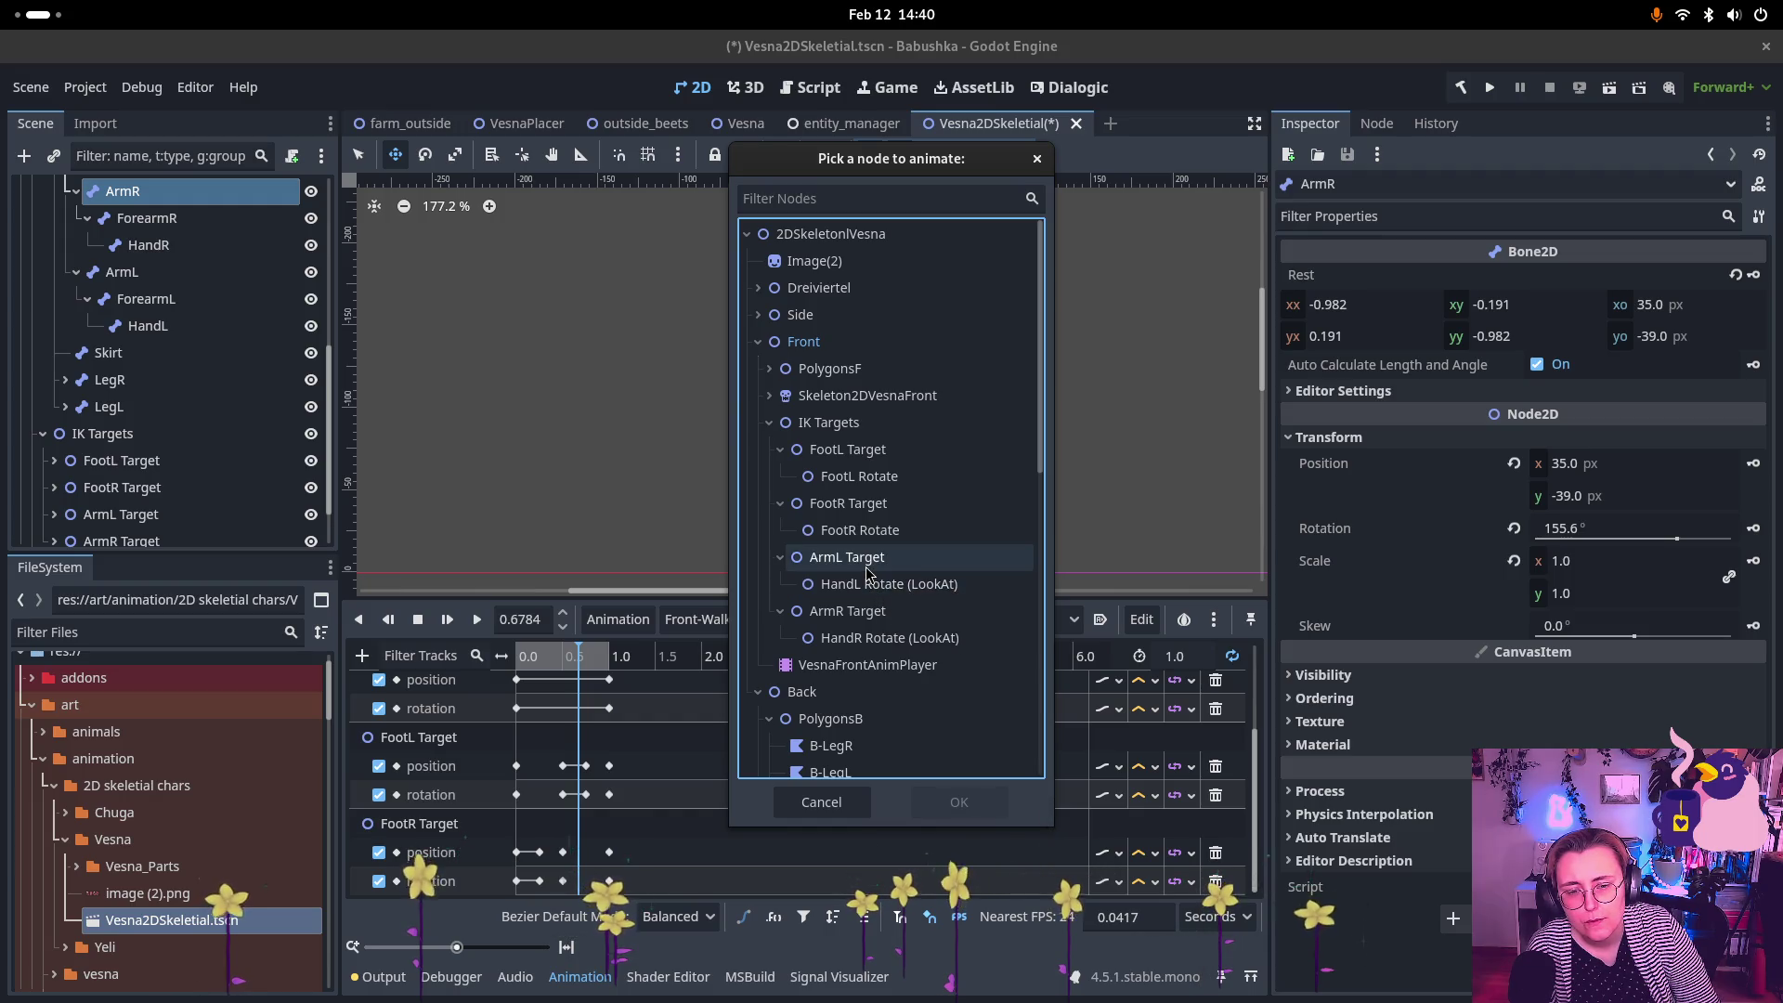
{"action": "left_click", "coordinate": [961, 801]}
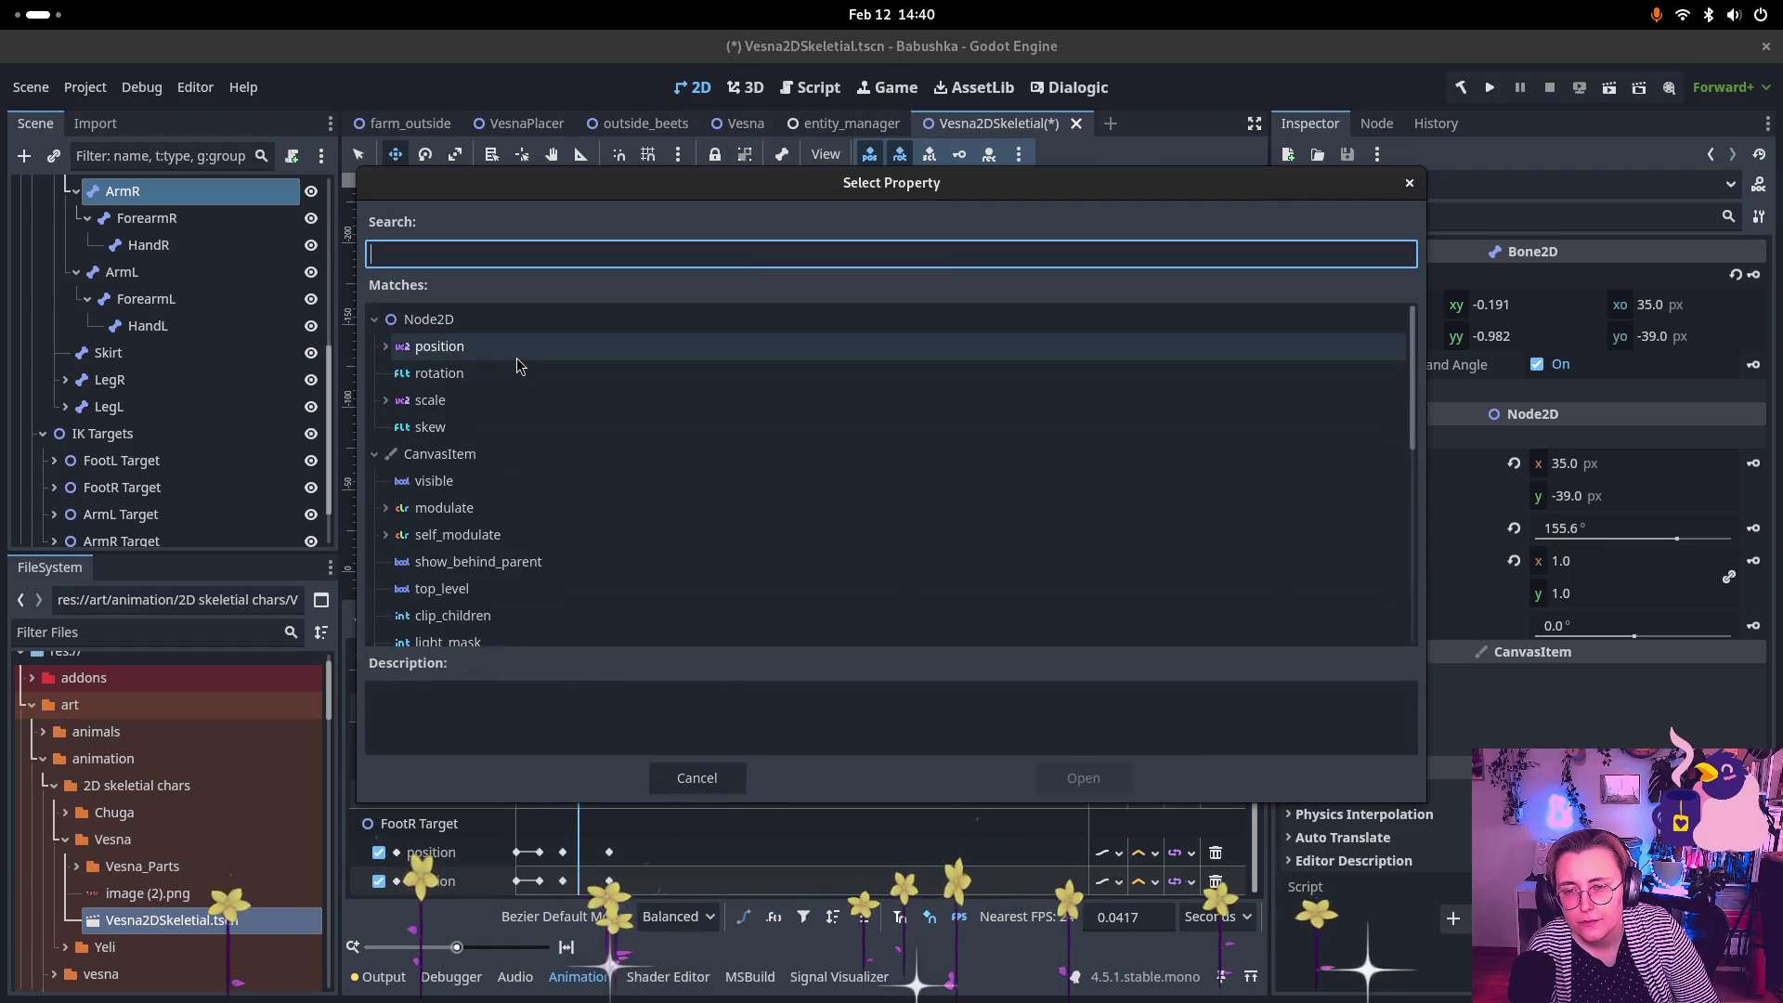
{"action": "left_click", "coordinate": [441, 349]}
{"action": "left_click", "coordinate": [1125, 778]}
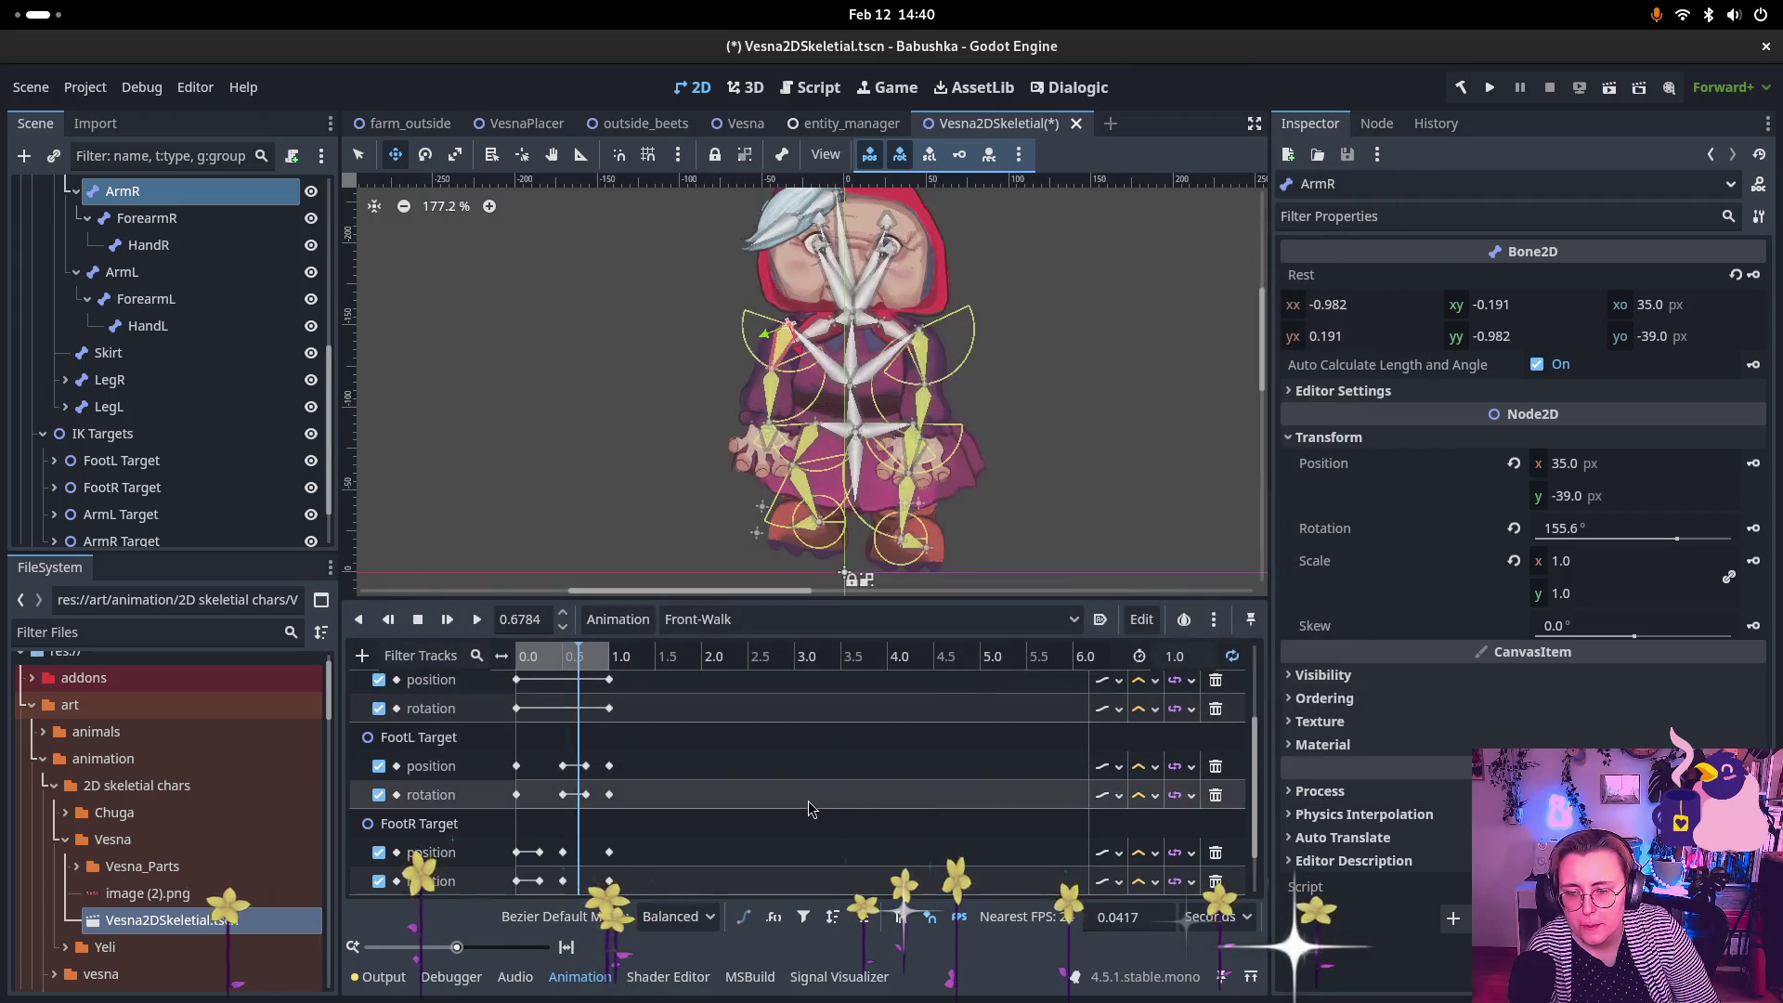
Step: Add a HandL Rotate (LookAt) position track
{"action": "left_click", "coordinate": [363, 654]}
{"action": "left_click", "coordinate": [520, 686]}
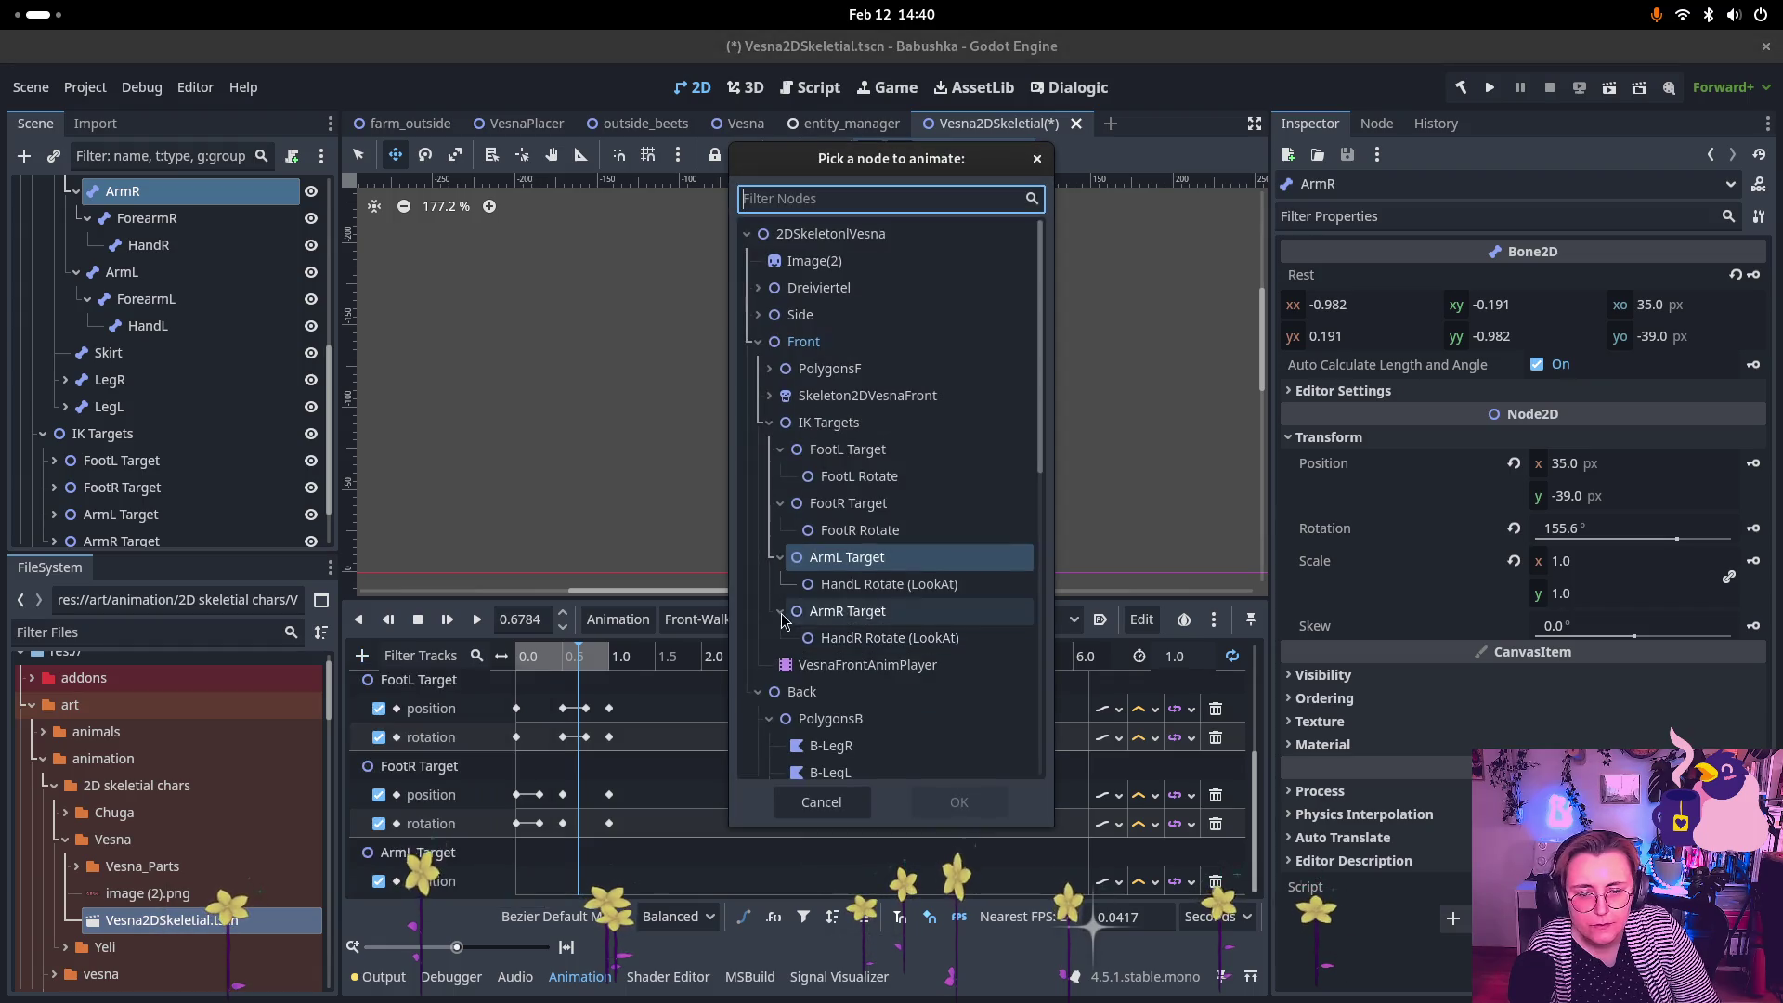
{"action": "left_click", "coordinate": [889, 583]}
{"action": "left_click", "coordinate": [958, 802]}
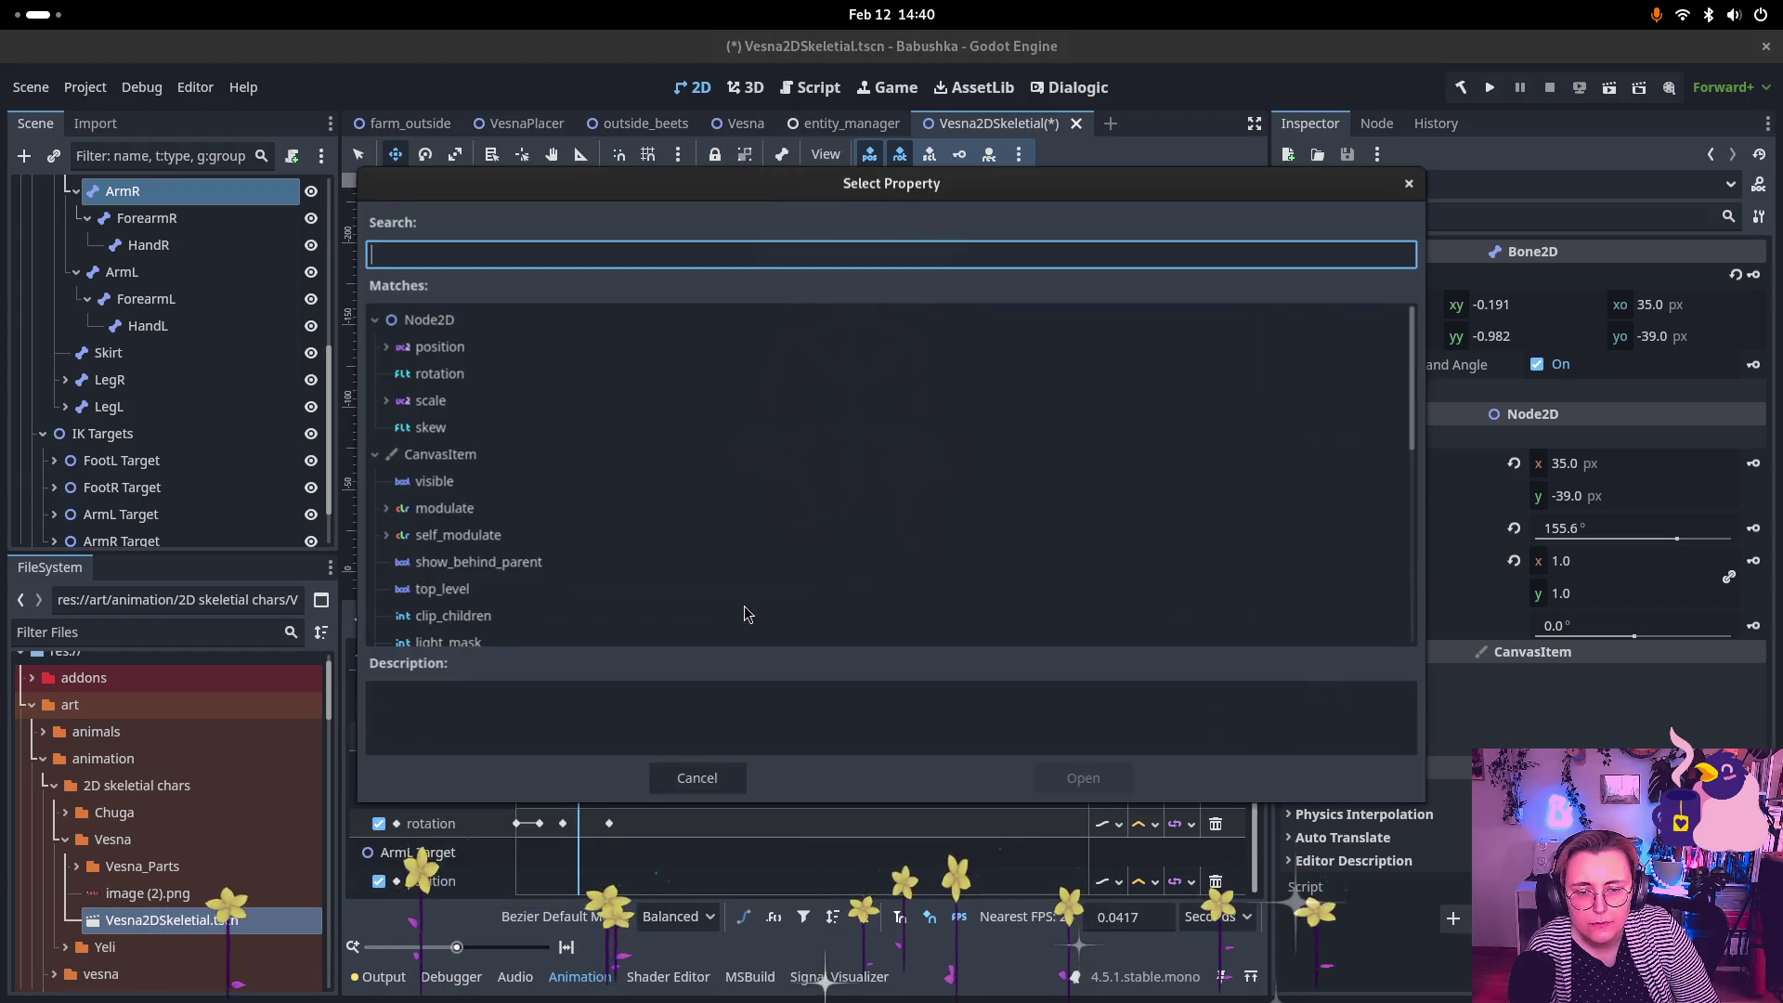
{"action": "left_click", "coordinate": [439, 346]}
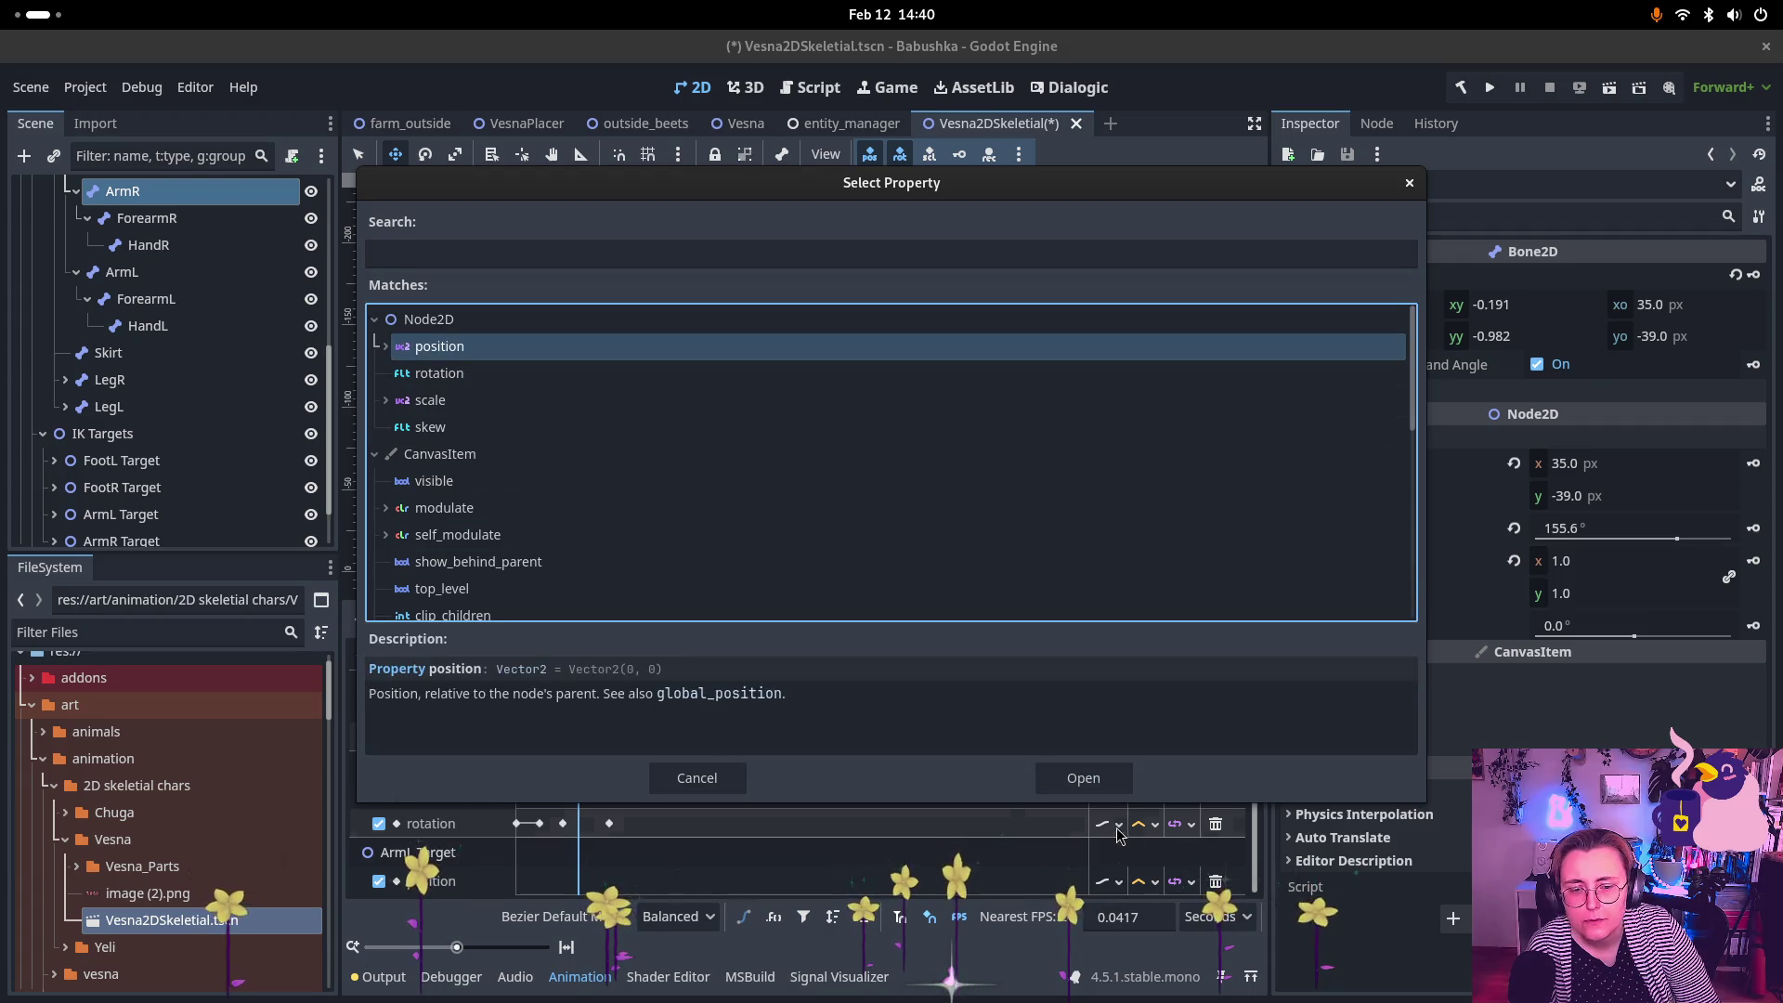
{"action": "left_click", "coordinate": [1083, 777]}
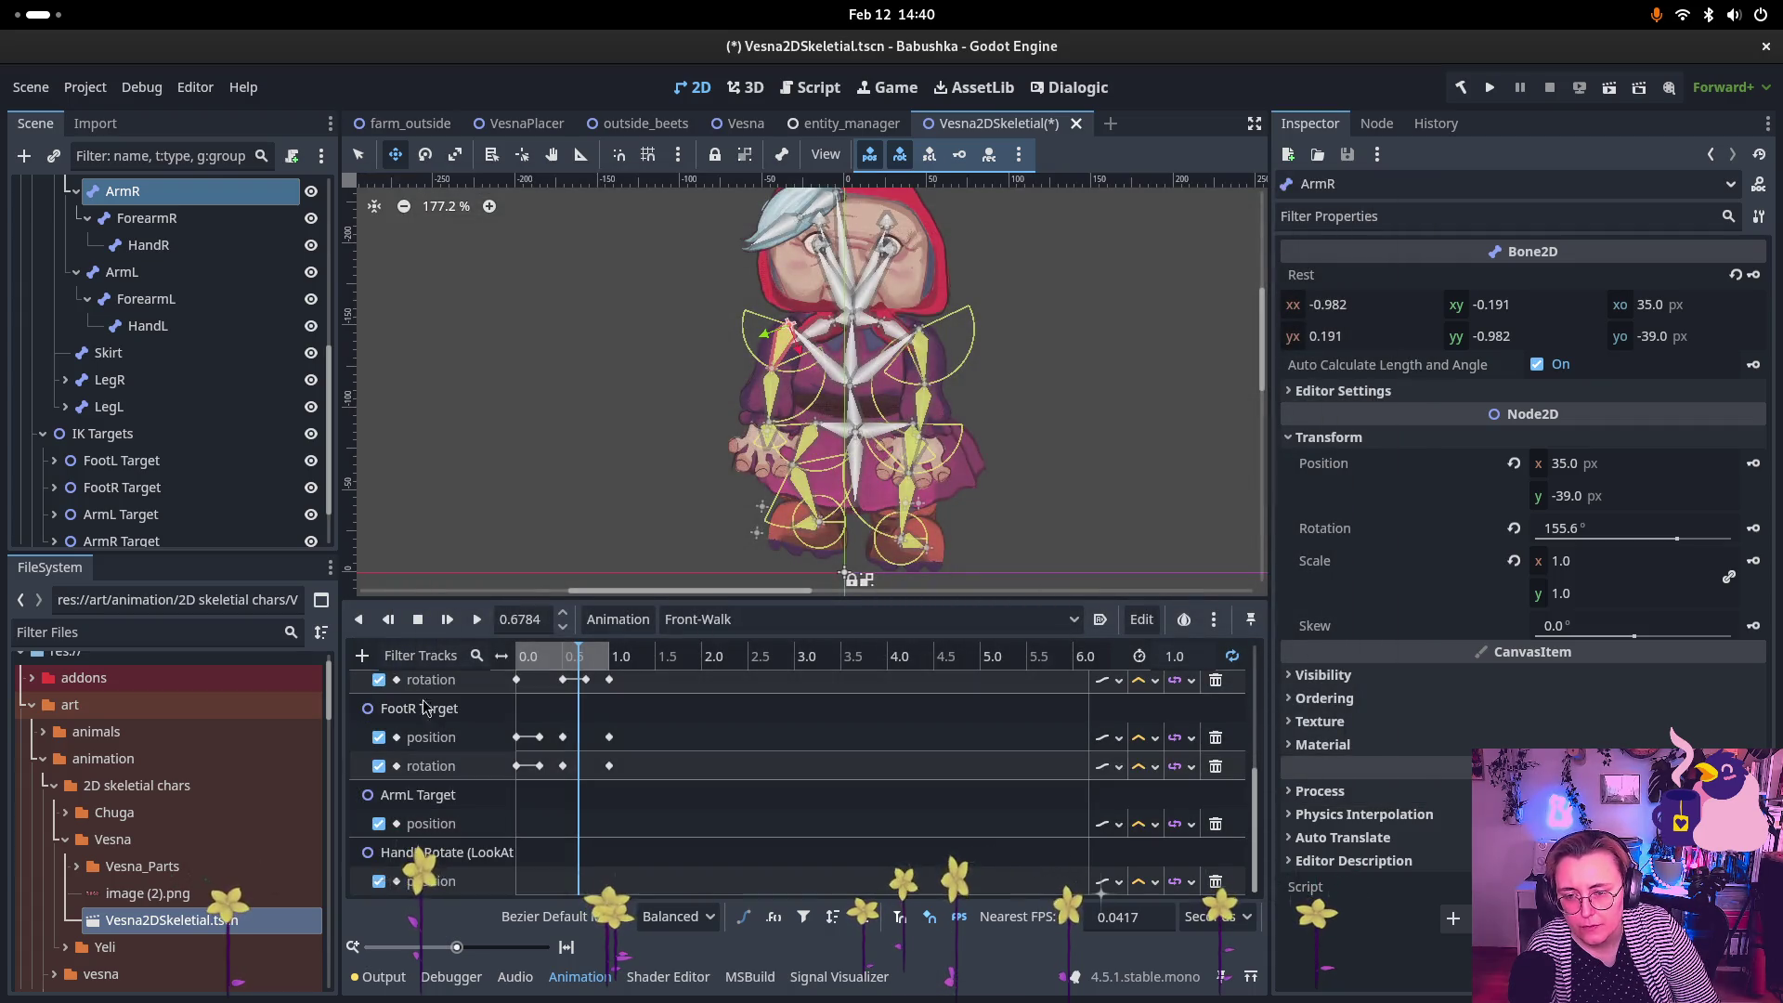
Step: Add an ArmR Target position track
{"action": "left_click", "coordinate": [362, 656]}
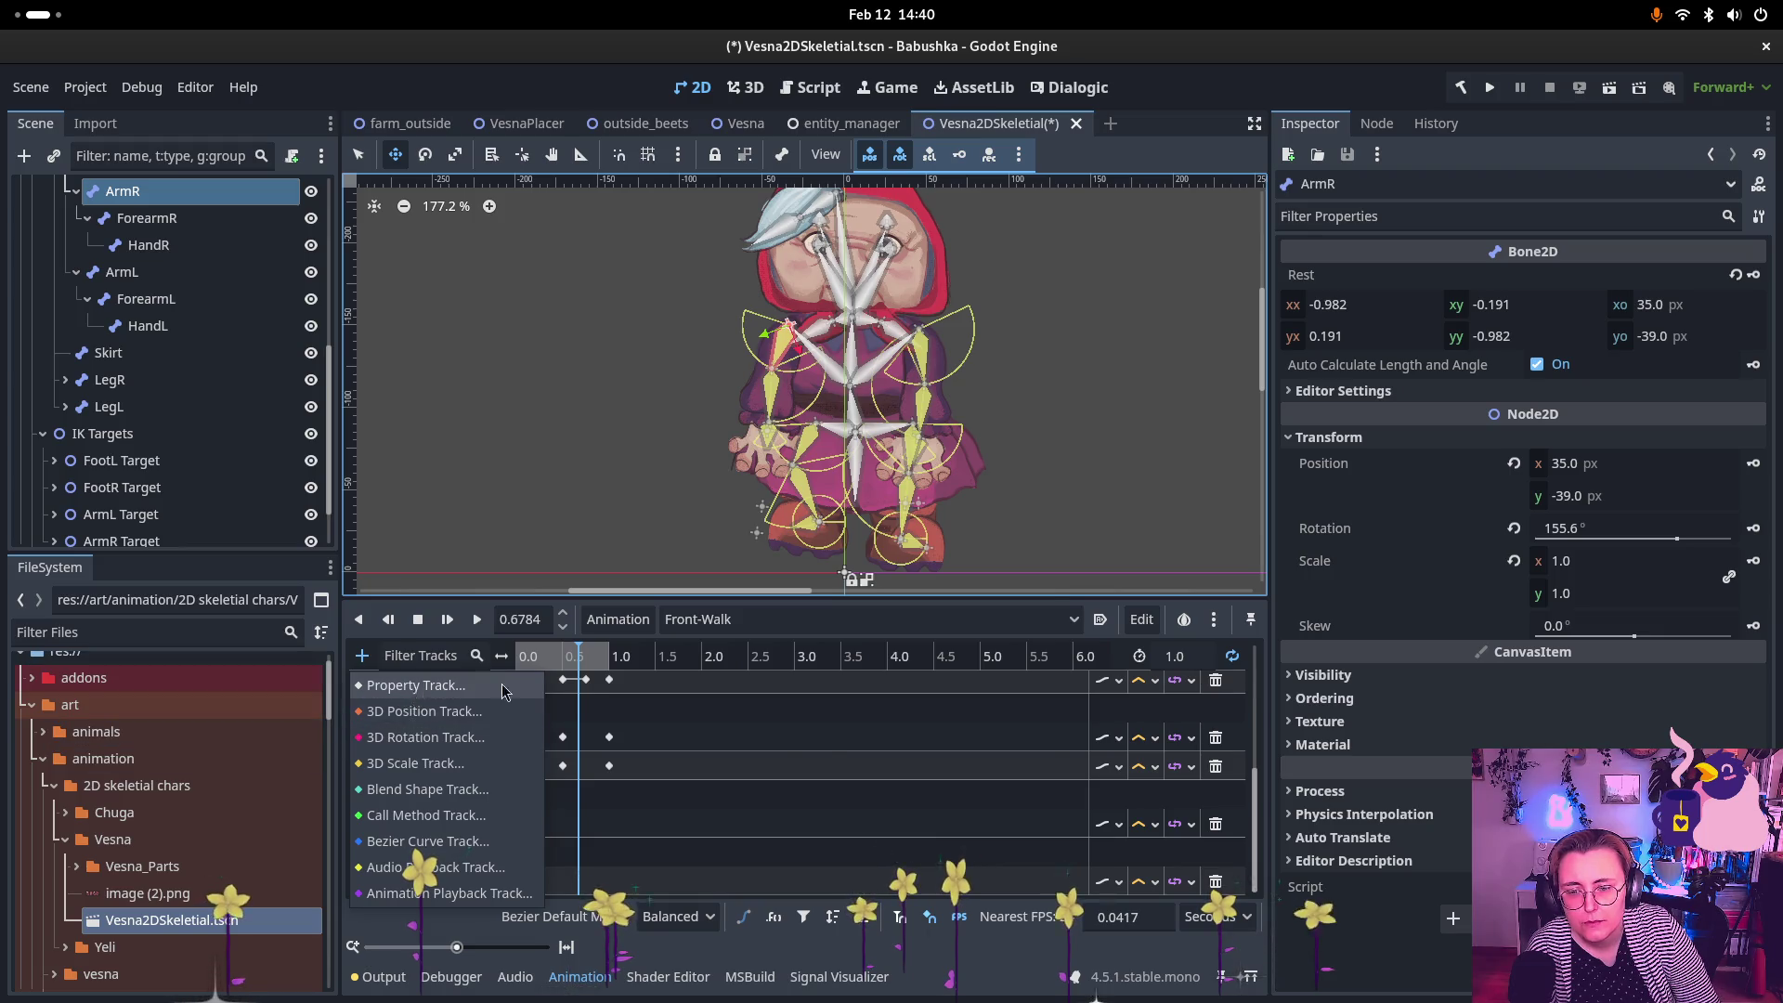
{"action": "left_click", "coordinate": [414, 685]}
{"action": "left_click", "coordinate": [847, 611]}
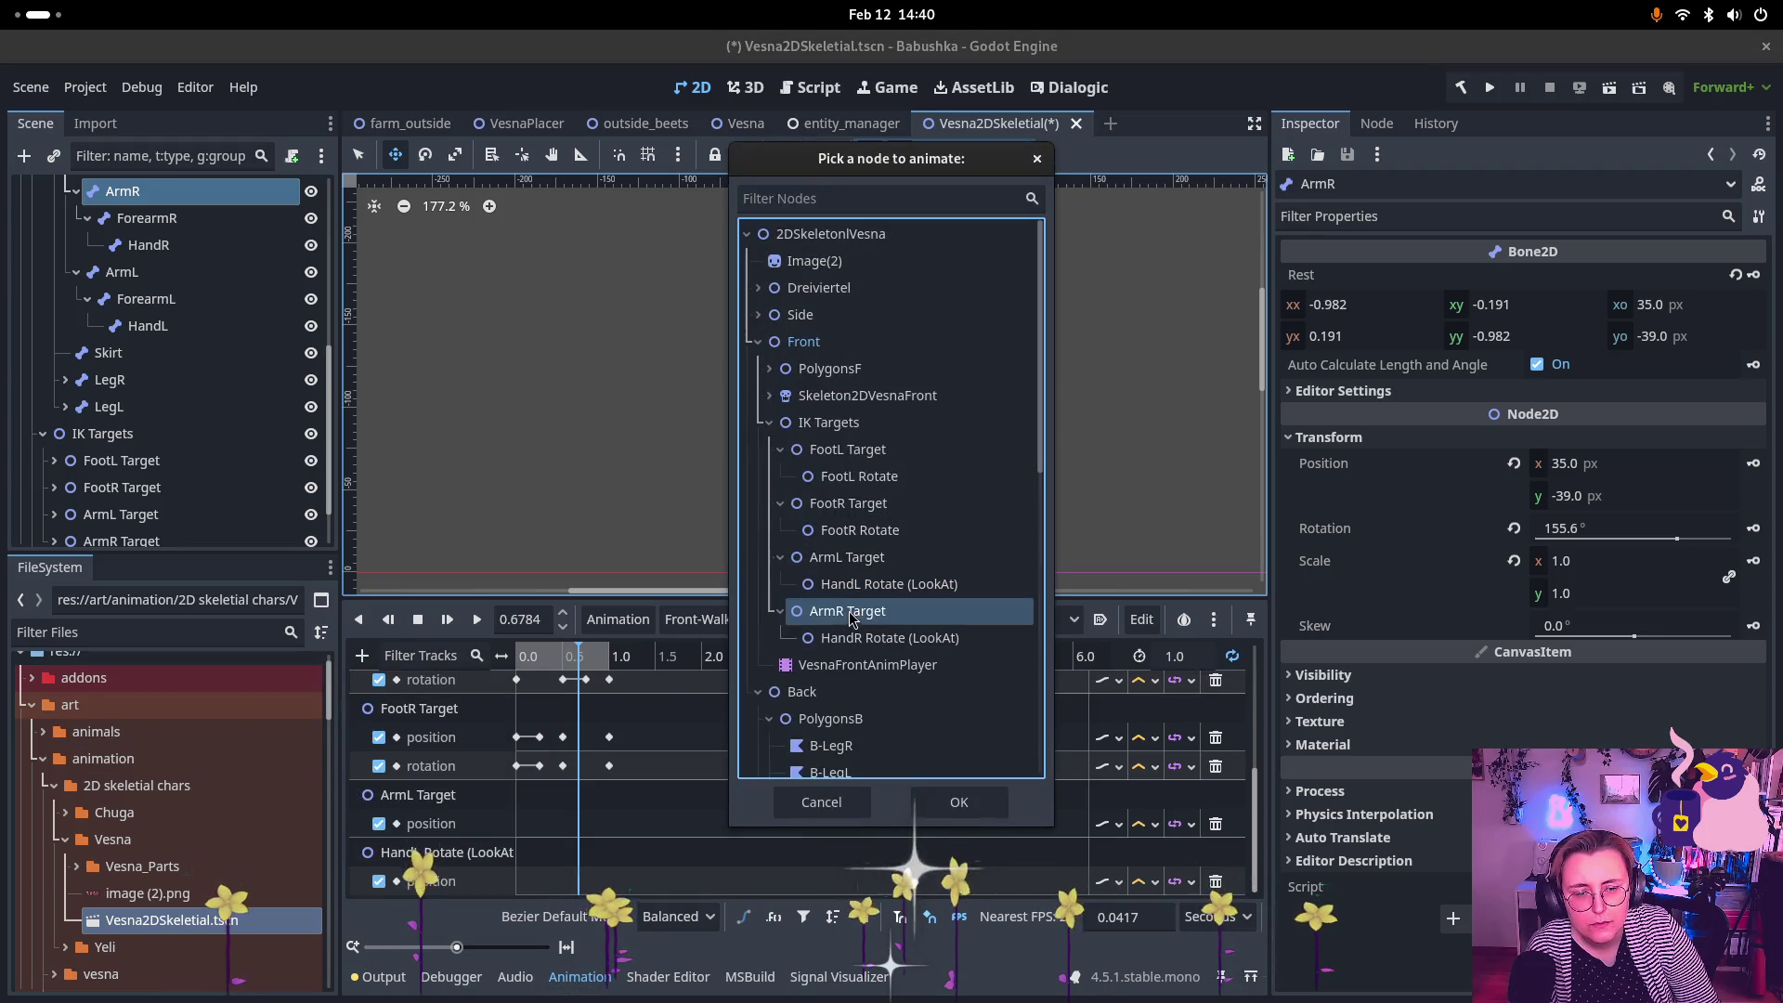
{"action": "left_click", "coordinate": [958, 802]}
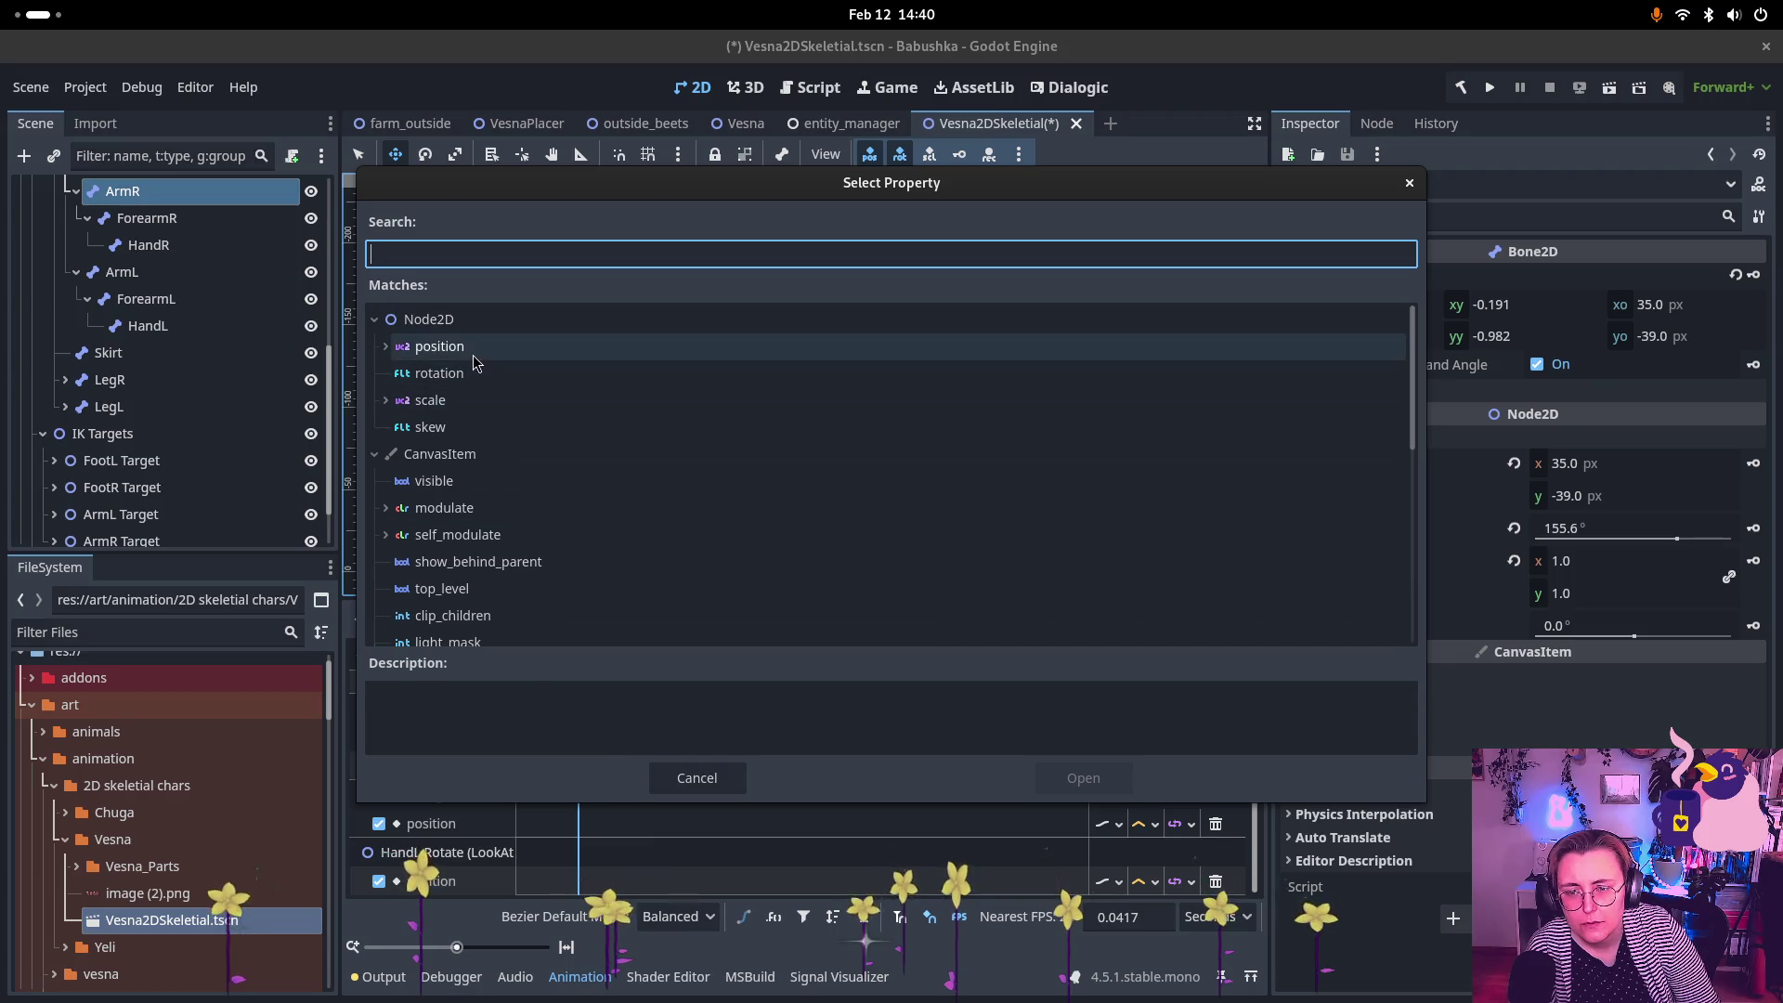
{"action": "left_click", "coordinate": [439, 346]}
{"action": "left_click", "coordinate": [1083, 777]}
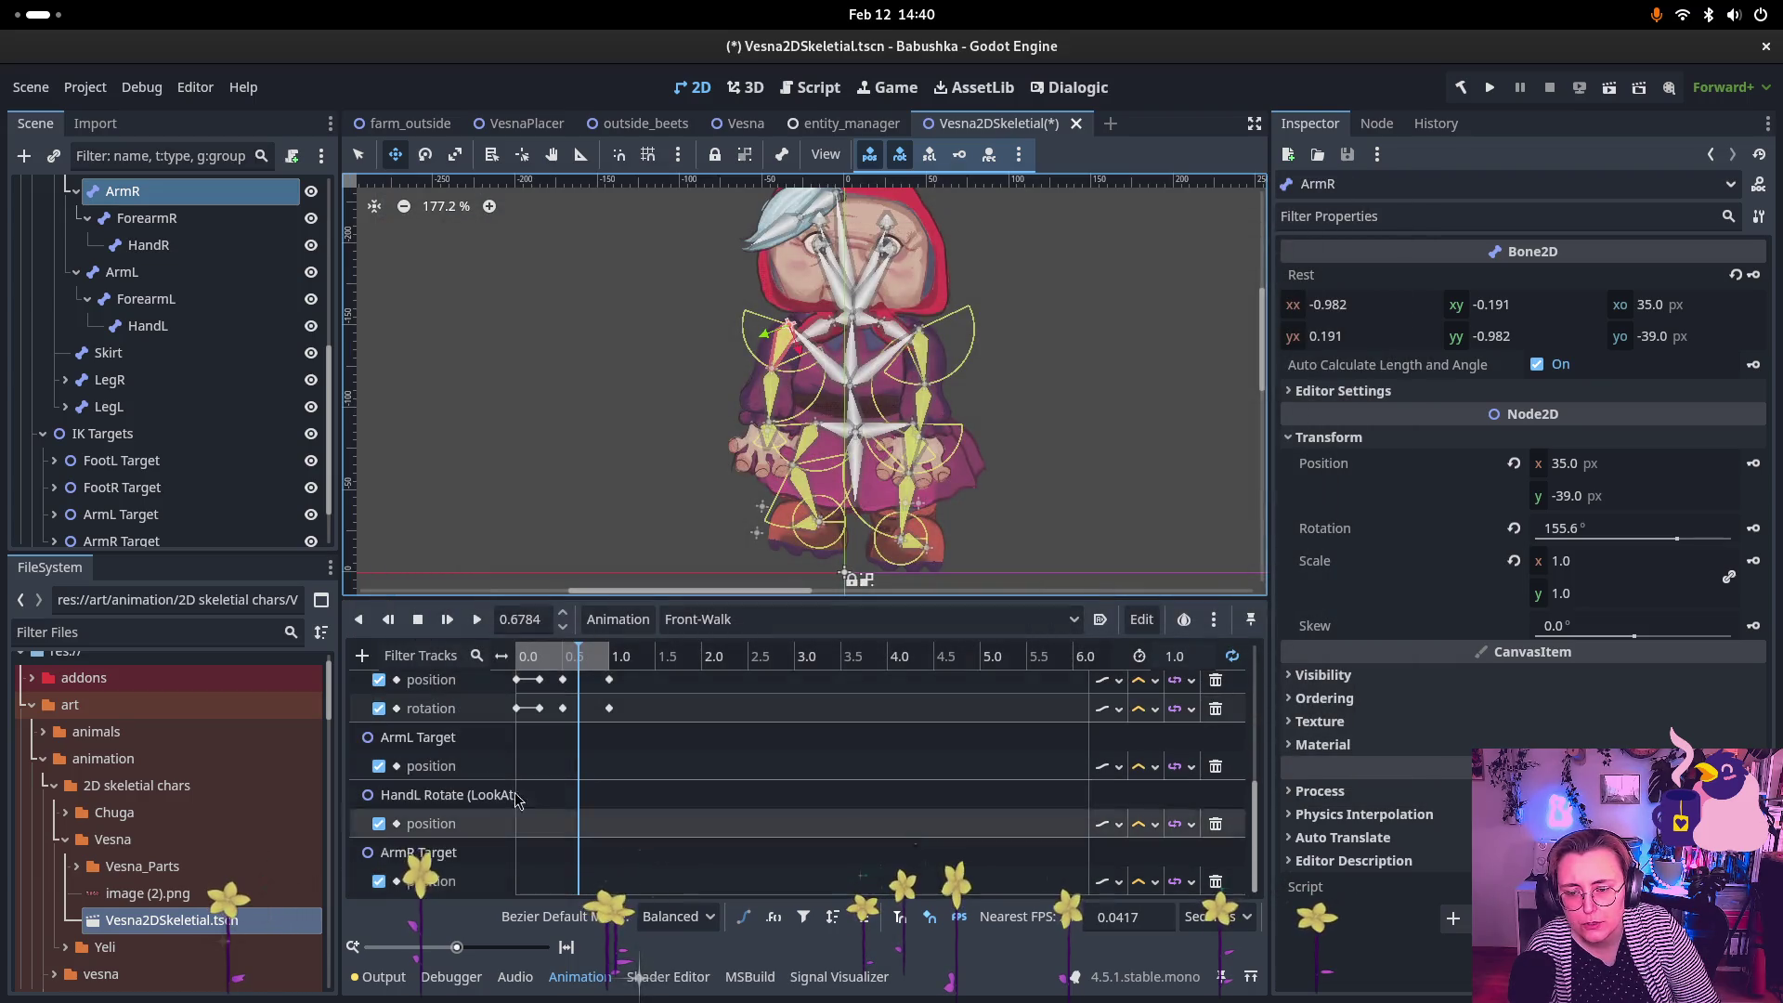
Step: Add a HandR Rotate (LookAt) position track
{"action": "scroll", "coordinate": [673, 834], "scroll_direction": "down", "scroll_amount": 2}
{"action": "left_click", "coordinate": [362, 655]}
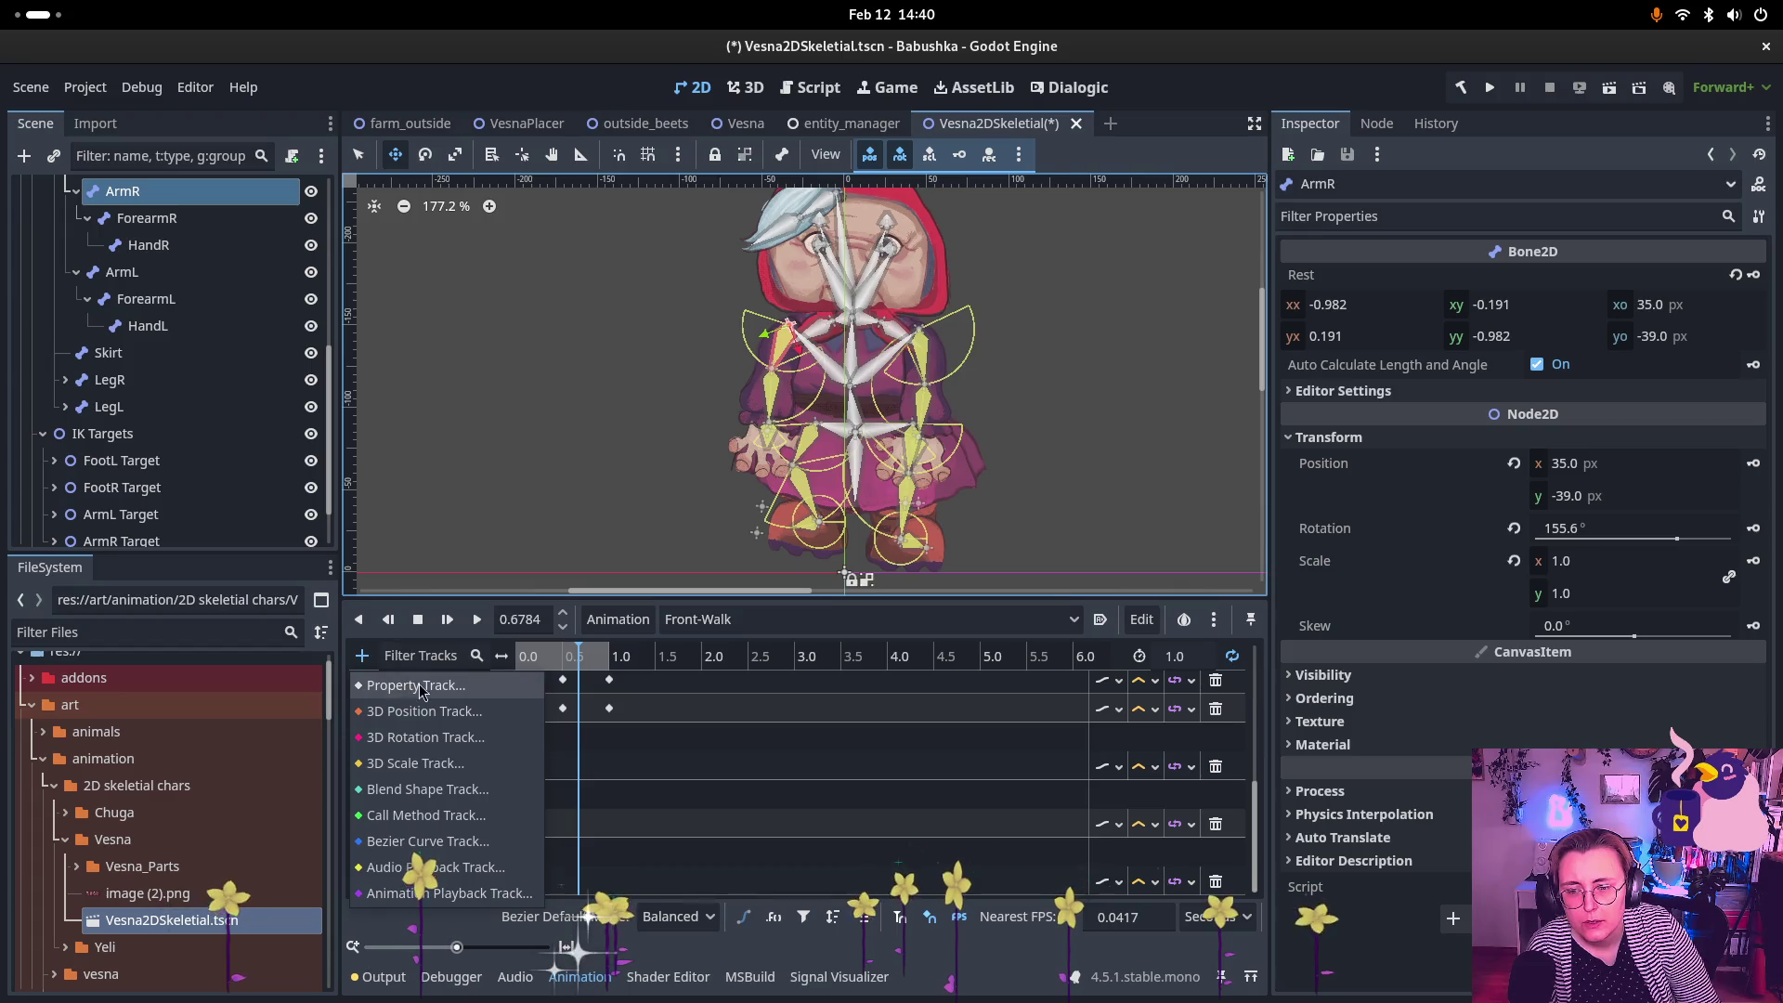
{"action": "left_click", "coordinate": [419, 685]}
{"action": "left_click", "coordinate": [873, 637]}
{"action": "left_click", "coordinate": [959, 803]}
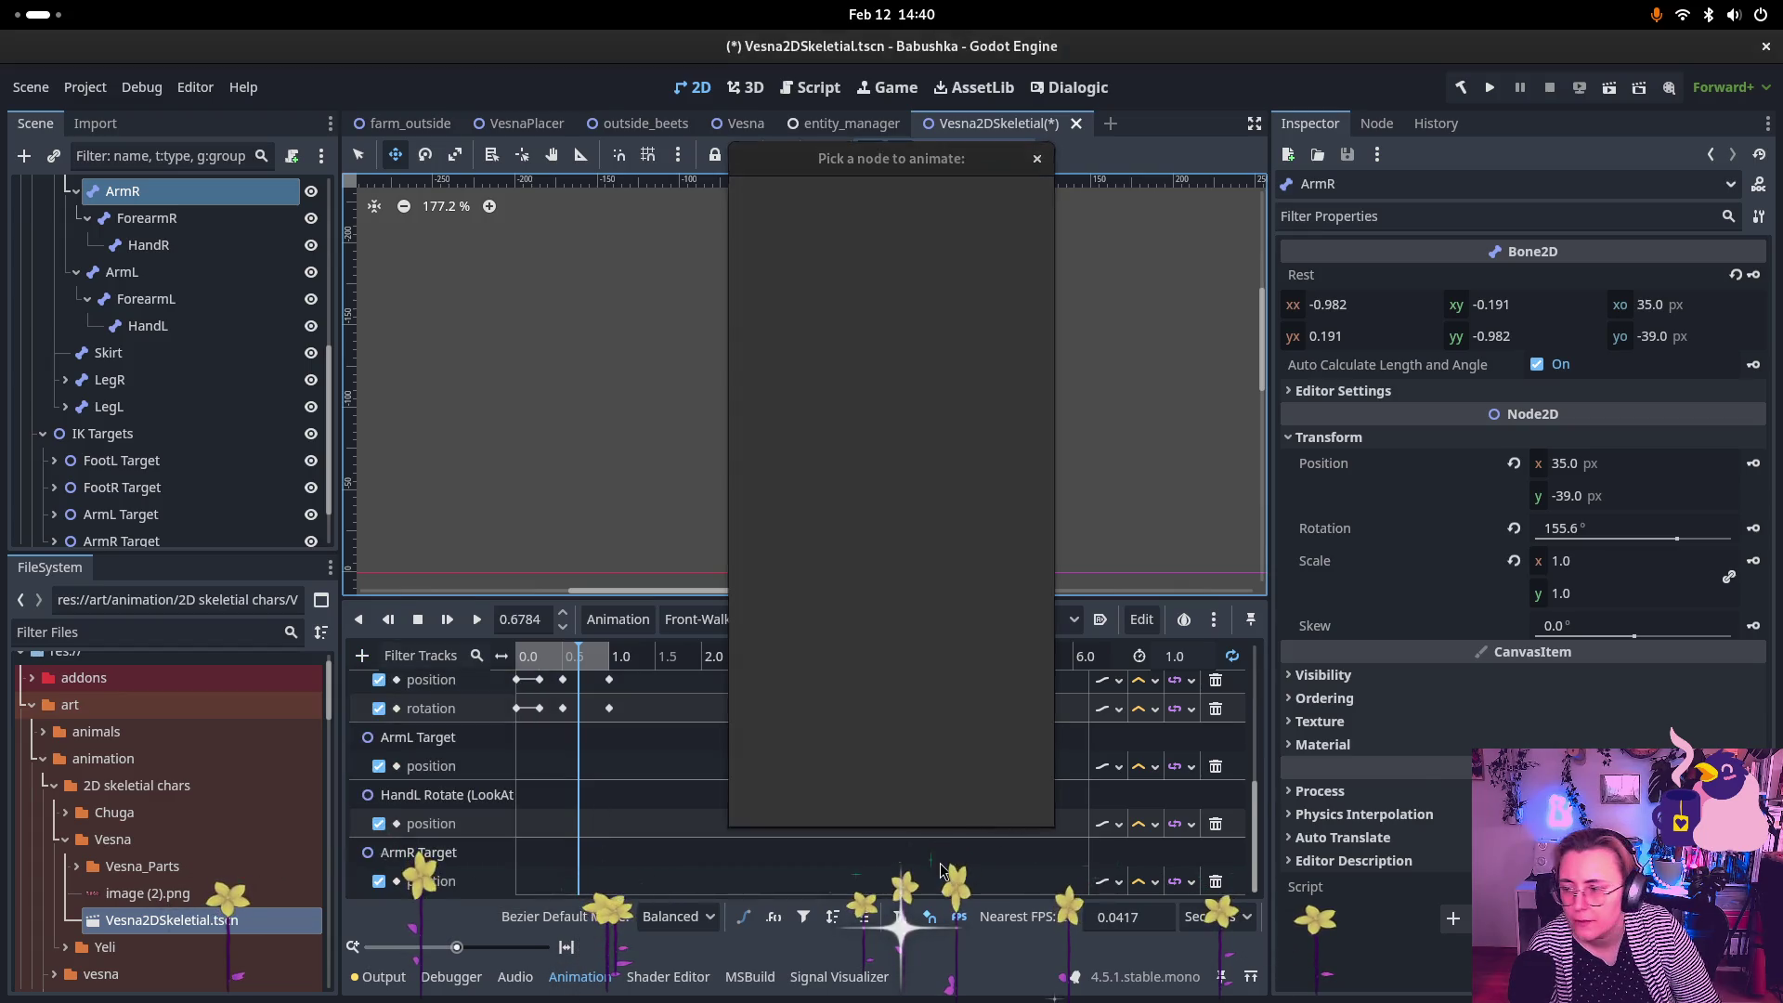
{"action": "left_click", "coordinate": [505, 346]}
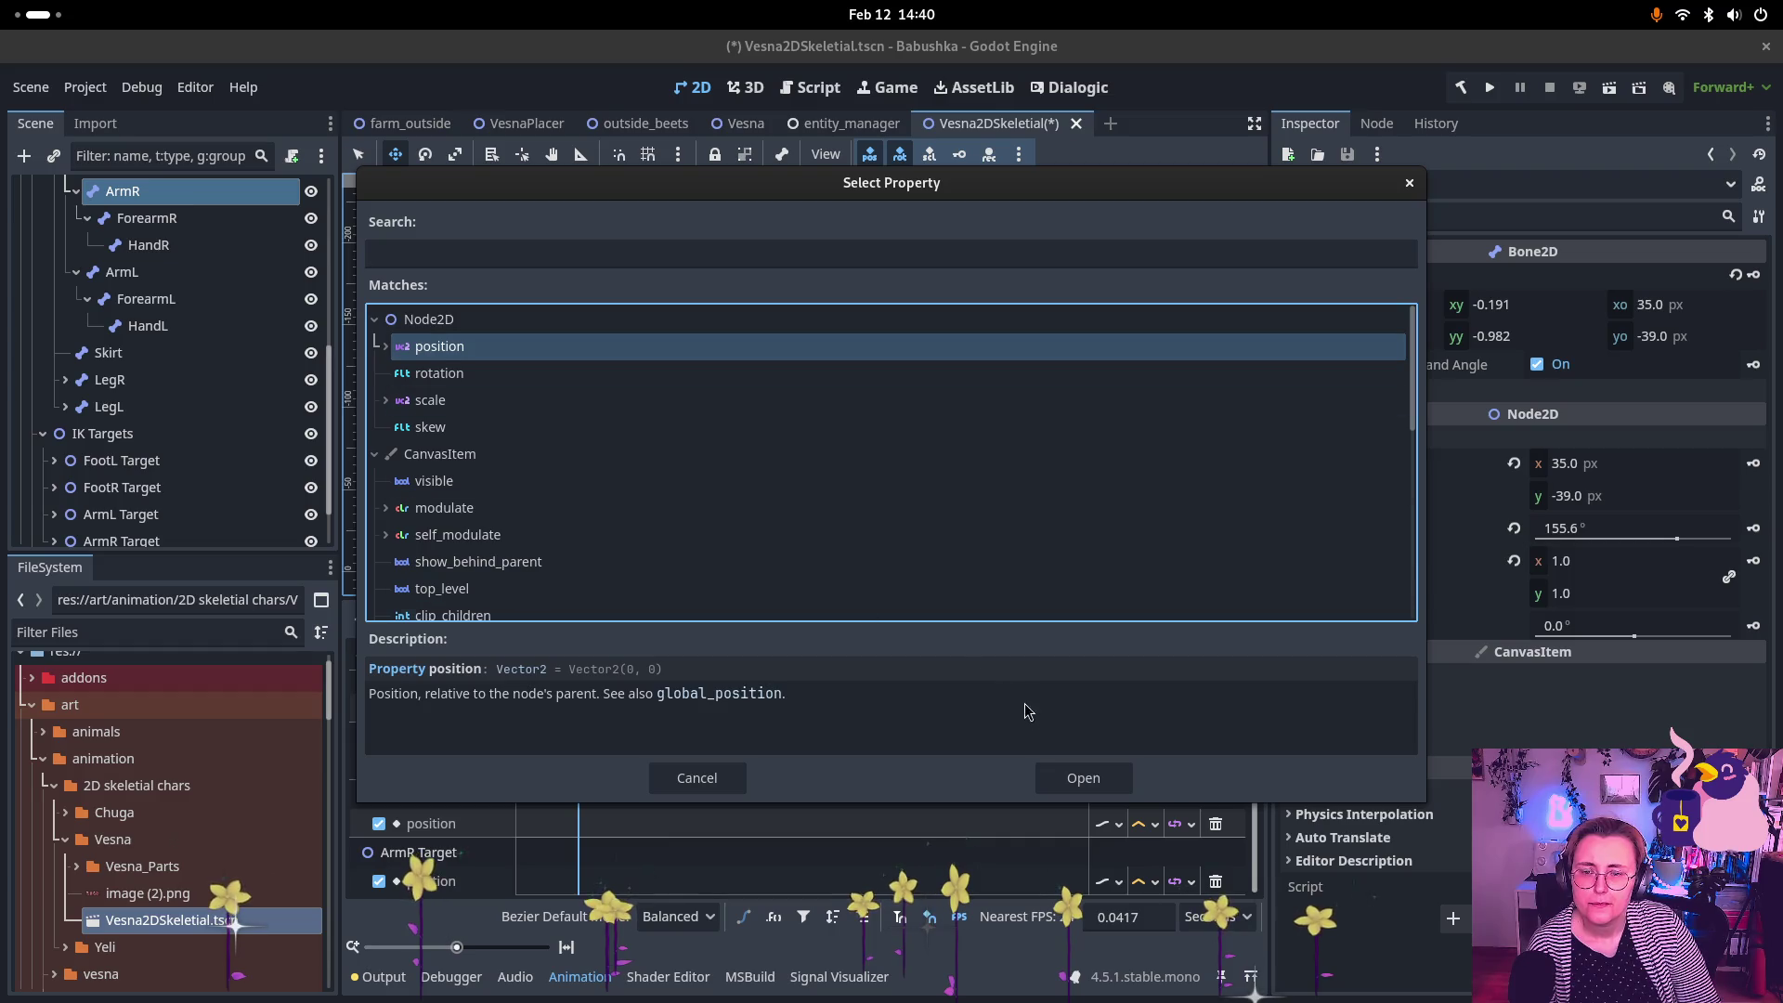
{"action": "left_click", "coordinate": [1083, 779]}
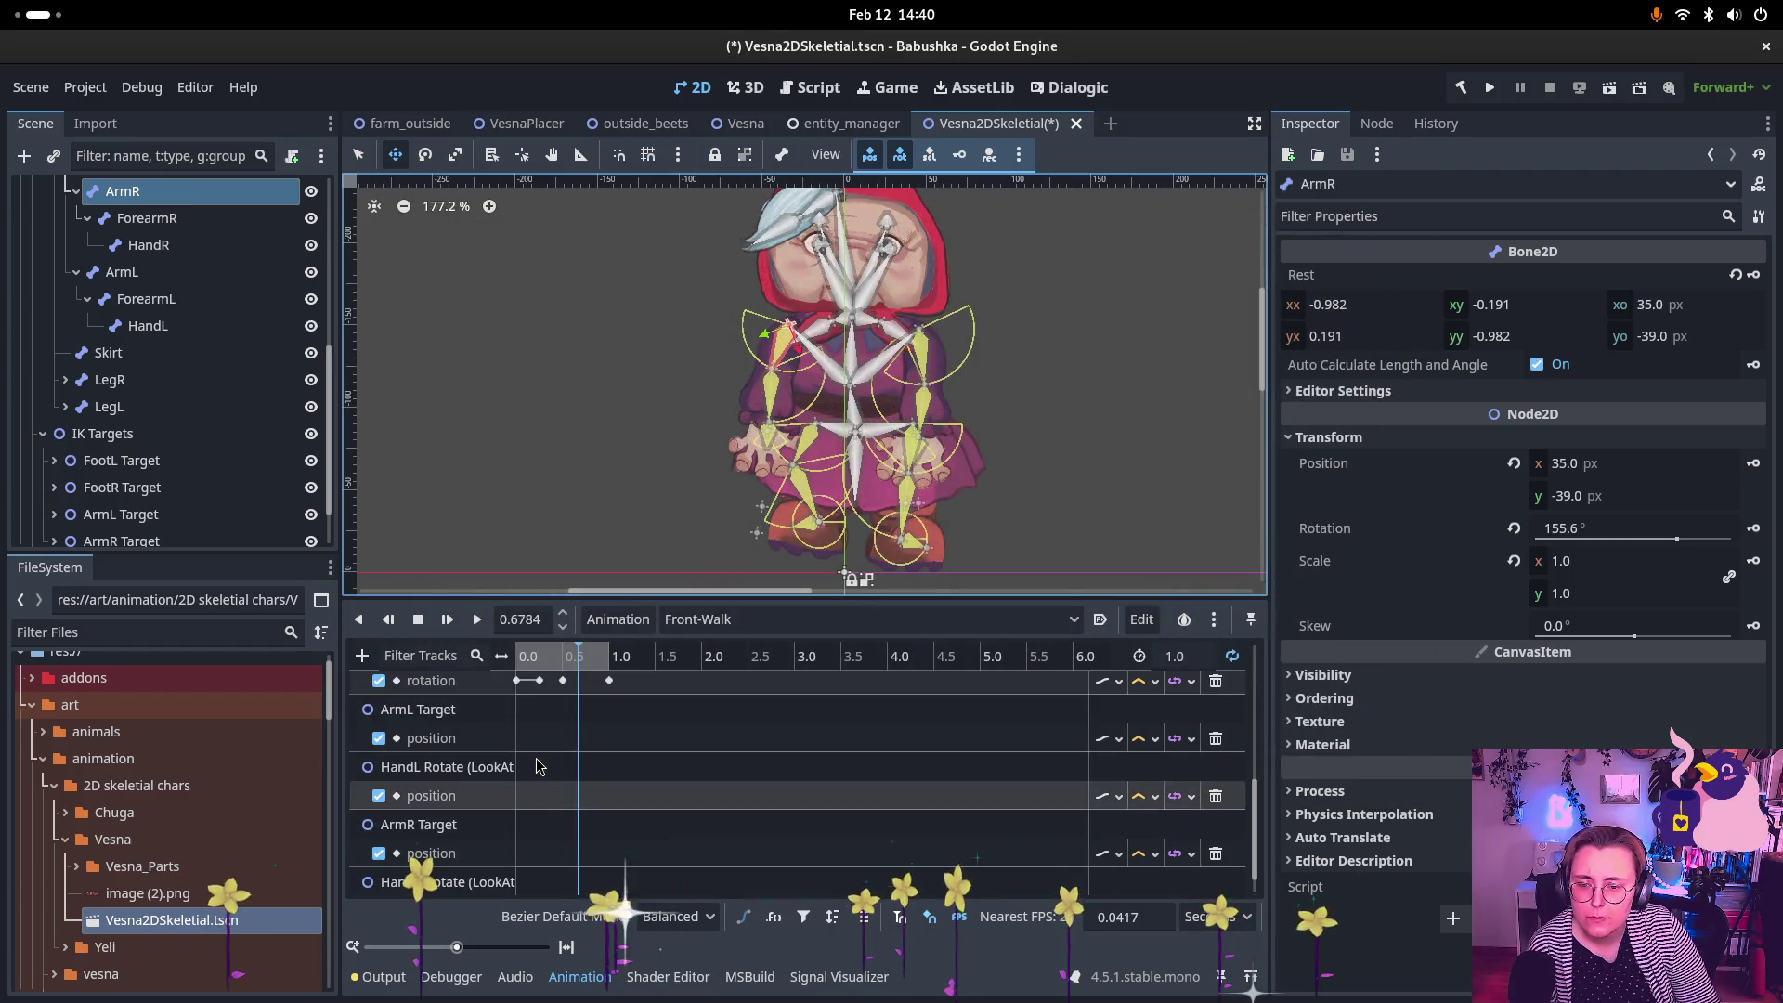
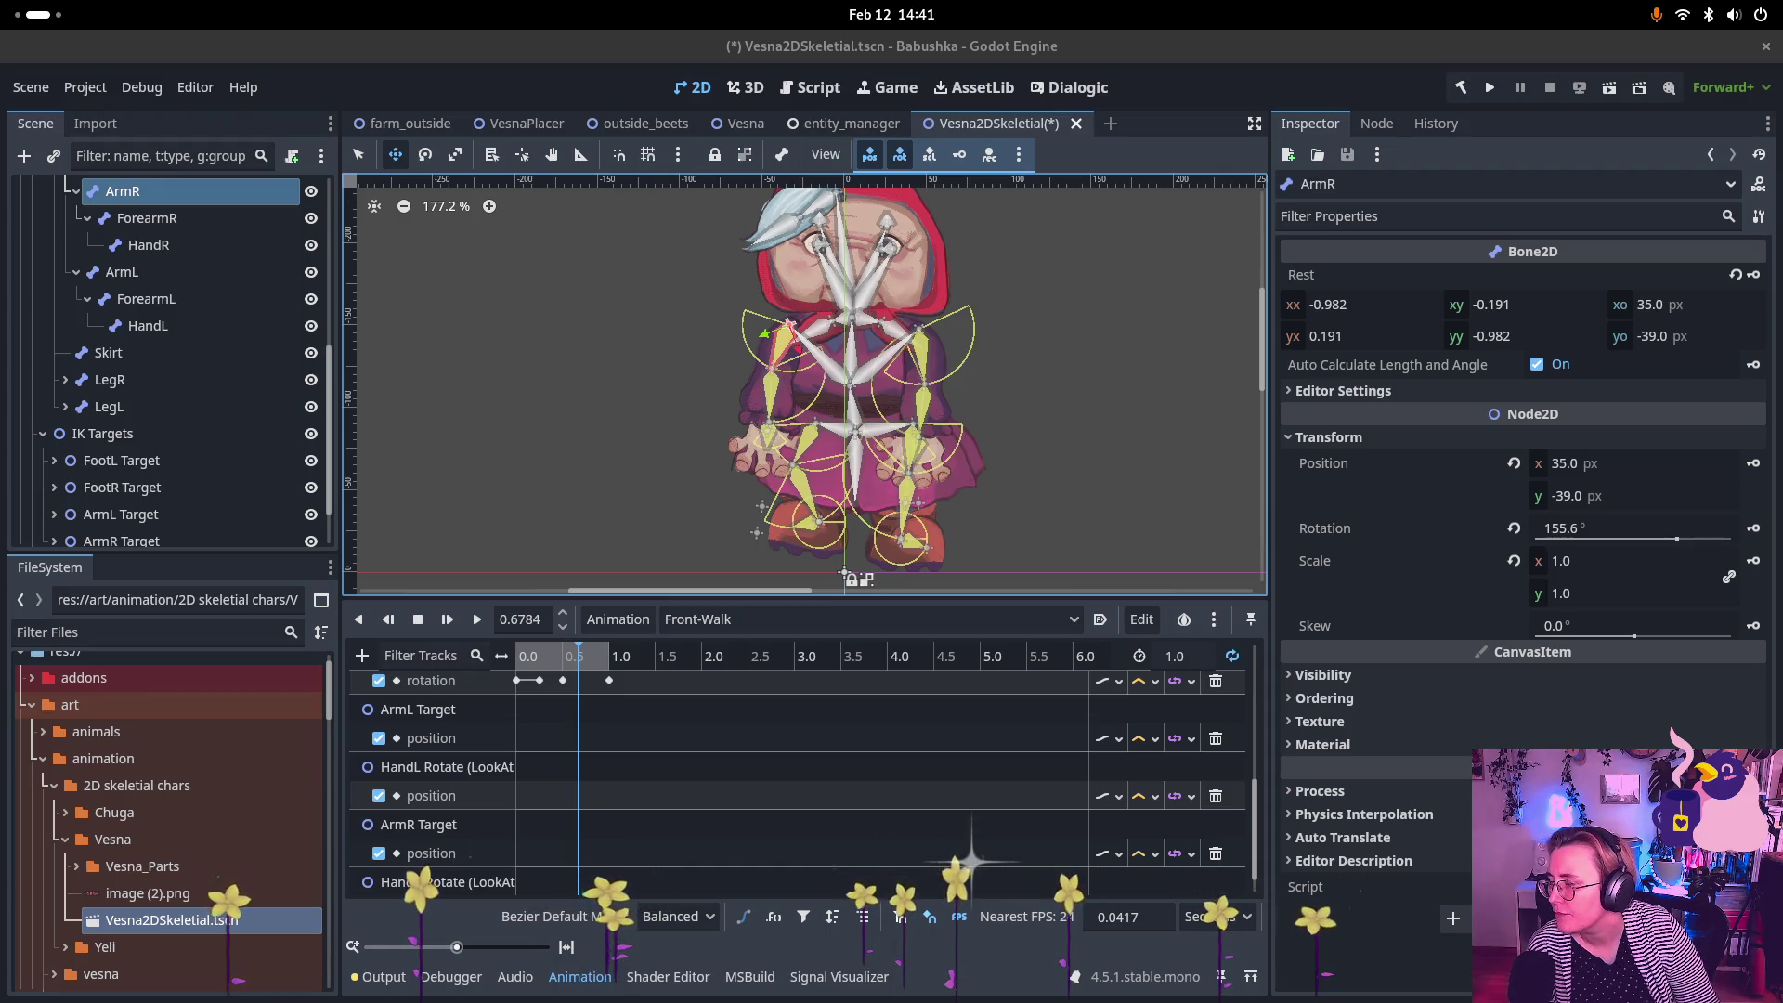
Step: Key the ArmL Target position at 0.0 and 1.0 s
{"action": "key", "text": "super"}
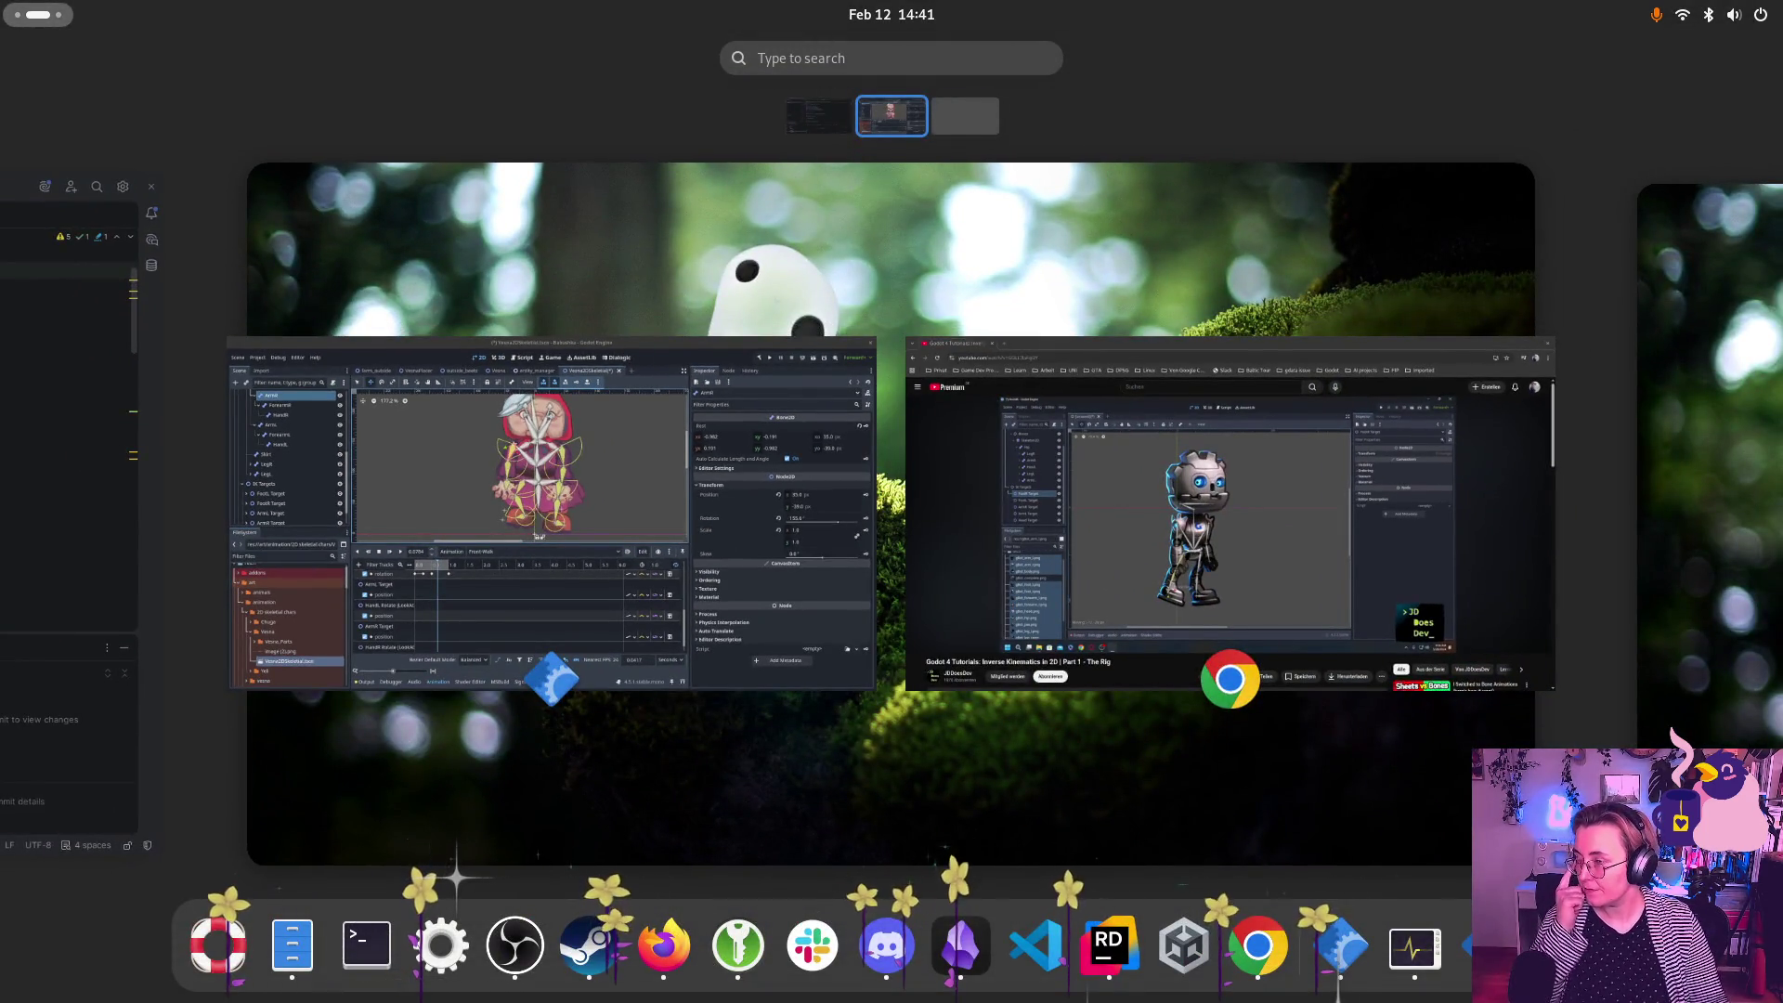
{"action": "key", "text": "super"}
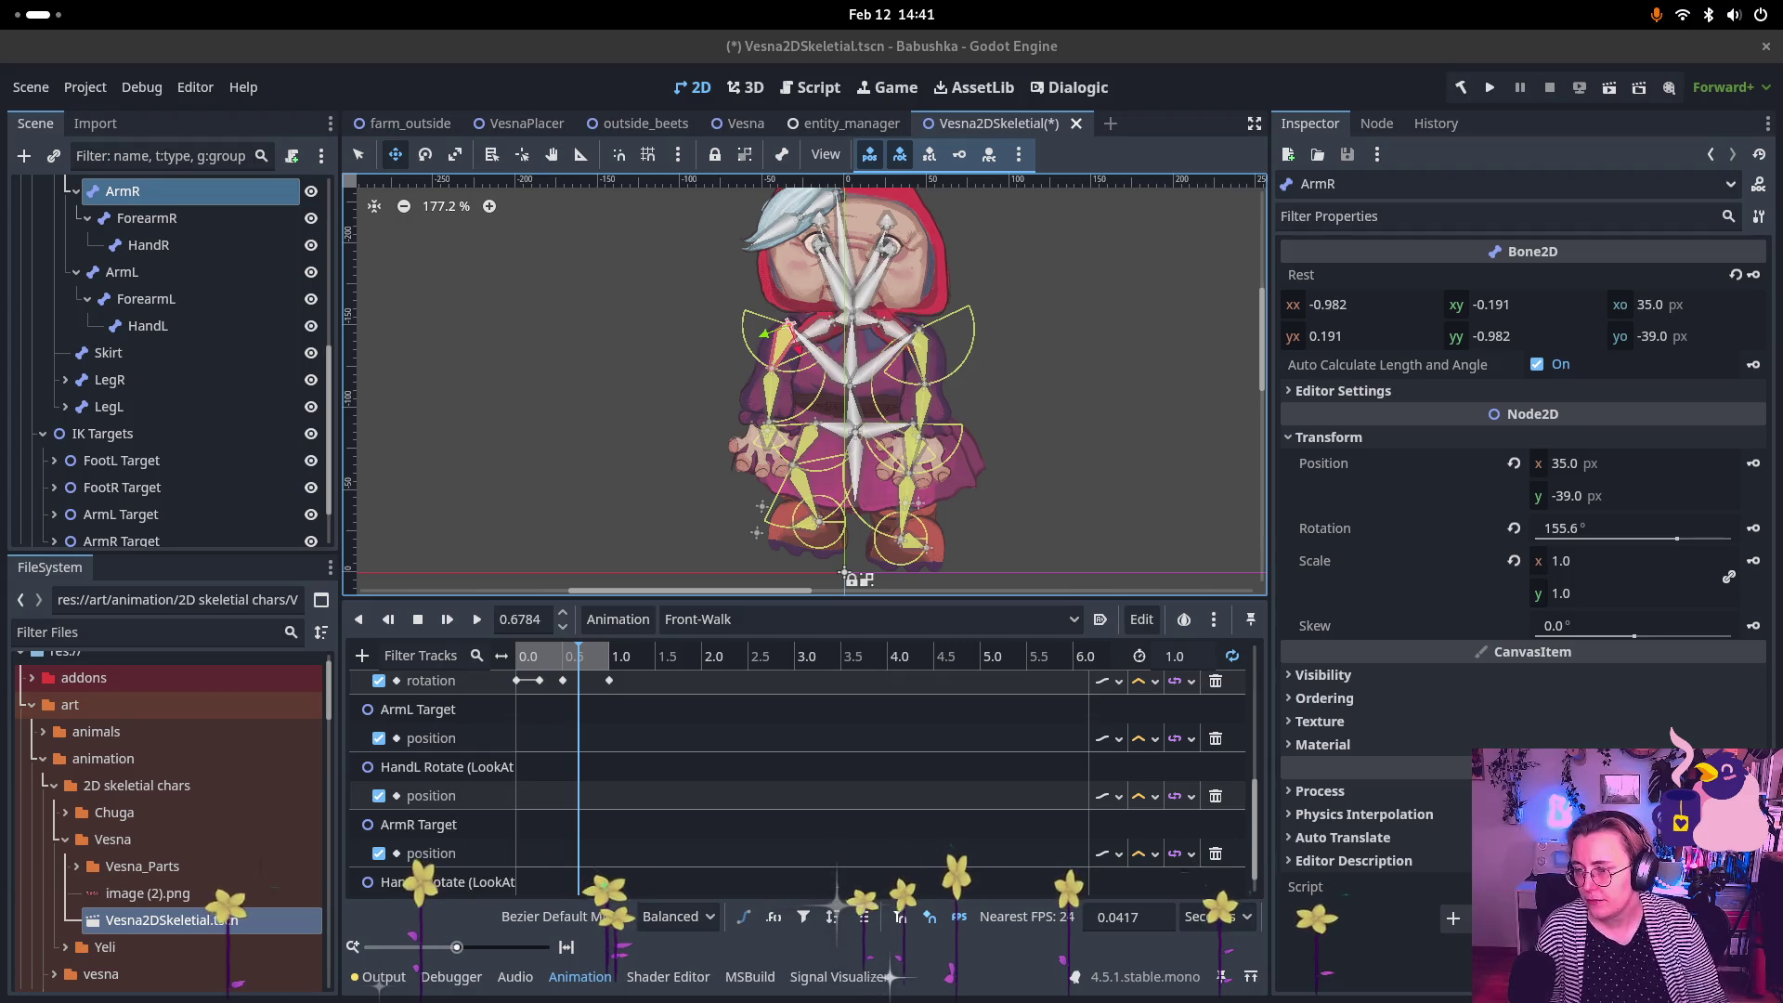
{"action": "key", "text": "super"}
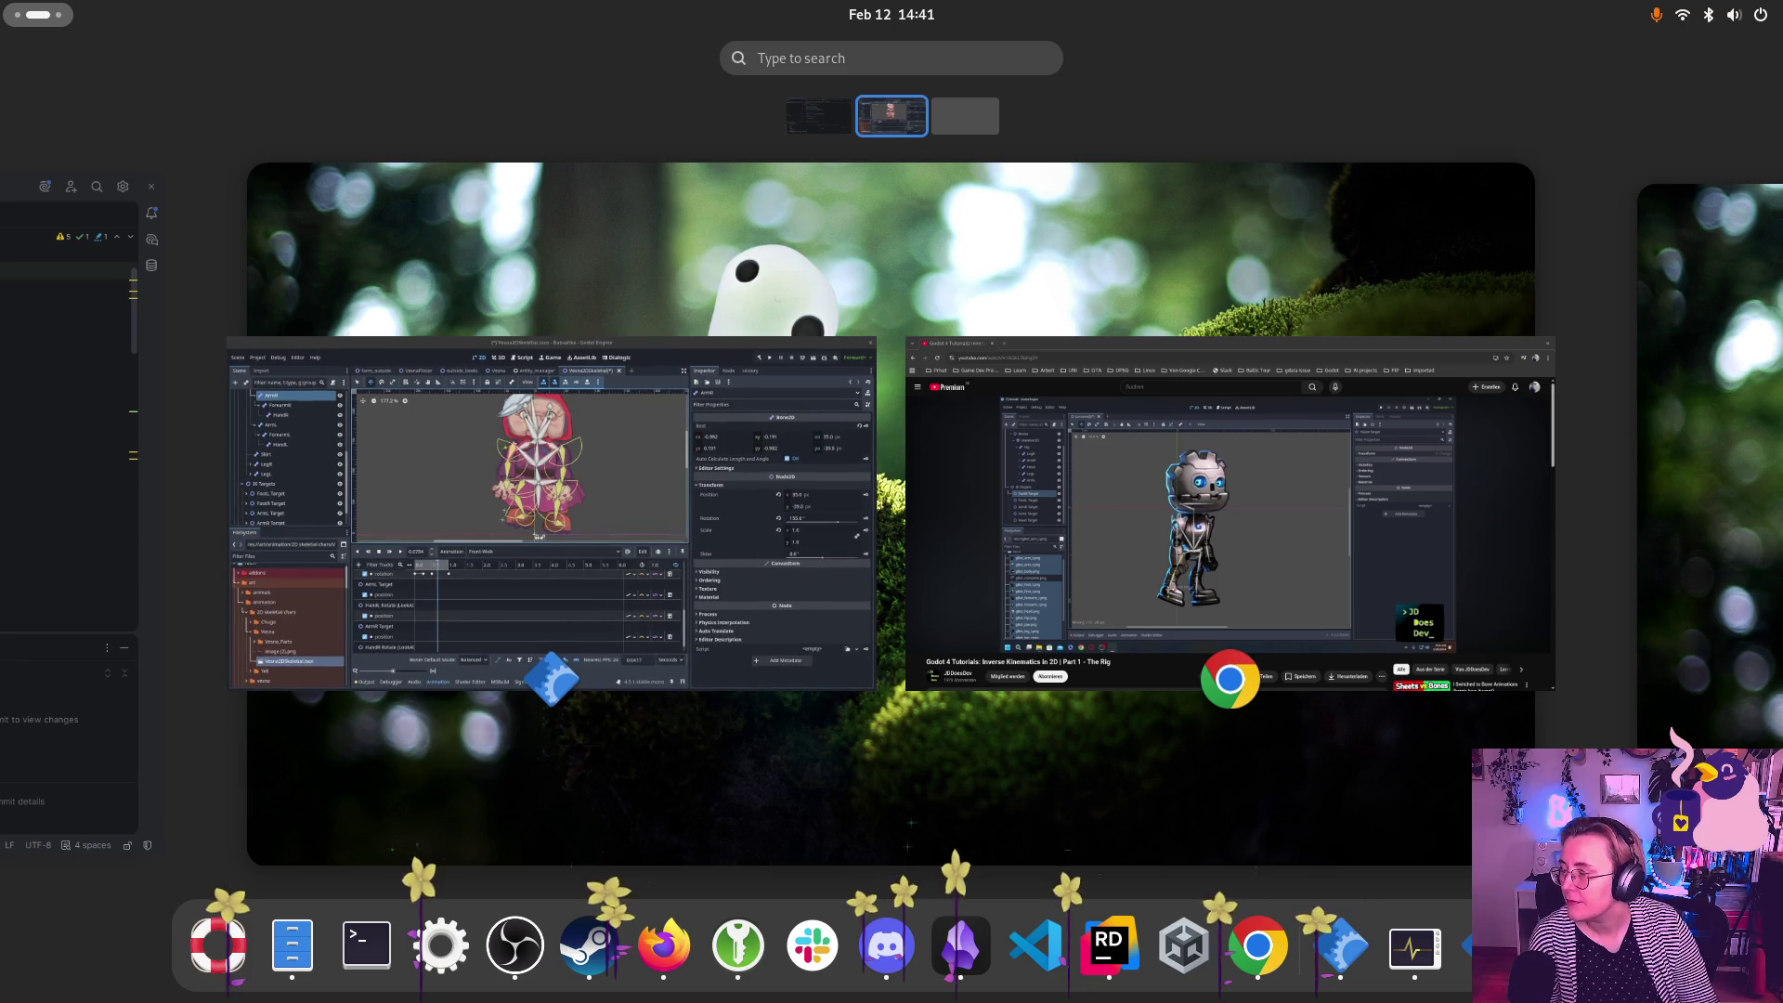
{"action": "key", "text": "super"}
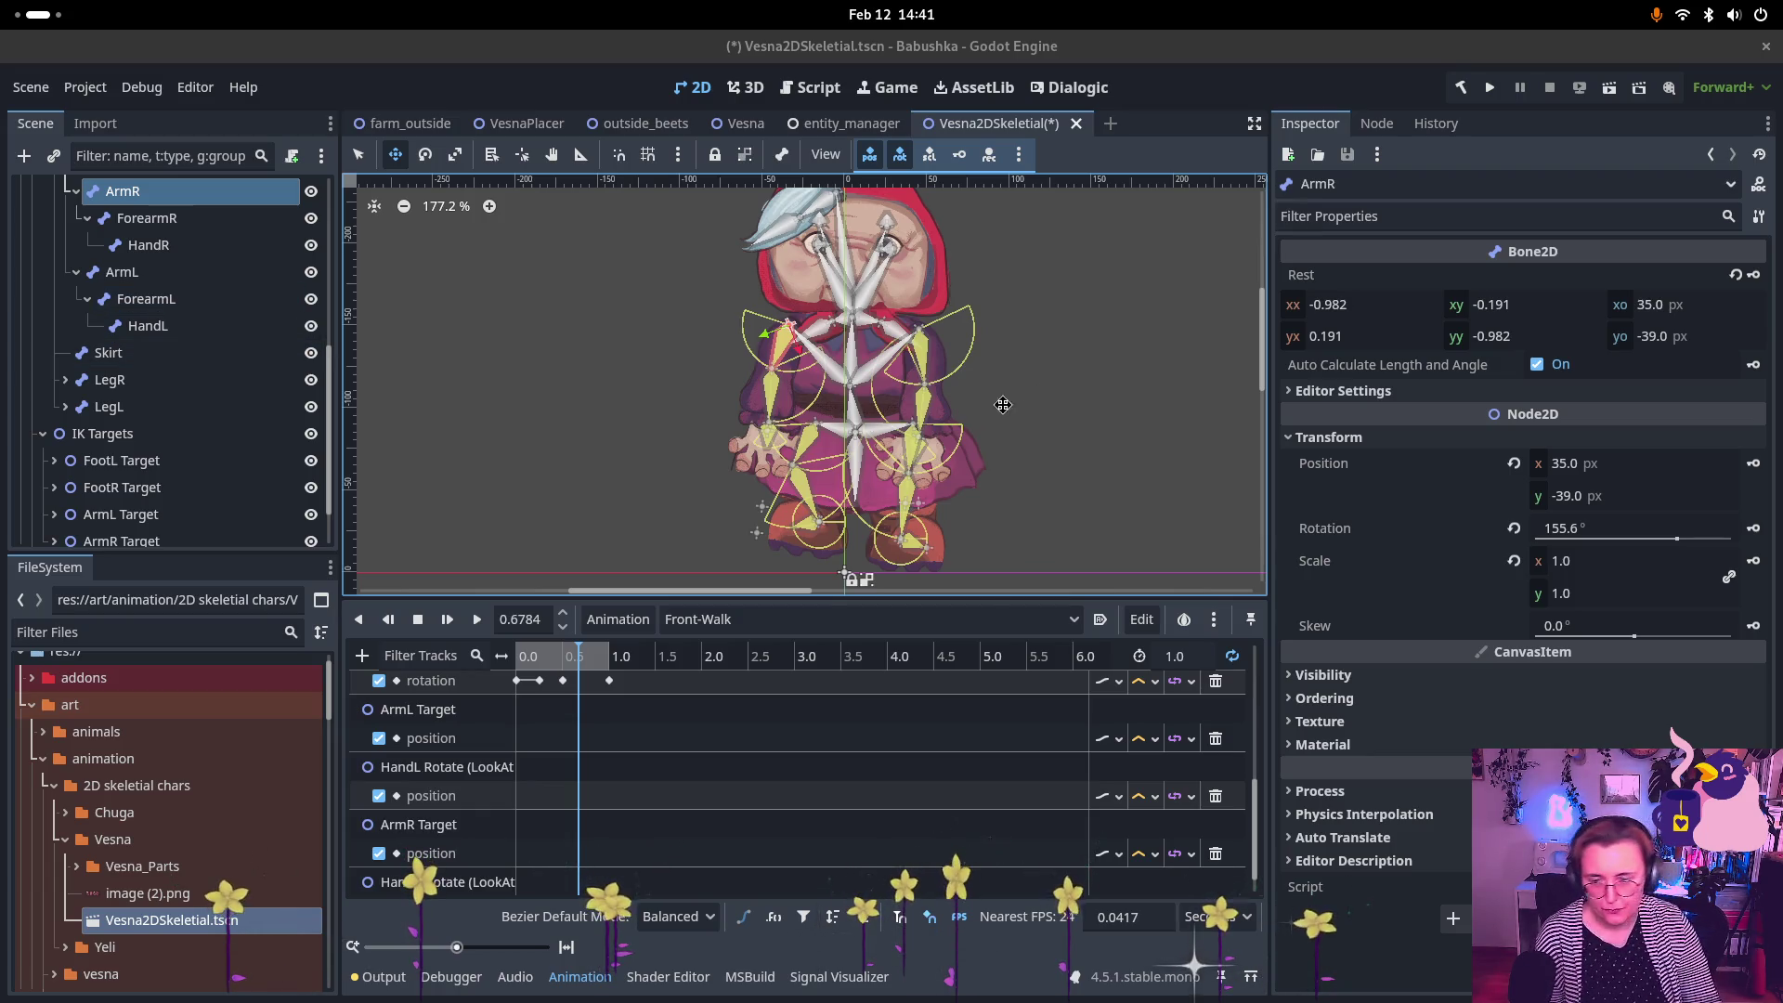
{"action": "left_click", "coordinate": [520, 743]}
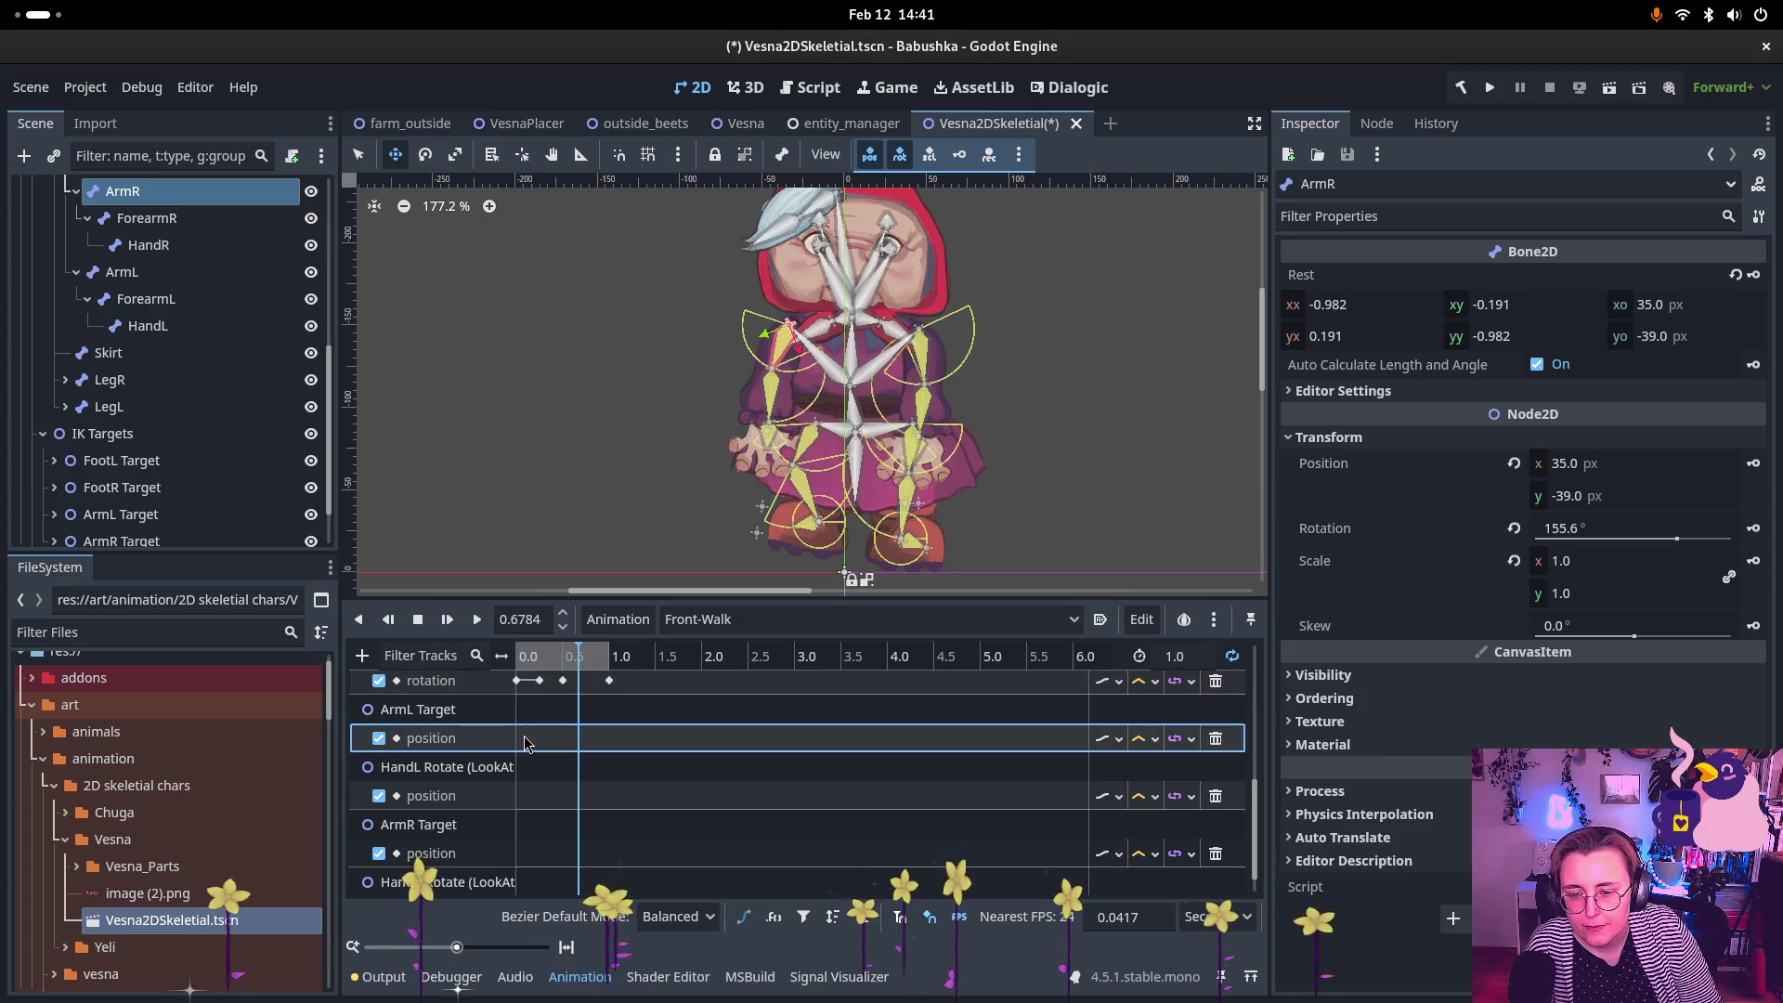
{"action": "left_click", "coordinate": [523, 656]}
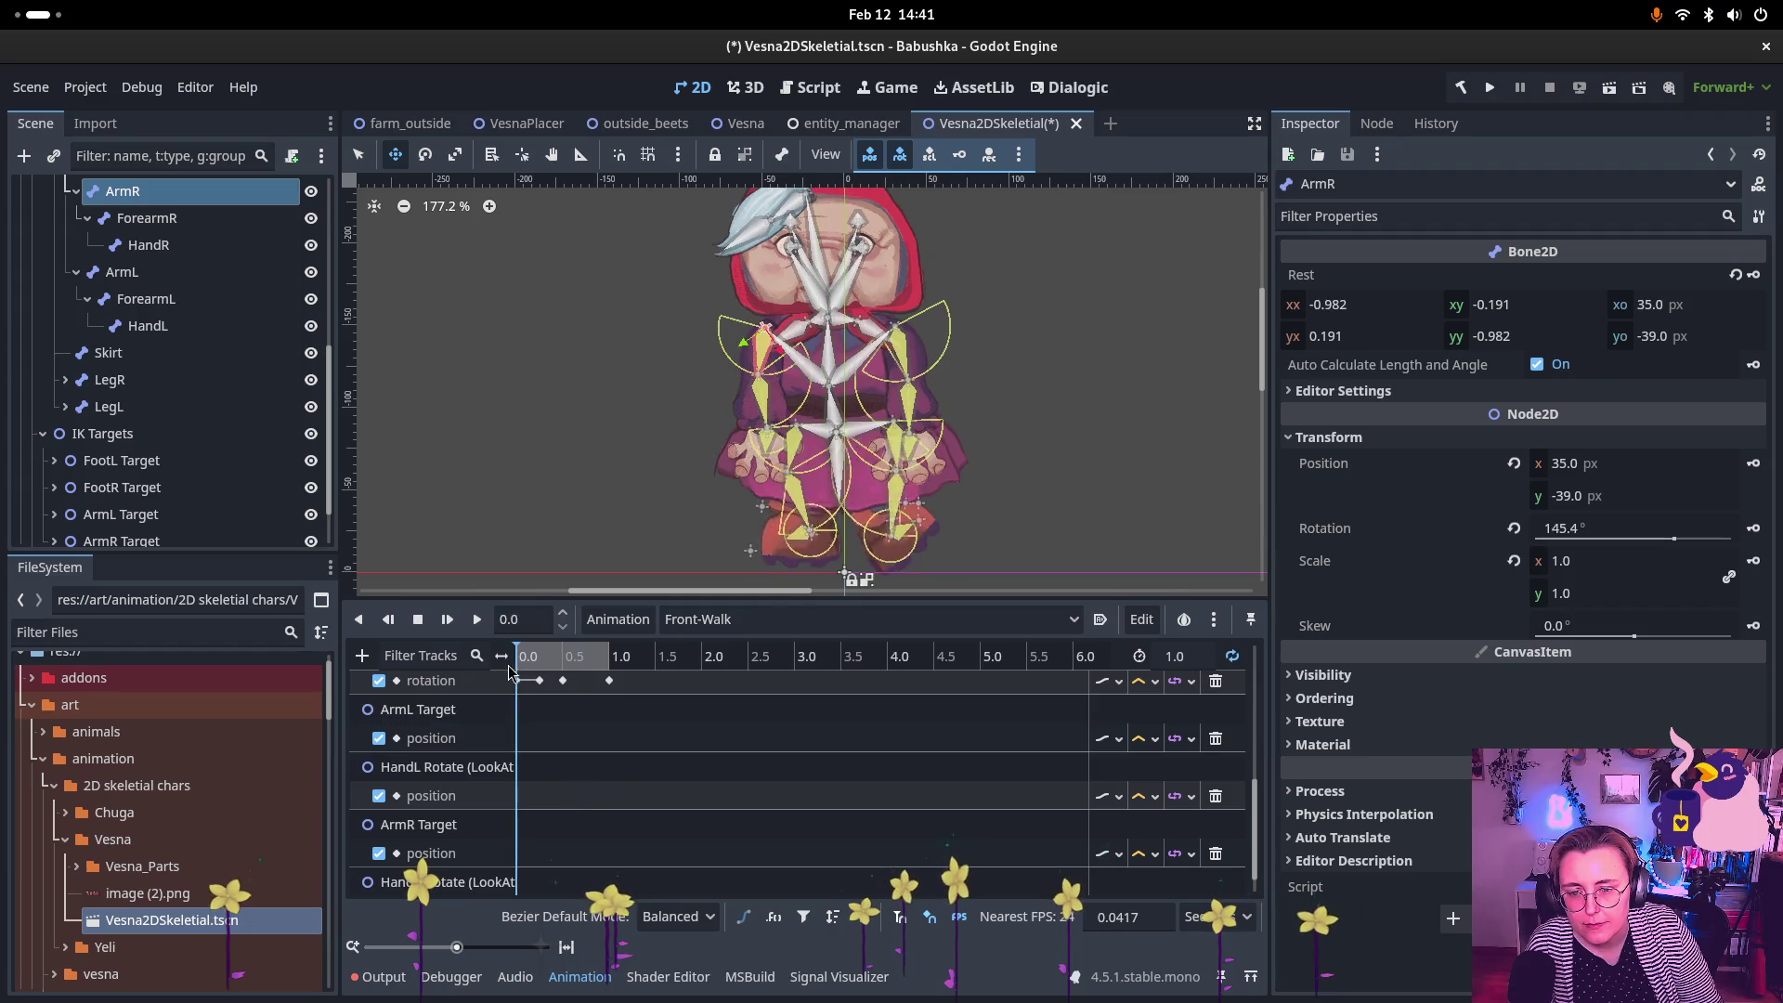
{"action": "right_click", "coordinate": [517, 748]}
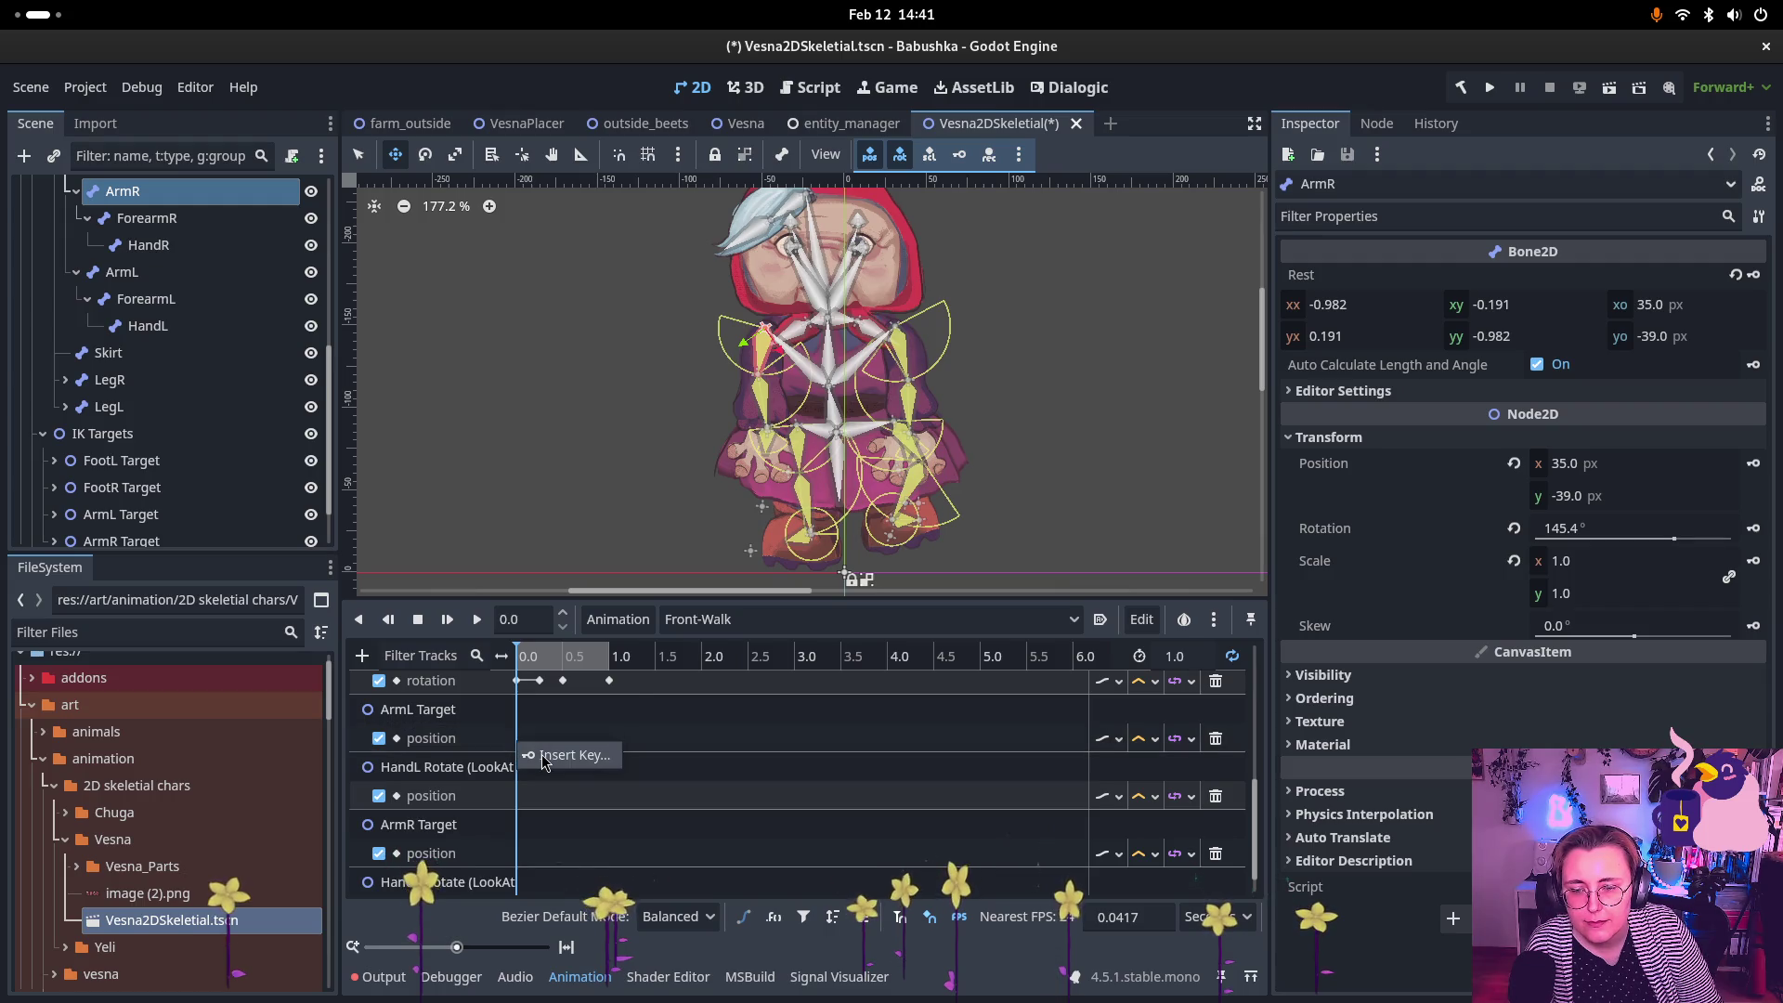
{"action": "left_click", "coordinate": [547, 757]}
{"action": "left_click", "coordinate": [531, 656]}
{"action": "left_click_drag", "start_coordinate": [556, 661], "coordinate": [609, 659]}
{"action": "right_click", "coordinate": [611, 747]}
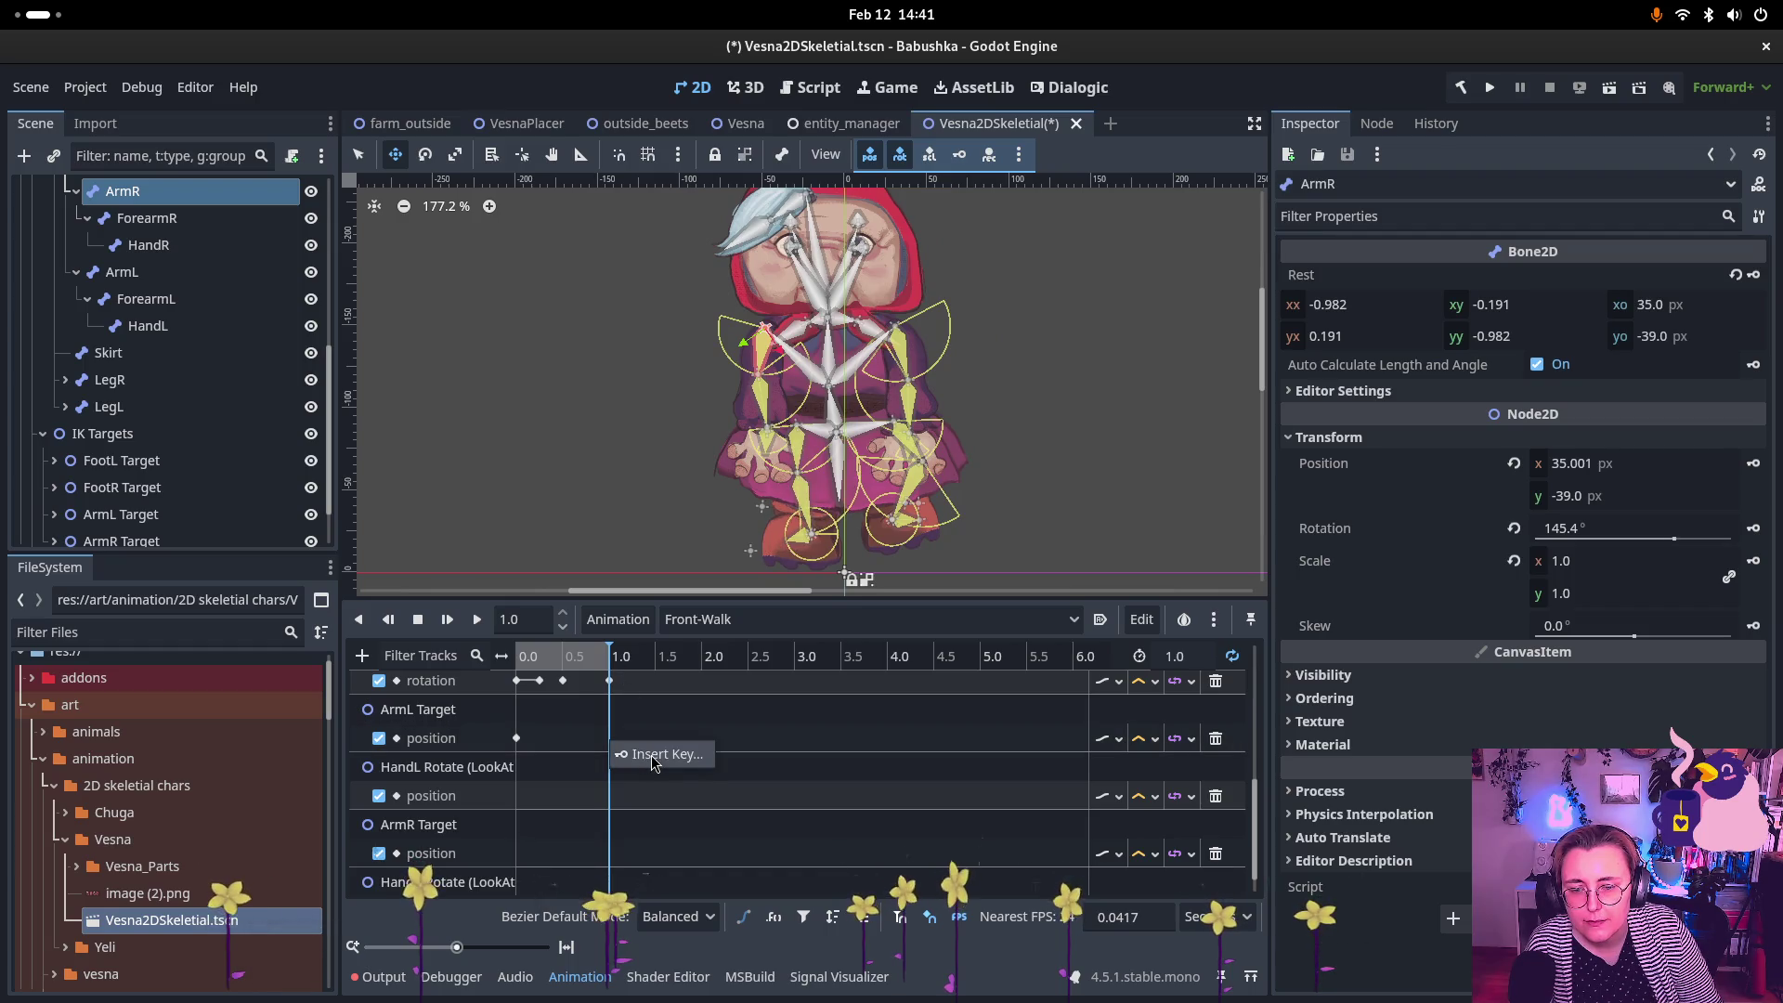
{"action": "left_click", "coordinate": [653, 754]}
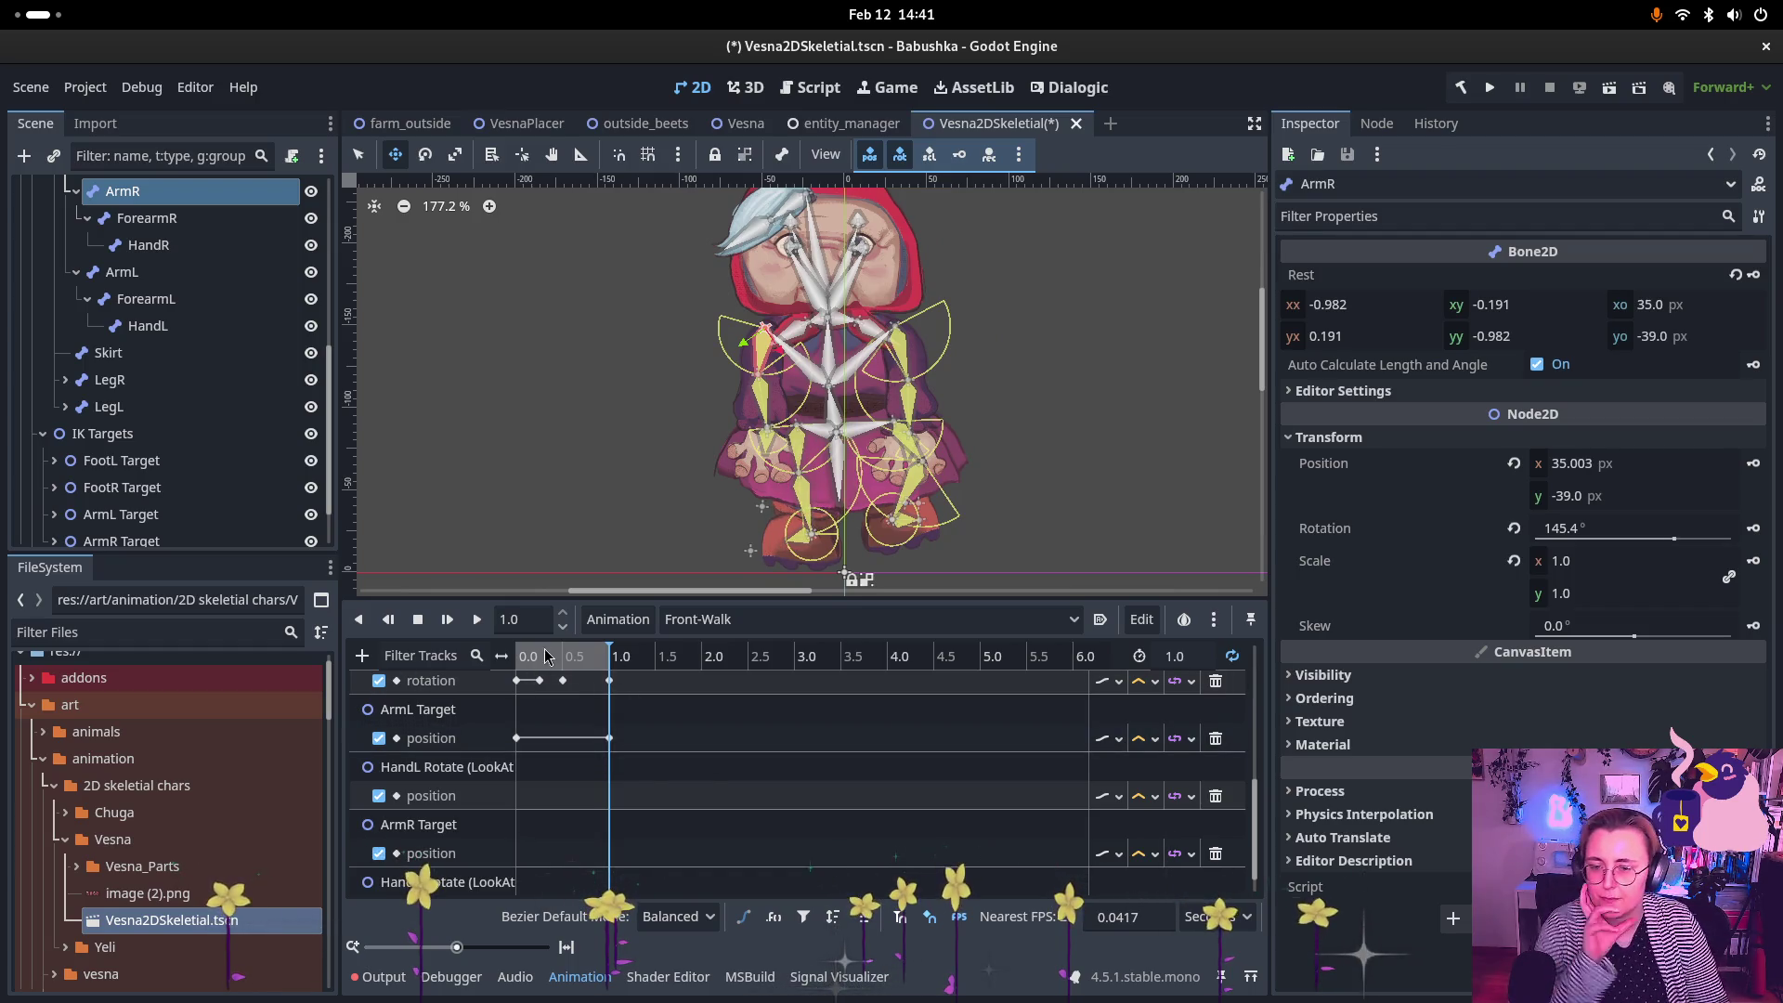
Step: Key the HandL Rotate position at 0.0 and 1.0 s
{"action": "left_click", "coordinate": [516, 738]}
{"action": "right_click", "coordinate": [520, 799]}
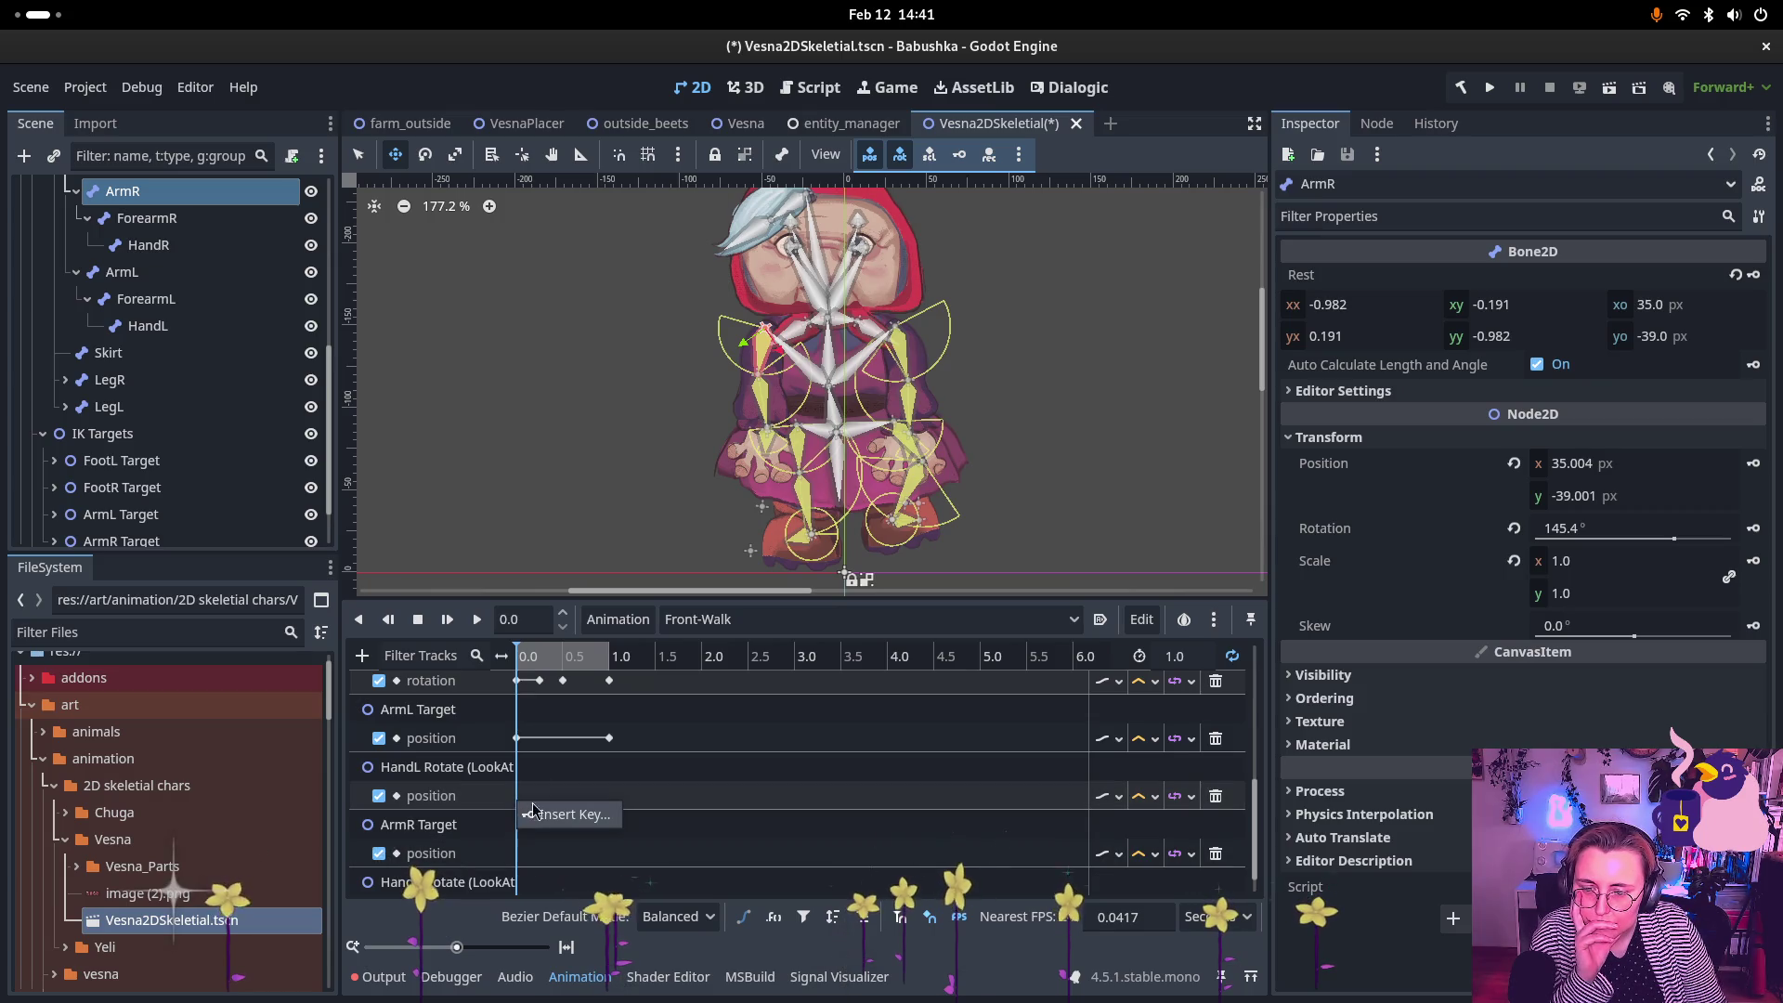
{"action": "left_click", "coordinate": [558, 814]}
{"action": "mouse_move", "coordinate": [591, 668]}
{"action": "left_mouse_down"}
{"action": "mouse_move", "coordinate": [569, 662]}
{"action": "mouse_move", "coordinate": [609, 661]}
{"action": "left_mouse_up"}
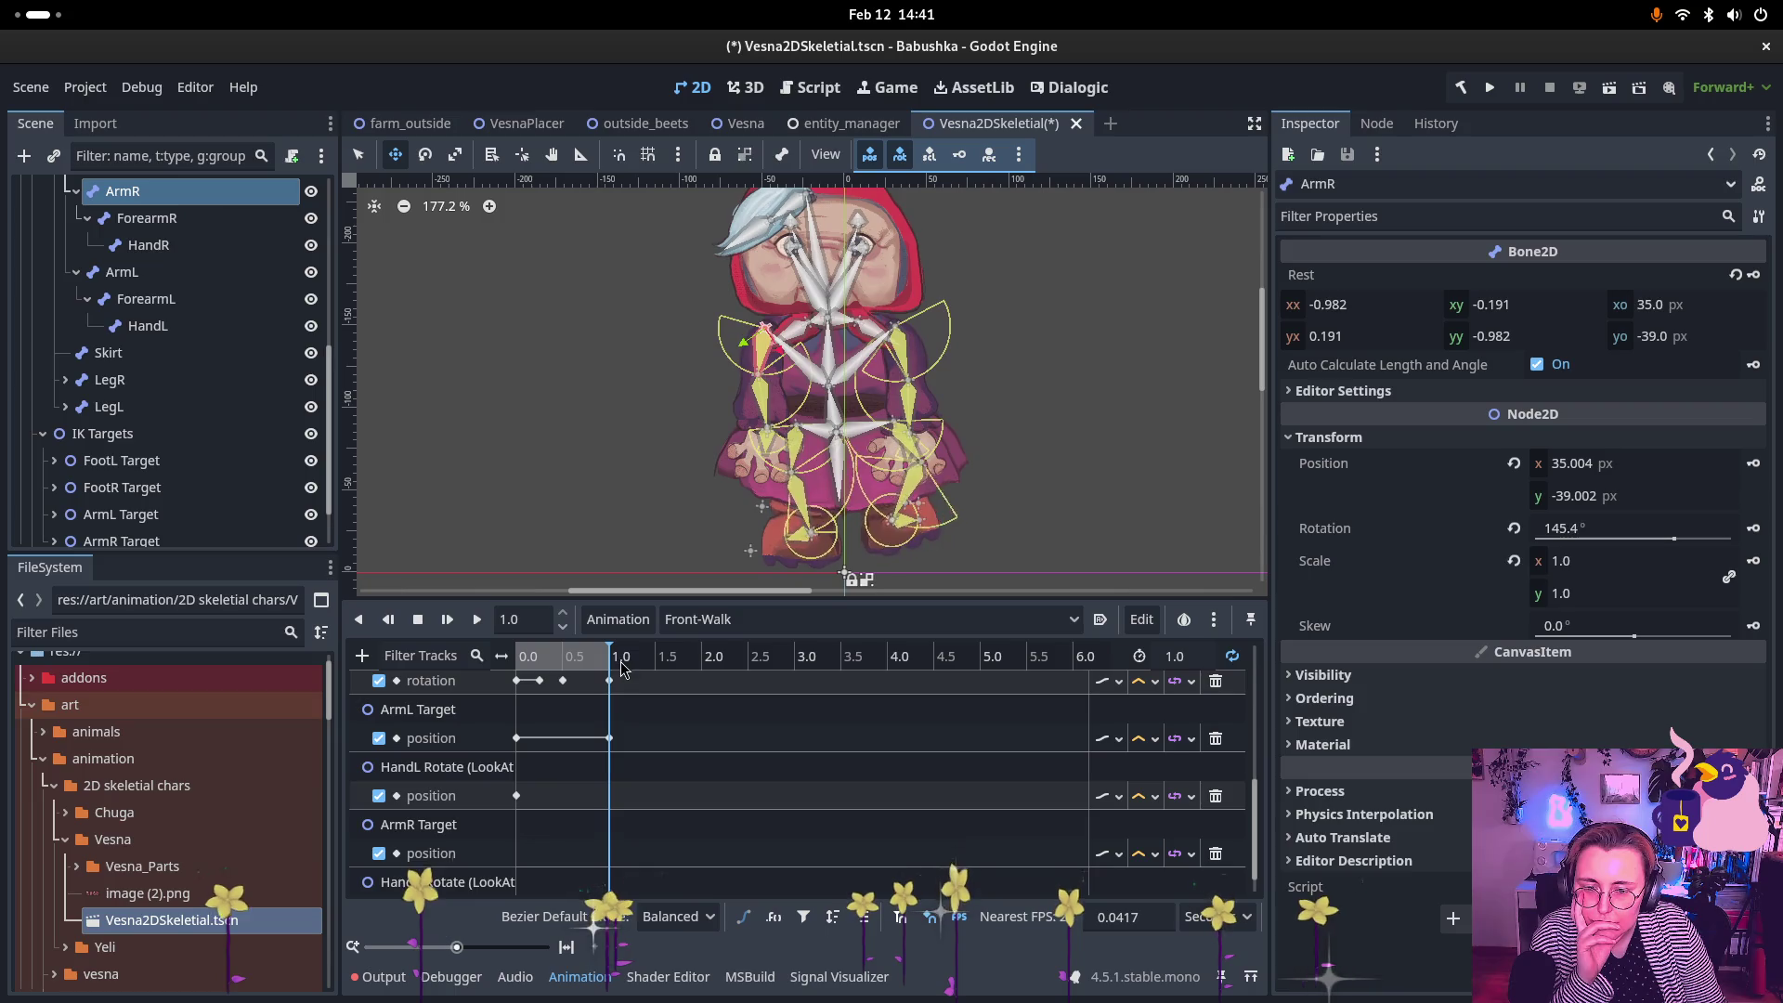
{"action": "right_click", "coordinate": [616, 797]}
{"action": "left_click", "coordinate": [652, 812]}
Step: Key the ArmR Target position at 0.0 s
{"action": "left_click_drag", "start_coordinate": [602, 661], "coordinate": [516, 661]}
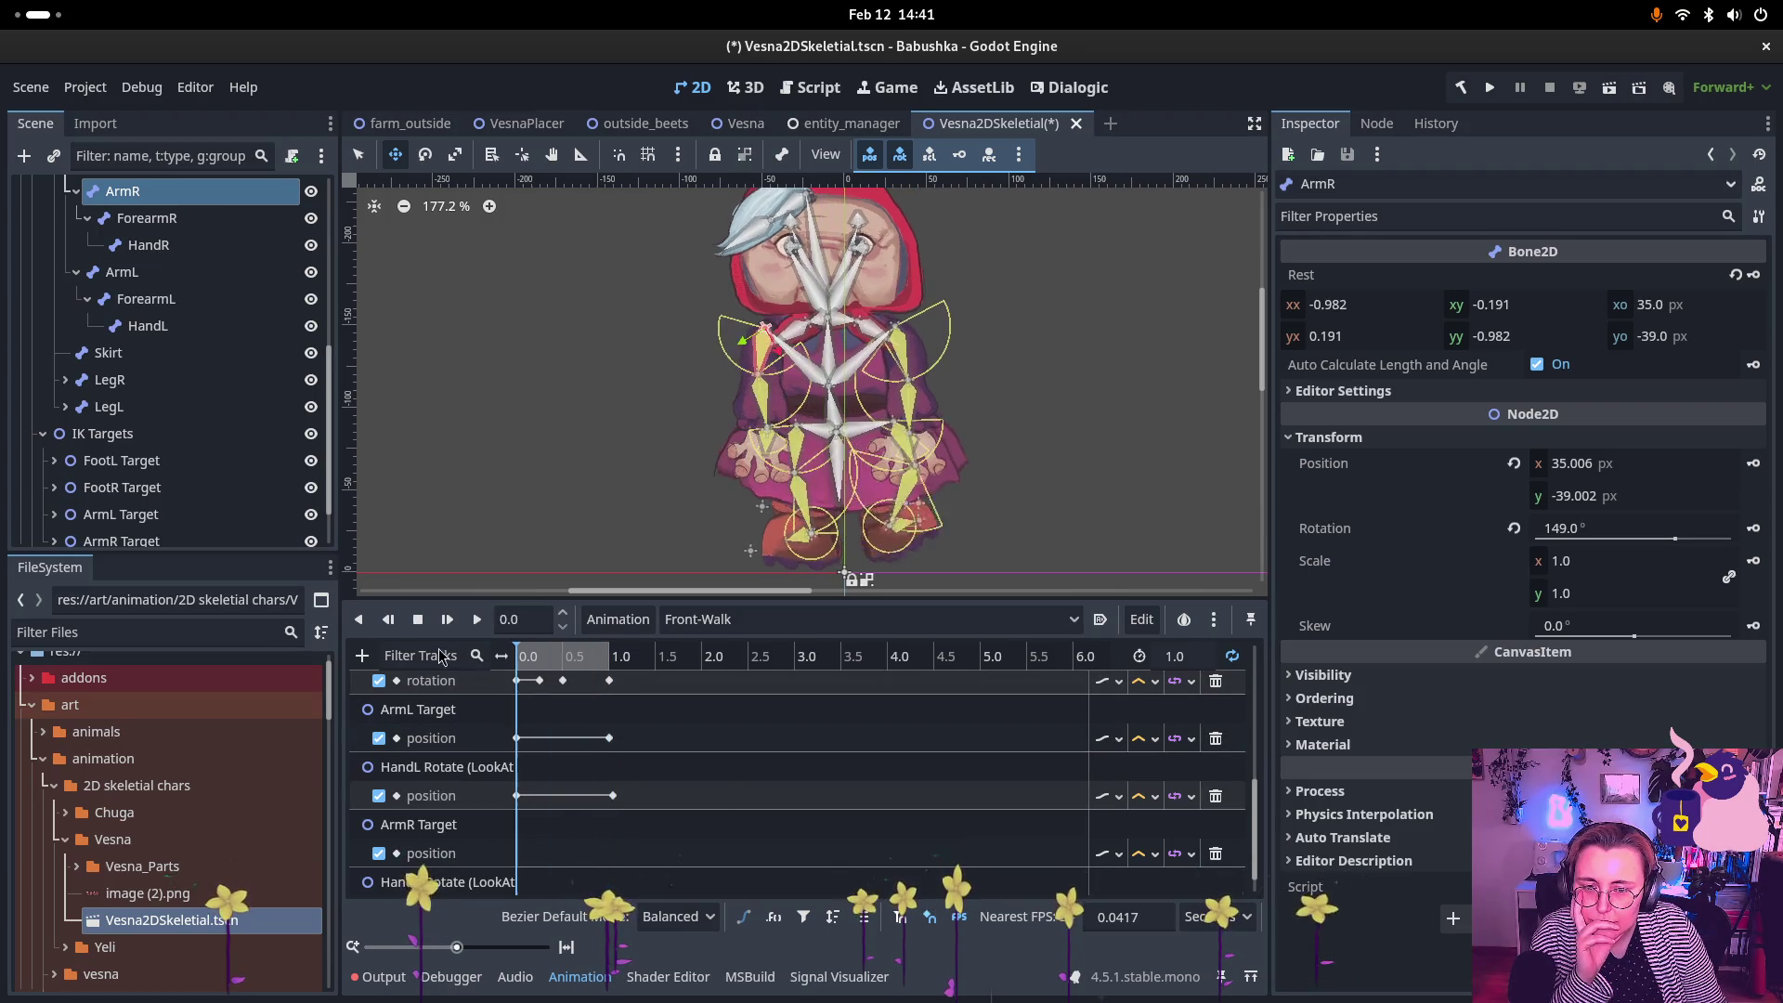
{"action": "right_click", "coordinate": [519, 863]}
{"action": "left_click", "coordinate": [550, 878]}
{"action": "left_click_drag", "start_coordinate": [551, 667], "coordinate": [634, 667]}
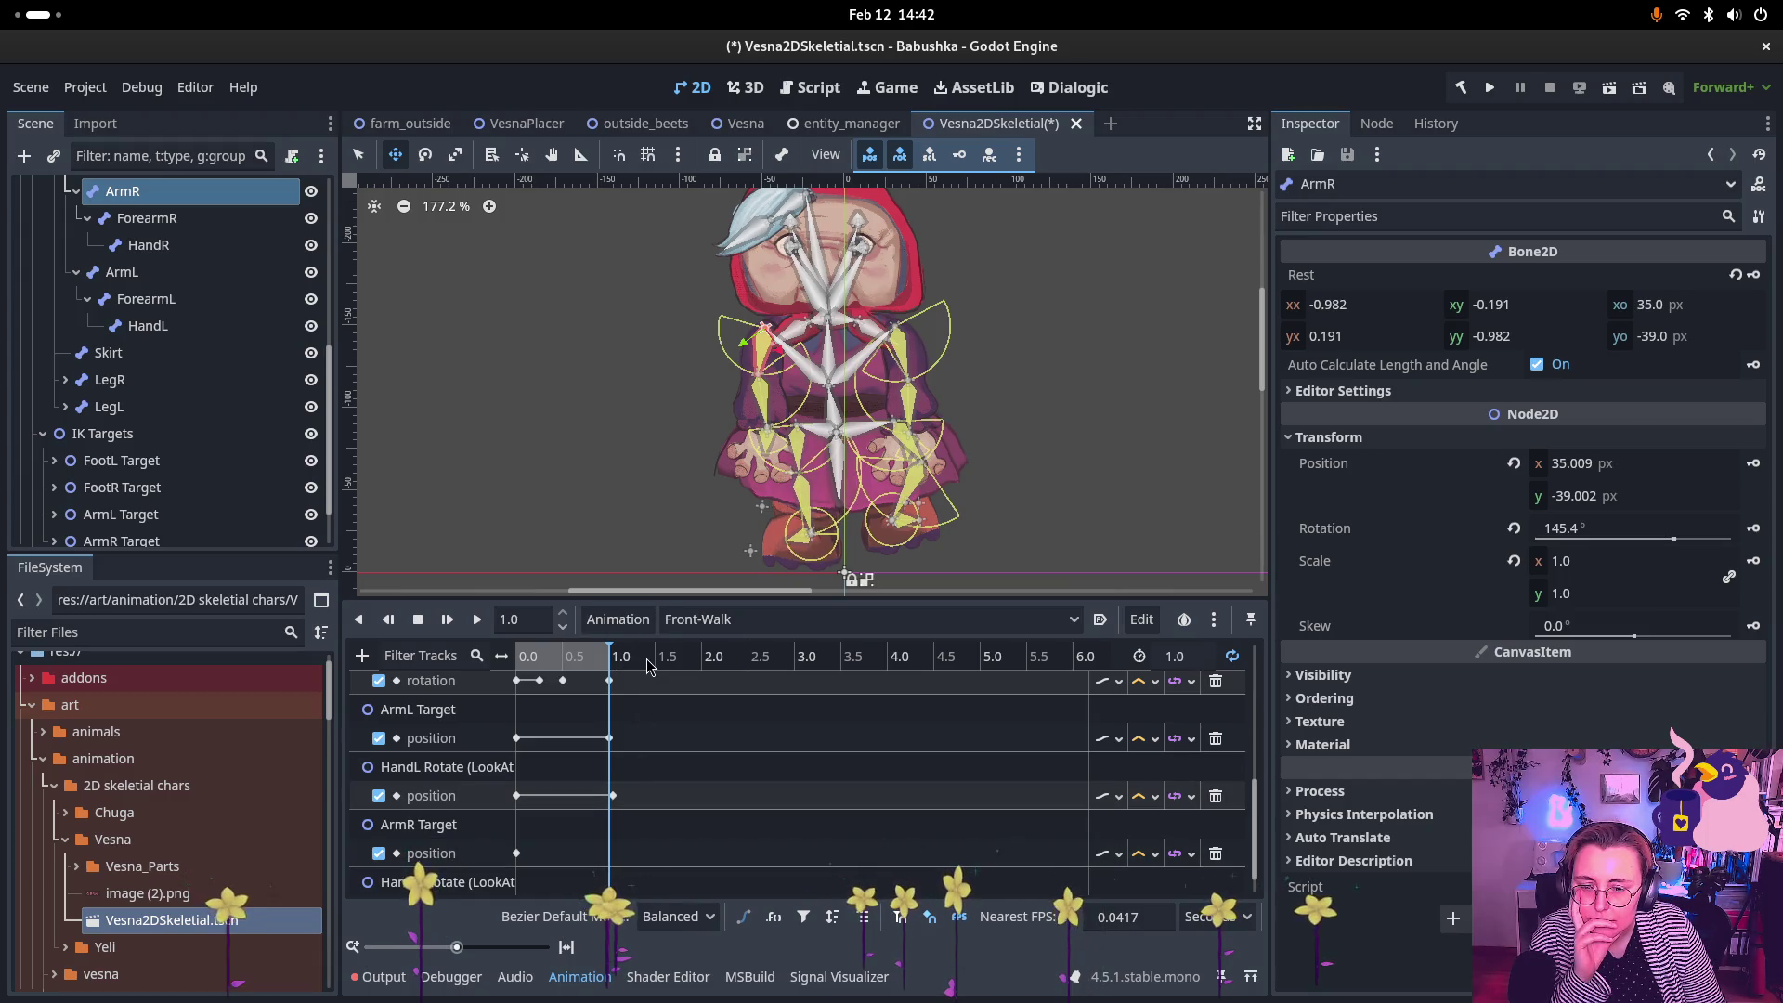
Step: Shift the HandL Rotate end key so it sits exactly on 1.0 s
{"action": "left_click", "coordinate": [612, 795]}
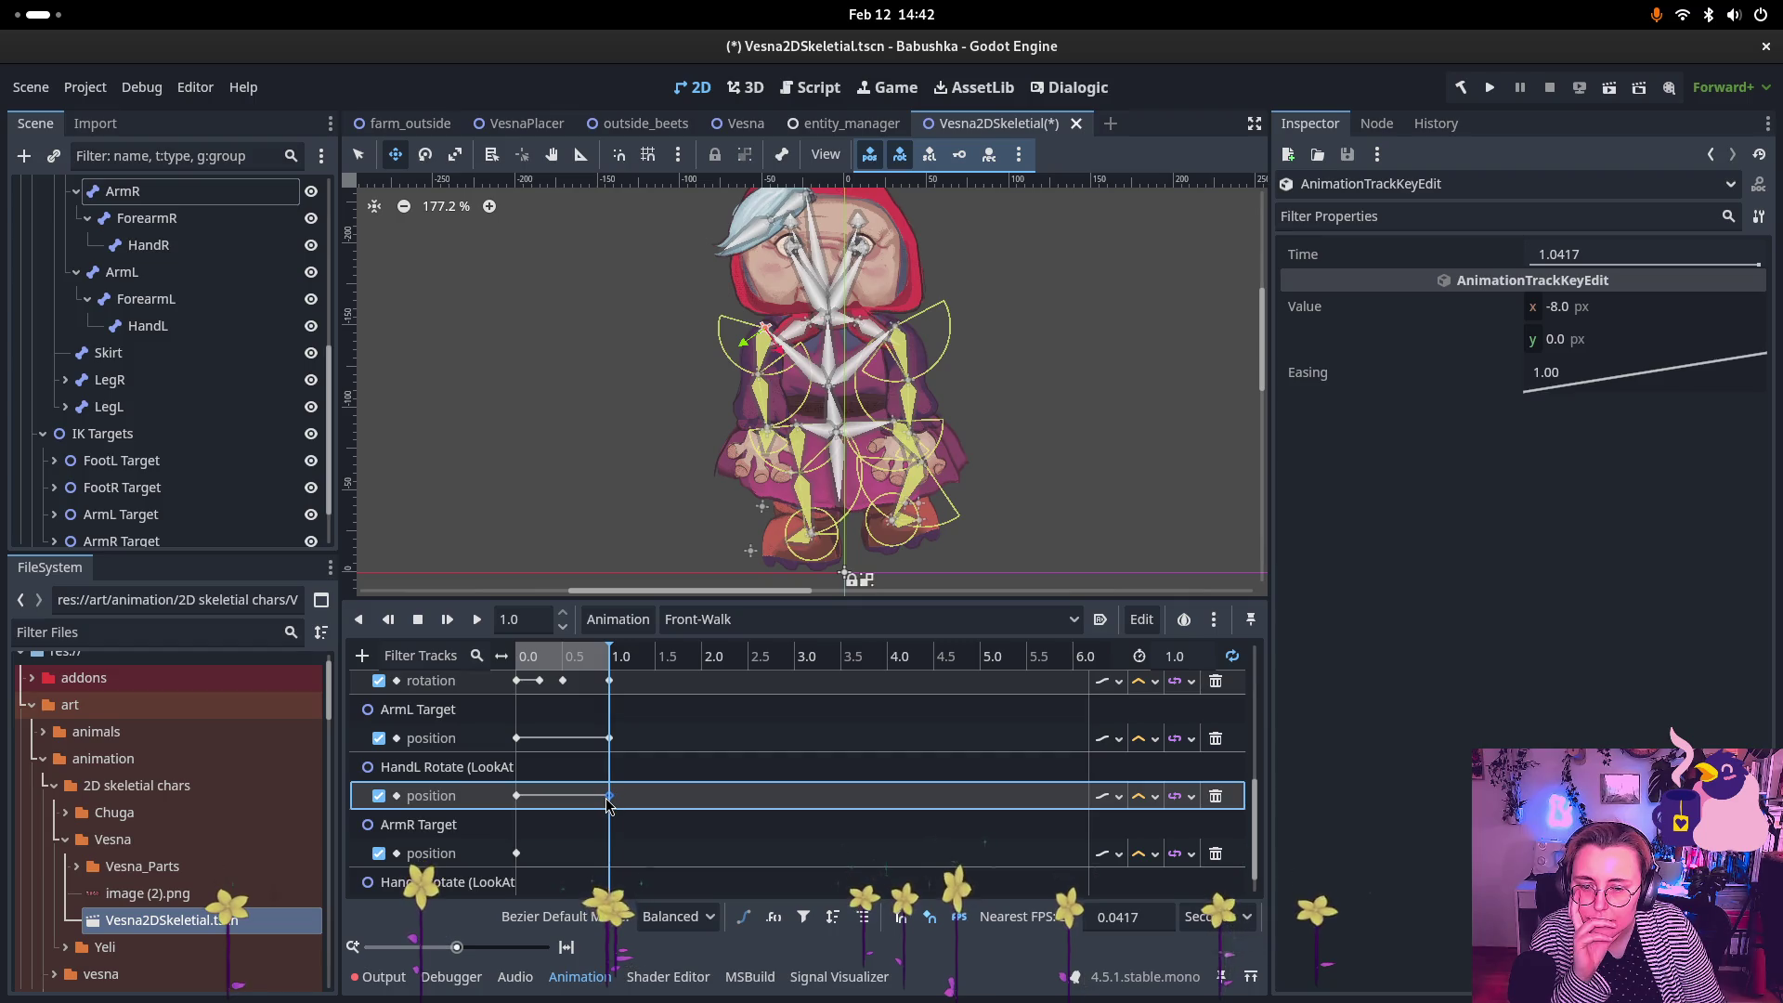
{"action": "left_click_drag", "start_coordinate": [609, 801], "coordinate": [605, 802]}
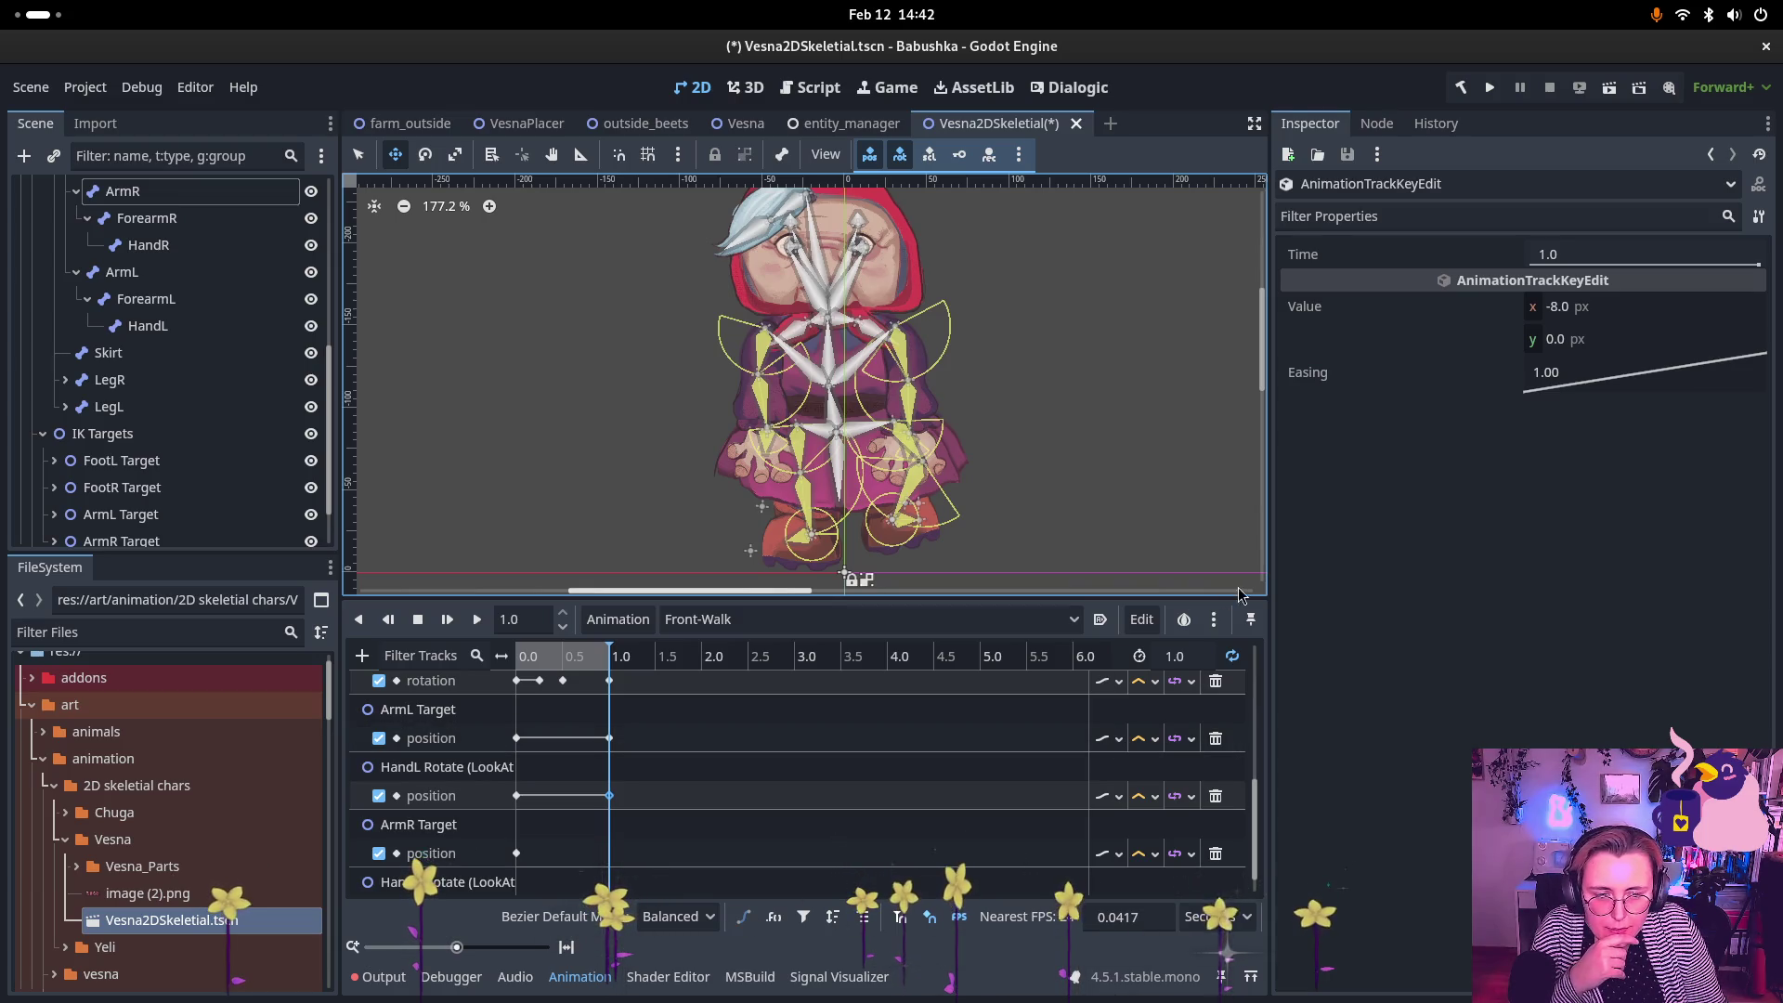
{"action": "left_click", "coordinate": [1214, 619]}
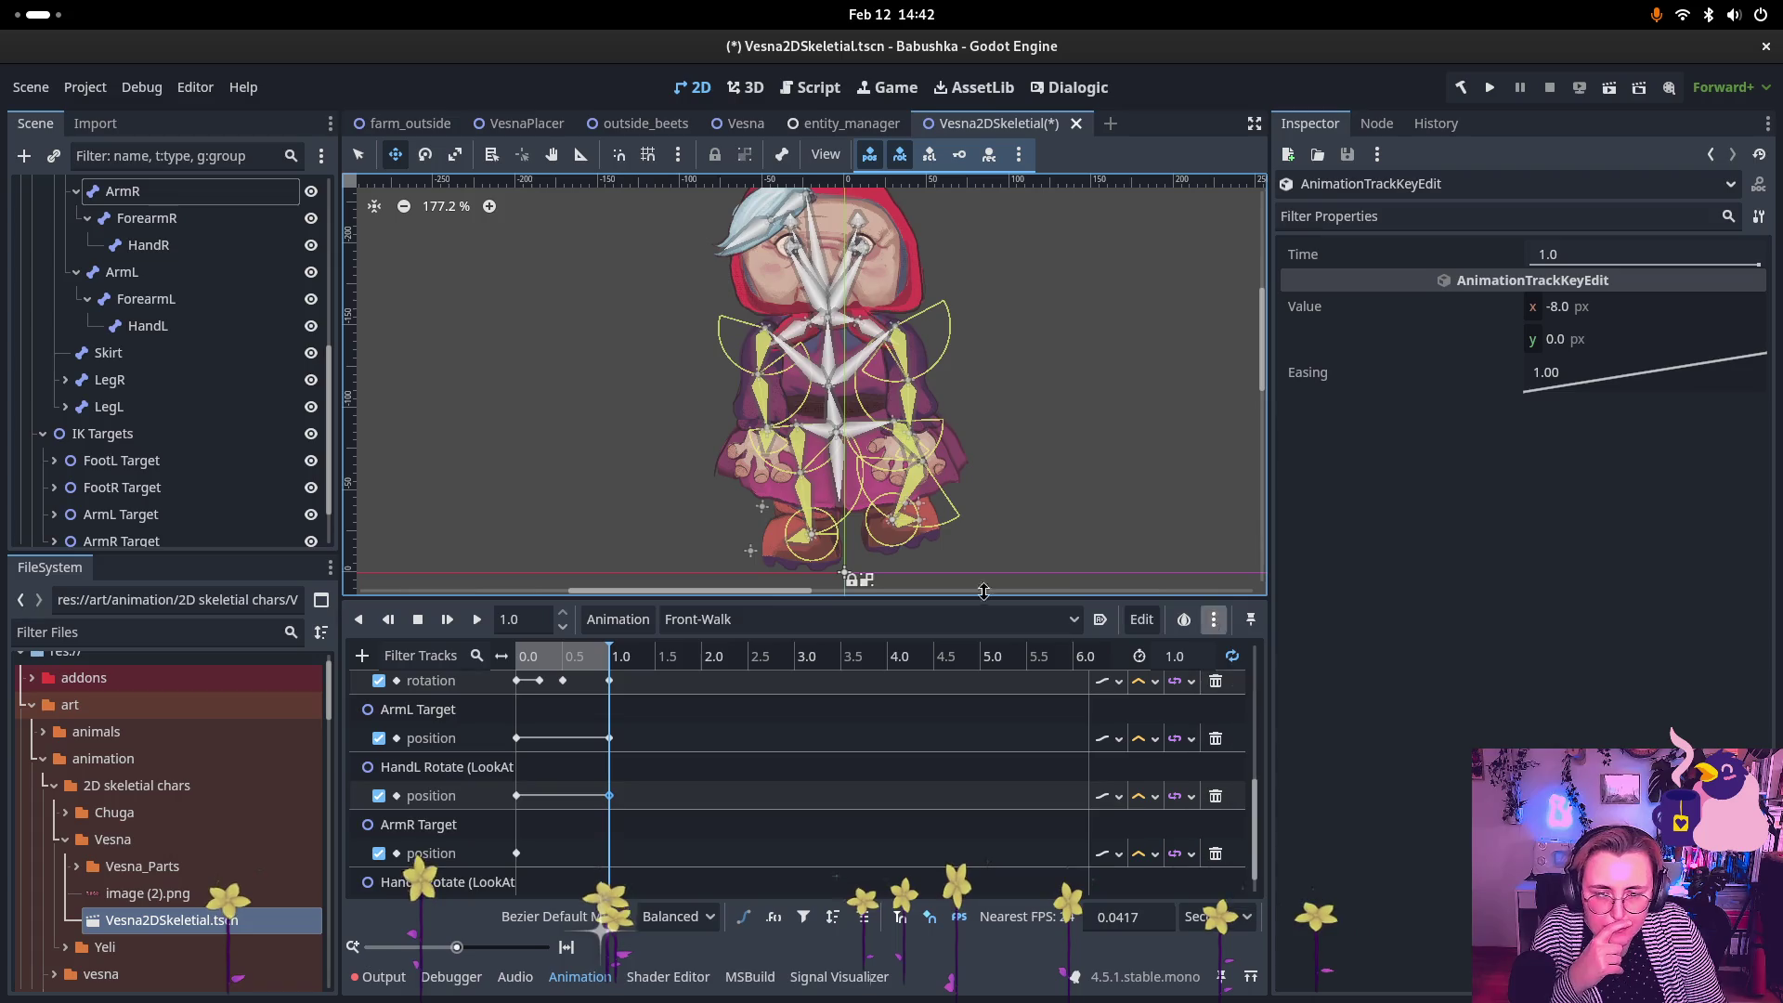
{"action": "left_click", "coordinate": [1216, 620]}
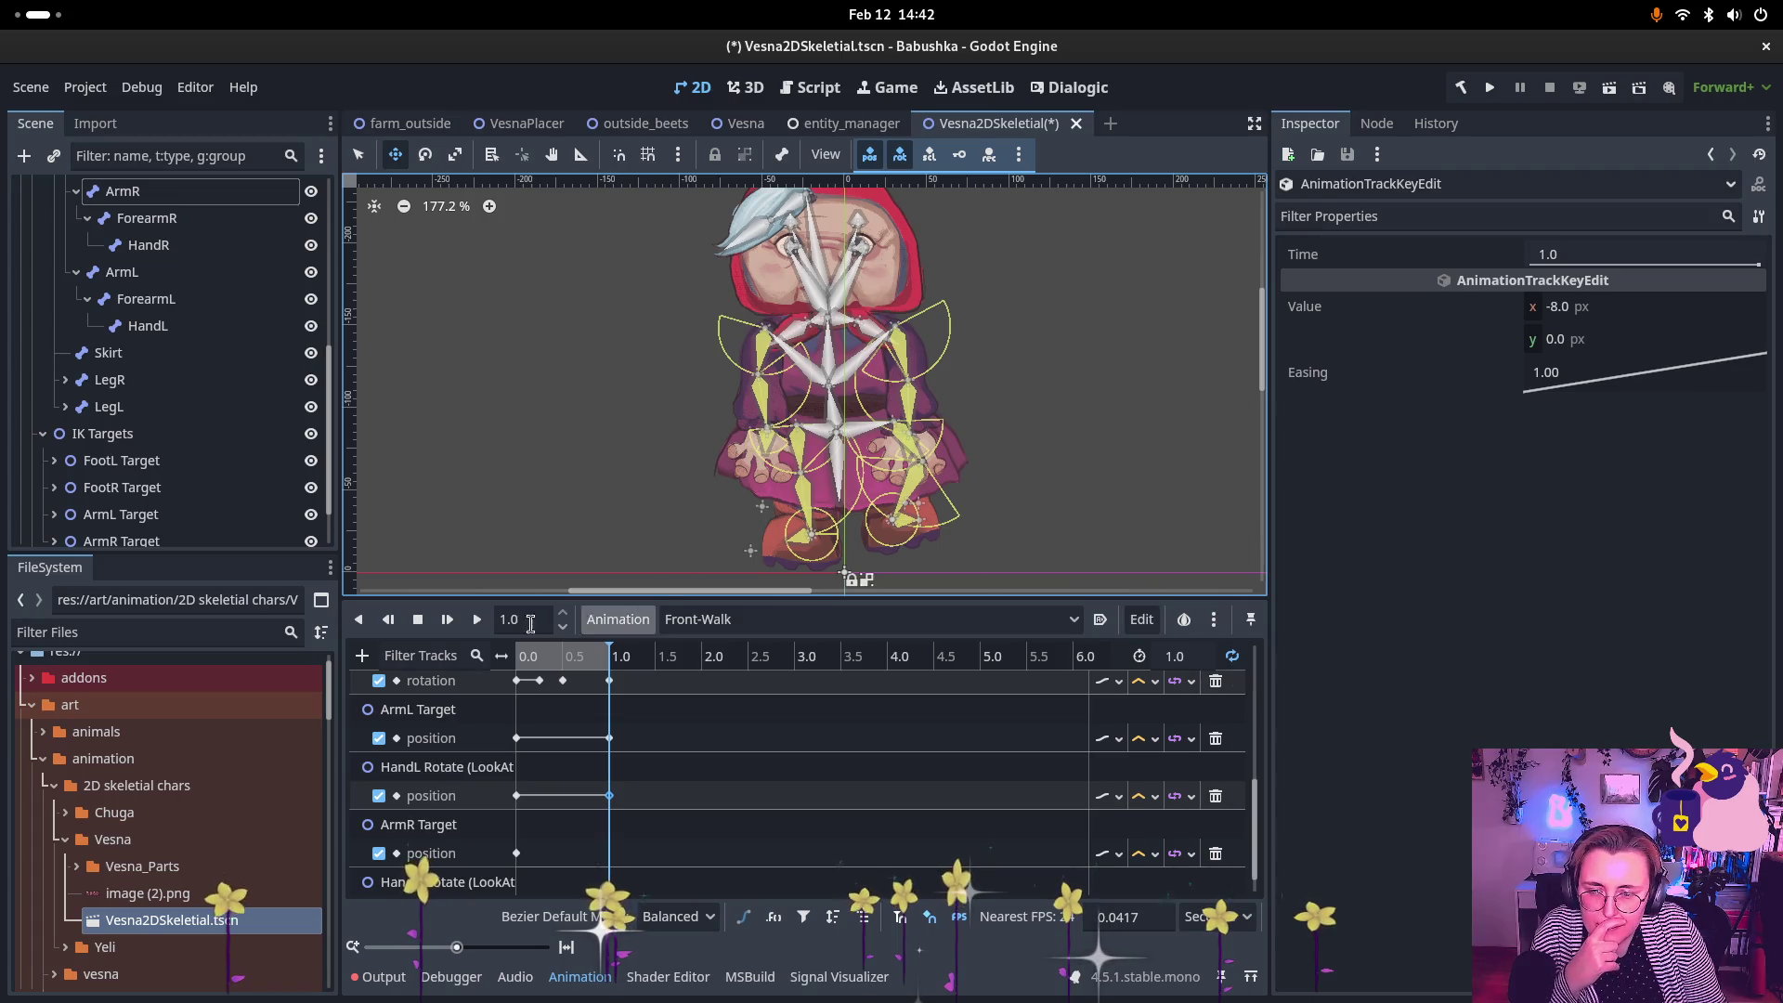
Step: Key the ArmR Target and HandR Rotate positions at 1.0 s
{"action": "right_click", "coordinate": [607, 862]}
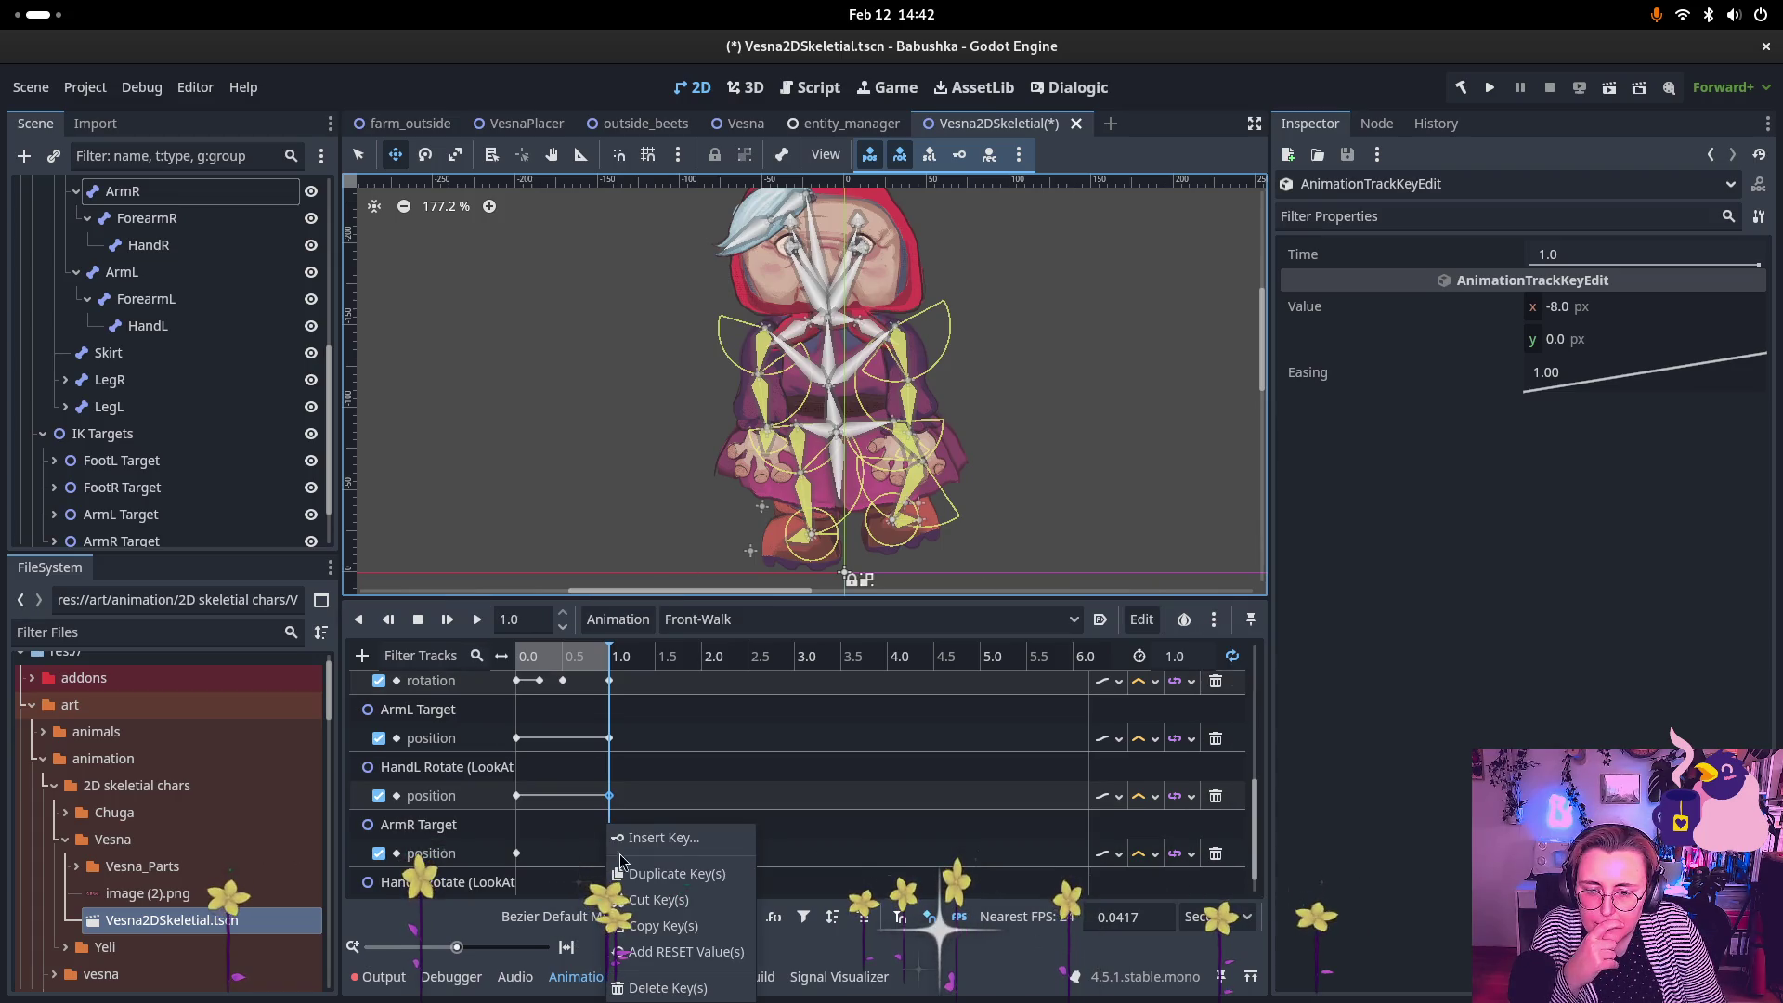
{"action": "left_click", "coordinate": [672, 839]}
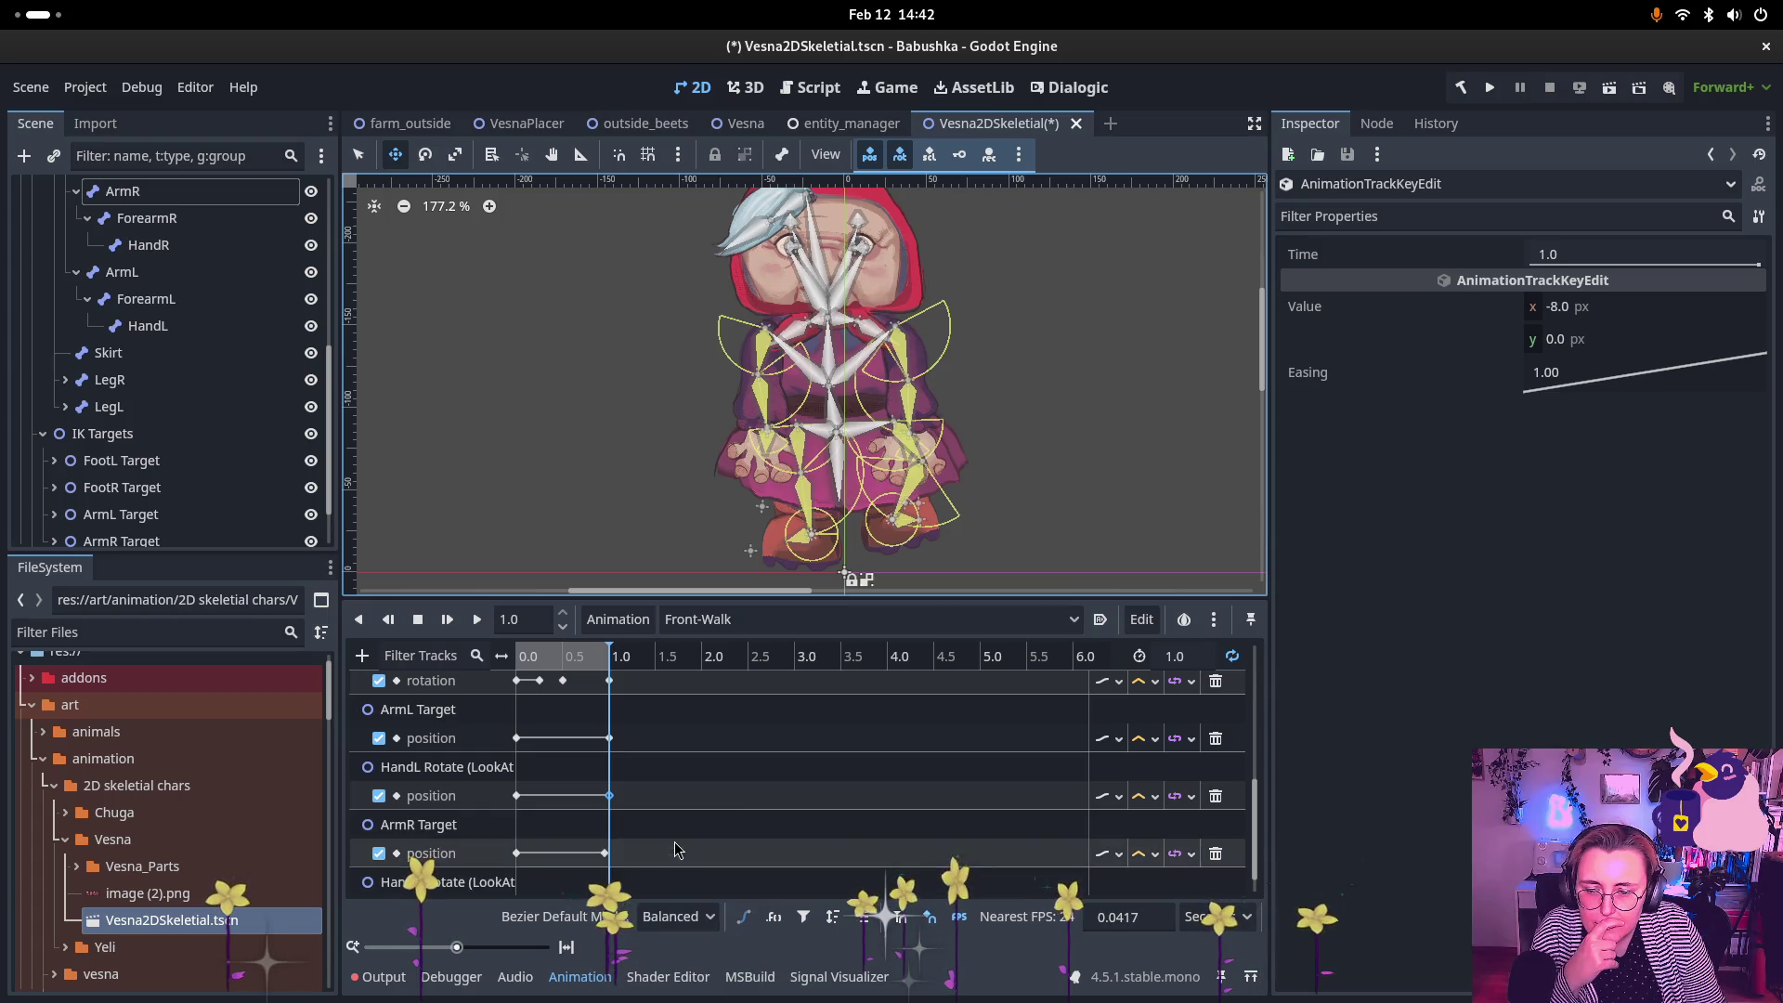
{"action": "left_click", "coordinate": [606, 854]}
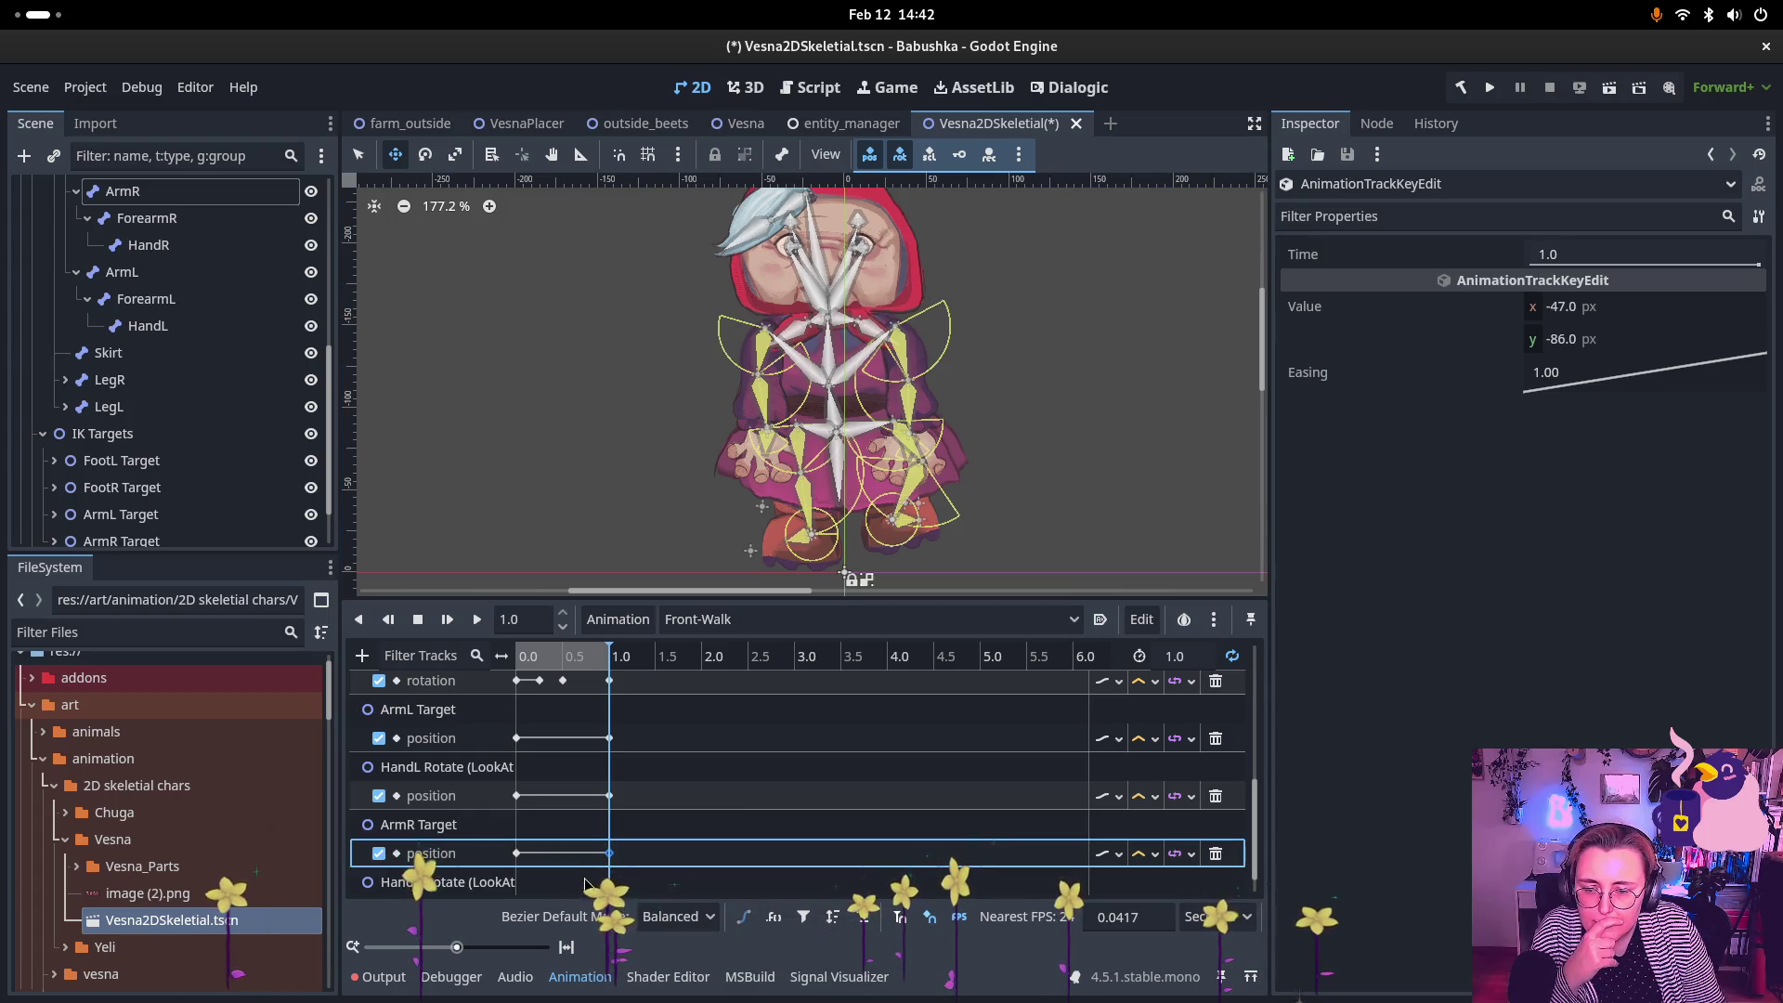
{"action": "scroll", "coordinate": [543, 863], "scroll_direction": "down", "scroll_amount": 1}
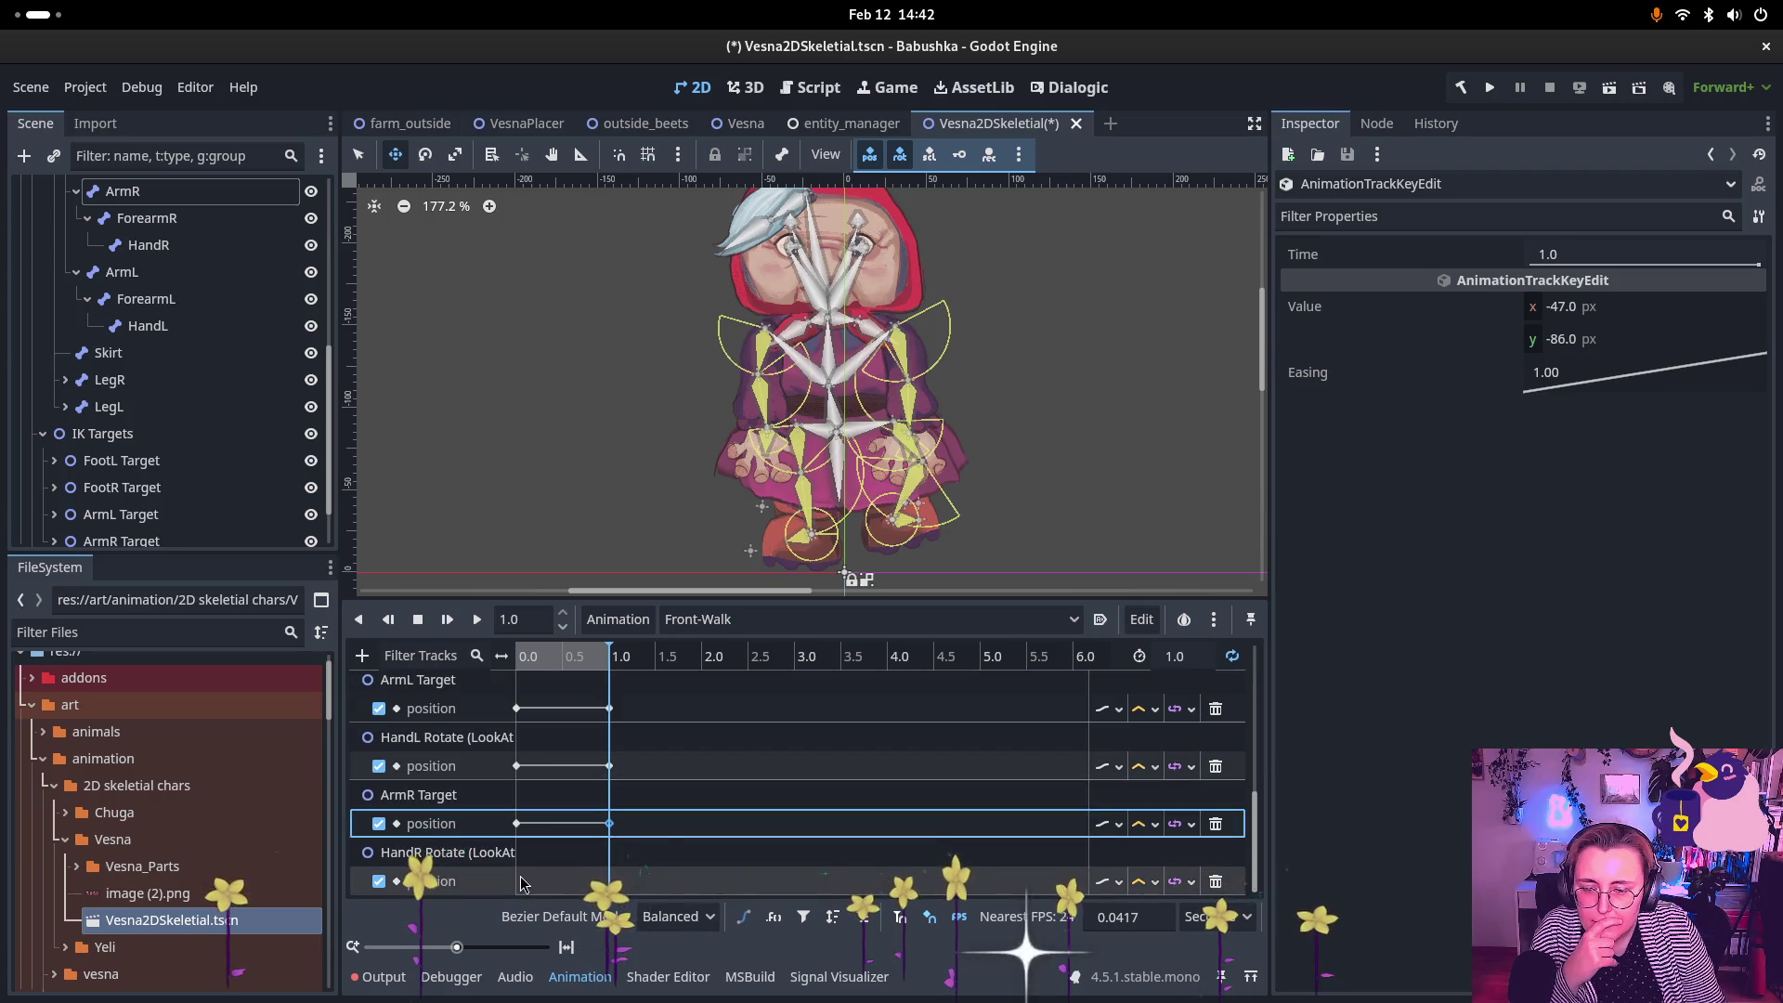
{"action": "right_click", "coordinate": [544, 863]}
{"action": "left_click", "coordinate": [574, 838]}
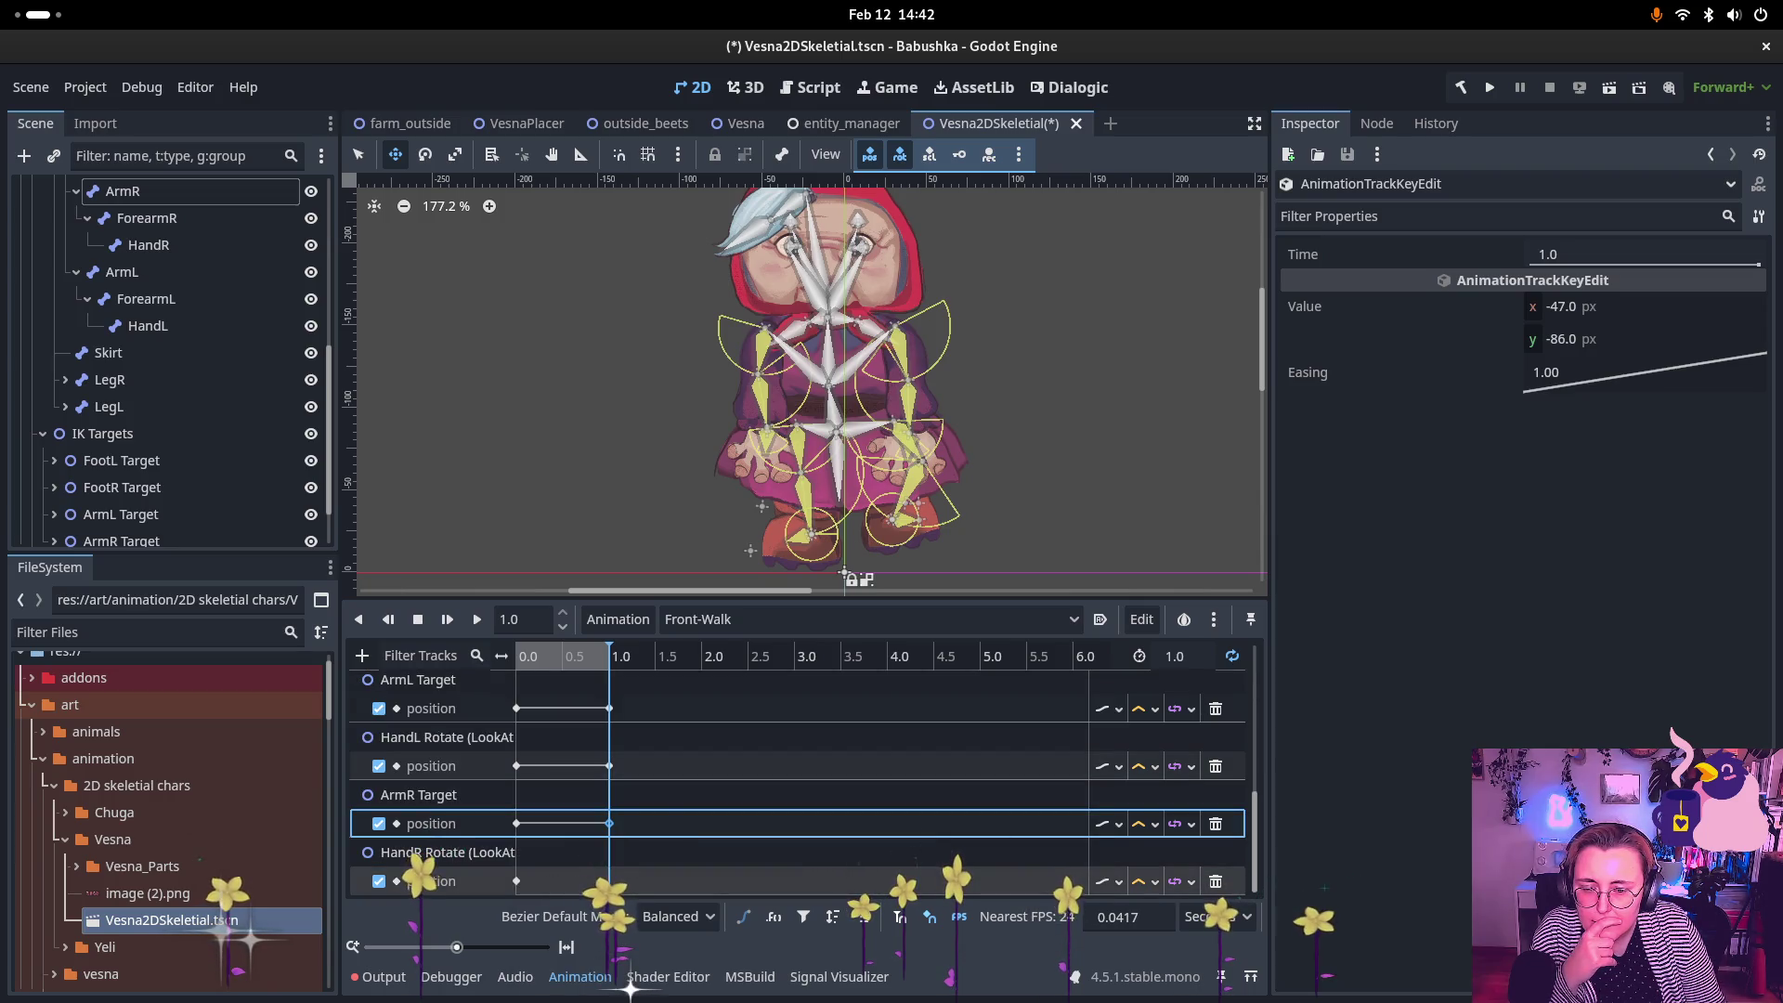
{"action": "left_click", "coordinate": [573, 877]}
{"action": "left_click", "coordinate": [599, 872]}
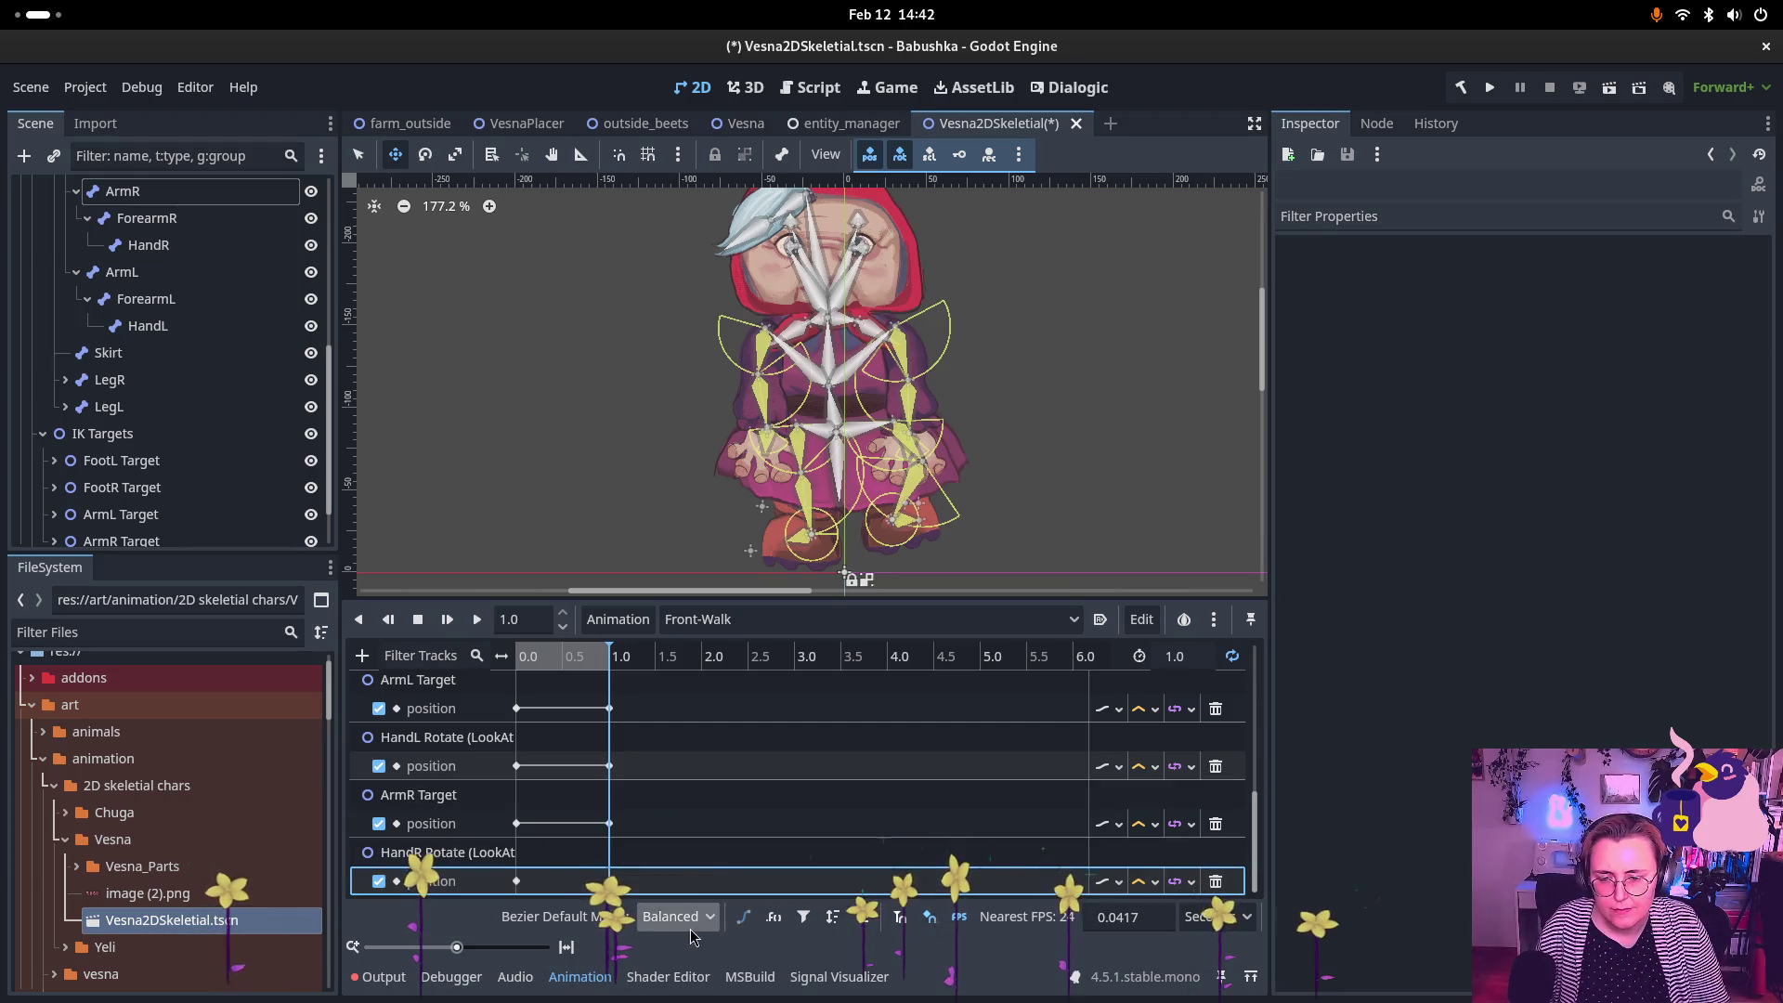
{"action": "left_click", "coordinate": [609, 881]}
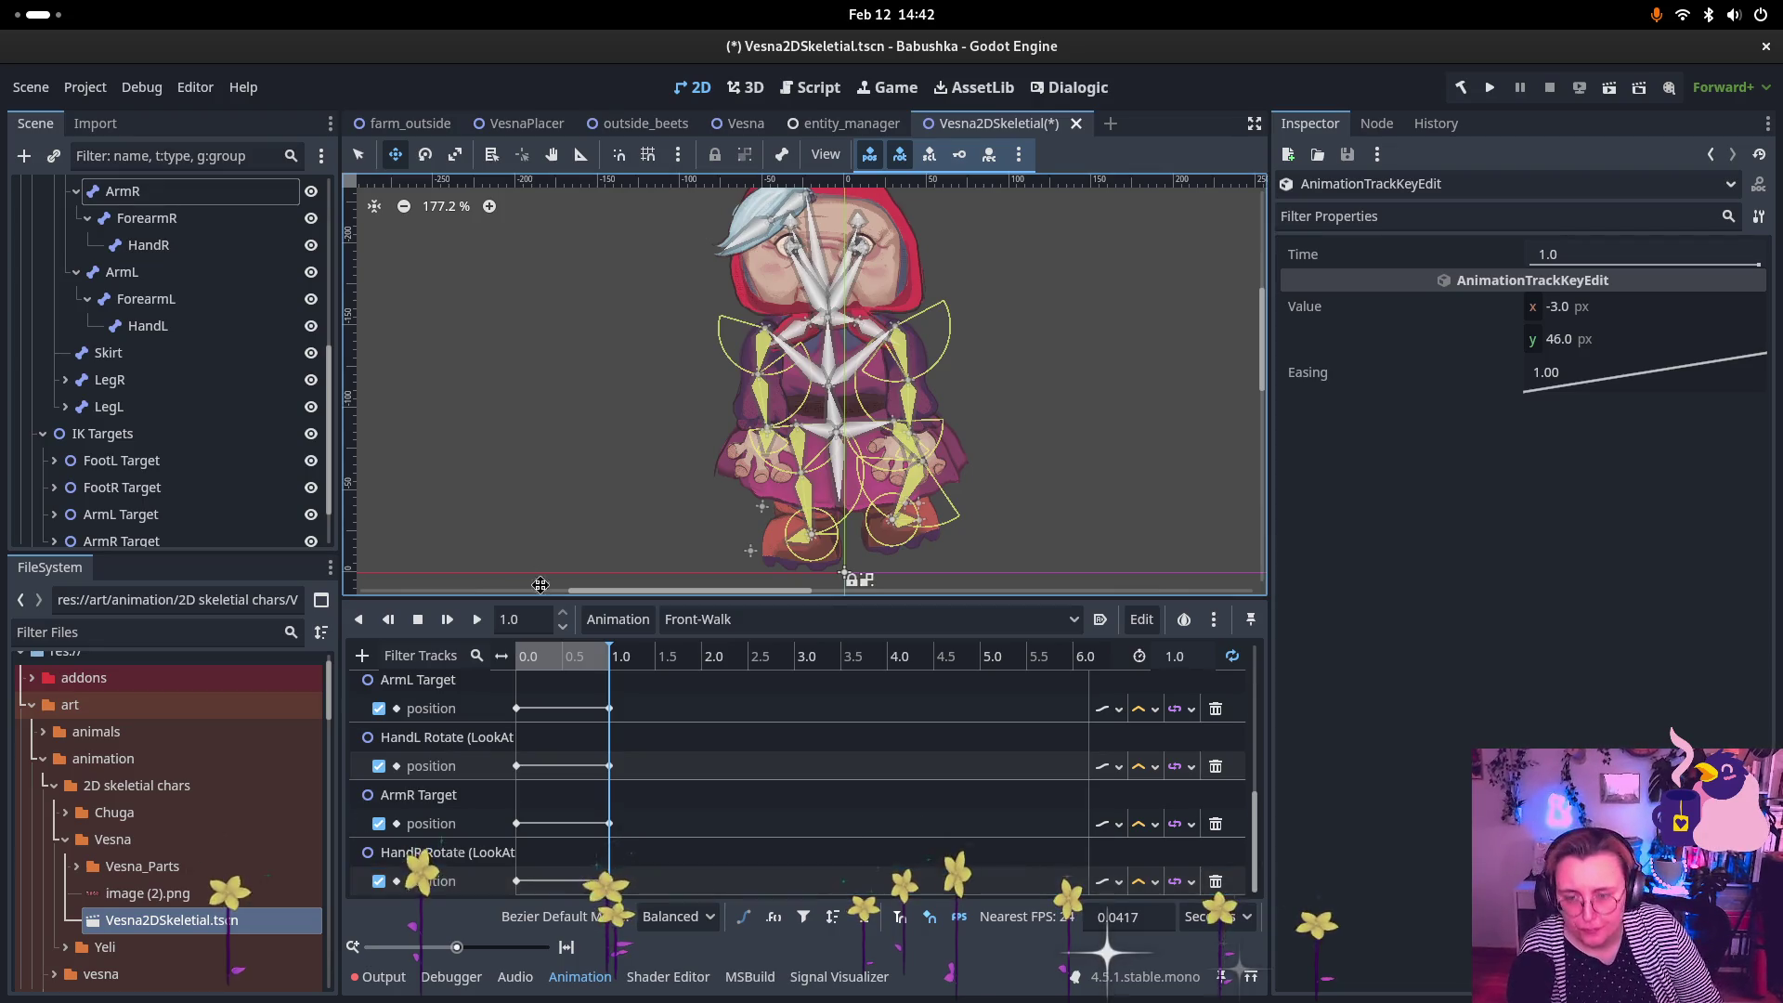
{"action": "left_click_drag", "start_coordinate": [561, 661], "coordinate": [543, 656]}
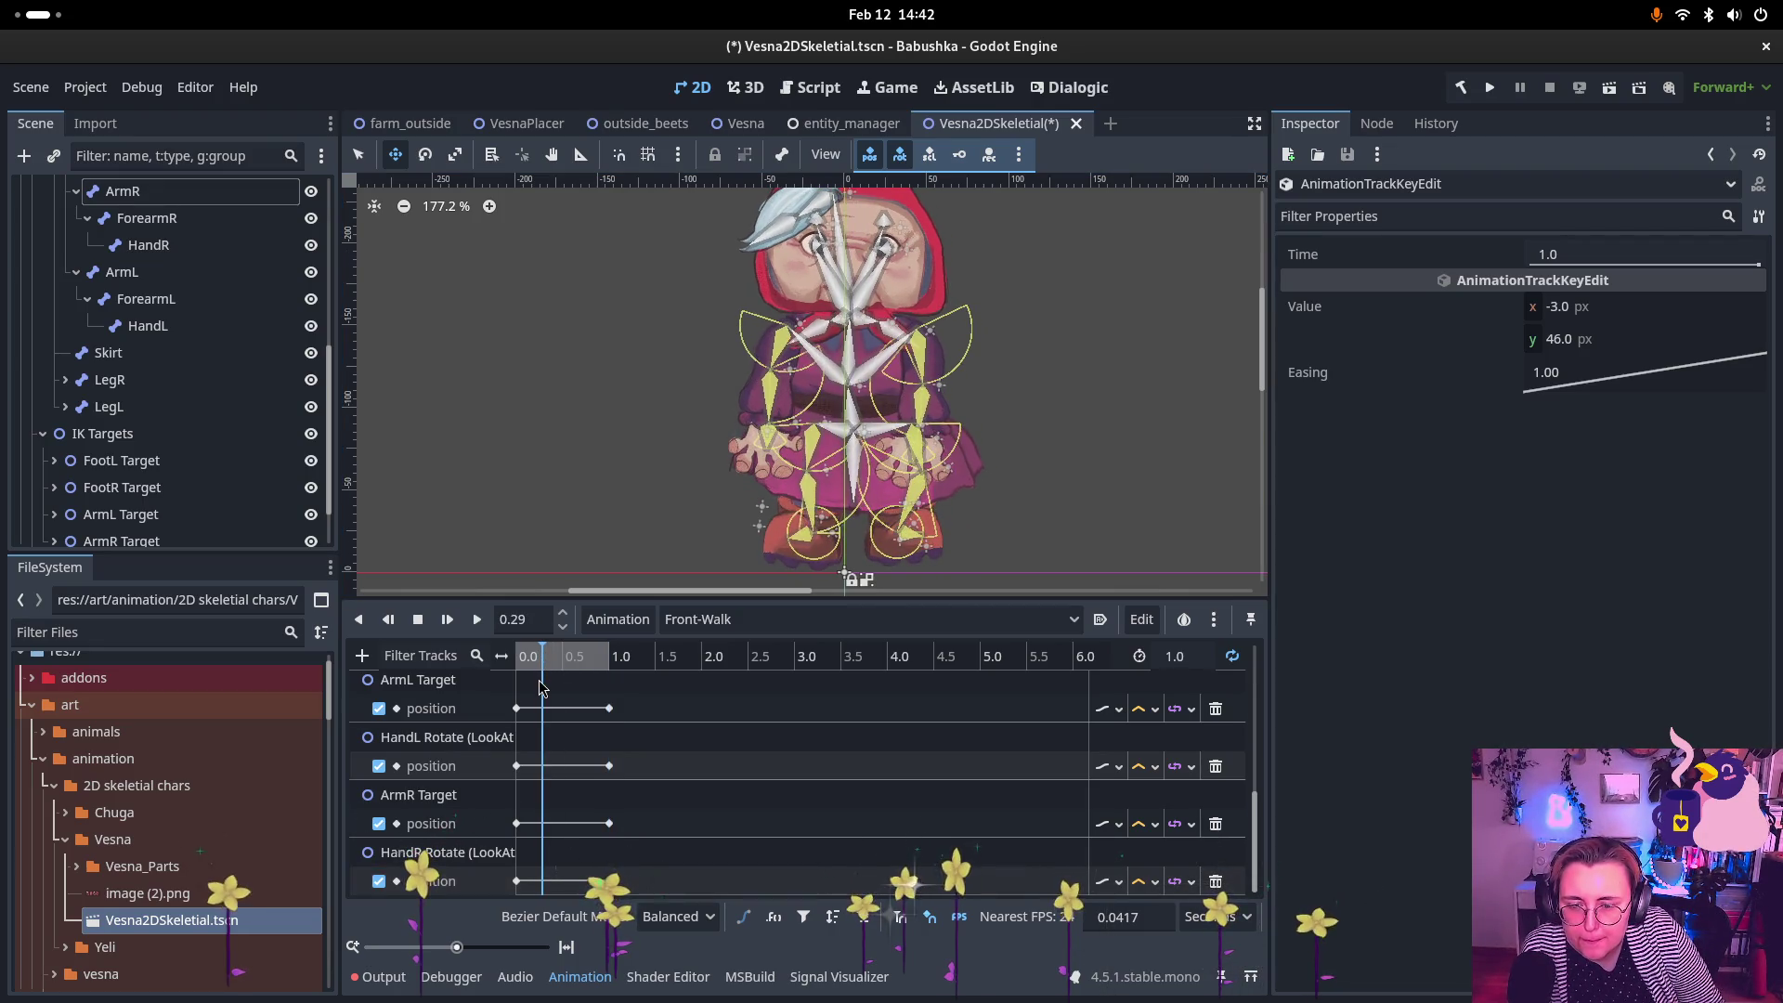
Step: Insert mid-cycle keys: ArmL Target and HandL Rotate at 0.29 s, ArmR Target and HandR Rotate at 0.7 s
{"action": "left_click", "coordinate": [520, 708]}
{"action": "key", "text": "ctrl+d"}
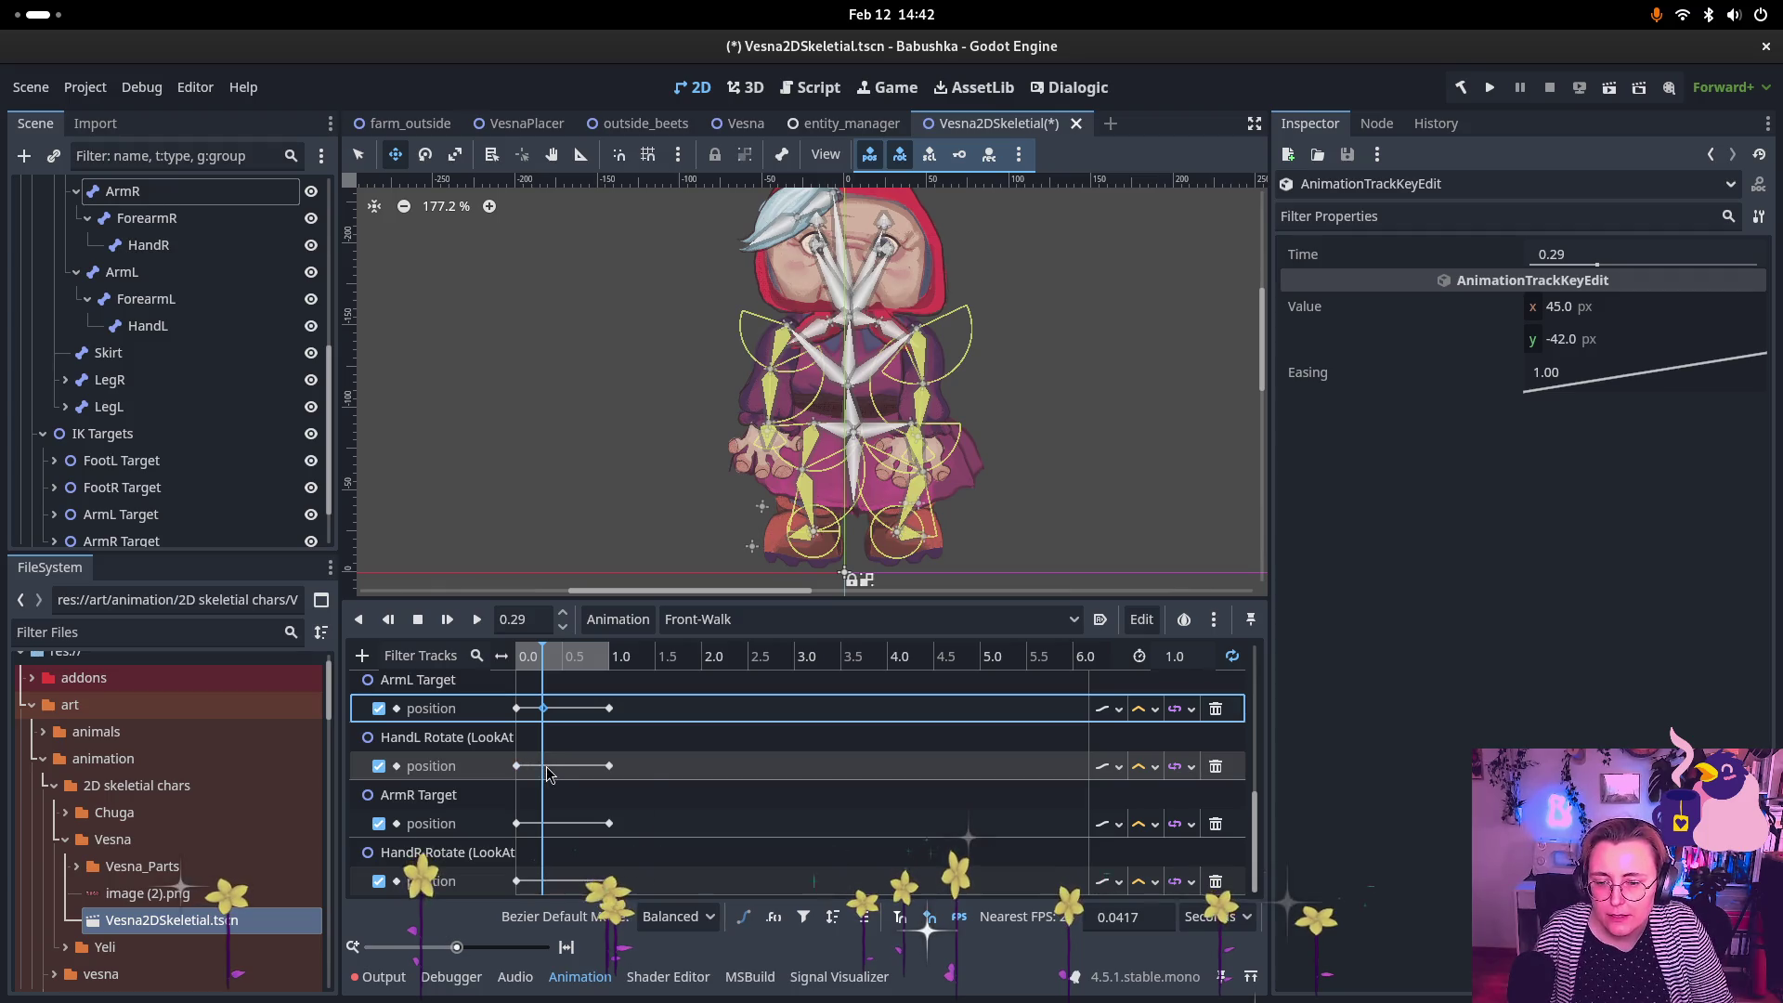
{"action": "left_click", "coordinate": [516, 765]}
{"action": "key", "text": "ctrl+d"}
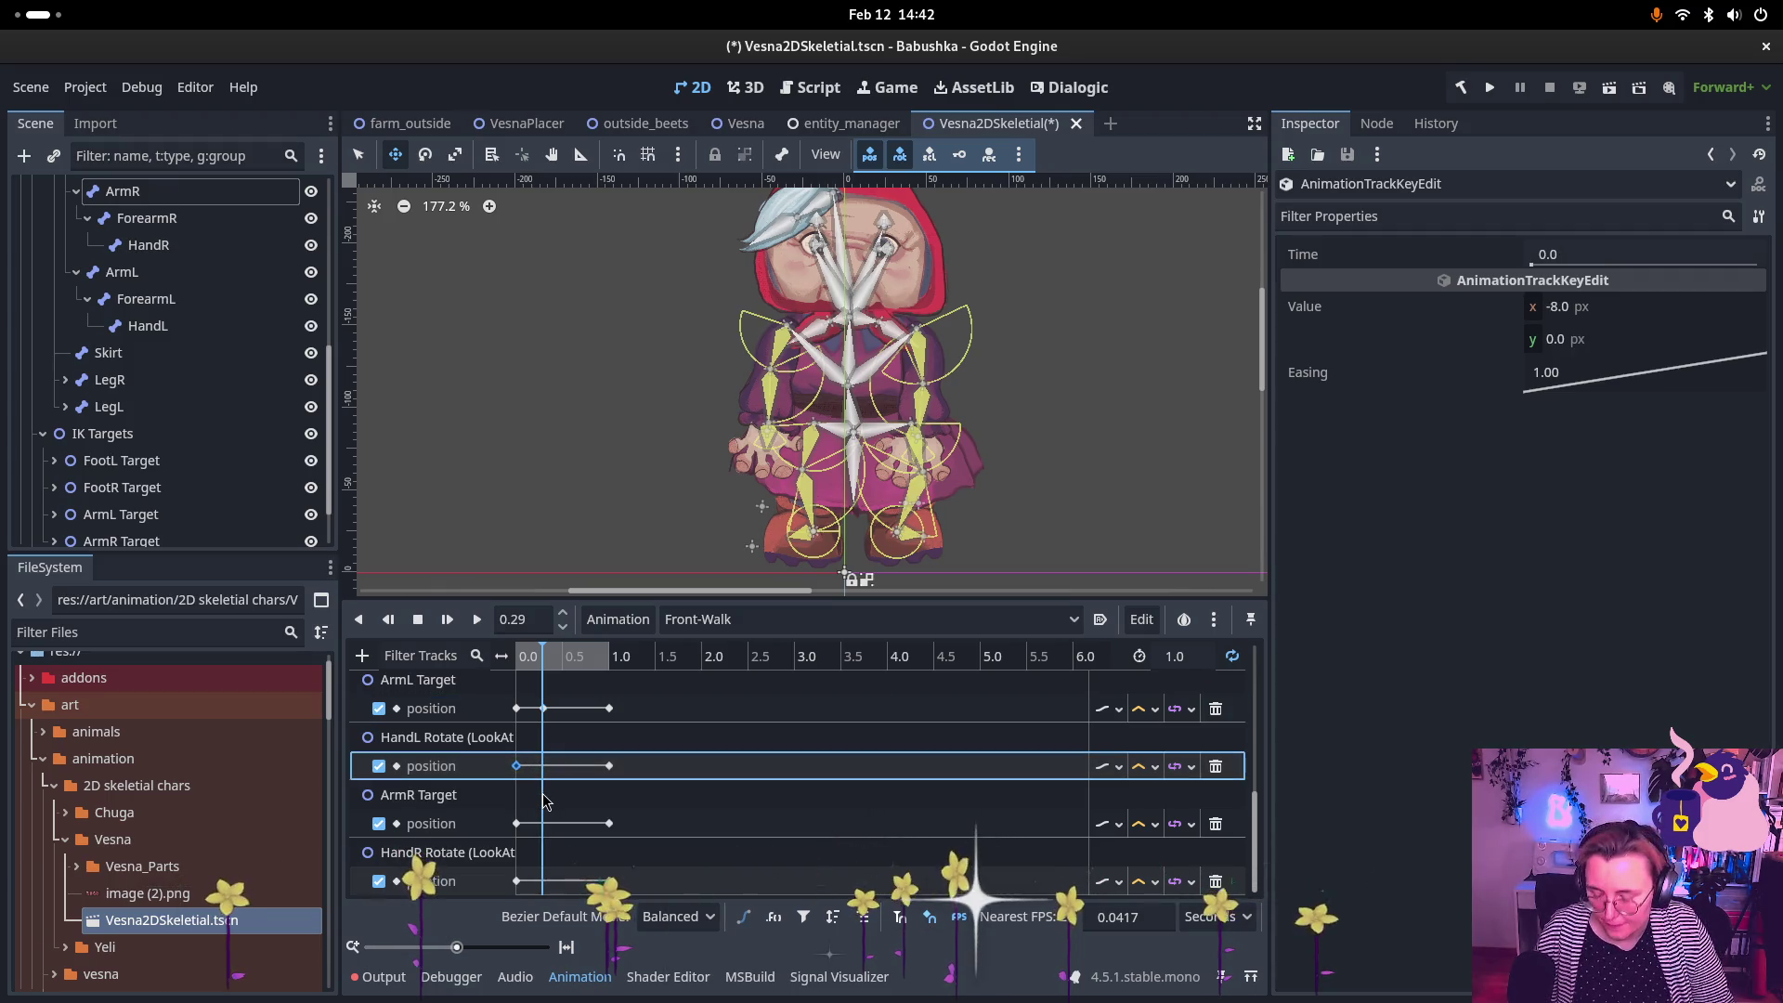
{"action": "left_click_drag", "start_coordinate": [543, 653], "coordinate": [585, 659]}
{"action": "left_click", "coordinate": [516, 823]}
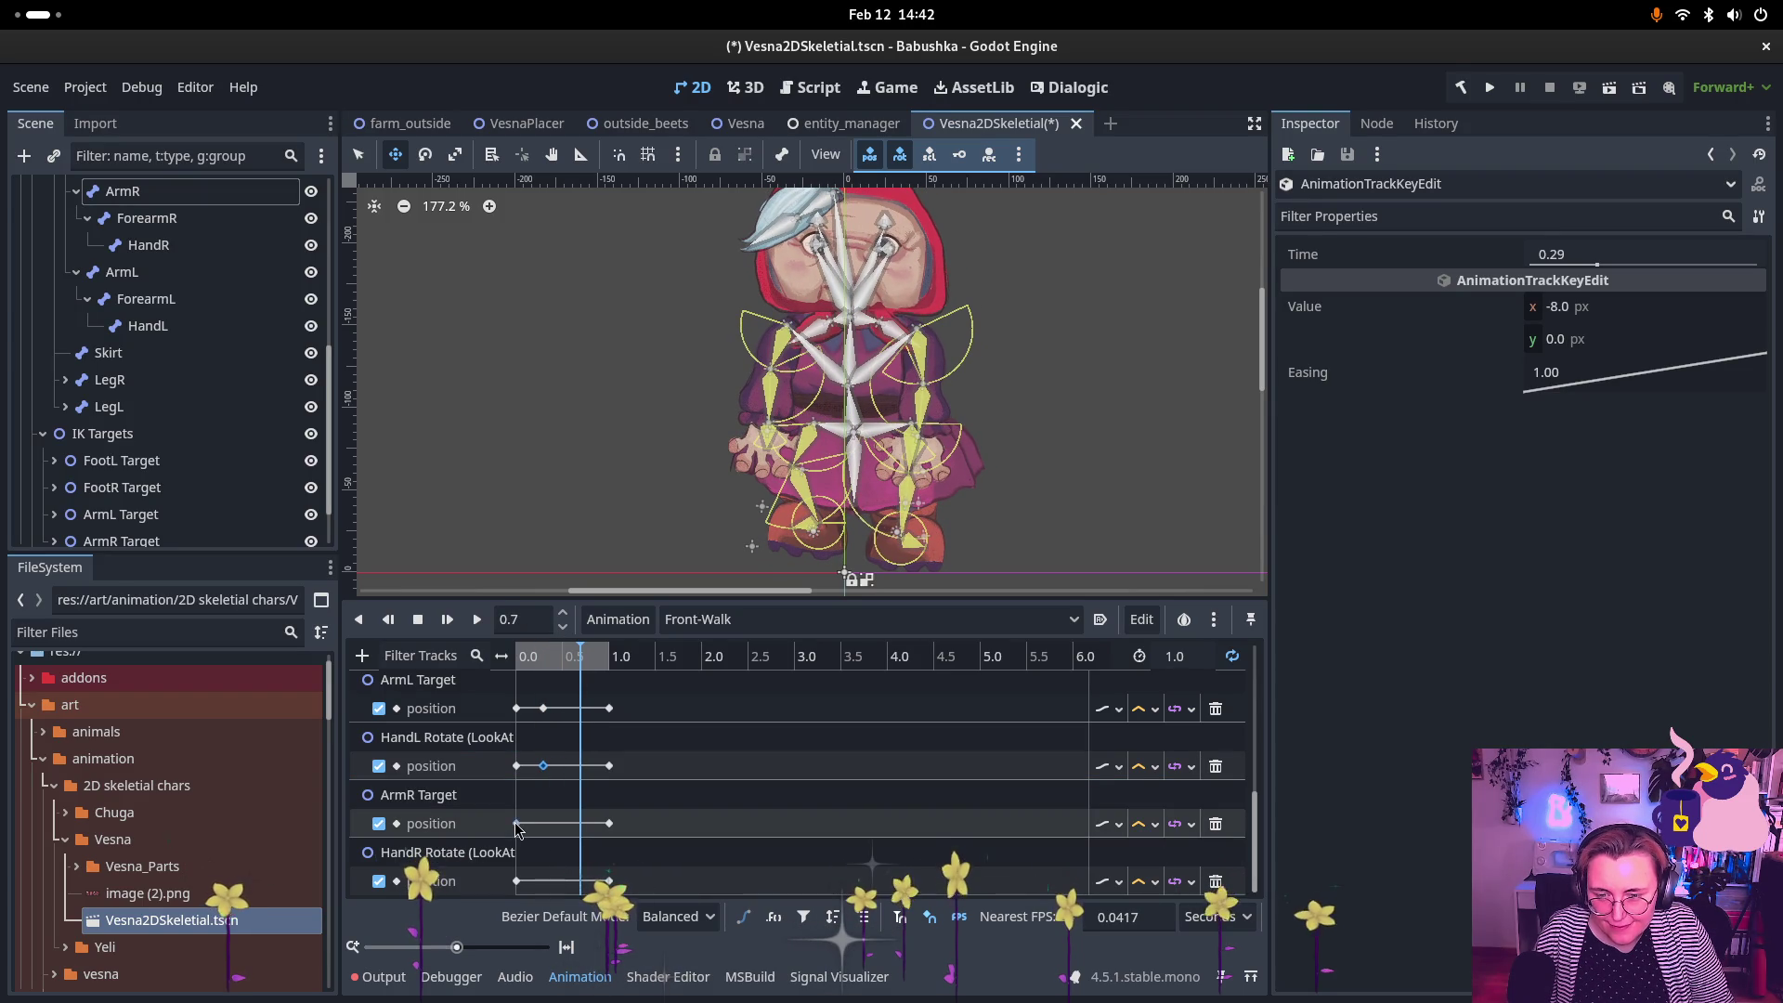
{"action": "key", "text": "ctrl+d"}
{"action": "left_click", "coordinate": [517, 881]}
{"action": "key", "text": "ctrl+d"}
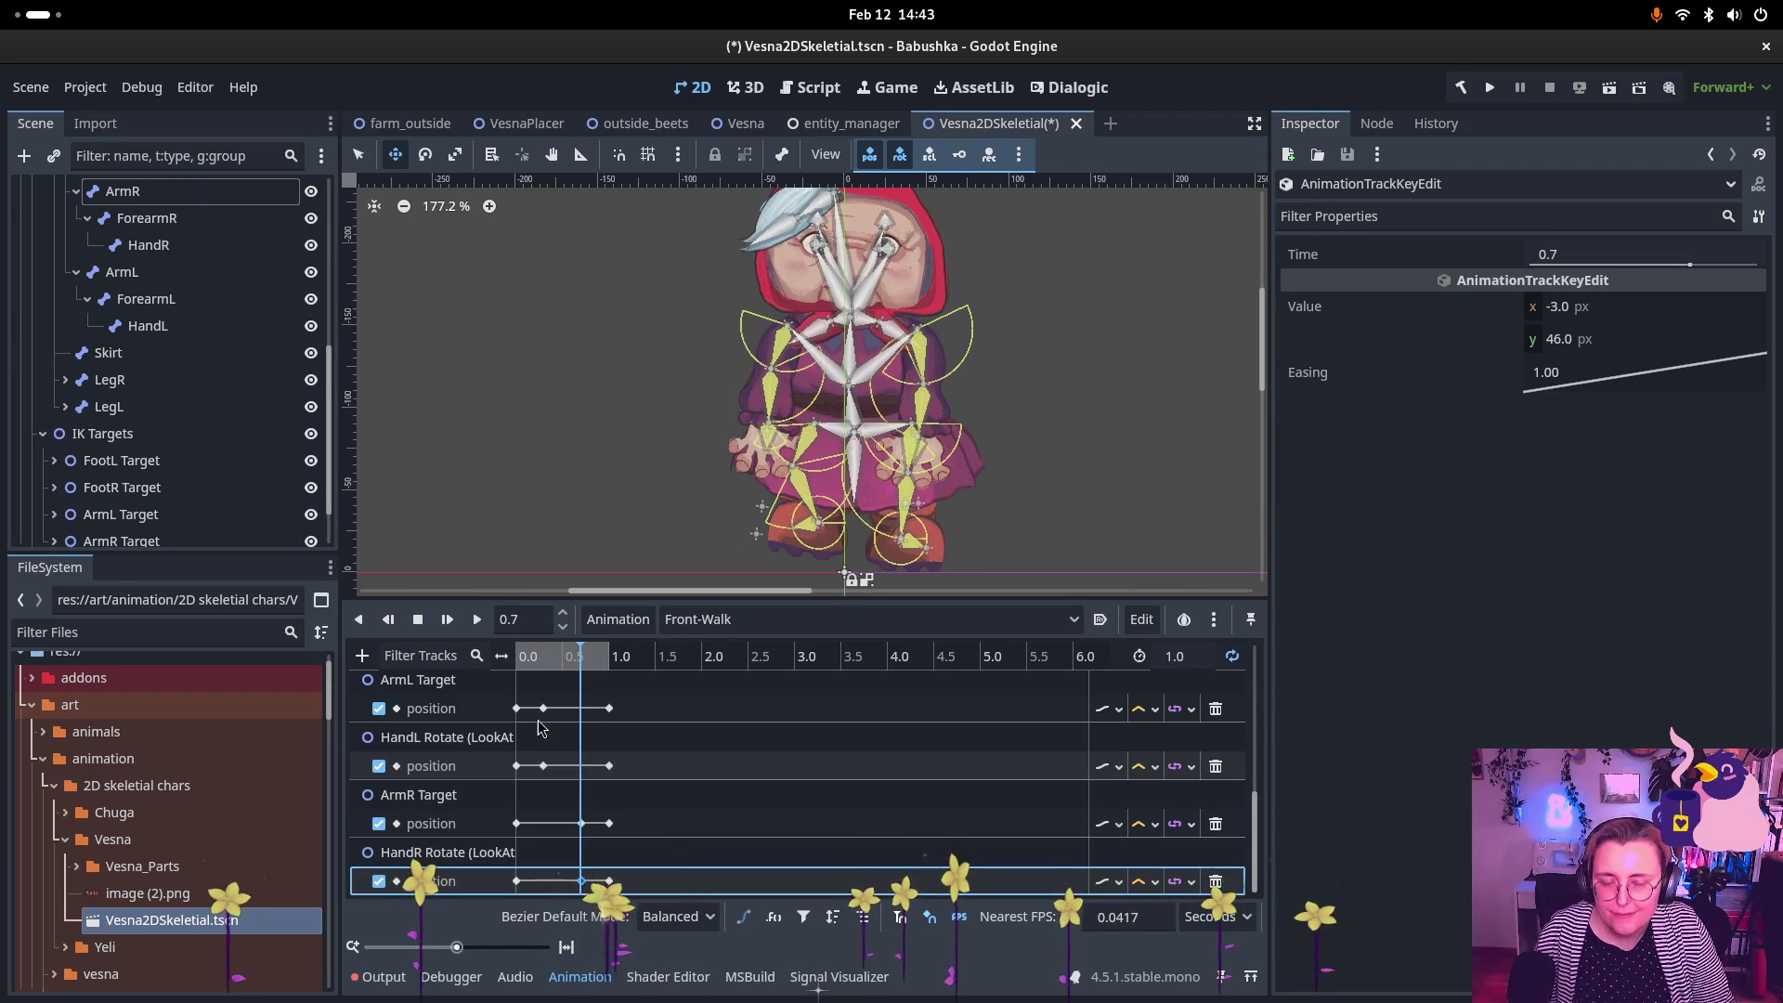
{"action": "left_click", "coordinate": [543, 708]}
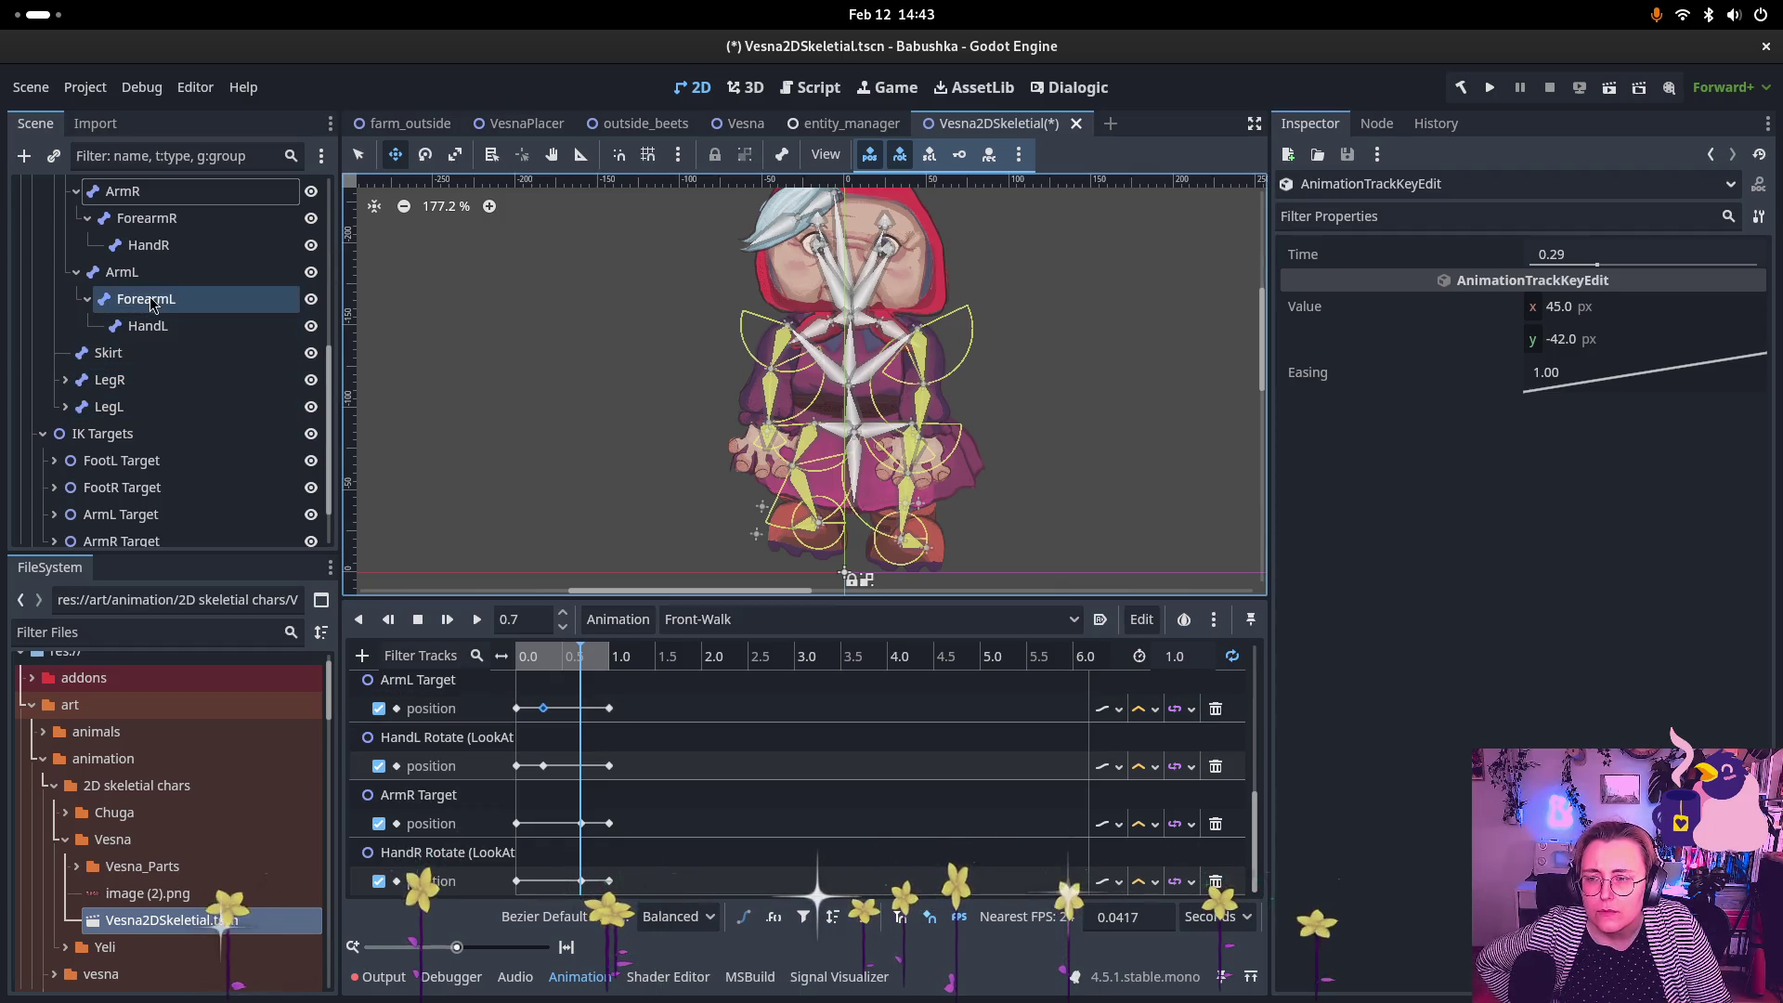
Step: Drag ArmL Target and its HandL Rotate (LookAt) child up and left in the viewport
{"action": "scroll", "coordinate": [150, 280], "scroll_direction": "down", "scroll_amount": 2}
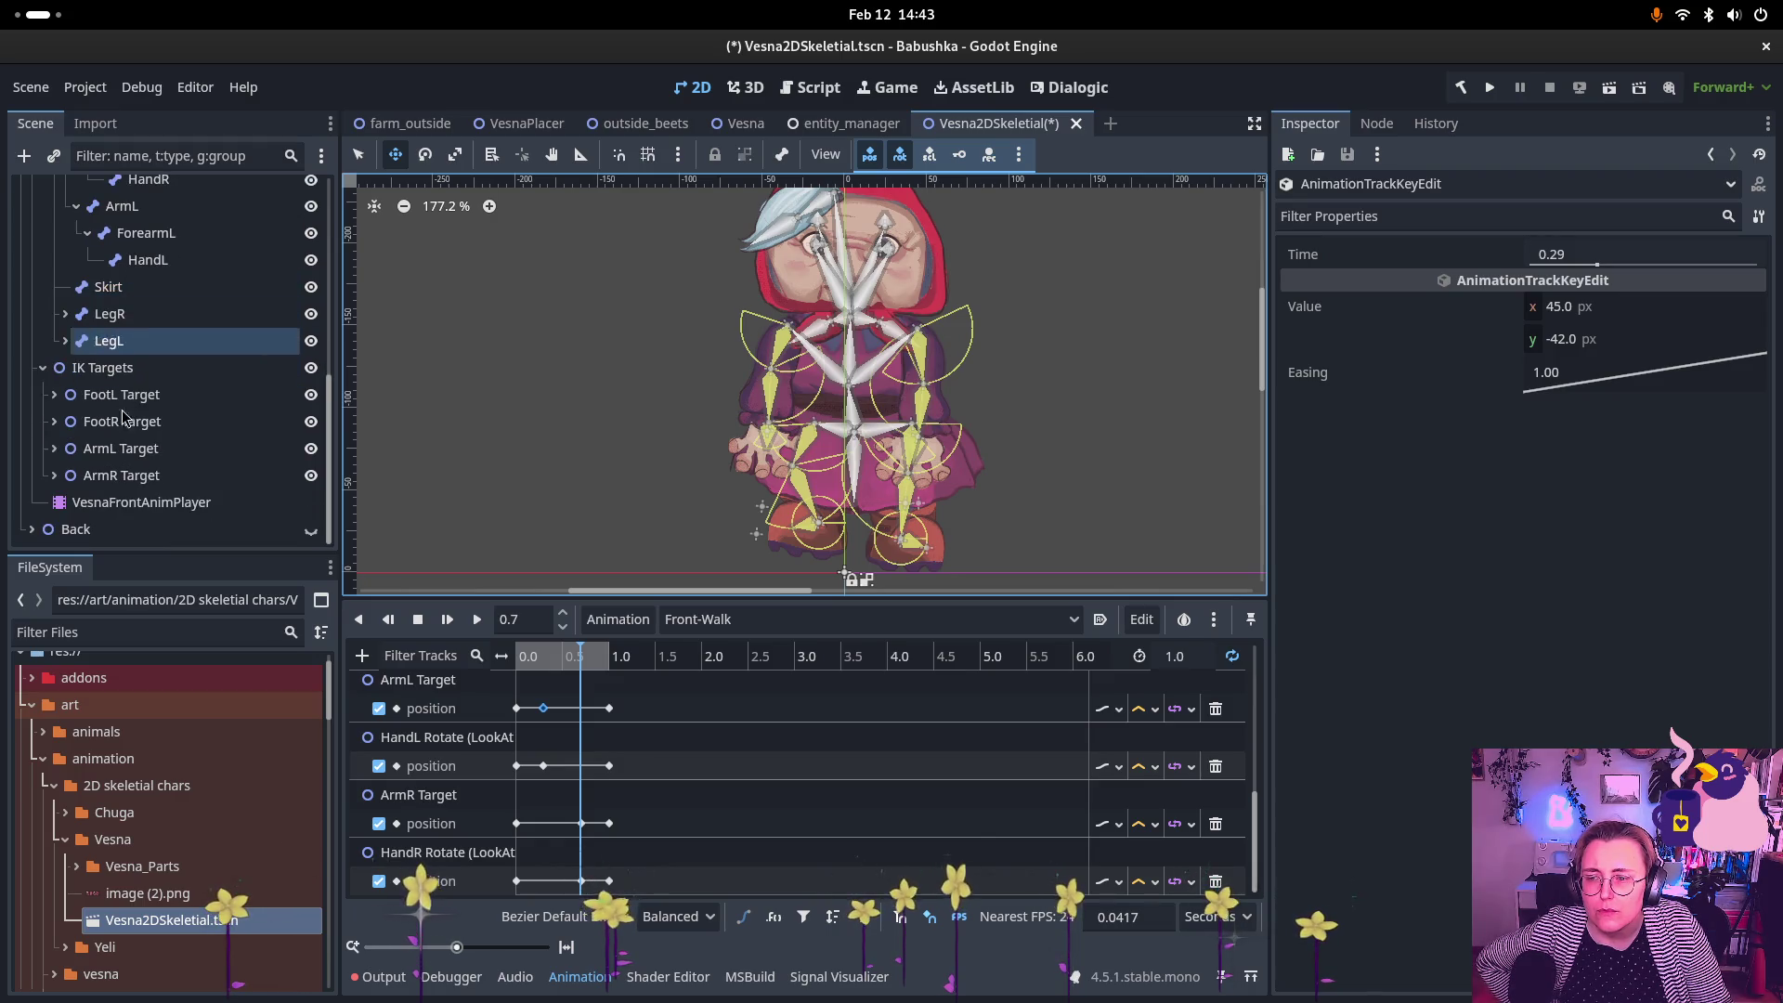
{"action": "left_click", "coordinate": [154, 452]}
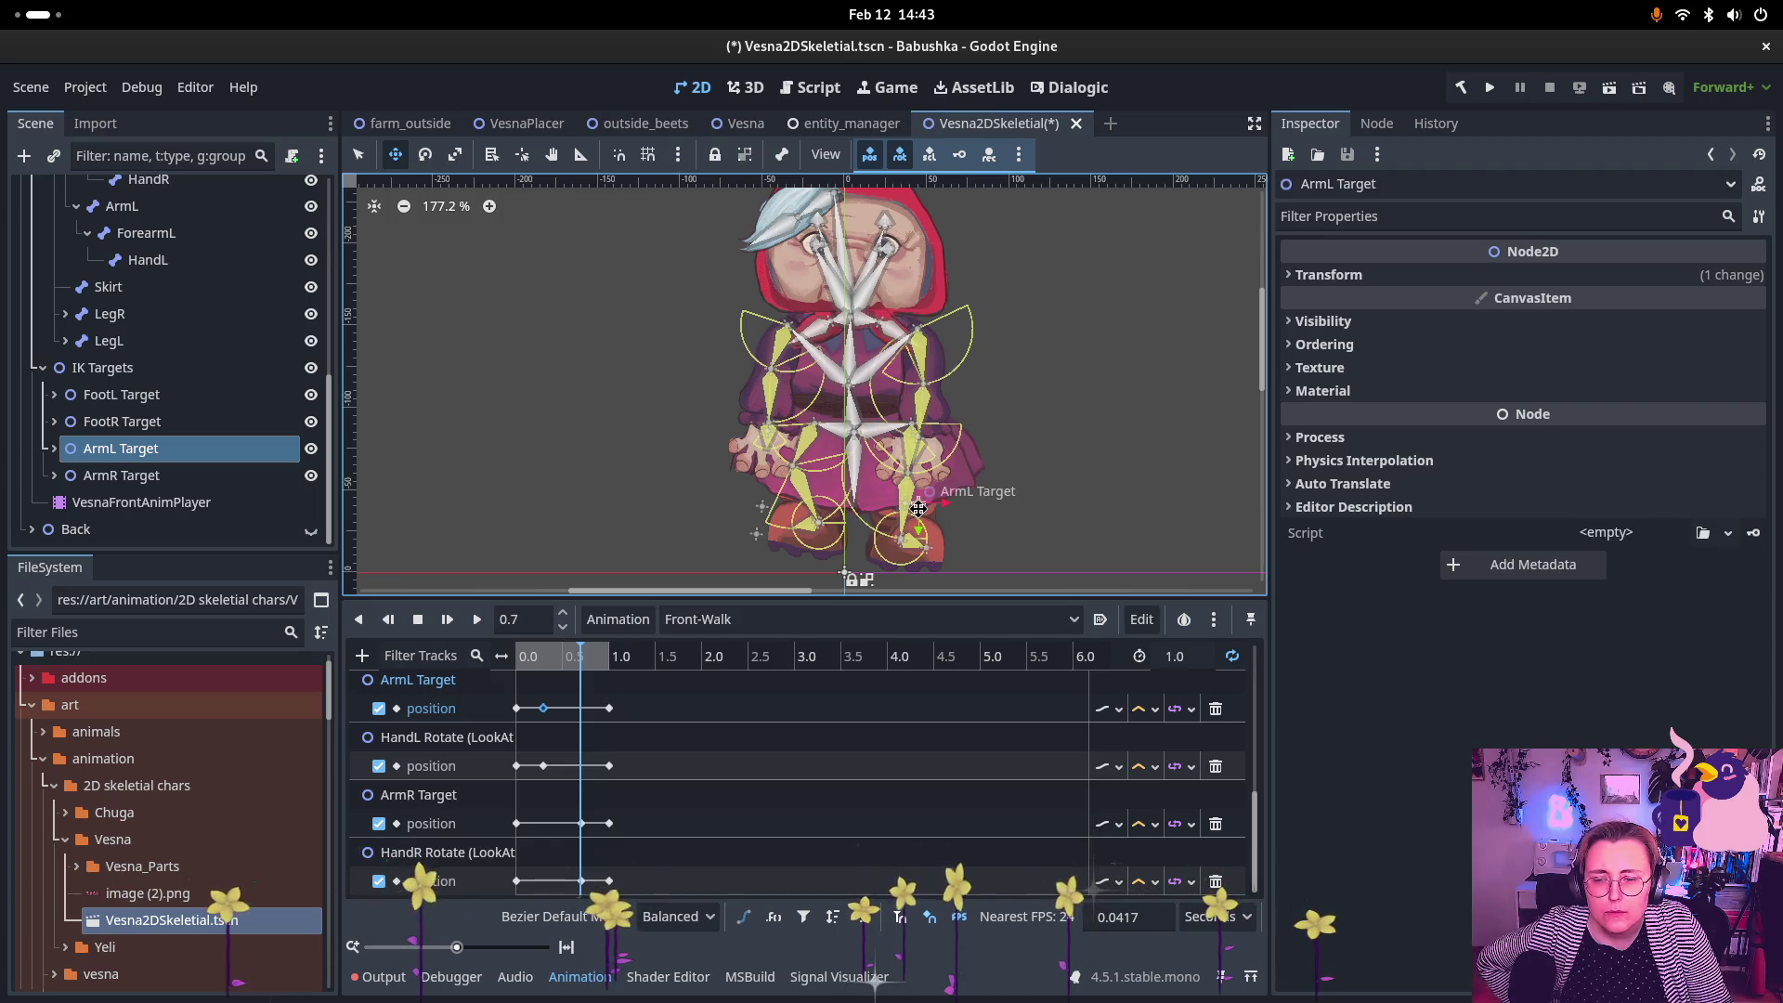
{"action": "mouse_move", "coordinate": [918, 508]}
{"action": "left_mouse_down"}
{"action": "mouse_move", "coordinate": [843, 459]}
{"action": "mouse_move", "coordinate": [876, 457]}
{"action": "left_mouse_up"}
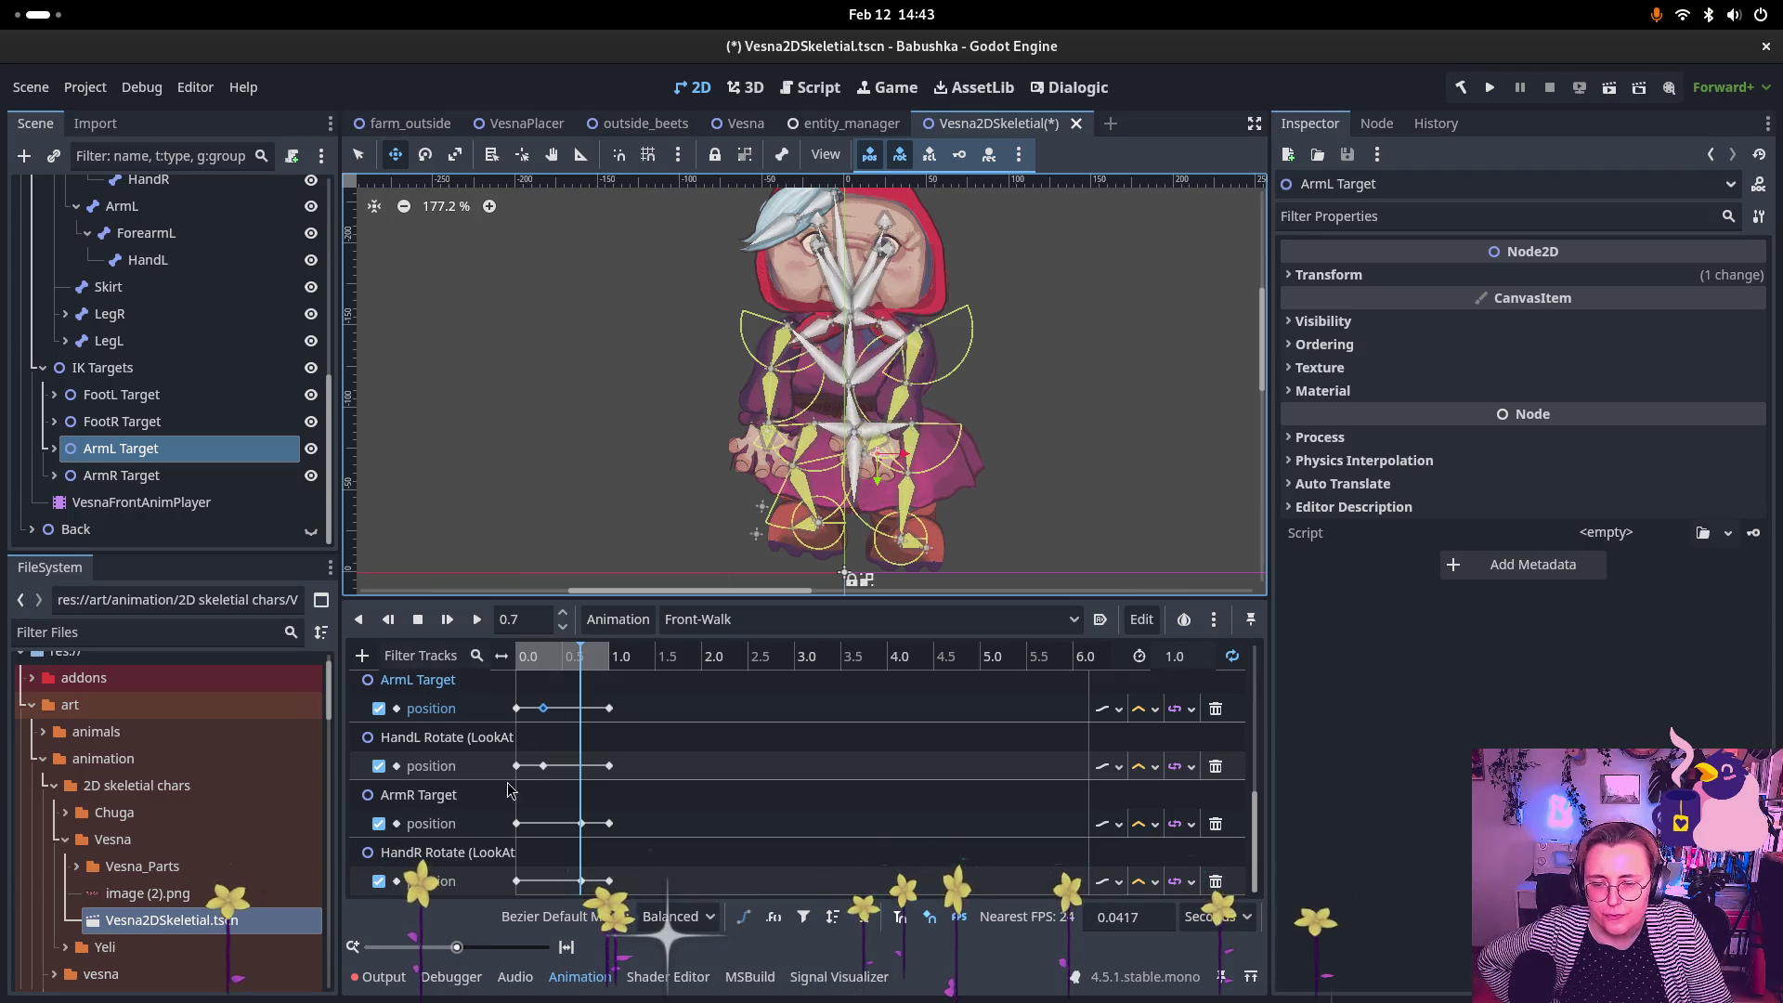
{"action": "left_click", "coordinate": [543, 766]}
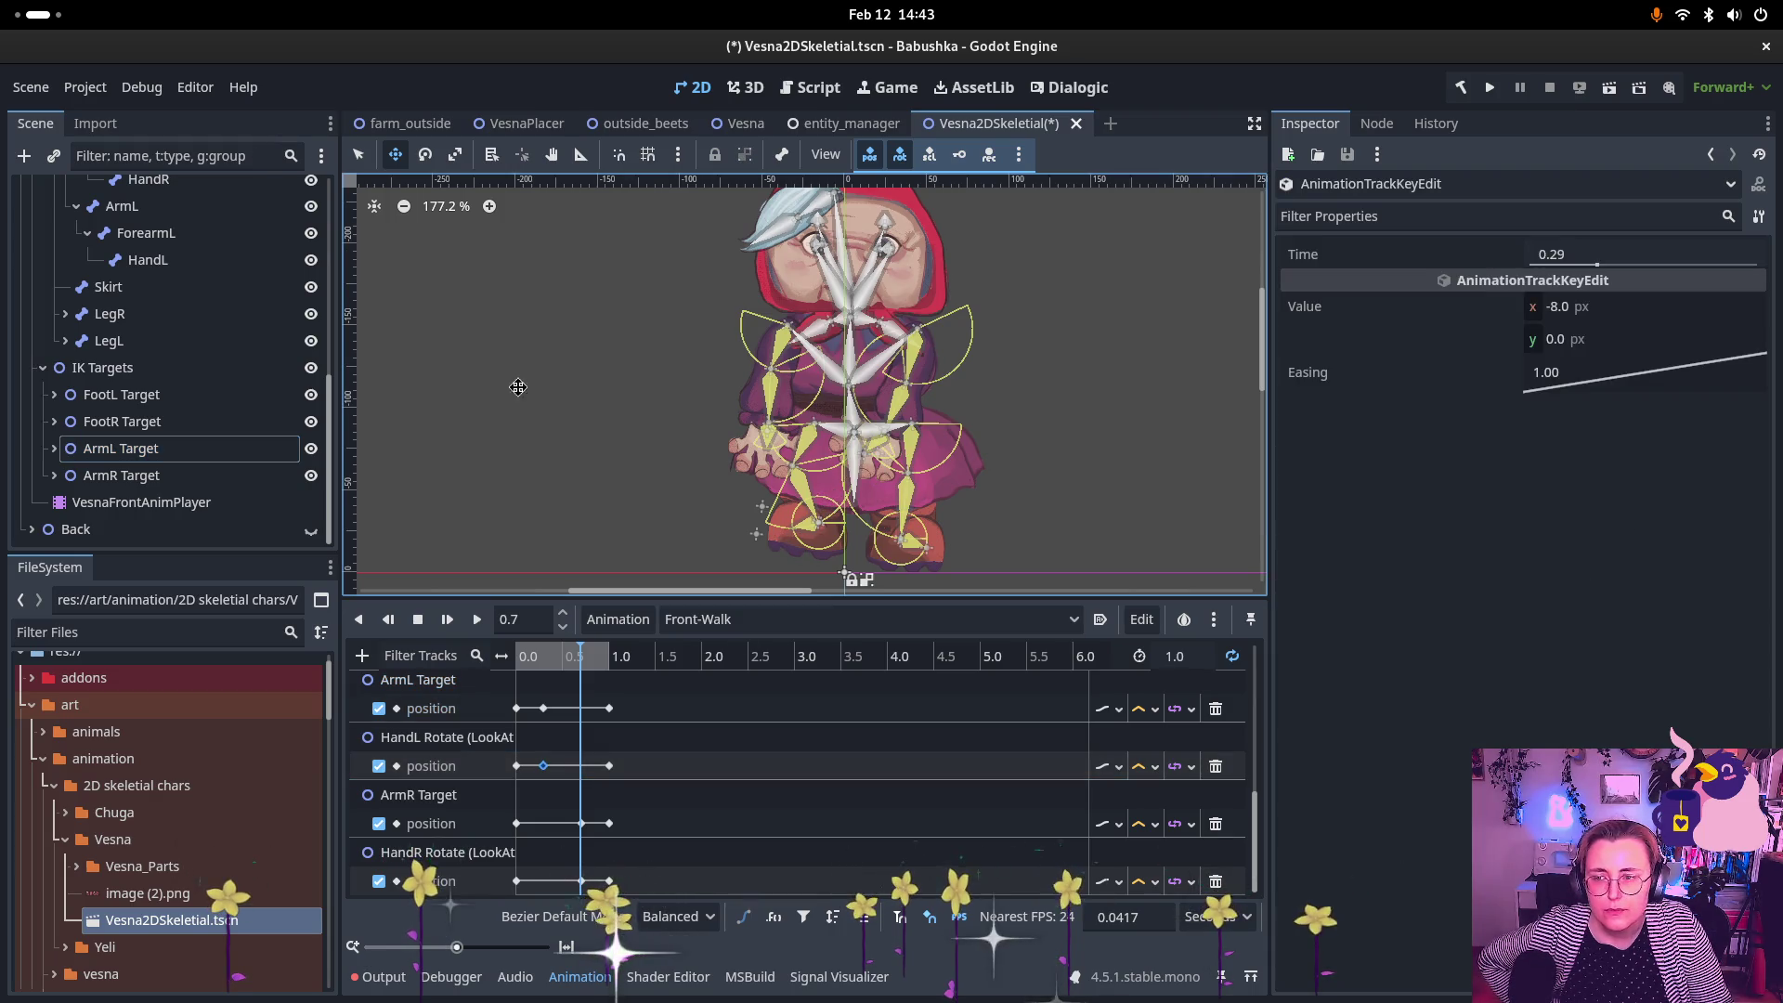
{"action": "left_click", "coordinate": [53, 449]}
{"action": "left_click", "coordinate": [163, 474]}
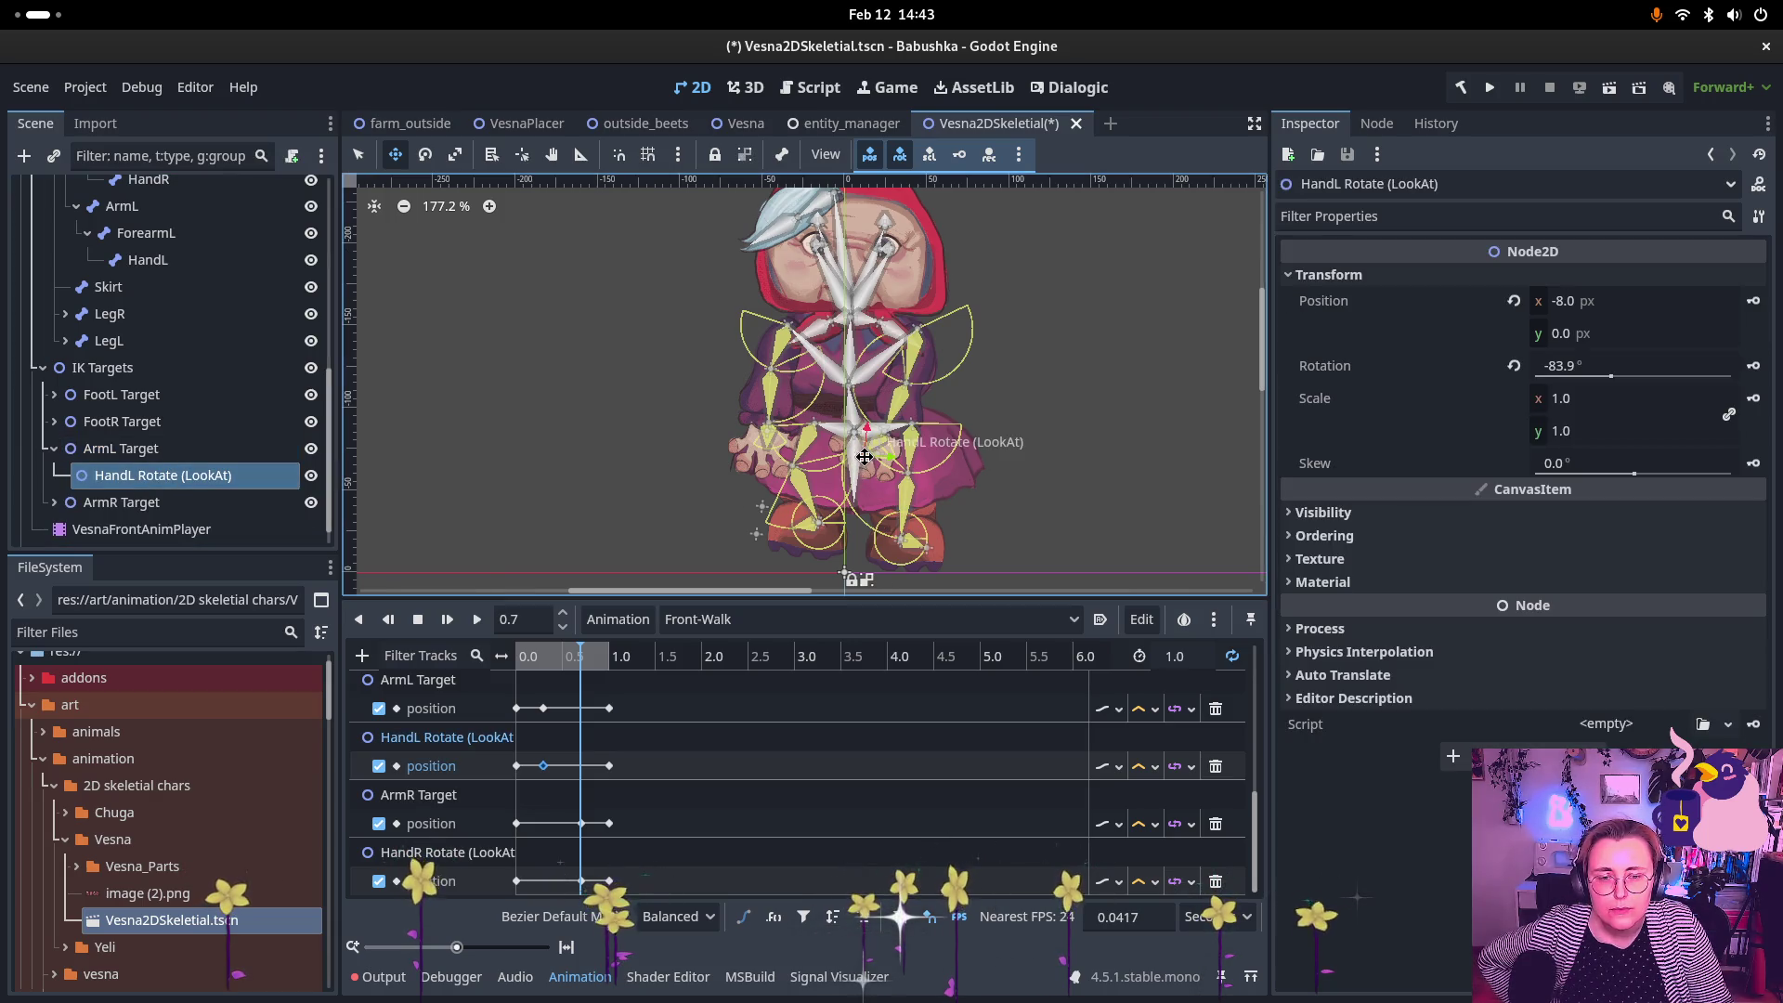
{"action": "mouse_move", "coordinate": [864, 457]}
{"action": "left_mouse_down"}
{"action": "mouse_move", "coordinate": [839, 444]}
{"action": "mouse_move", "coordinate": [811, 460]}
{"action": "left_mouse_up"}
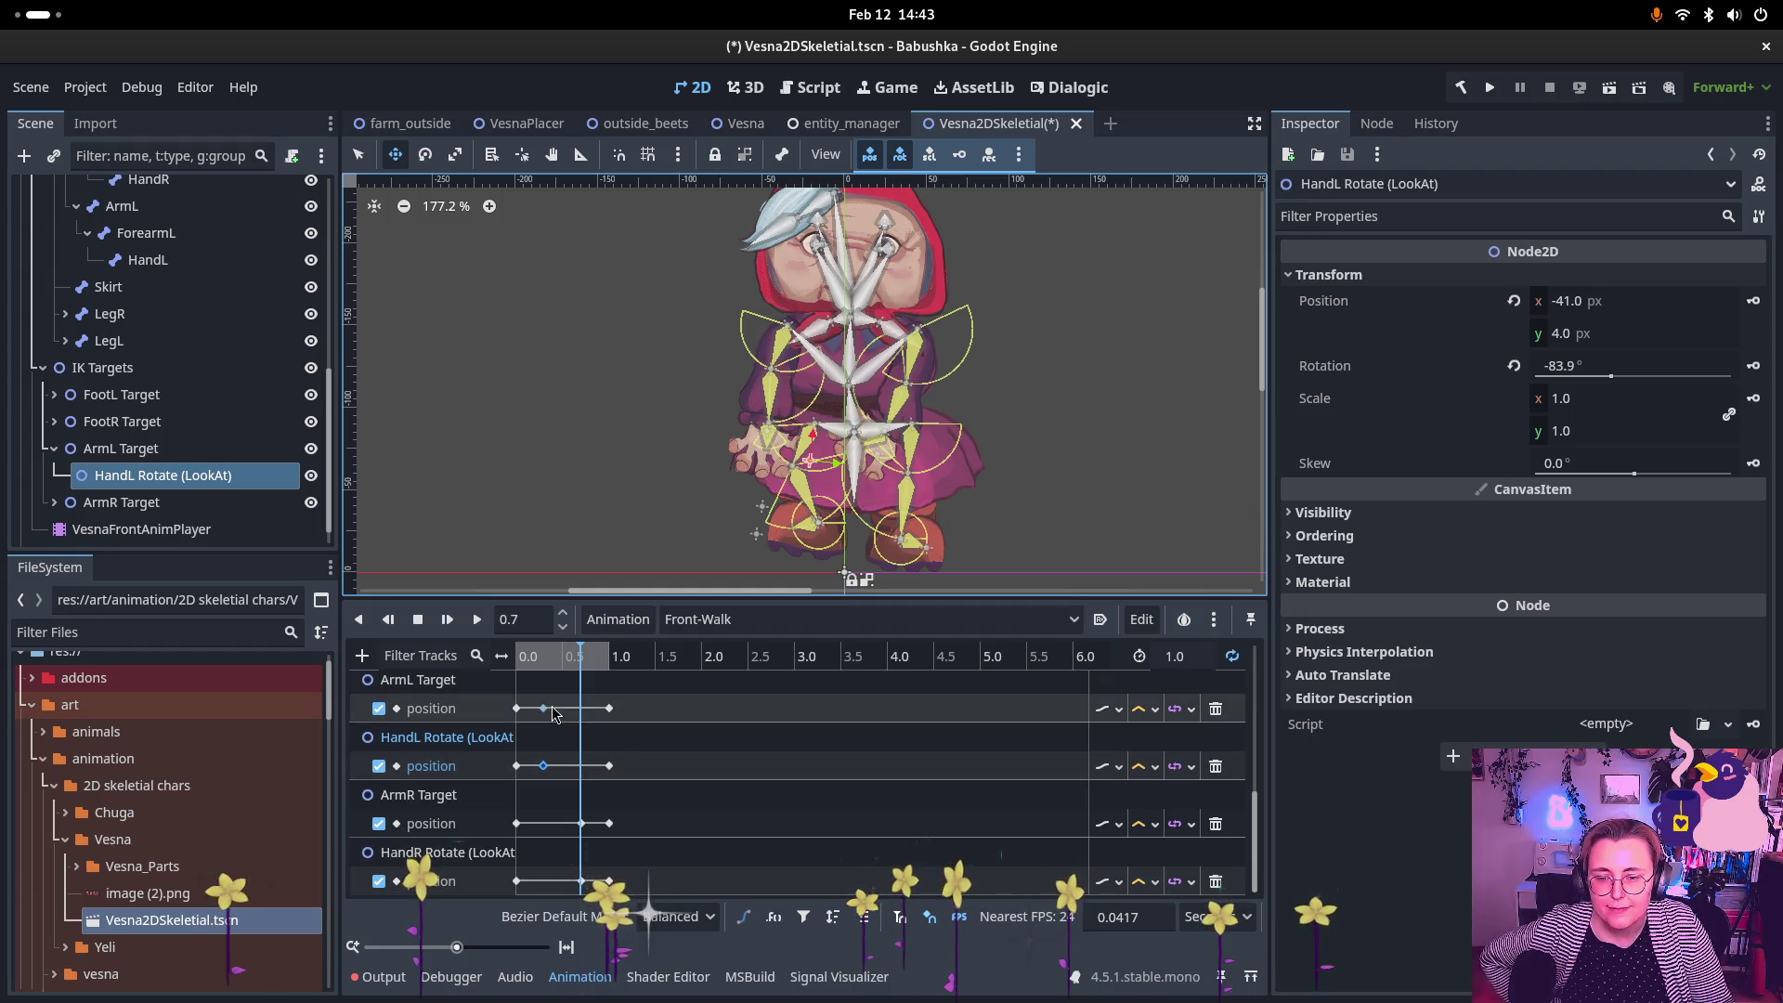
Step: At 0.3 s, shift the ArmL Target further to the left
{"action": "left_click_drag", "start_coordinate": [578, 656], "coordinate": [513, 659]}
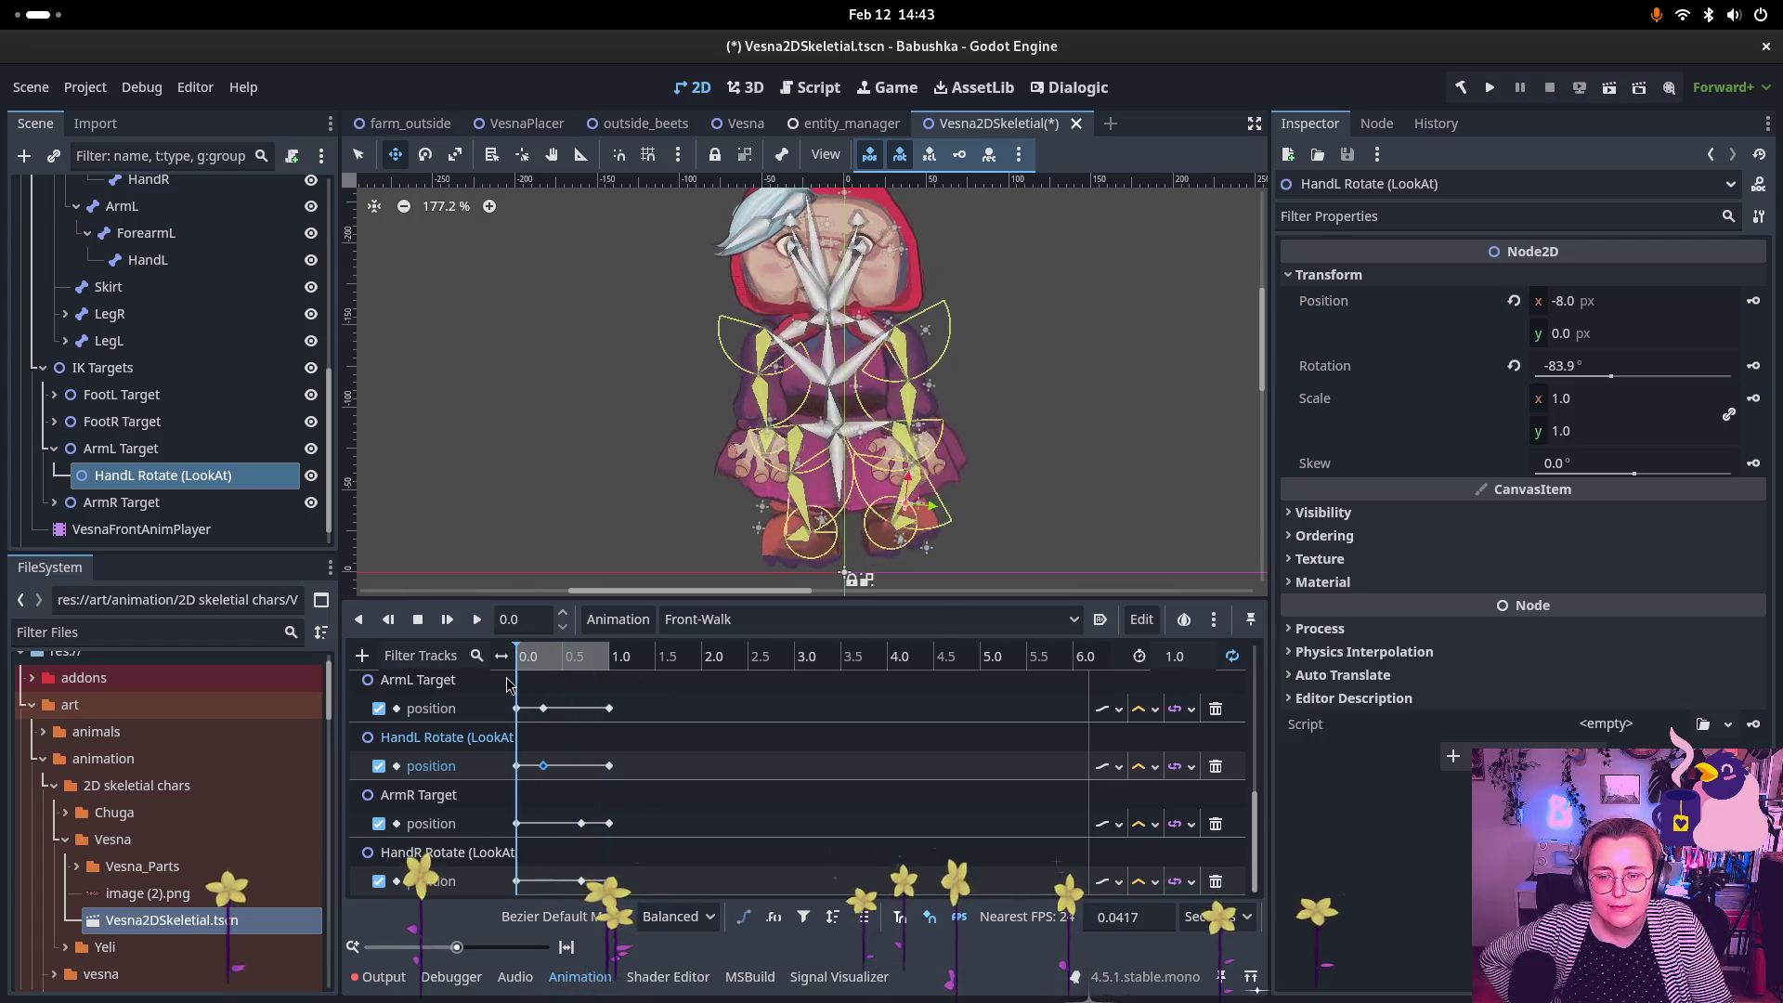
{"action": "left_click", "coordinate": [543, 708]}
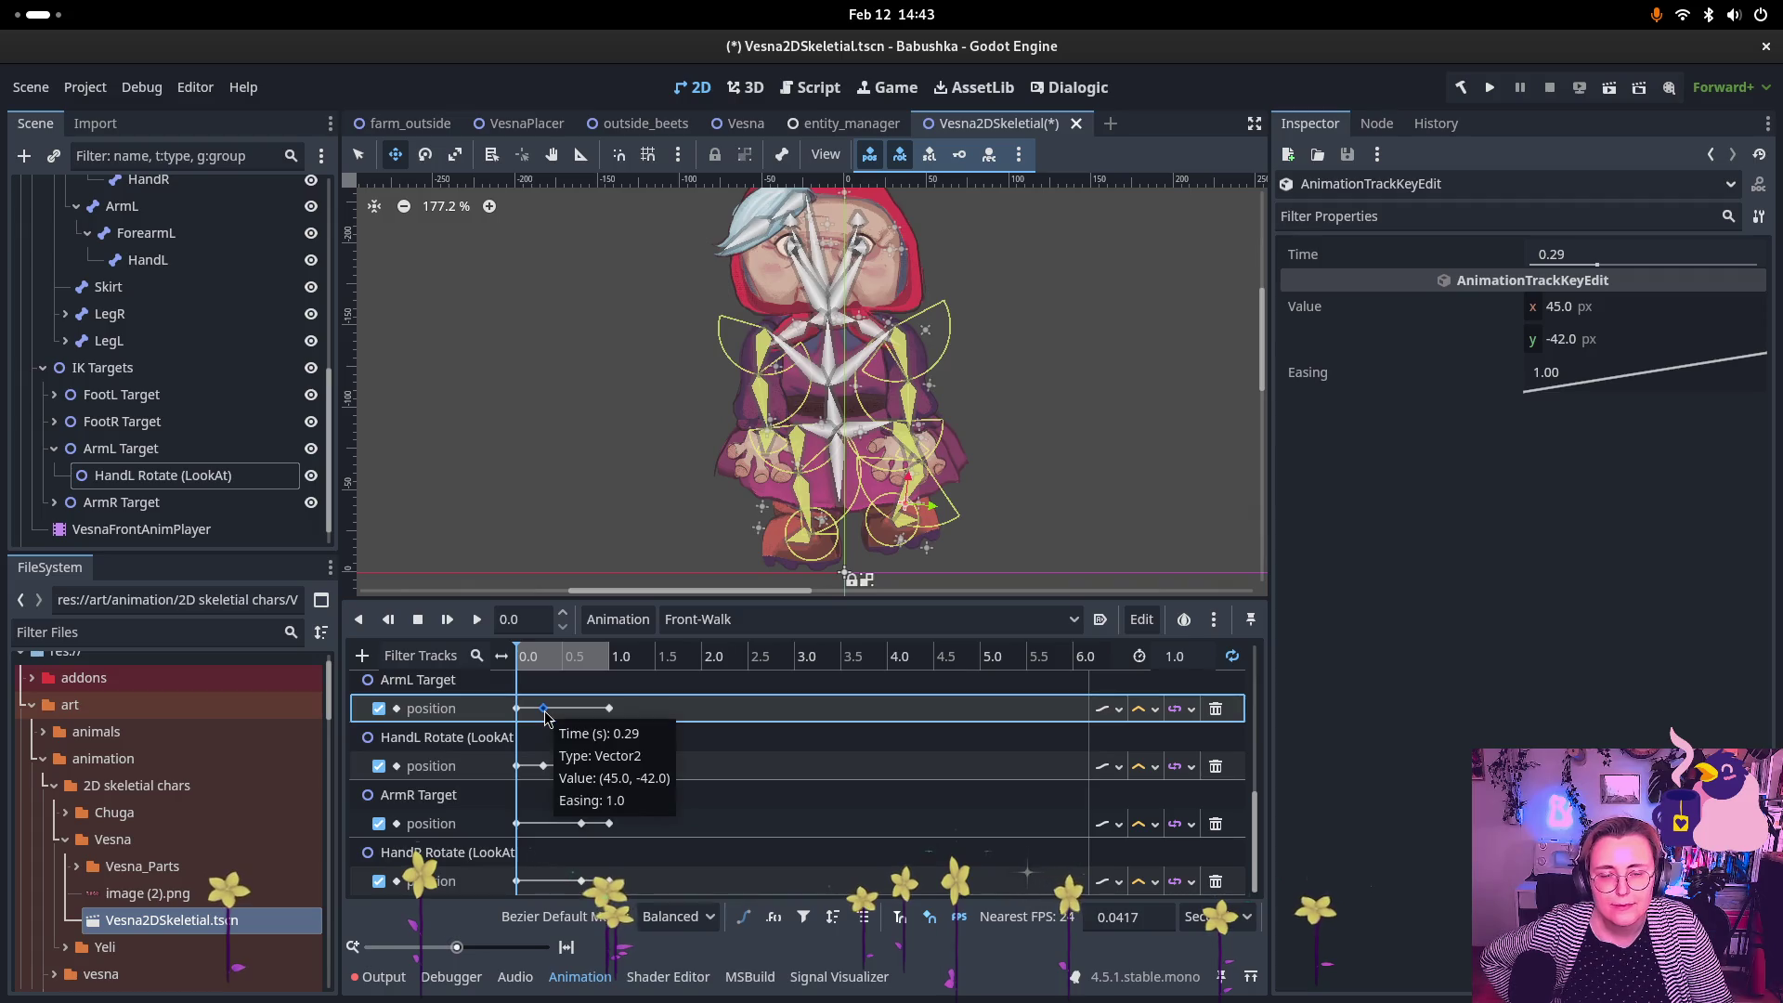
{"action": "left_click", "coordinate": [972, 486]}
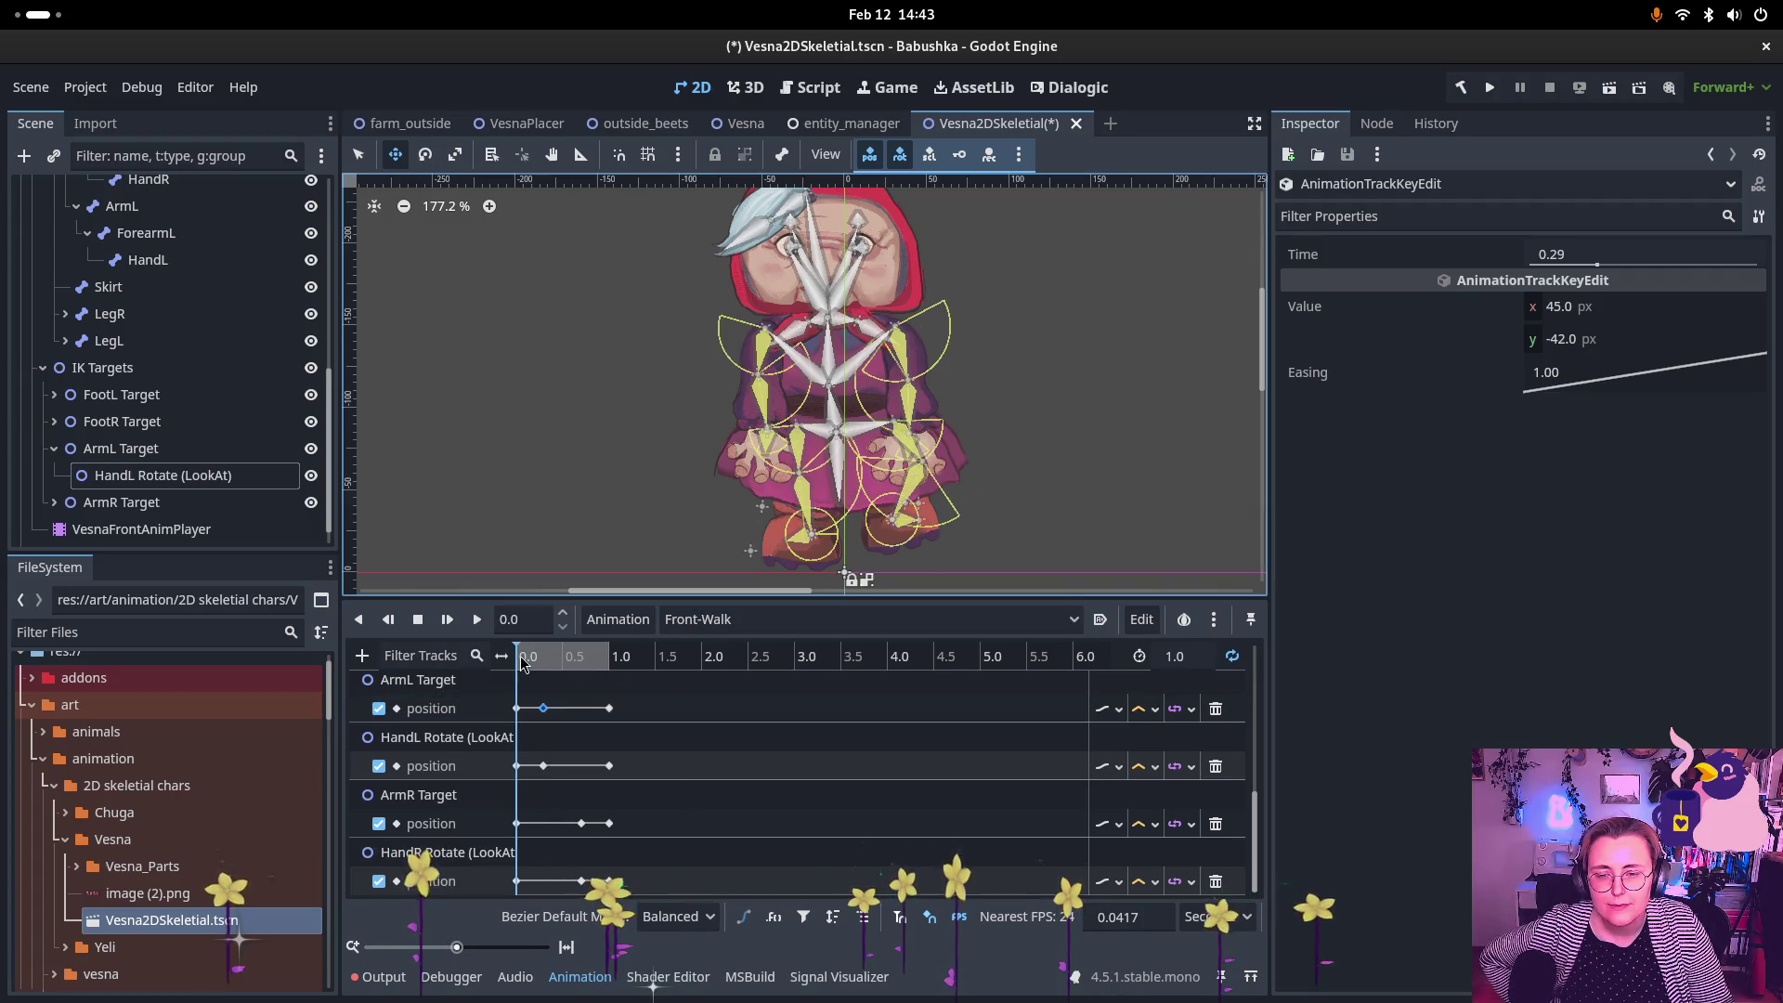
{"action": "left_click_drag", "start_coordinate": [523, 662], "coordinate": [545, 662]}
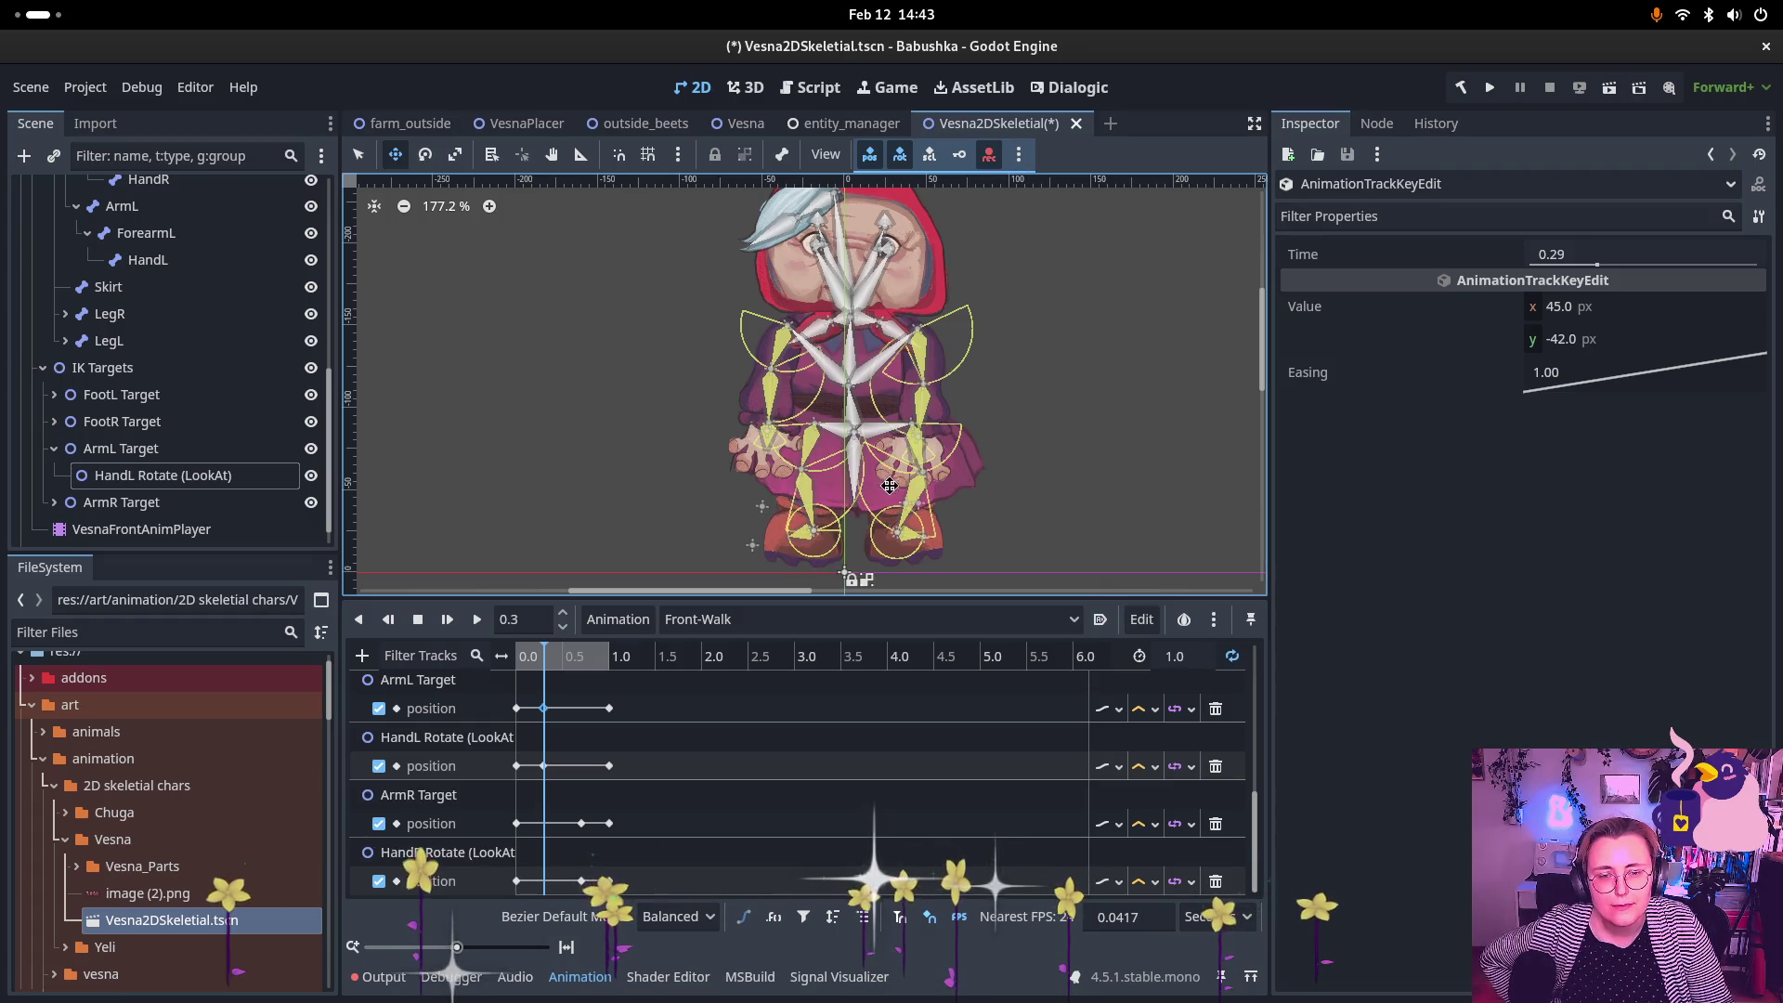
{"action": "left_click", "coordinate": [544, 707]}
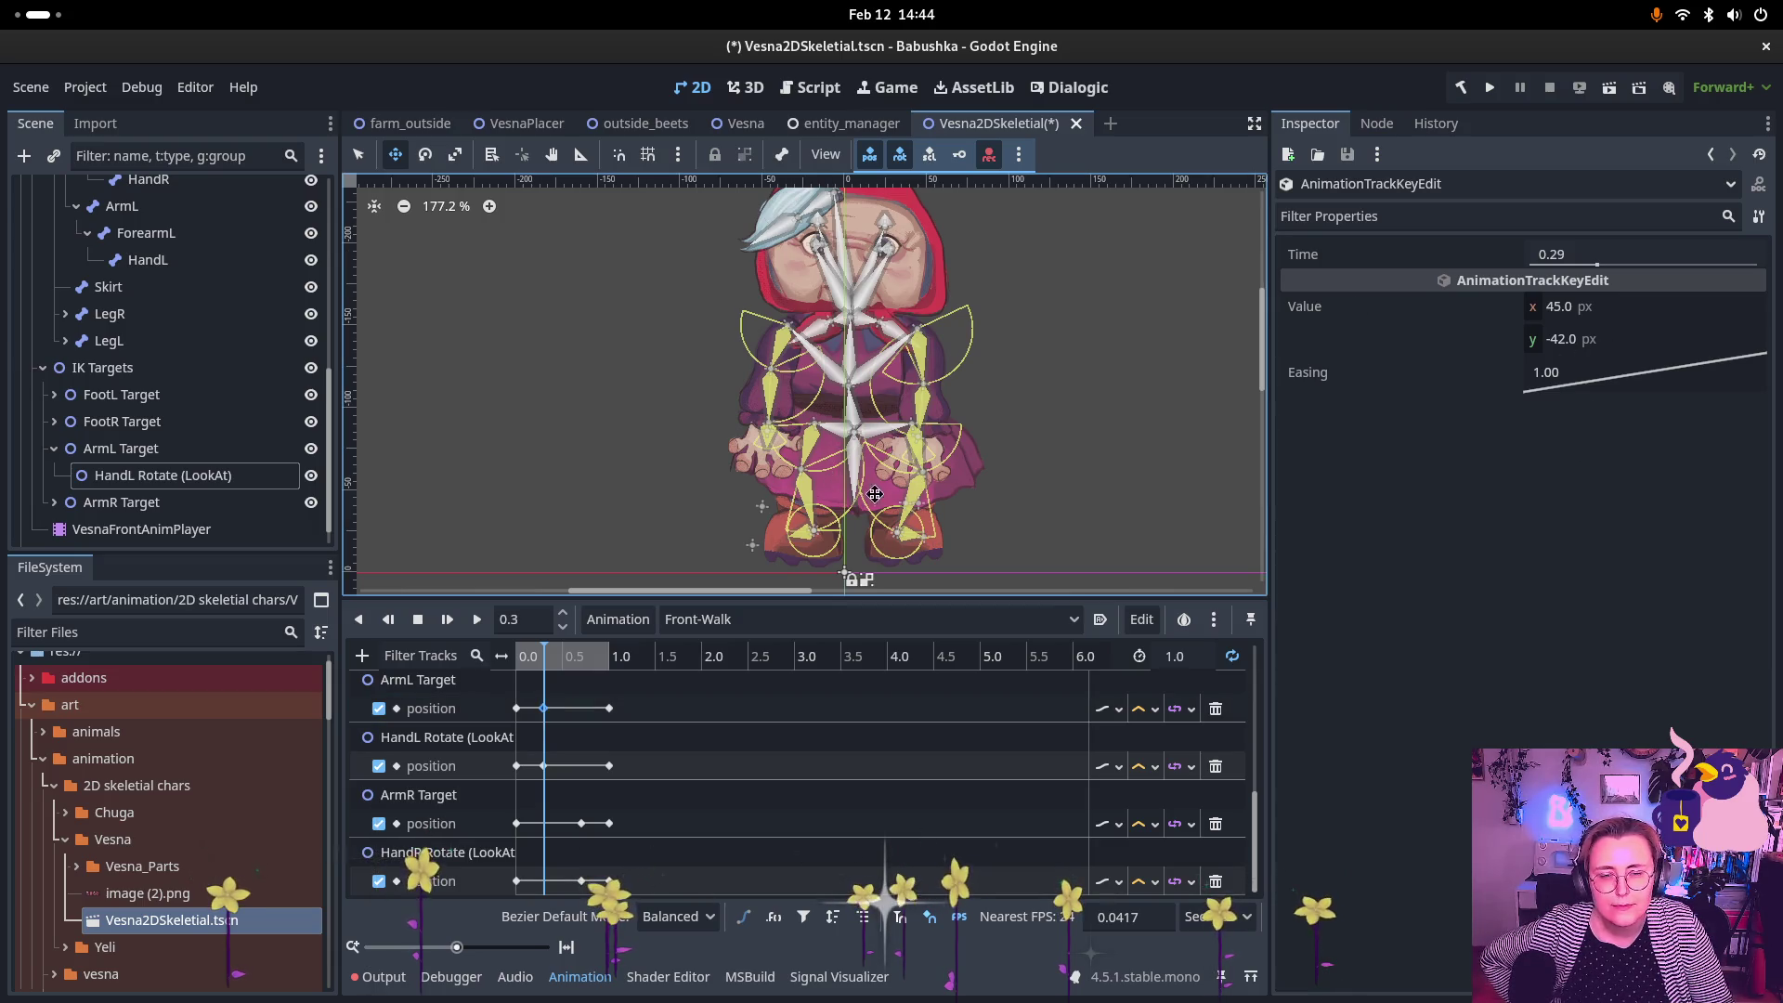
{"action": "left_click", "coordinate": [139, 451]}
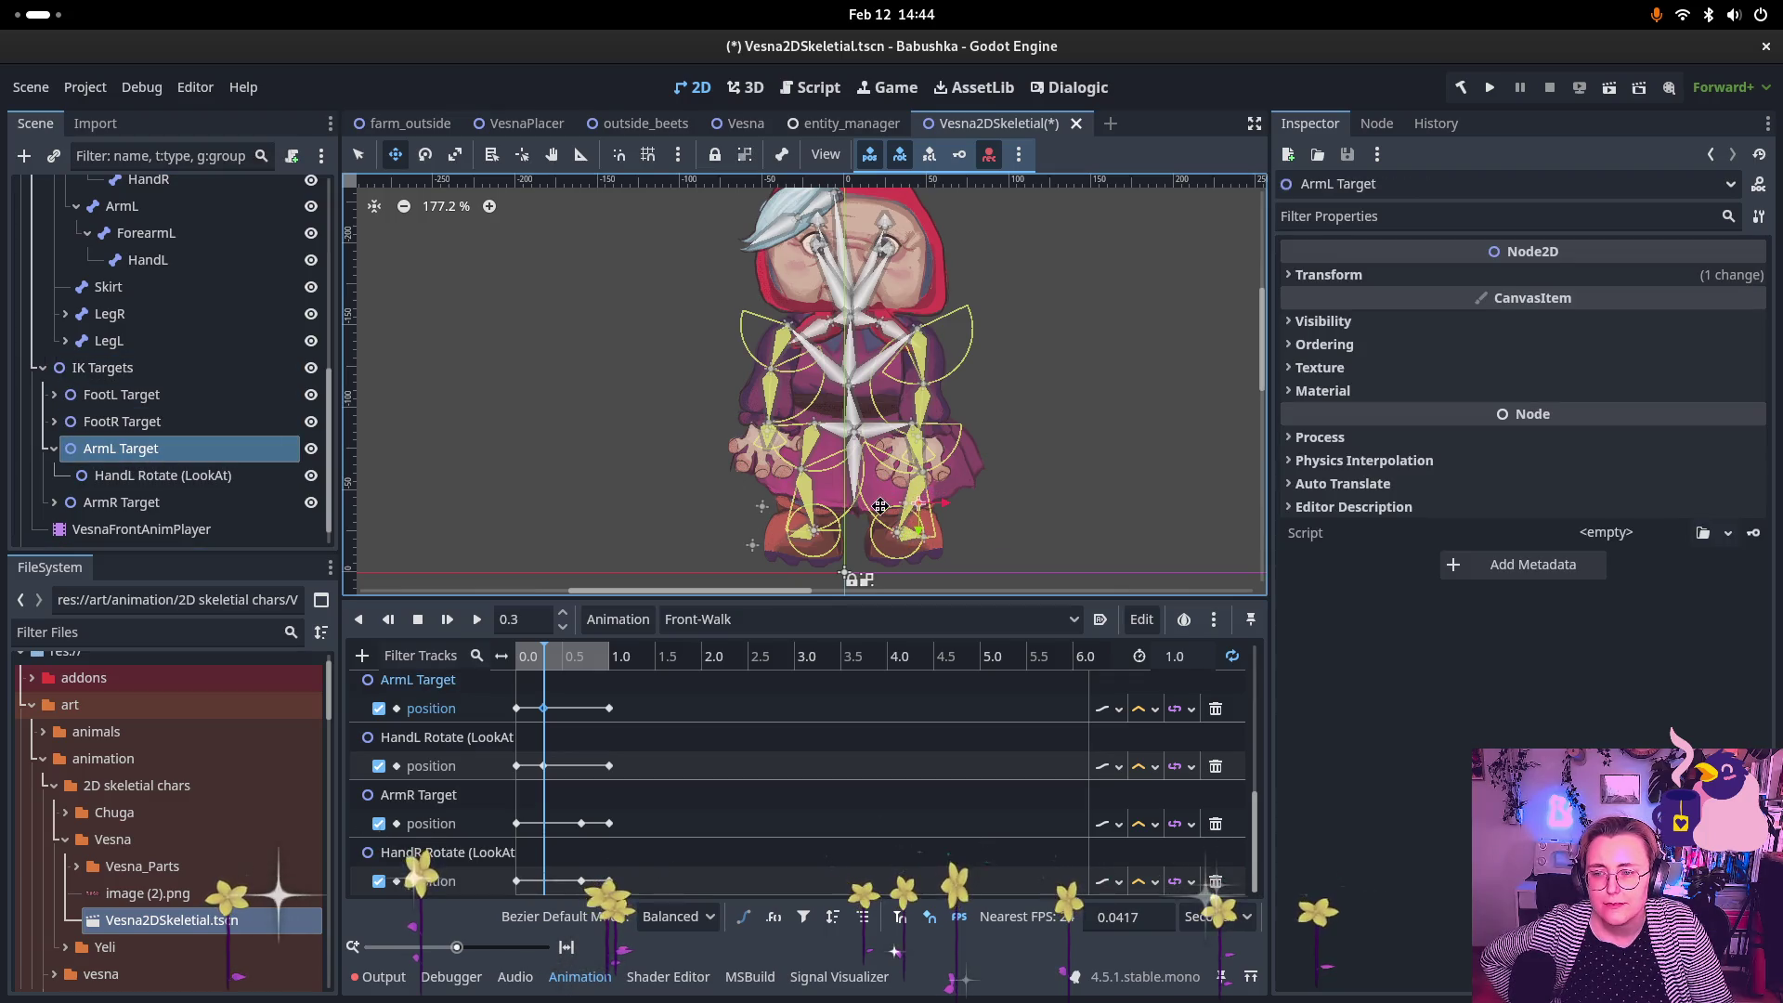
{"action": "left_click_drag", "start_coordinate": [911, 512], "coordinate": [800, 512]}
Step: Record the ArmL Target pose and nudge HandL Rotate to x -8, y 0 at 0.29 s
{"action": "key", "text": "Insert"}
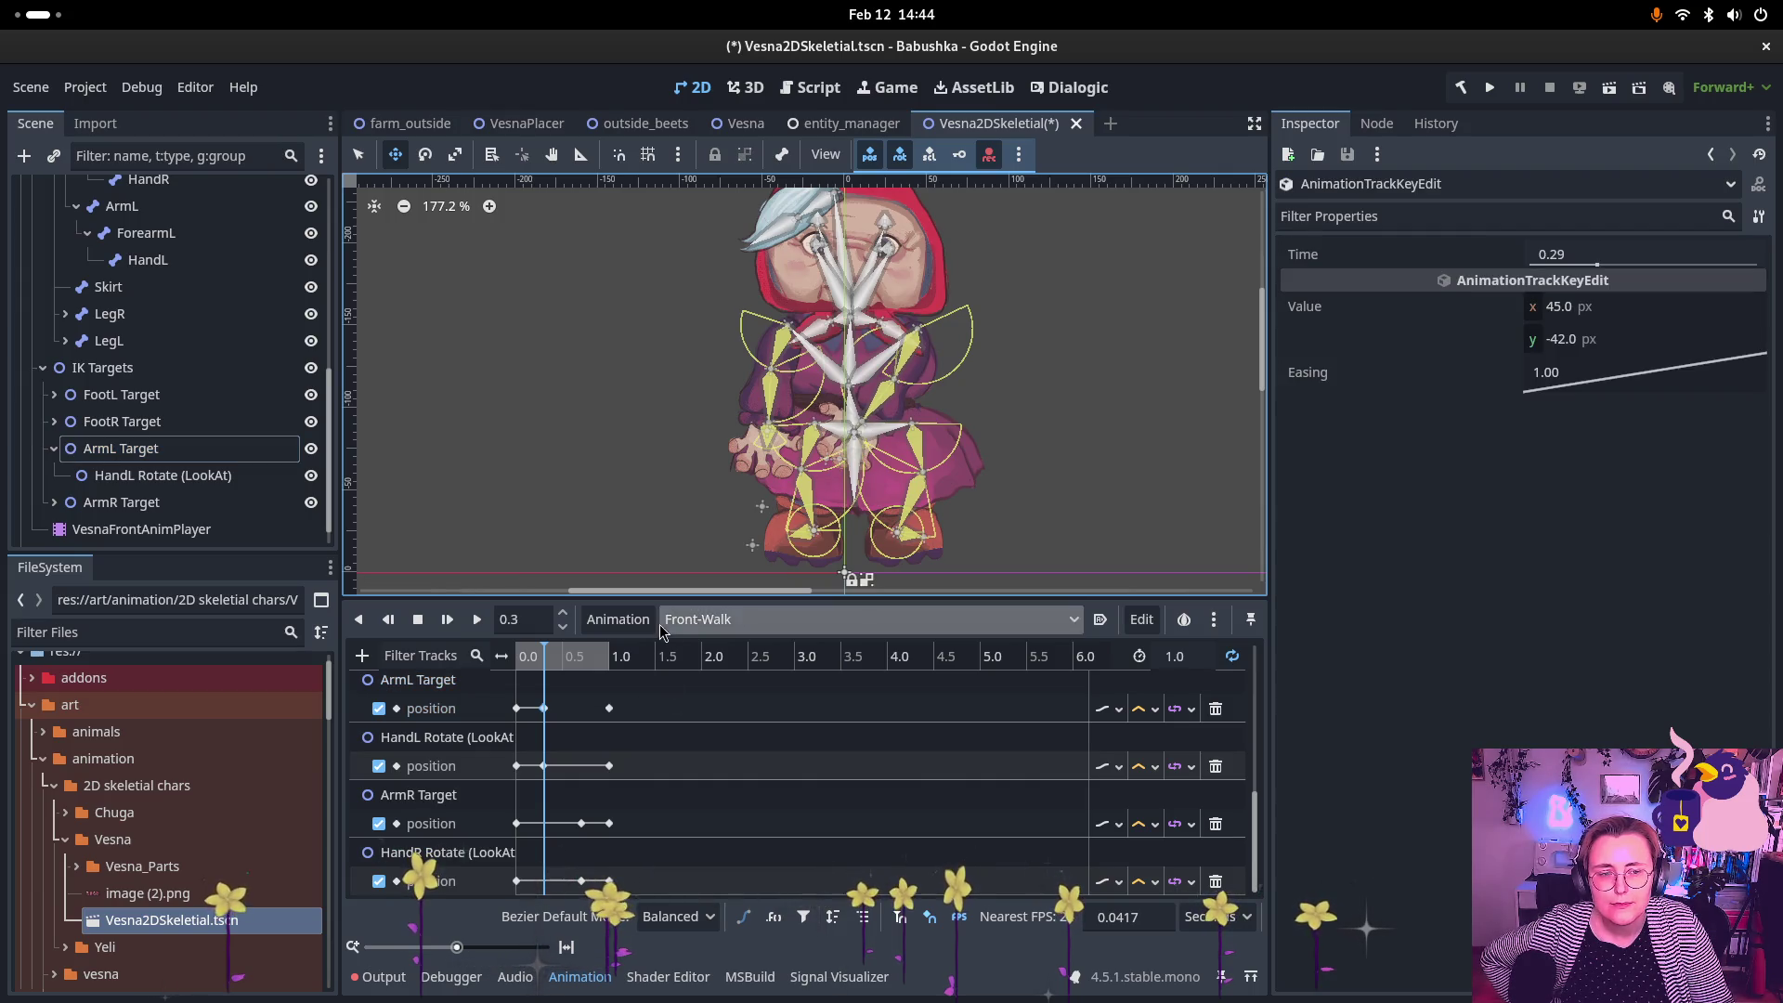
{"action": "left_click", "coordinate": [541, 769]}
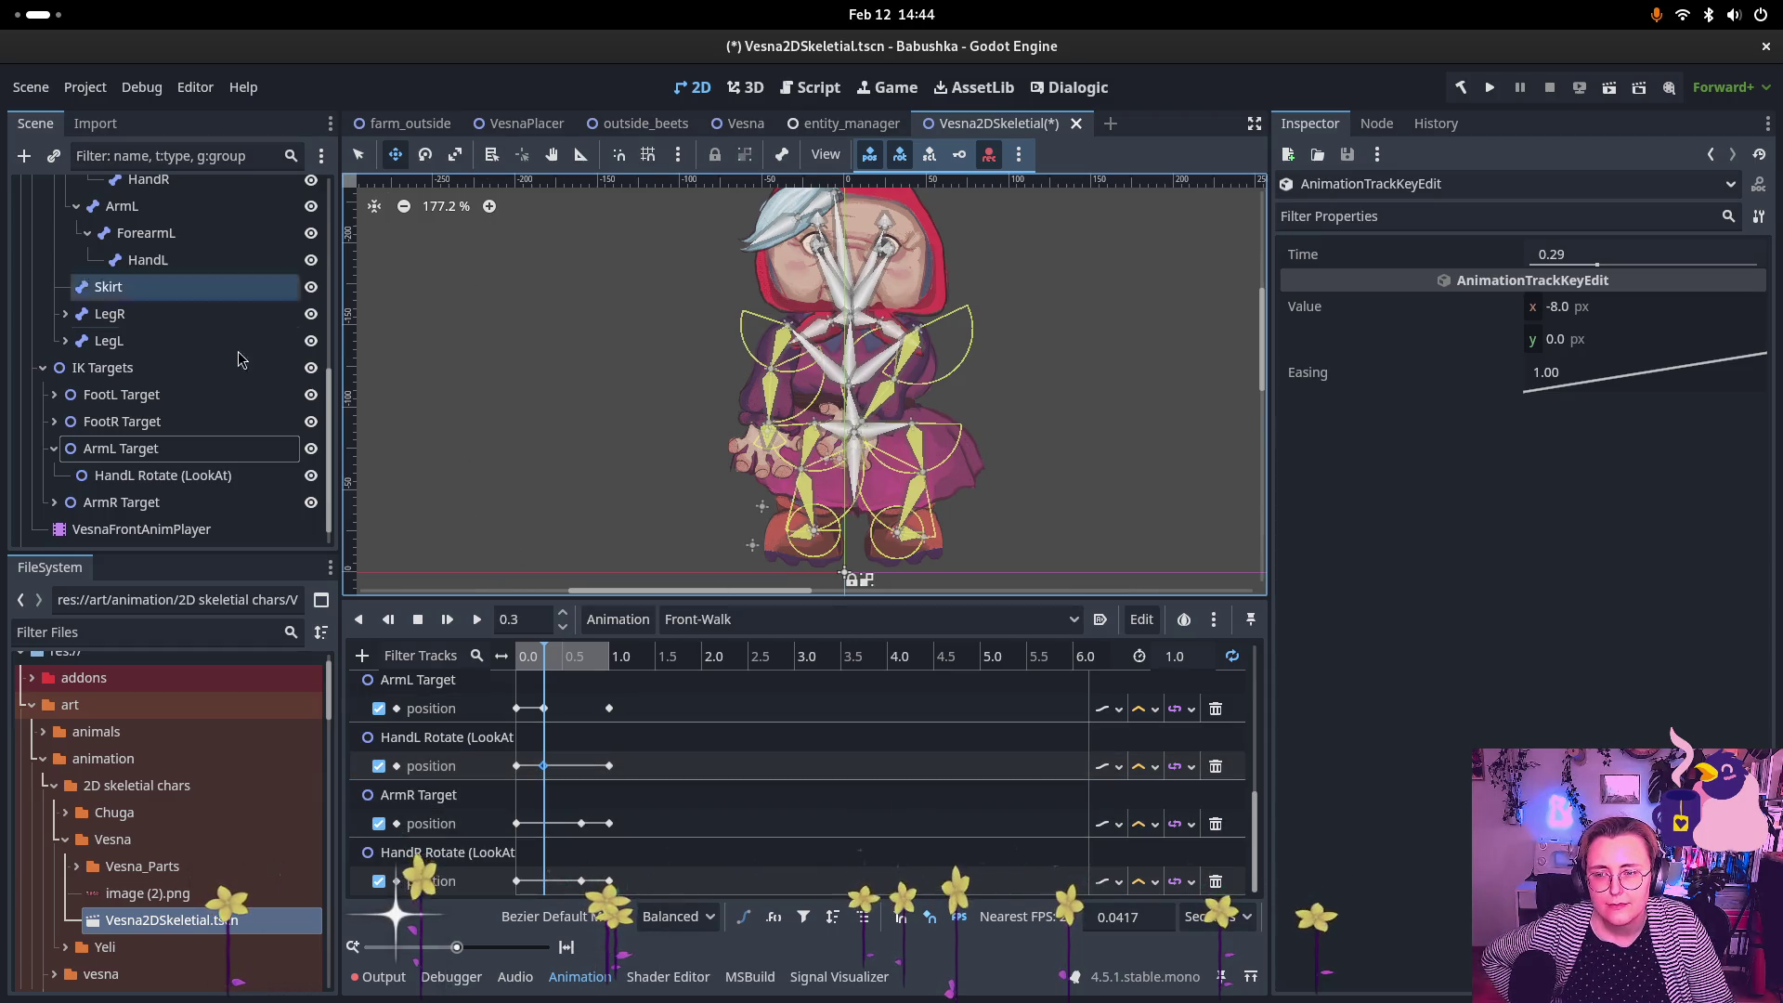
{"action": "left_click", "coordinate": [109, 477]}
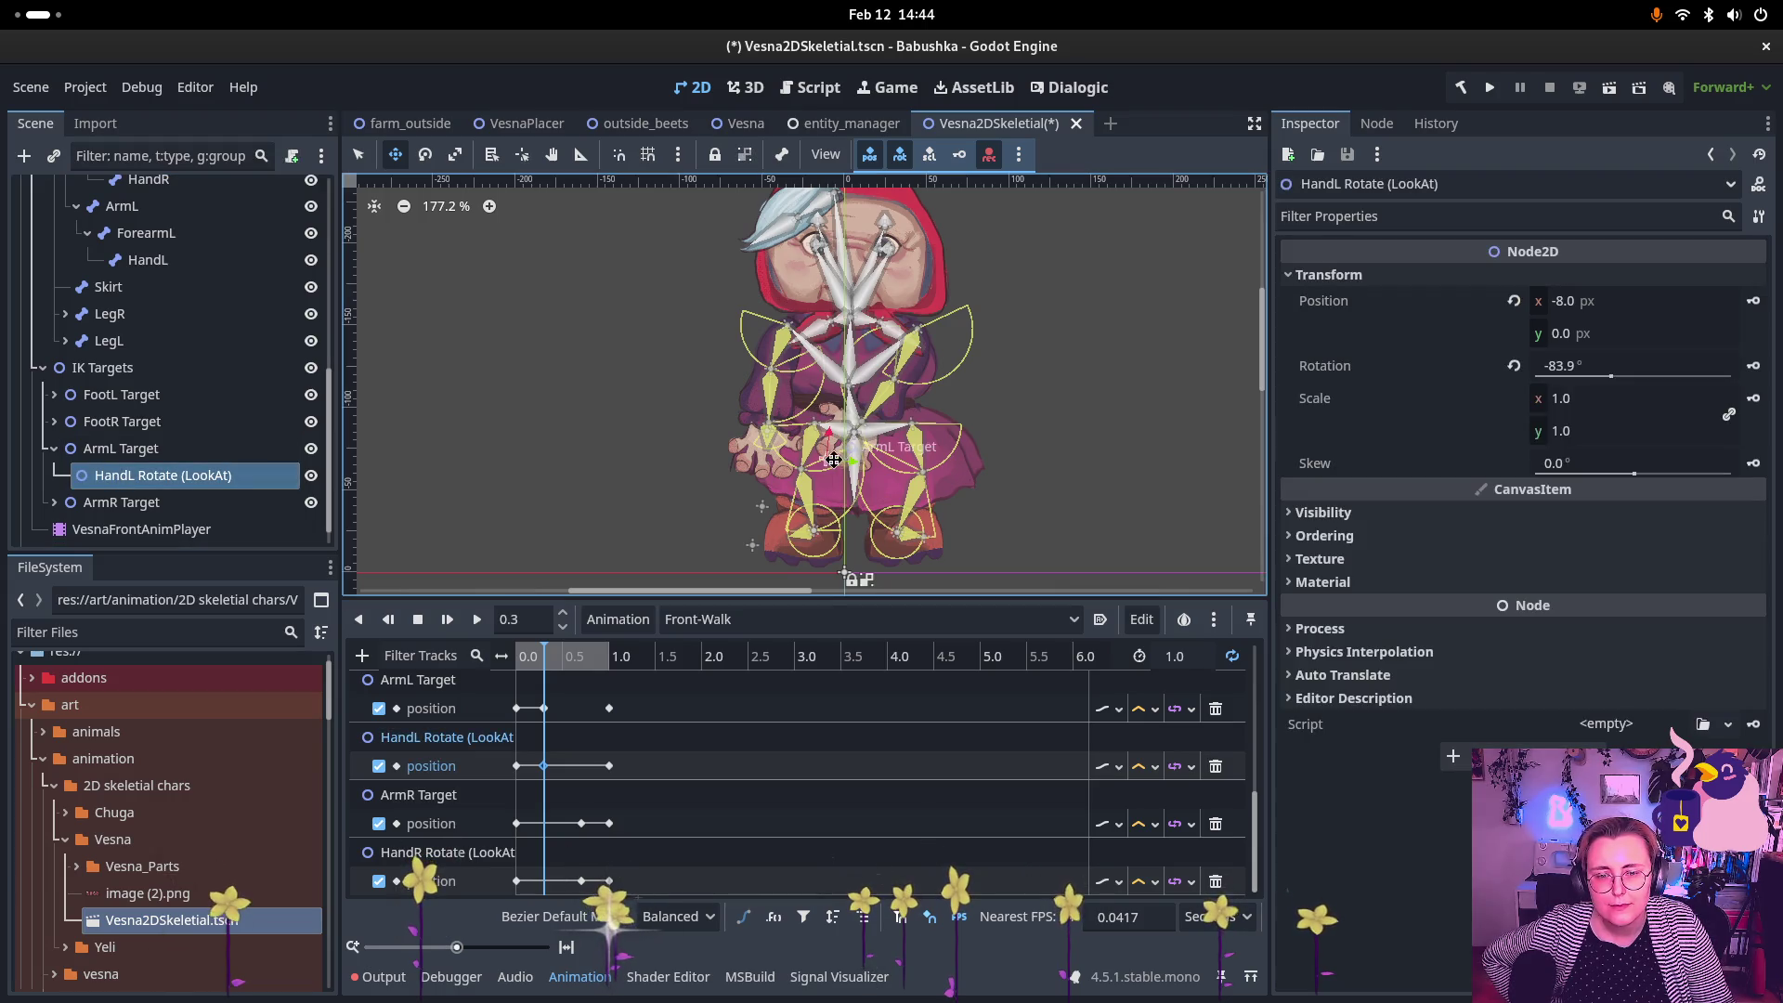
{"action": "left_click_drag", "start_coordinate": [833, 459], "coordinate": [821, 446]}
{"action": "left_click", "coordinate": [543, 765]}
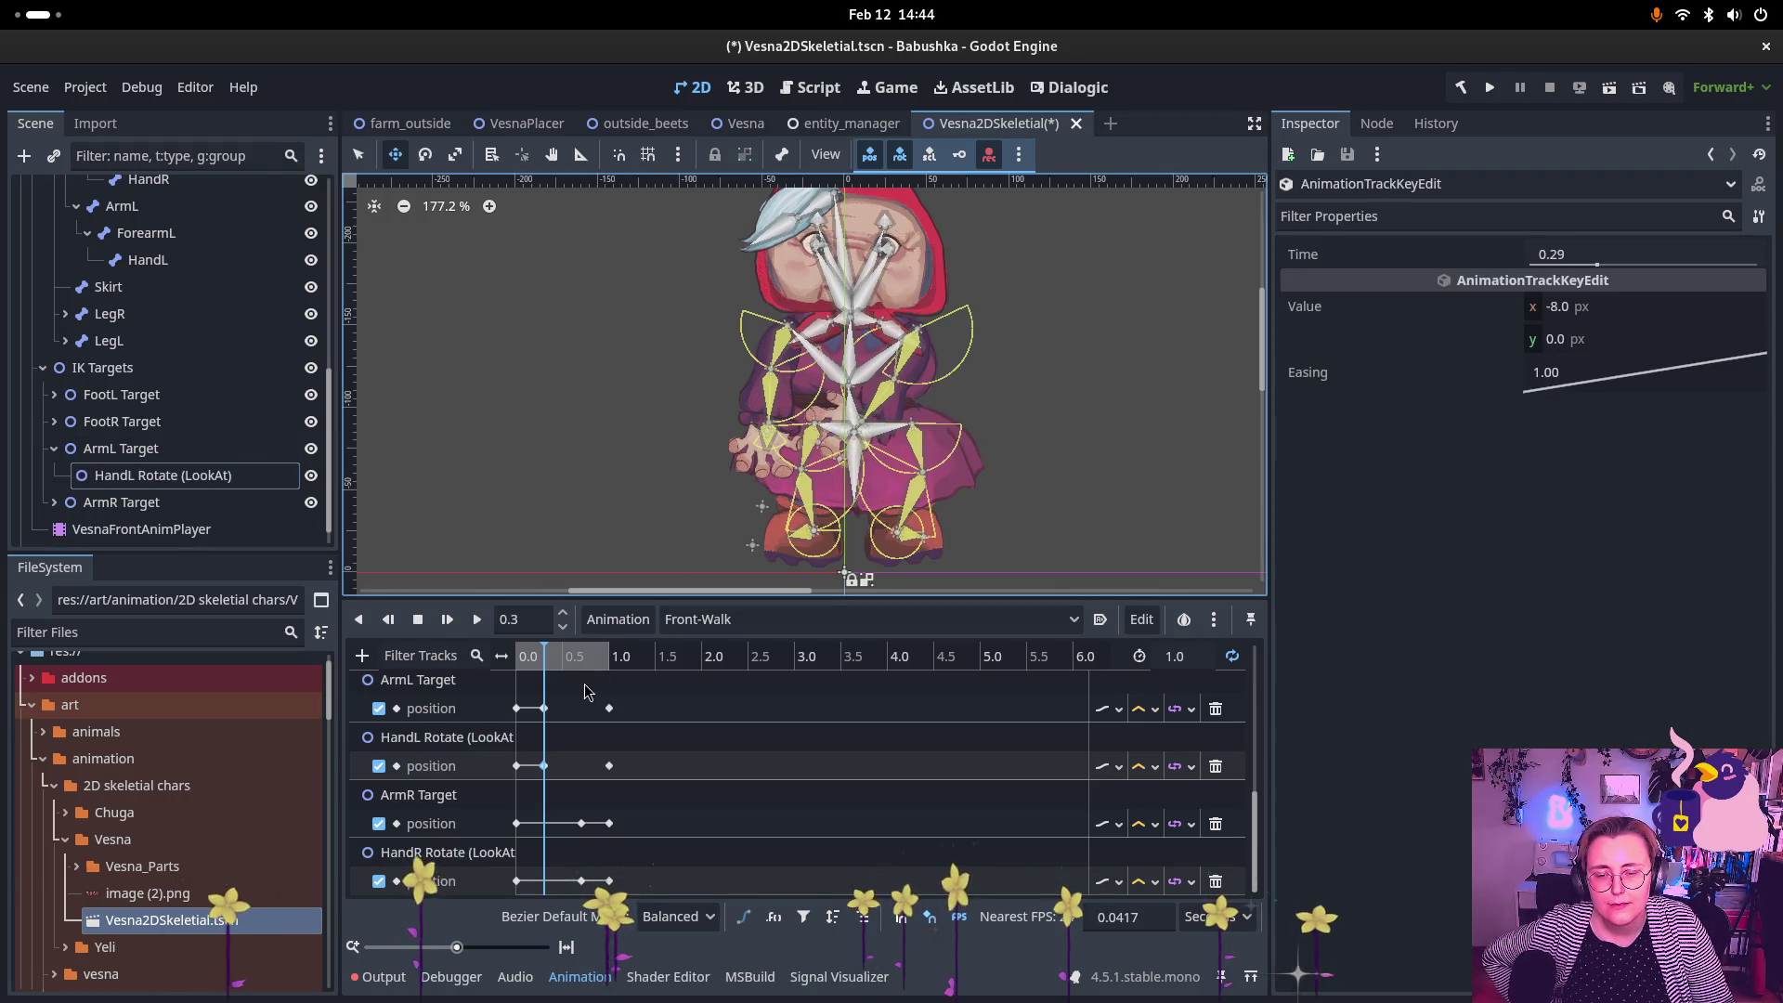
Step: Scrub Front-Walk from 0.0 to about 0.7 s to review the left arm swing
{"action": "left_click", "coordinate": [512, 658]}
{"action": "mouse_move", "coordinate": [510, 657]}
{"action": "left_mouse_down"}
{"action": "mouse_move", "coordinate": [608, 657]}
{"action": "mouse_move", "coordinate": [498, 663]}
{"action": "mouse_move", "coordinate": [647, 681]}
{"action": "mouse_move", "coordinate": [597, 687]}
{"action": "left_mouse_up"}
{"action": "scroll", "coordinate": [557, 705], "scroll_direction": "up", "scroll_amount": 2}
Step: Zoom into the timeline and delete the overlapping HandL Rotate key near 0.29 s
{"action": "scroll", "coordinate": [548, 708], "scroll_direction": "down", "scroll_amount": 2}
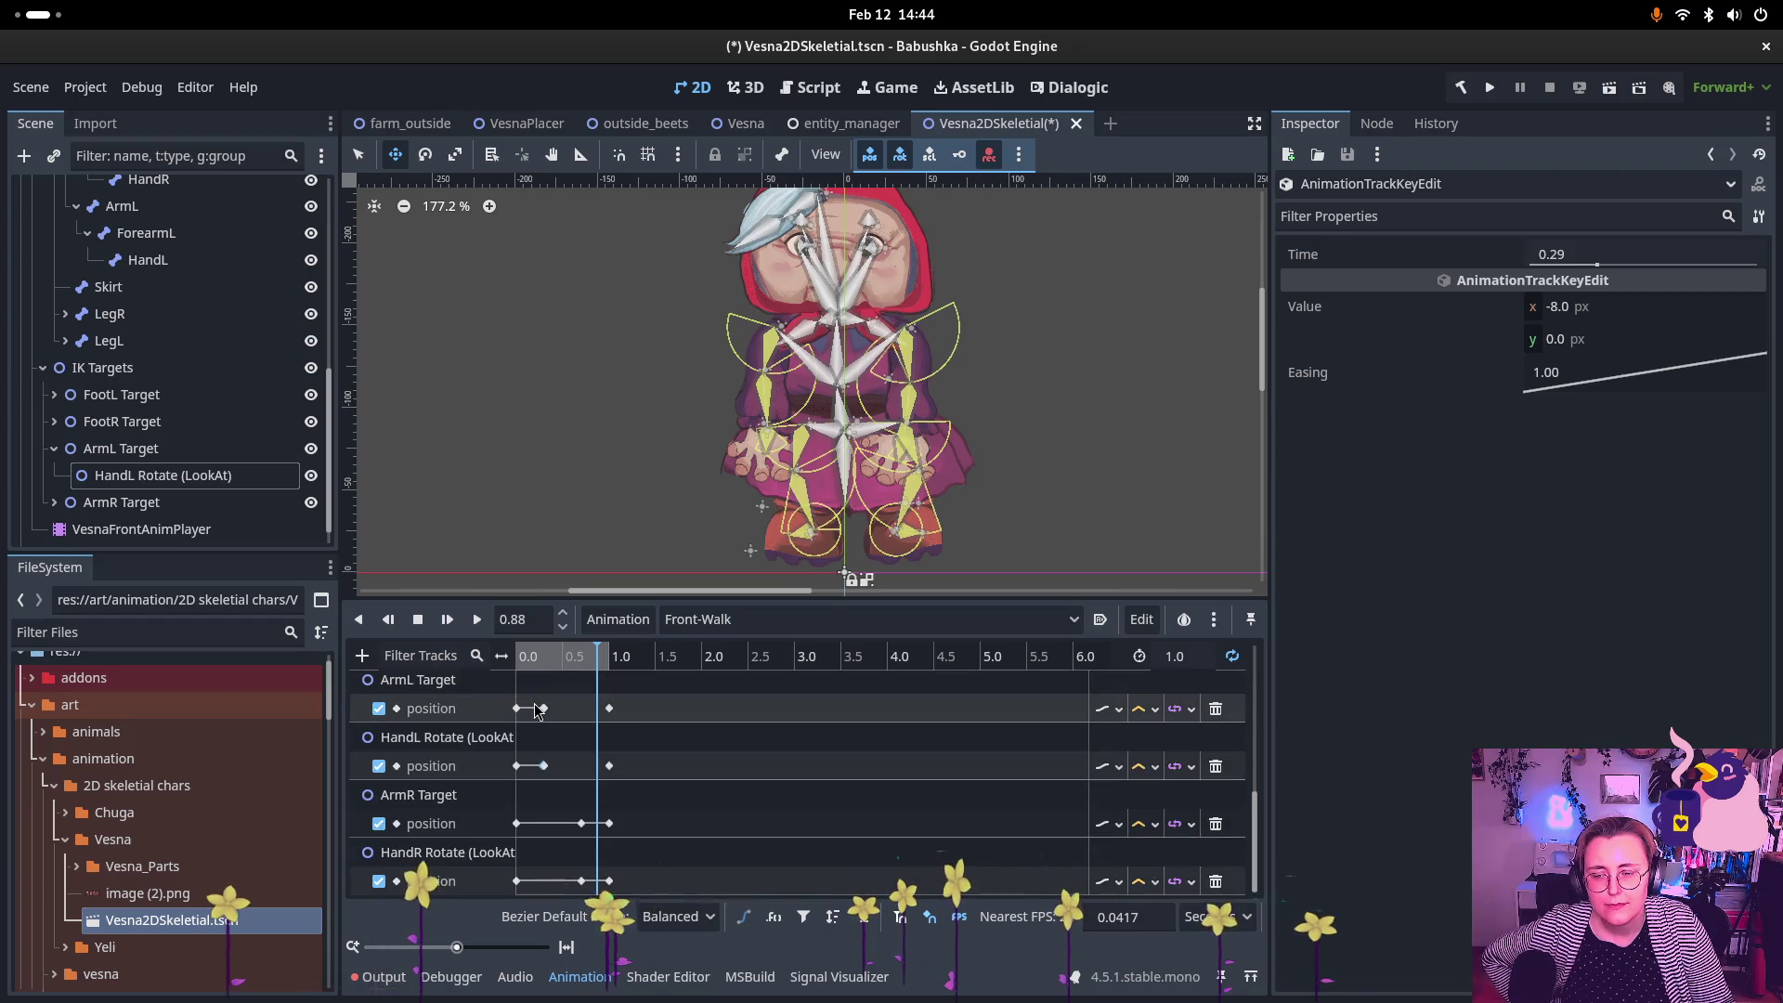
{"action": "left_click", "coordinate": [543, 710]}
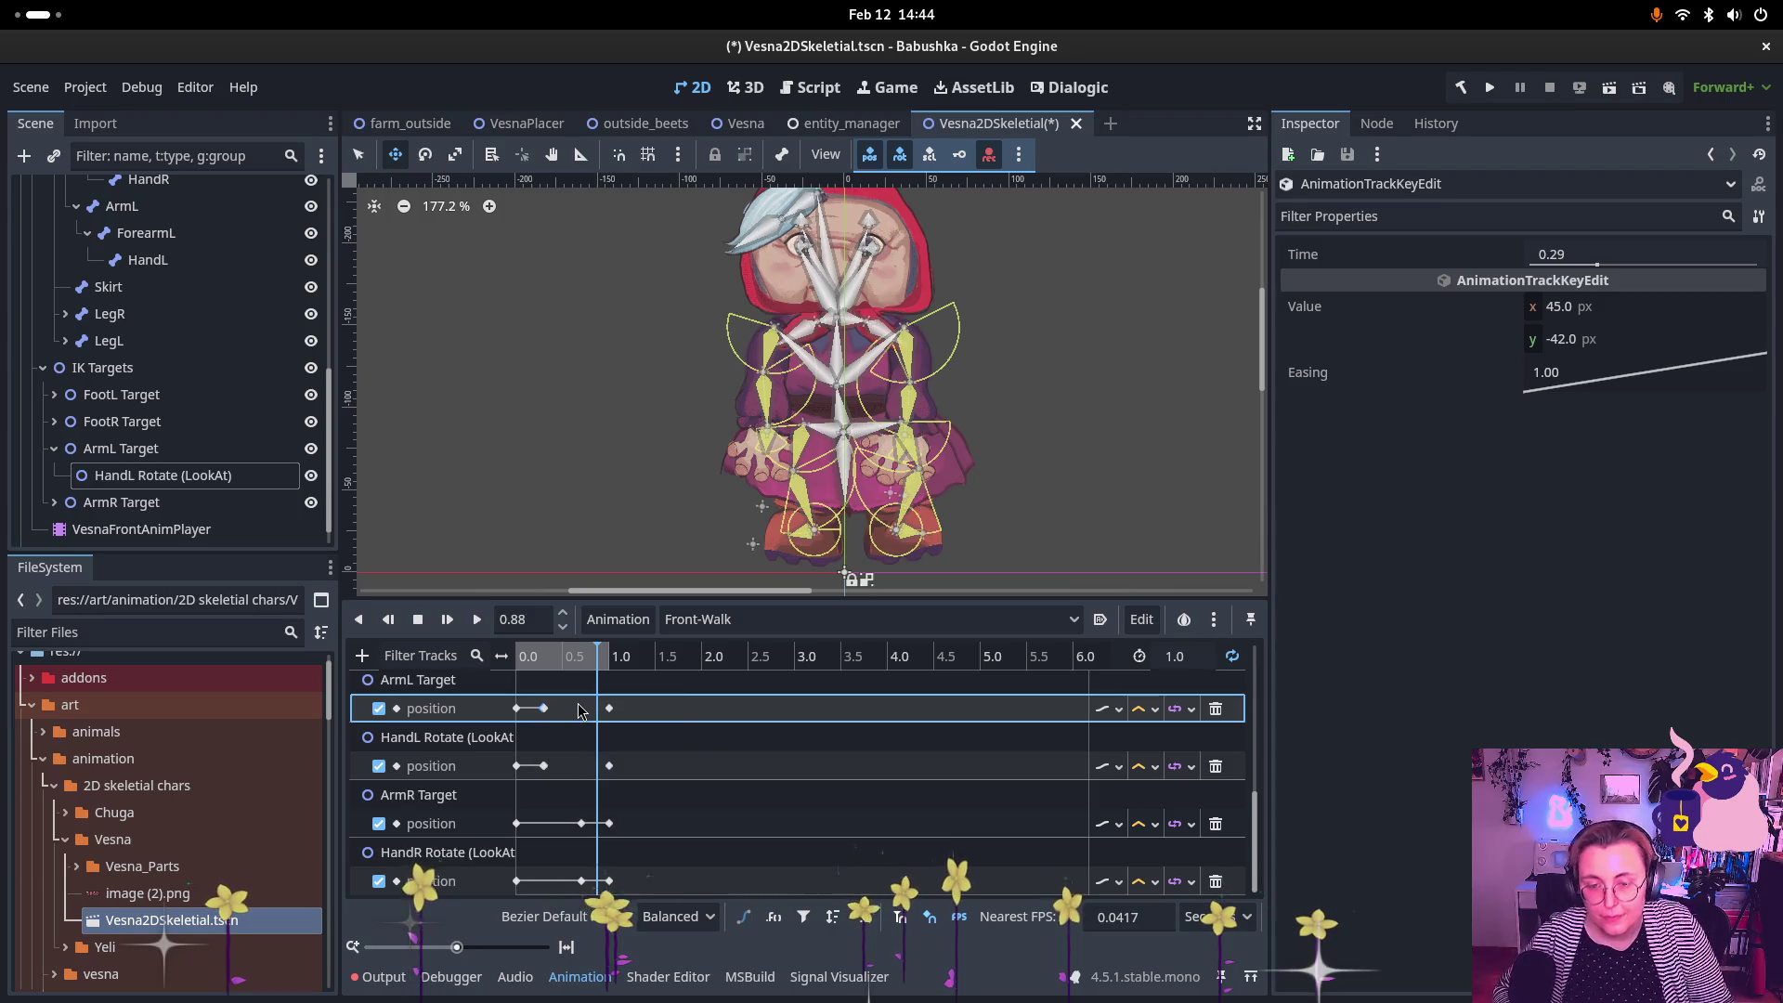
{"action": "scroll", "coordinate": [561, 724], "scroll_direction": "up", "scroll_amount": 2, "text": "ctrl"}
{"action": "scroll", "coordinate": [561, 725], "scroll_direction": "up", "scroll_amount": 3, "text": "ctrl"}
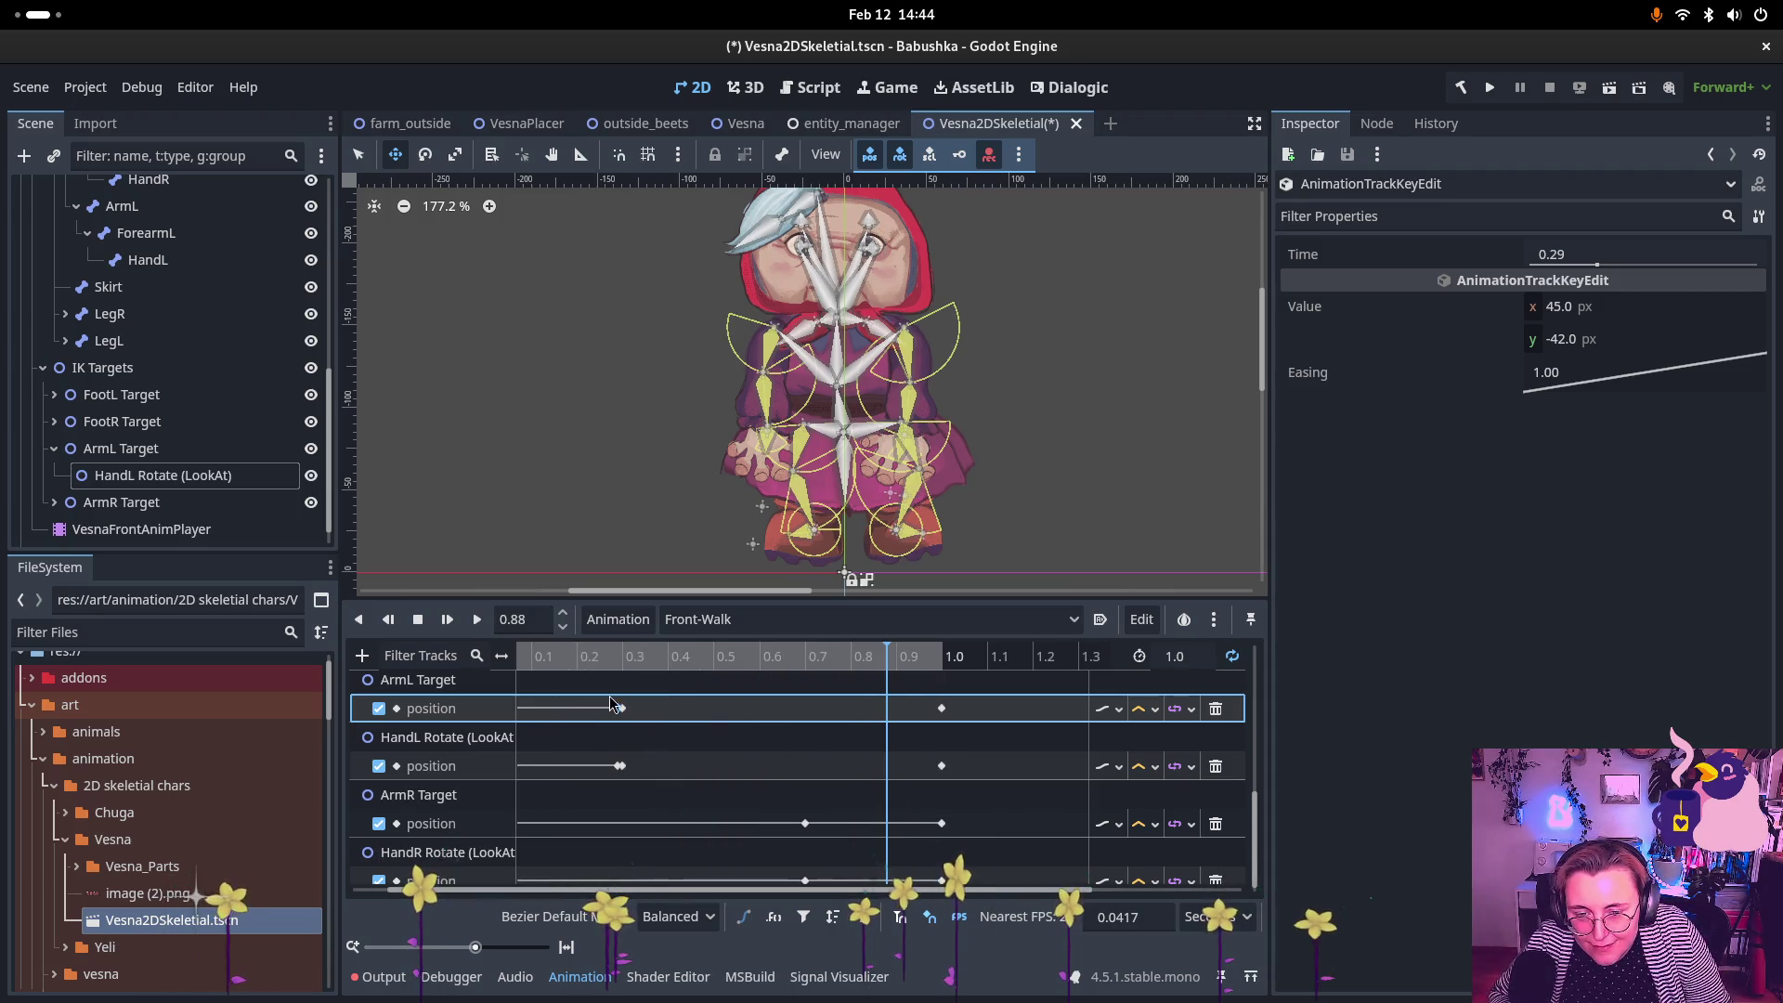
{"action": "left_click", "coordinate": [694, 767]}
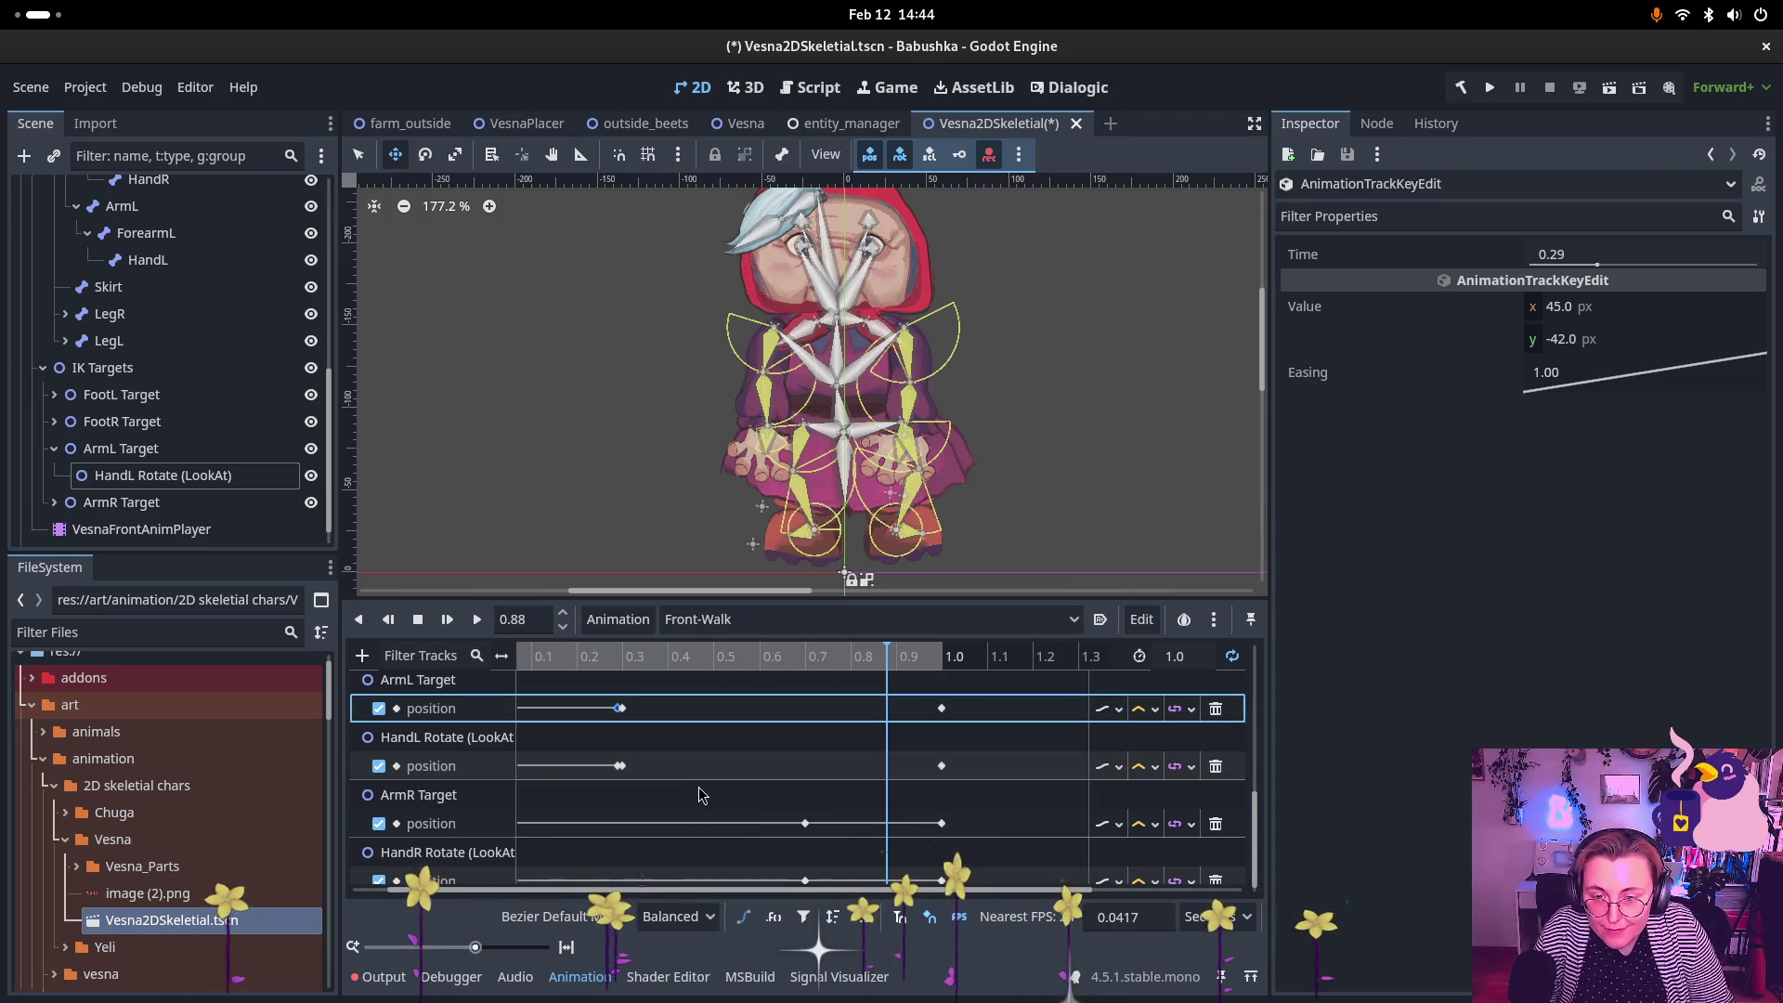
{"action": "left_click", "coordinate": [616, 766]}
{"action": "key", "text": "Delete"}
{"action": "left_click", "coordinate": [621, 766]}
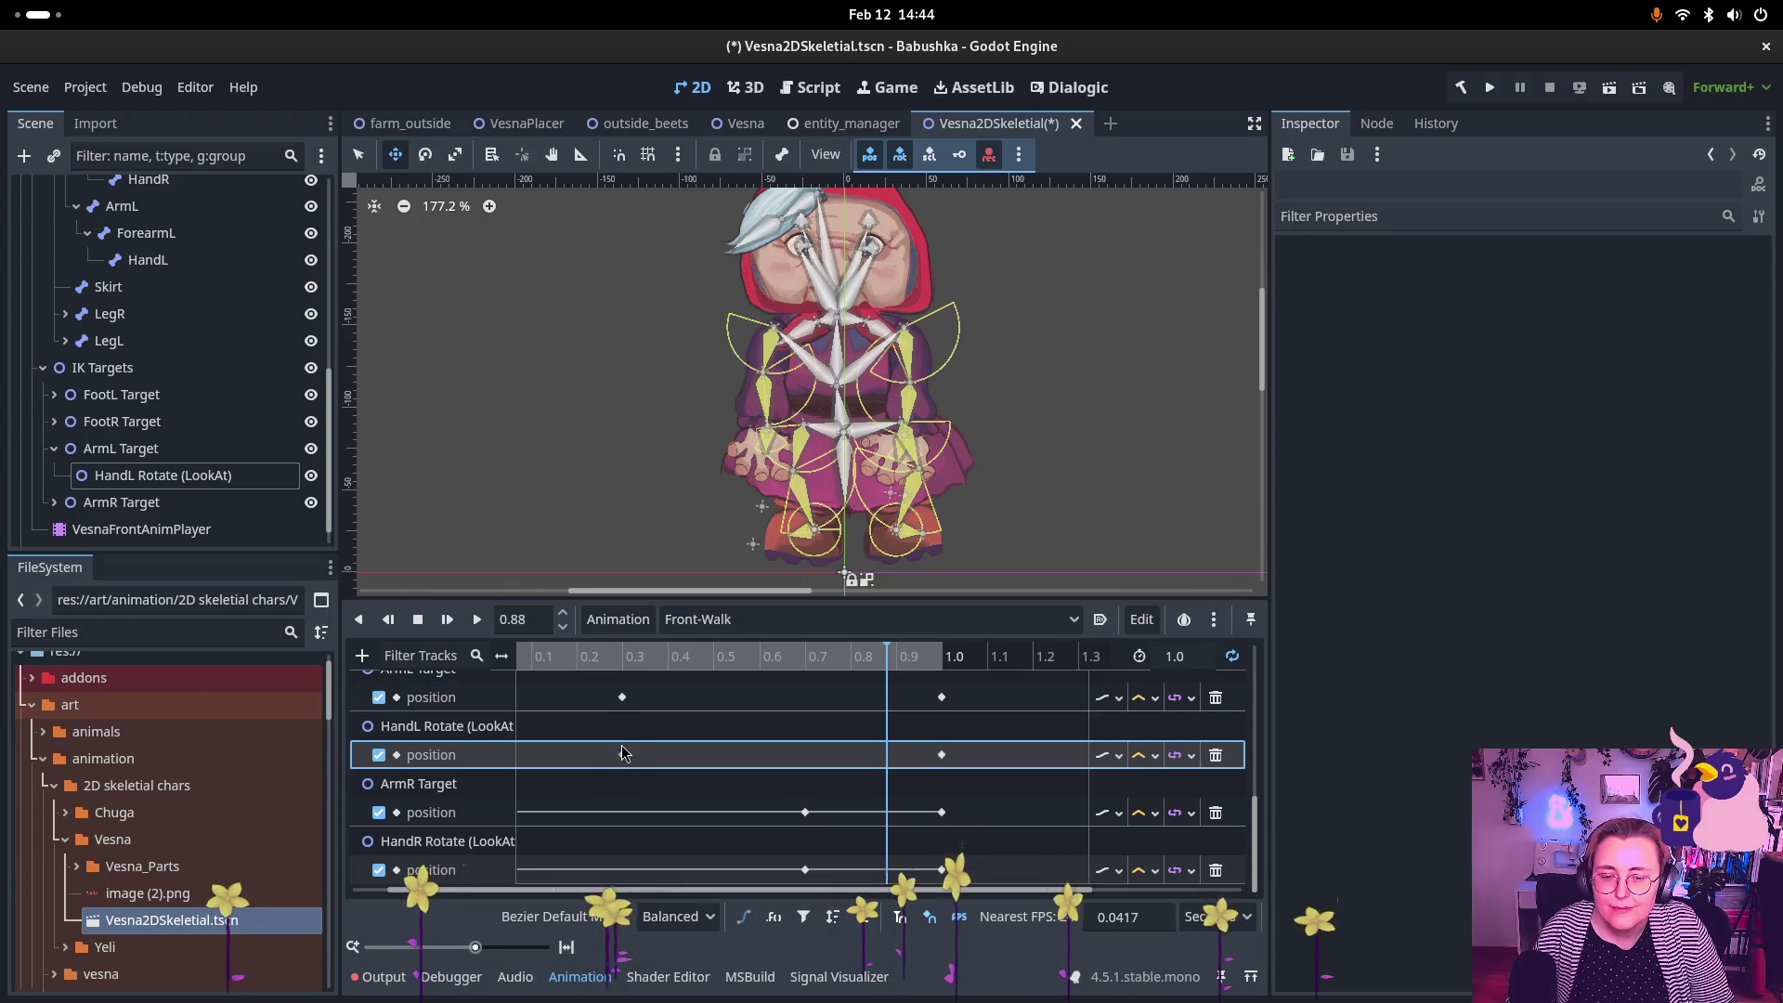
Step: Zoom back out, scrub the timeline and check the ArmL Target key at 0.3 s (x -3, y -69)
{"action": "scroll", "coordinate": [622, 748], "scroll_direction": "up", "scroll_amount": 3}
{"action": "scroll", "coordinate": [691, 724], "scroll_direction": "right", "scroll_amount": 3}
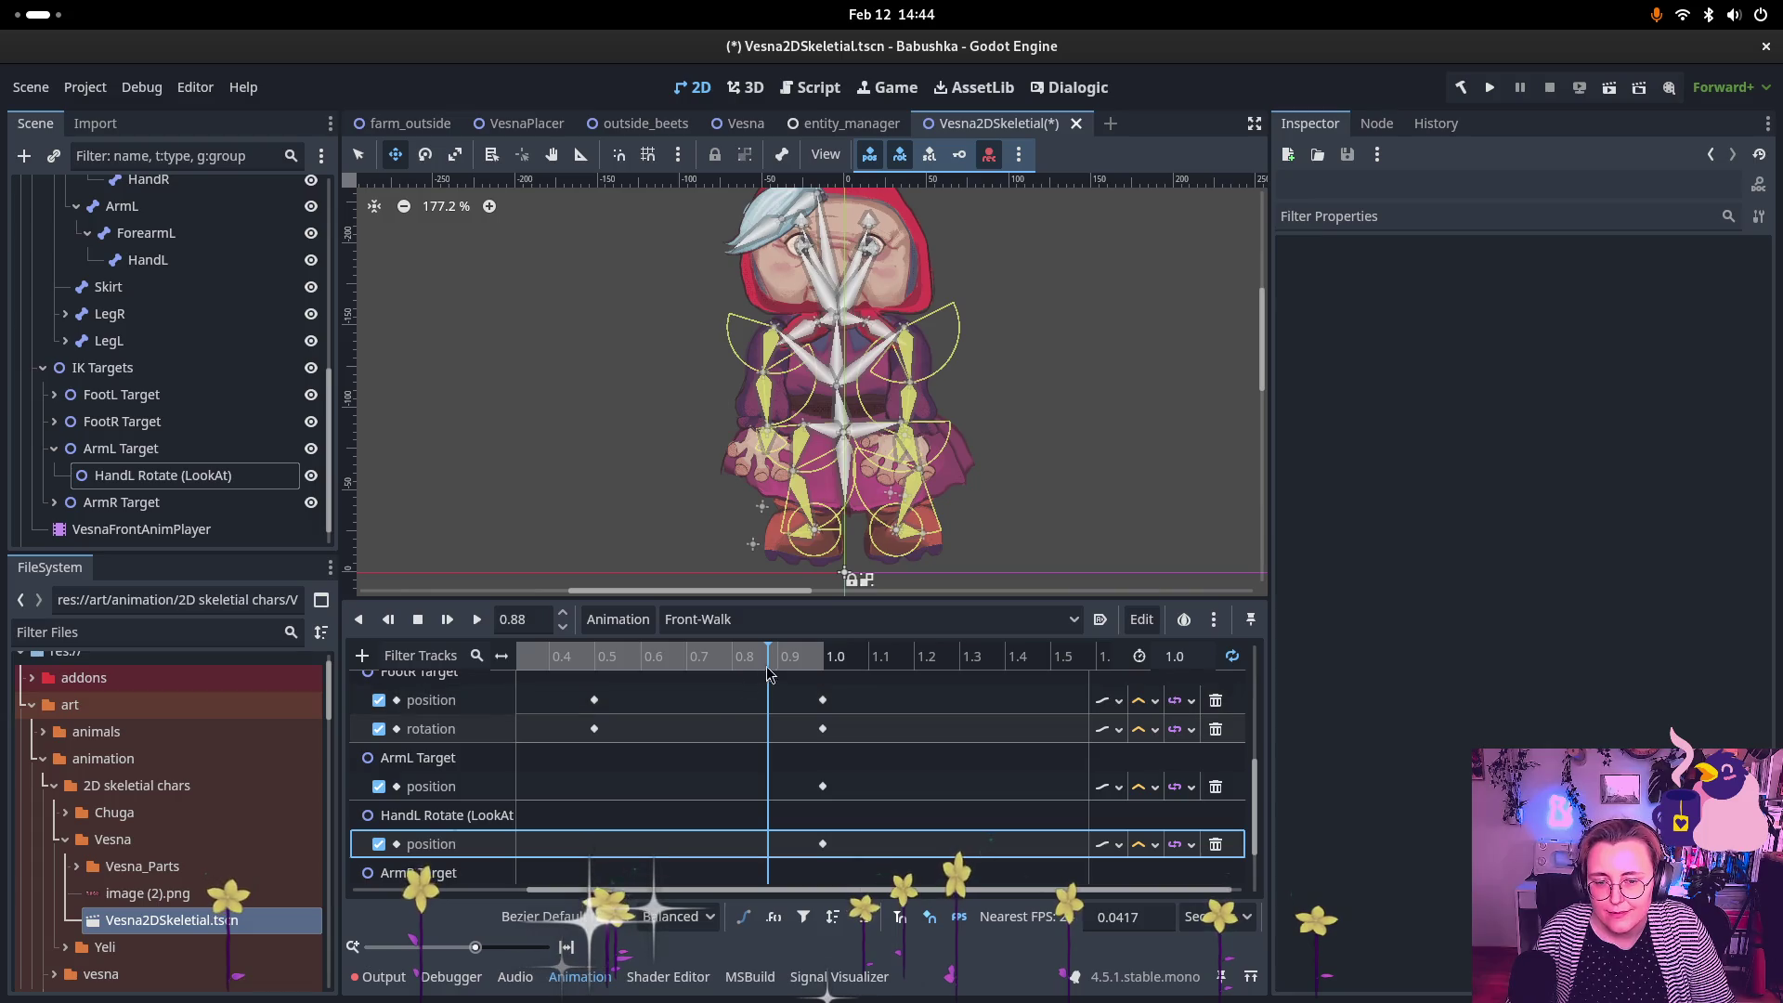
{"action": "left_click_drag", "start_coordinate": [767, 673], "coordinate": [520, 675]}
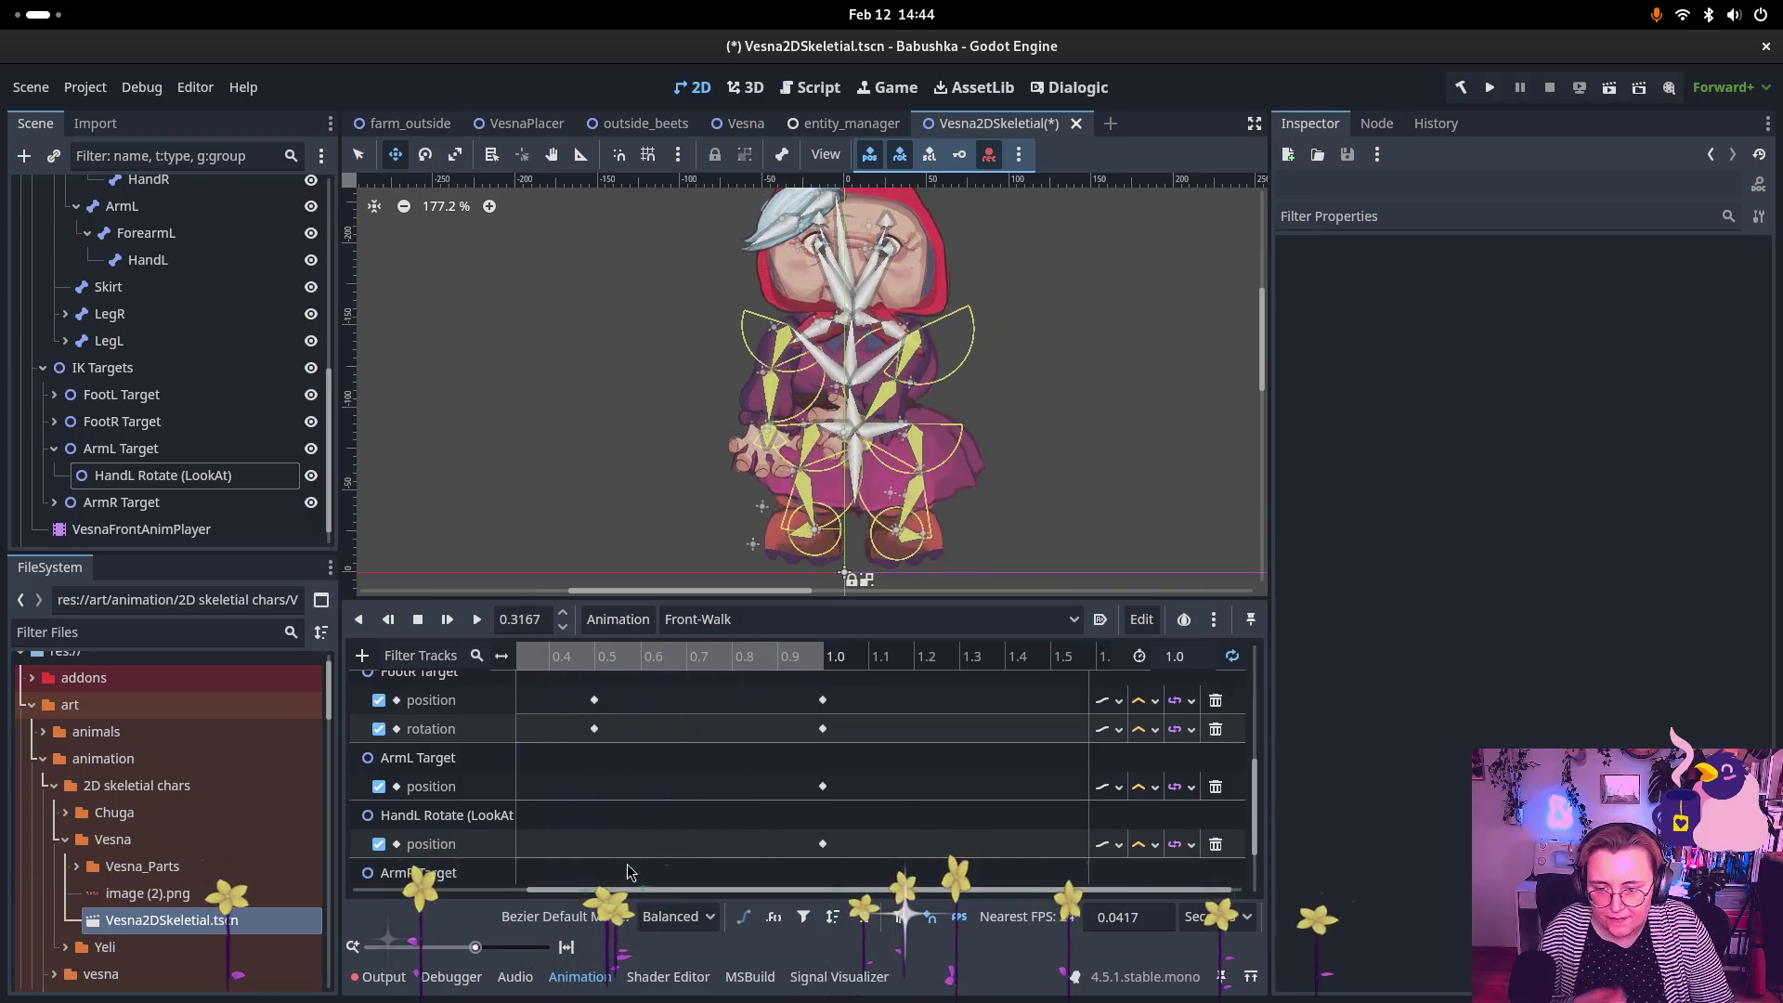
{"action": "scroll", "coordinate": [599, 826], "scroll_direction": "right", "scroll_amount": 1}
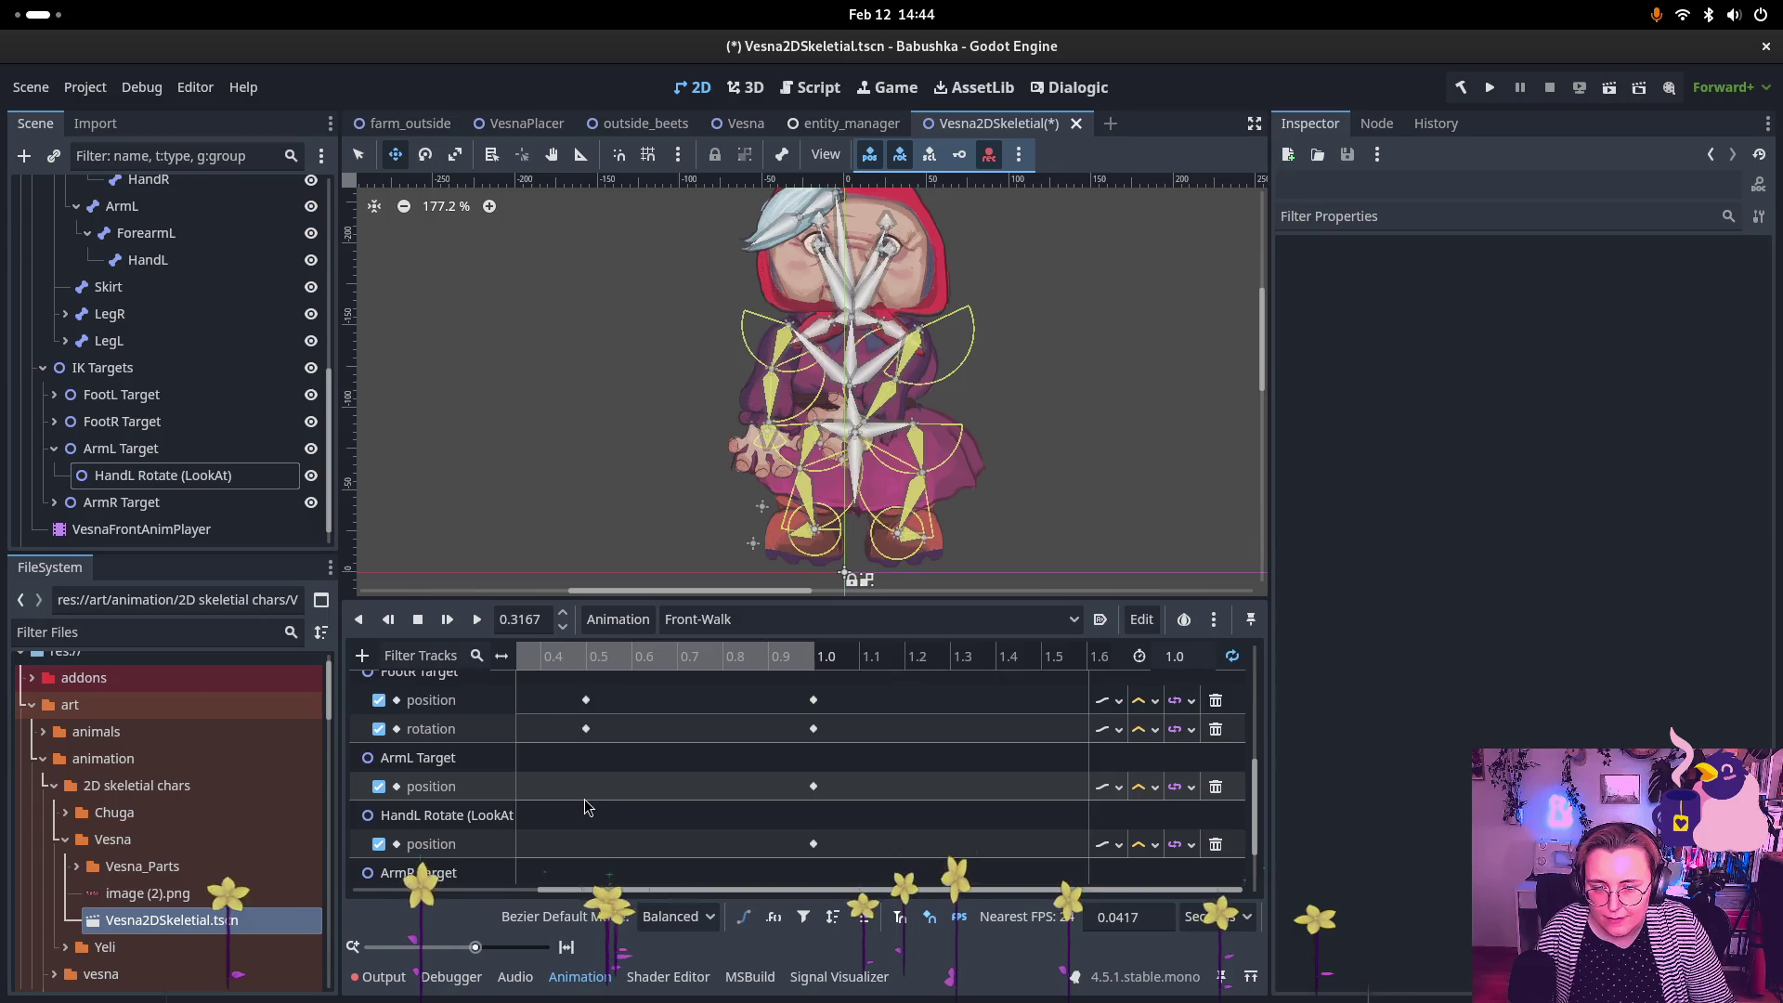
{"action": "scroll", "coordinate": [585, 808], "scroll_direction": "down", "scroll_amount": 3, "text": "ctrl"}
{"action": "scroll", "coordinate": [585, 815], "scroll_direction": "down", "scroll_amount": 1}
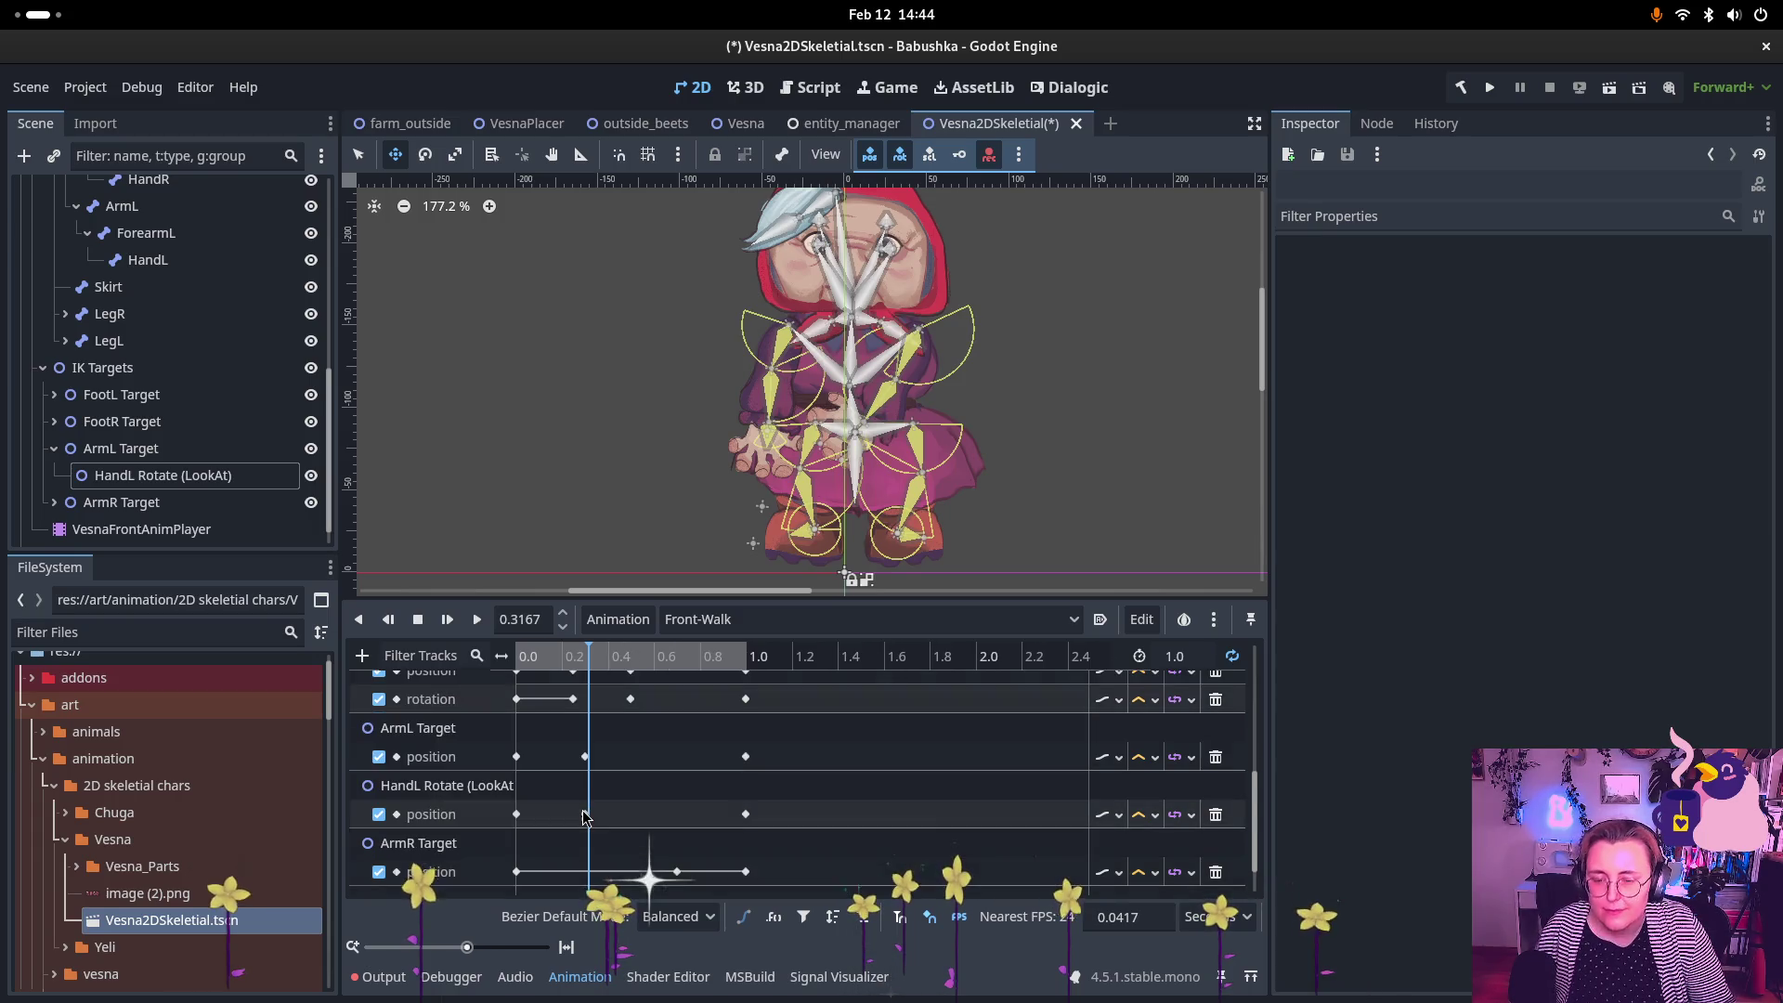
{"action": "scroll", "coordinate": [584, 798], "scroll_direction": "up", "scroll_amount": 1}
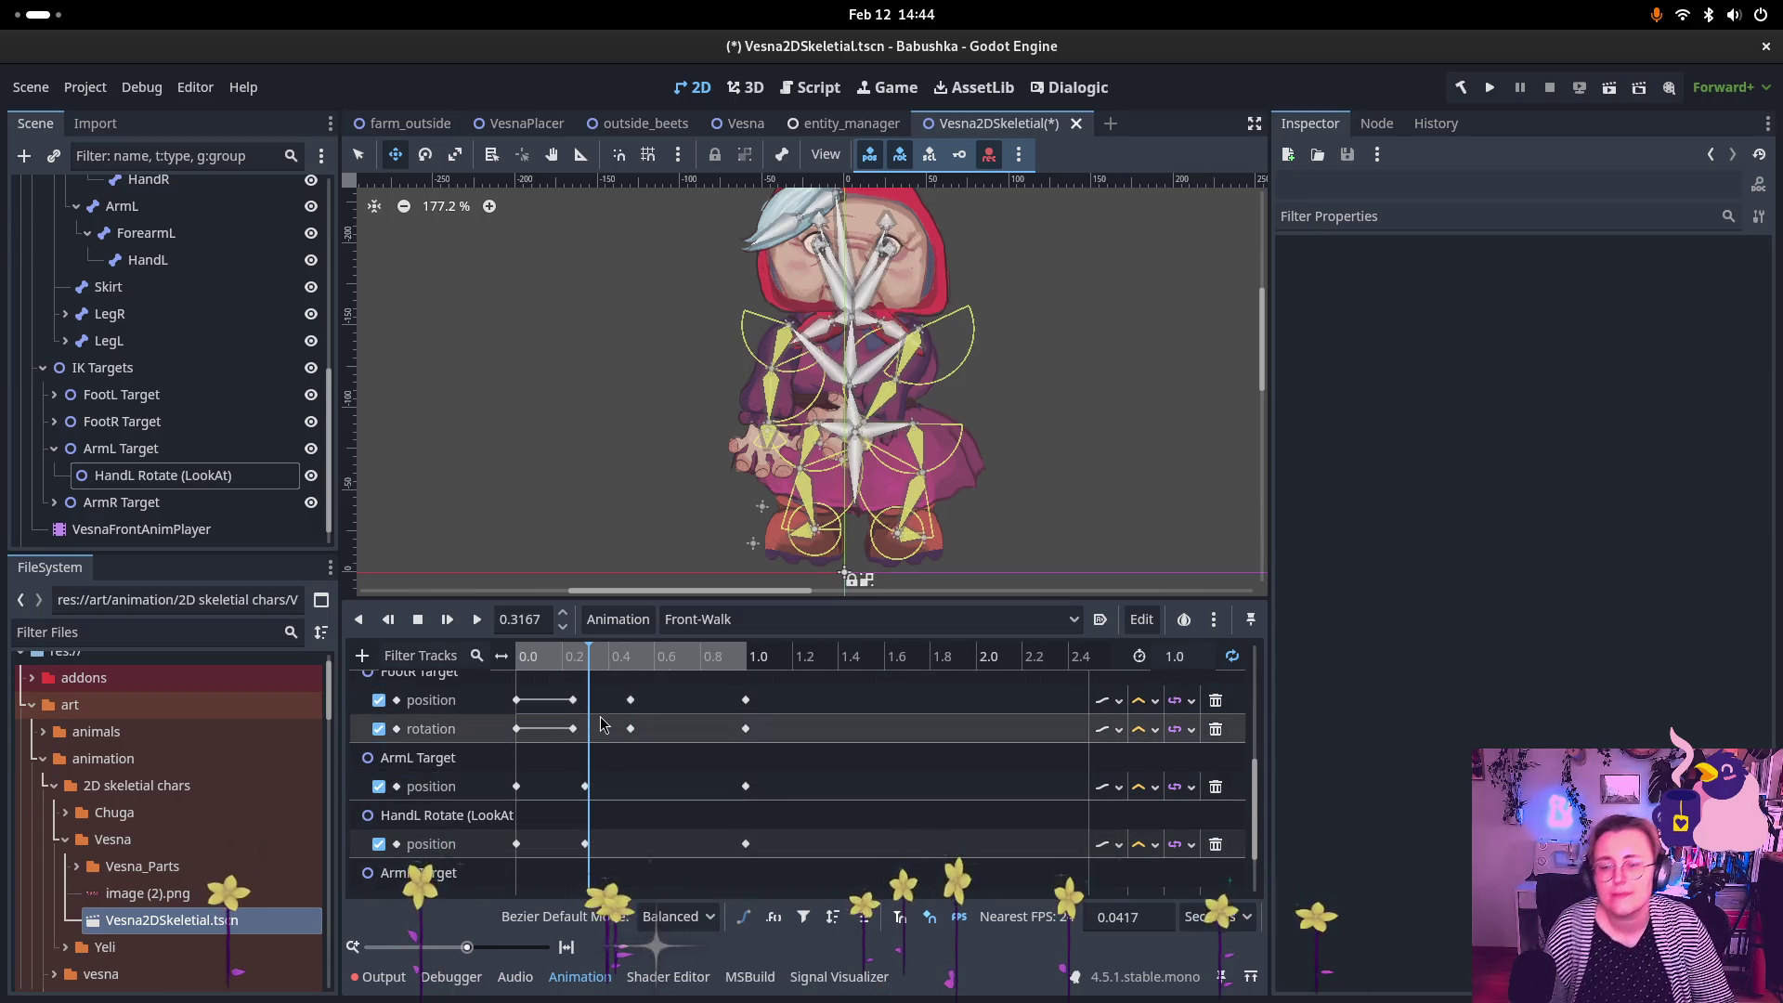
{"action": "mouse_move", "coordinate": [590, 657]}
{"action": "left_mouse_down"}
{"action": "mouse_move", "coordinate": [496, 657]}
{"action": "mouse_move", "coordinate": [758, 712]}
{"action": "left_mouse_up"}
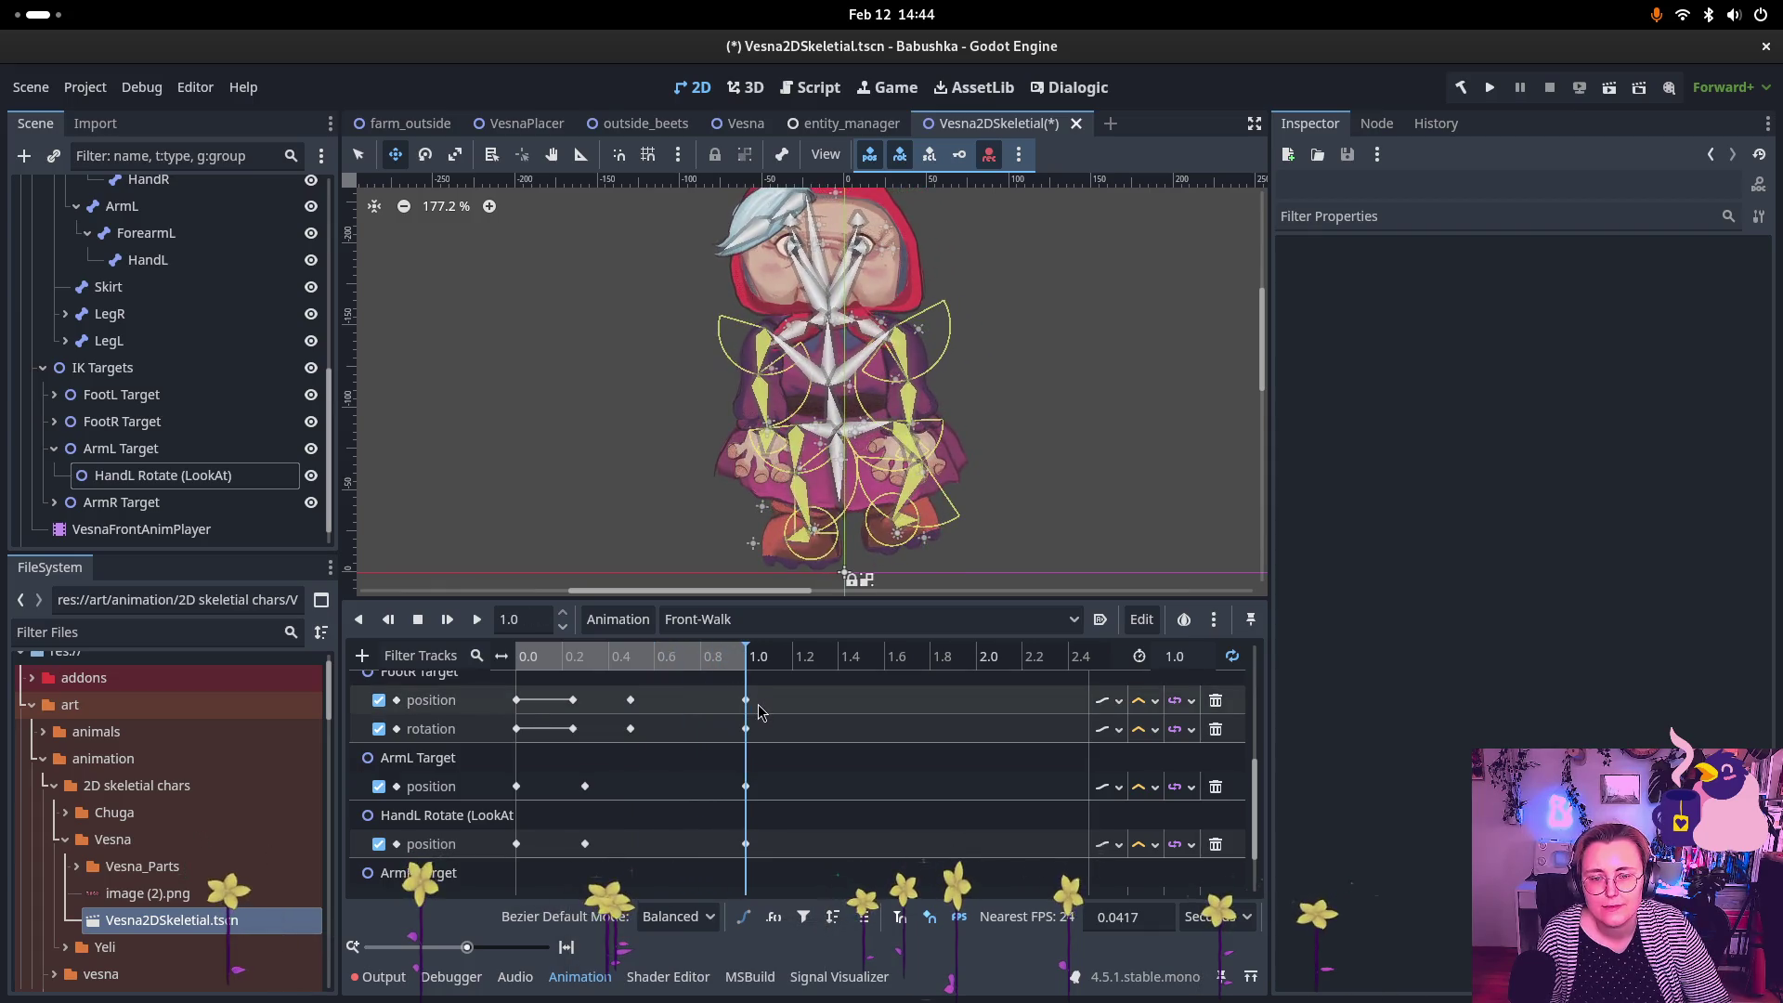
{"action": "left_click", "coordinate": [582, 786]}
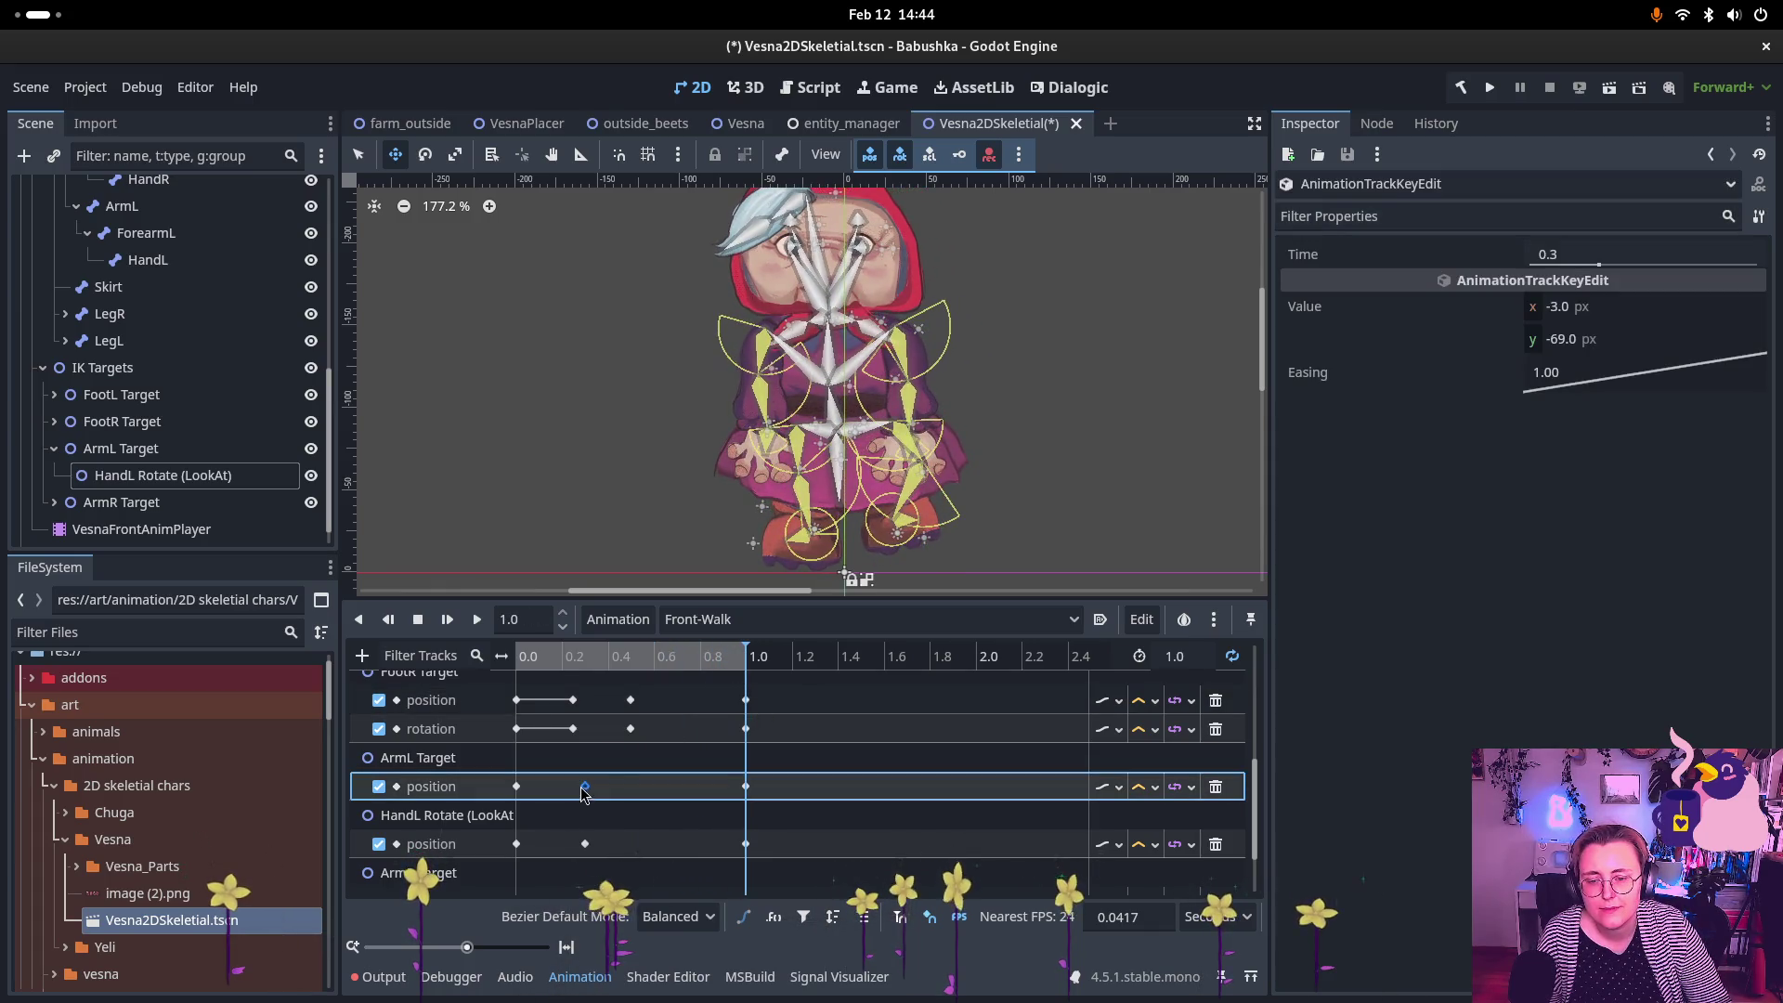
{"action": "mouse_move", "coordinate": [742, 658]}
{"action": "left_mouse_down"}
{"action": "mouse_move", "coordinate": [603, 671]}
{"action": "mouse_move", "coordinate": [586, 691]}
{"action": "left_mouse_up"}
{"action": "left_click", "coordinate": [887, 420]}
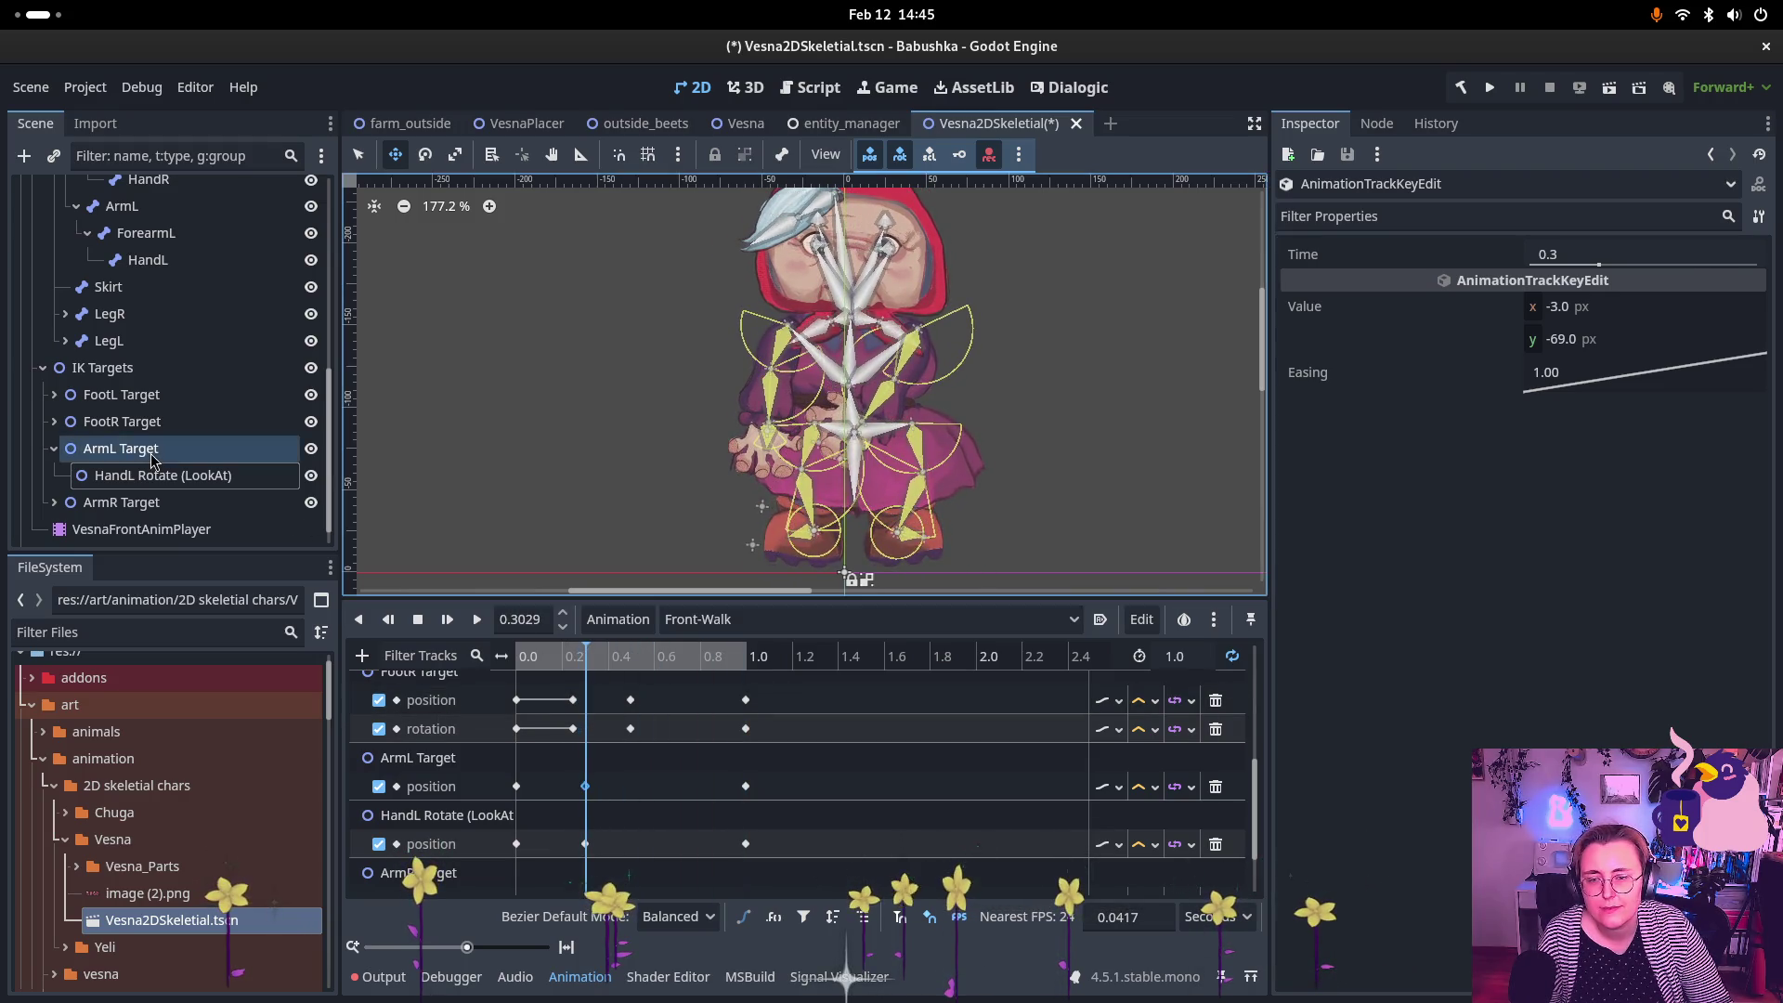
{"action": "mouse_move", "coordinate": [836, 467]}
{"action": "left_mouse_down"}
{"action": "mouse_move", "coordinate": [836, 376]}
{"action": "mouse_move", "coordinate": [874, 393]}
{"action": "left_mouse_up"}
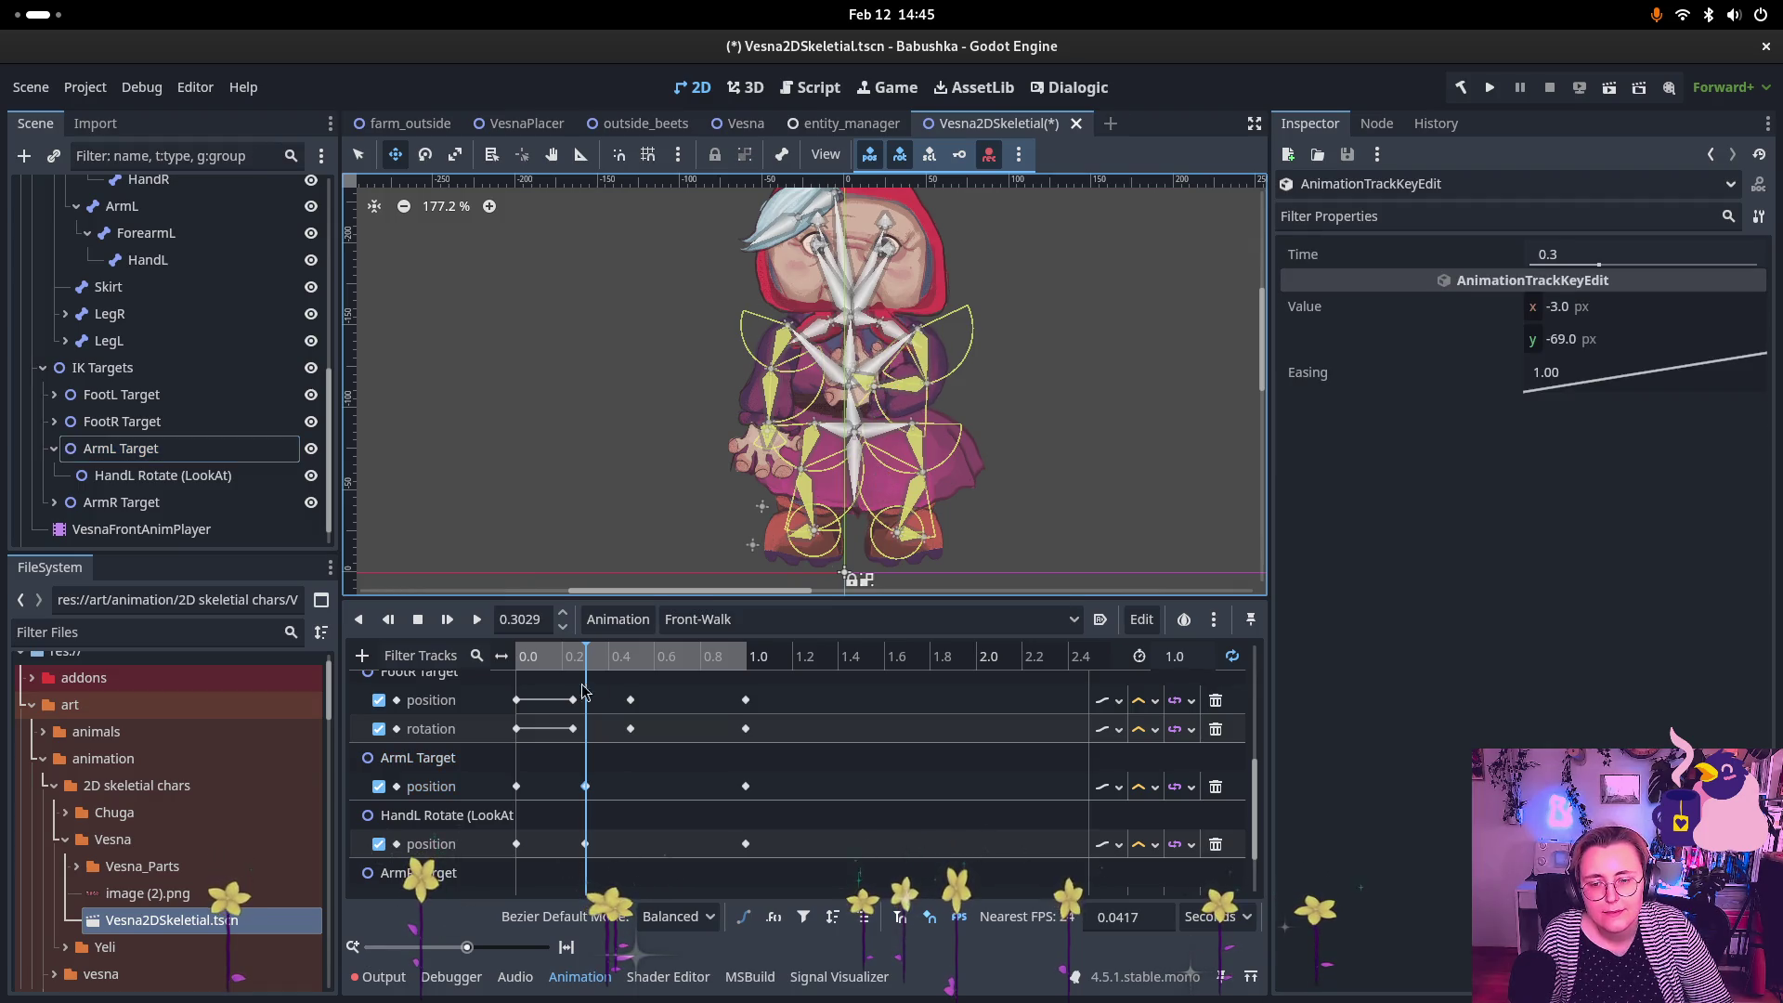
{"action": "mouse_move", "coordinate": [545, 662]}
{"action": "left_mouse_down"}
{"action": "mouse_move", "coordinate": [518, 662]}
{"action": "mouse_move", "coordinate": [648, 667]}
{"action": "left_mouse_up"}
{"action": "scroll", "coordinate": [599, 802], "scroll_direction": "up", "scroll_amount": 1}
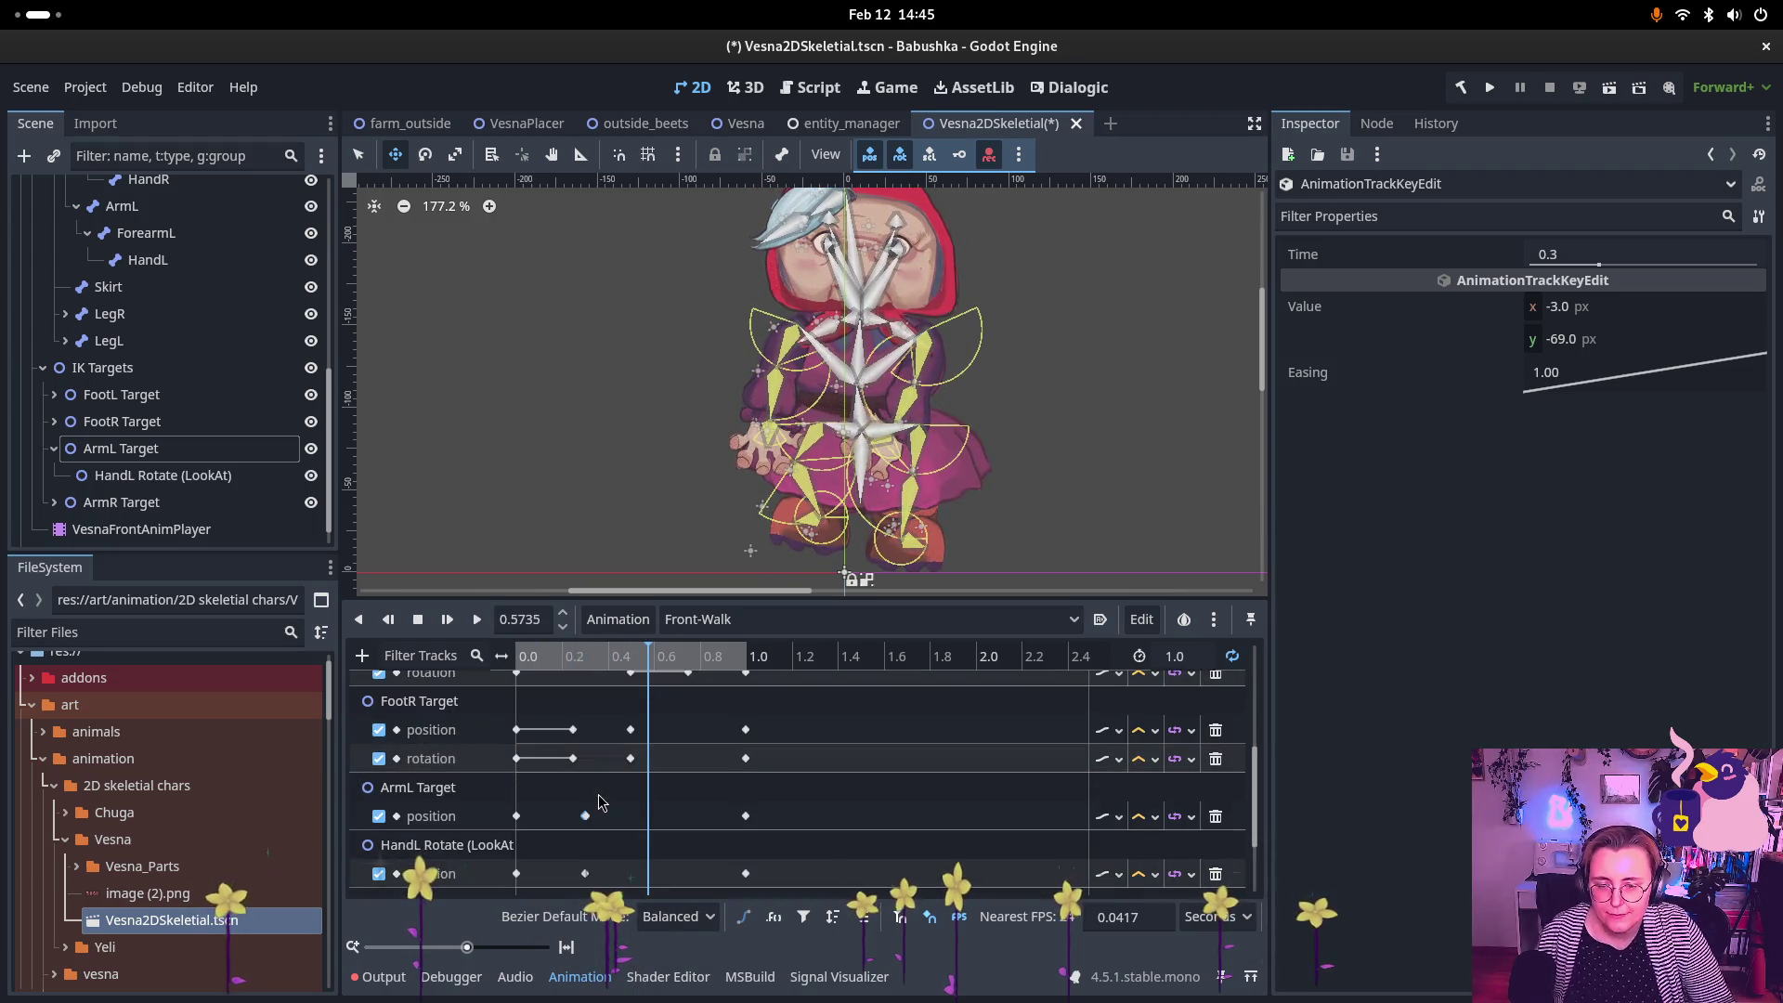
{"action": "scroll", "coordinate": [595, 840], "scroll_direction": "up", "scroll_amount": 5}
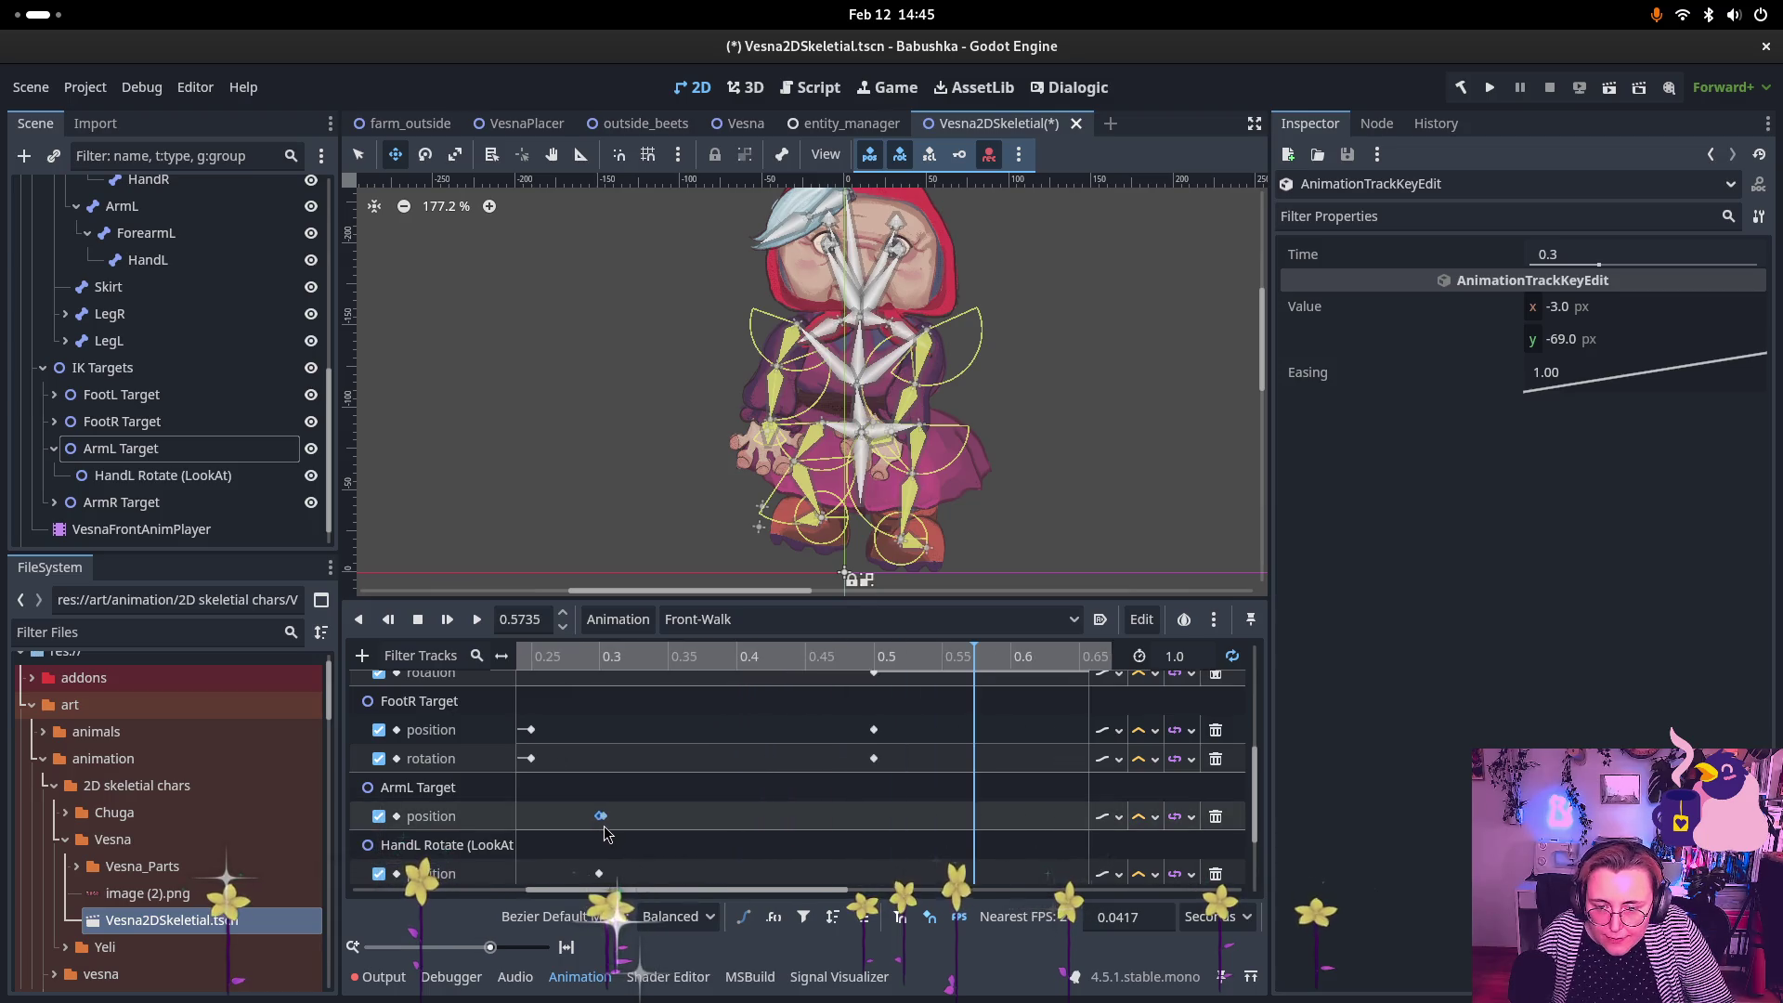
{"action": "left_click", "coordinate": [600, 817]}
{"action": "left_click", "coordinate": [622, 743]}
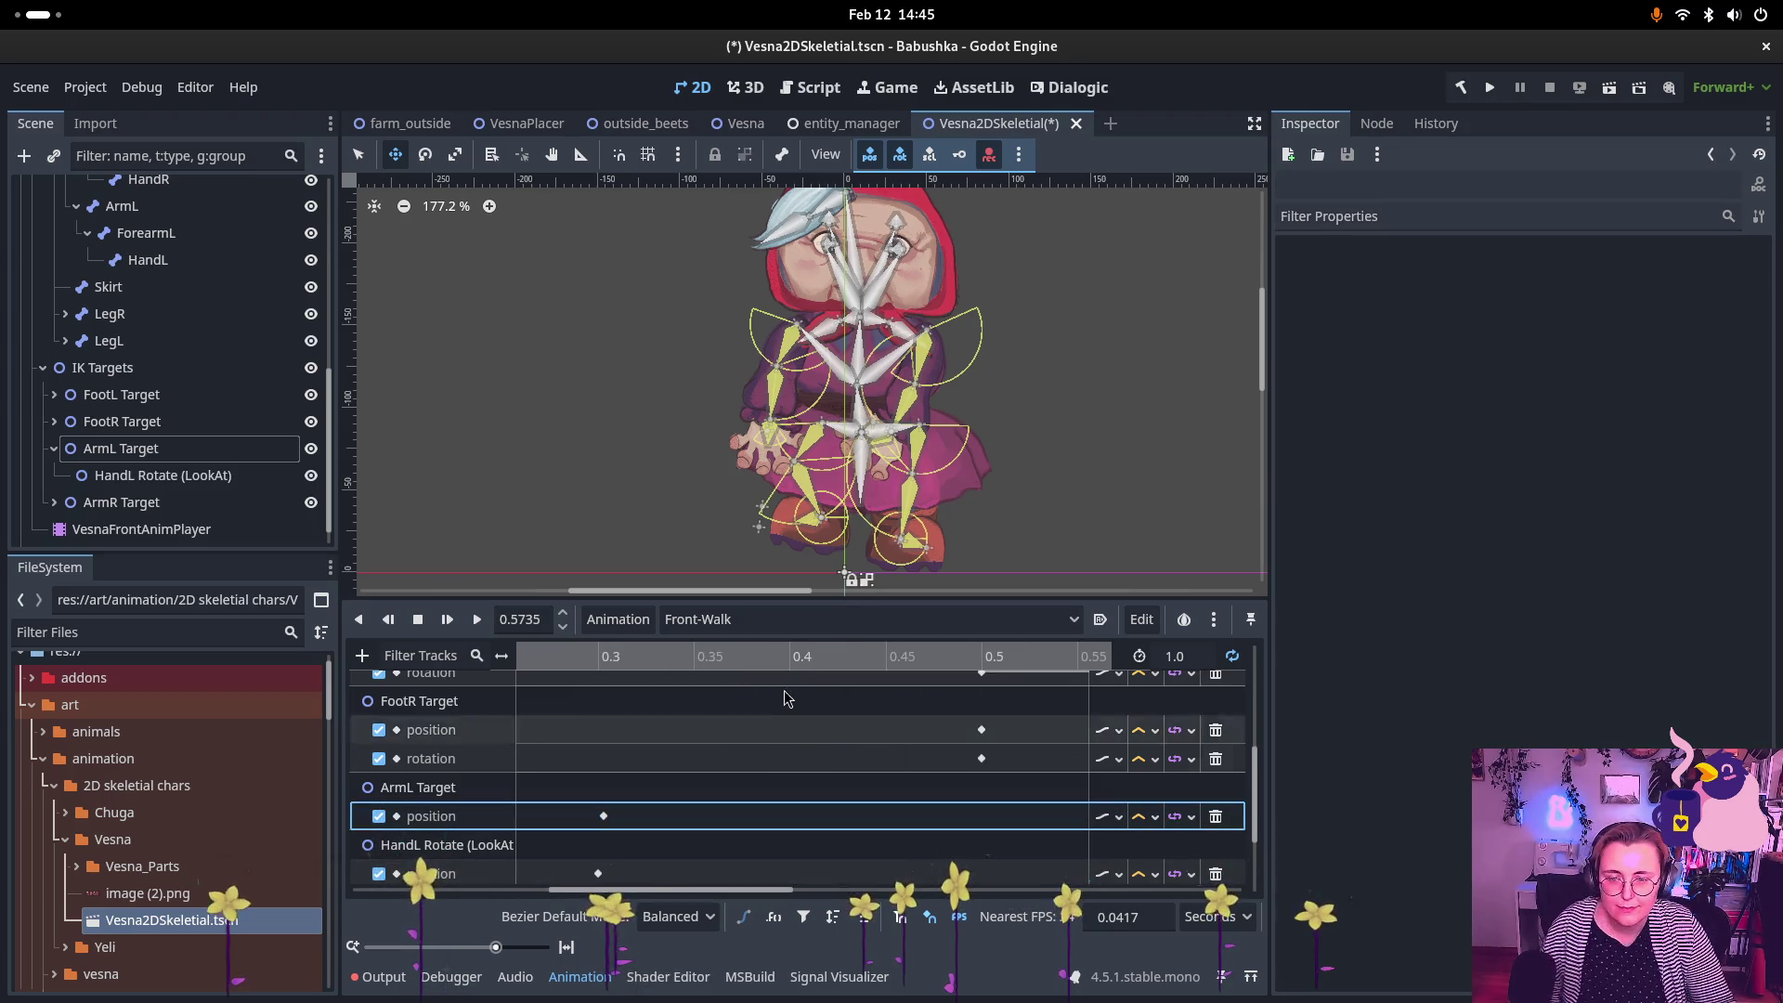
{"action": "scroll", "coordinate": [627, 706], "scroll_direction": "down", "scroll_amount": 2}
{"action": "scroll", "coordinate": [627, 689], "scroll_direction": "down", "scroll_amount": 2}
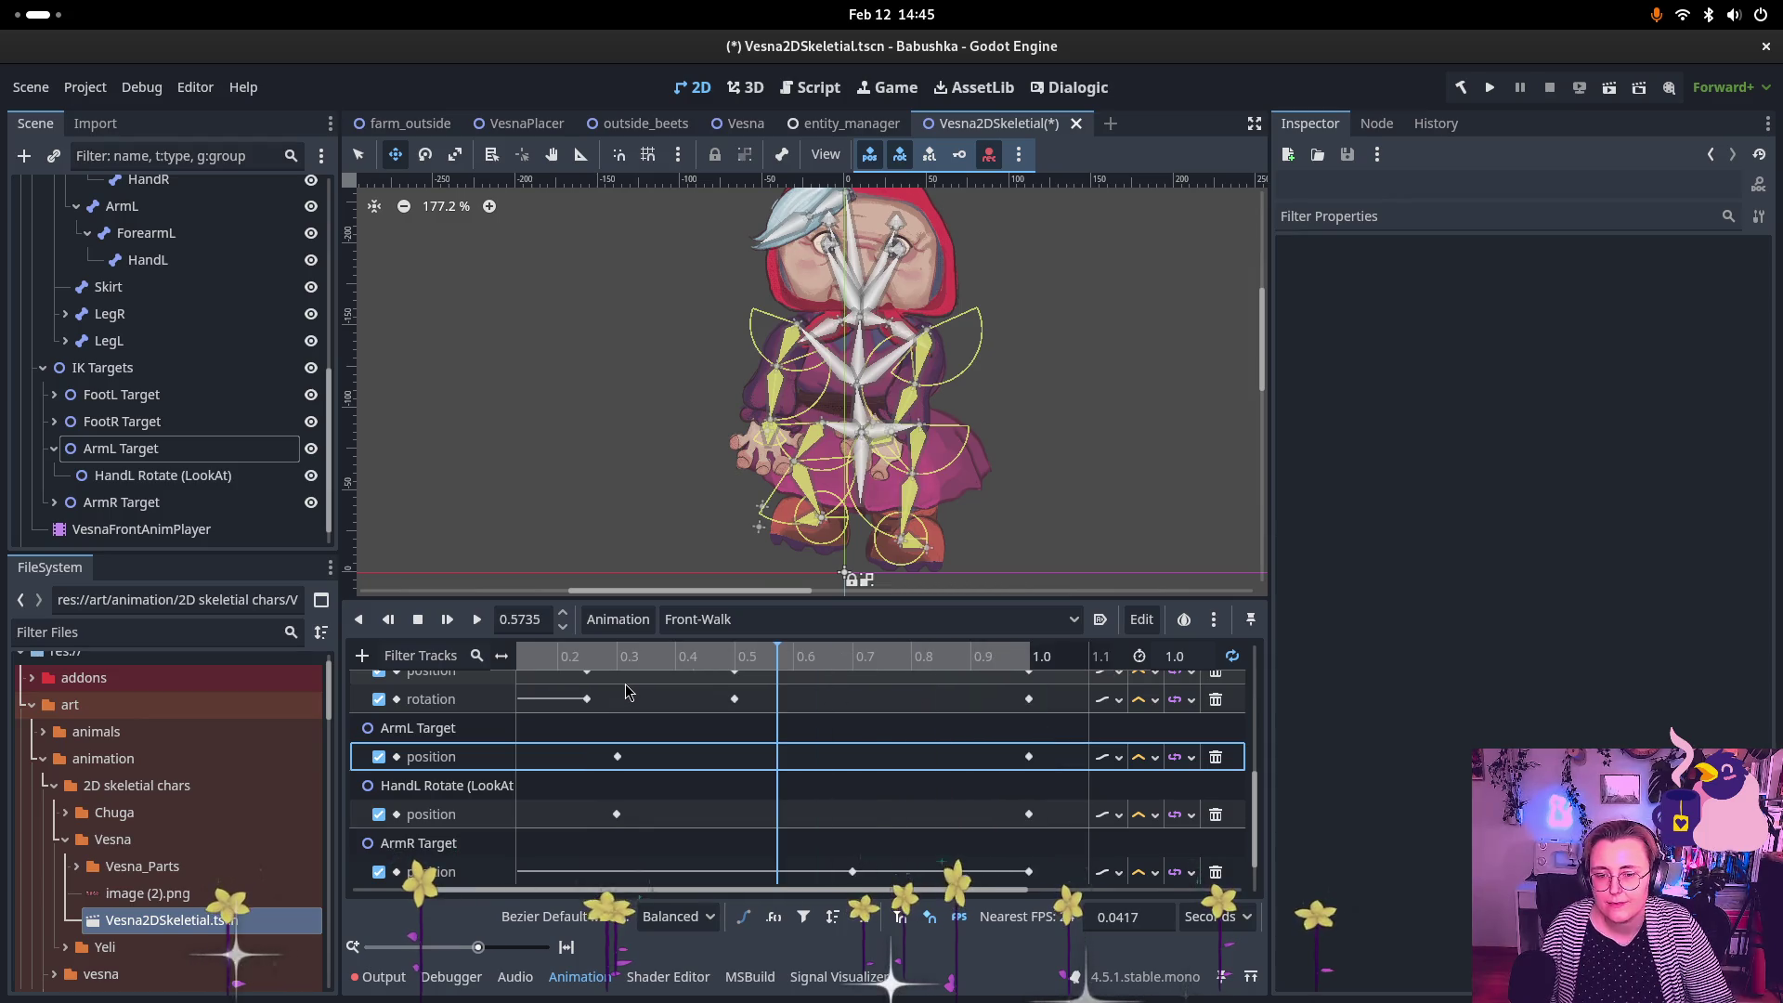
{"action": "scroll", "coordinate": [626, 683], "scroll_direction": "down", "scroll_amount": 3}
{"action": "mouse_move", "coordinate": [576, 656]}
{"action": "left_mouse_down"}
{"action": "mouse_move", "coordinate": [501, 656]}
{"action": "mouse_move", "coordinate": [712, 656]}
{"action": "mouse_move", "coordinate": [619, 655]}
{"action": "left_mouse_up"}
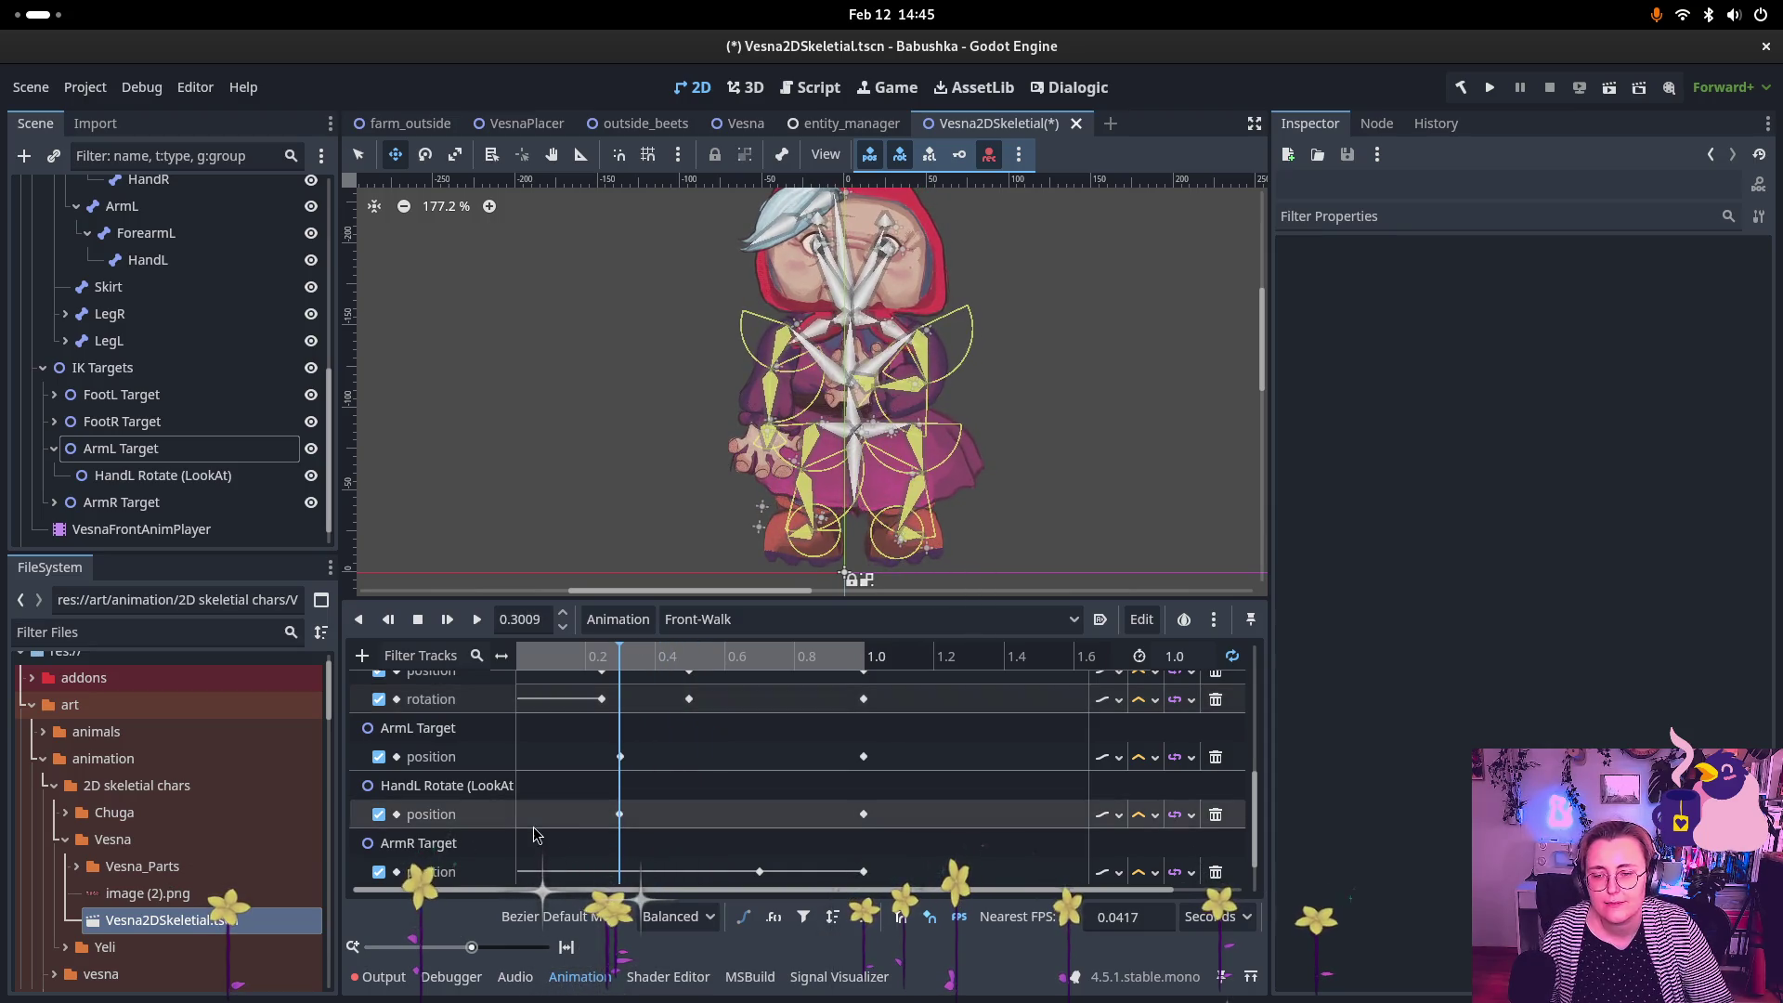
Step: Delete the HandL Rotate (LookAt) position track from Front-Walk
{"action": "left_click", "coordinate": [1214, 815]}
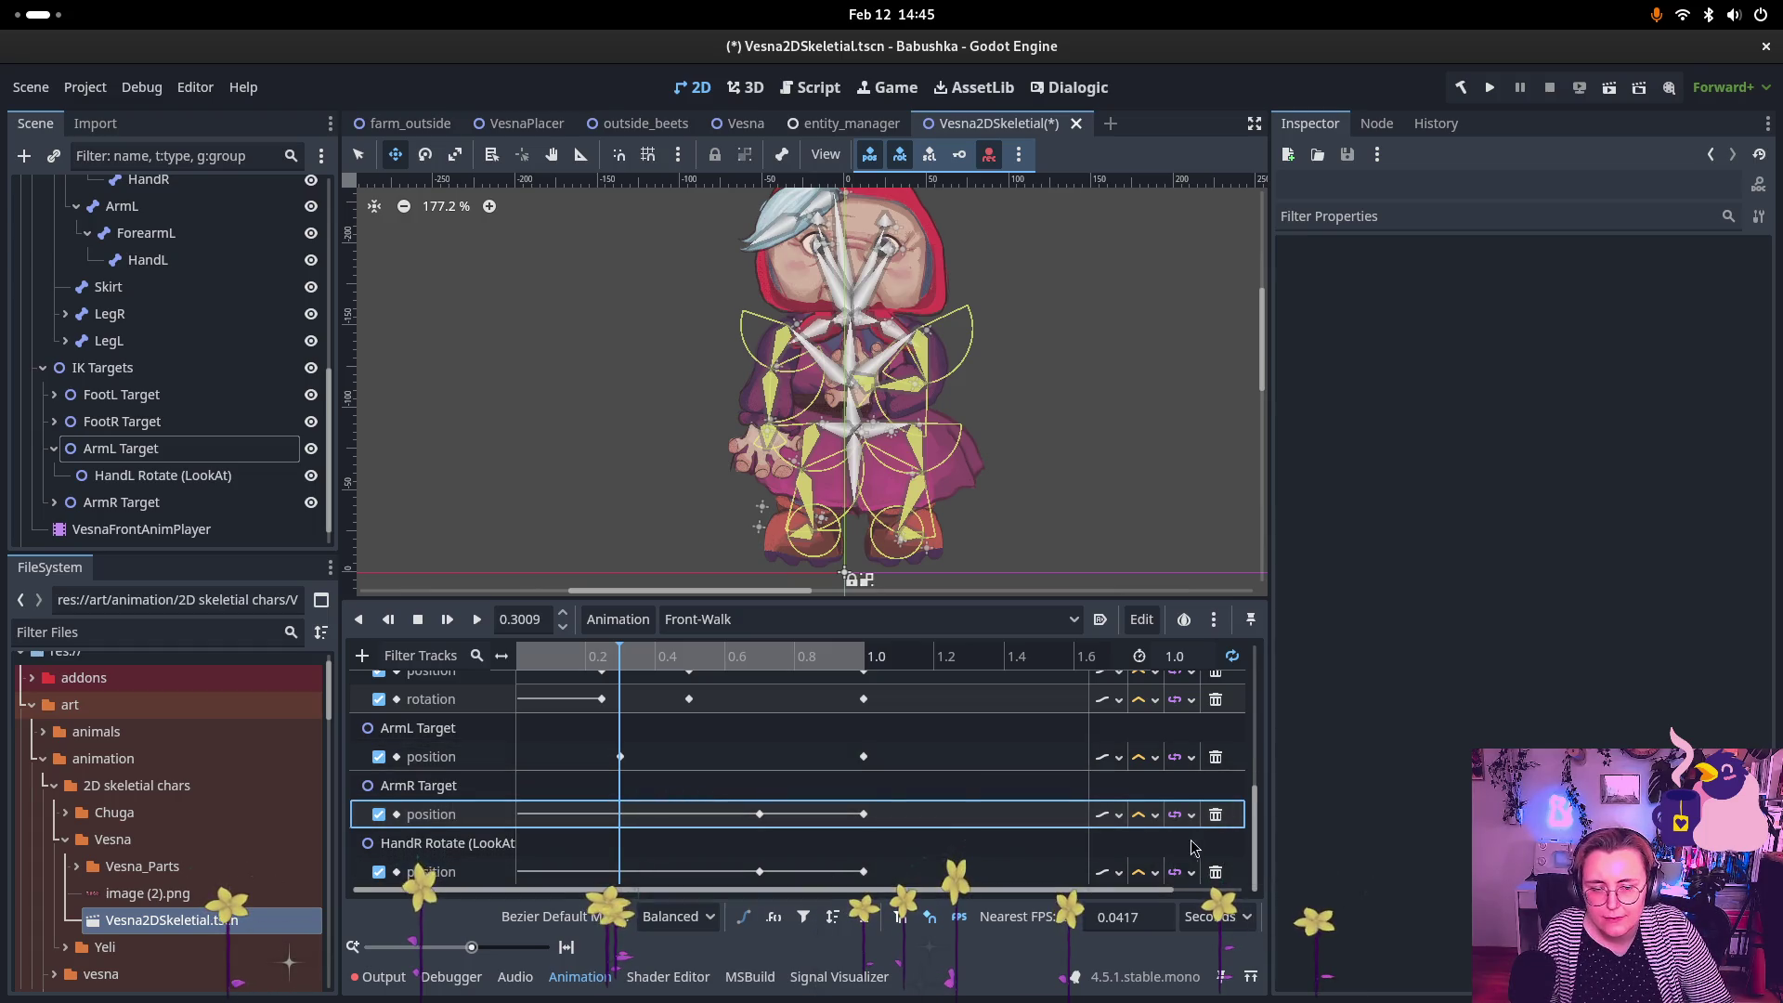
{"action": "scroll", "coordinate": [684, 785], "scroll_direction": "up", "scroll_amount": 1}
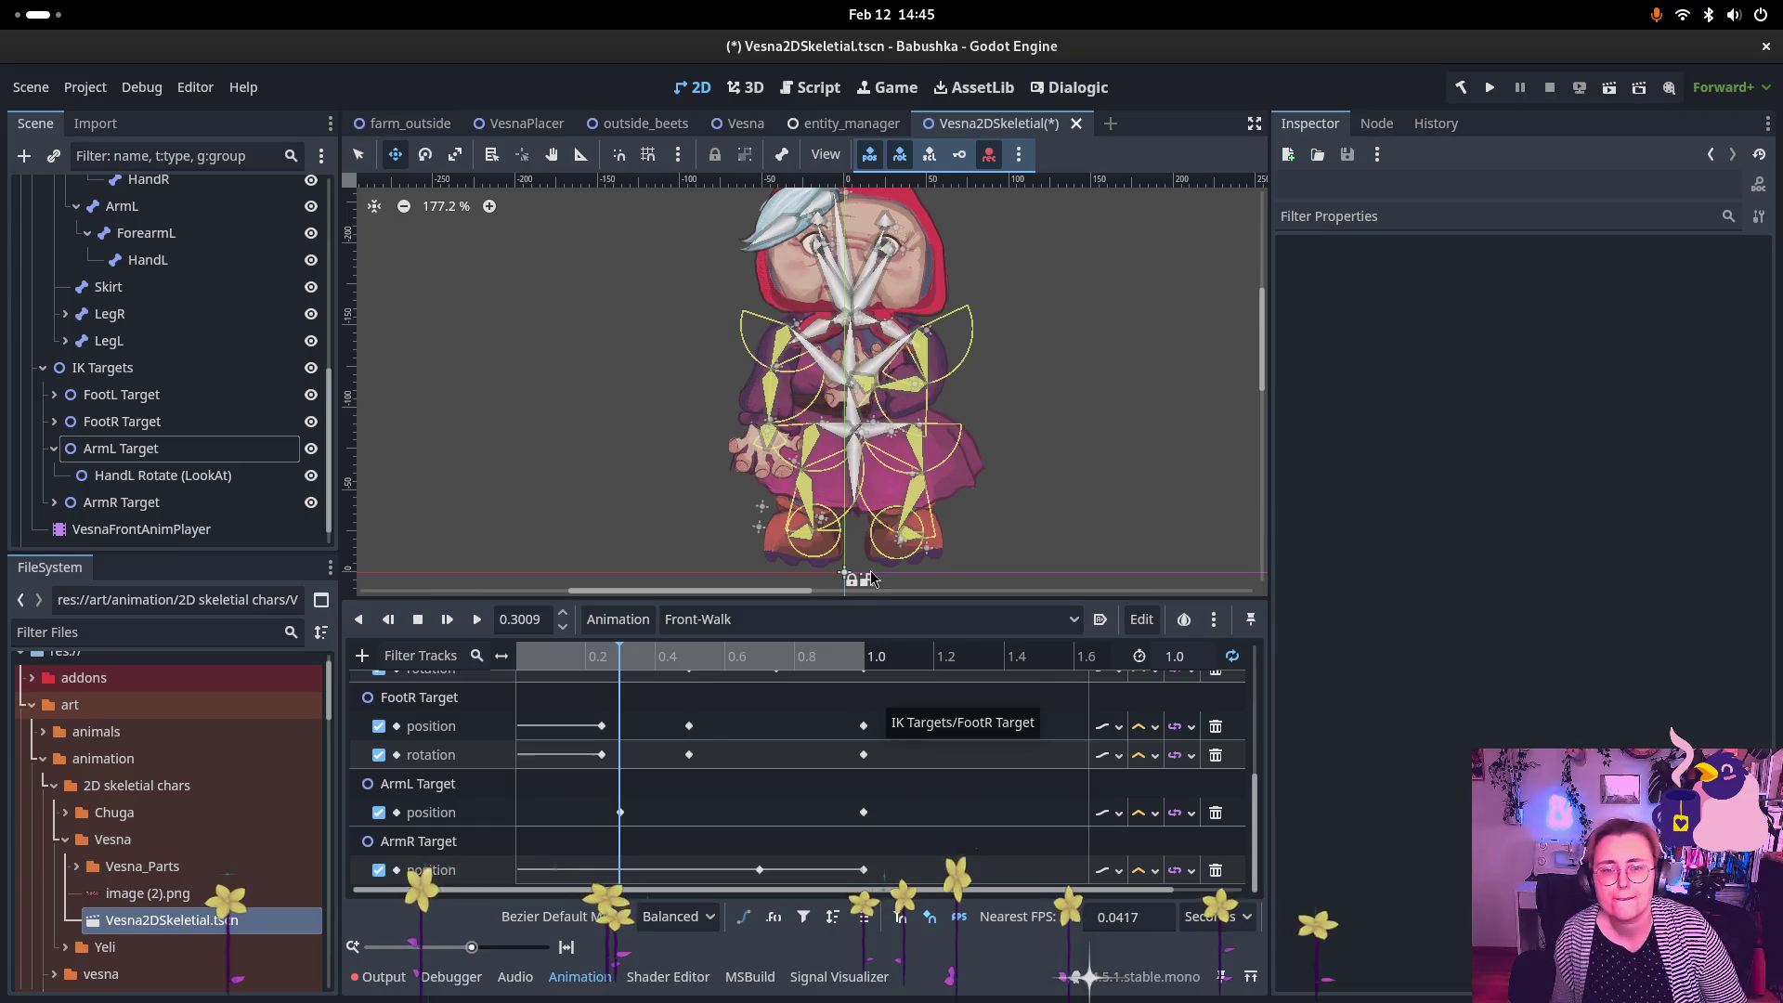
{"action": "scroll", "coordinate": [232, 306], "scroll_direction": "up", "scroll_amount": 5}
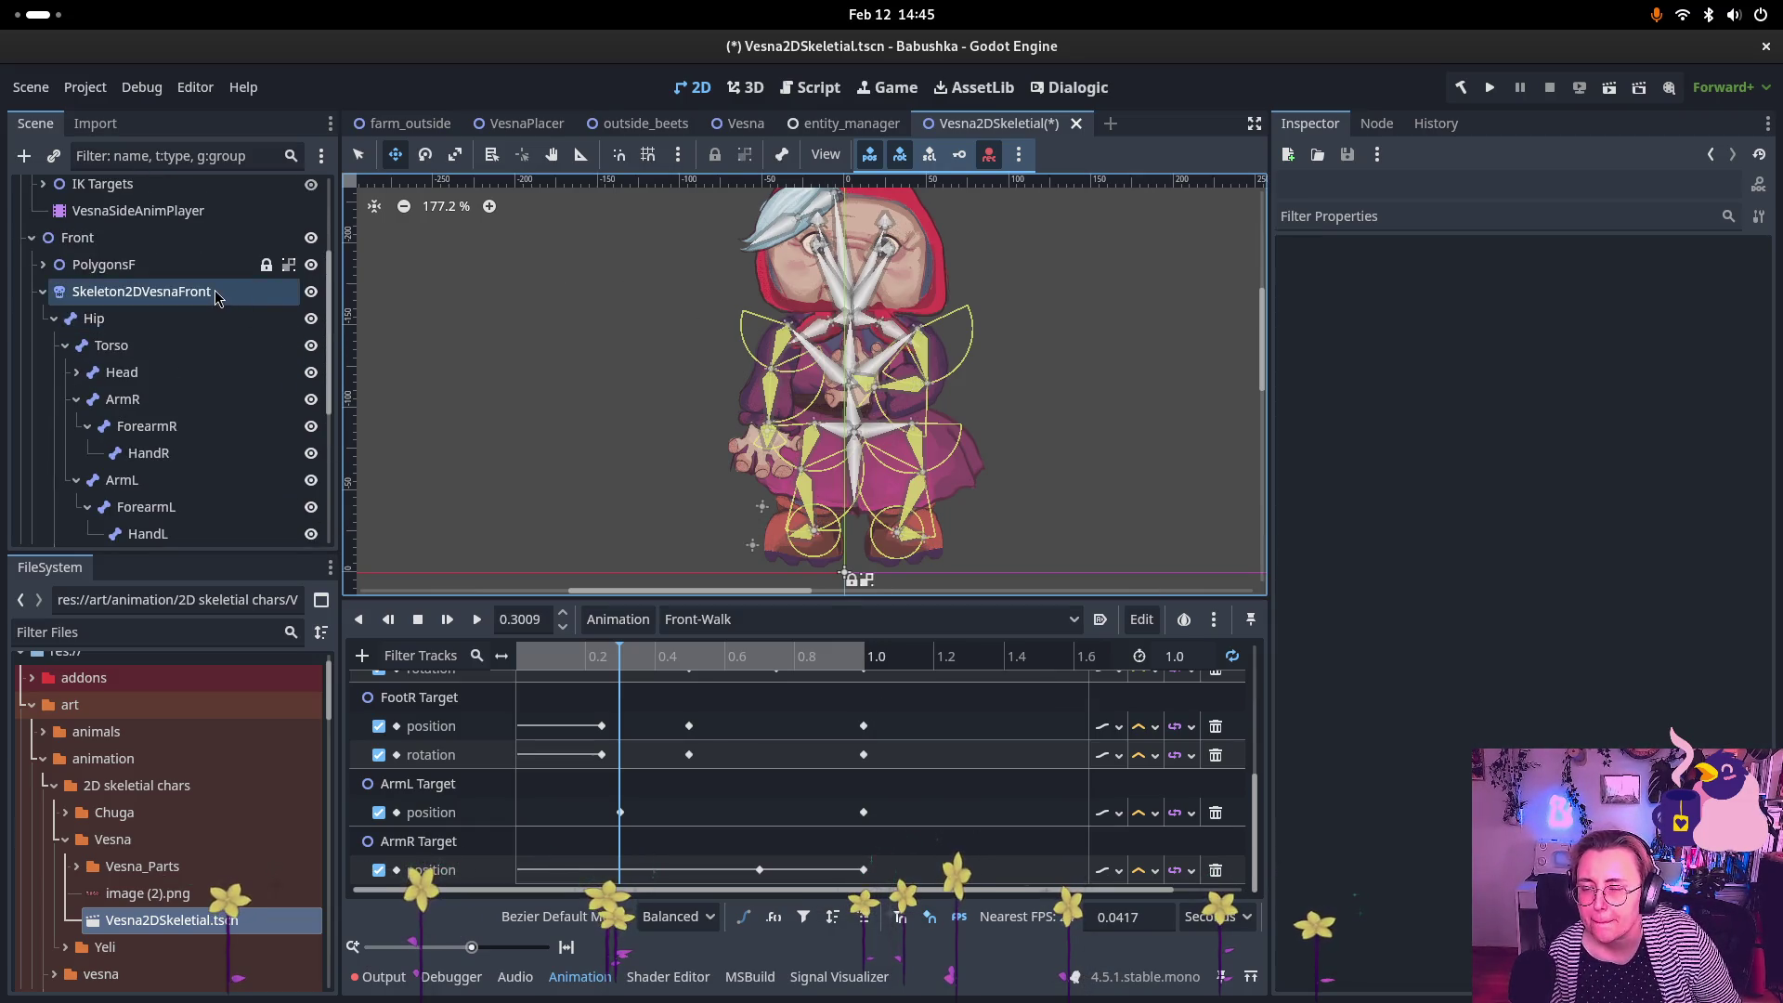
Step: Turn off Show Bones for Skeleton2DVesnaFront and collapse its bone hierarchy
{"action": "left_click", "coordinate": [186, 292]}
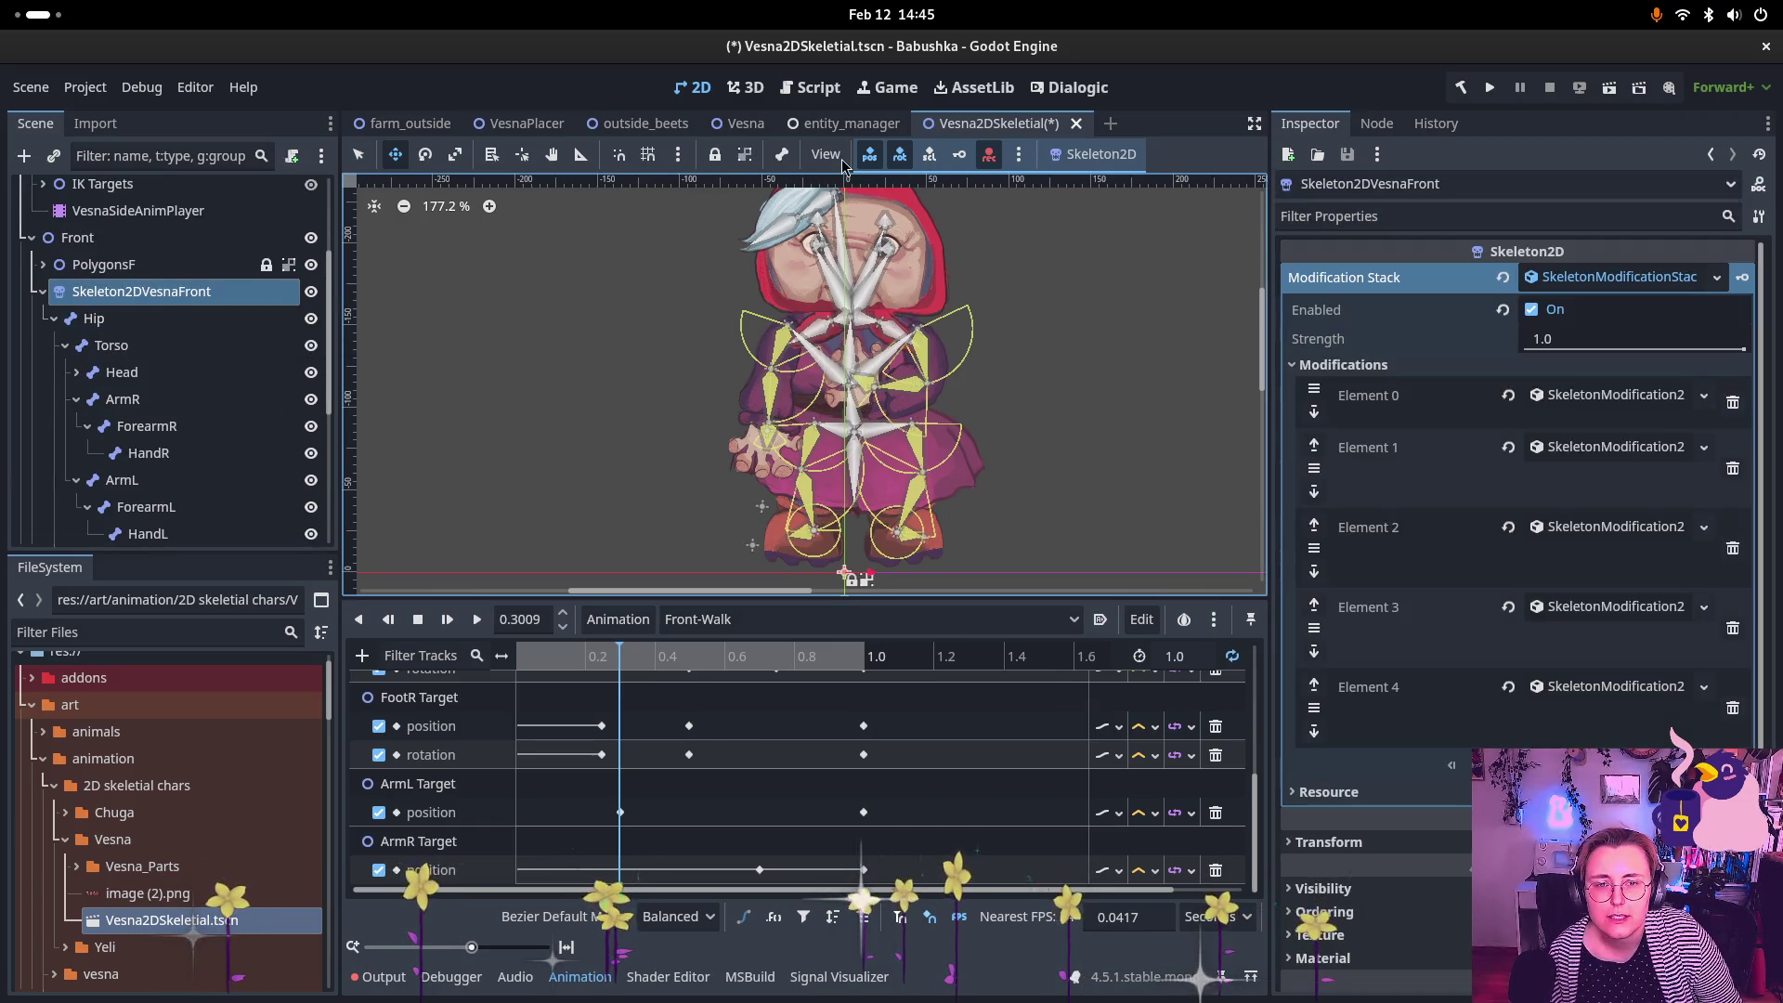
{"action": "left_click", "coordinate": [778, 156]}
{"action": "left_click", "coordinate": [826, 190]}
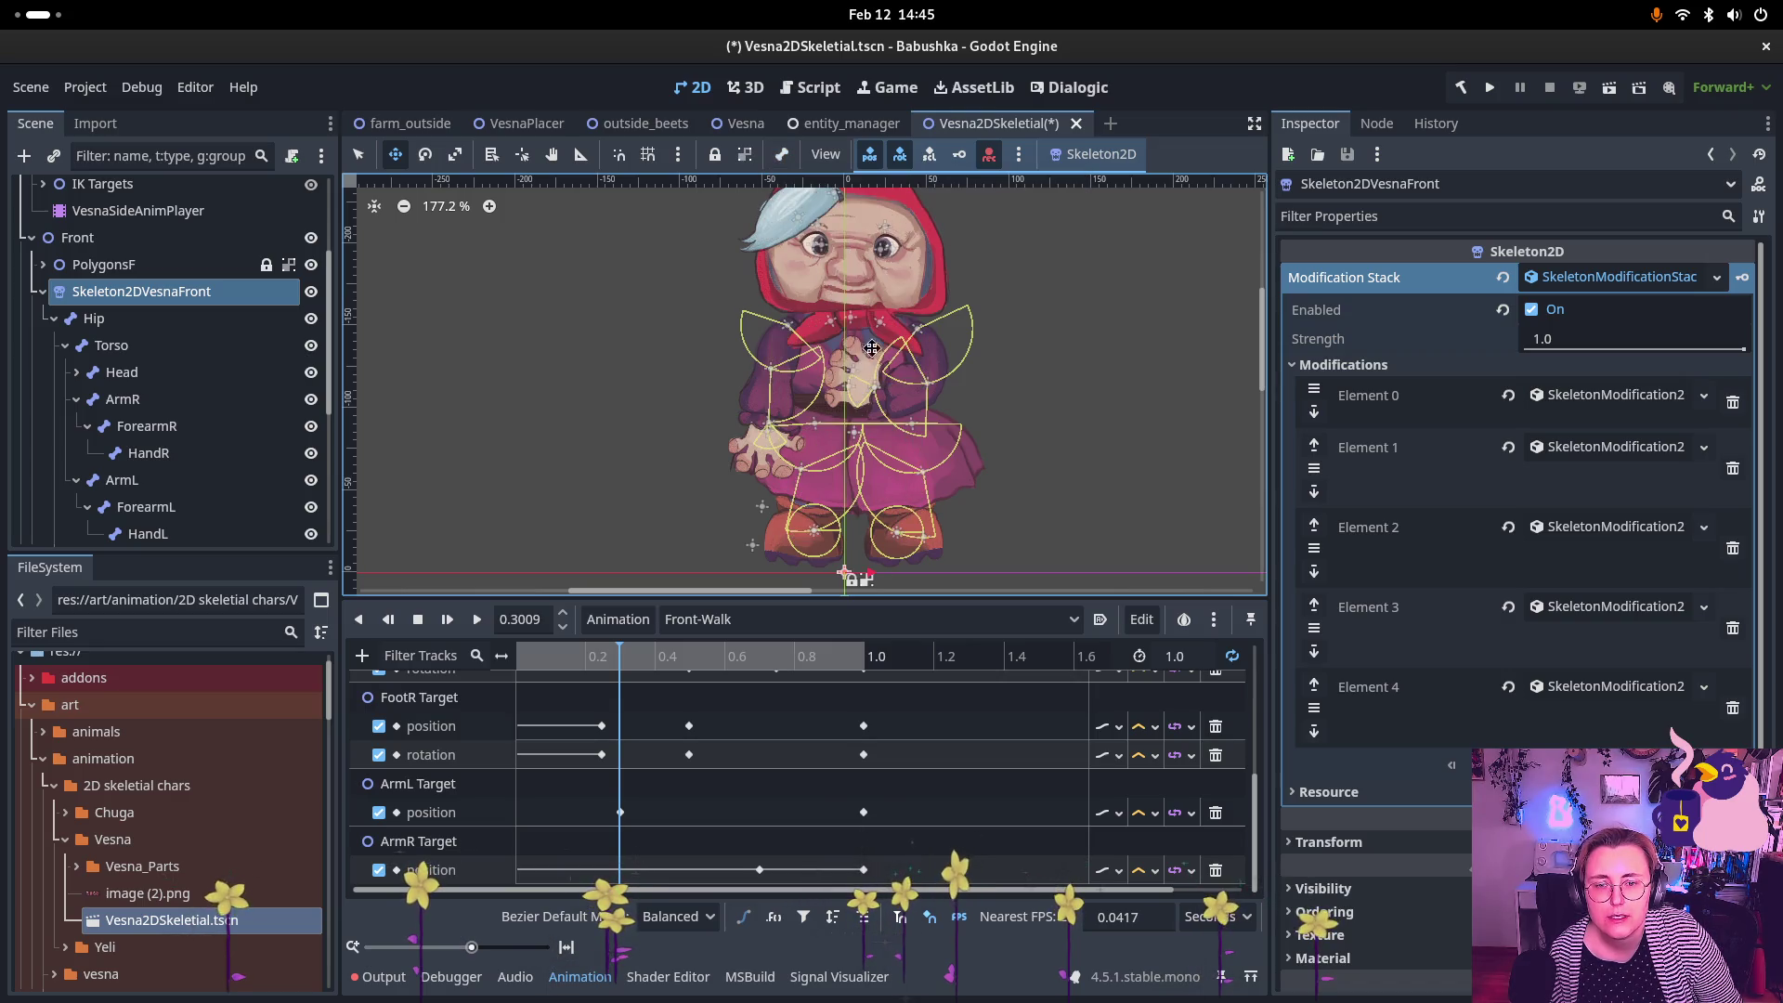
{"action": "scroll", "coordinate": [176, 446], "scroll_direction": "down", "scroll_amount": 5}
{"action": "scroll", "coordinate": [111, 371], "scroll_direction": "up", "scroll_amount": 5}
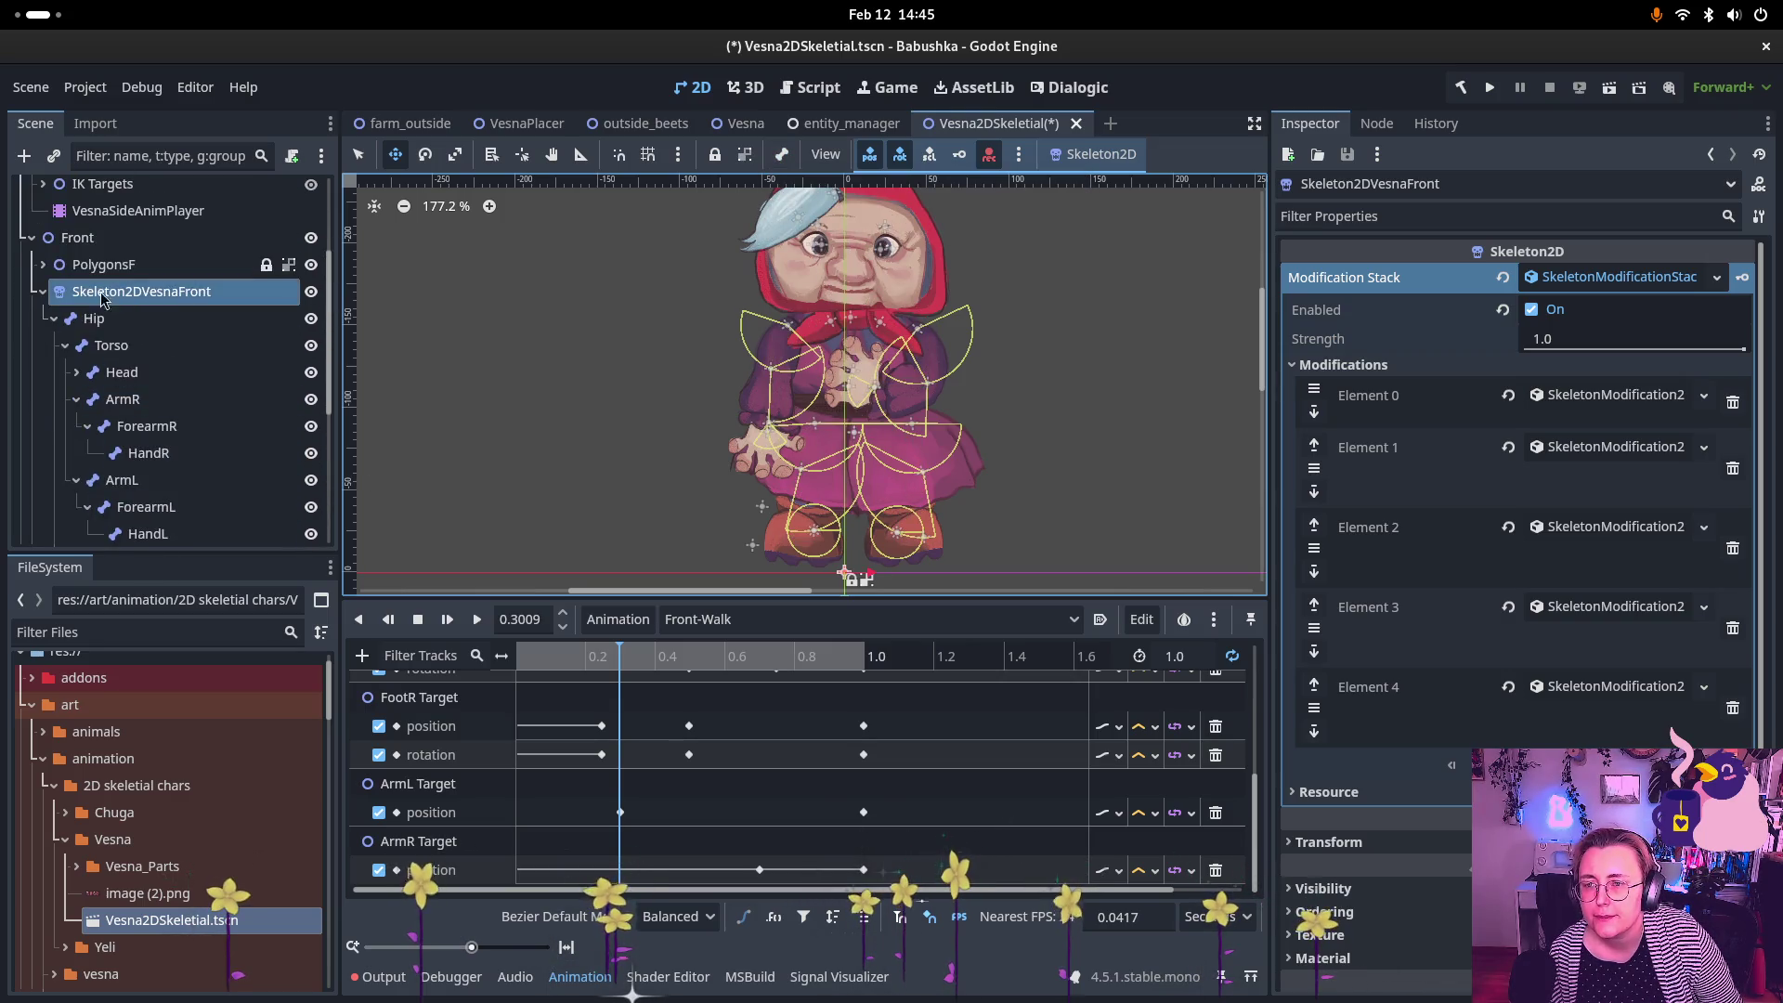
{"action": "left_click", "coordinate": [45, 293]}
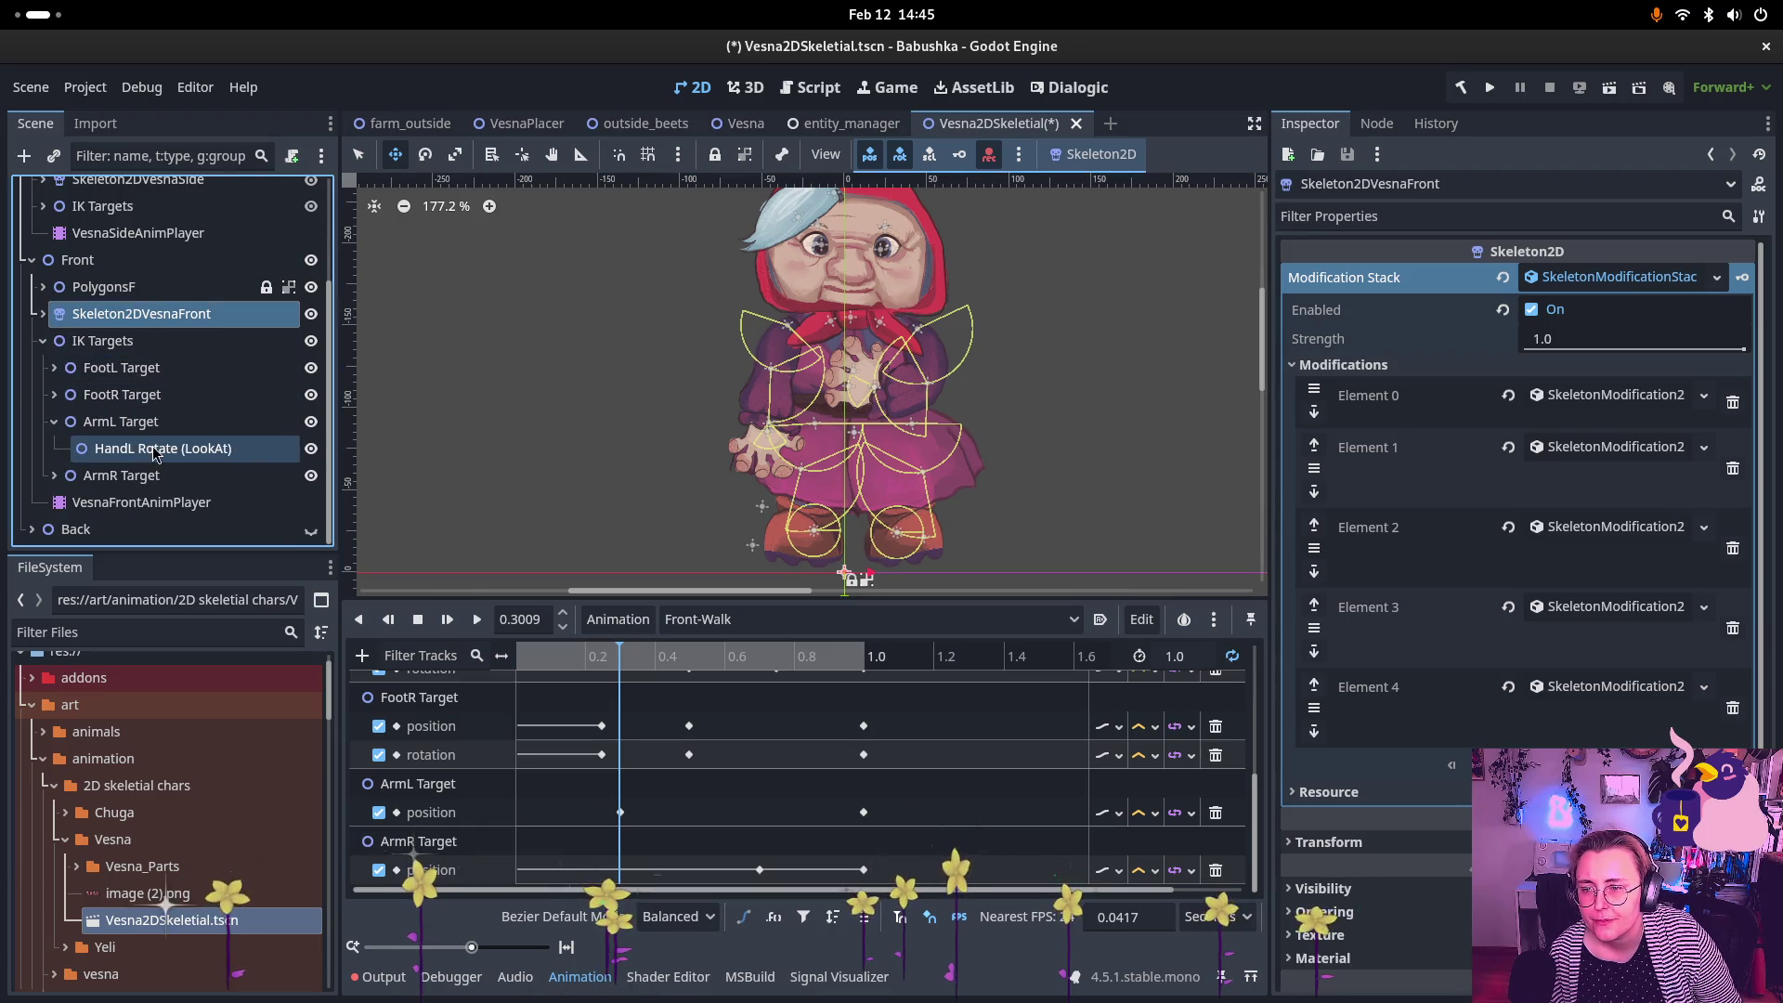
{"action": "left_click", "coordinate": [116, 475]}
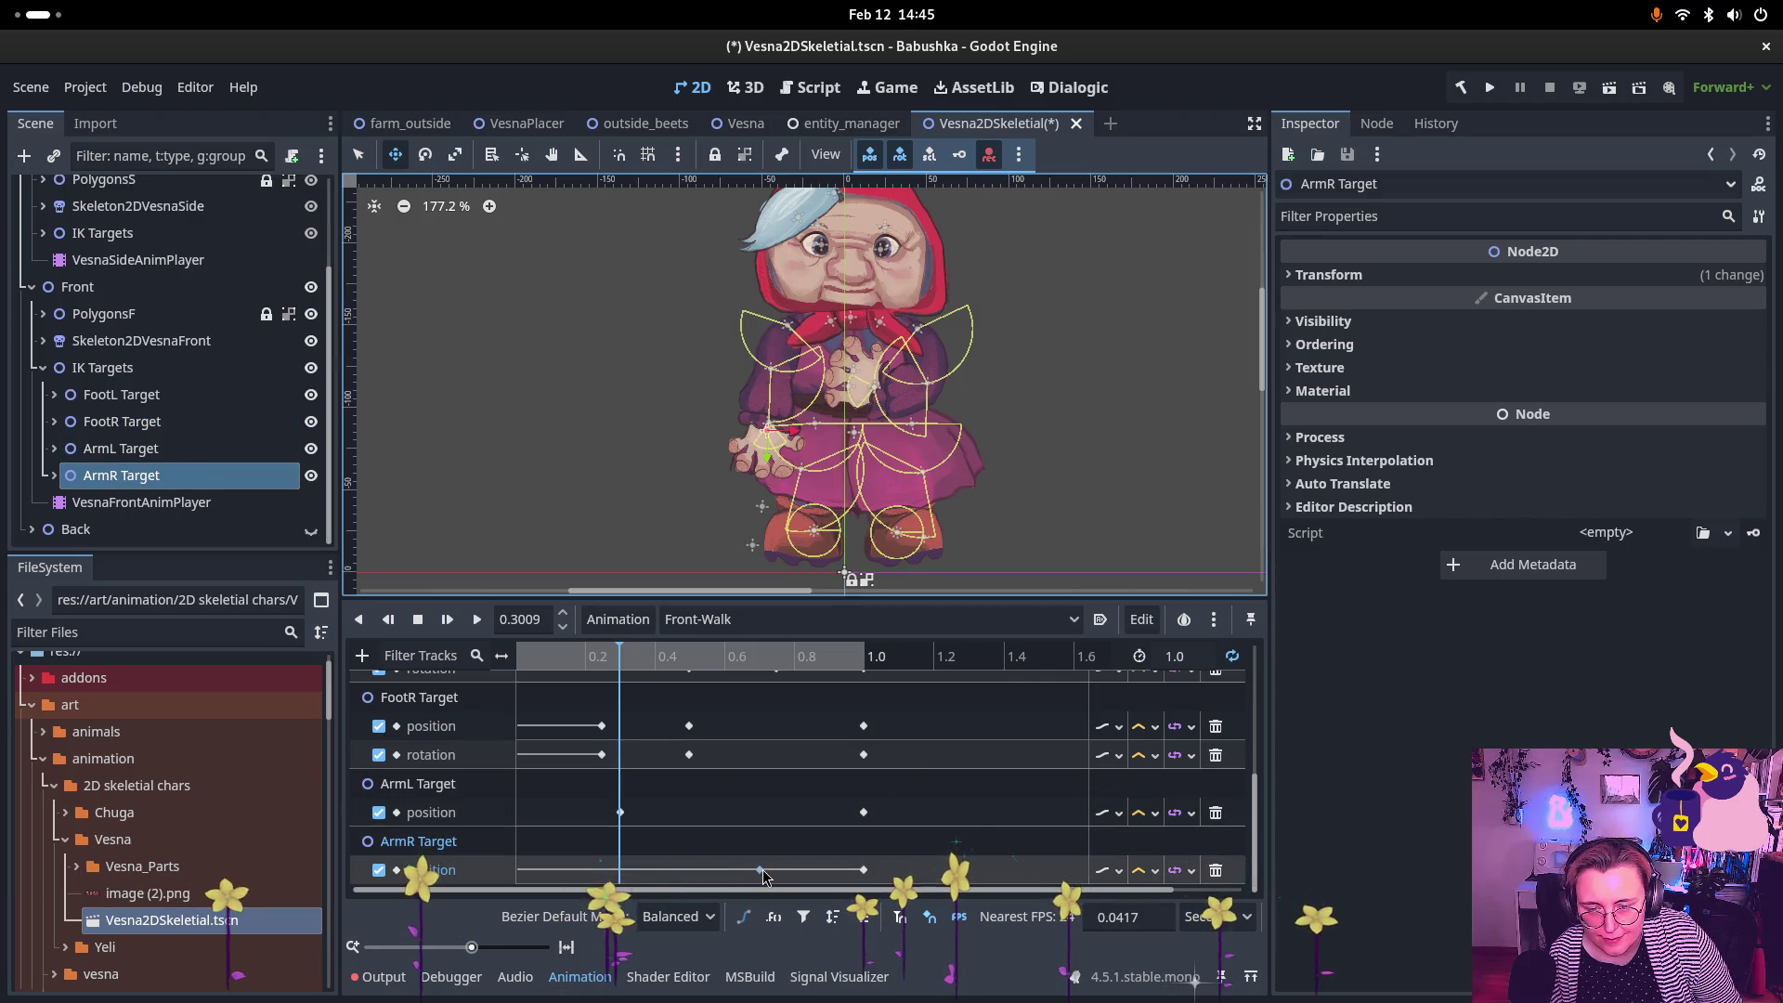
Step: At 0.7 s, move ArmR Target up onto the body to key it, then play Front-Walk
{"action": "left_click", "coordinate": [762, 869]}
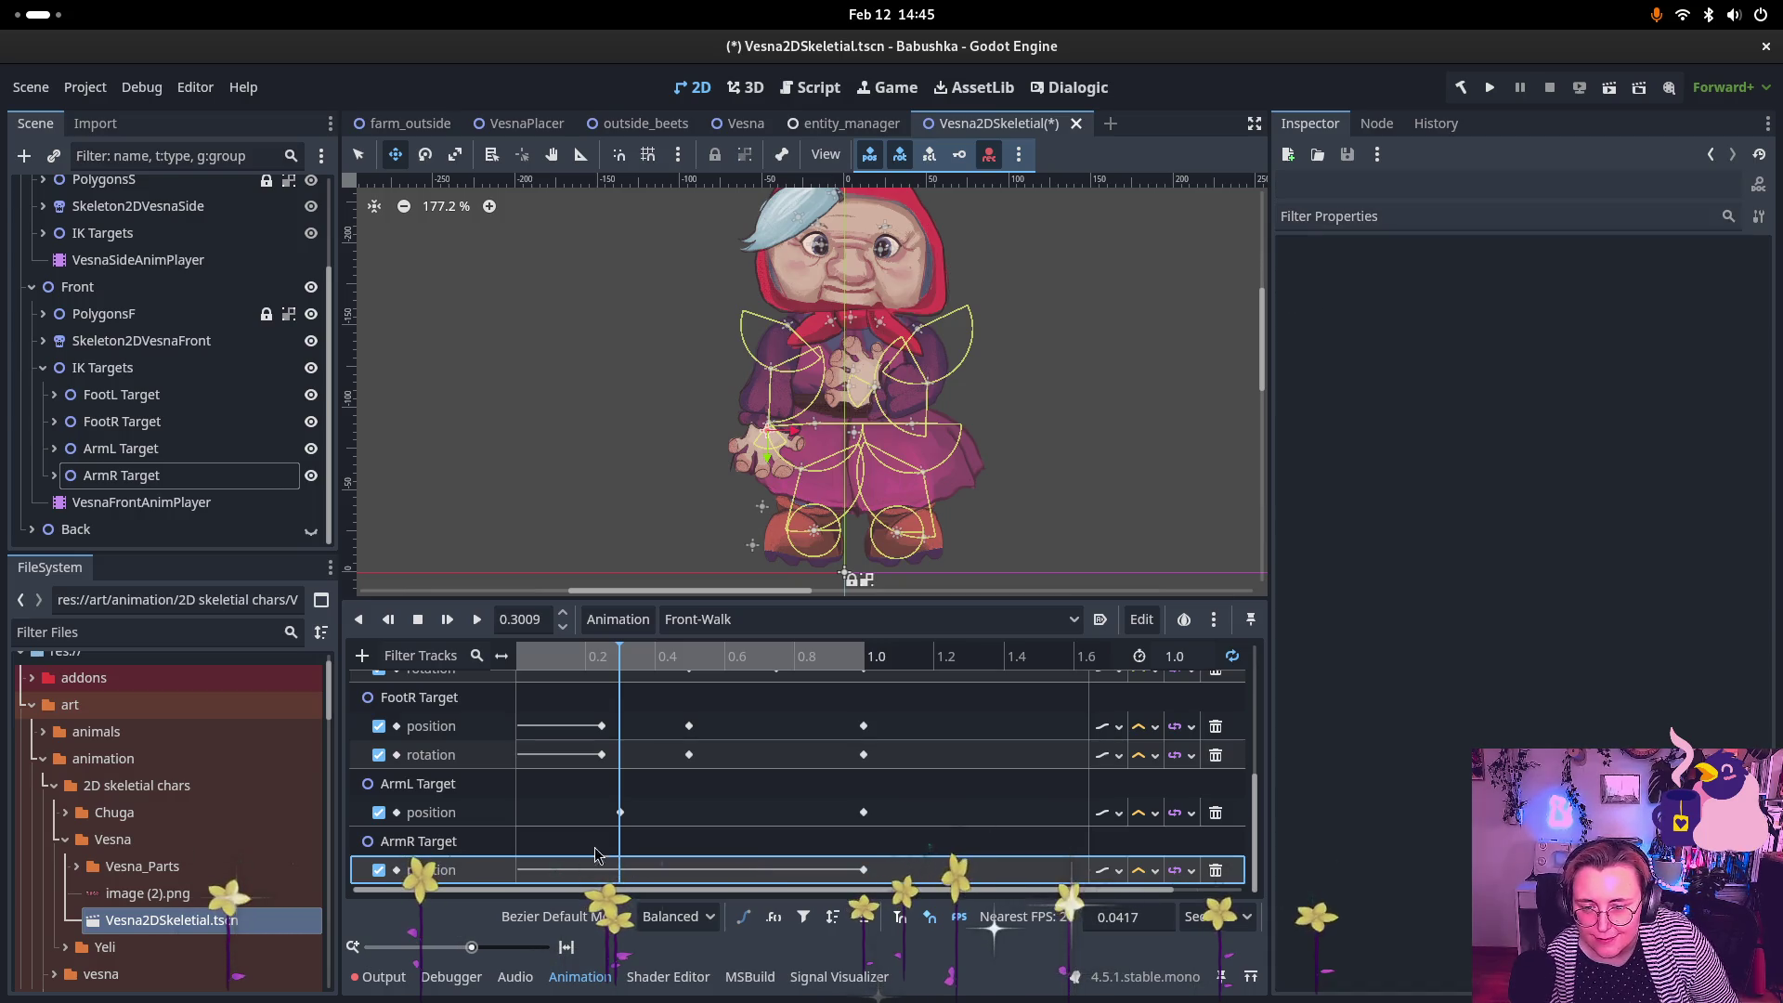
{"action": "left_click_drag", "start_coordinate": [619, 659], "coordinate": [761, 660]}
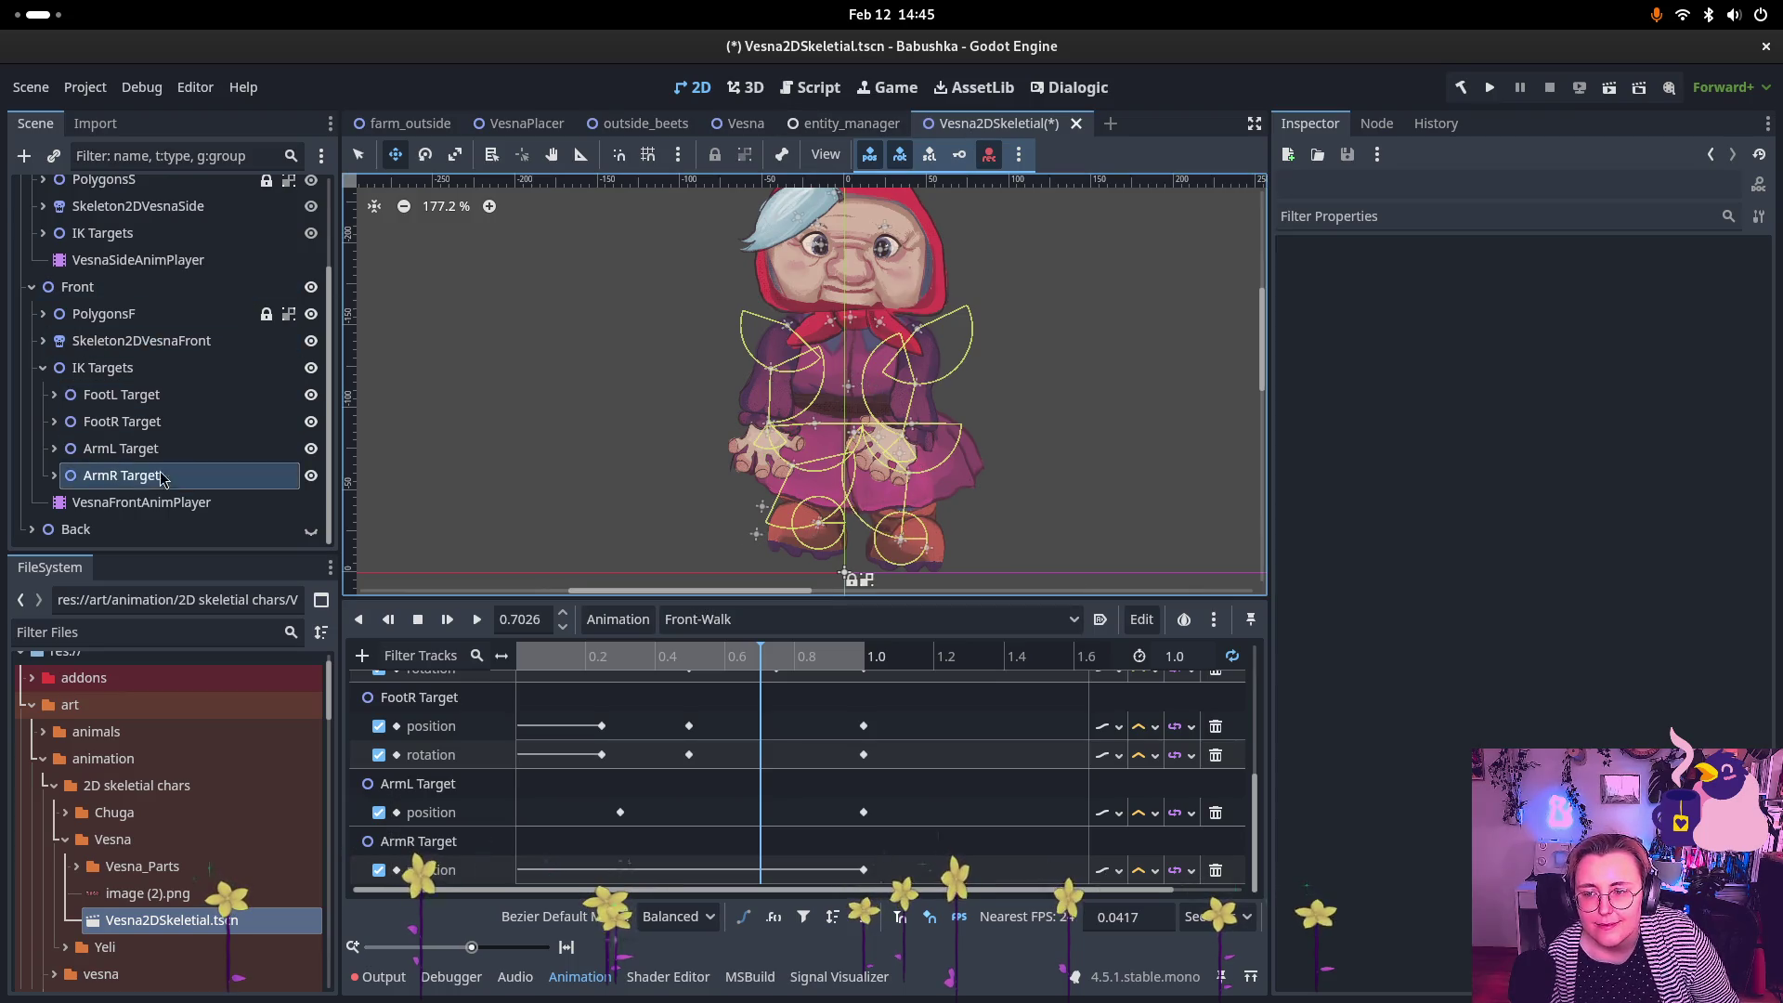
{"action": "left_click", "coordinate": [120, 475]}
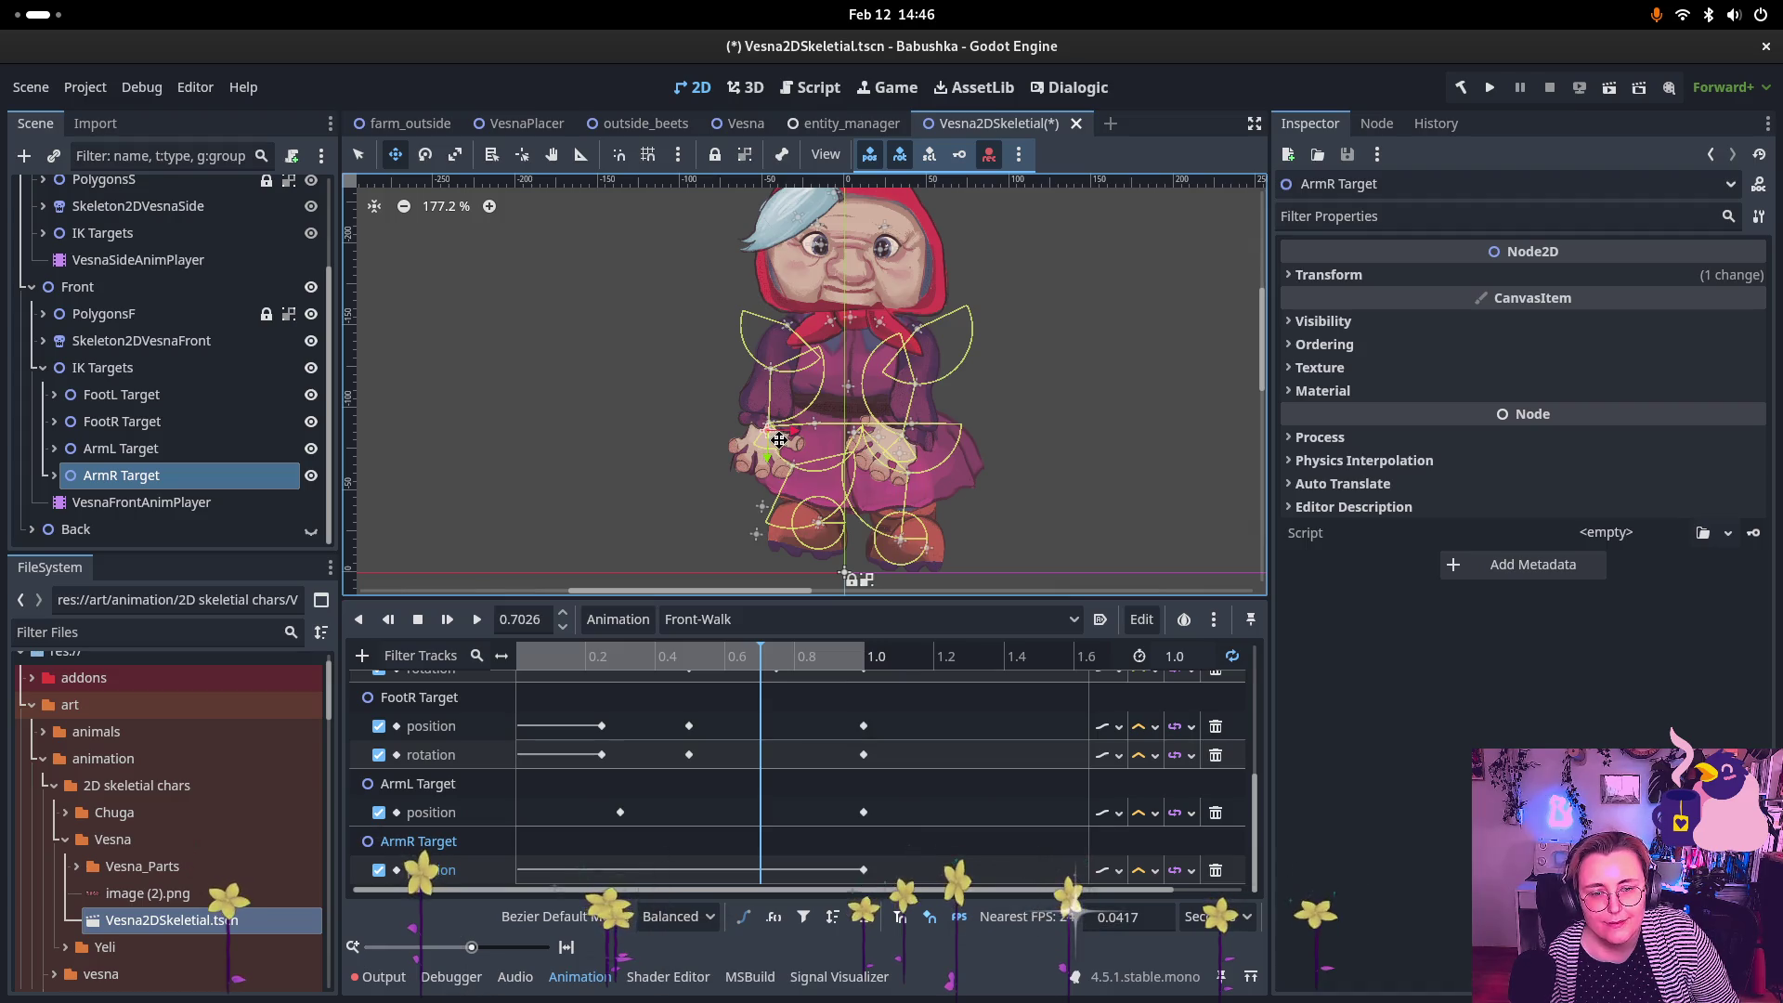
{"action": "left_click_drag", "start_coordinate": [778, 440], "coordinate": [835, 381]}
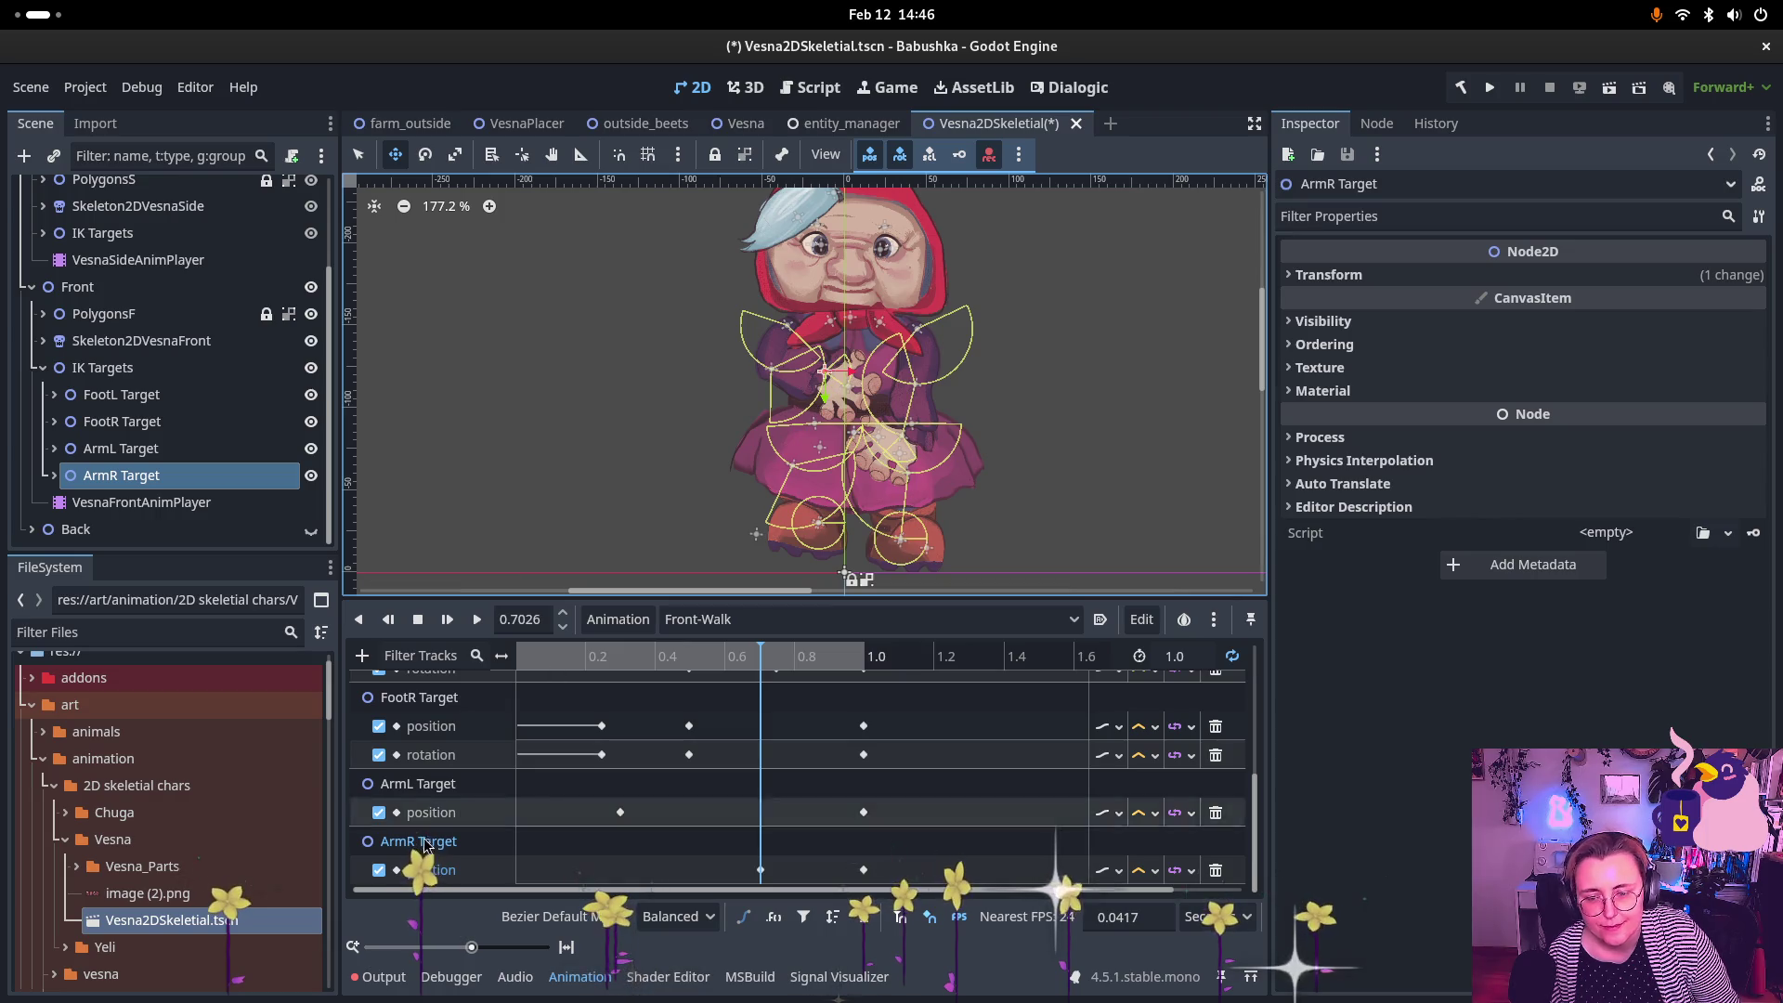
{"action": "mouse_move", "coordinate": [766, 647]}
{"action": "left_mouse_down"}
{"action": "mouse_move", "coordinate": [534, 655]}
{"action": "mouse_move", "coordinate": [879, 689]}
{"action": "left_mouse_up"}
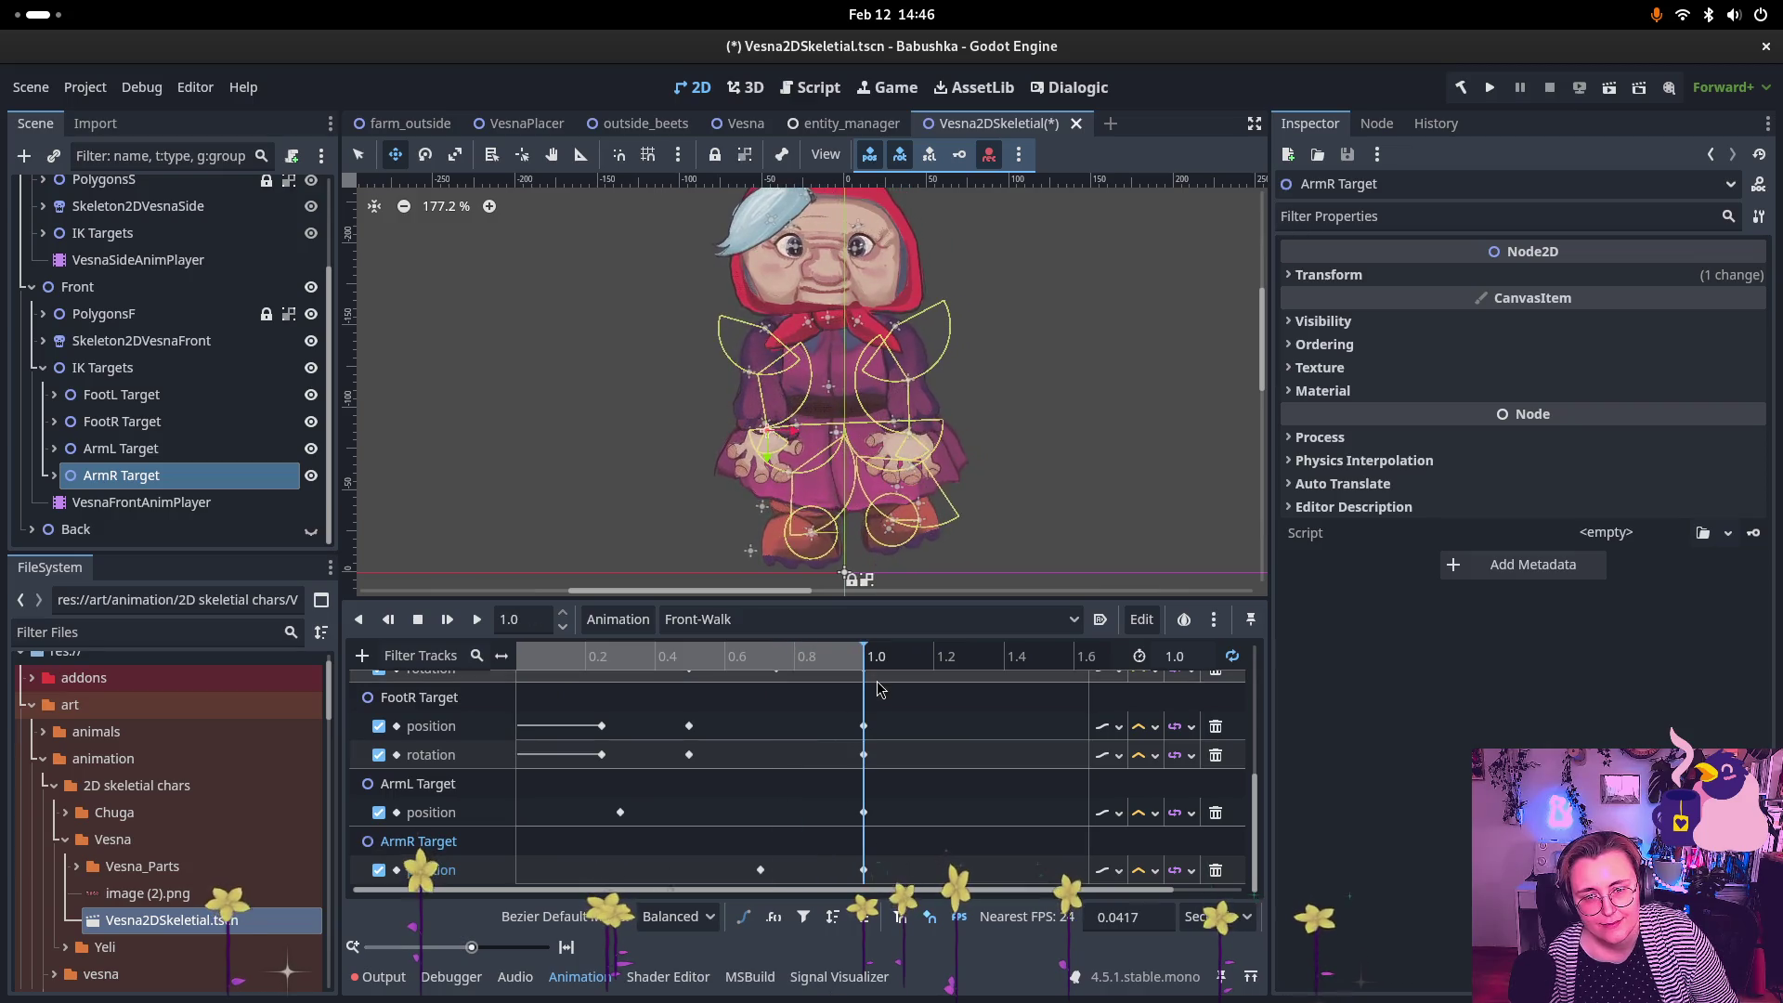
{"action": "left_click", "coordinate": [478, 620]}
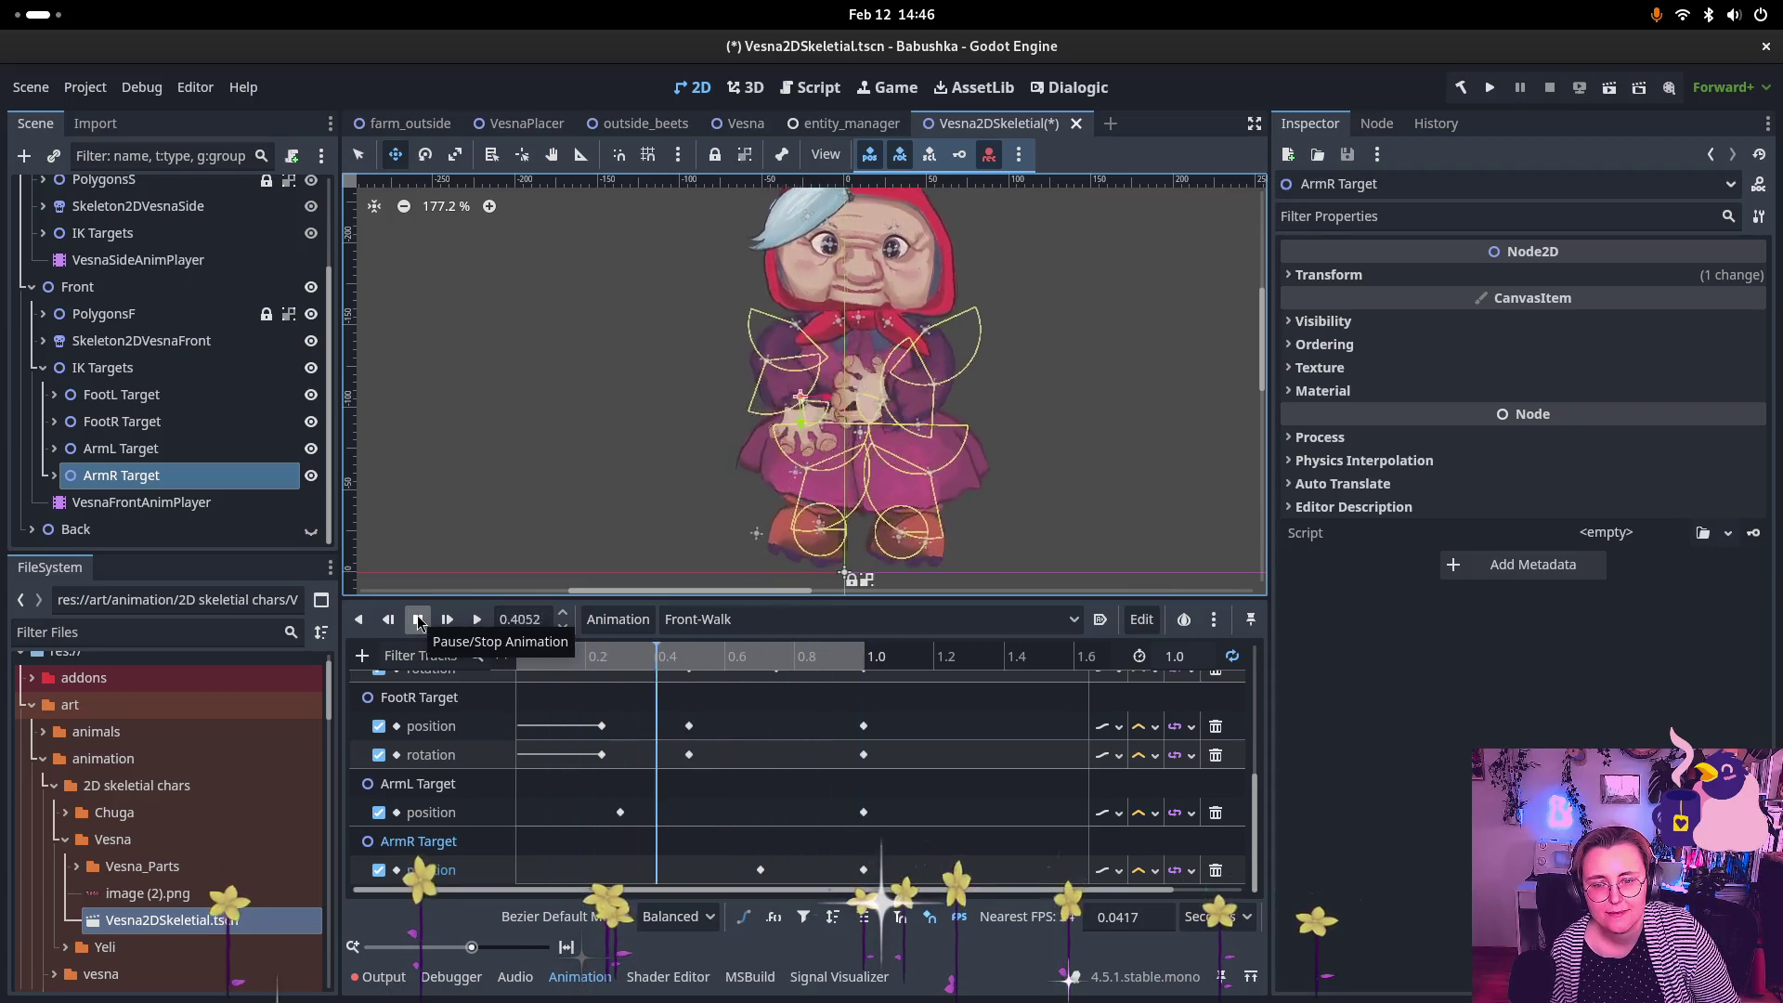
Step: Stop playback, enable auto-key and move ArmL Target at 0.3 s to x 18, y -113
{"action": "left_click", "coordinate": [416, 620]}
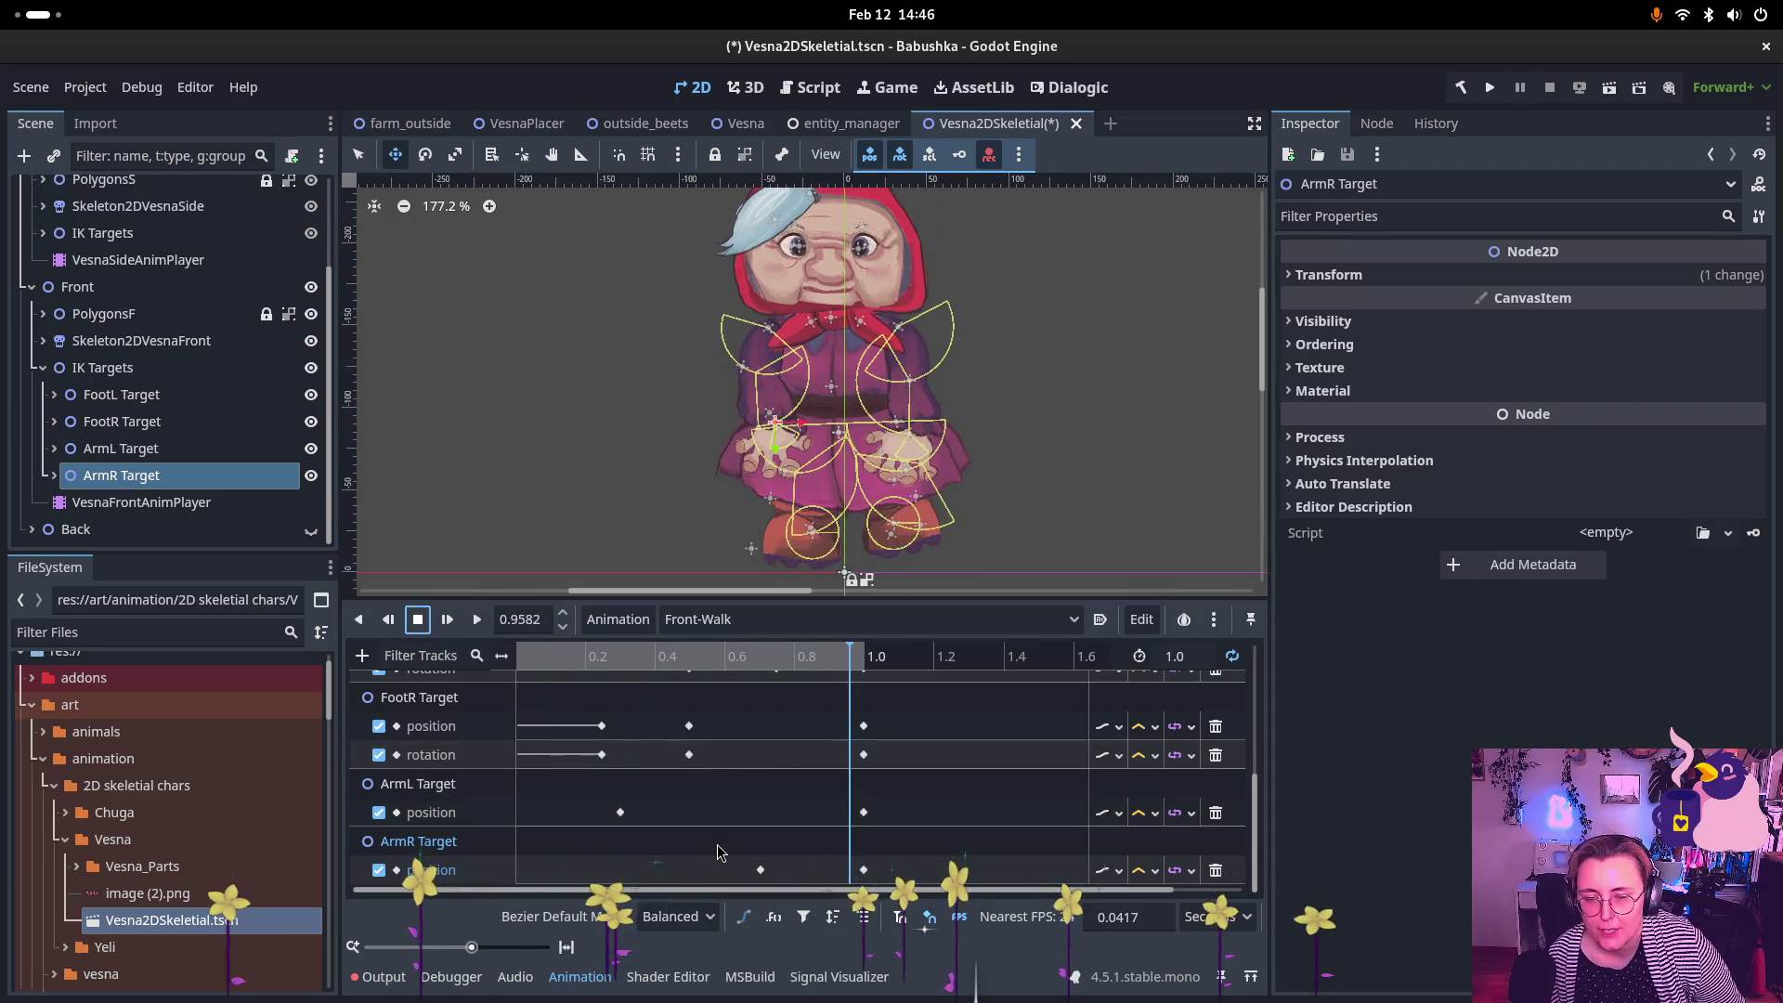
{"action": "left_click", "coordinate": [621, 812]}
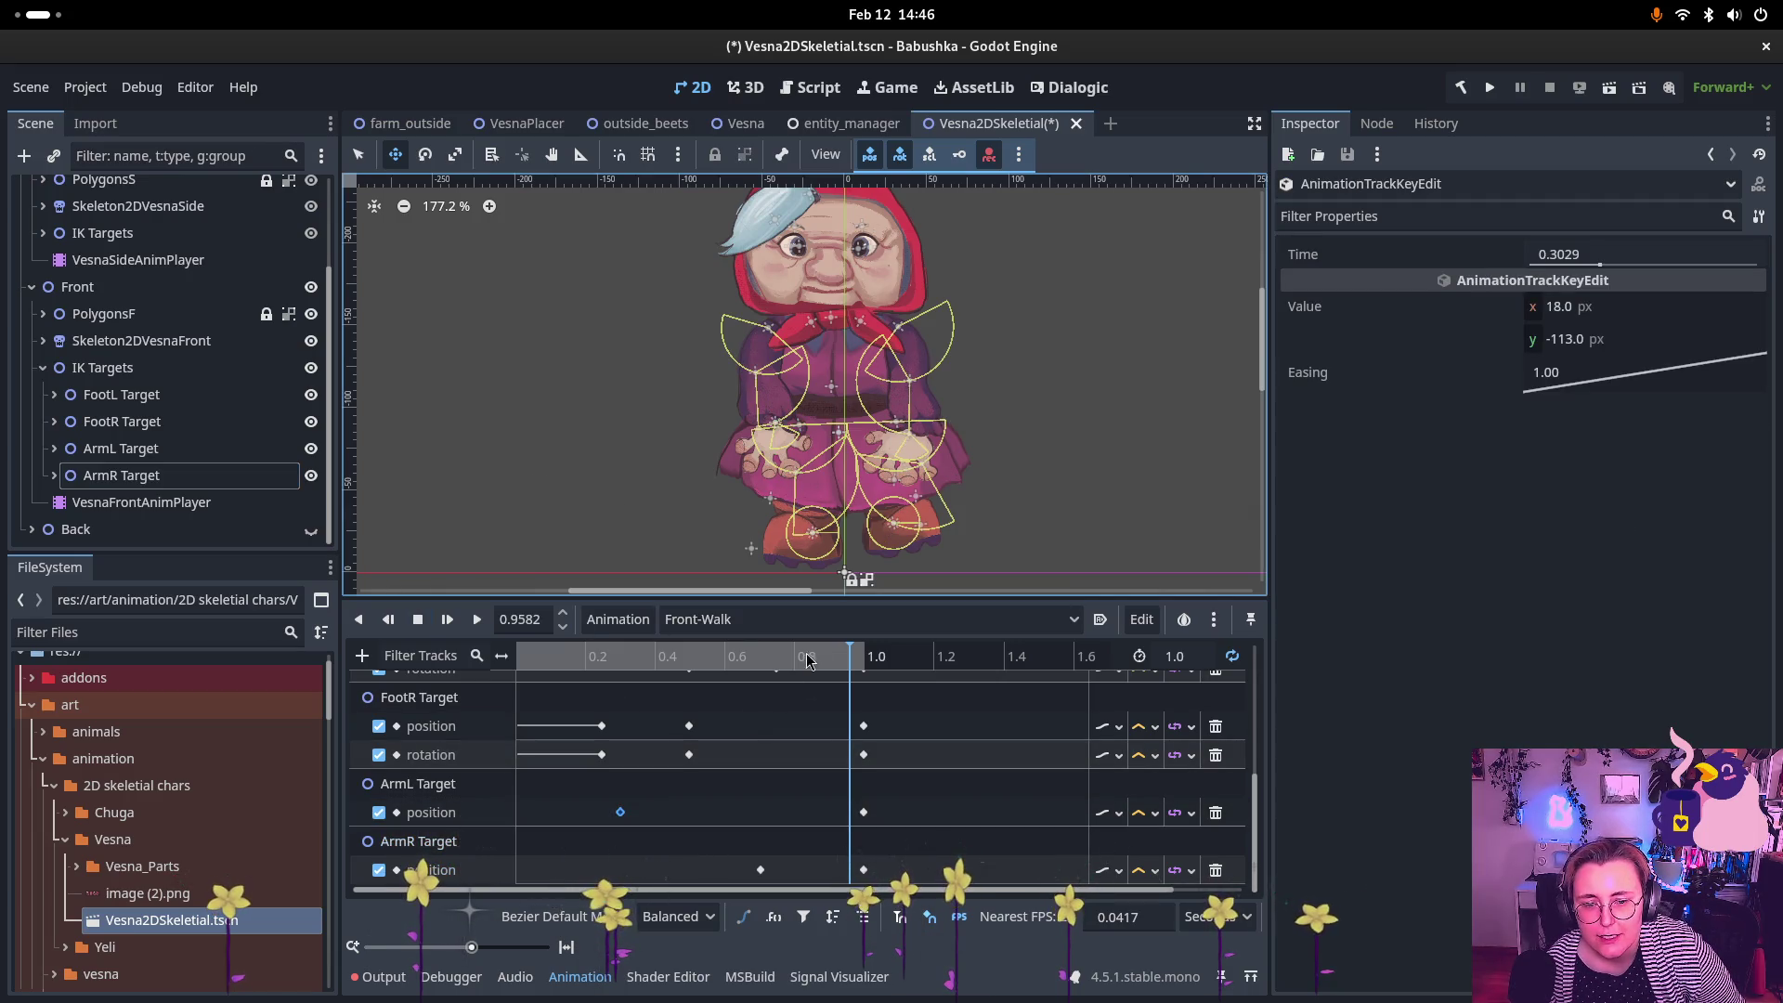
{"action": "left_click_drag", "start_coordinate": [847, 657], "coordinate": [620, 656]}
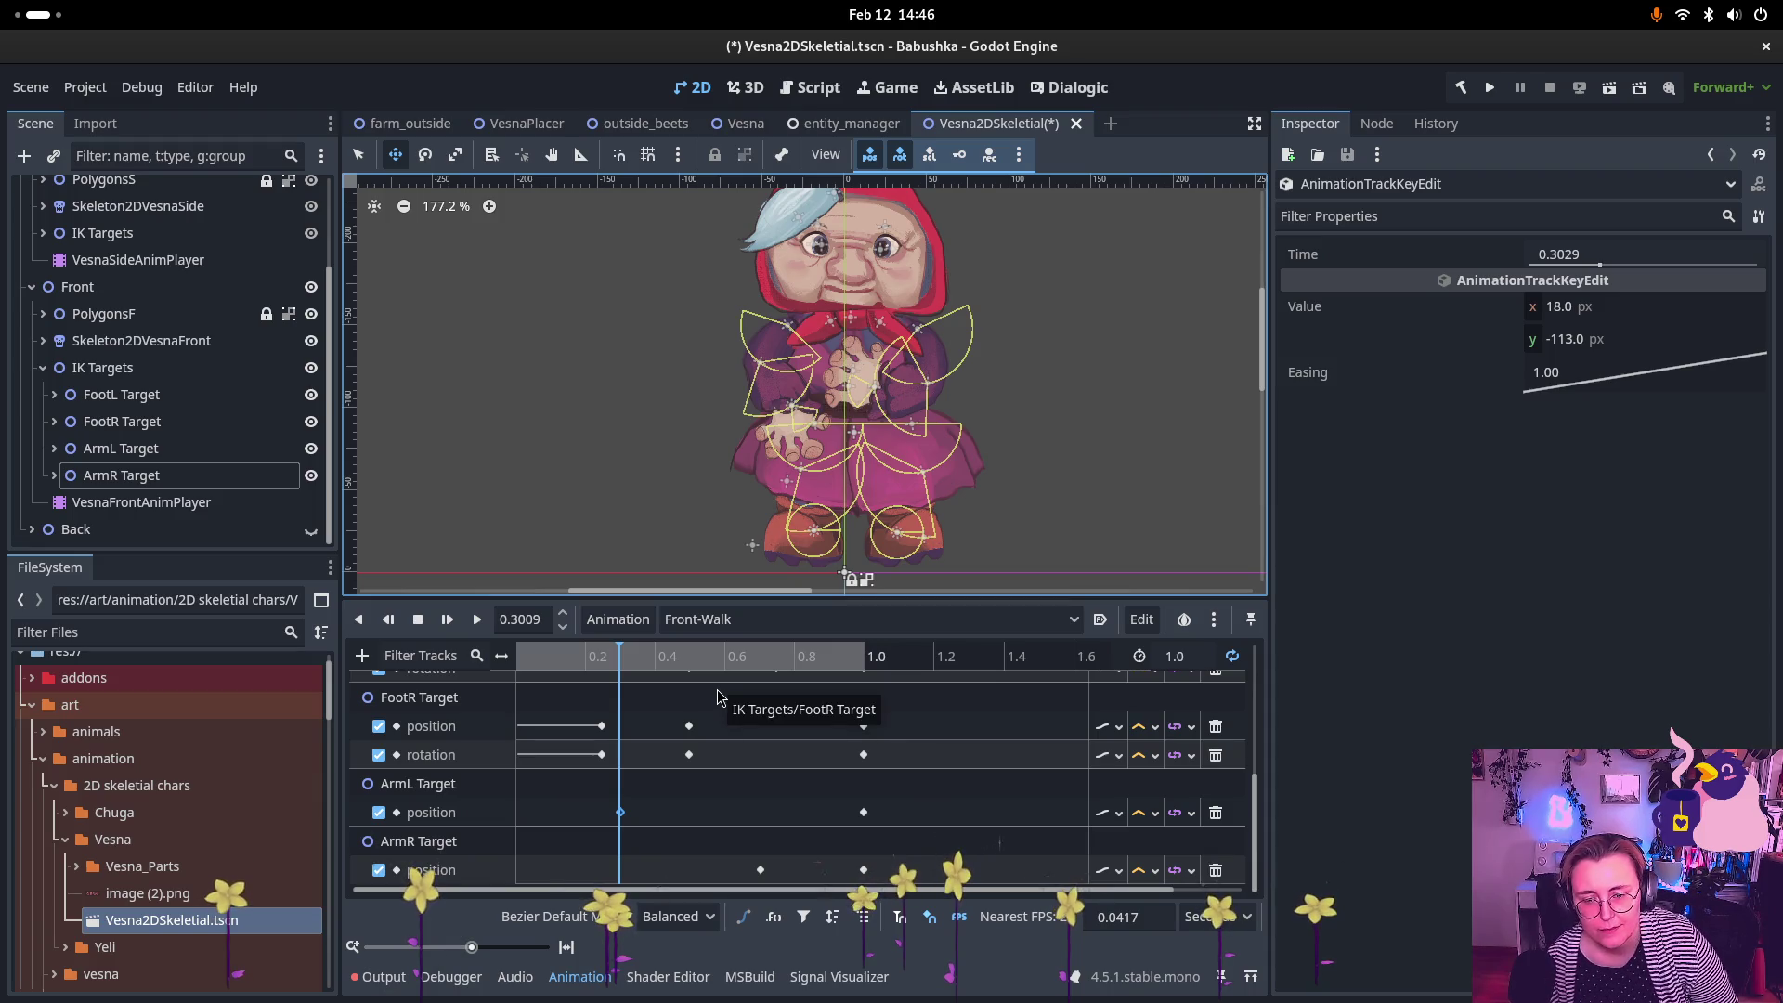
{"action": "left_click", "coordinate": [621, 823]}
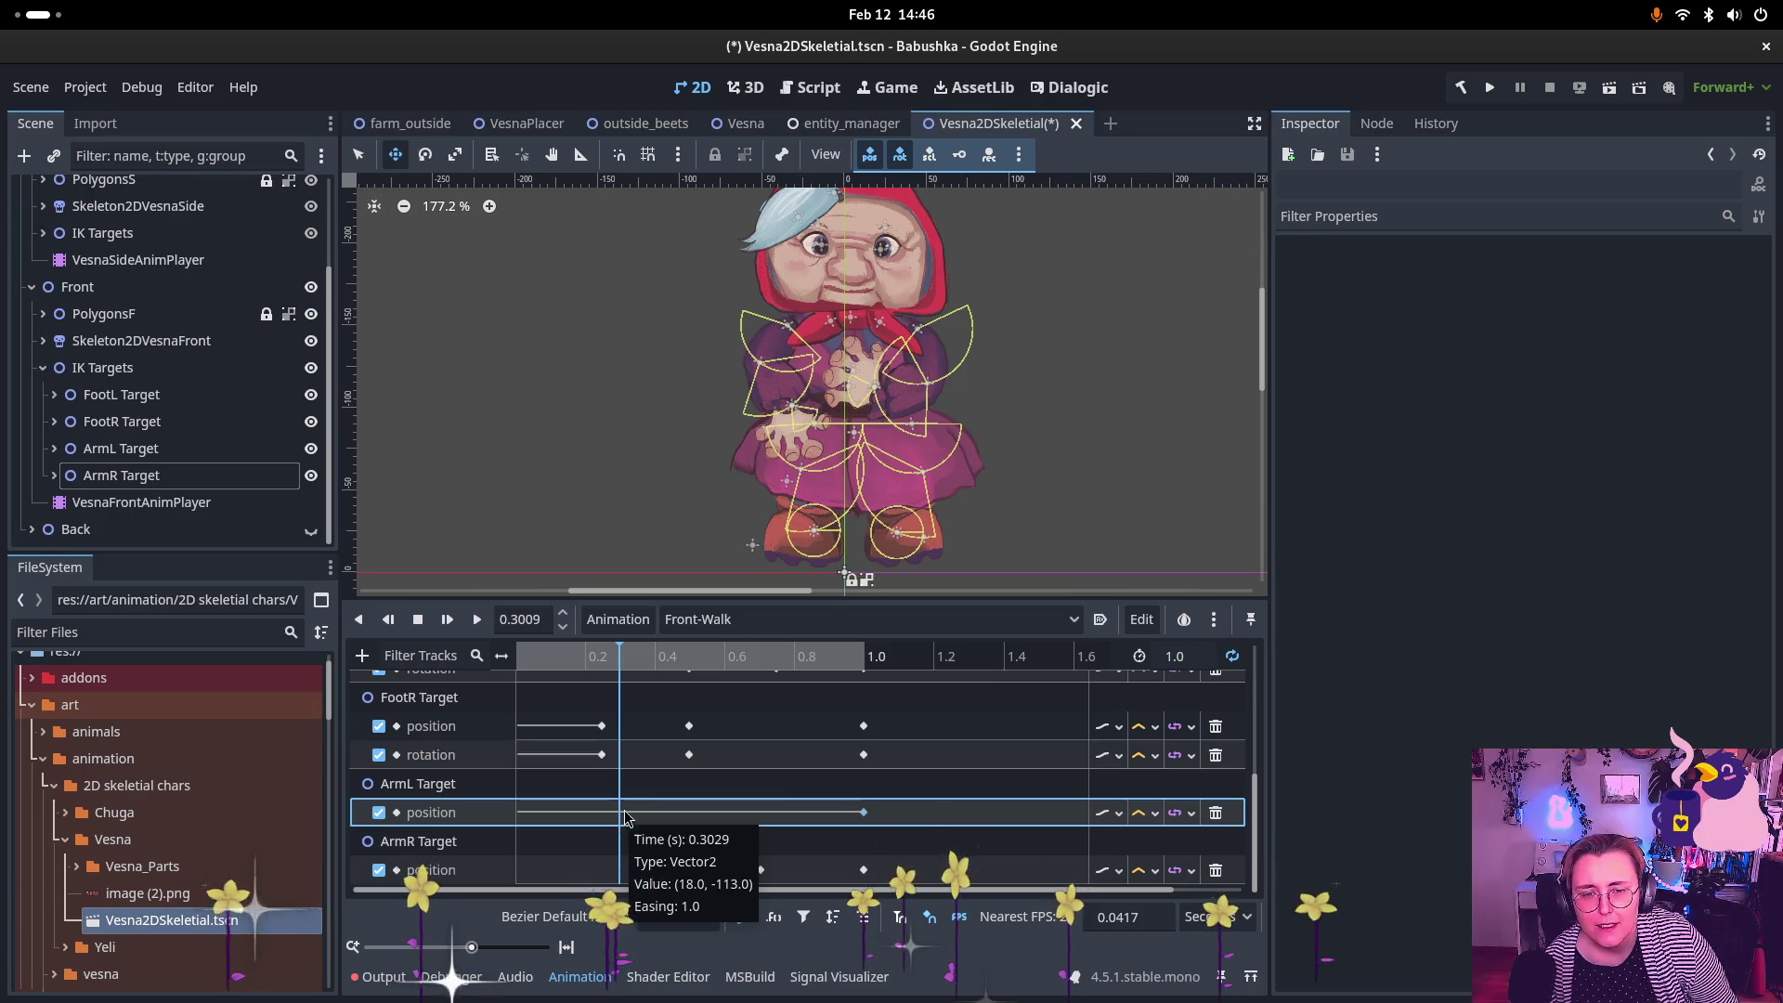
{"action": "left_click", "coordinate": [989, 154]}
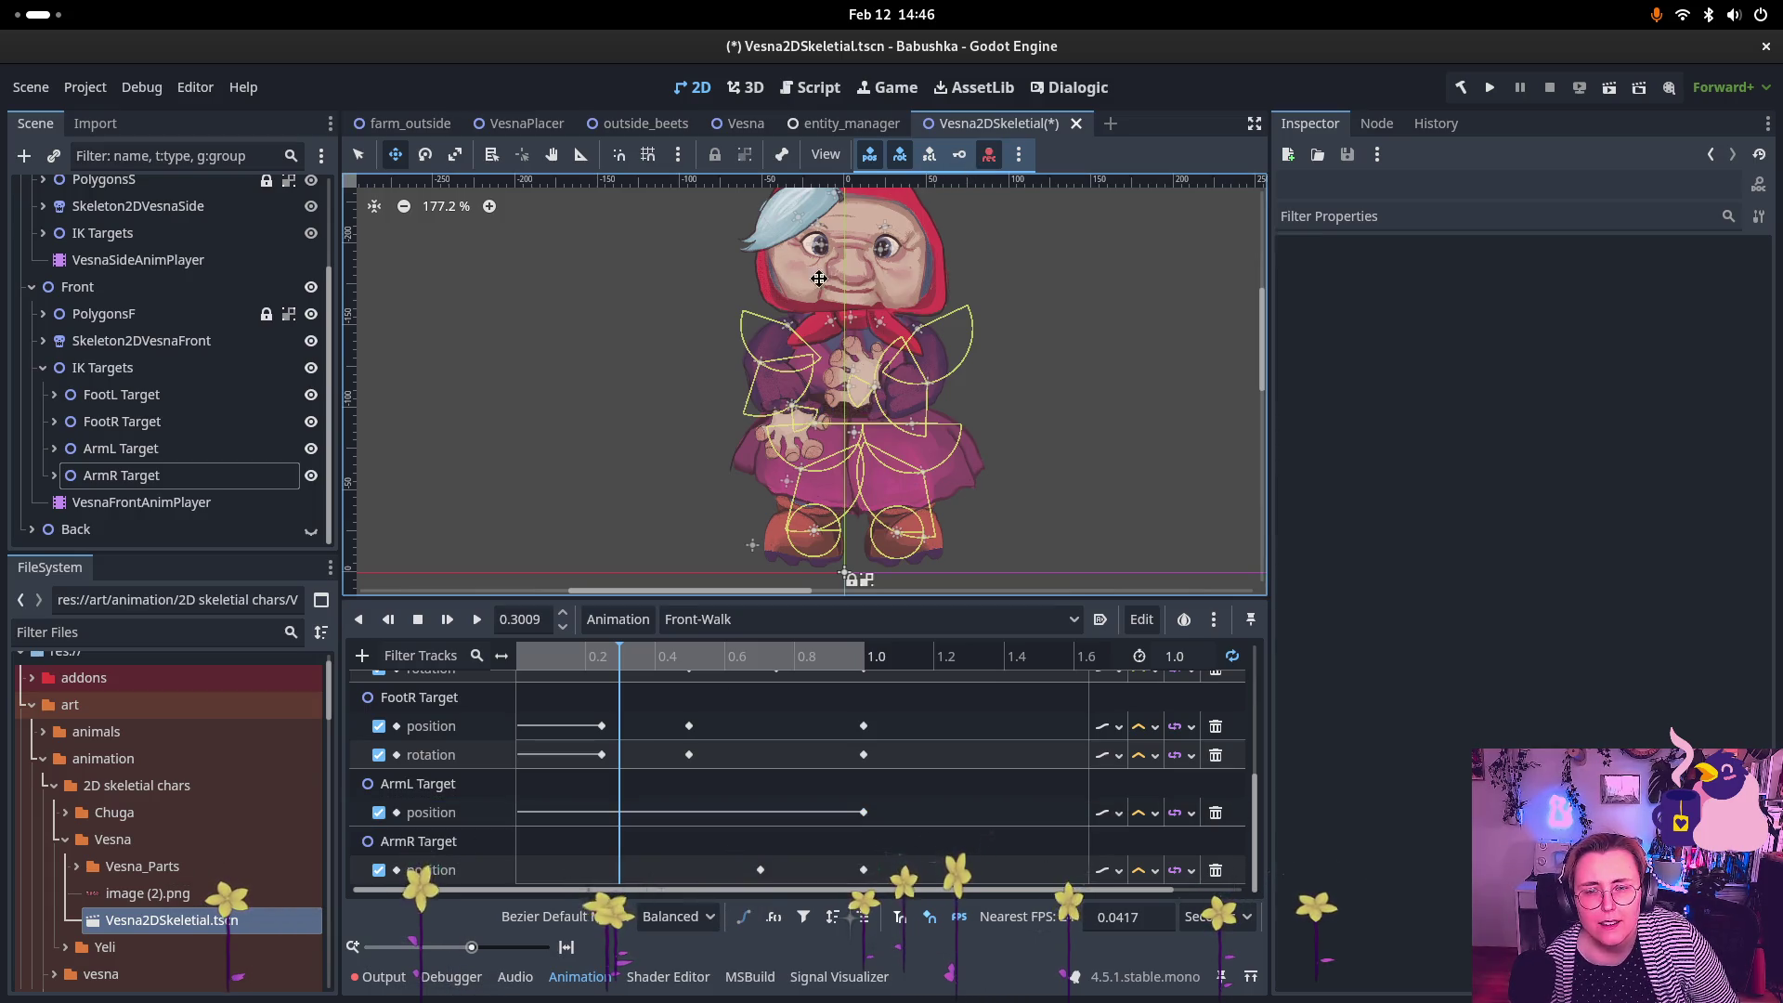
{"action": "left_click", "coordinate": [115, 452]}
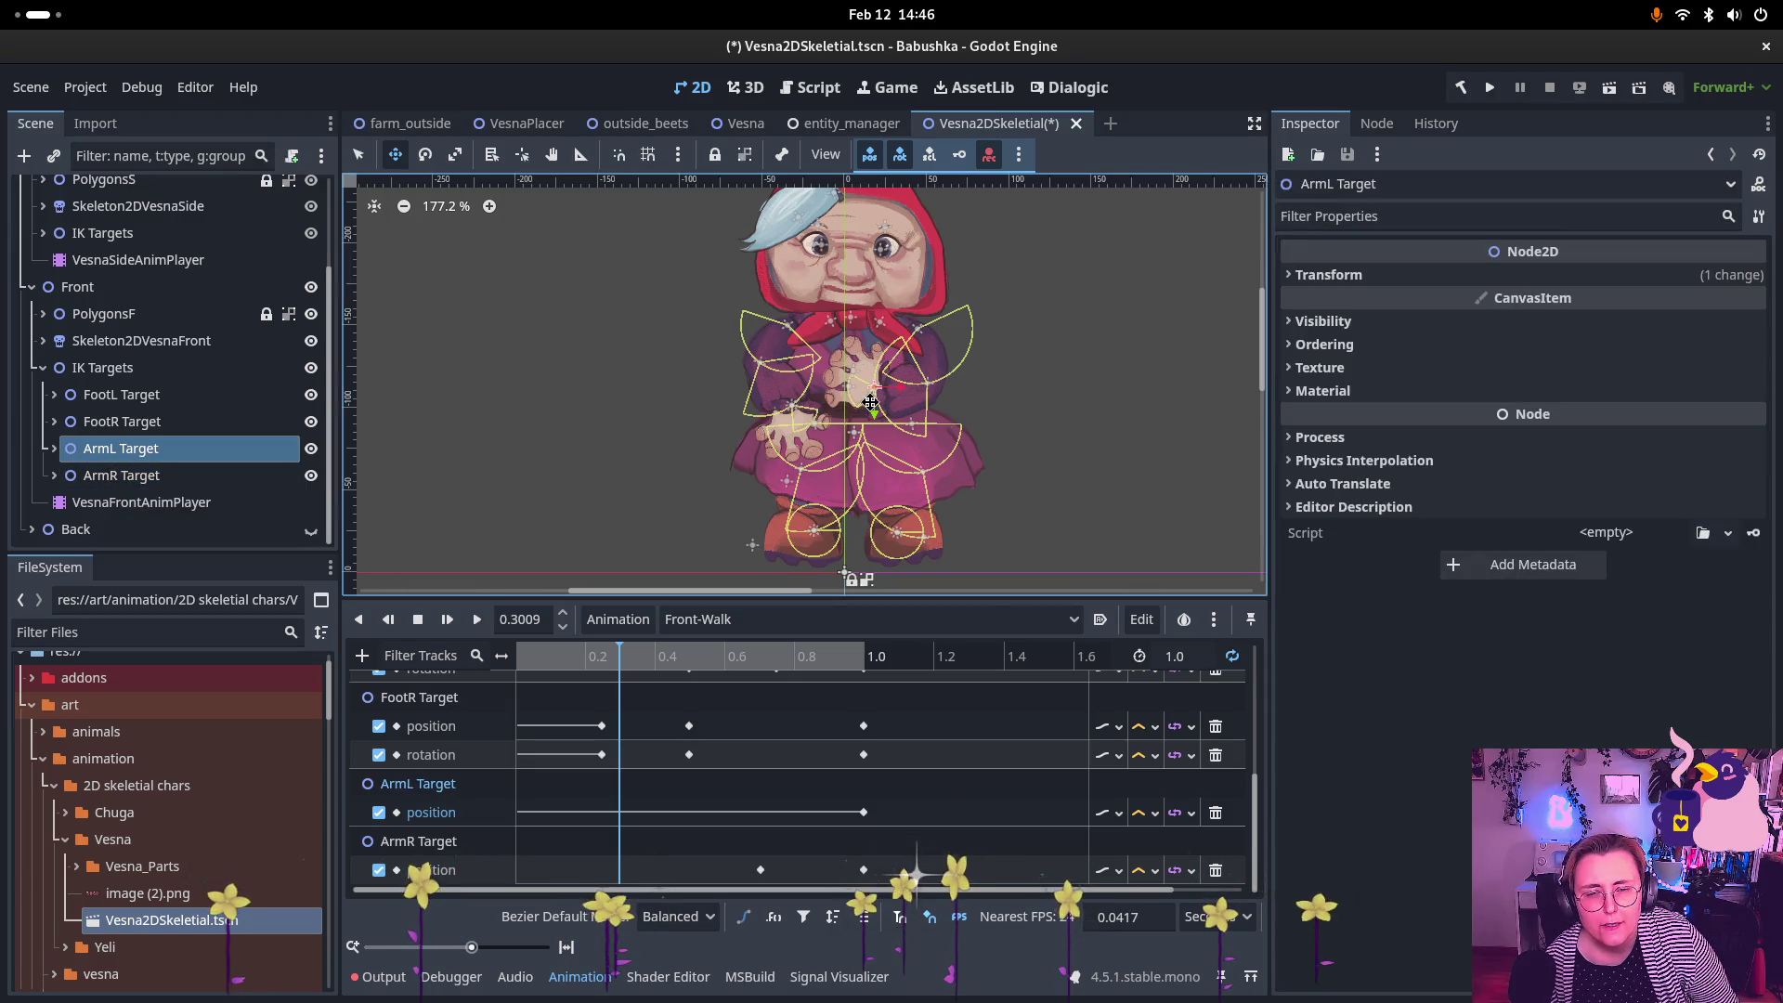
{"action": "left_click_drag", "start_coordinate": [870, 401], "coordinate": [877, 436]}
{"action": "left_click", "coordinate": [760, 870]}
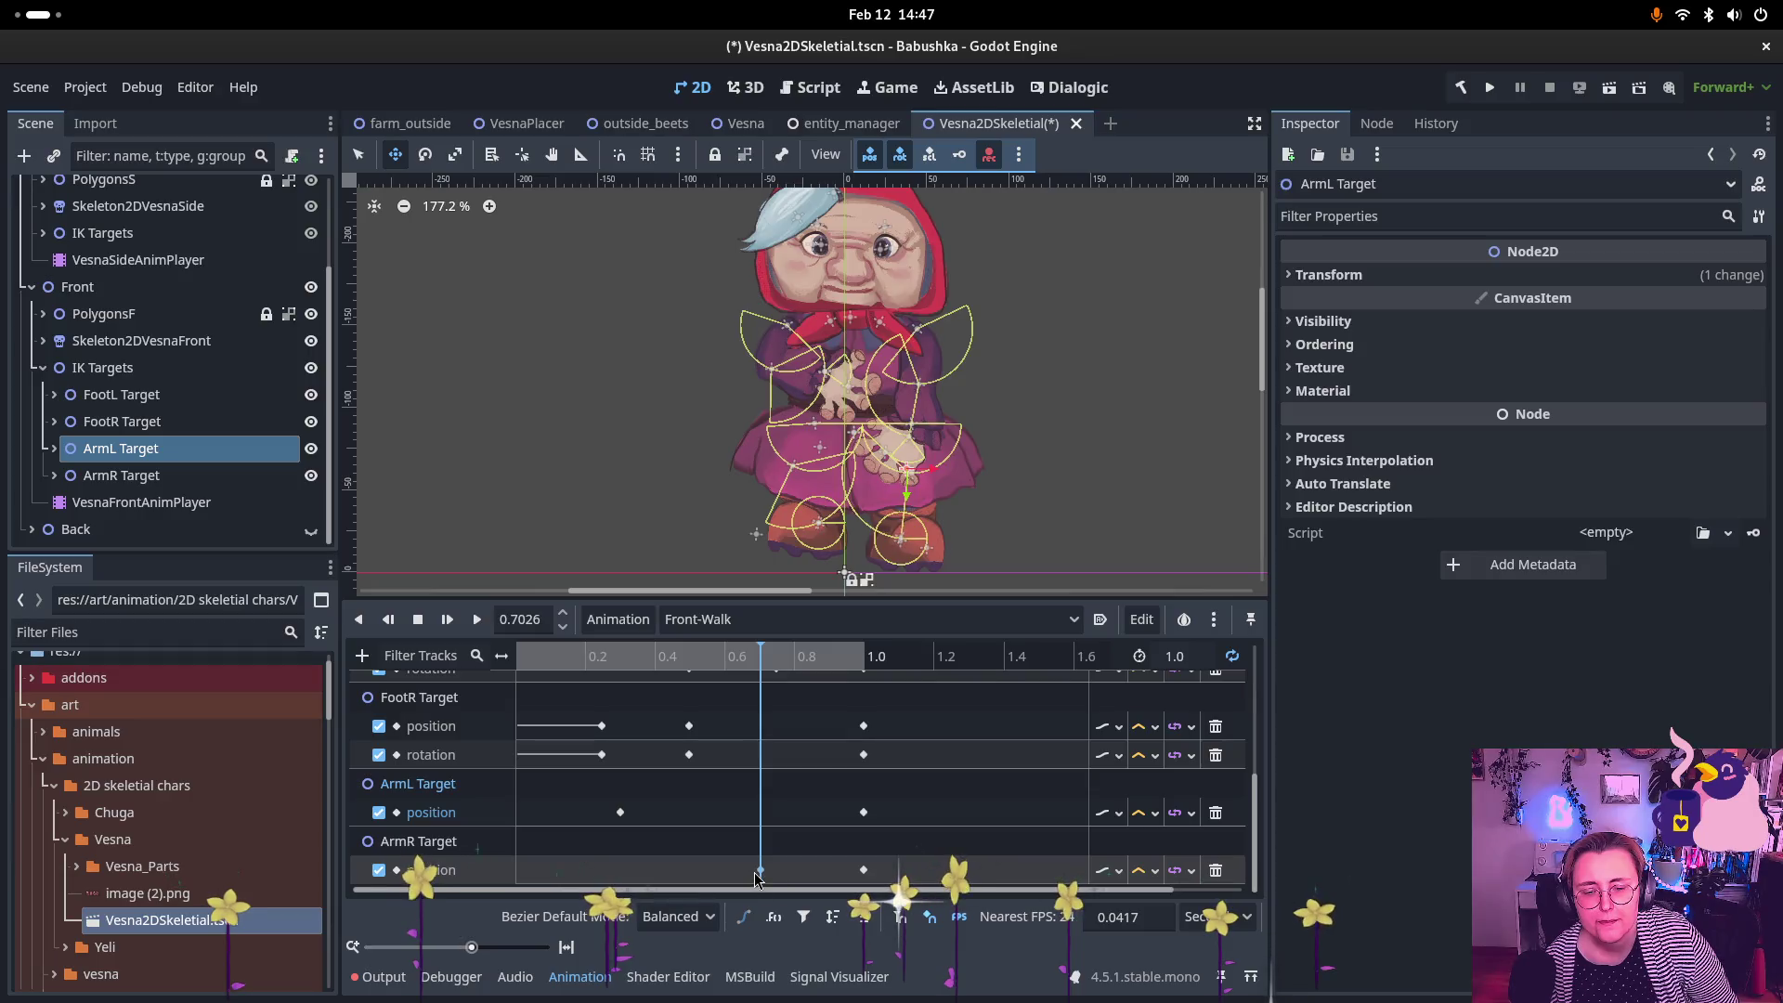
Step: Replace the ArmR Target key at 0.7 s with the hand moved down-left, then play from start
{"action": "left_click", "coordinate": [760, 870]}
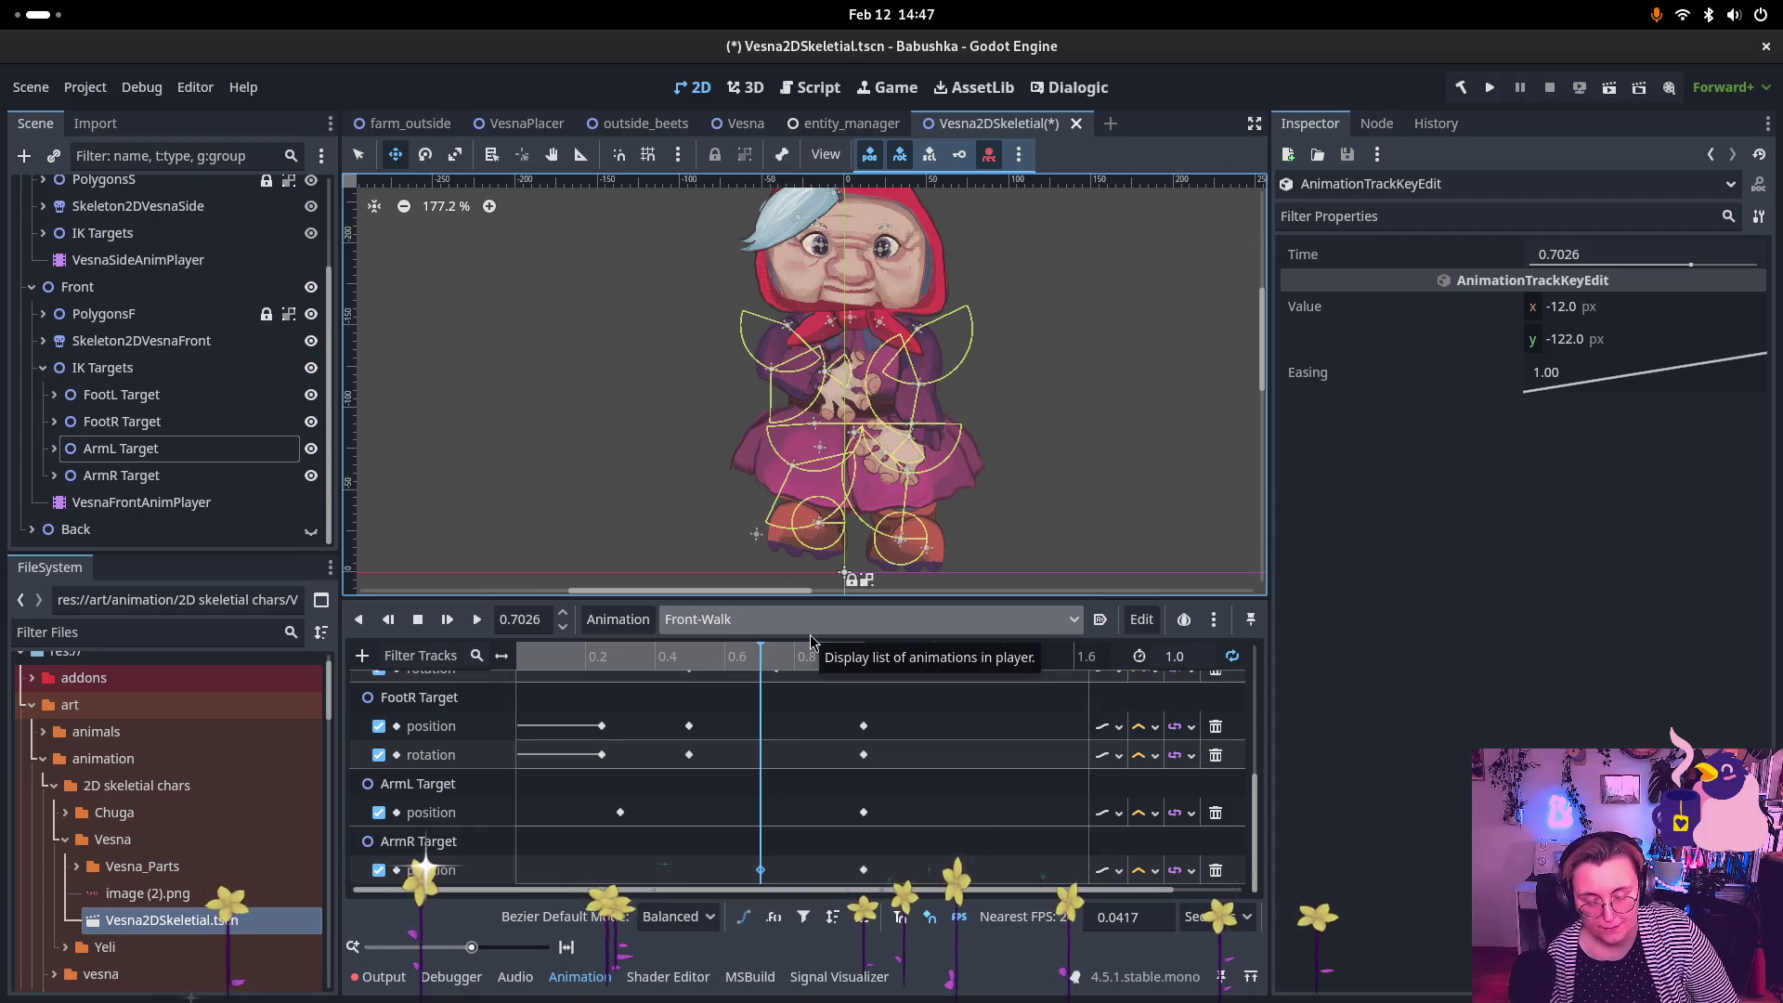
{"action": "left_click", "coordinate": [763, 871]}
{"action": "key", "text": "Delete"}
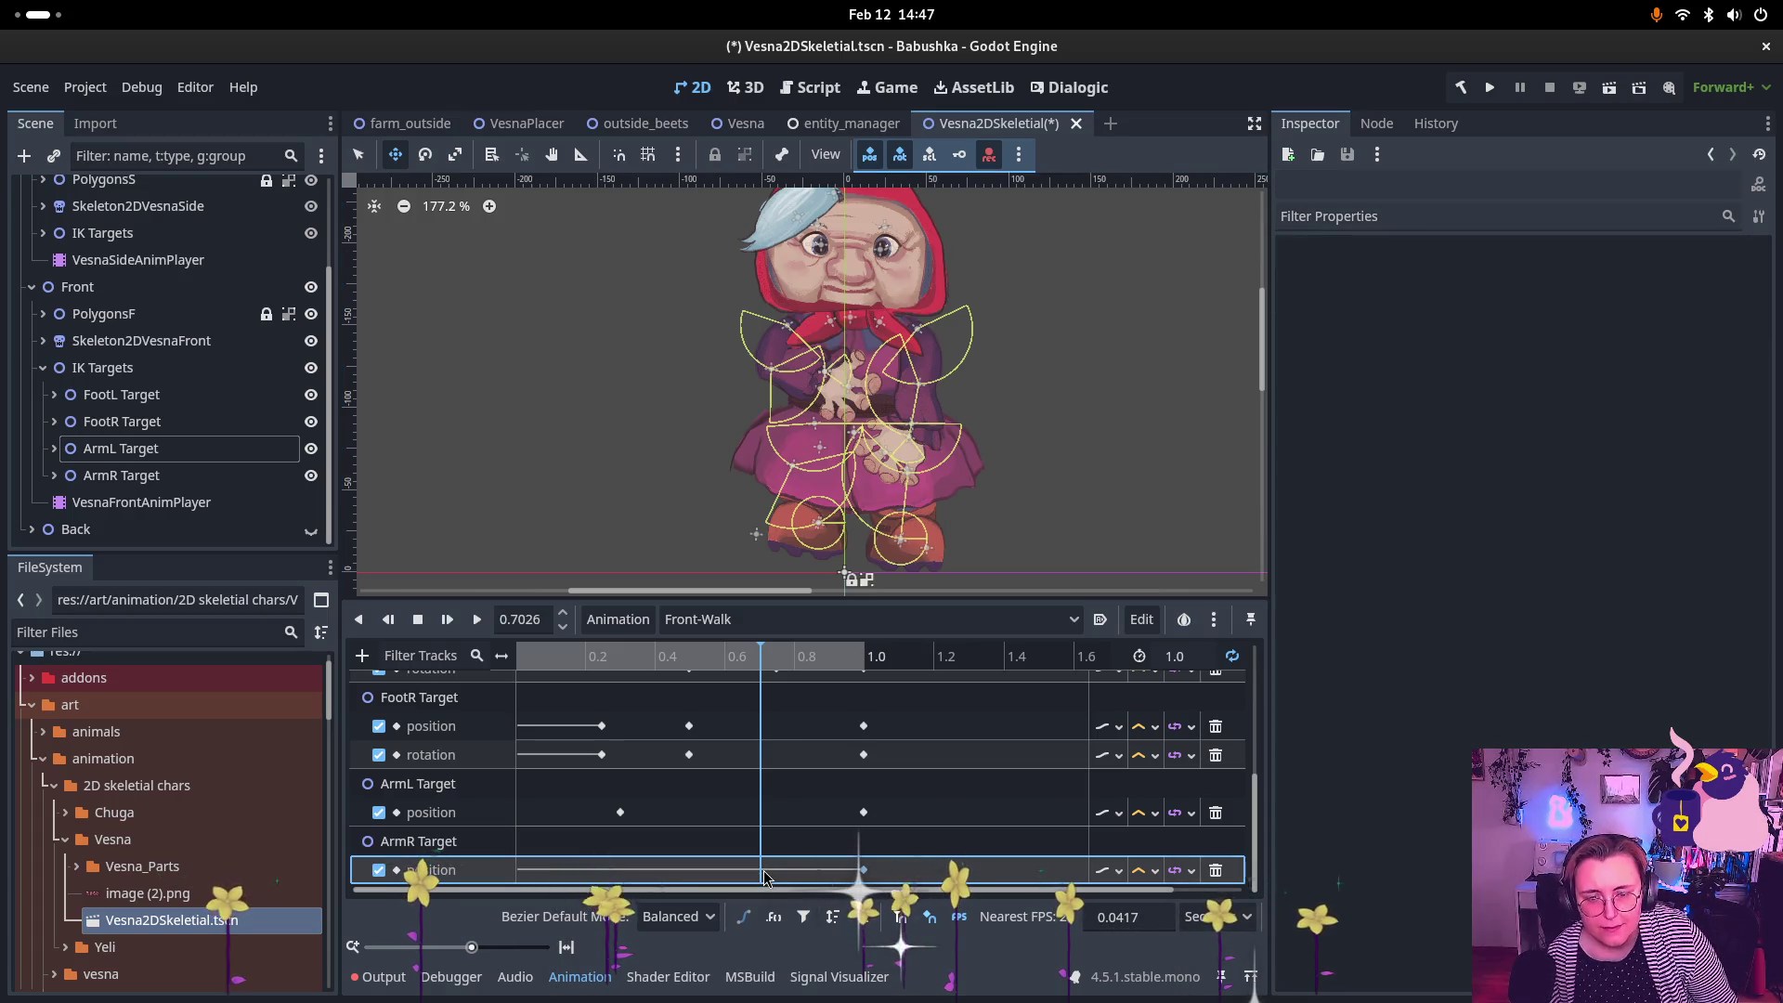
{"action": "left_click", "coordinate": [186, 478]}
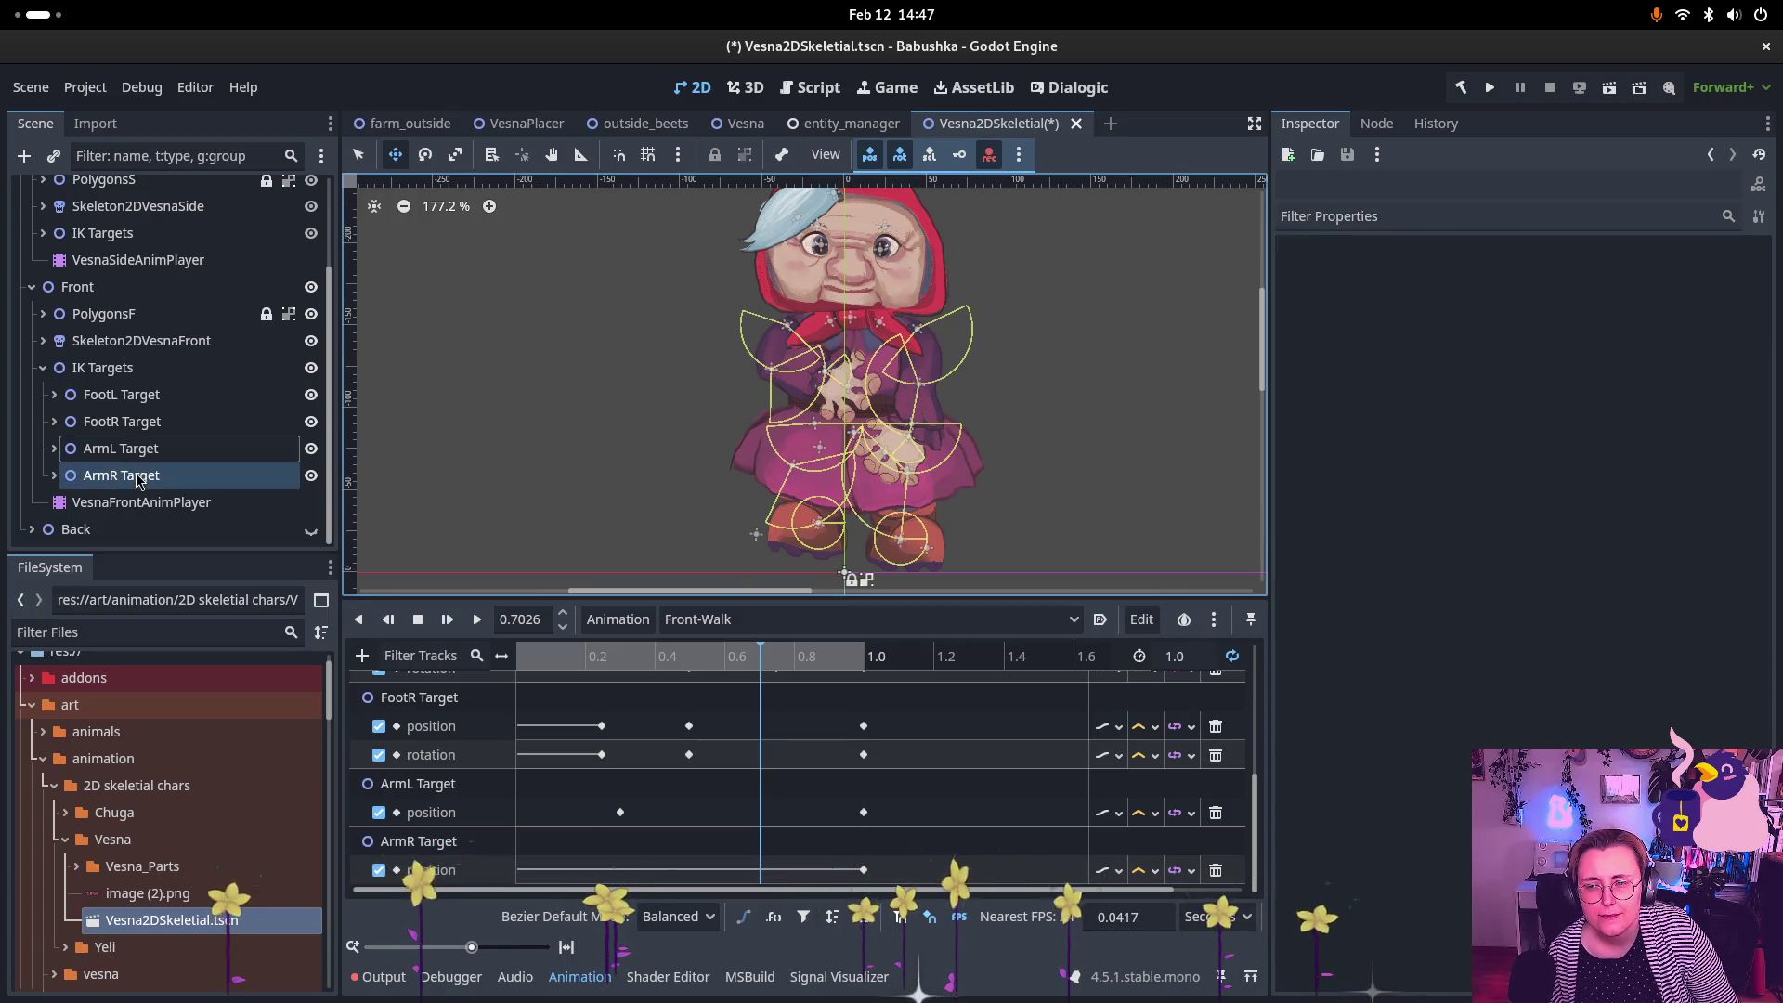
{"action": "left_click_drag", "start_coordinate": [823, 391], "coordinate": [811, 430]}
{"action": "left_click", "coordinate": [621, 655]}
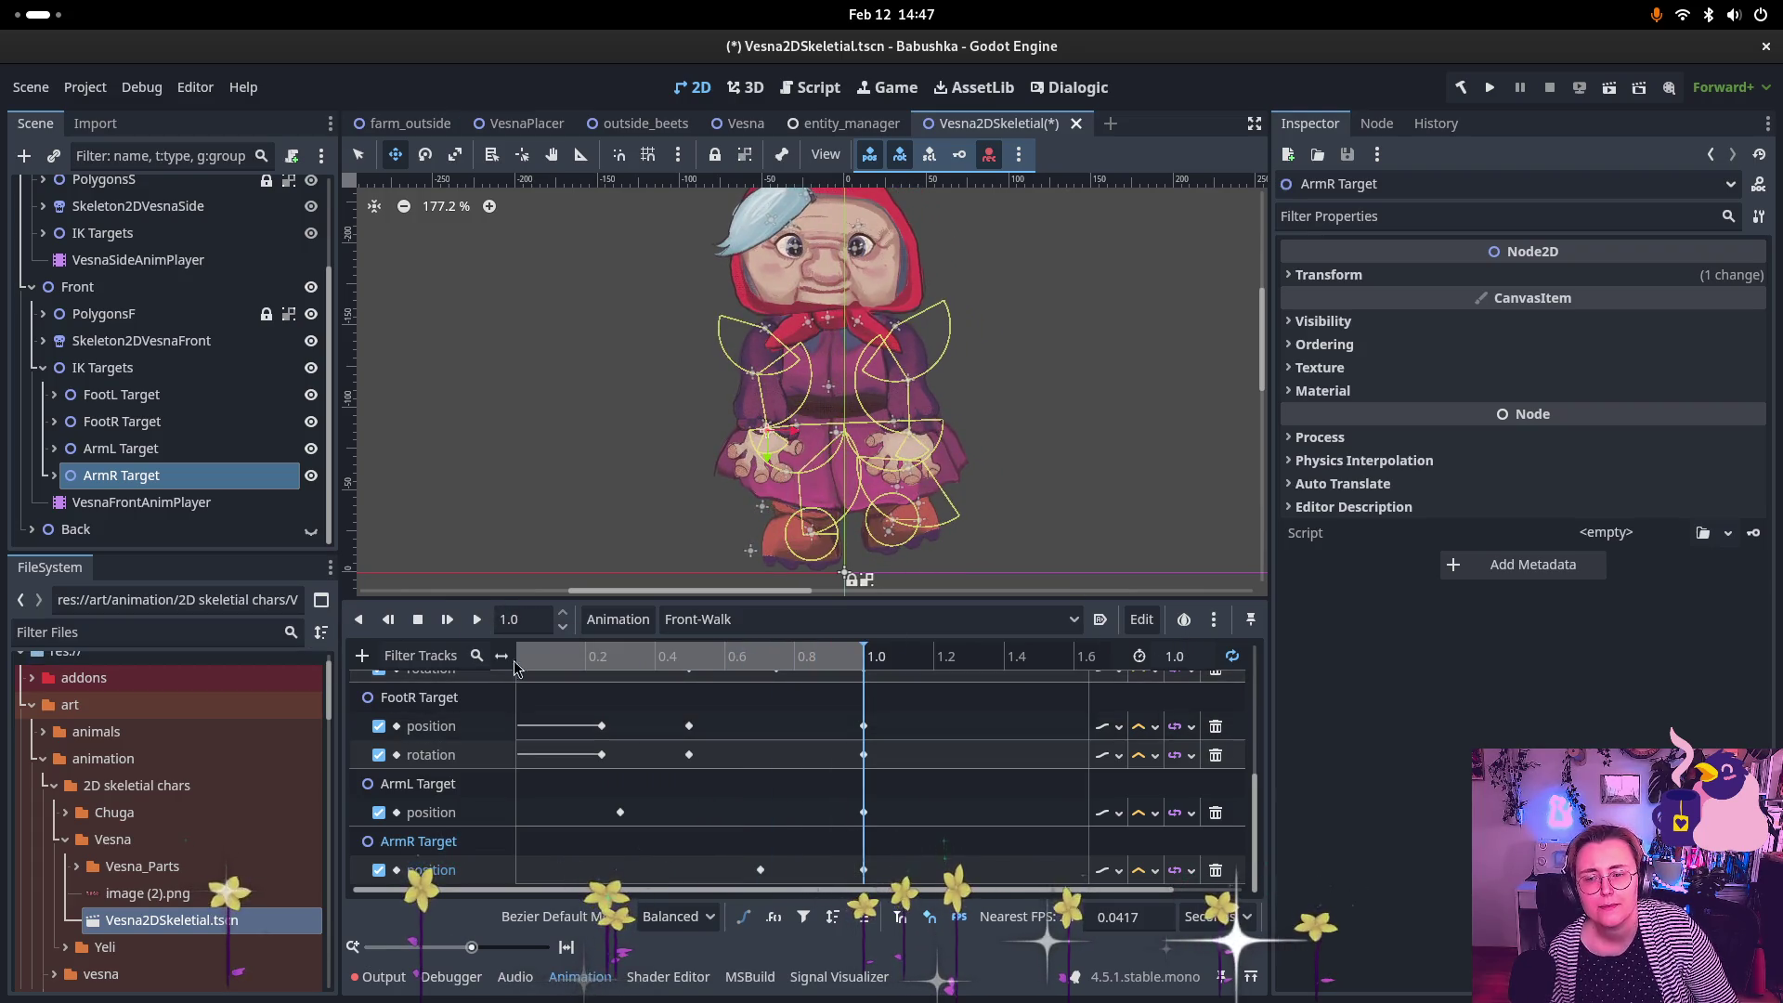
{"action": "left_click", "coordinate": [476, 620]}
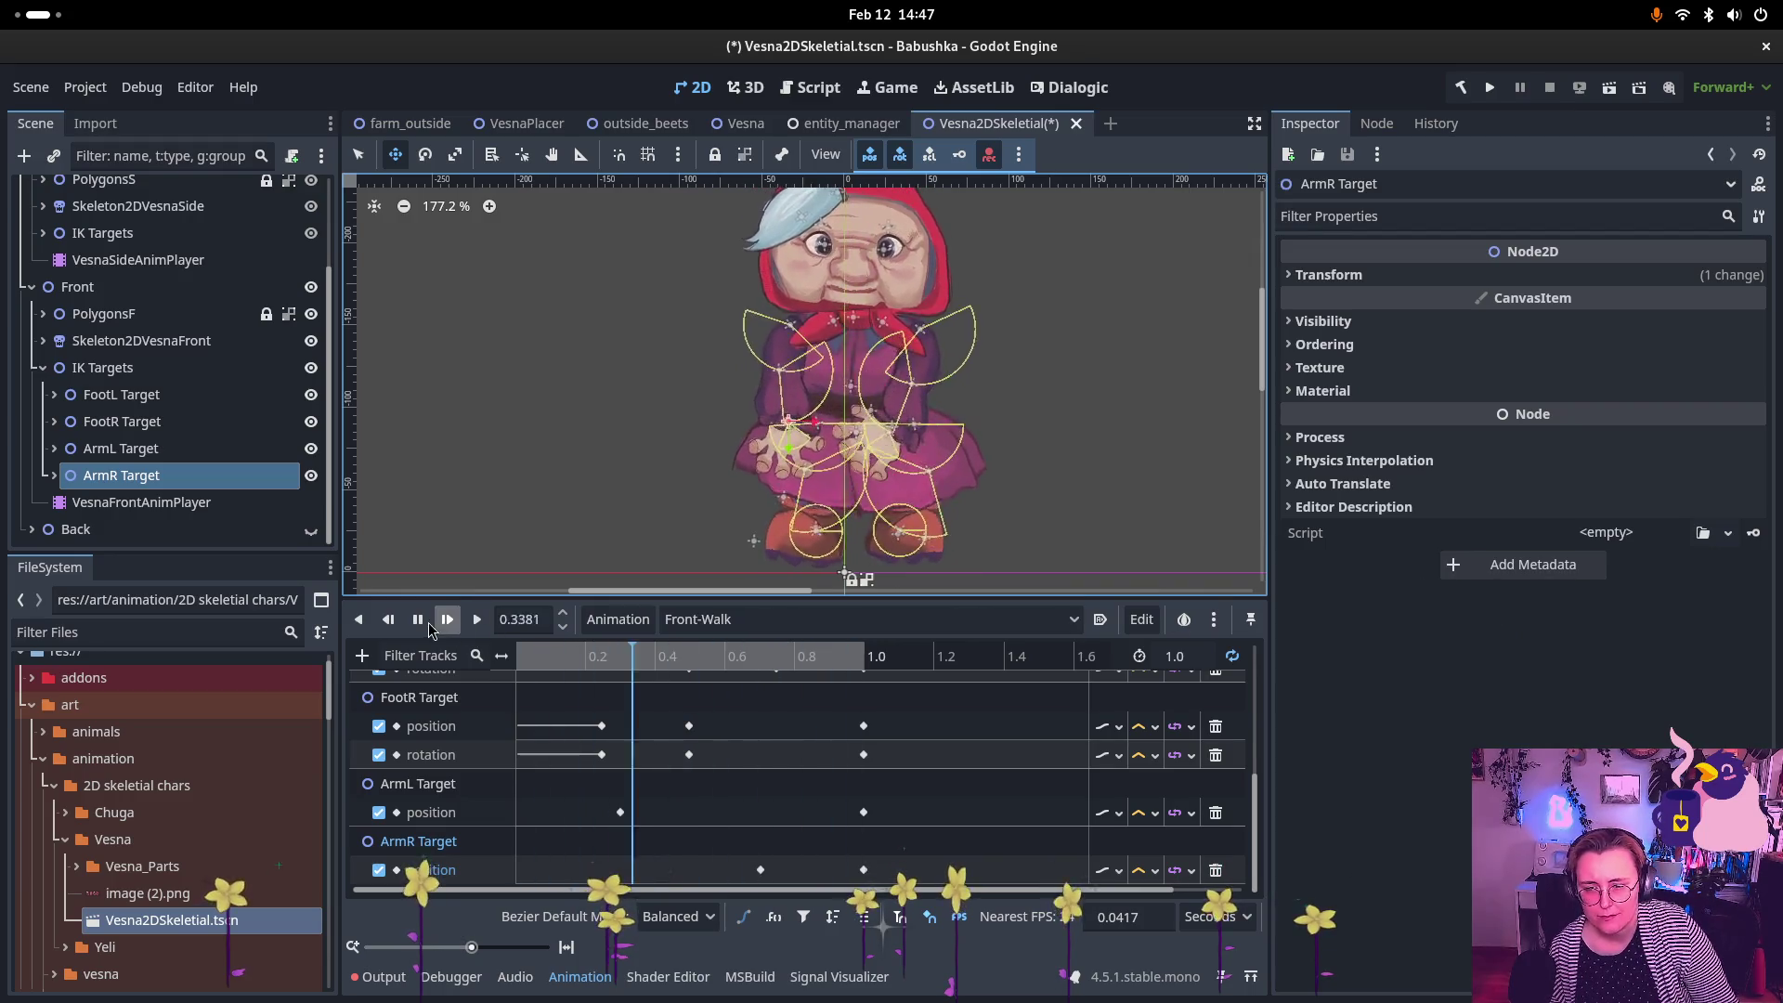
Step: Stop the Front-Walk playback, scrub back, and snap the playhead to the 0.7 s ArmR Target key
{"action": "left_click", "coordinate": [426, 629]}
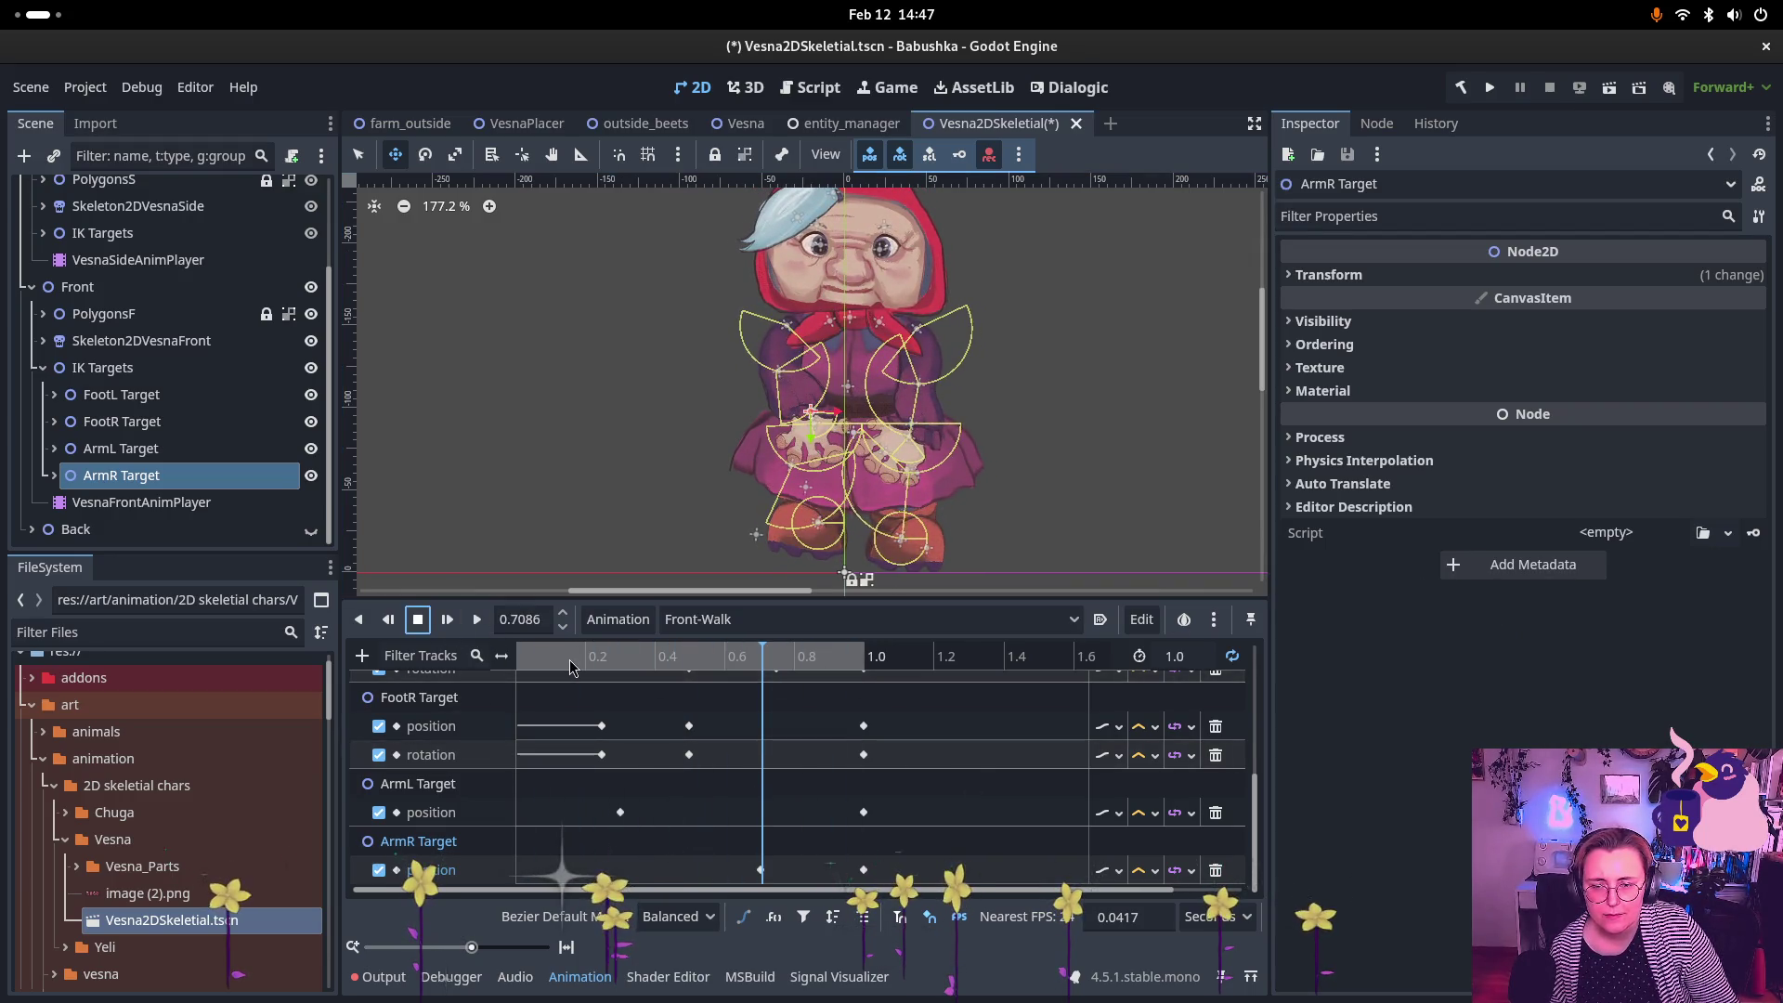
{"action": "mouse_move", "coordinate": [570, 667]}
{"action": "left_mouse_down"}
{"action": "mouse_move", "coordinate": [864, 659]}
{"action": "mouse_move", "coordinate": [544, 638]}
{"action": "mouse_move", "coordinate": [815, 672]}
{"action": "left_mouse_up"}
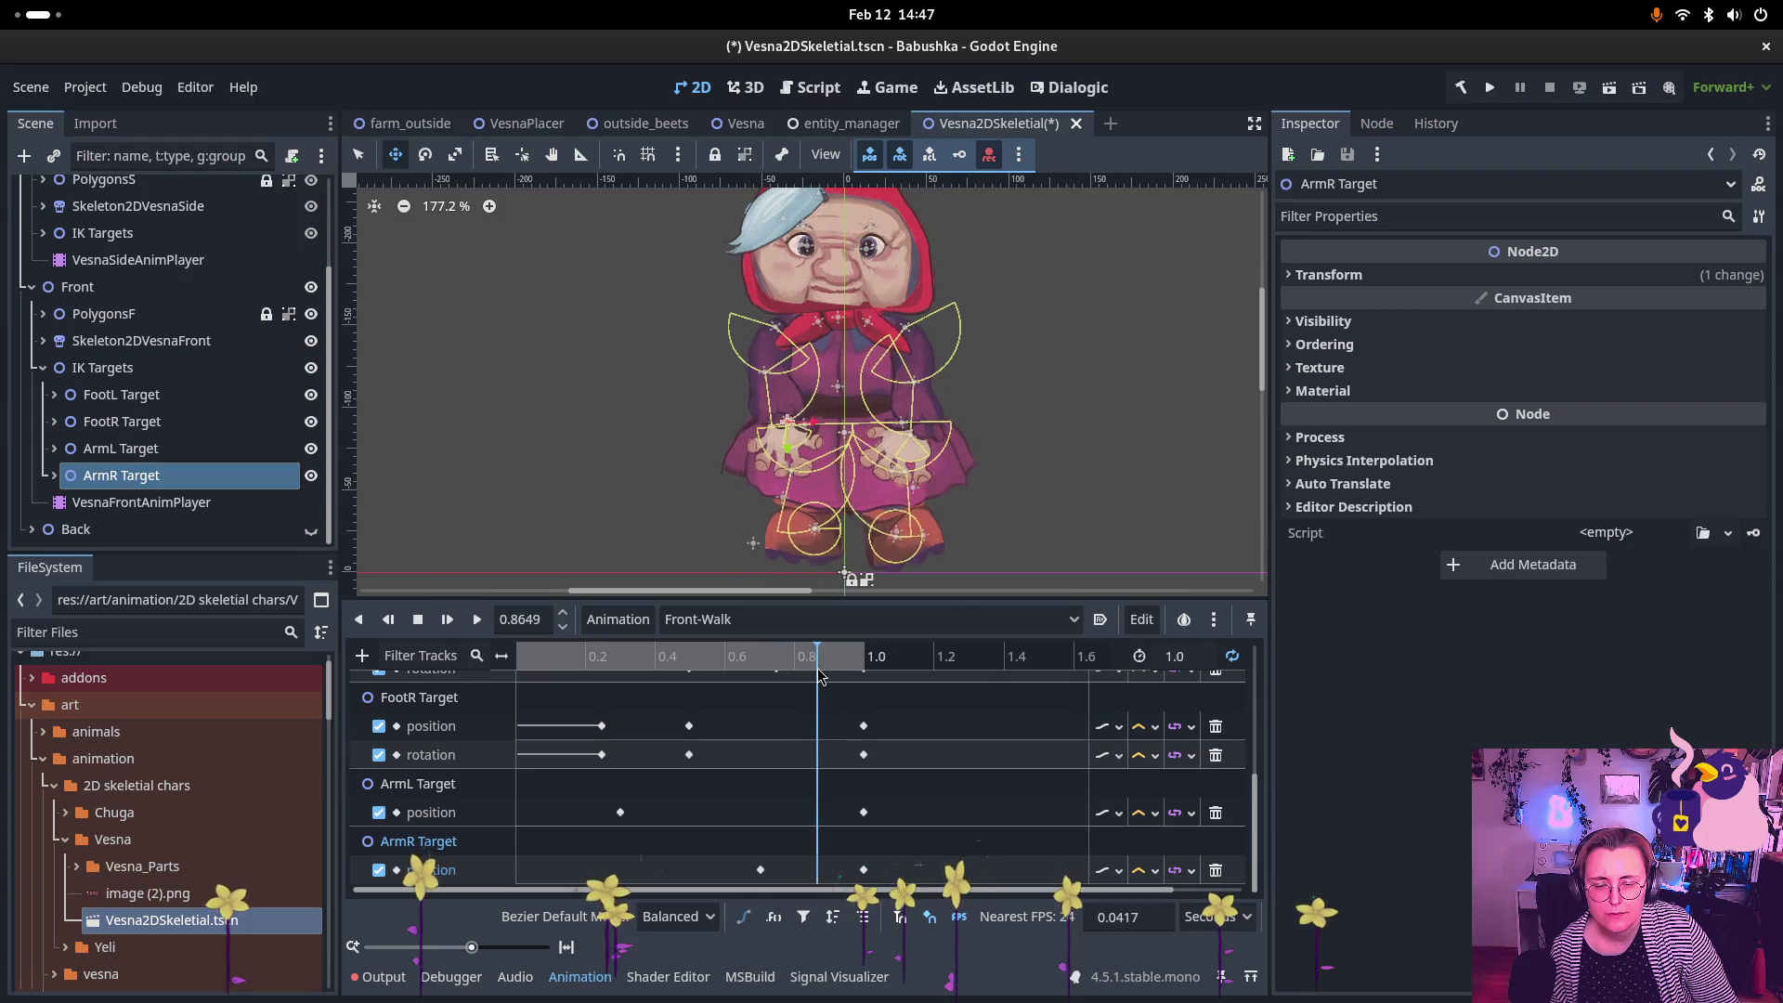
{"action": "left_click", "coordinate": [760, 870]}
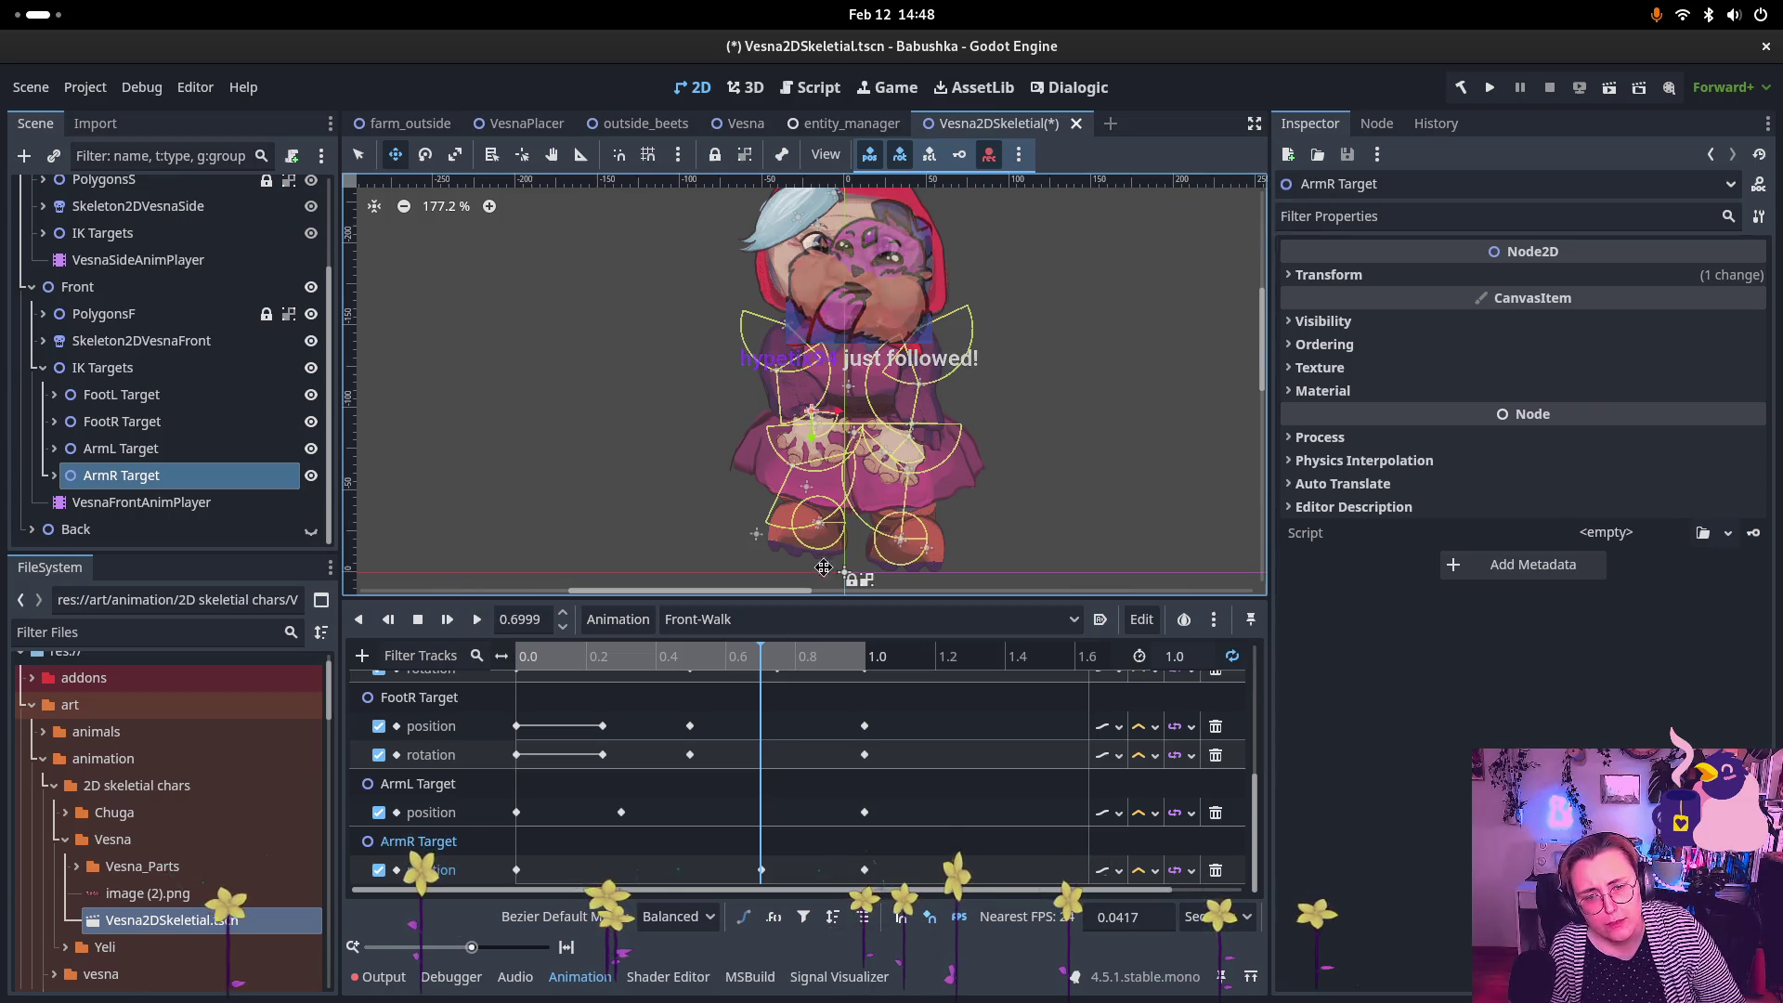
Step: Enlarge the canvas, try moving ArmR Target outward, then undo back to the earlier pose
{"action": "left_click_drag", "start_coordinate": [845, 600], "coordinate": [845, 631]}
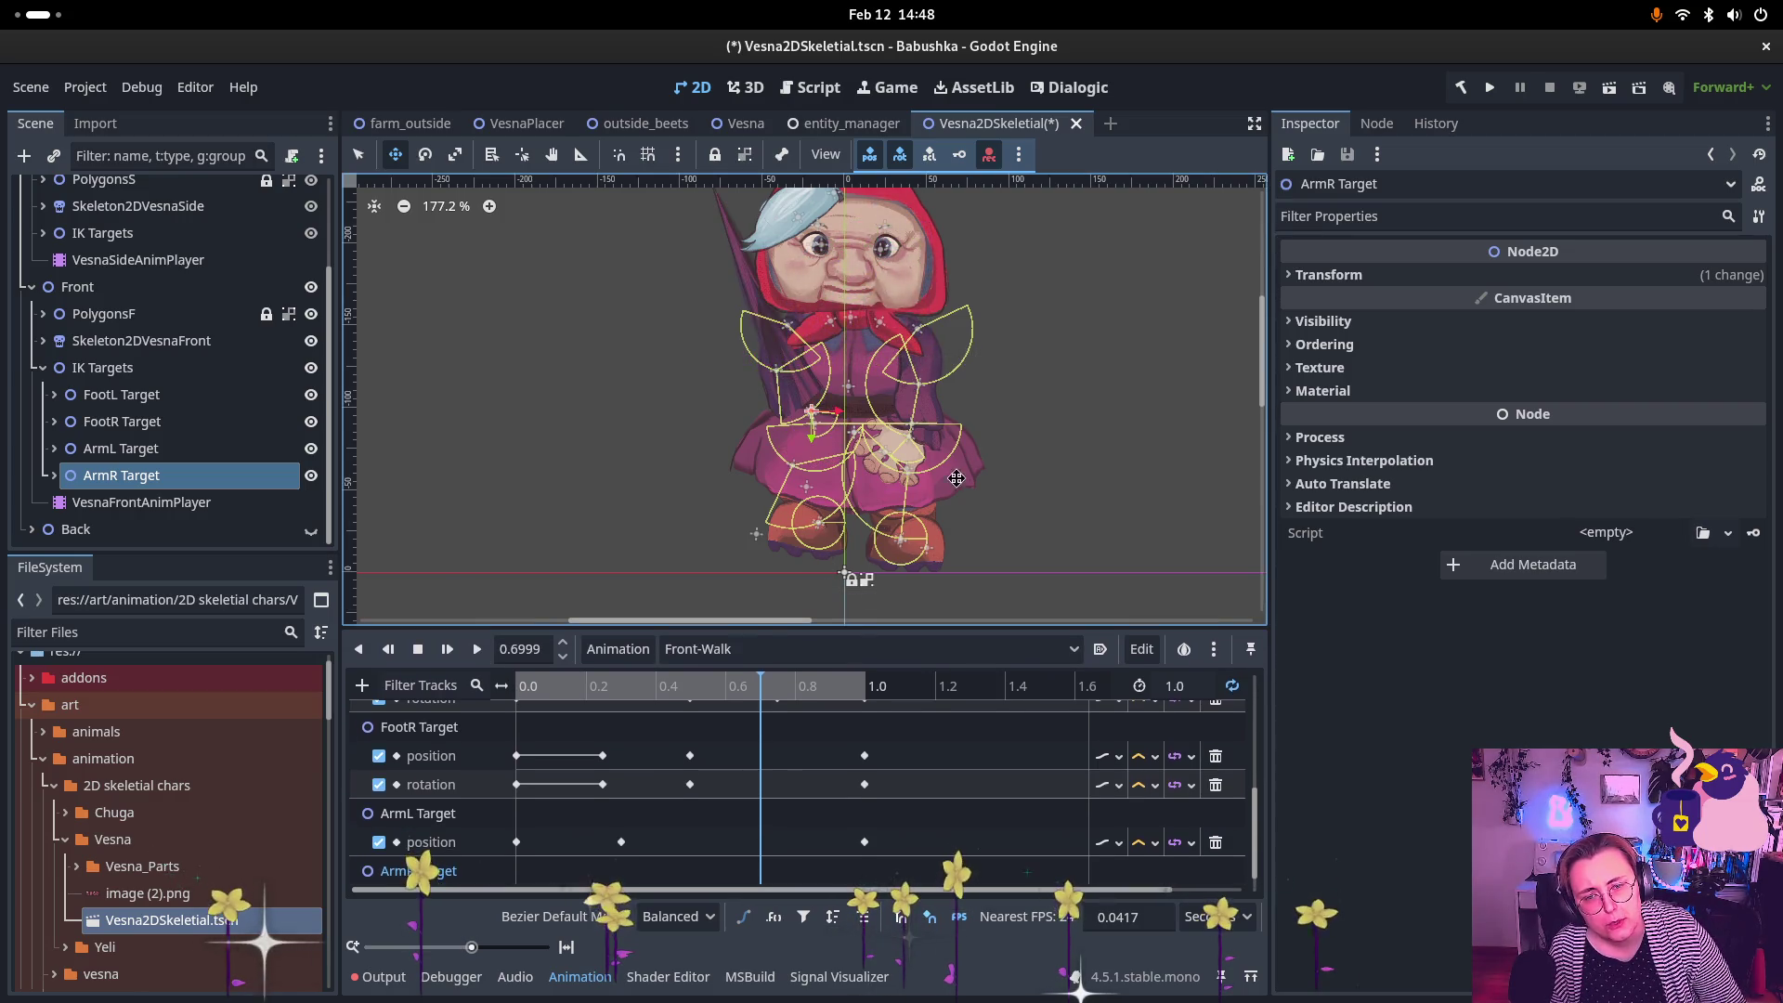
{"action": "scroll", "coordinate": [793, 461], "scroll_direction": "up", "scroll_amount": 3}
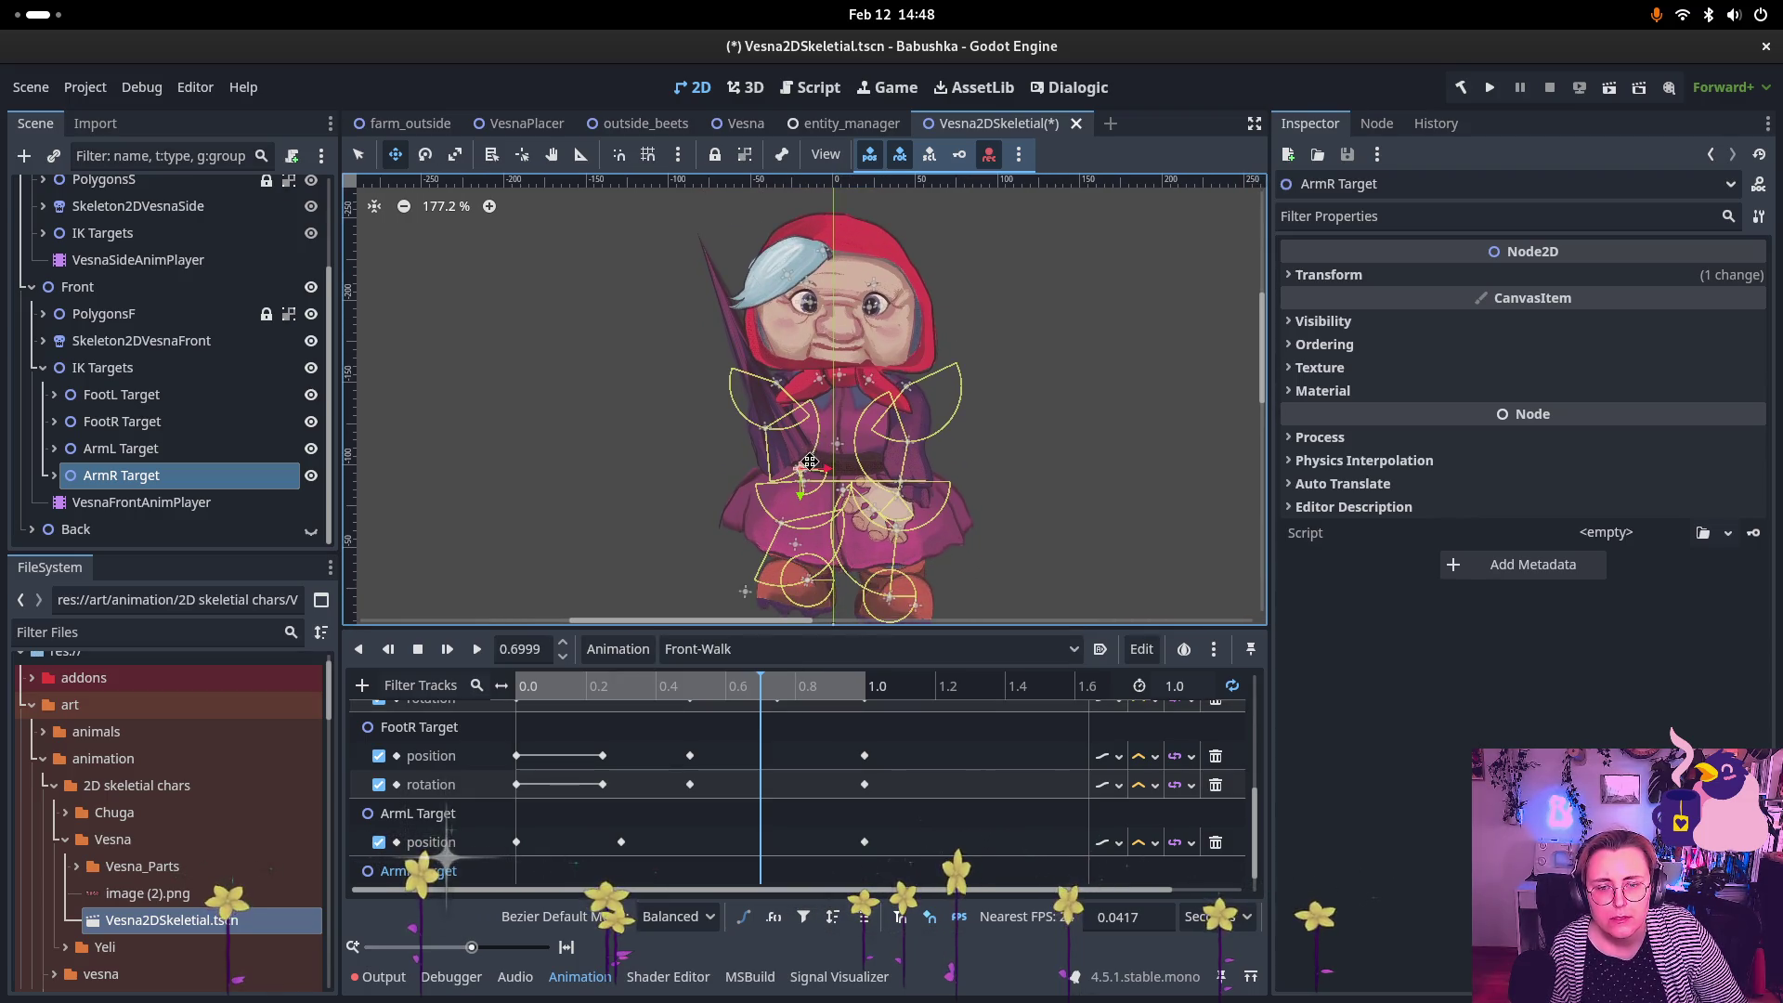
{"action": "mouse_move", "coordinate": [810, 461]}
{"action": "left_mouse_down"}
{"action": "mouse_move", "coordinate": [622, 358]}
{"action": "mouse_move", "coordinate": [789, 418]}
{"action": "mouse_move", "coordinate": [593, 437]}
{"action": "mouse_move", "coordinate": [749, 503]}
{"action": "left_mouse_up"}
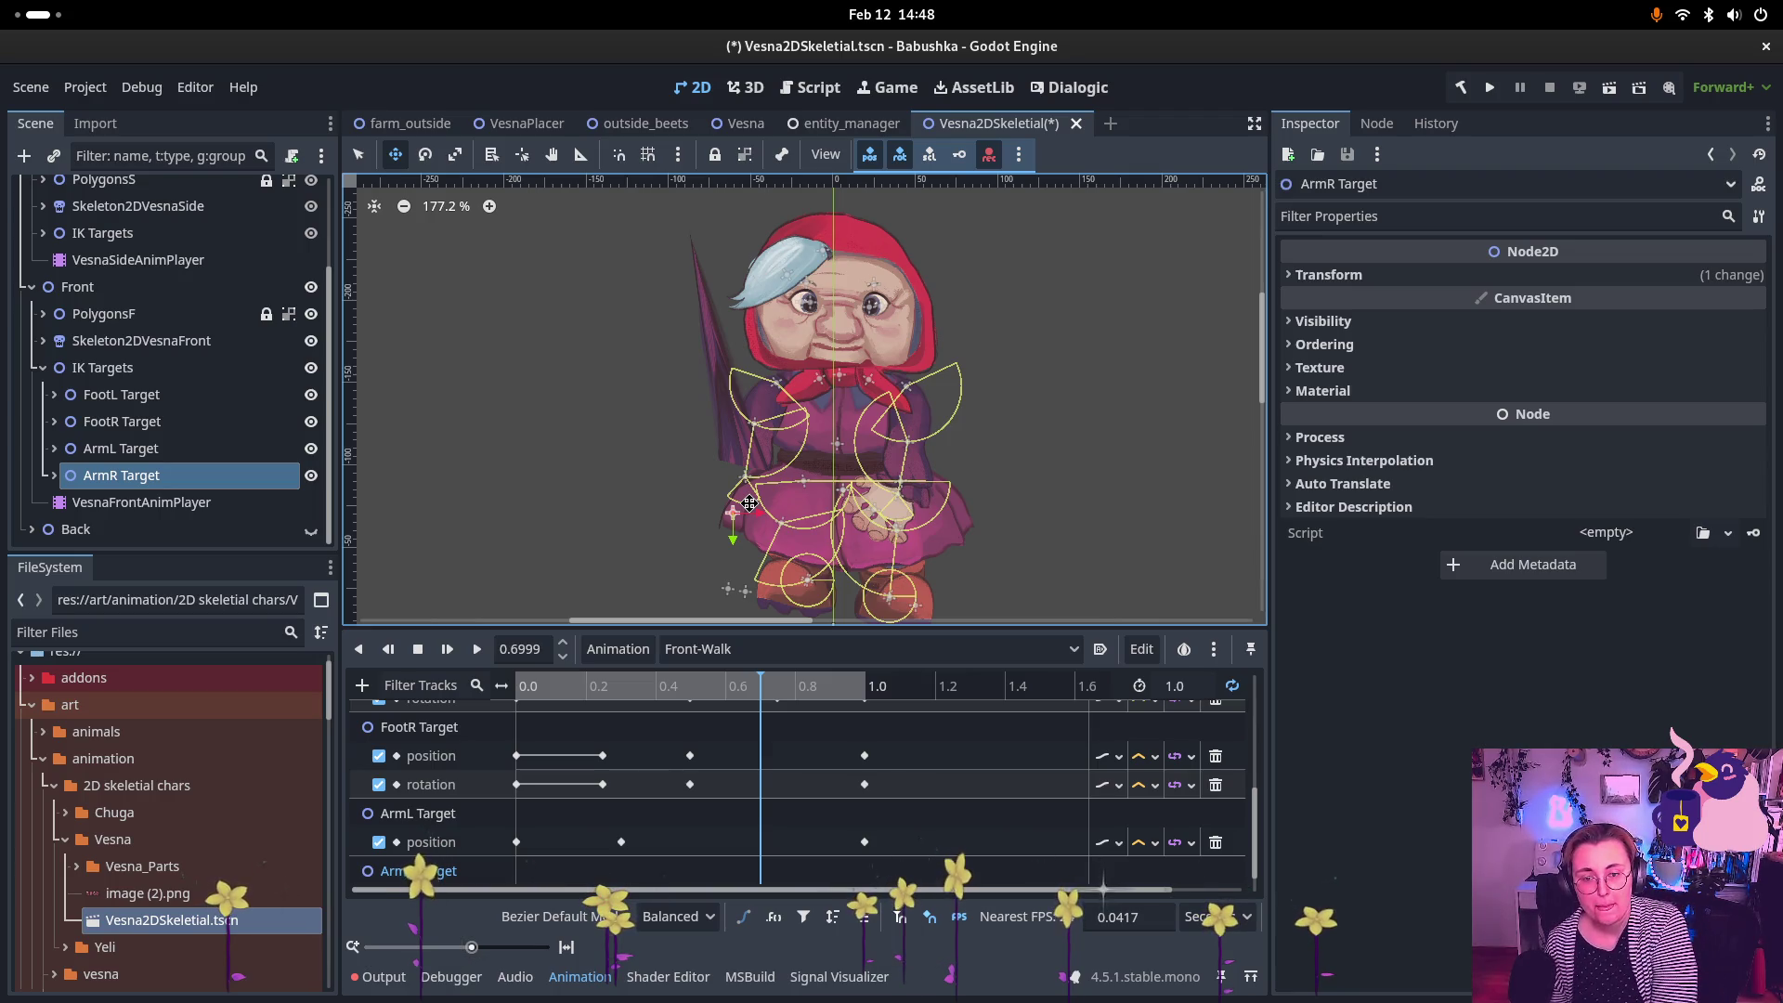
{"action": "key", "text": "ctrl+z"}
{"action": "key", "text": "ctrl+z"}
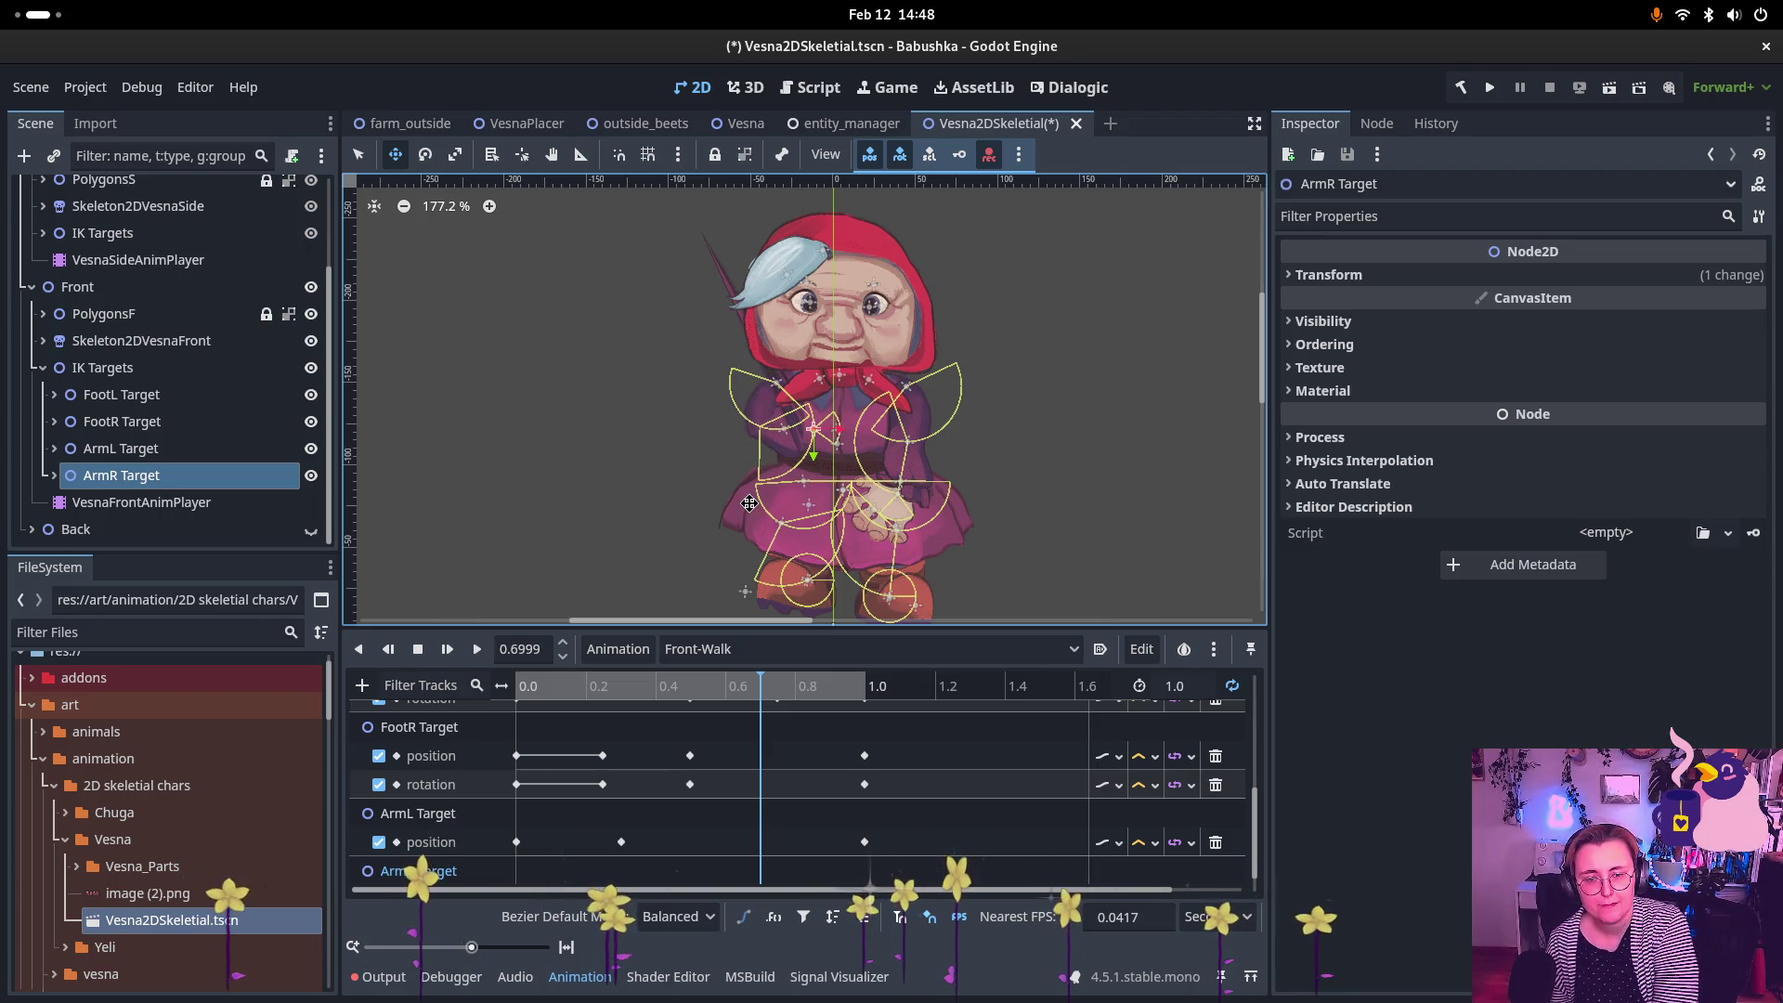
{"action": "key", "text": "ctrl+z"}
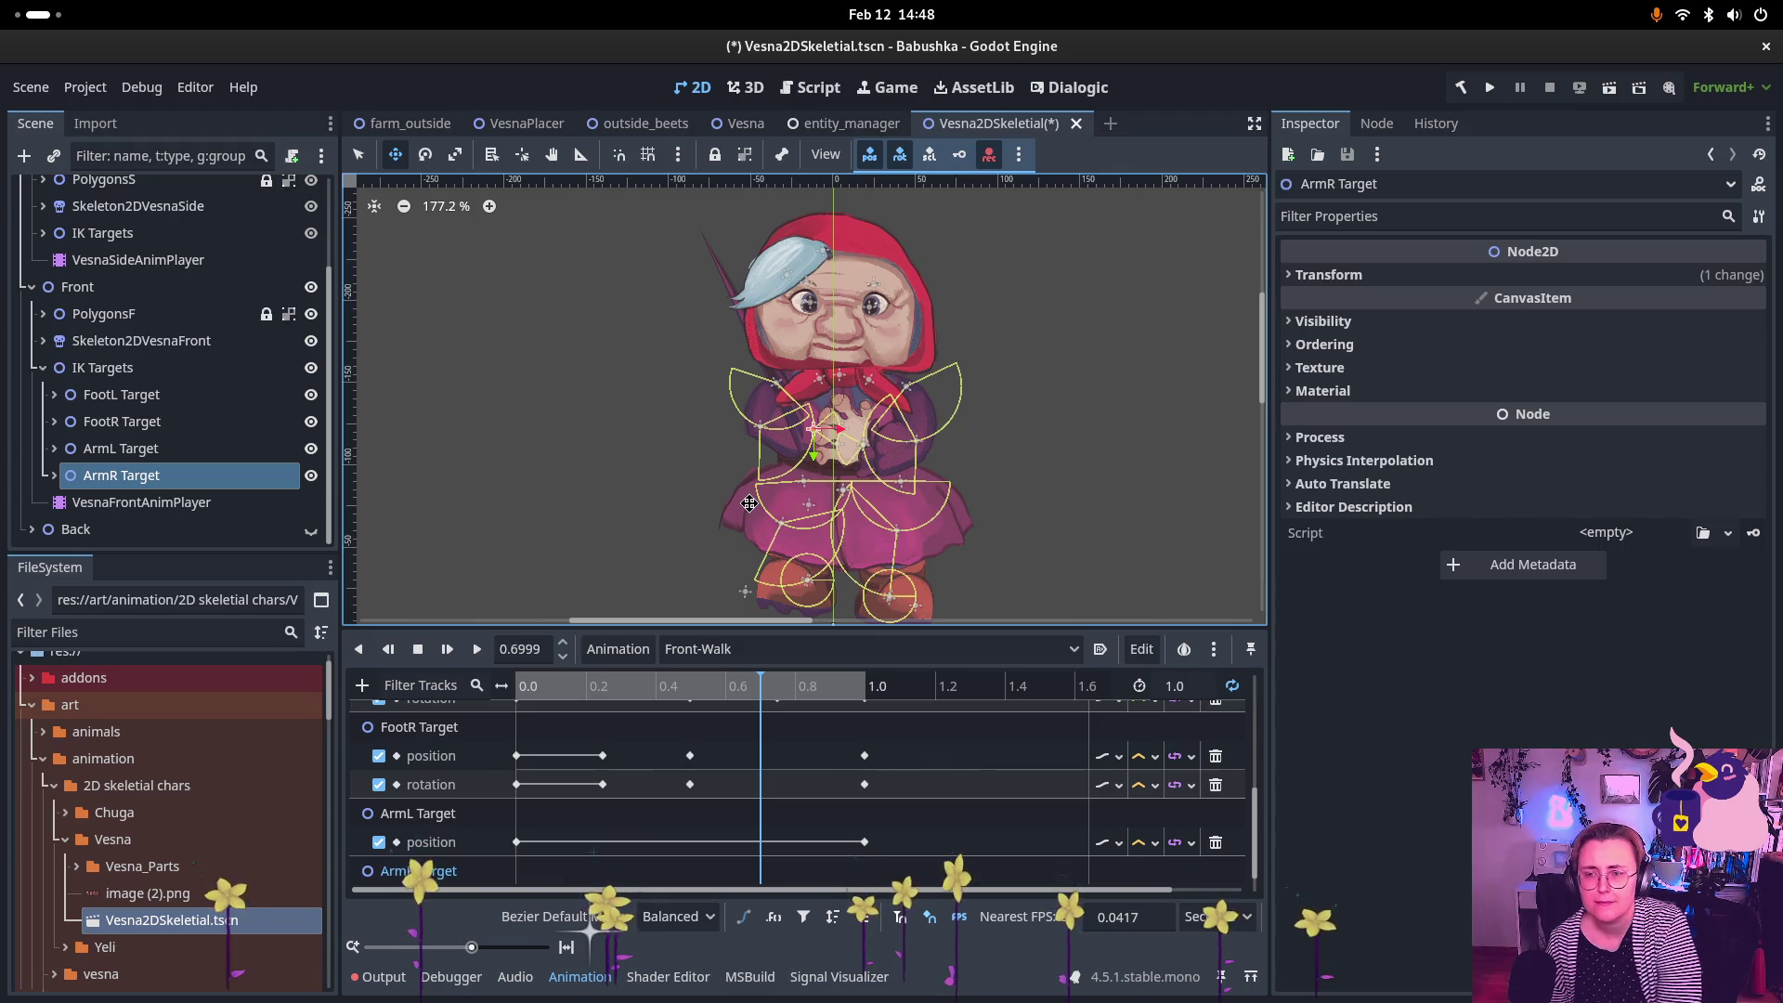
Step: Select HandR Rotate (LookAt) under ArmR Target, reset its position, and move it to 43, 14
{"action": "left_click", "coordinate": [54, 475]}
{"action": "left_click", "coordinate": [133, 506]}
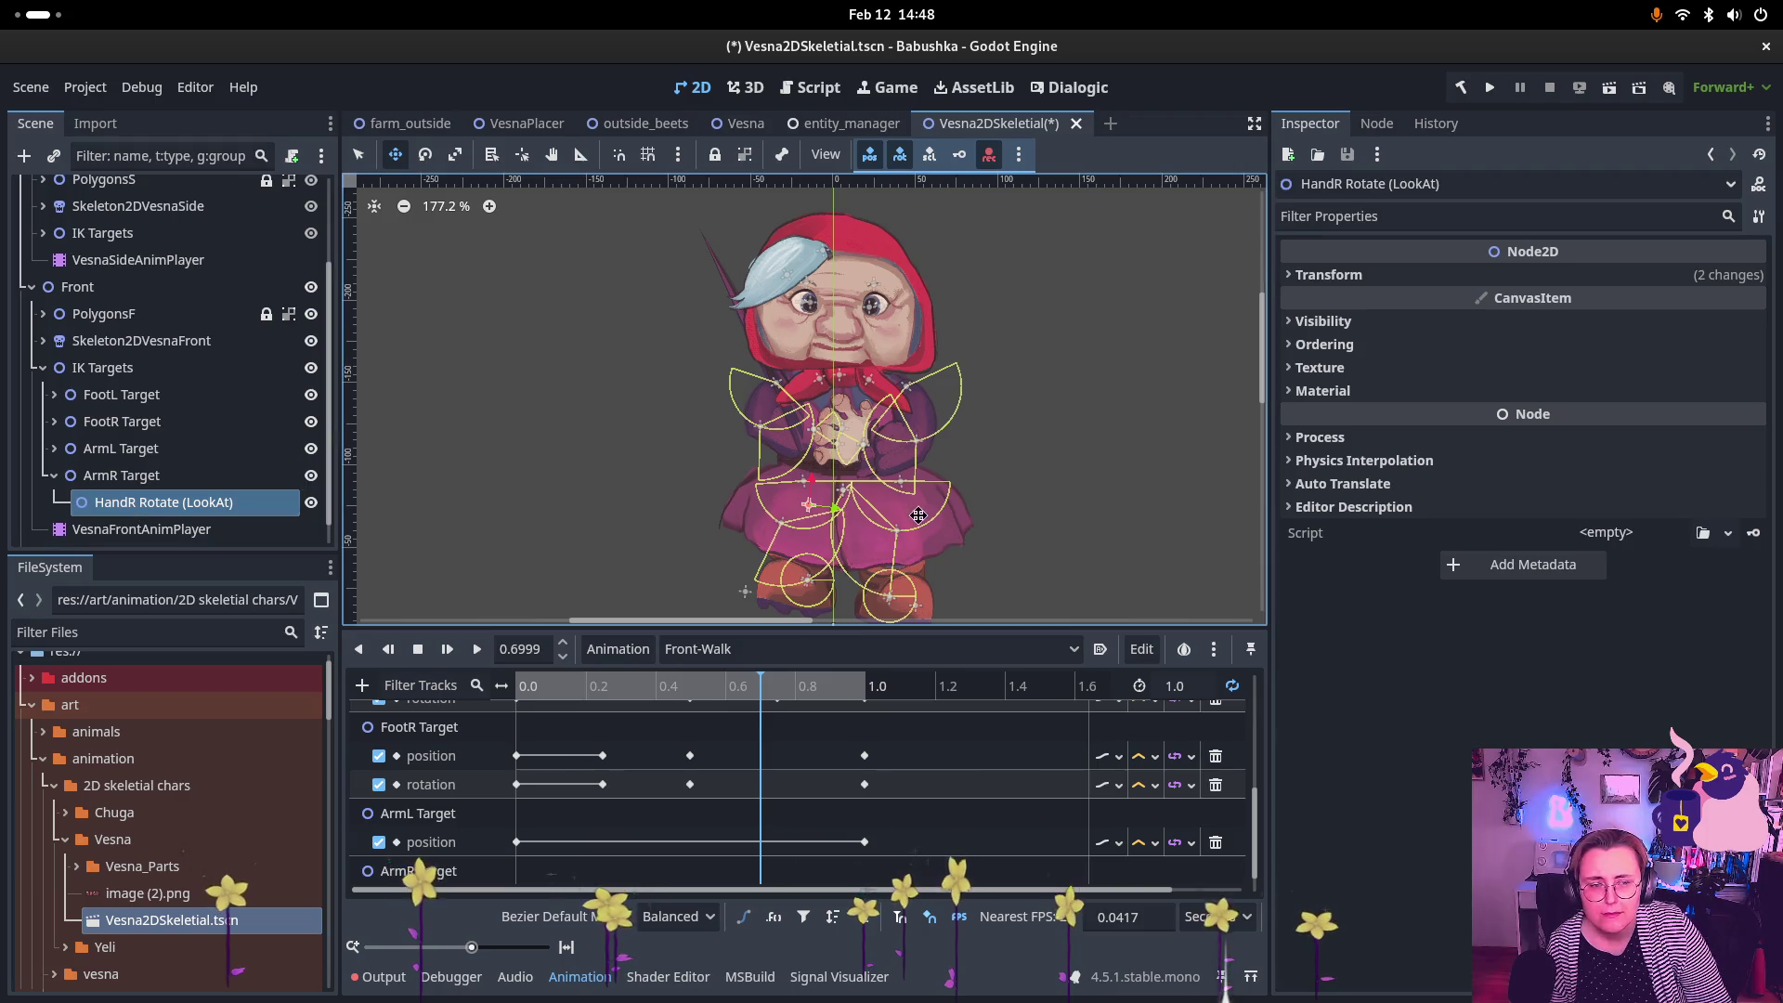
{"action": "left_click", "coordinate": [1329, 275]}
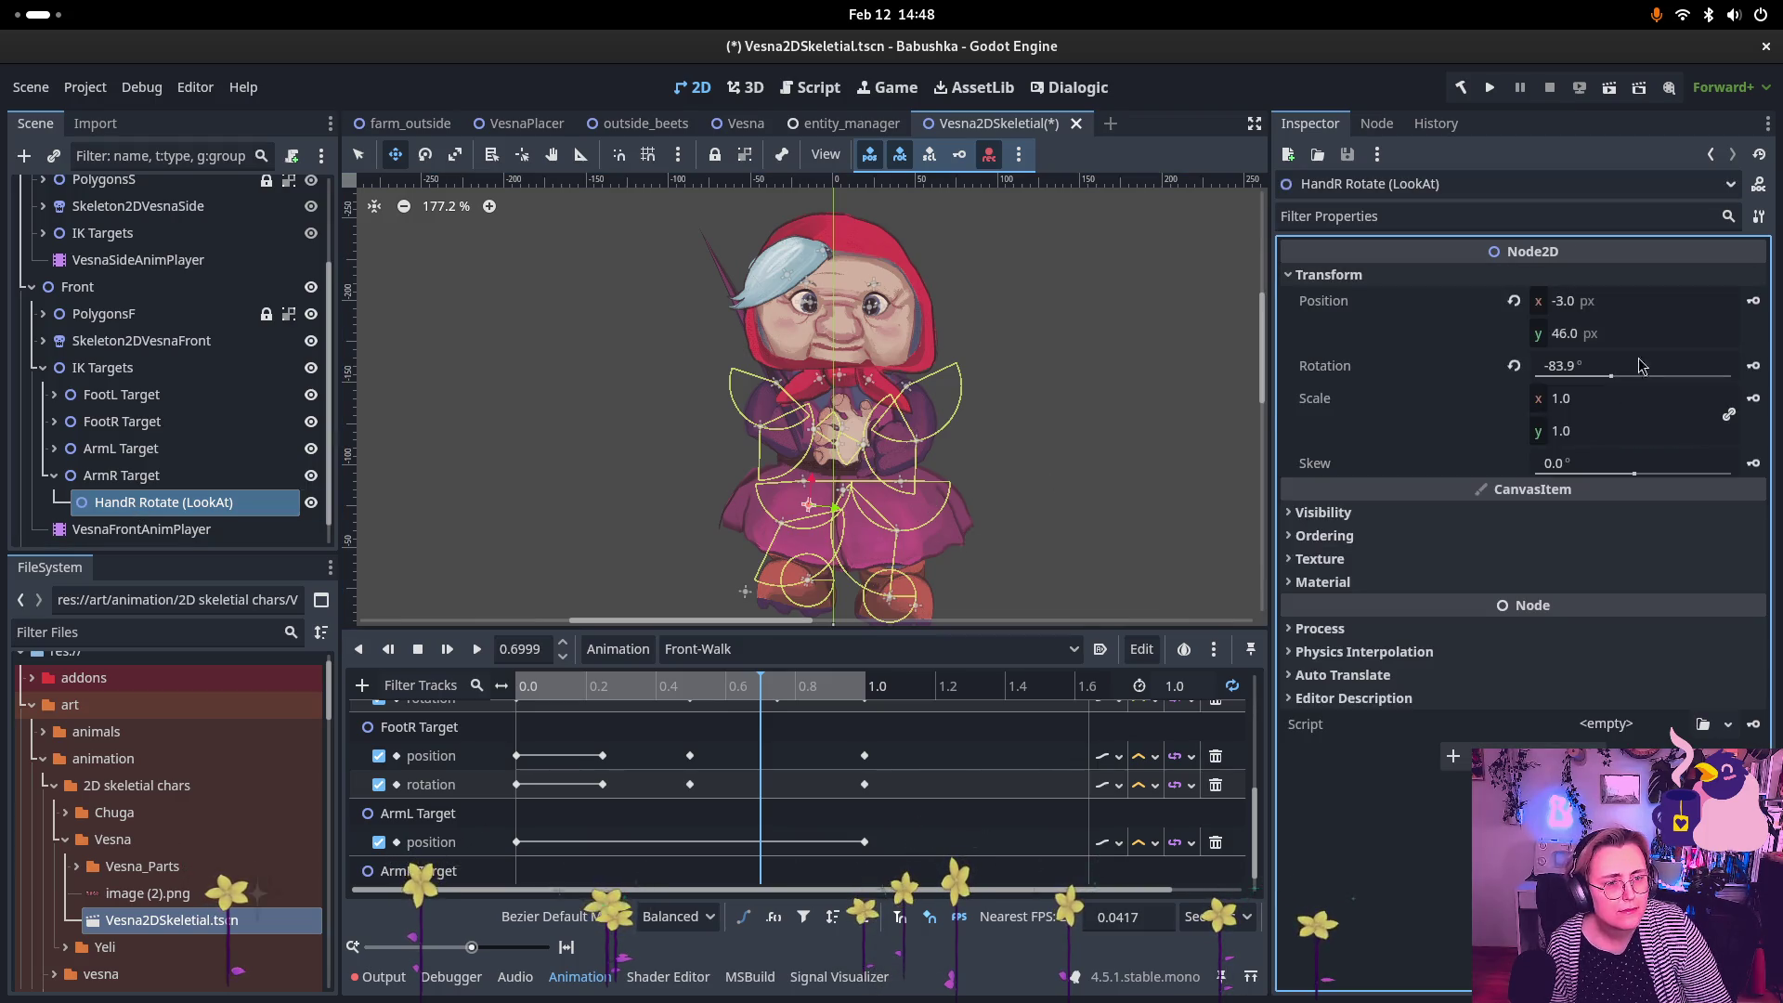
{"action": "left_click", "coordinate": [1514, 301]}
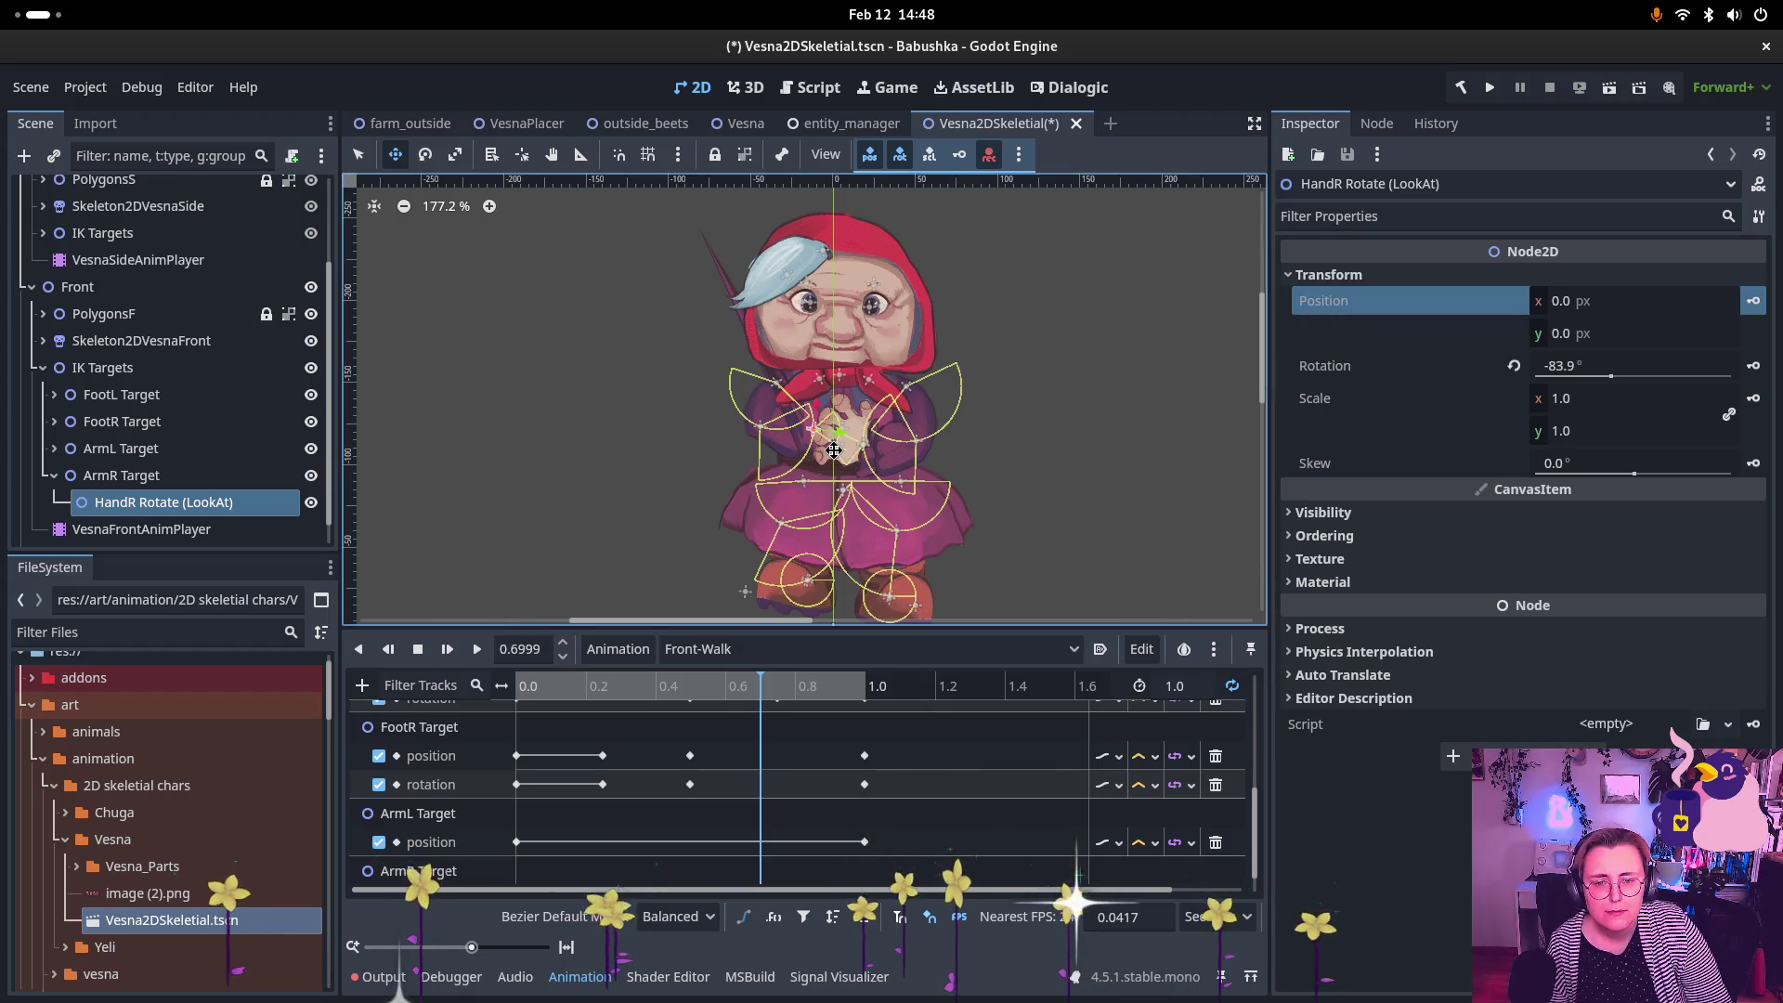
{"action": "left_click_drag", "start_coordinate": [827, 440], "coordinate": [887, 470]}
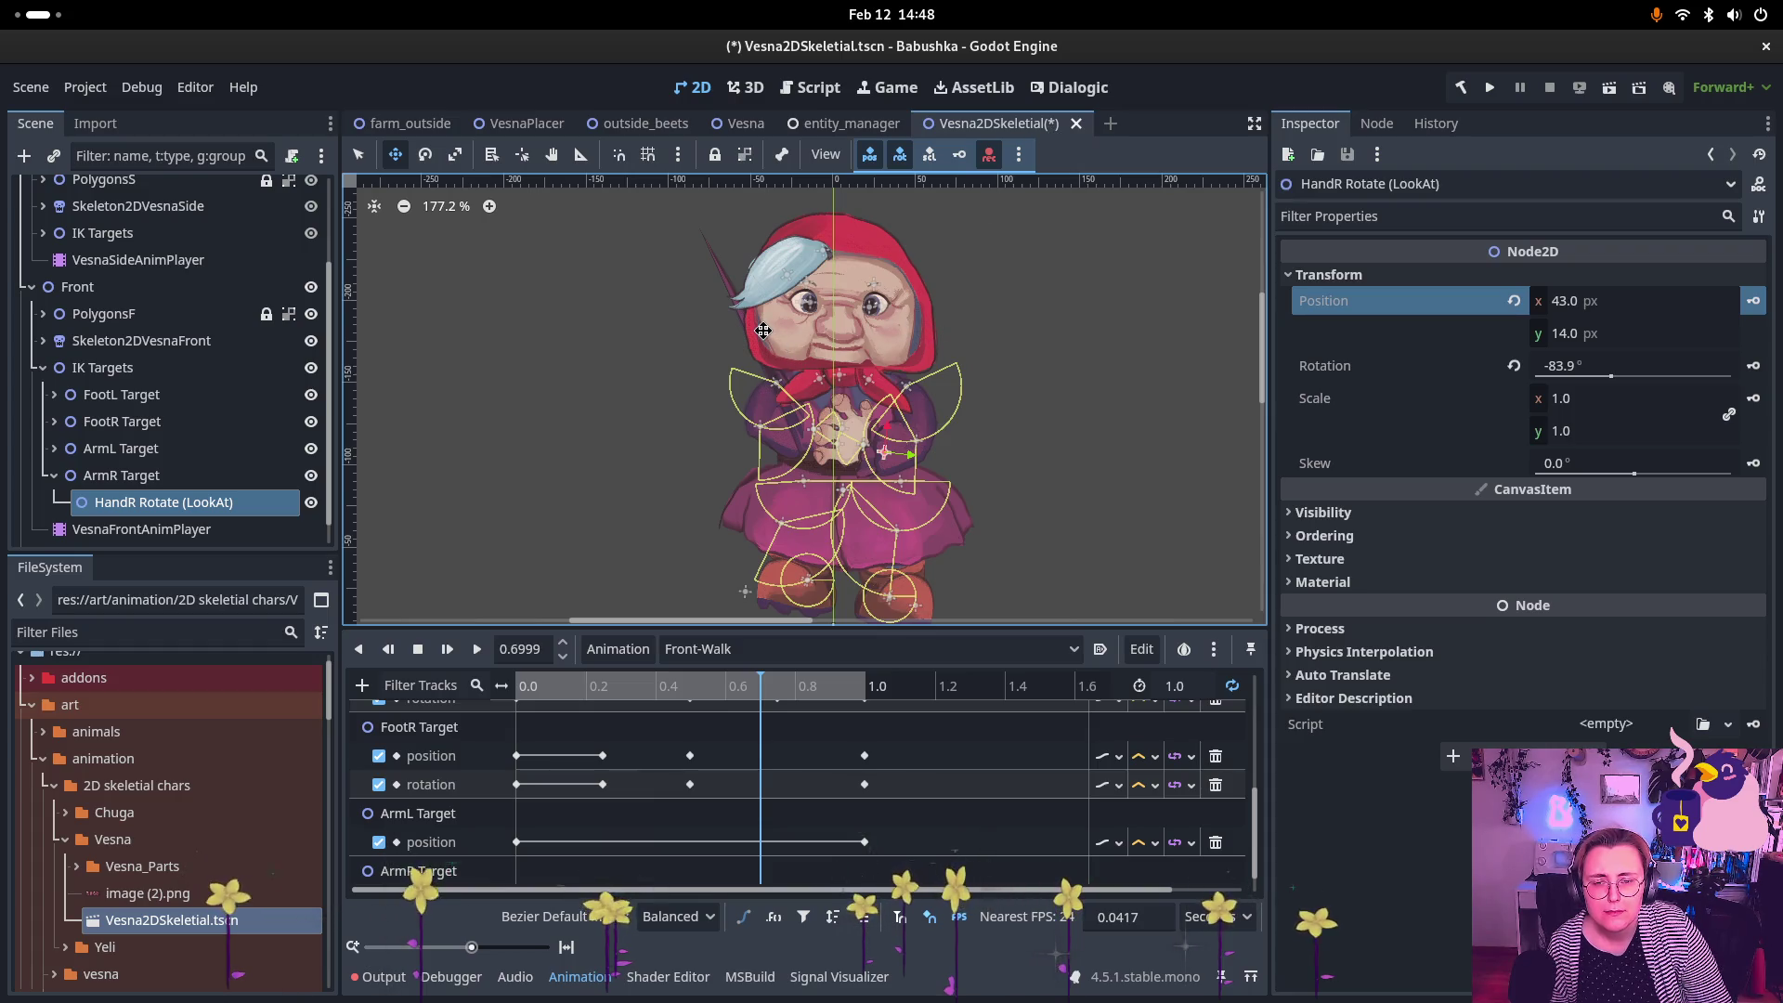
{"action": "scroll", "coordinate": [762, 330], "scroll_direction": "down", "scroll_amount": 3}
{"action": "scroll", "coordinate": [780, 408], "scroll_direction": "up", "scroll_amount": 6}
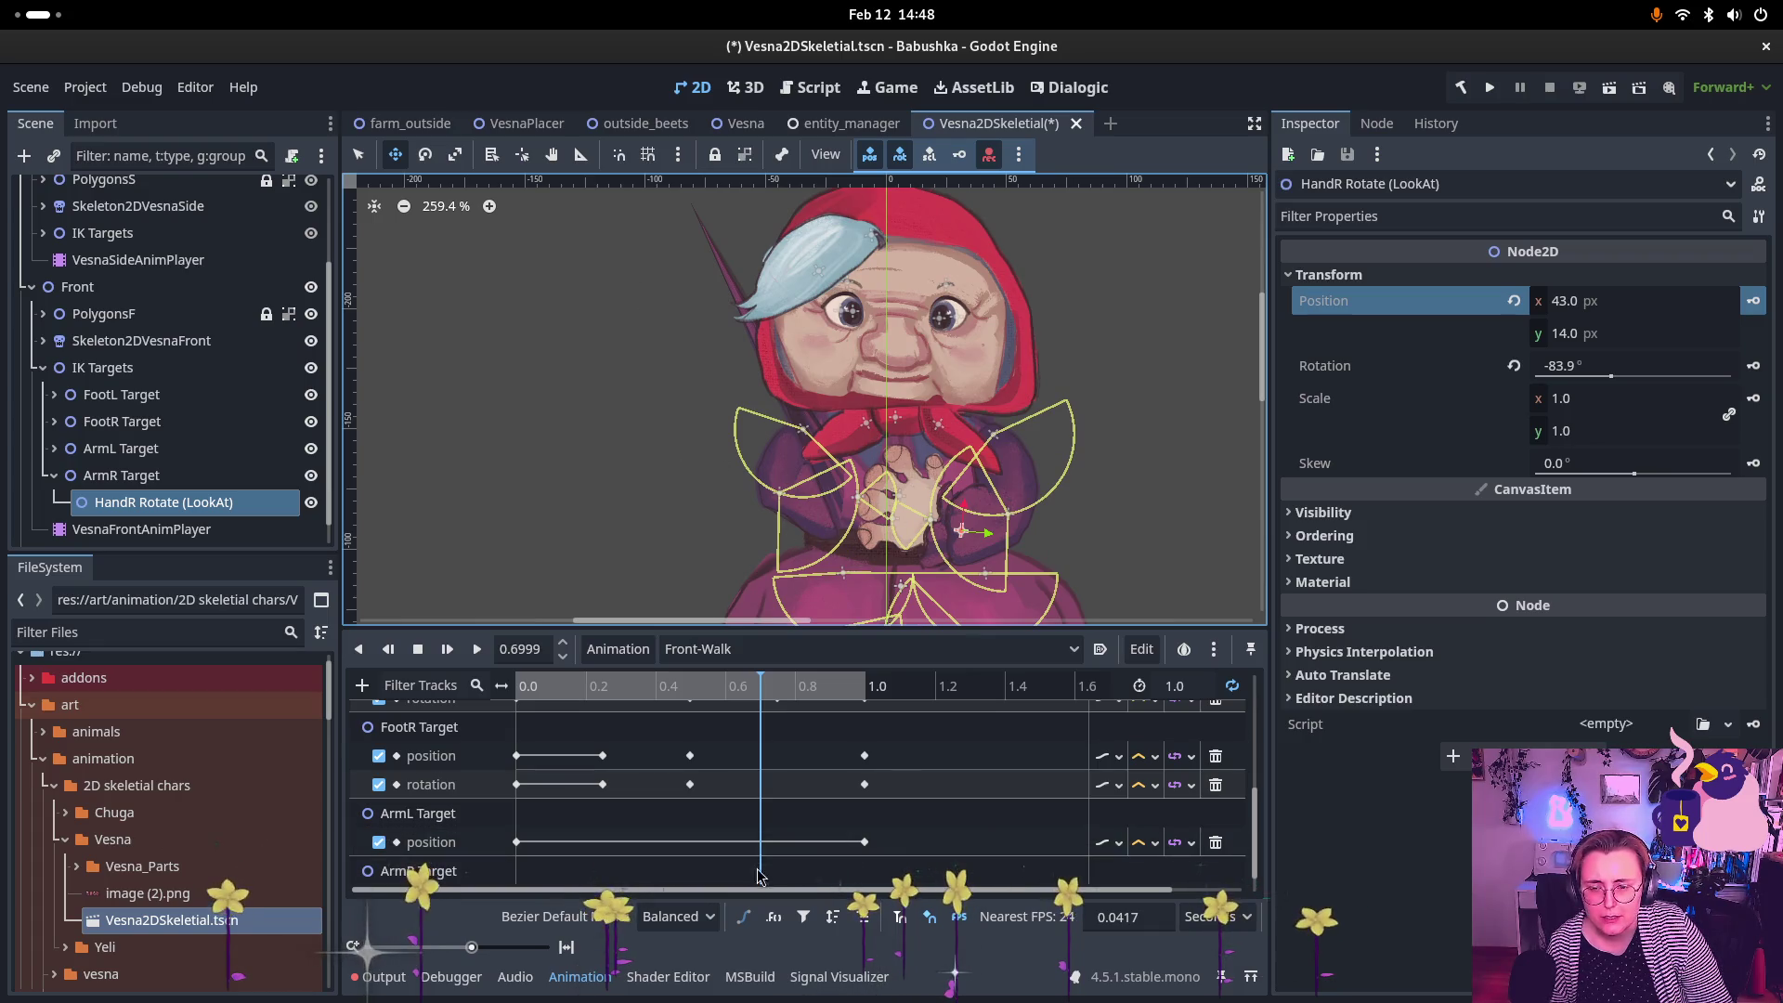
Step: Reselect ArmR Target, frame it in the view, and move it up to arm height
{"action": "left_click", "coordinate": [213, 483]}
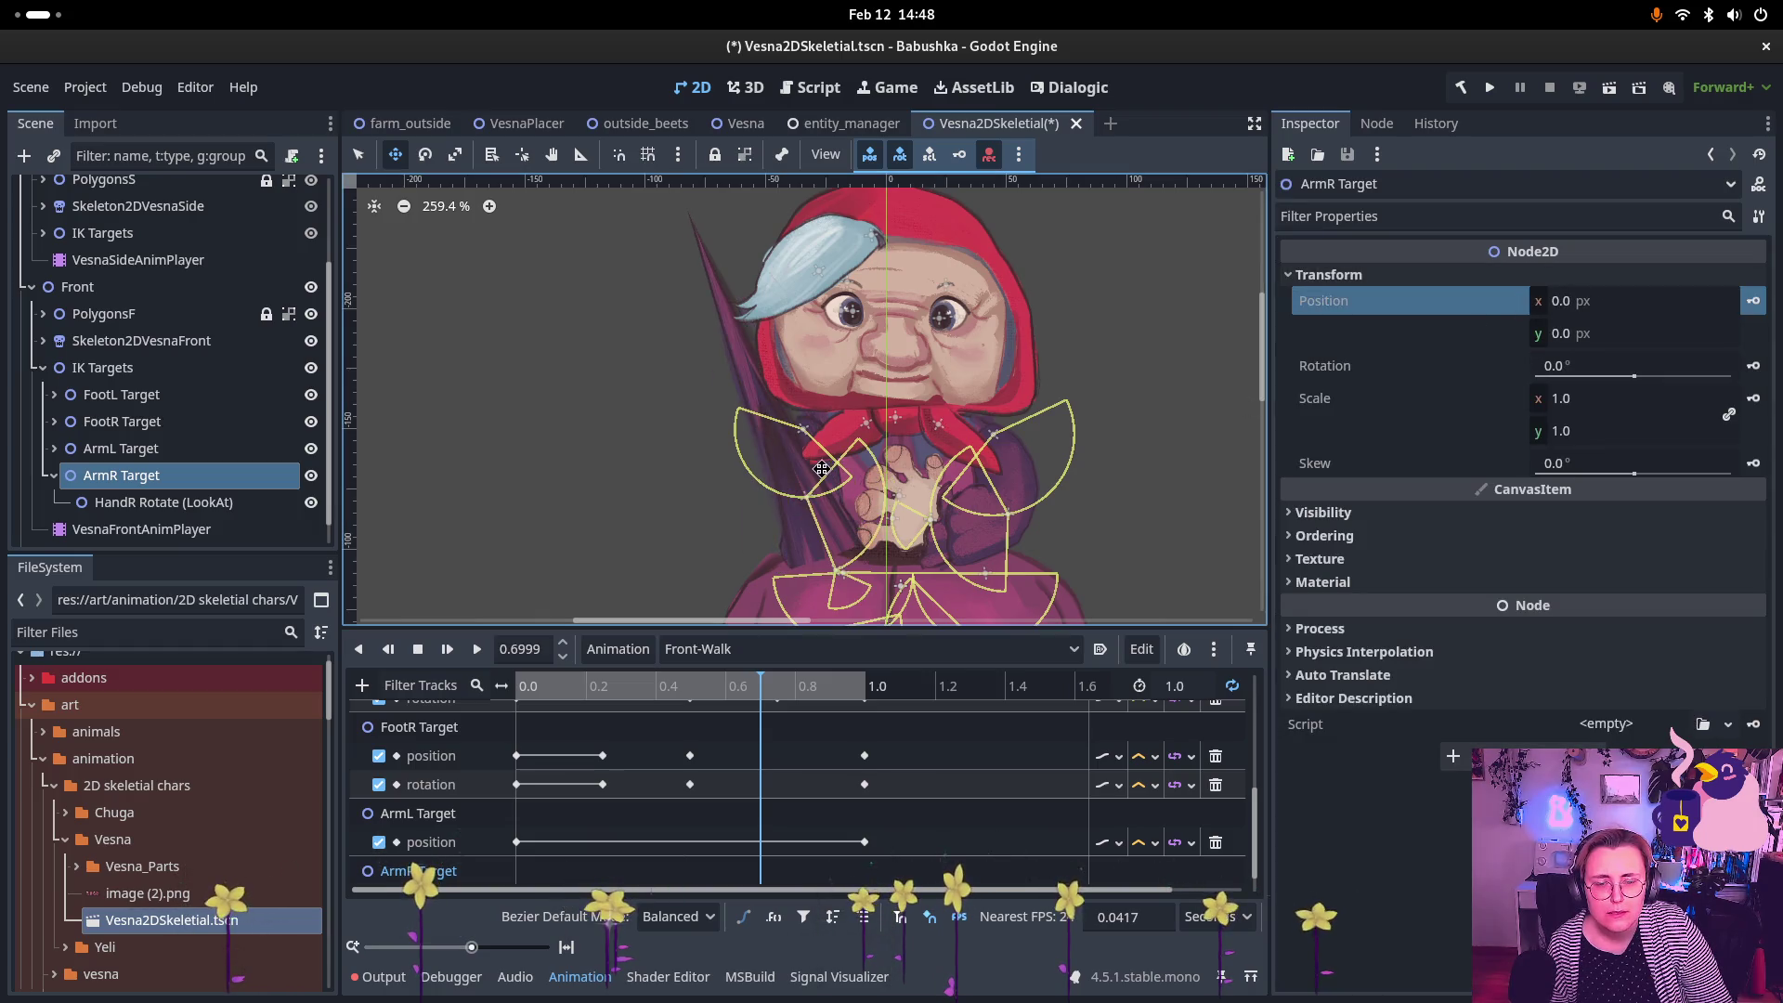
{"action": "scroll", "coordinate": [828, 355], "scroll_direction": "down", "scroll_amount": 2}
{"action": "key", "text": "k"}
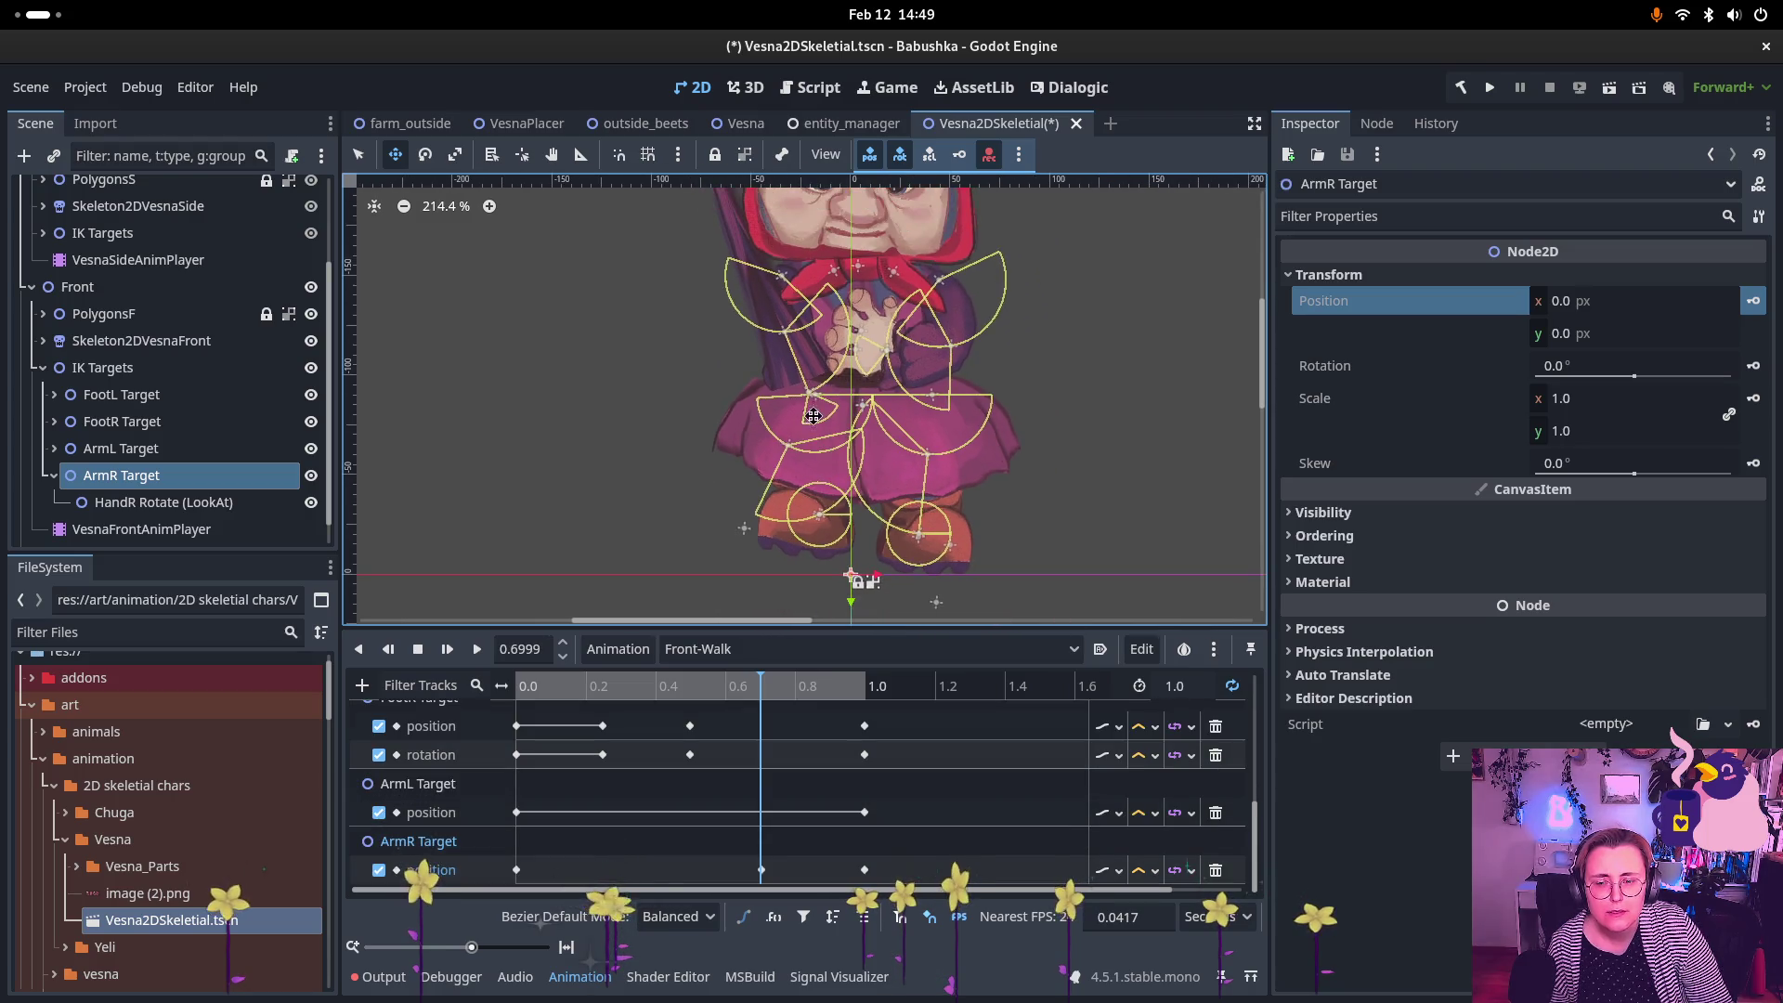
{"action": "double_click", "coordinate": [70, 481]}
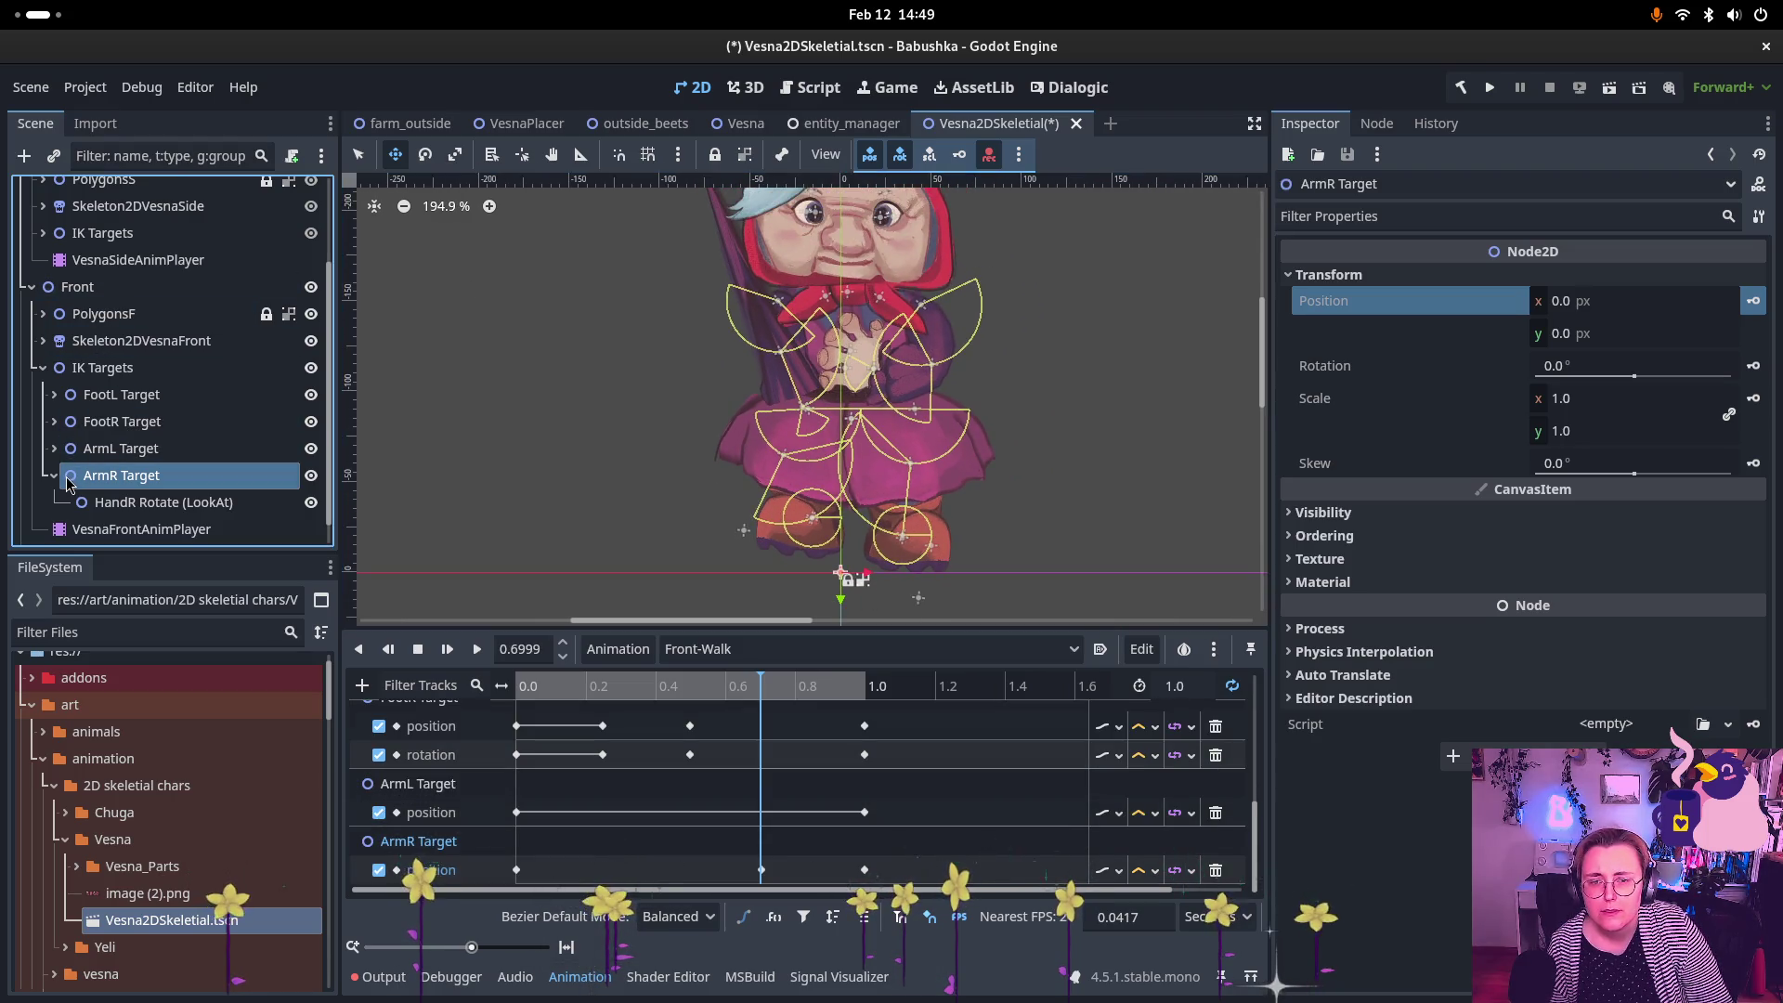
{"action": "scroll", "coordinate": [584, 319], "scroll_direction": "up", "scroll_amount": 4}
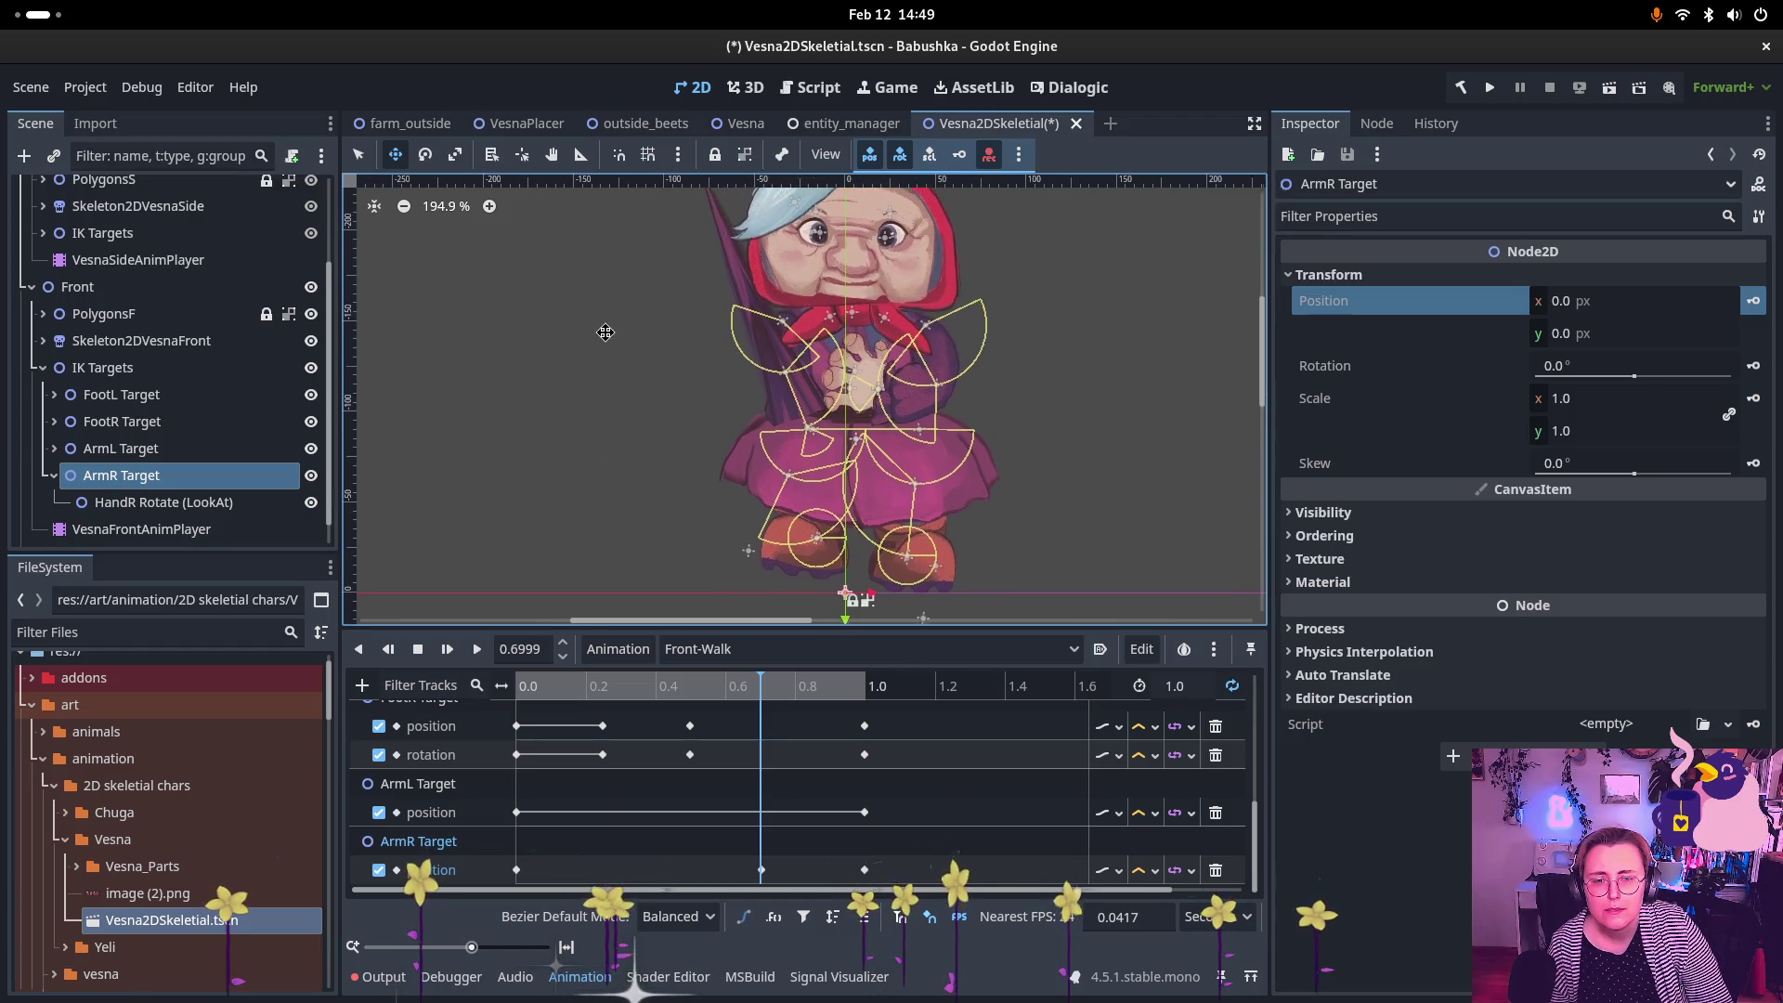
{"action": "mouse_move", "coordinate": [840, 581]}
{"action": "left_mouse_down"}
{"action": "mouse_move", "coordinate": [734, 363]}
{"action": "mouse_move", "coordinate": [610, 385]}
{"action": "mouse_move", "coordinate": [571, 348]}
{"action": "mouse_move", "coordinate": [576, 264]}
{"action": "mouse_move", "coordinate": [631, 232]}
{"action": "mouse_move", "coordinate": [705, 415]}
{"action": "mouse_move", "coordinate": [717, 392]}
{"action": "mouse_move", "coordinate": [723, 451]}
{"action": "left_mouse_up"}
{"action": "scroll", "coordinate": [631, 279], "scroll_direction": "up", "scroll_amount": 3}
{"action": "scroll", "coordinate": [740, 467], "scroll_direction": "down", "scroll_amount": 3}
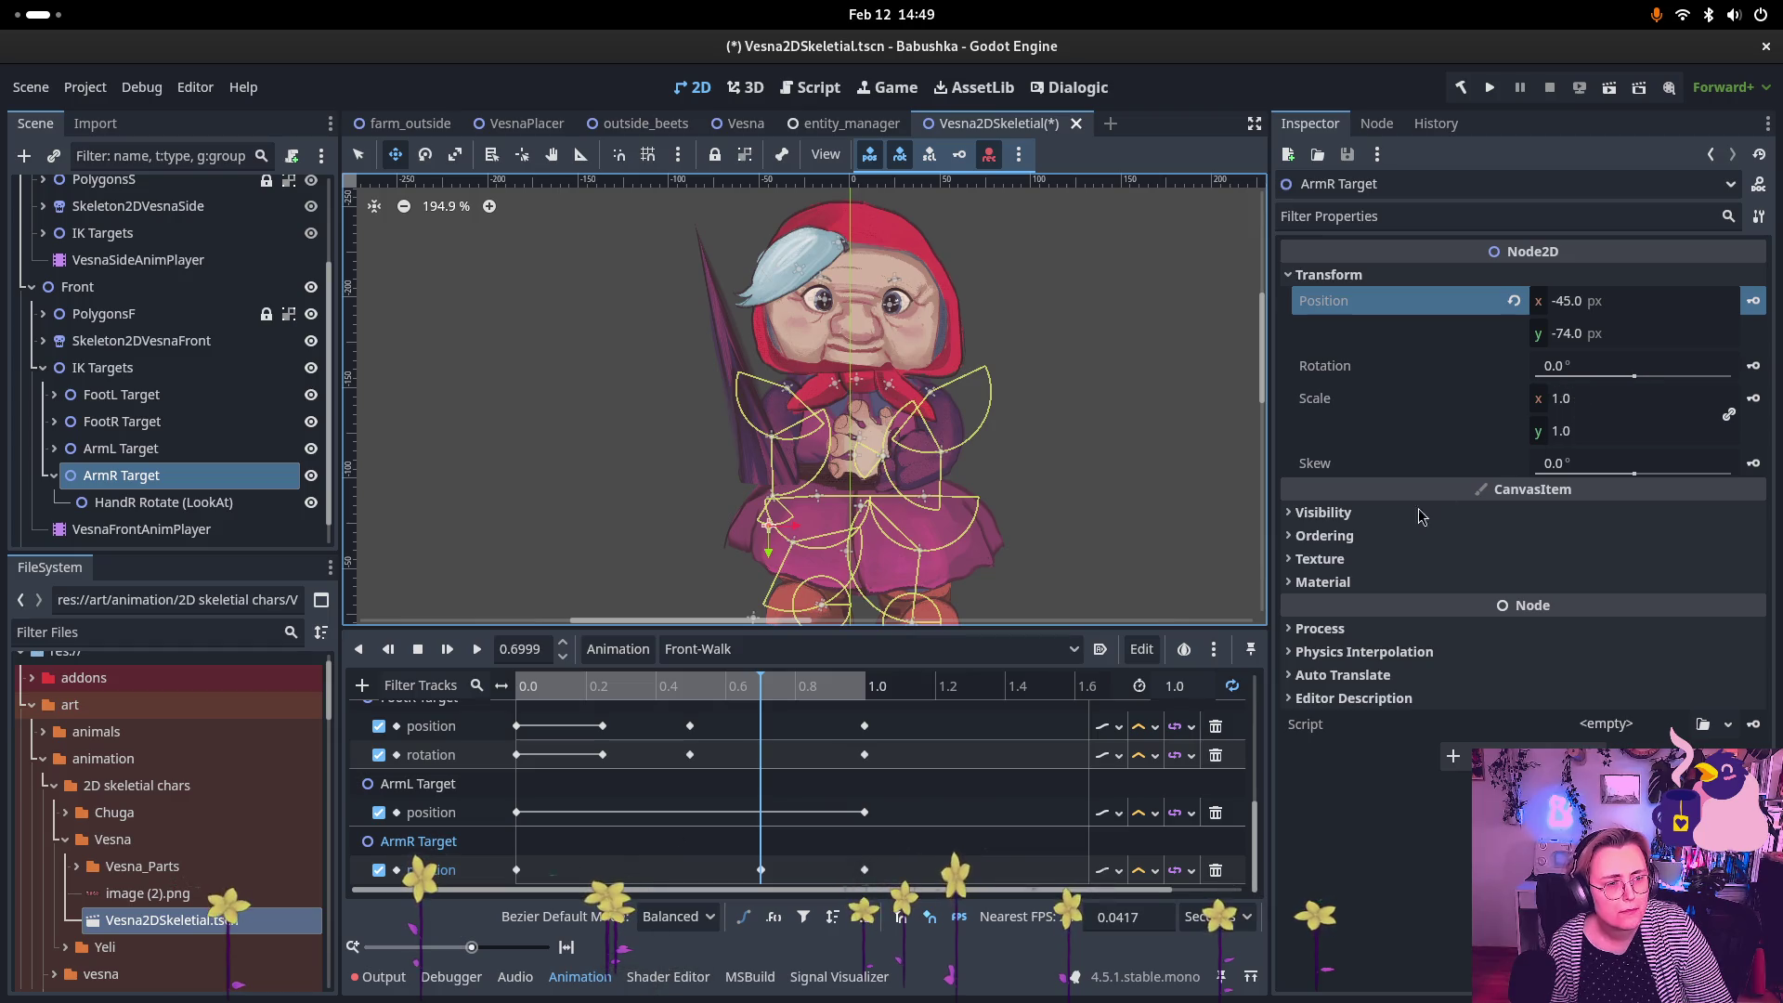
Step: Move the HandR Rotate (LookAt) target to -10, 20
{"action": "left_click", "coordinate": [229, 499]}
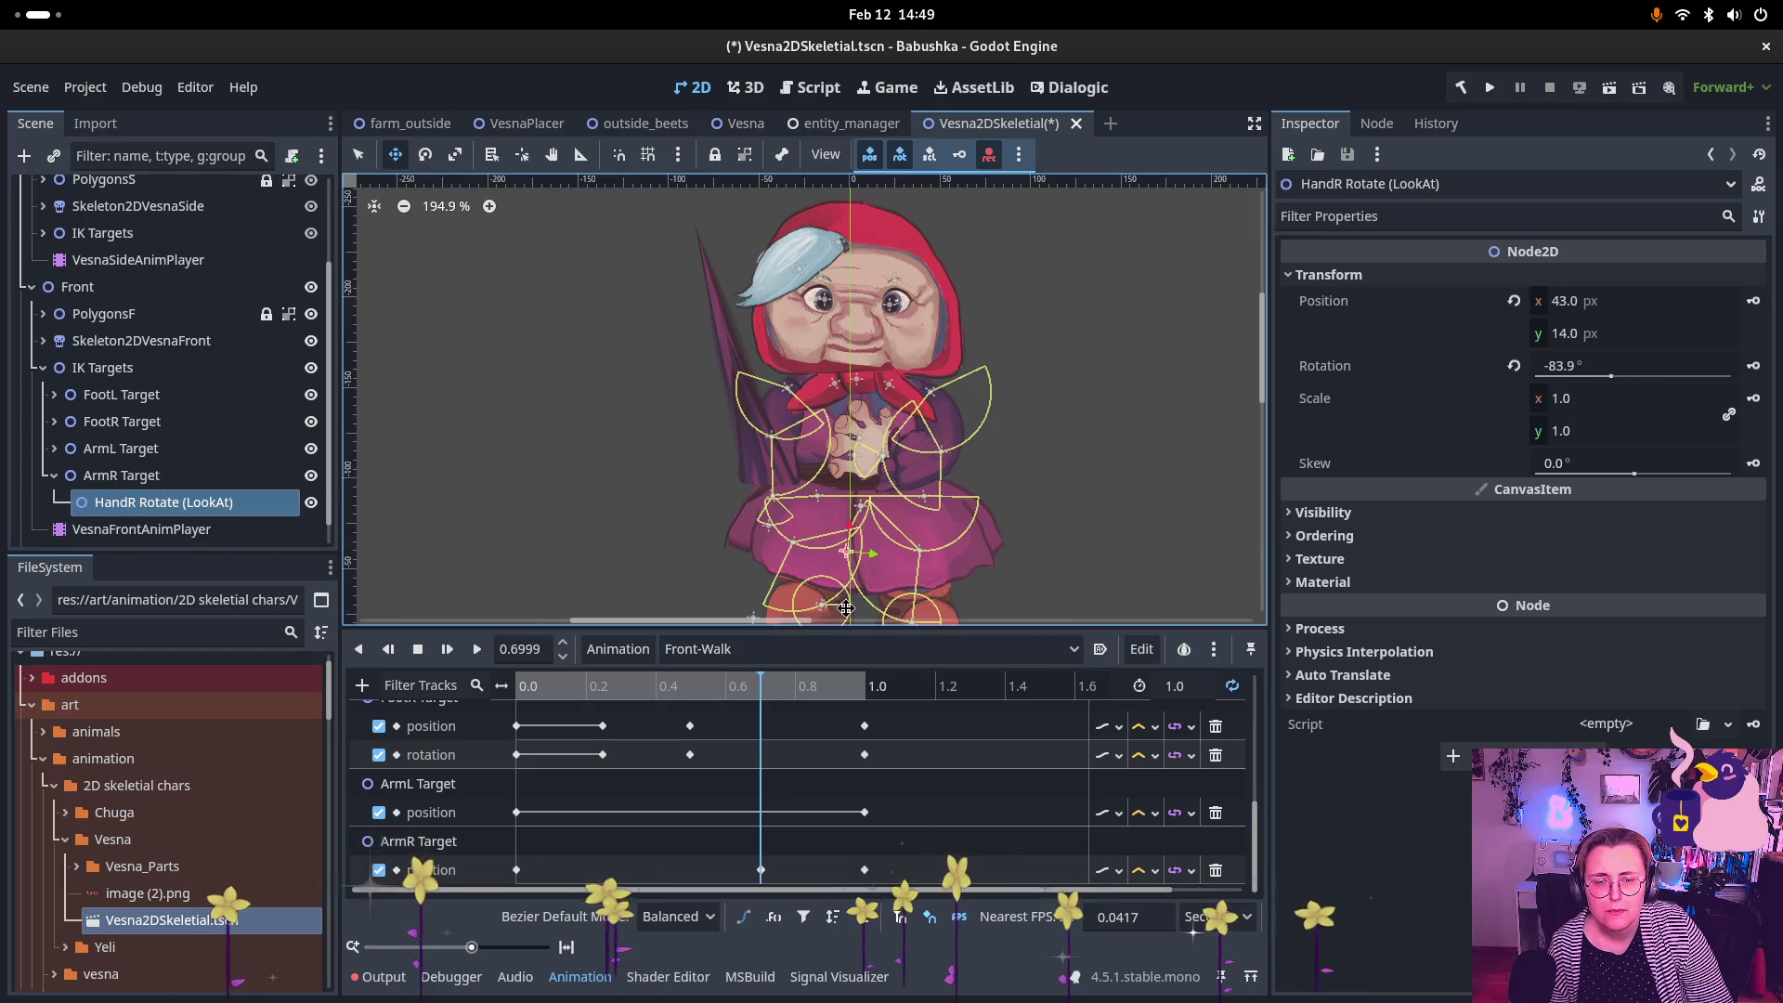
{"action": "mouse_move", "coordinate": [851, 555]}
{"action": "left_mouse_down"}
{"action": "mouse_move", "coordinate": [716, 550]}
{"action": "mouse_move", "coordinate": [750, 562]}
{"action": "left_mouse_up"}
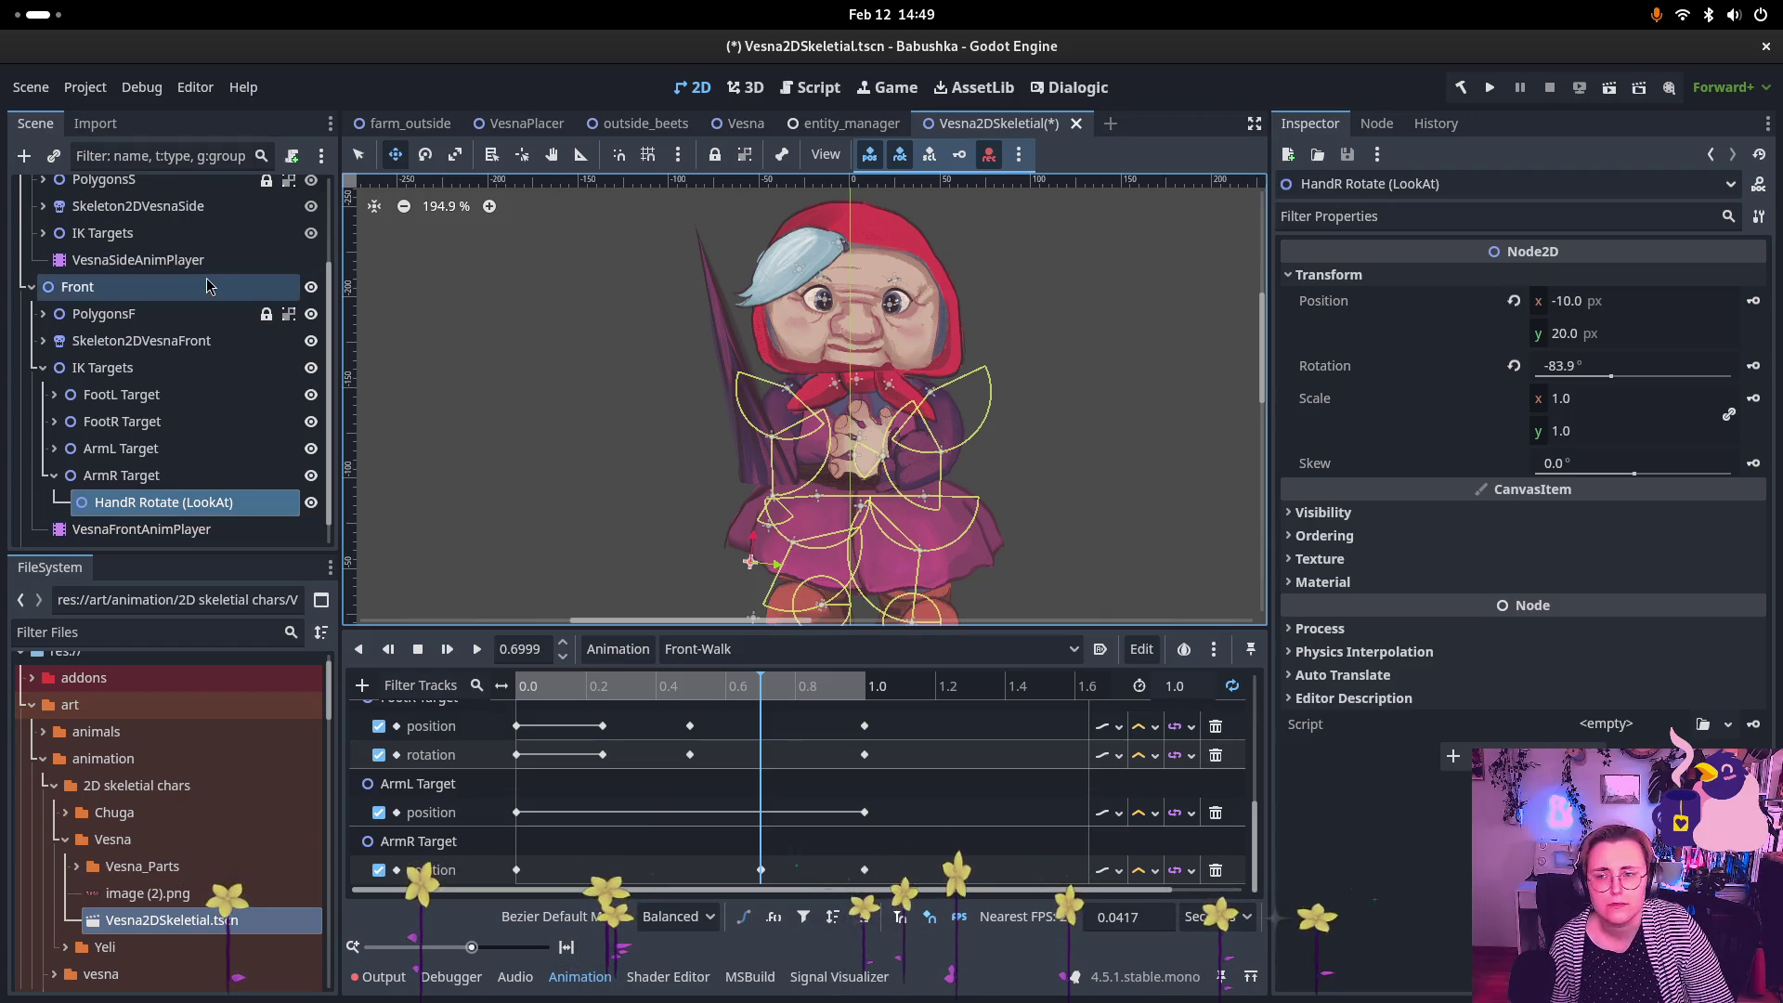
{"action": "left_click", "coordinate": [141, 339]}
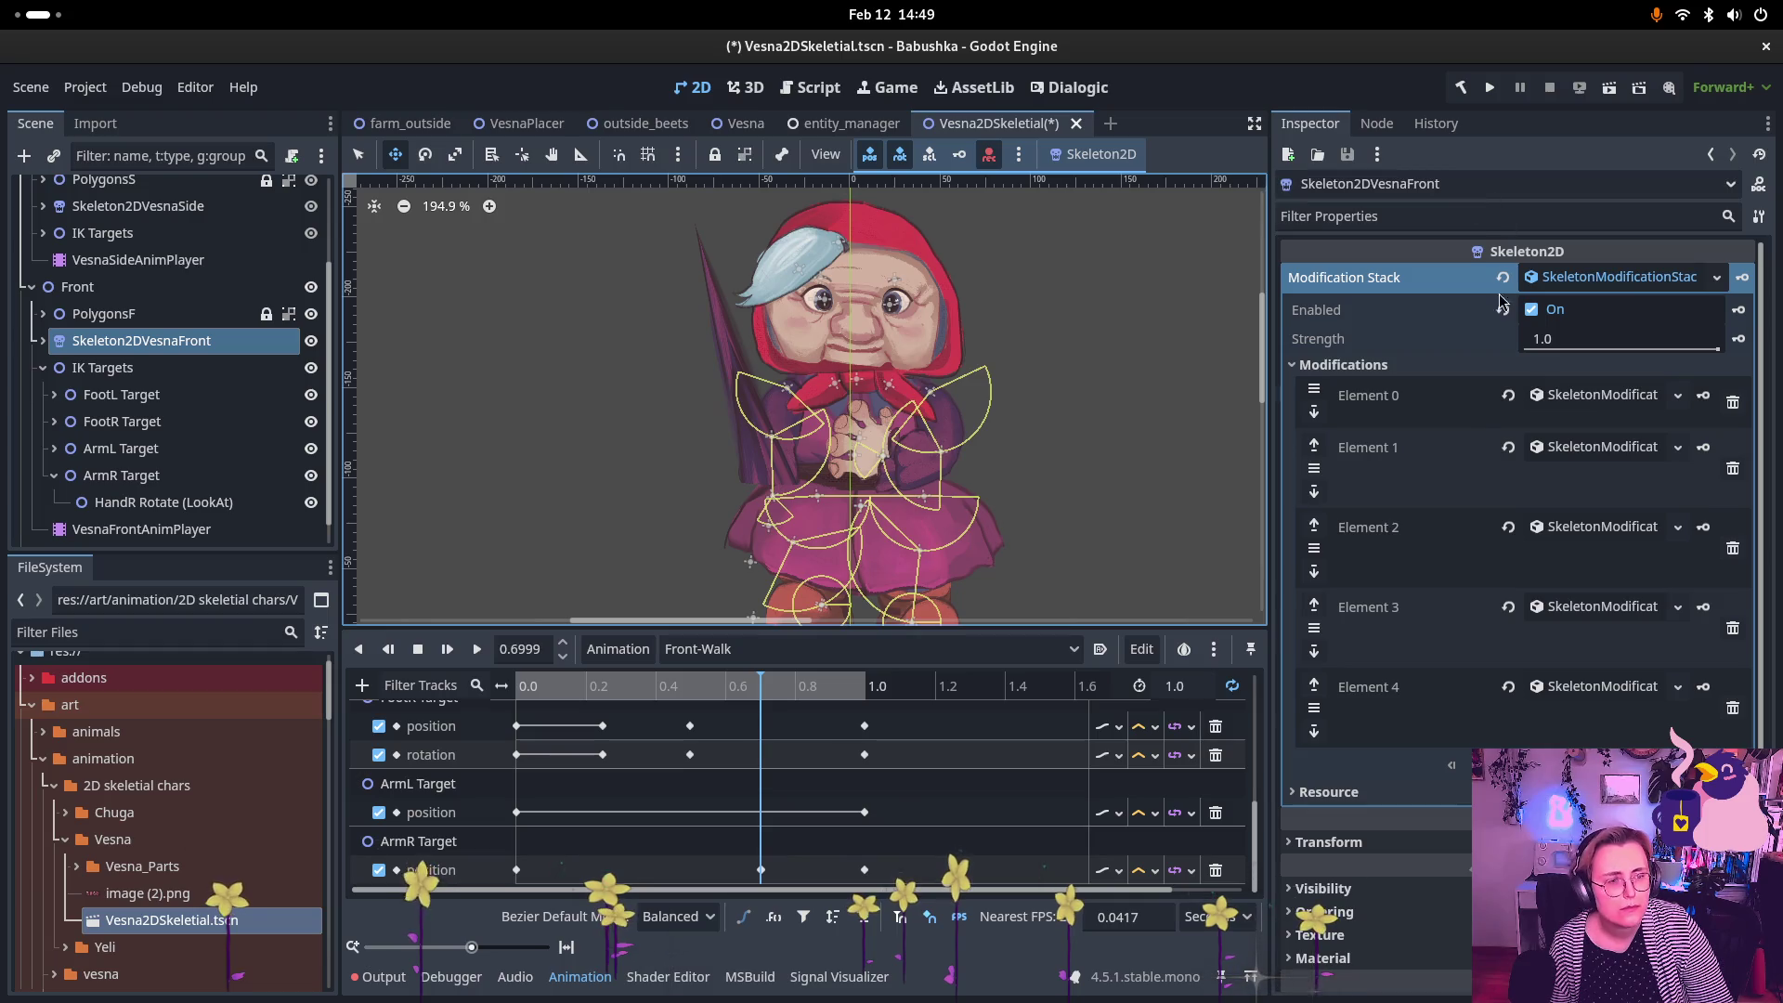
Step: Delete Element 7 from the Skeleton2DVesnaFront modification stack
{"action": "left_click", "coordinate": [1607, 697]}
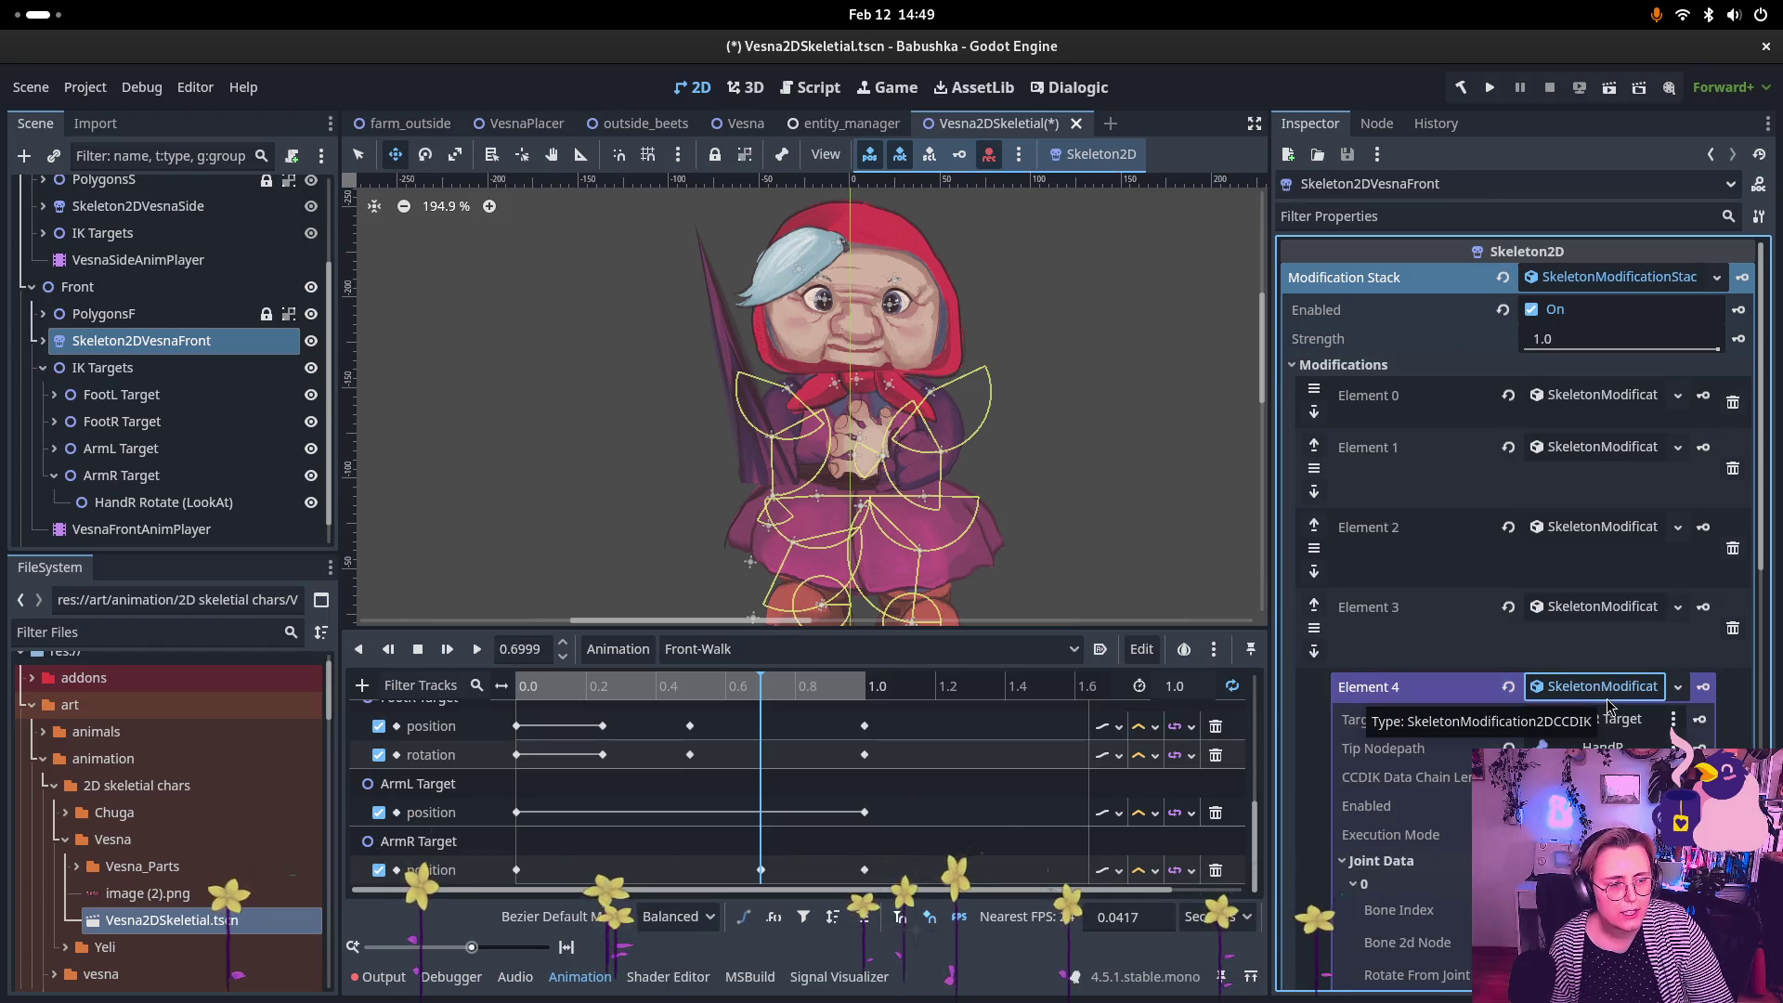
{"action": "left_click", "coordinate": [1547, 696]}
{"action": "scroll", "coordinate": [1559, 701], "scroll_direction": "down", "scroll_amount": 5}
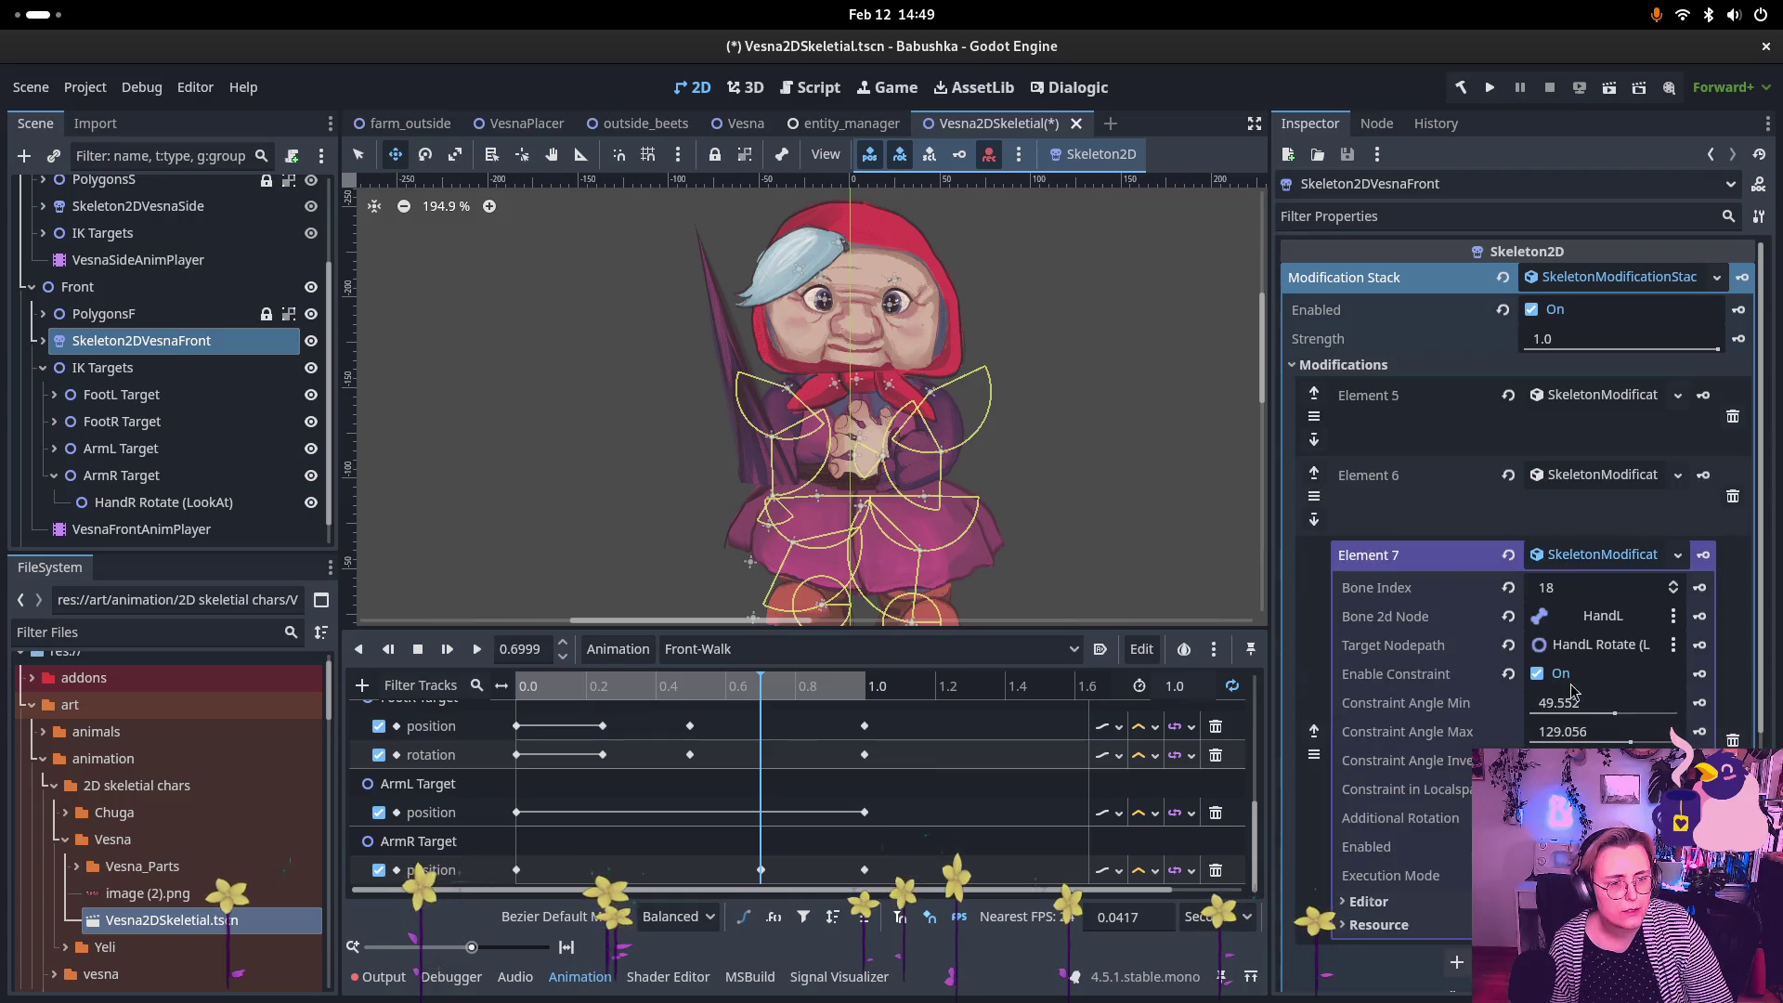
{"action": "scroll", "coordinate": [1641, 523], "scroll_direction": "down", "scroll_amount": 5}
{"action": "scroll", "coordinate": [1642, 520], "scroll_direction": "up", "scroll_amount": 3}
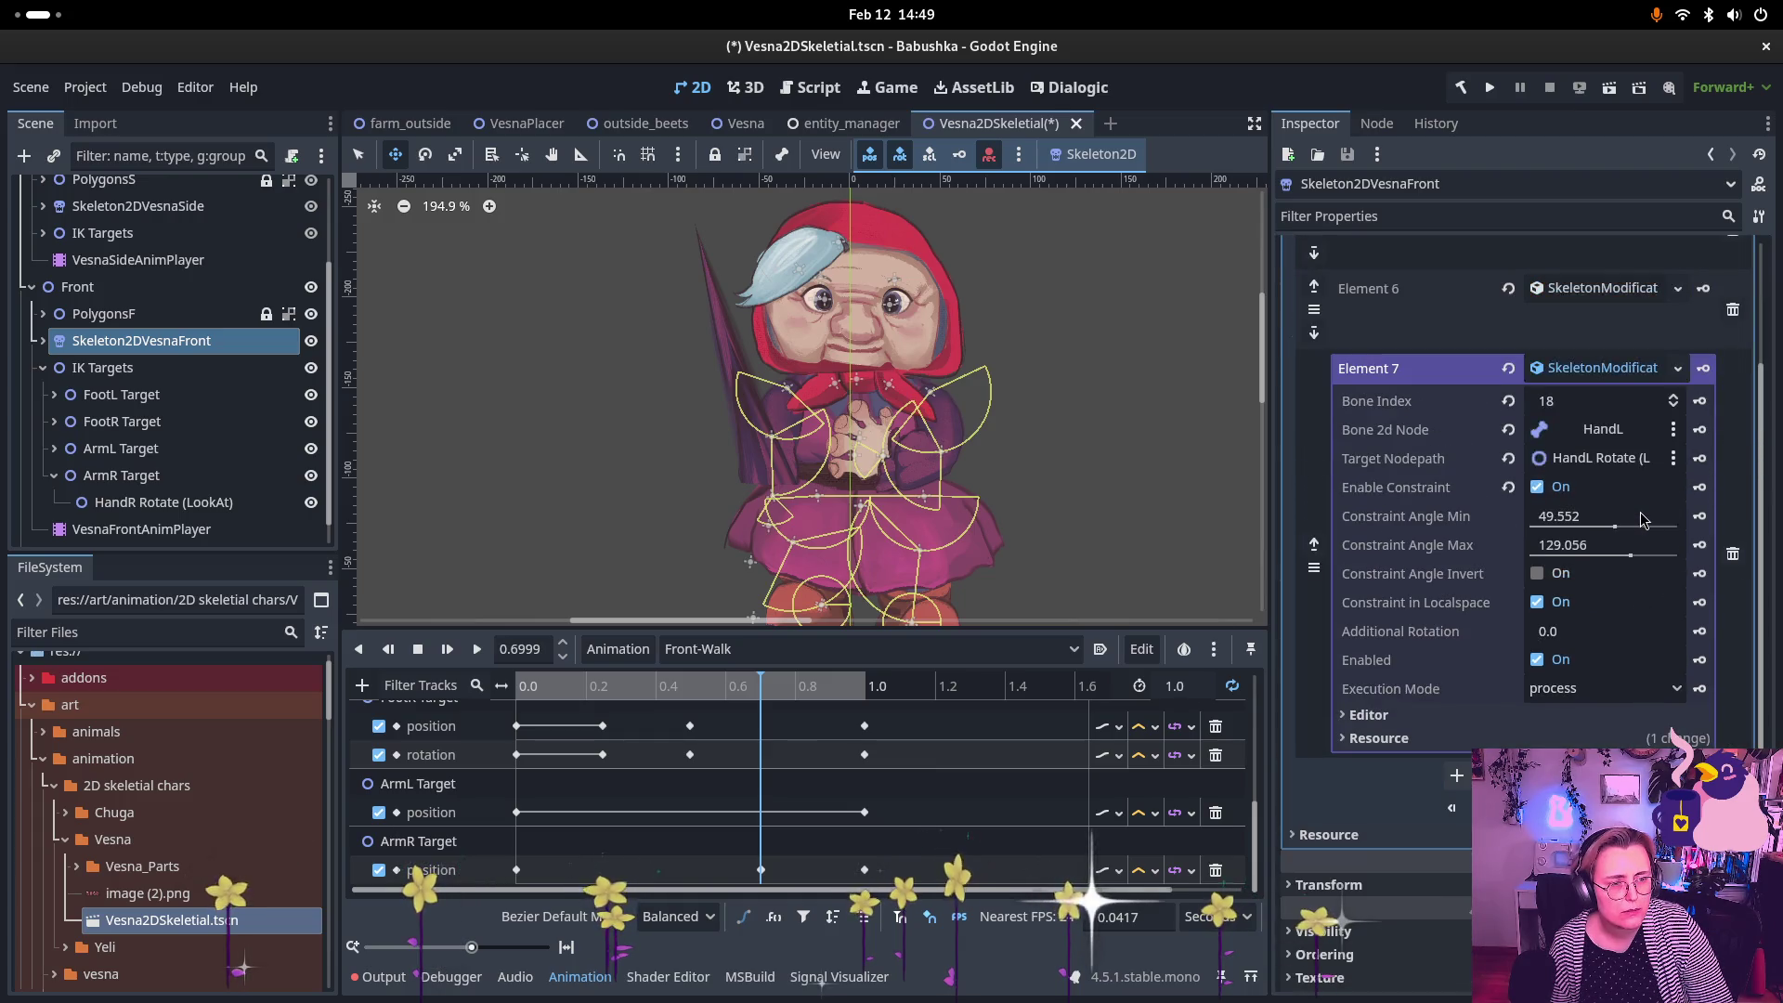
{"action": "left_click", "coordinate": [1733, 555]}
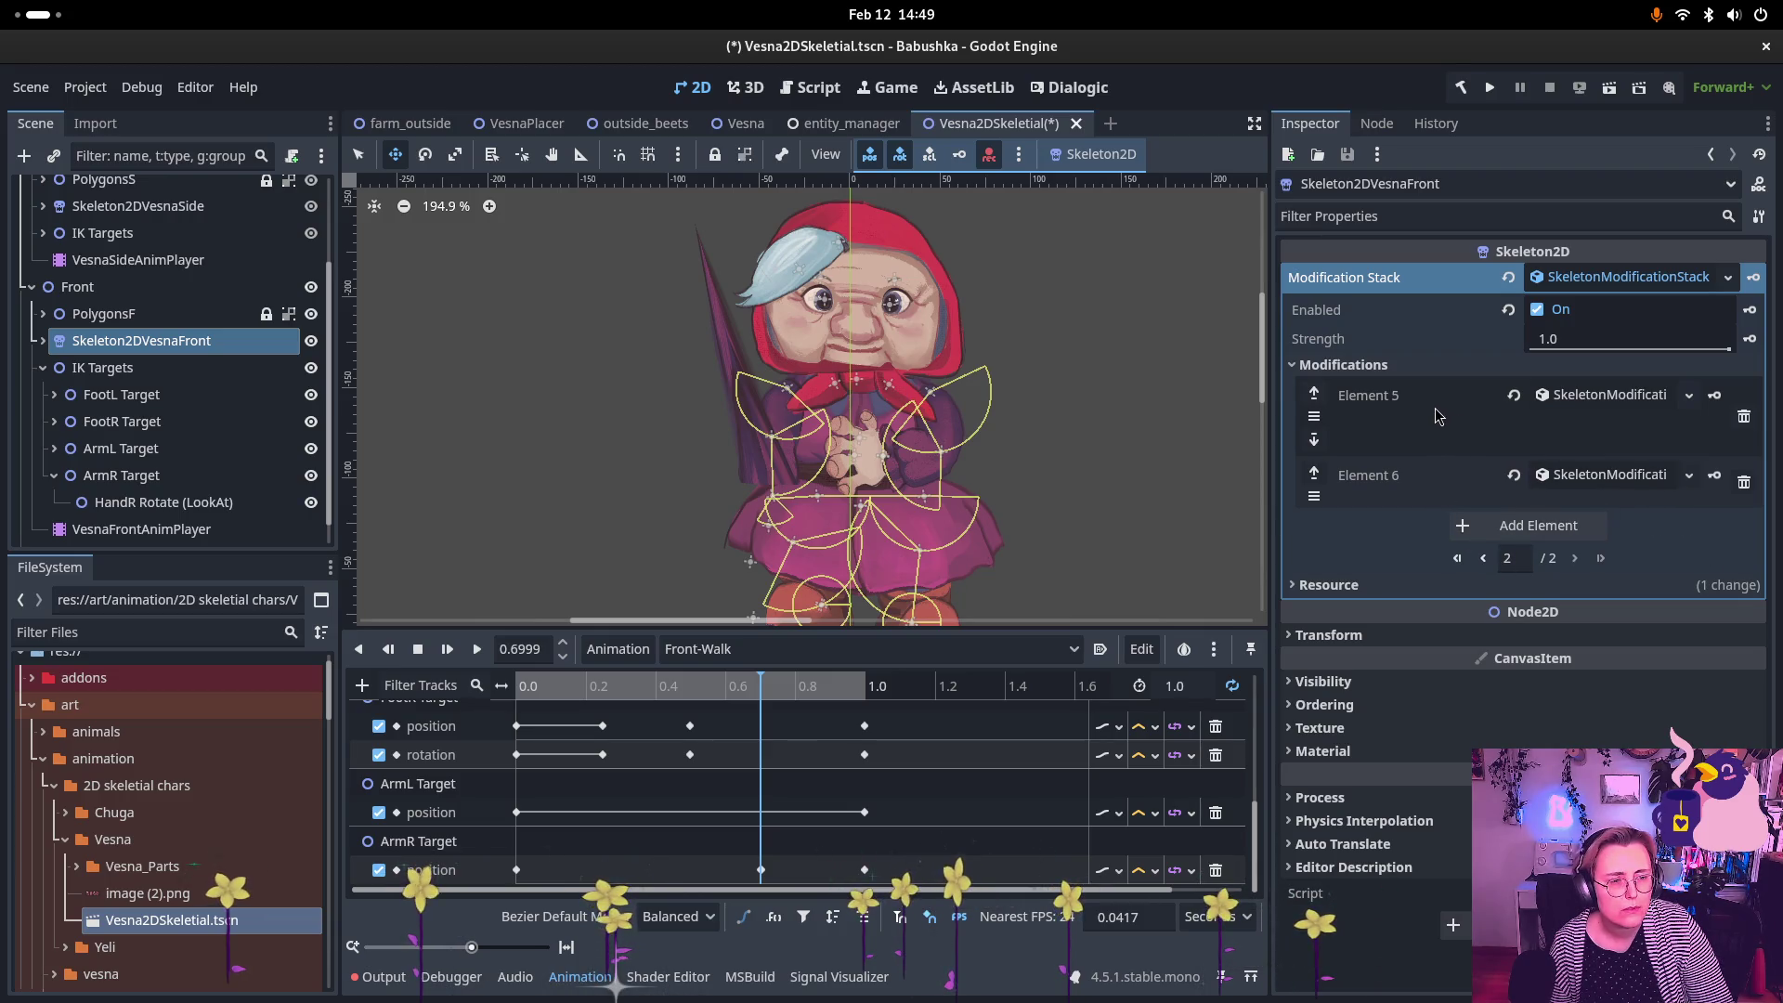
Step: Delete Element 6, then review Element 4's CCDIK chain targeting ArmR Target with tip HandR
{"action": "left_click", "coordinate": [1634, 396]}
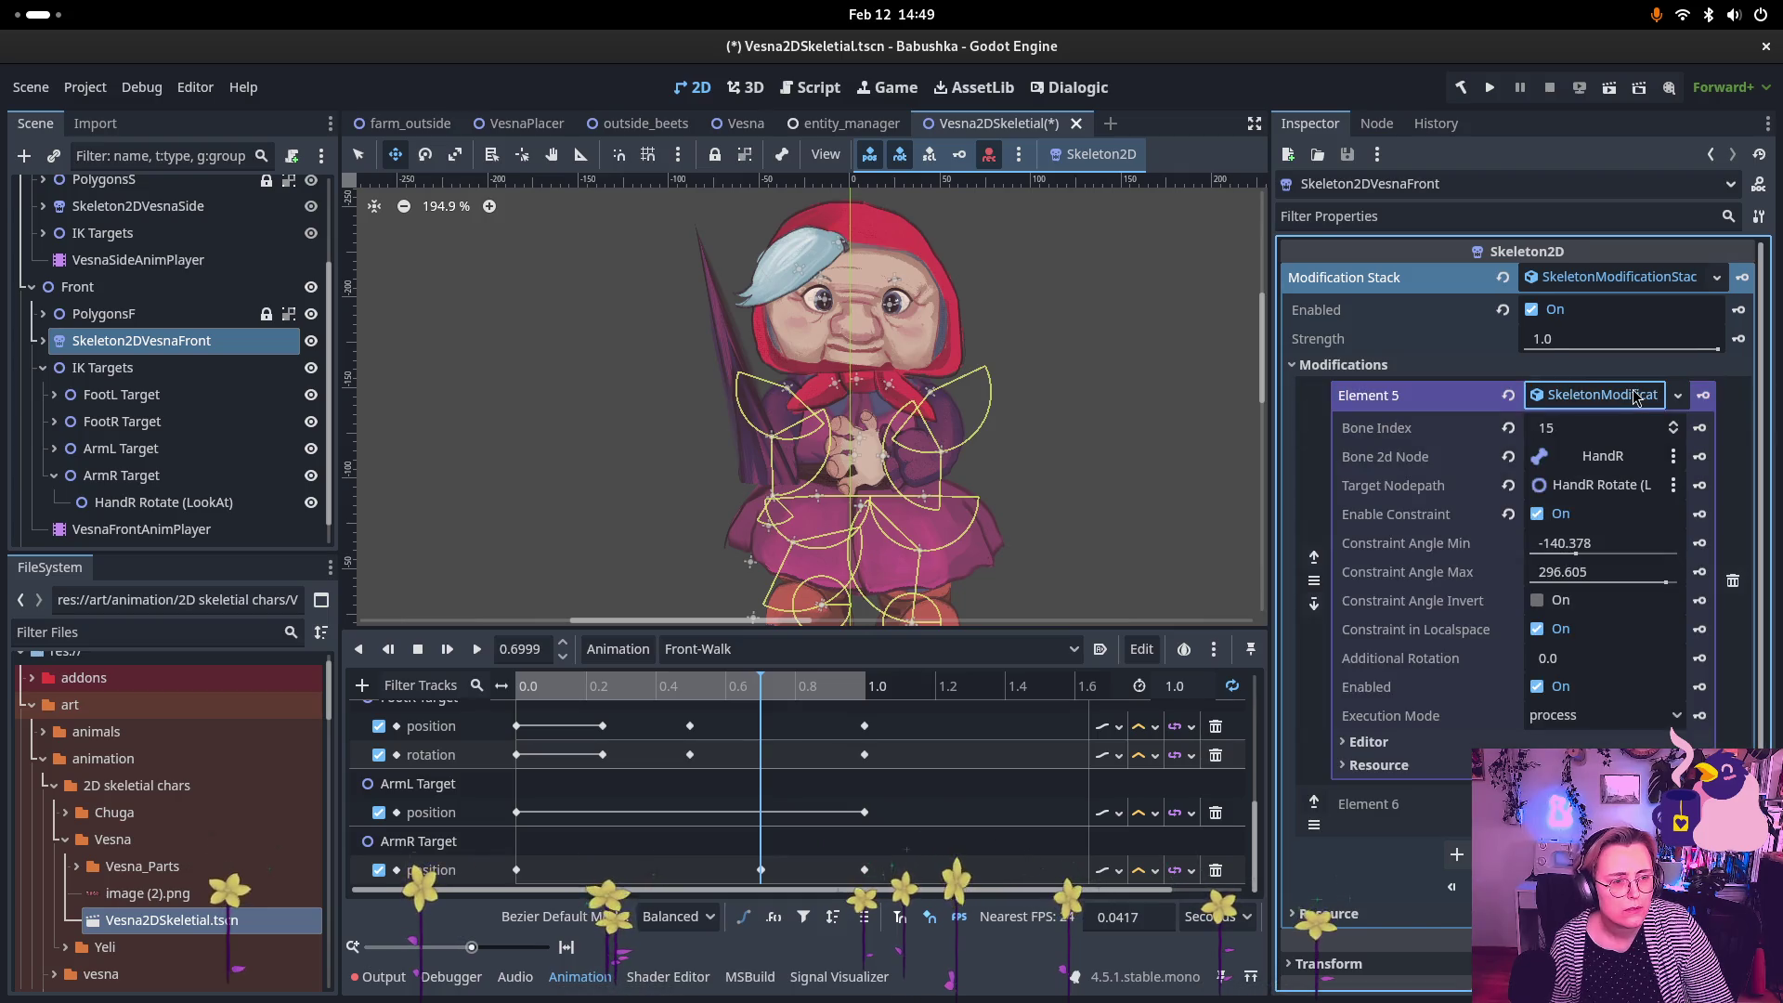
{"action": "left_click", "coordinate": [1635, 397]}
{"action": "left_click", "coordinate": [1738, 432]}
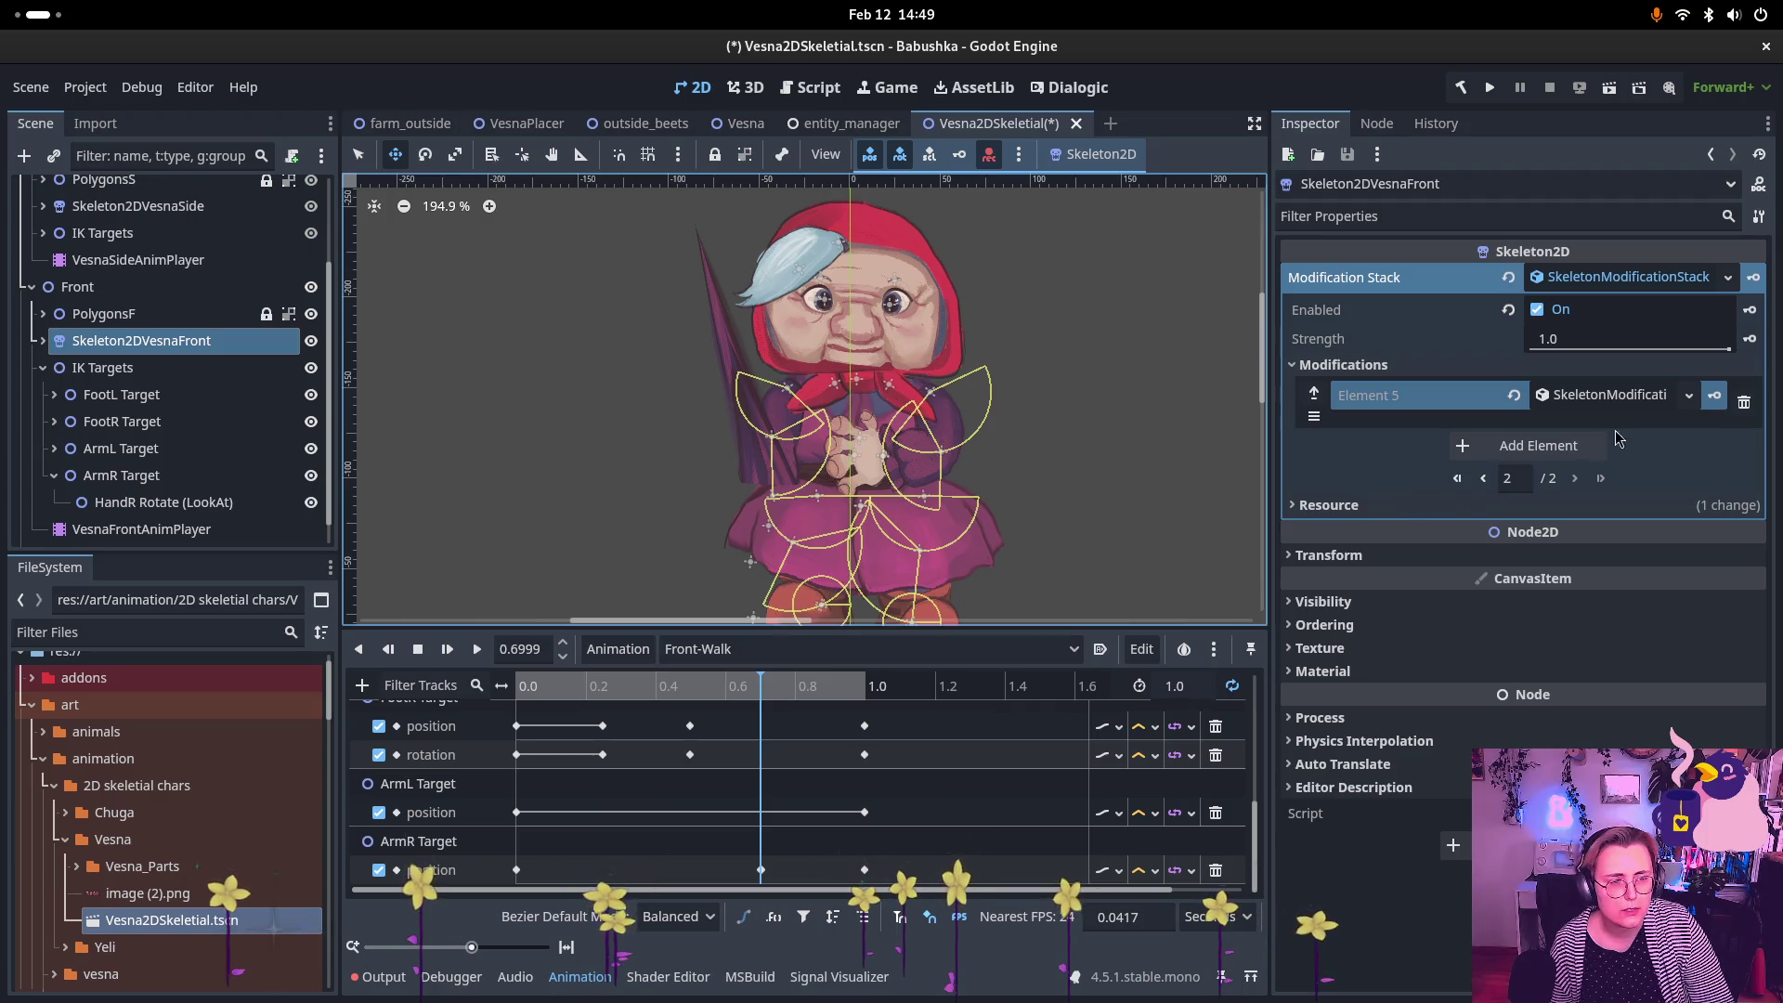
{"action": "left_click", "coordinate": [1483, 477]}
{"action": "left_click", "coordinate": [1604, 595]}
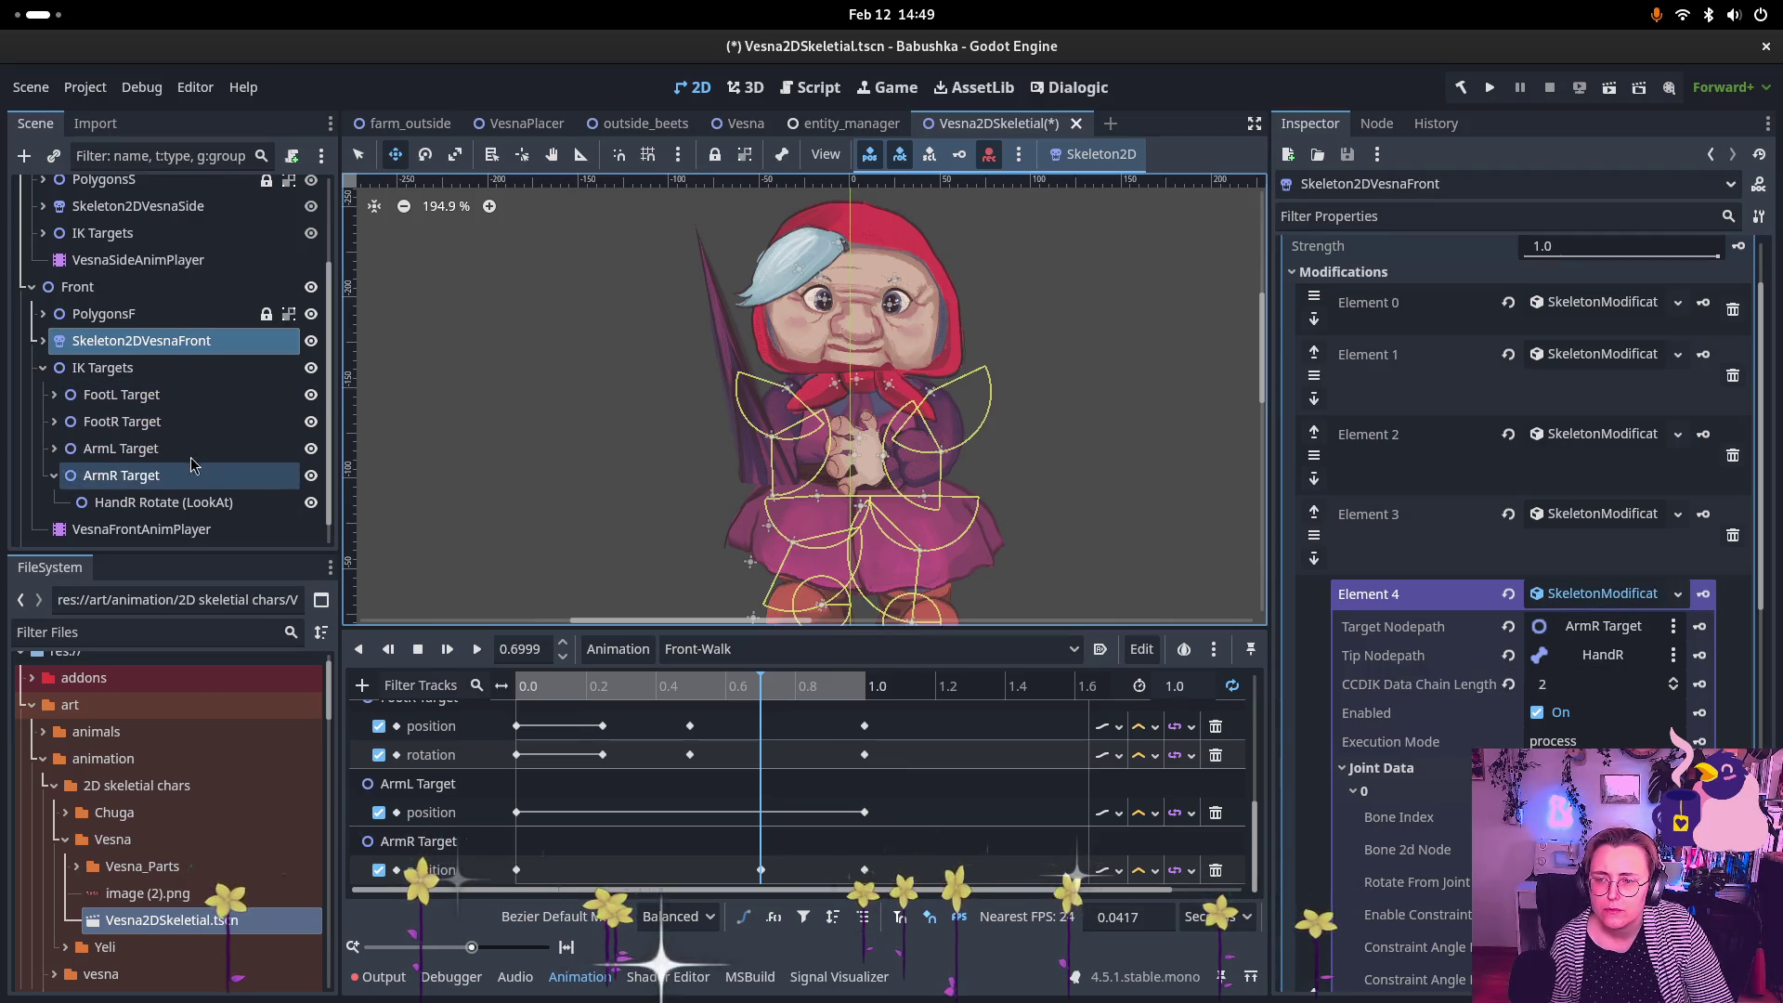
{"action": "scroll", "coordinate": [147, 395], "scroll_direction": "up", "scroll_amount": 3}
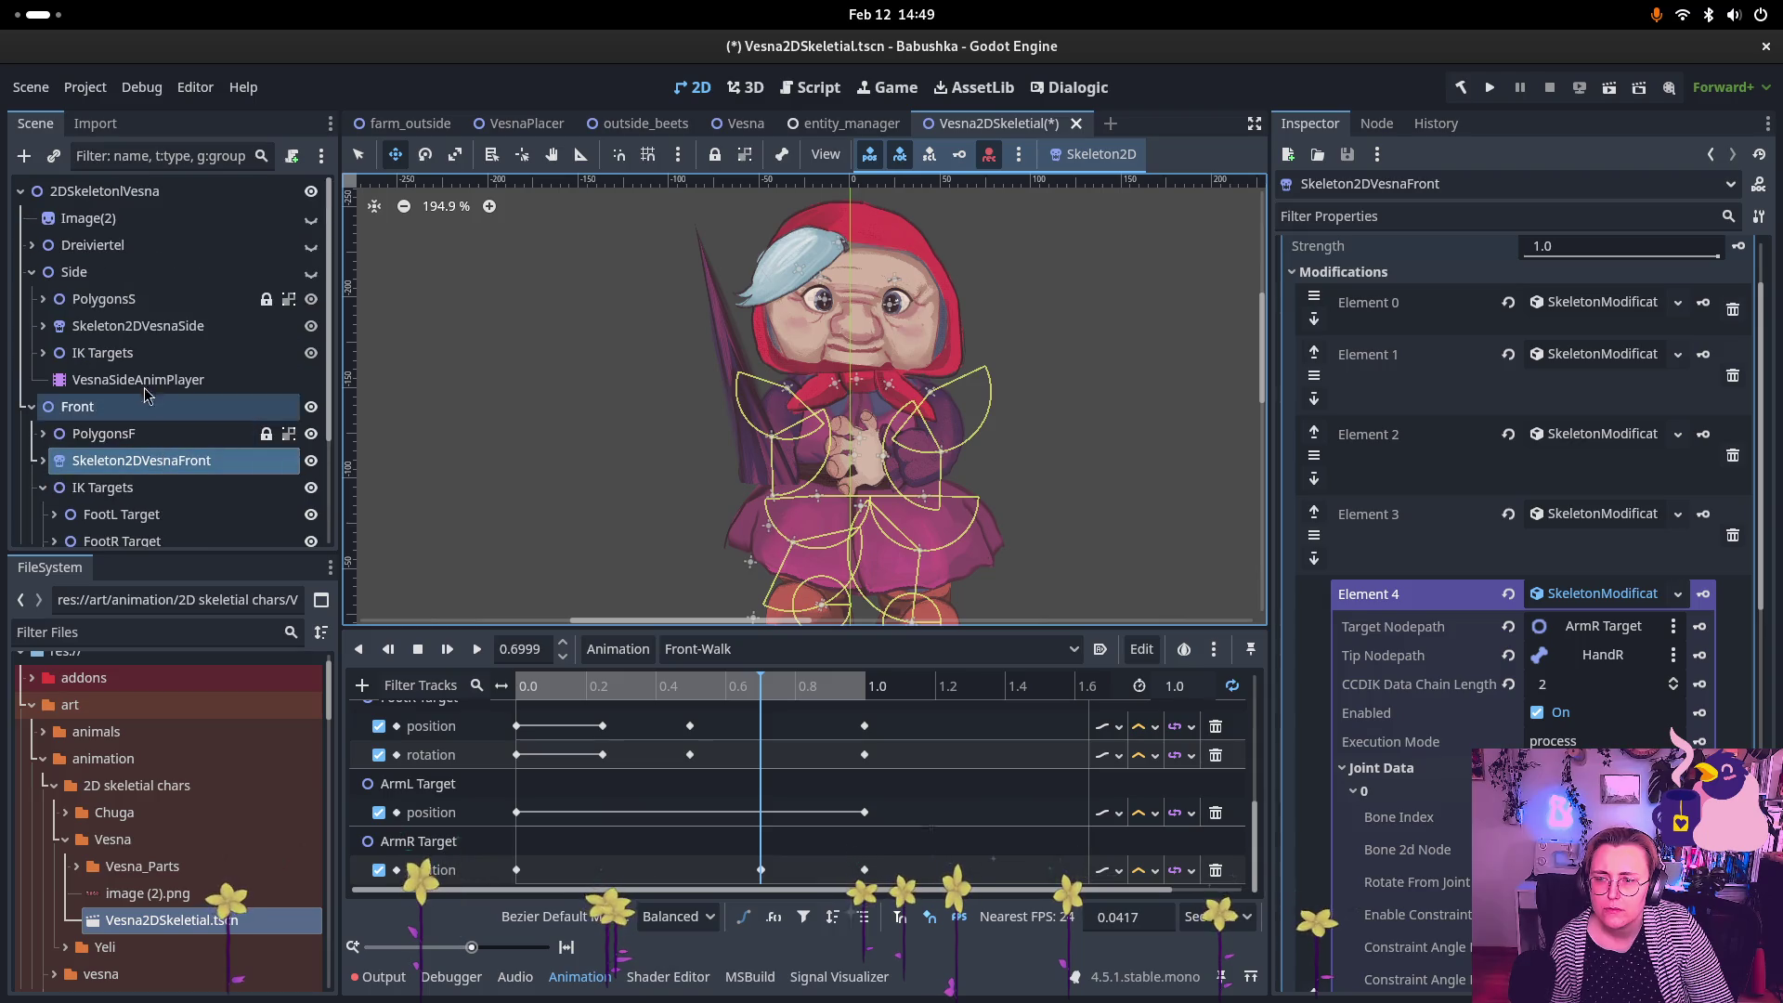
Step: Collapse the Side character branch and expand Skeleton2DVesnaFront to show its bones
{"action": "left_click", "coordinate": [43, 355]}
{"action": "left_click", "coordinate": [42, 354]}
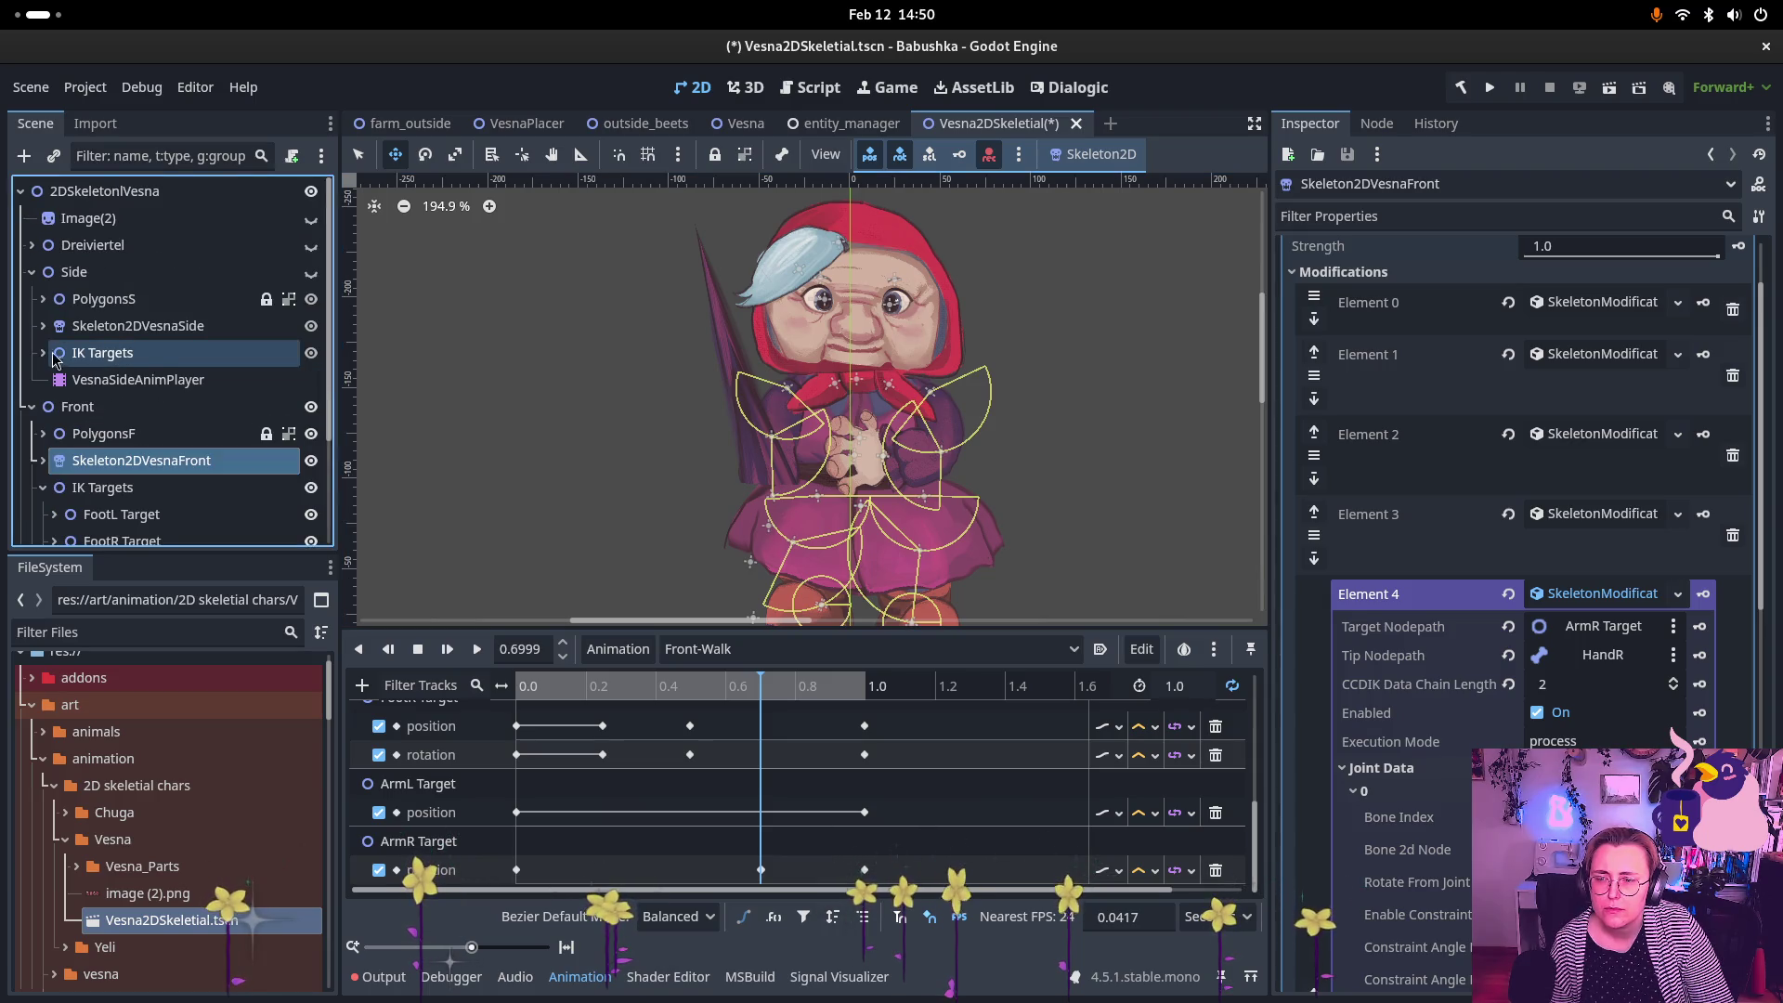
{"action": "left_click", "coordinate": [32, 272]}
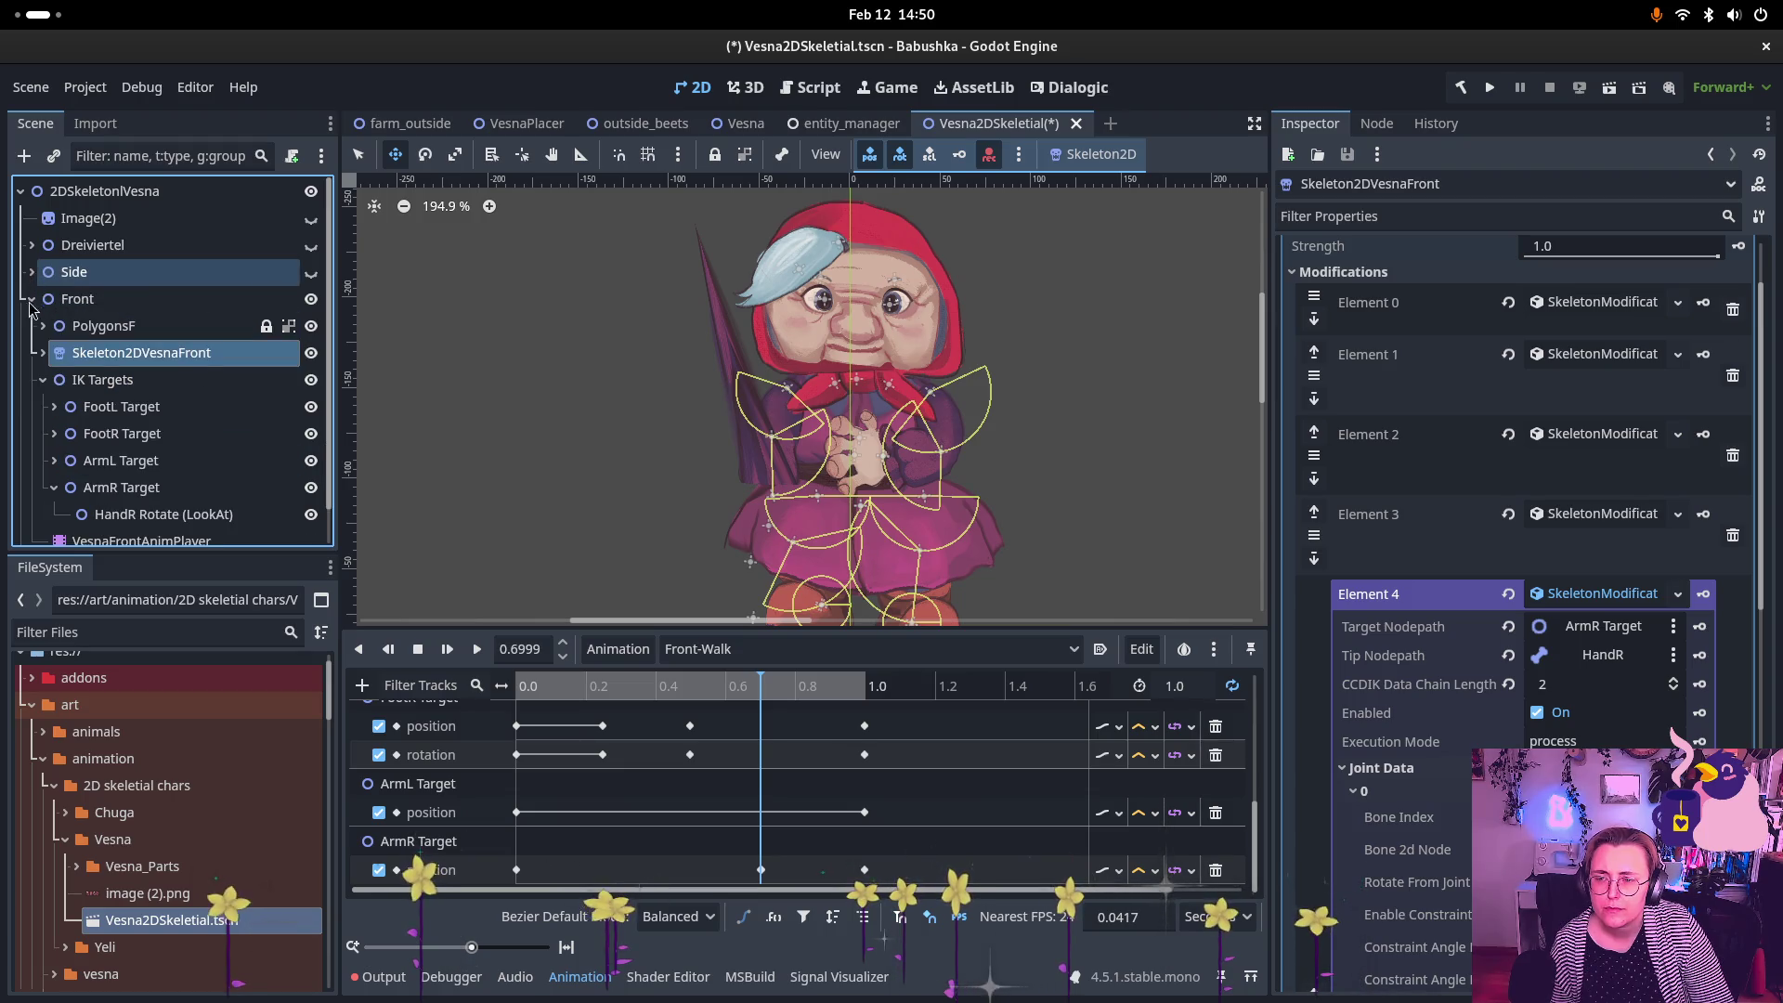
{"action": "left_click", "coordinate": [42, 353]}
{"action": "scroll", "coordinate": [93, 408], "scroll_direction": "down", "scroll_amount": 1}
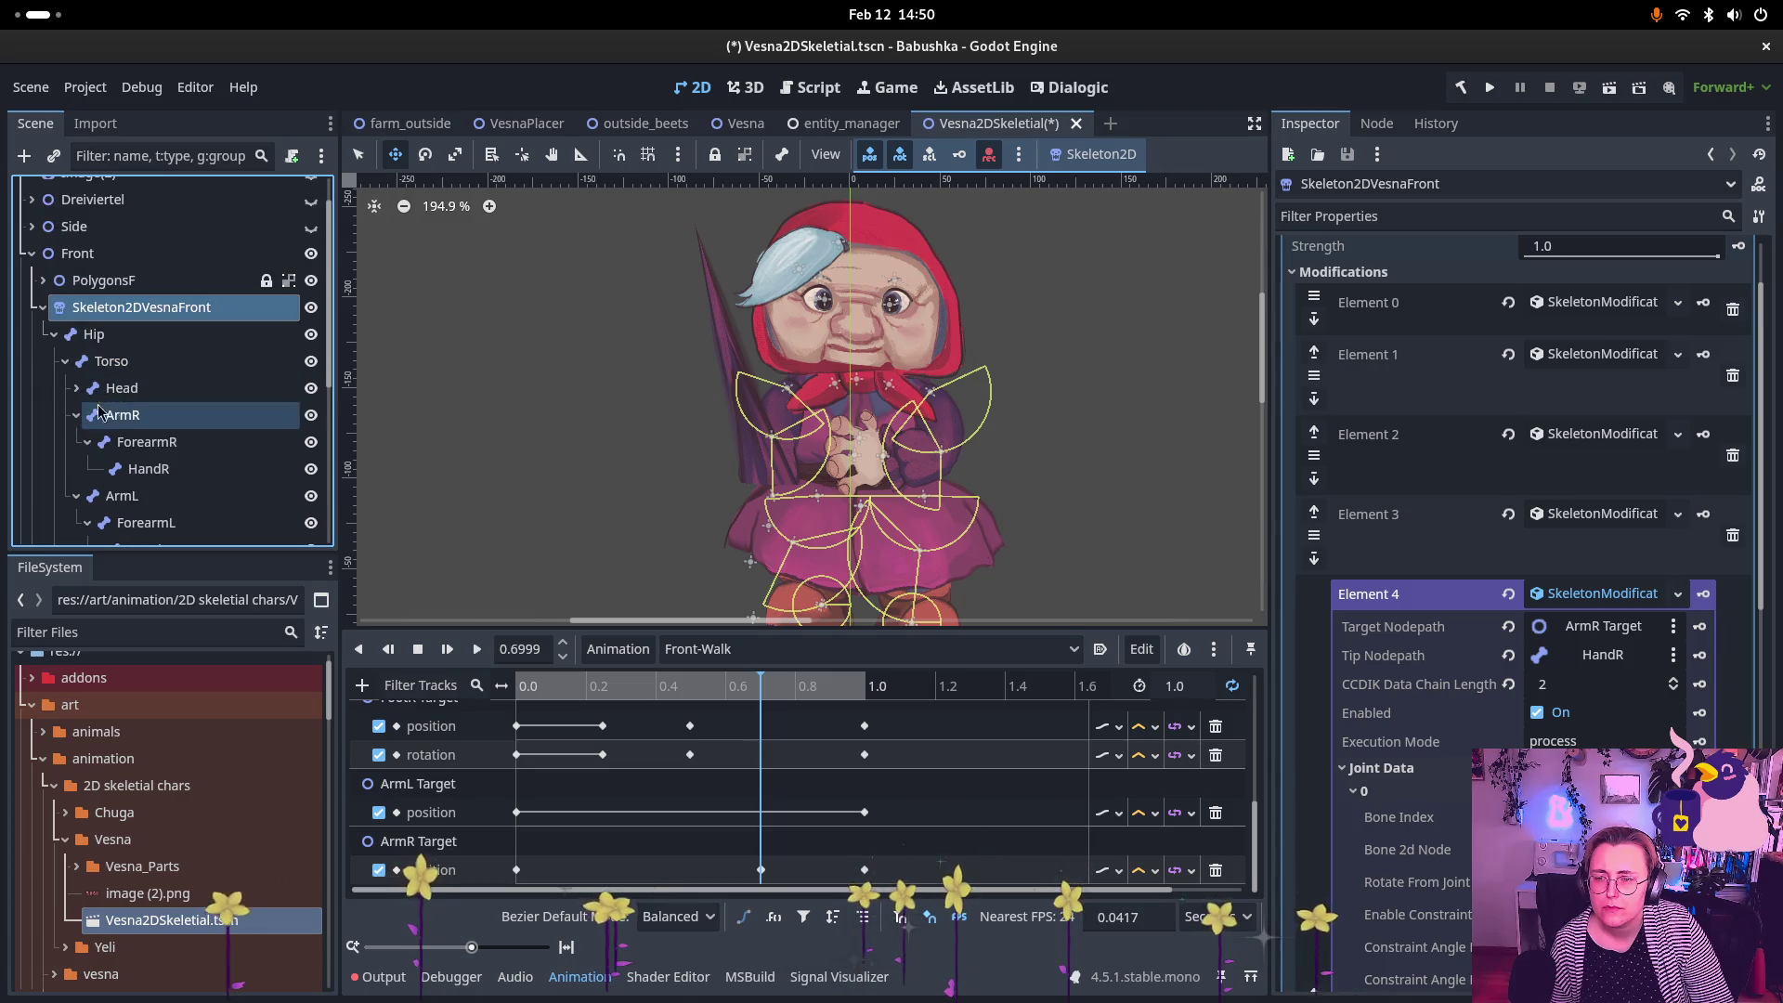
Step: Inspect the ArmR, ForearmR and HandR bones, keeping HandR's bone angle at 96.852
{"action": "left_click", "coordinate": [125, 415]}
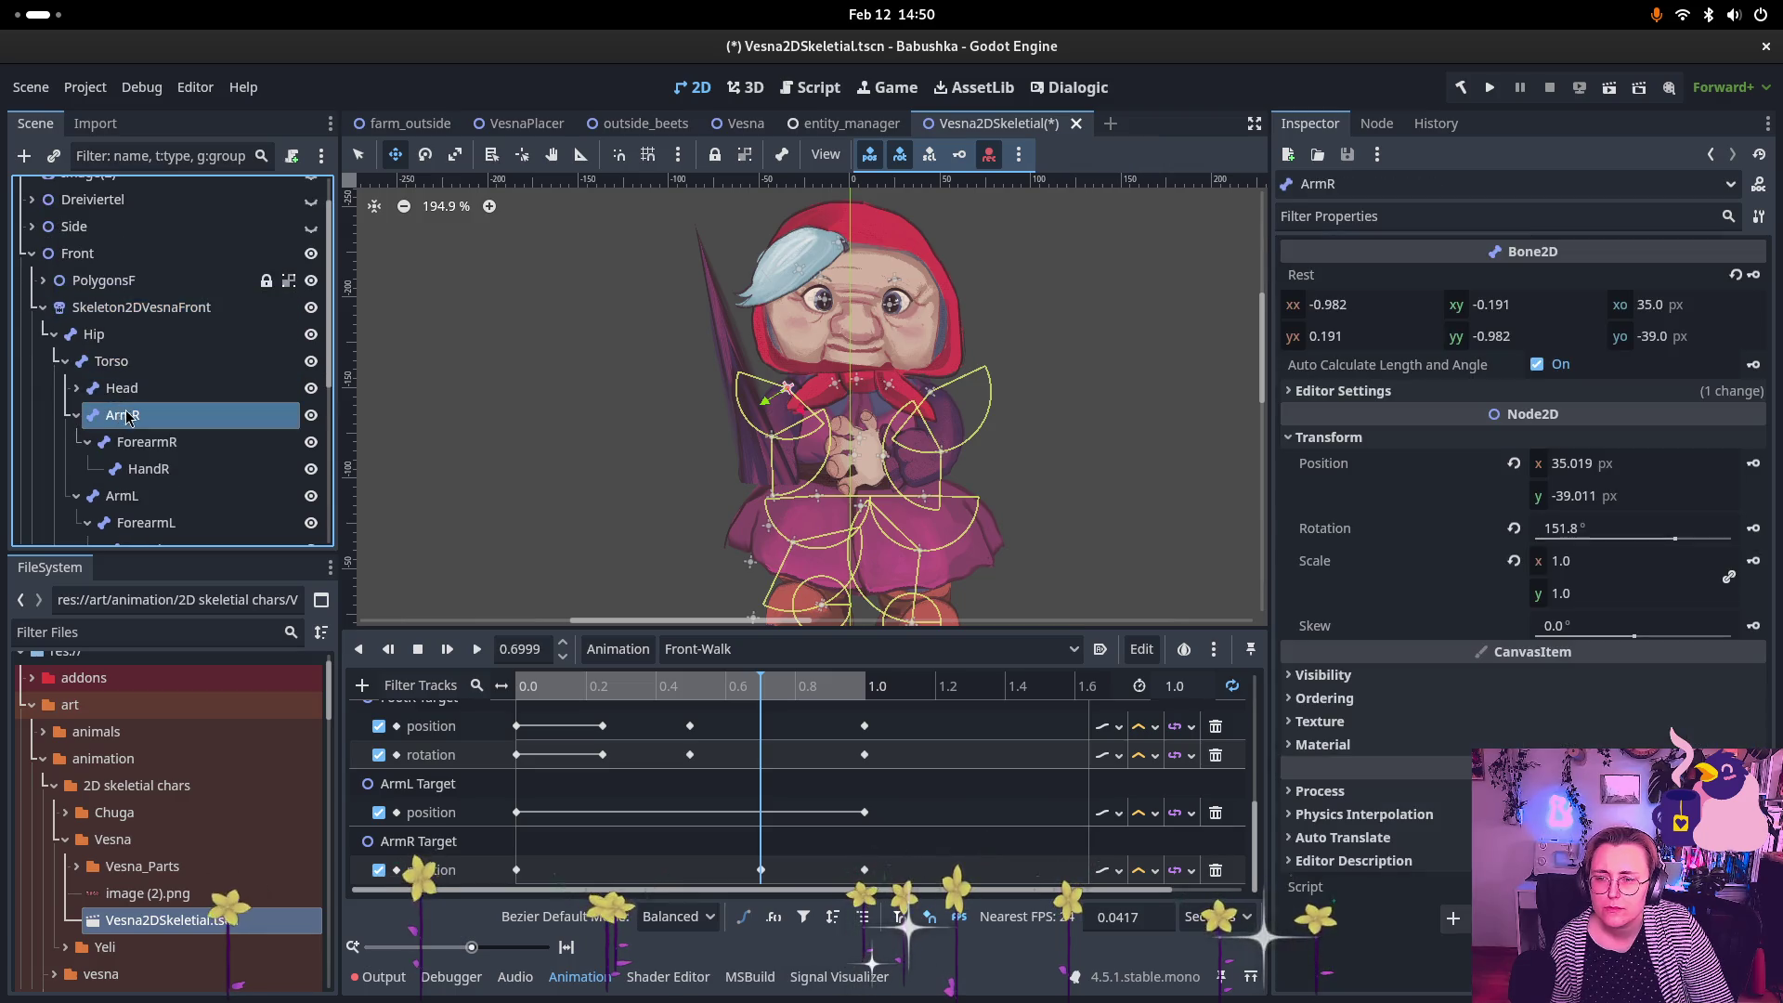
{"action": "left_click", "coordinate": [161, 449]}
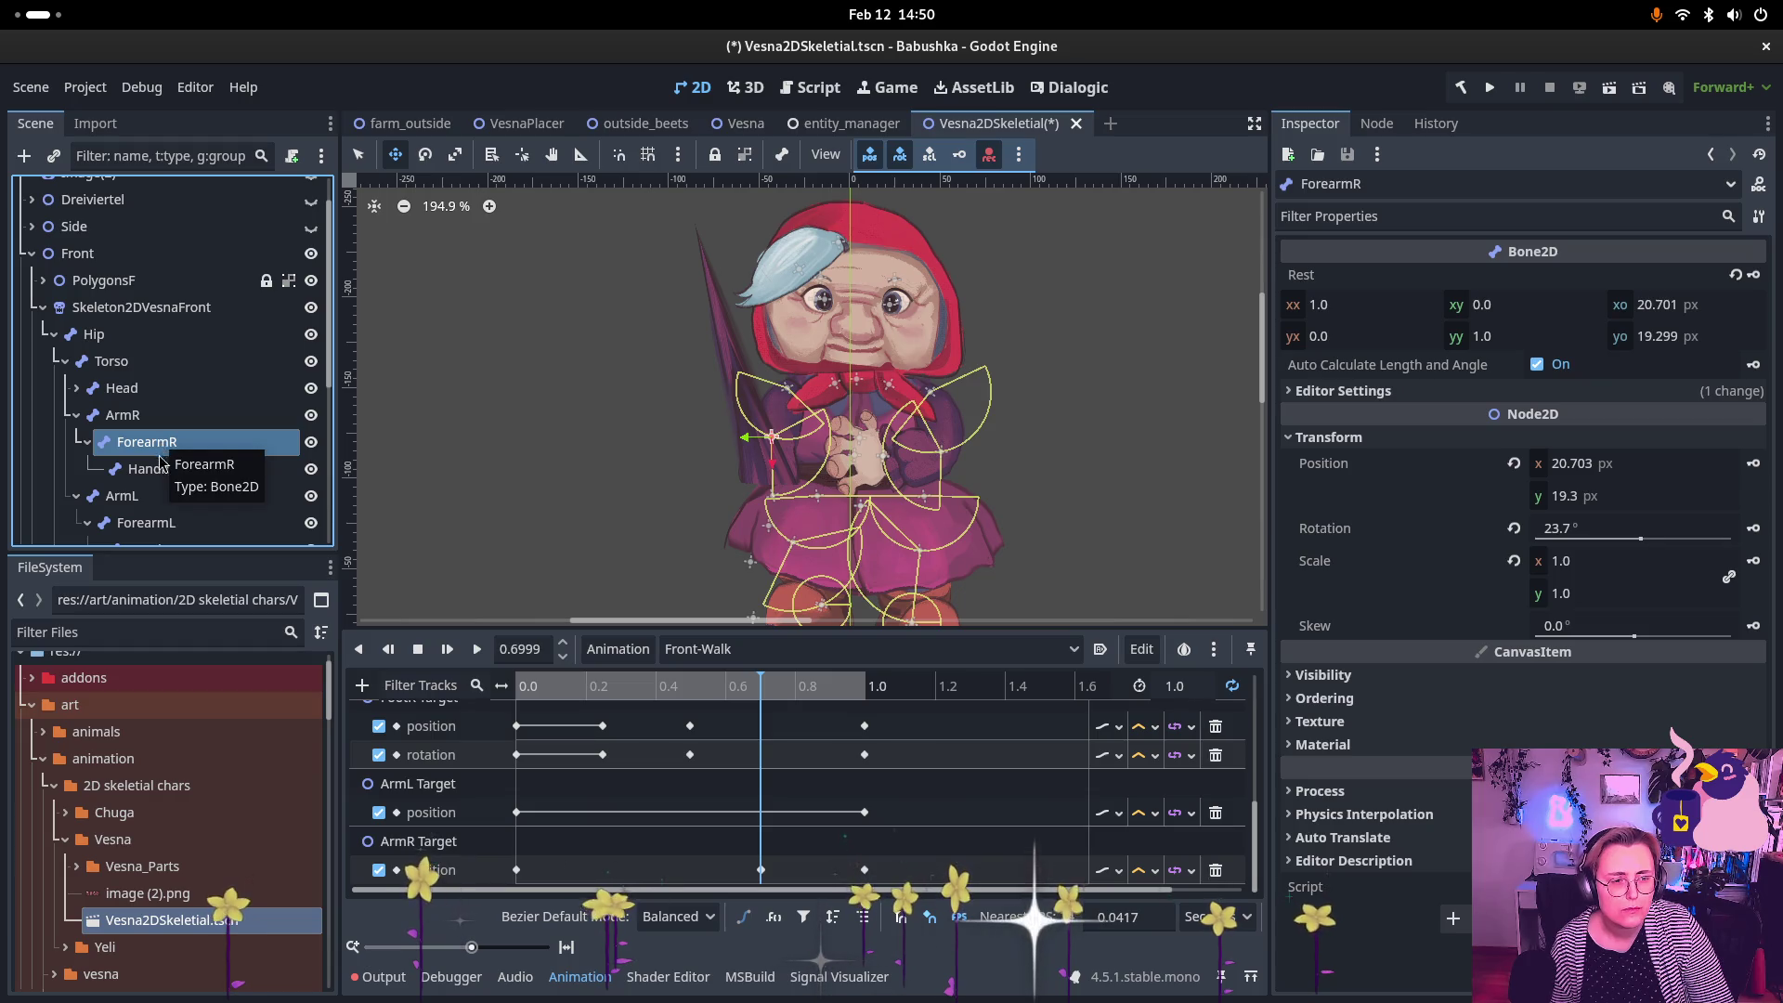
{"action": "left_click", "coordinate": [160, 468]}
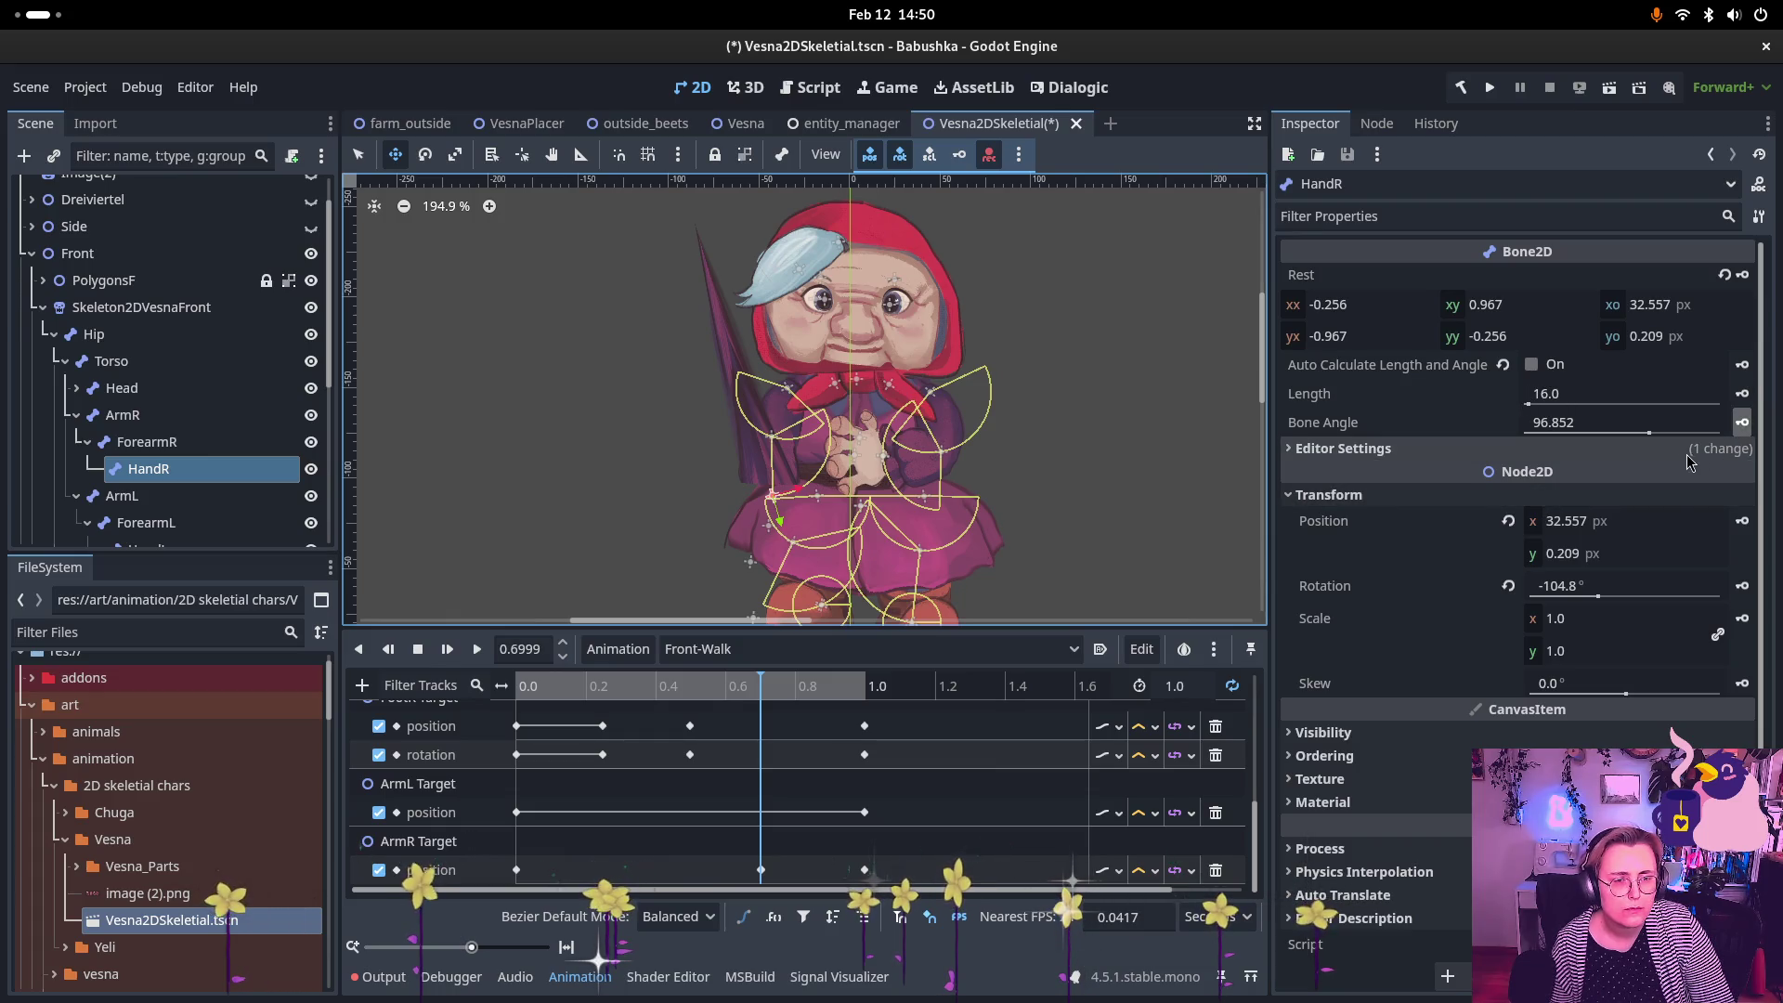
{"action": "left_click_drag", "start_coordinate": [1649, 433], "coordinate": [1637, 437]}
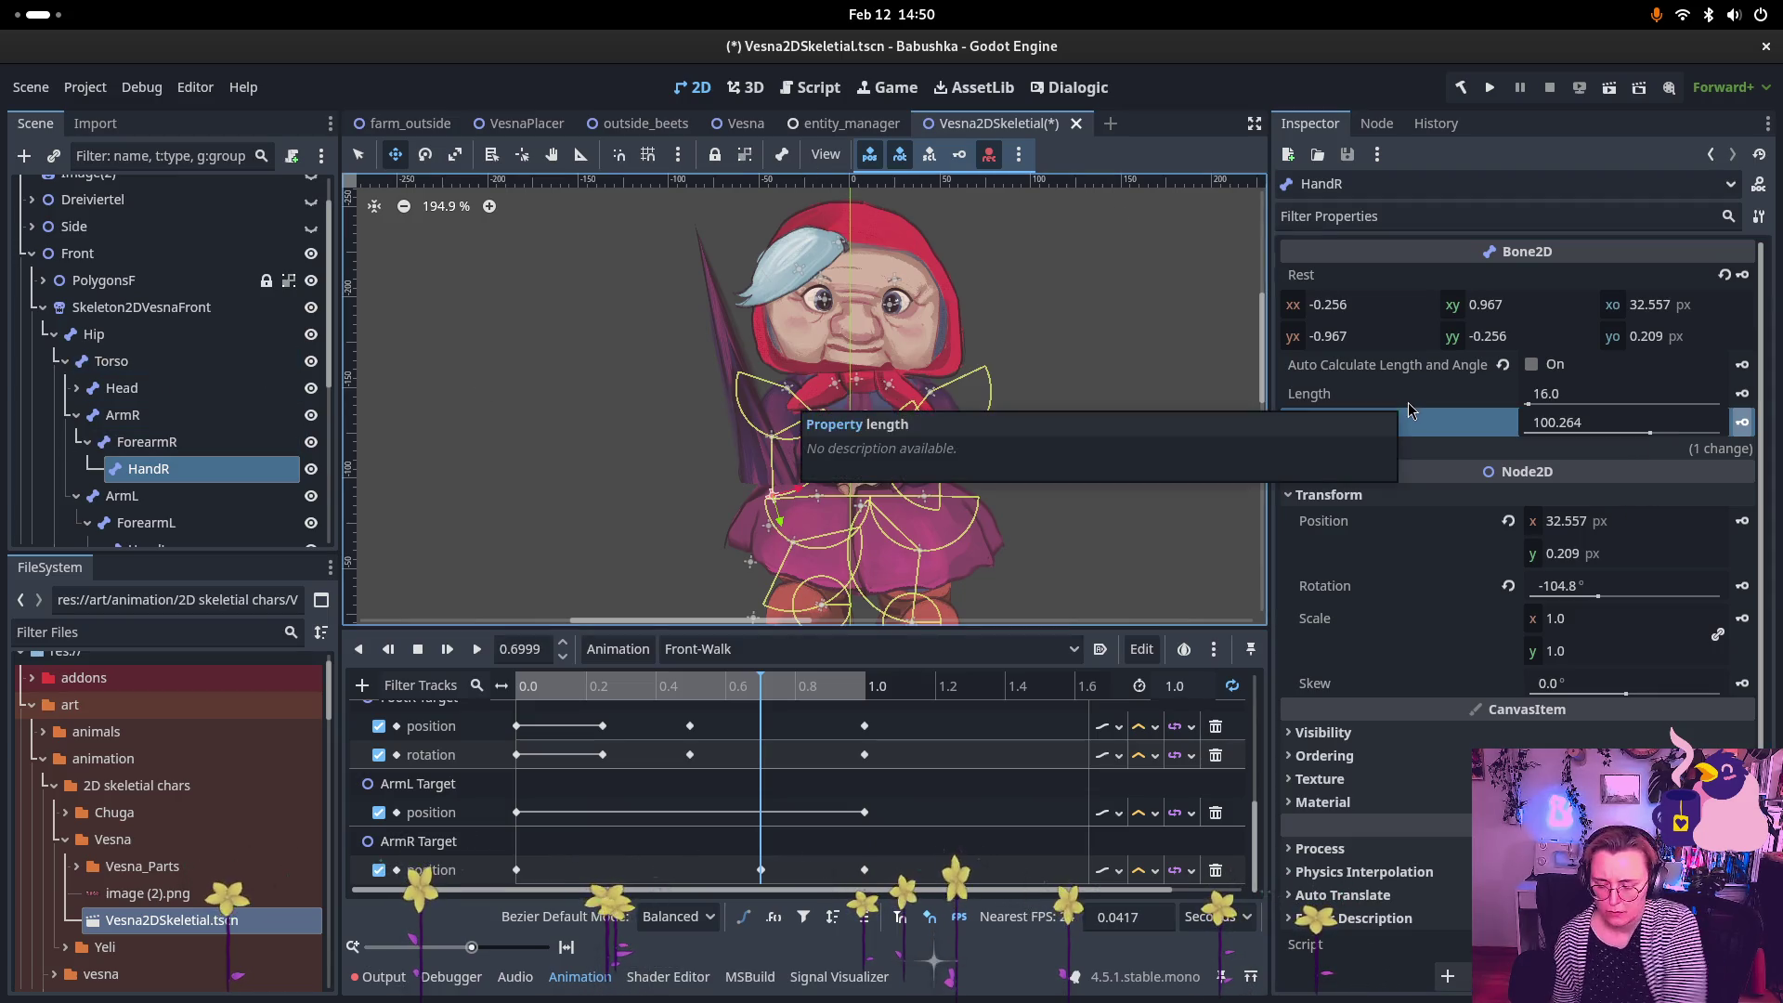
{"action": "key", "text": "ctrl+z"}
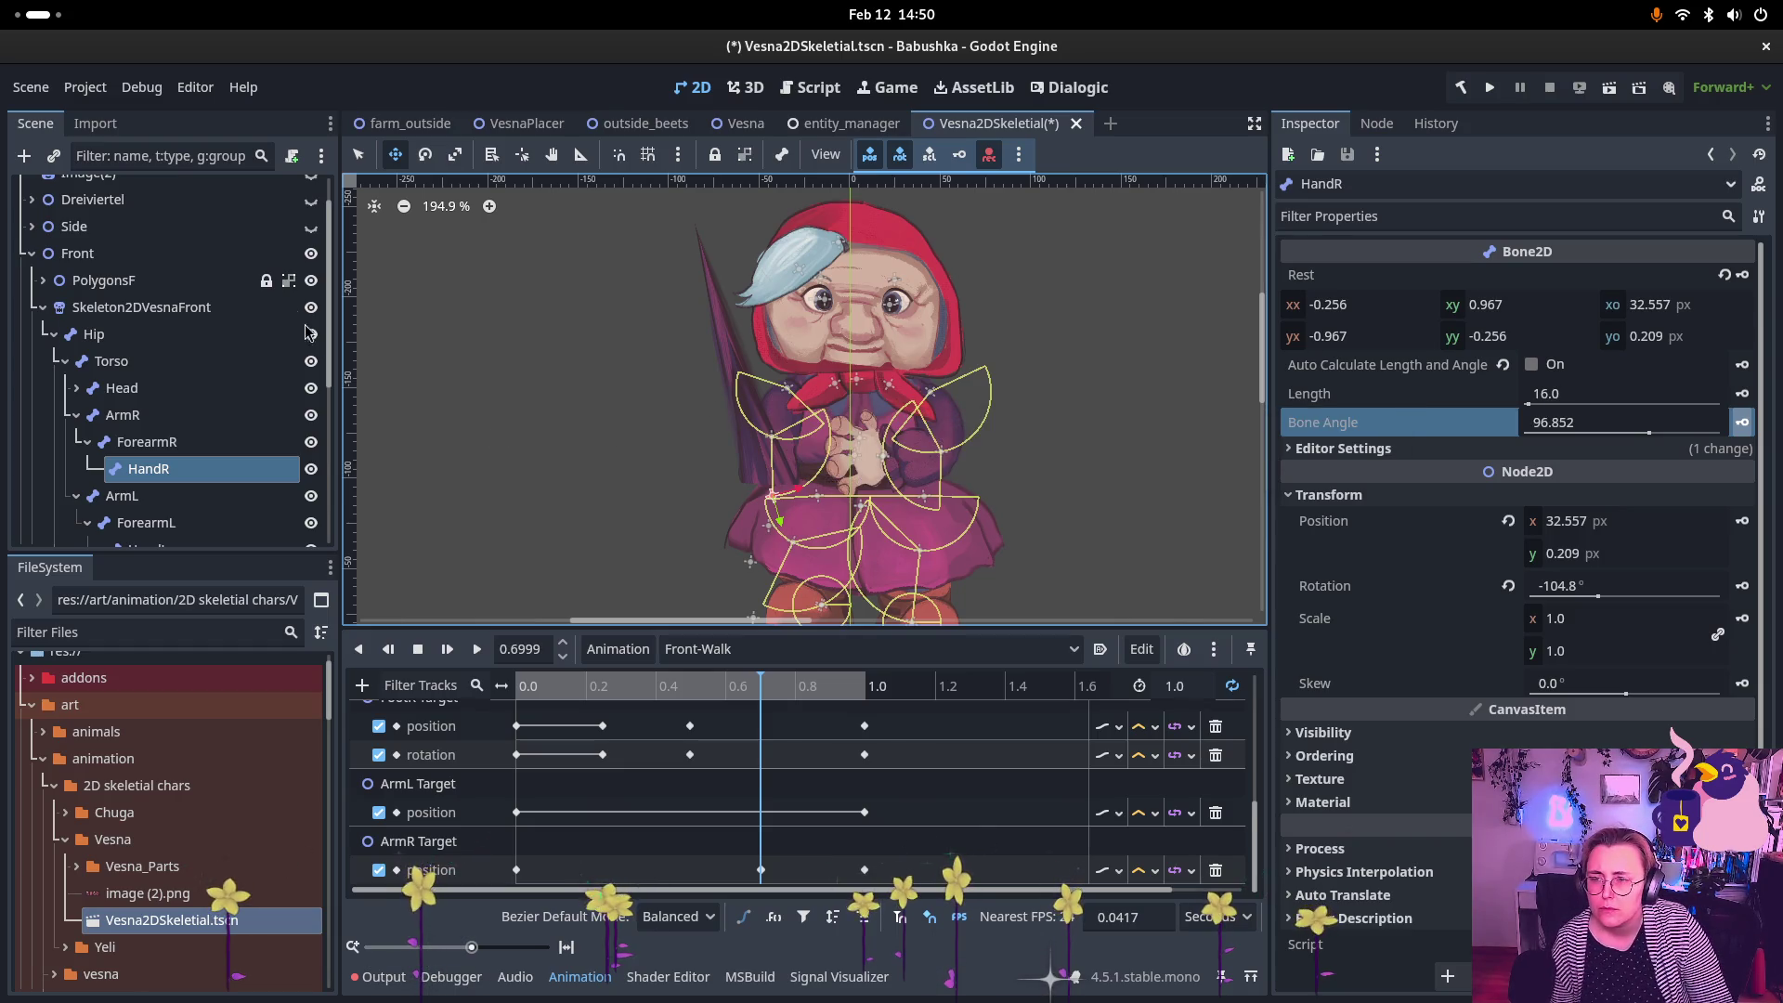
{"action": "left_click", "coordinate": [163, 307]}
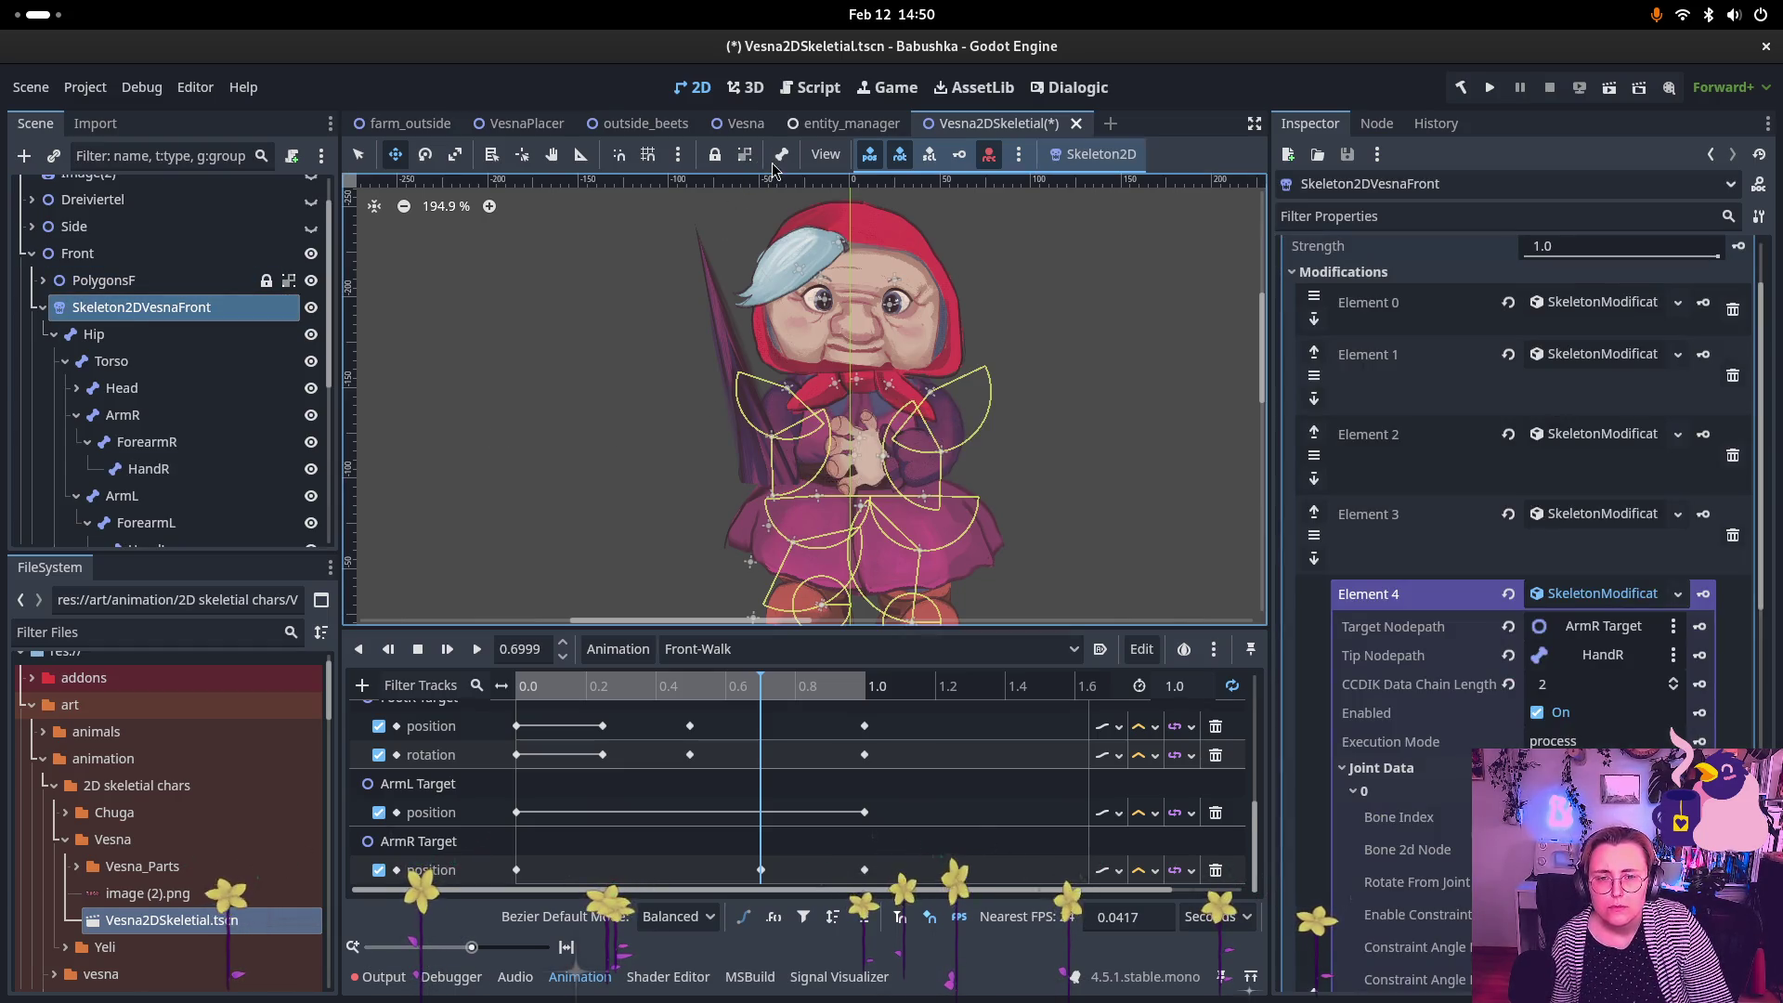
Step: Turn the skeleton bone overlay on, then off again
{"action": "left_click", "coordinate": [776, 161]}
{"action": "left_click", "coordinate": [809, 185]}
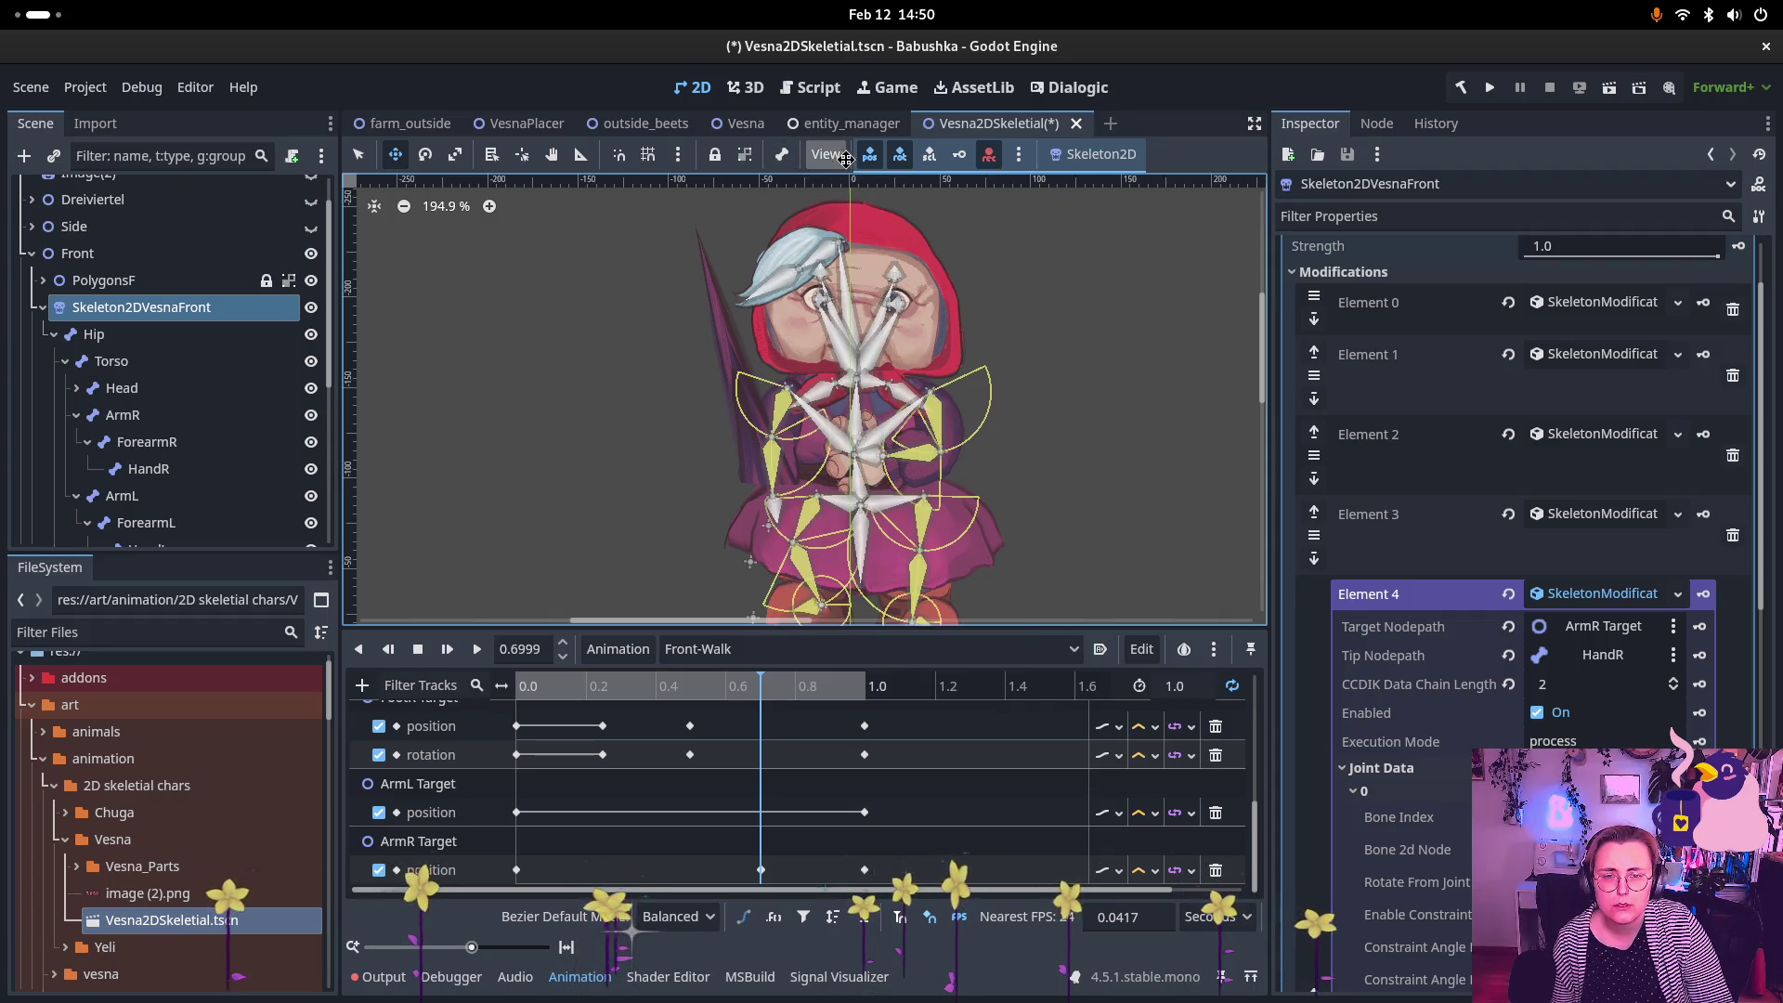
{"action": "left_click", "coordinate": [782, 156]}
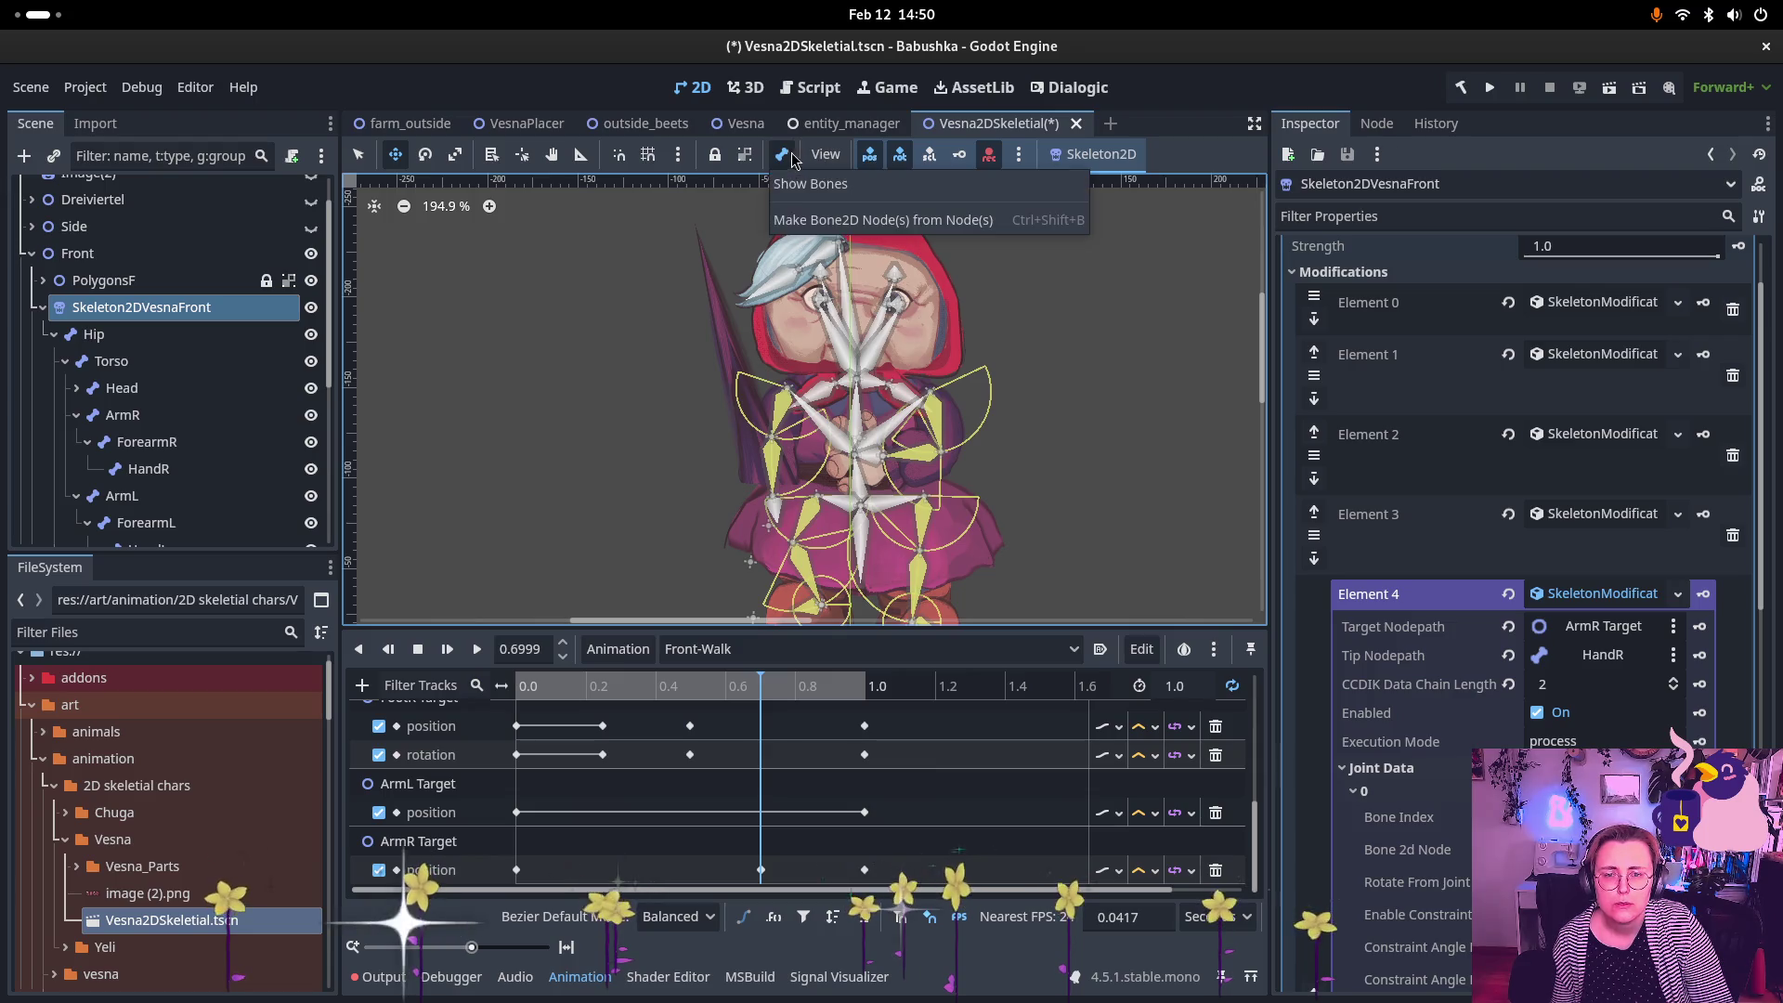
{"action": "mouse_move", "coordinate": [783, 162]}
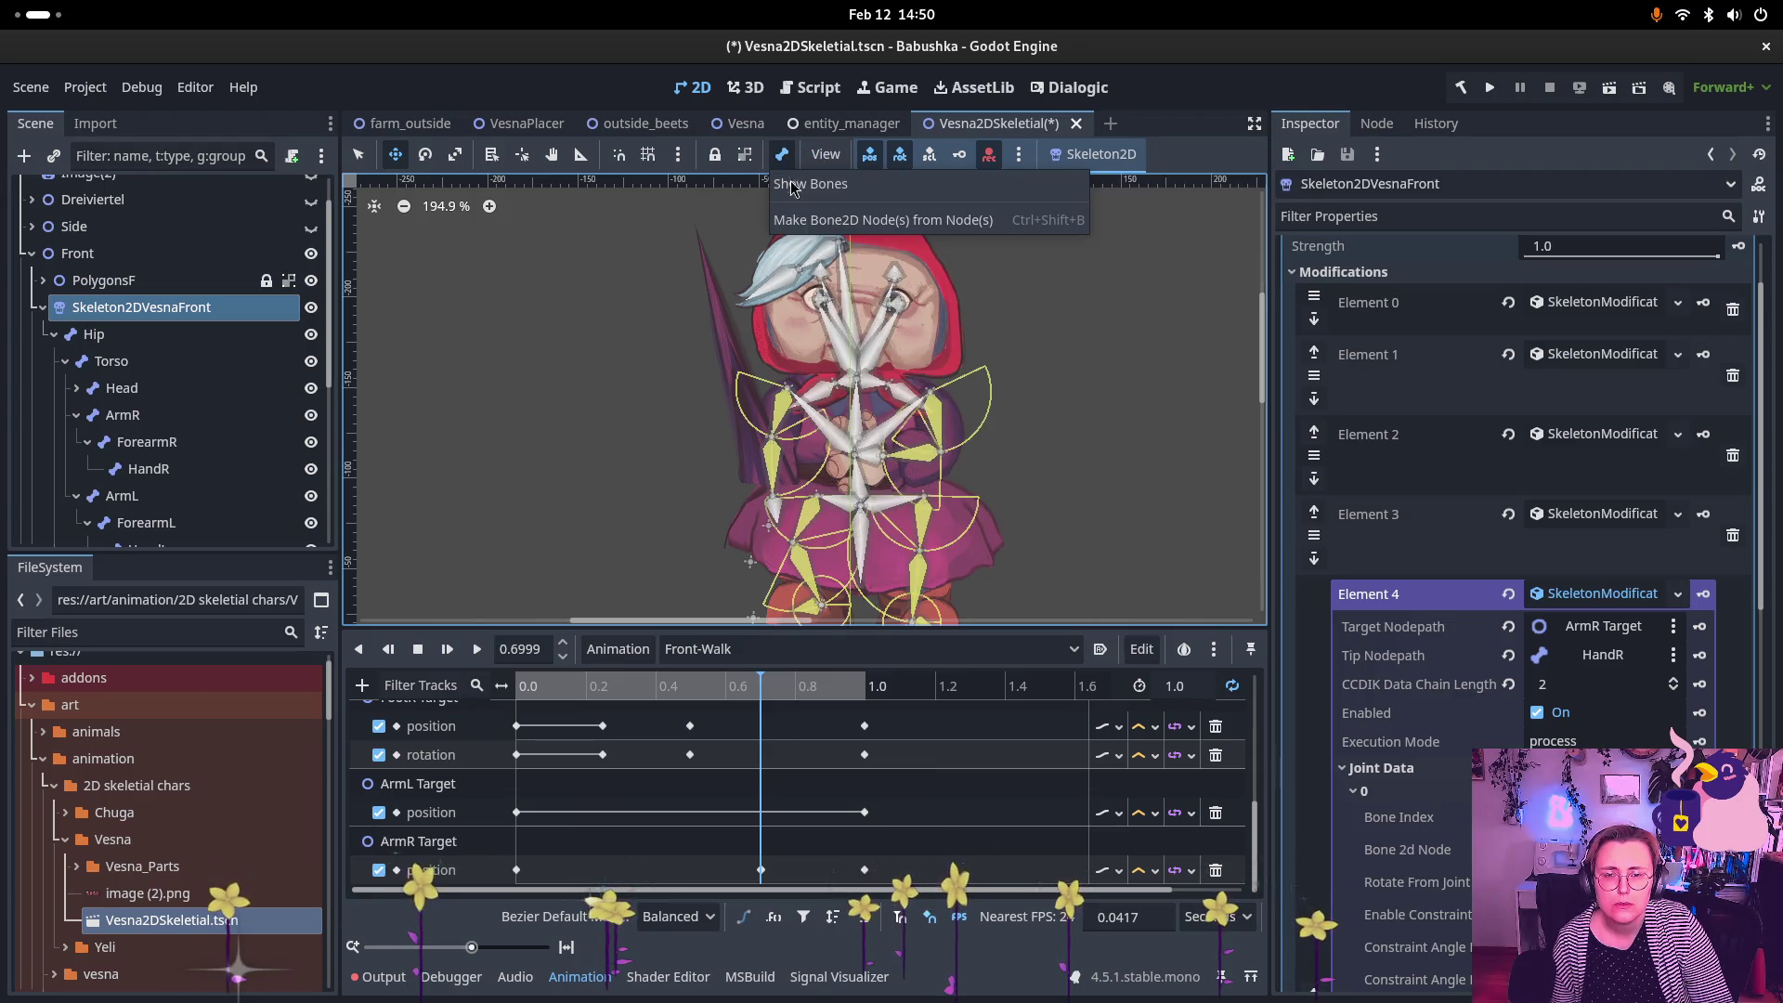
{"action": "left_click", "coordinate": [797, 186]}
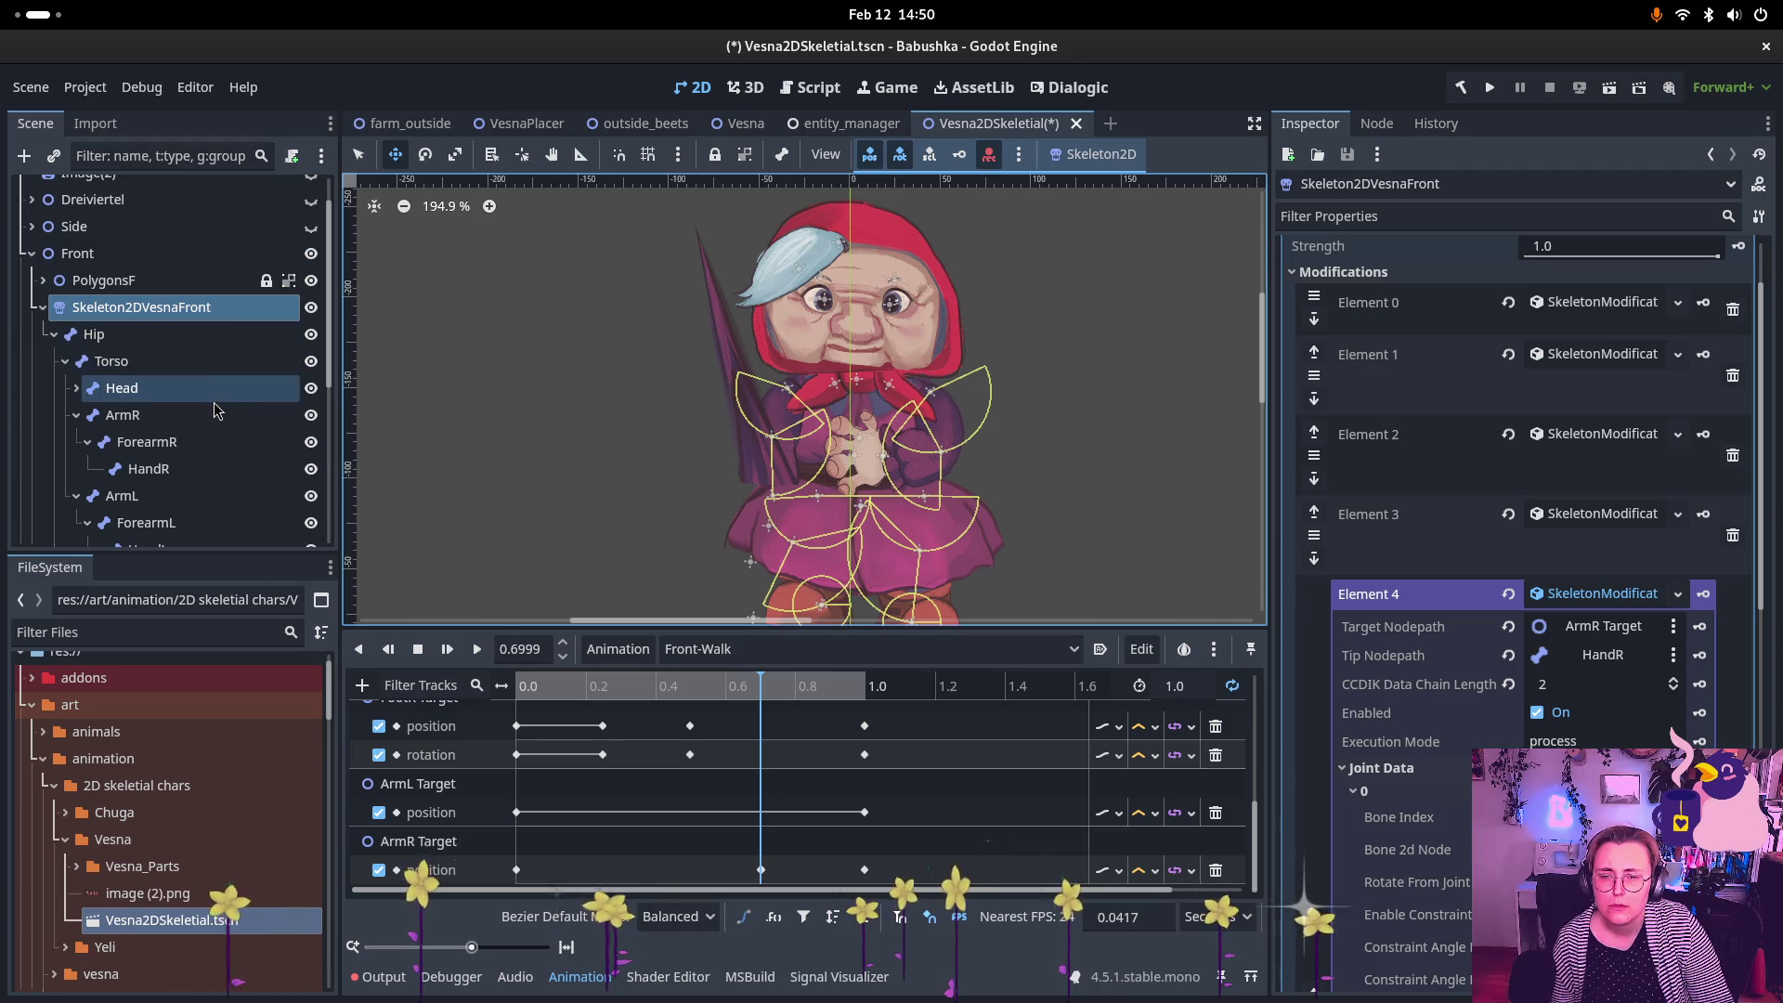
Step: Drag ArmR Target left to -78, -64 so the right arm reaches out
{"action": "scroll", "coordinate": [199, 449], "scroll_direction": "down", "scroll_amount": 2}
{"action": "scroll", "coordinate": [200, 449], "scroll_direction": "down", "scroll_amount": 4}
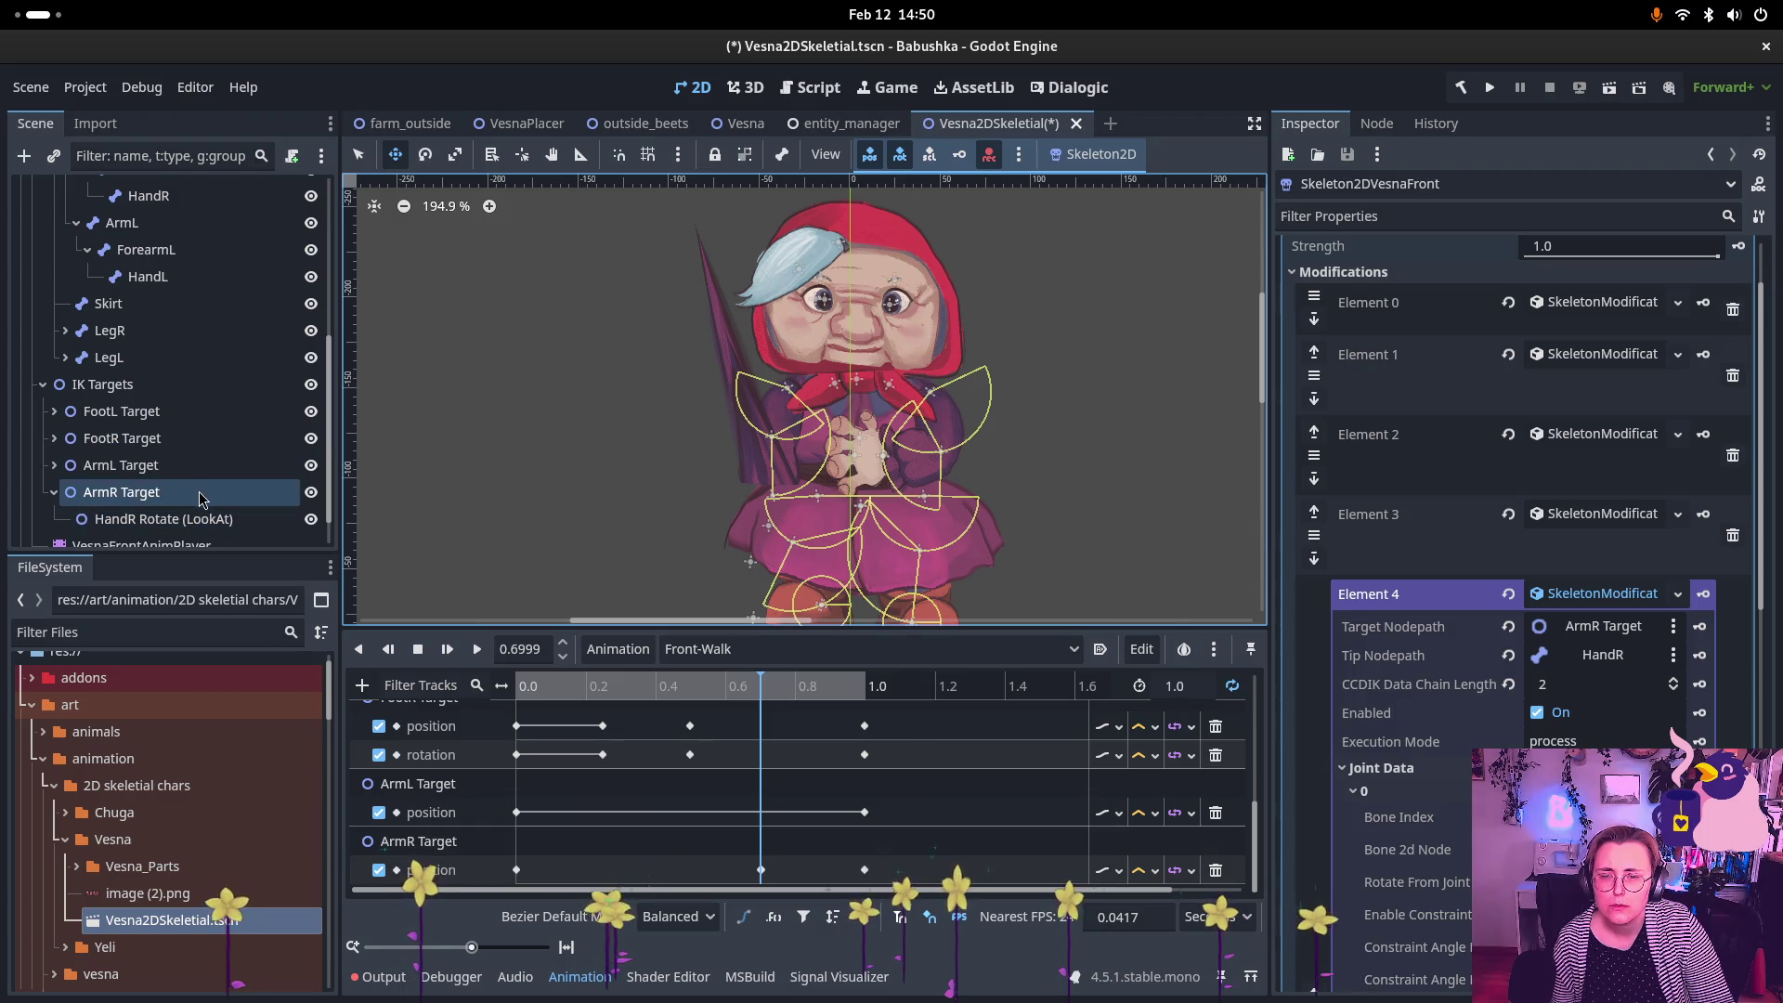
{"action": "left_click", "coordinate": [198, 466]}
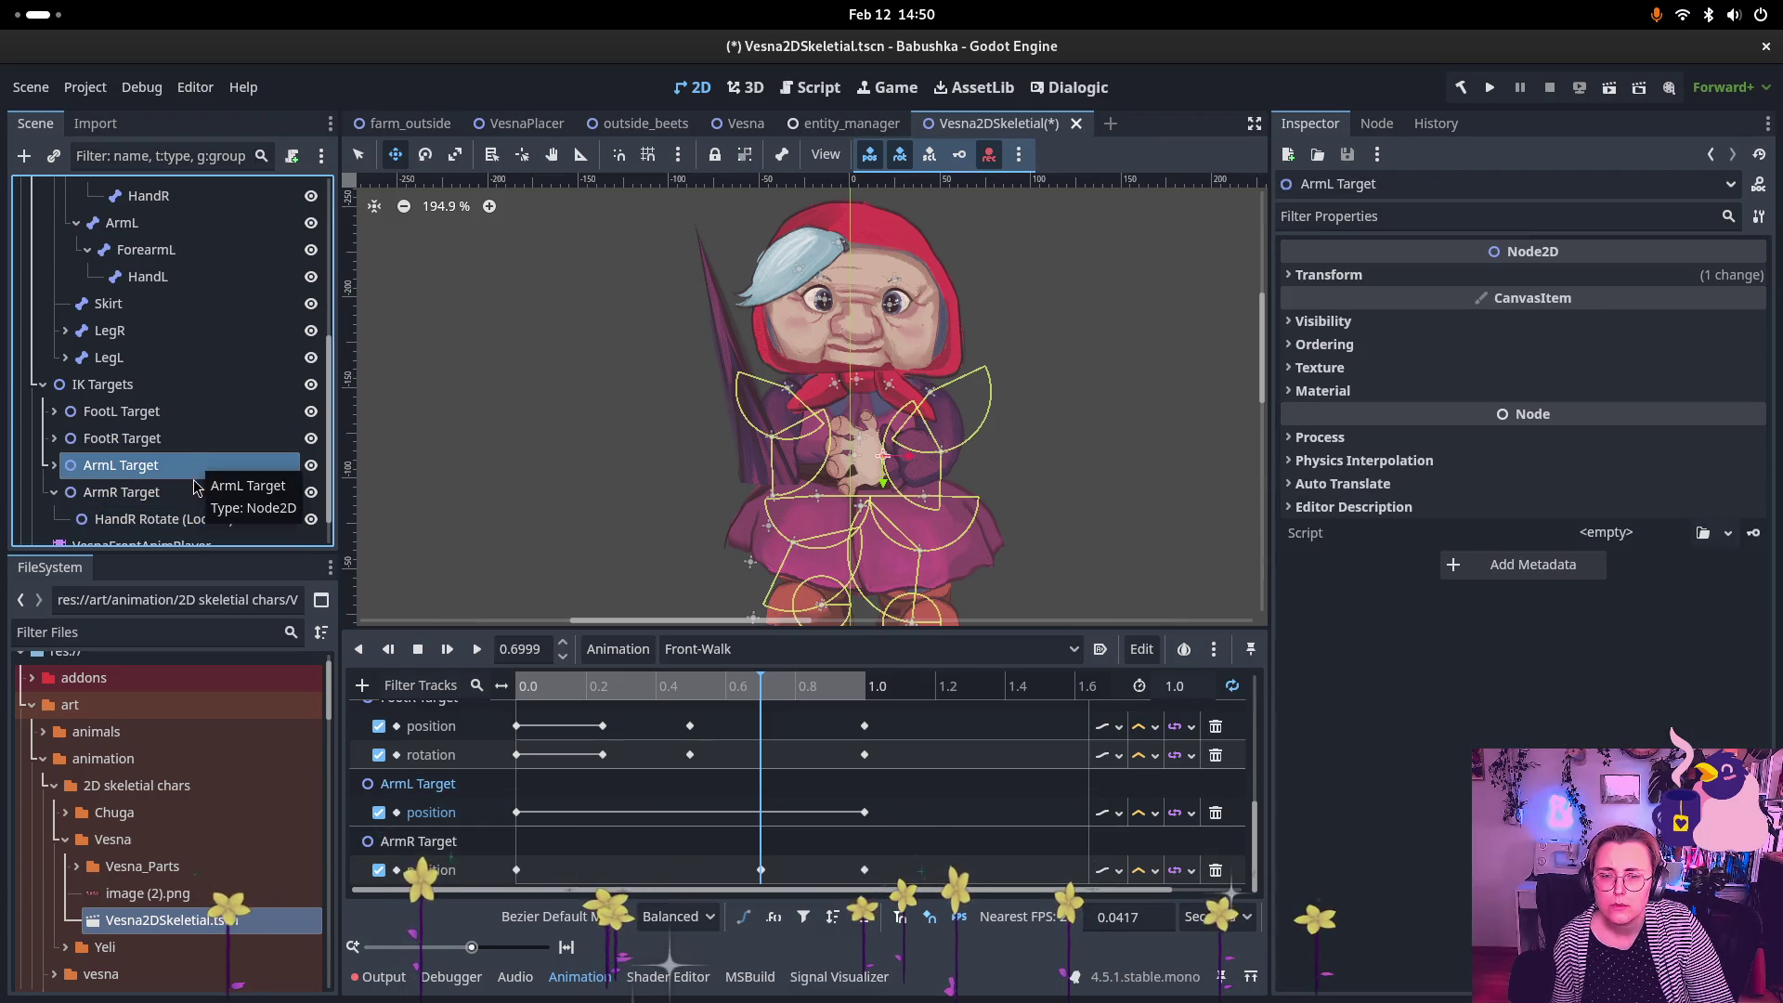
{"action": "left_click", "coordinate": [200, 492]}
{"action": "mouse_move", "coordinate": [770, 529]}
{"action": "left_mouse_down"}
{"action": "mouse_move", "coordinate": [808, 436]}
{"action": "mouse_move", "coordinate": [905, 367]}
{"action": "mouse_move", "coordinate": [592, 392]}
{"action": "mouse_move", "coordinate": [640, 107]}
{"action": "mouse_move", "coordinate": [589, 469]}
{"action": "mouse_move", "coordinate": [788, 374]}
{"action": "mouse_move", "coordinate": [692, 348]}
{"action": "mouse_move", "coordinate": [761, 311]}
{"action": "mouse_move", "coordinate": [873, 335]}
{"action": "mouse_move", "coordinate": [863, 390]}
{"action": "mouse_move", "coordinate": [717, 436]}
{"action": "mouse_move", "coordinate": [696, 469]}
{"action": "mouse_move", "coordinate": [785, 475]}
{"action": "mouse_move", "coordinate": [756, 437]}
{"action": "mouse_move", "coordinate": [798, 446]}
{"action": "mouse_move", "coordinate": [729, 445]}
{"action": "mouse_move", "coordinate": [709, 543]}
{"action": "left_mouse_up"}
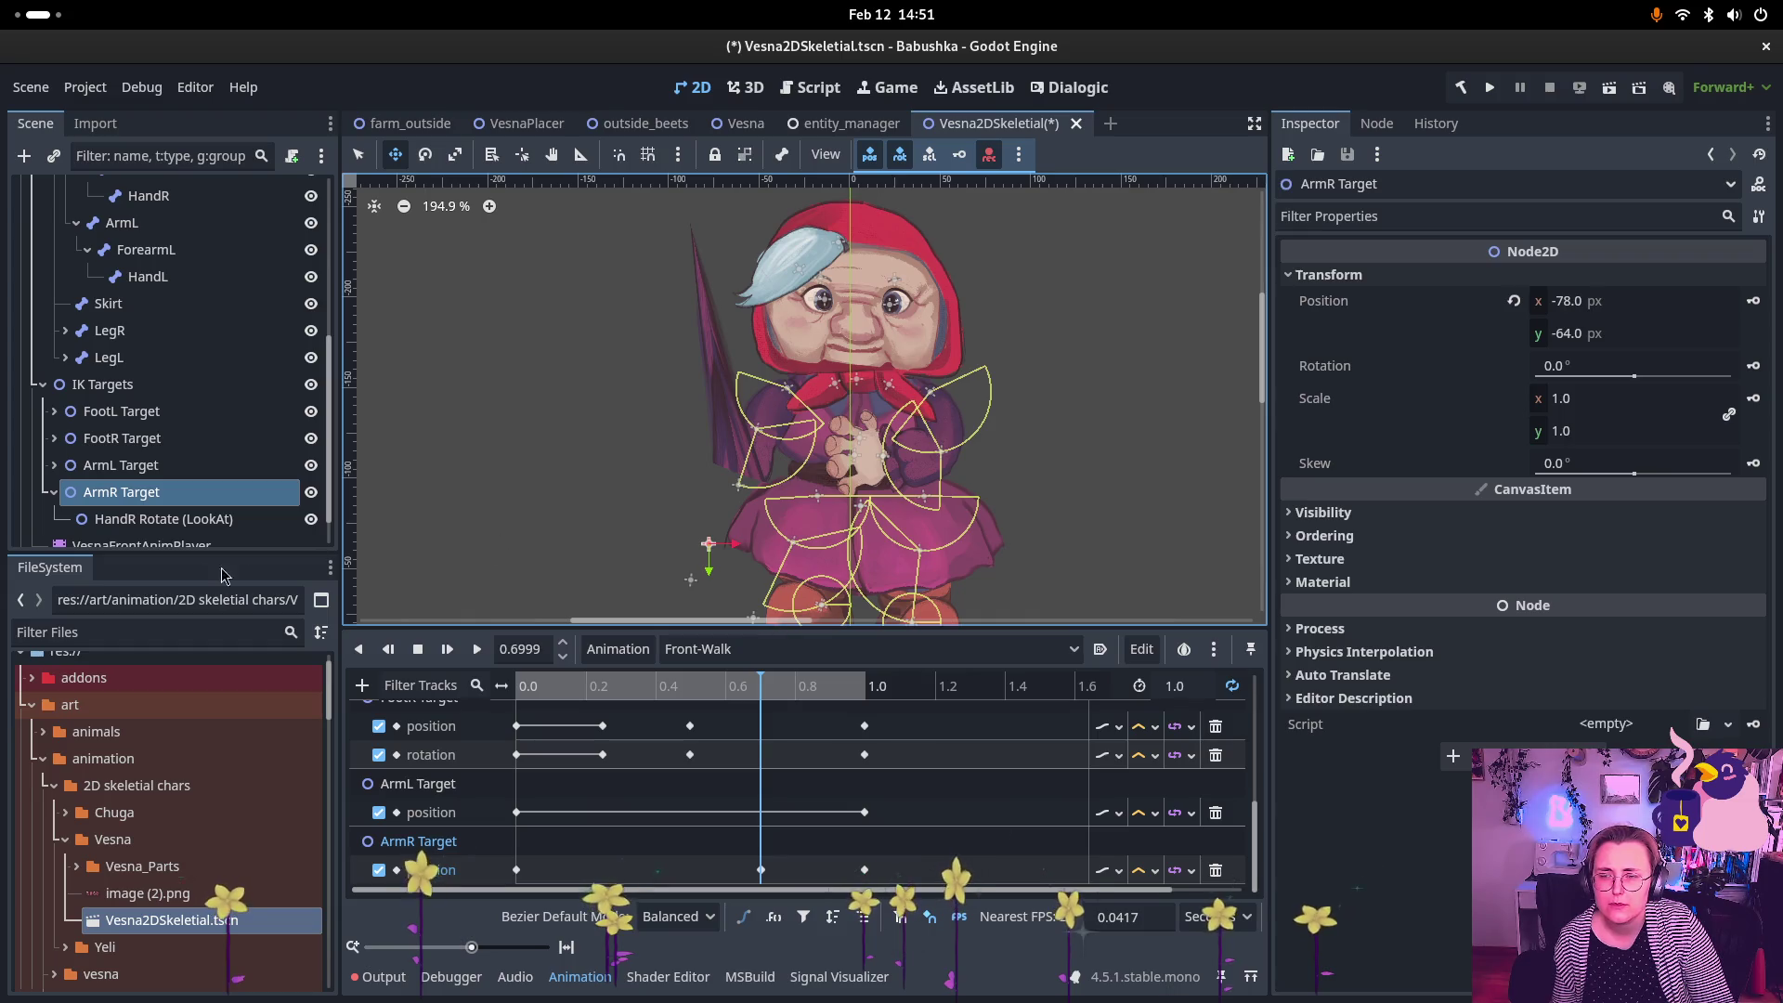
Step: Select the HandR bone and reset its position to 0, 0
{"action": "scroll", "coordinate": [167, 427], "scroll_direction": "up", "scroll_amount": 3}
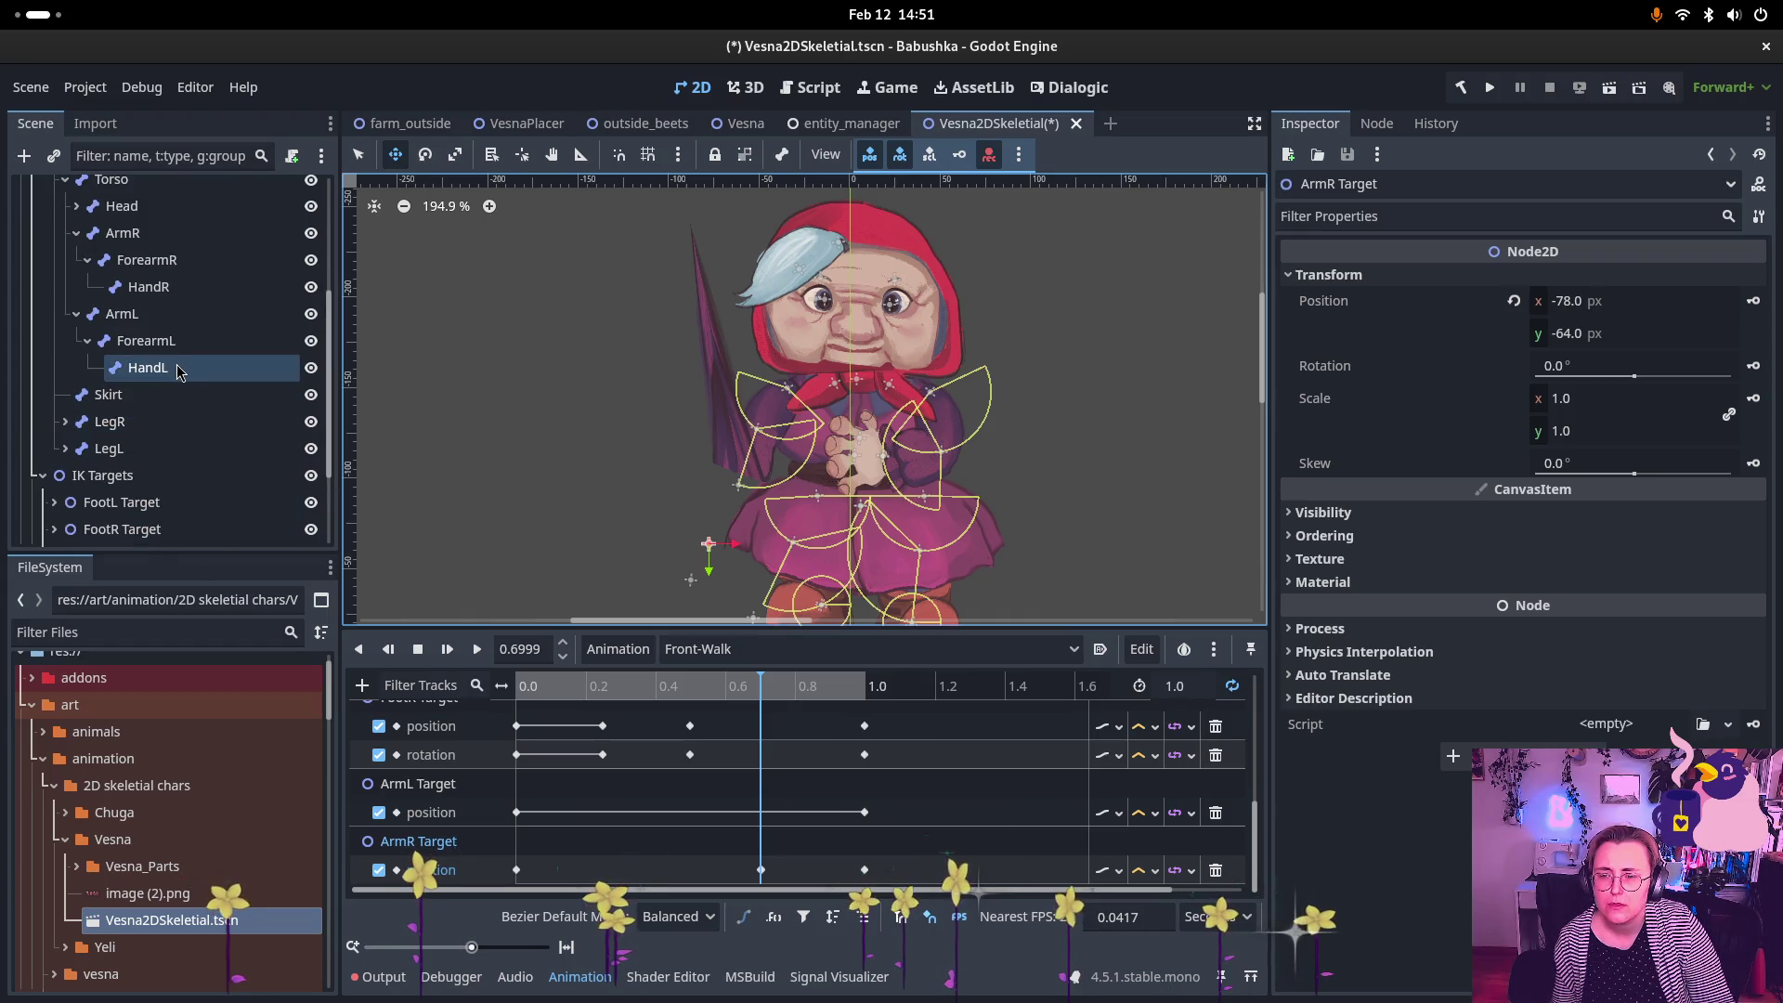
{"action": "scroll", "coordinate": [179, 370], "scroll_direction": "down", "scroll_amount": 3}
{"action": "scroll", "coordinate": [186, 357], "scroll_direction": "up", "scroll_amount": 5}
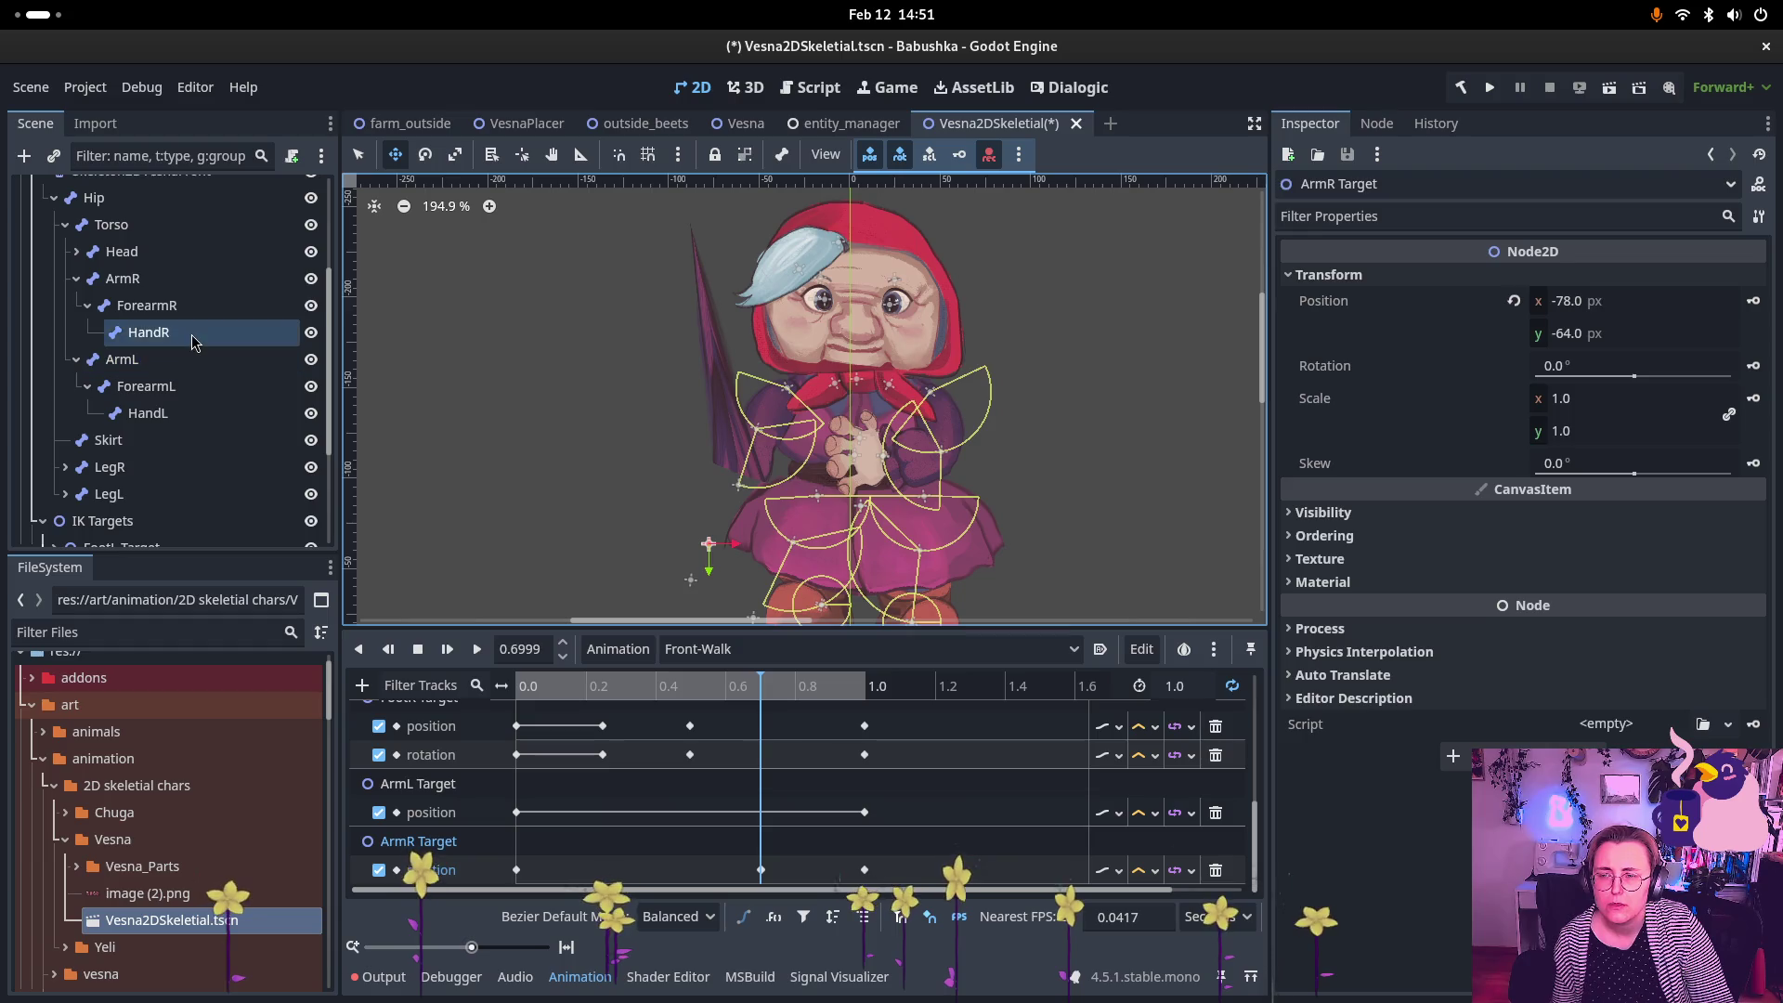
{"action": "left_click", "coordinate": [193, 340]}
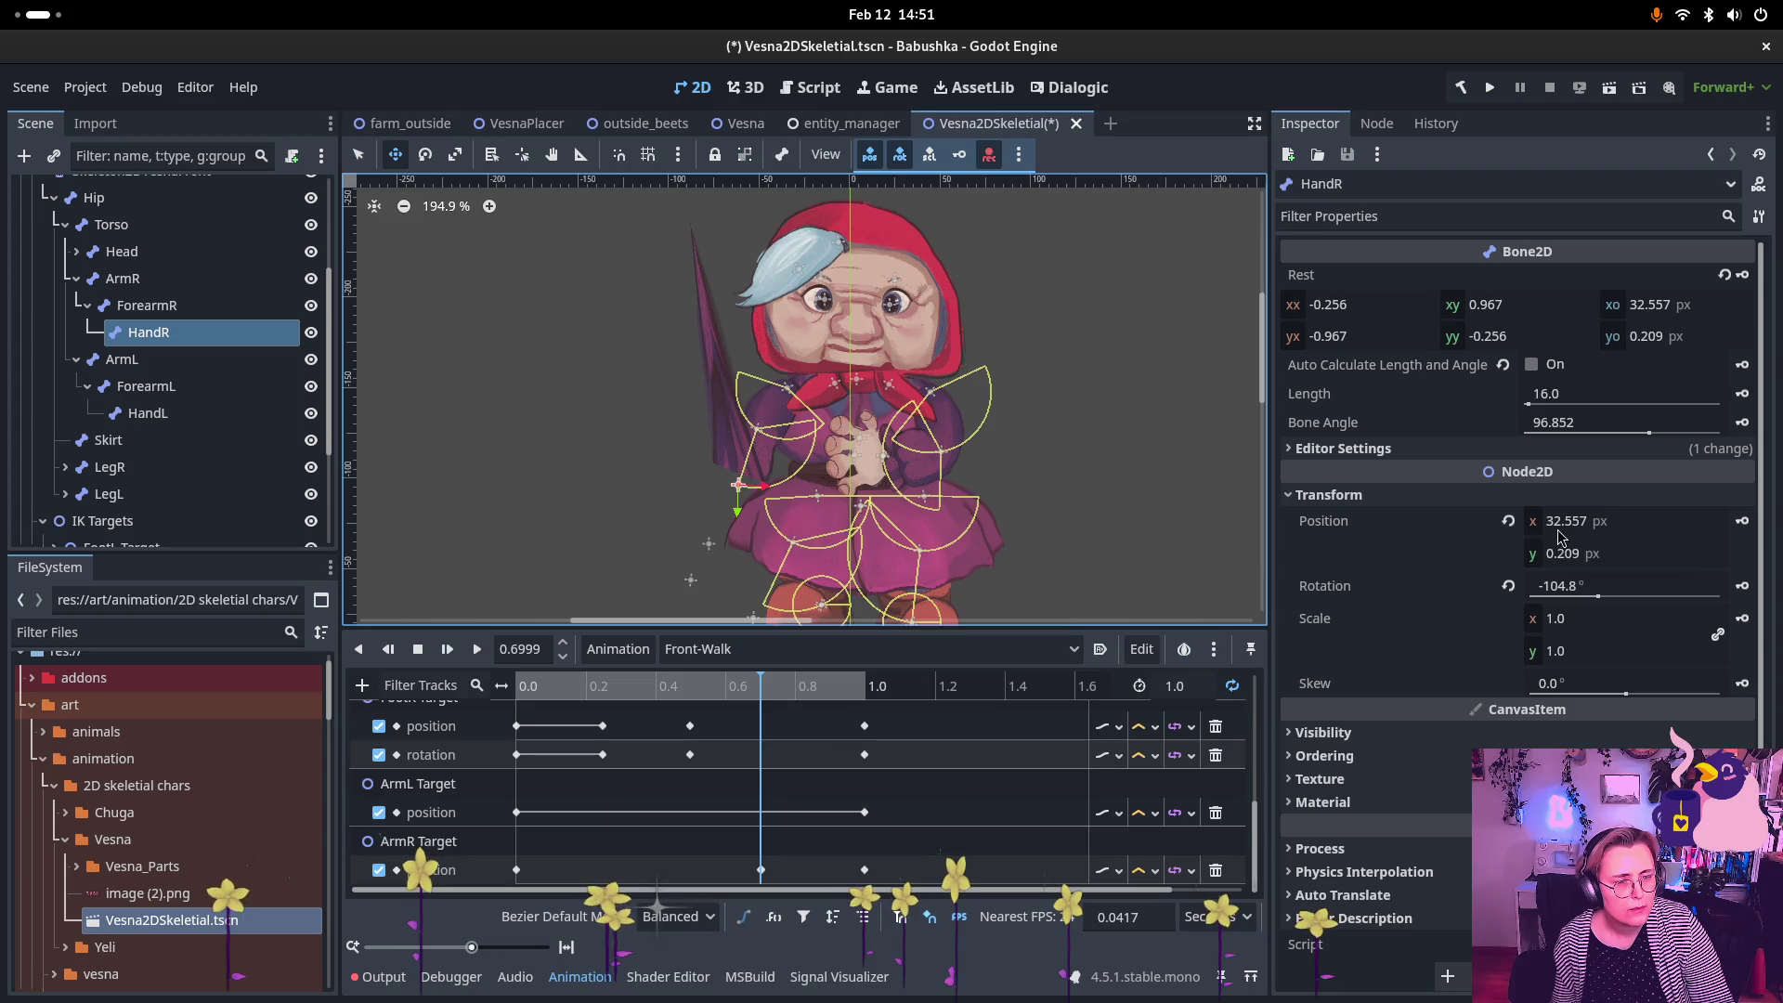
{"action": "left_click", "coordinate": [1508, 521]}
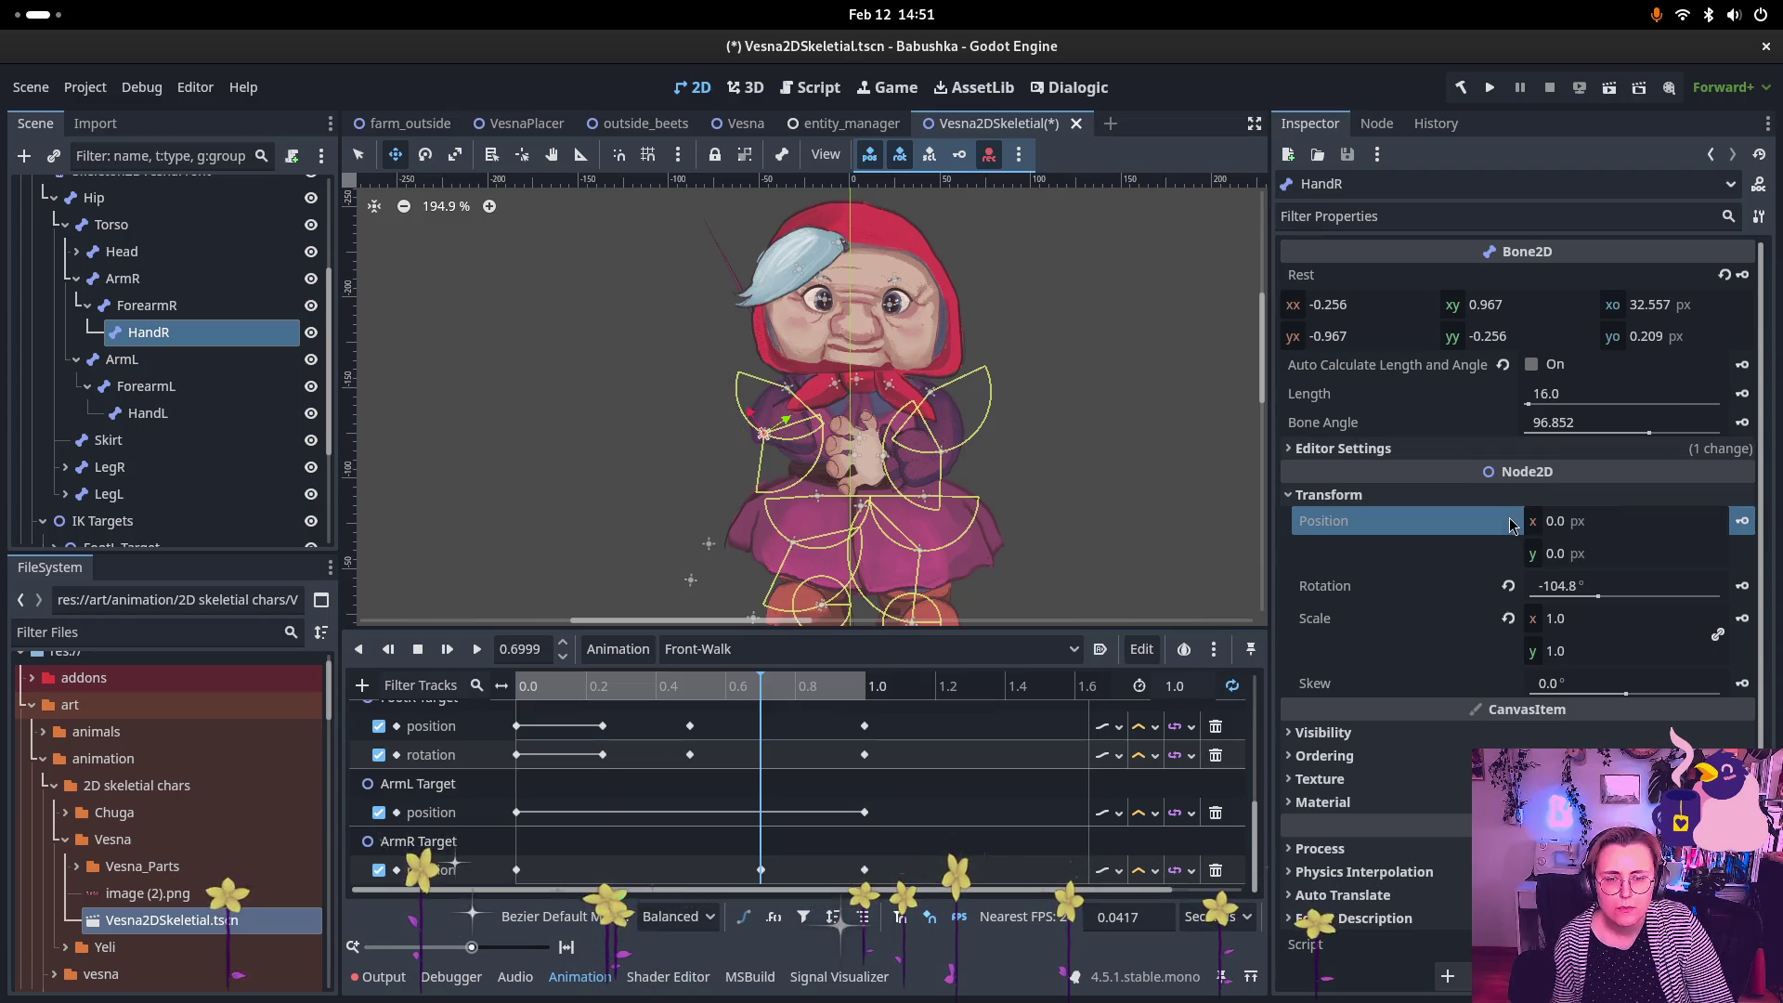
Step: Restore HandR's position to 32.557, 0.209 and set its rotation to -94.3°
{"action": "key", "text": "ctrl+z"}
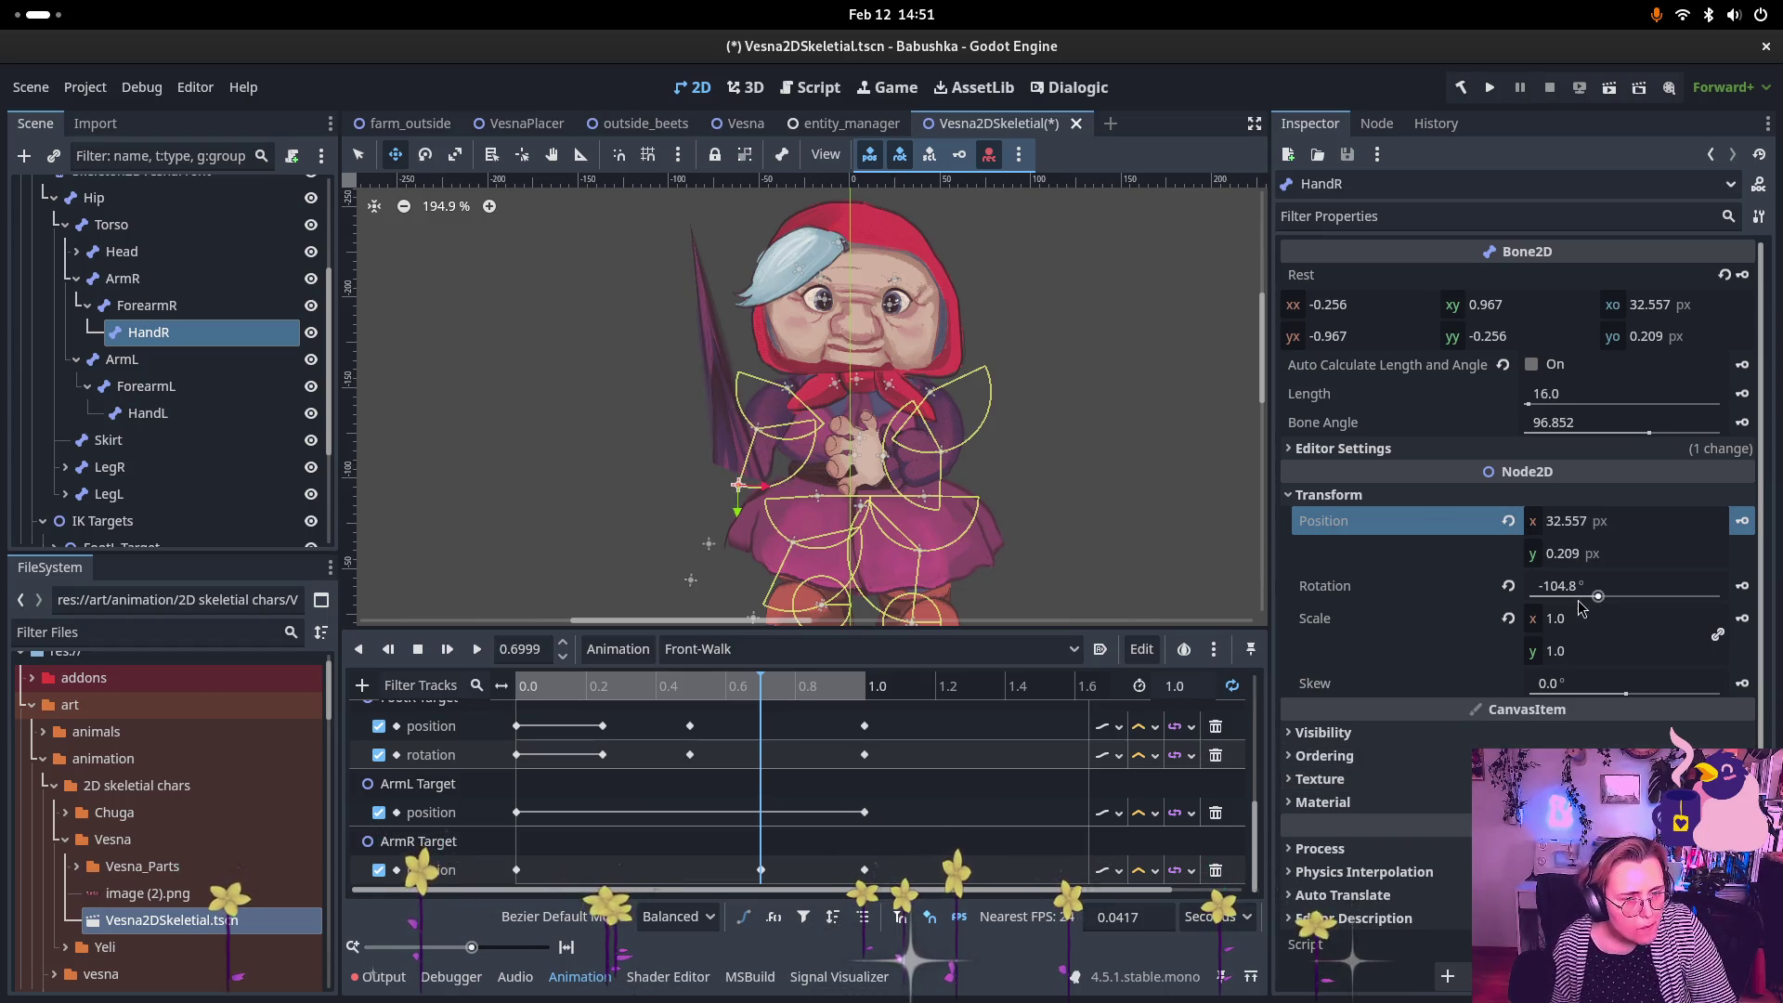
{"action": "mouse_move", "coordinate": [1599, 597]}
{"action": "left_mouse_down"}
{"action": "mouse_move", "coordinate": [1584, 597]}
{"action": "mouse_move", "coordinate": [1601, 610]}
{"action": "left_mouse_up"}
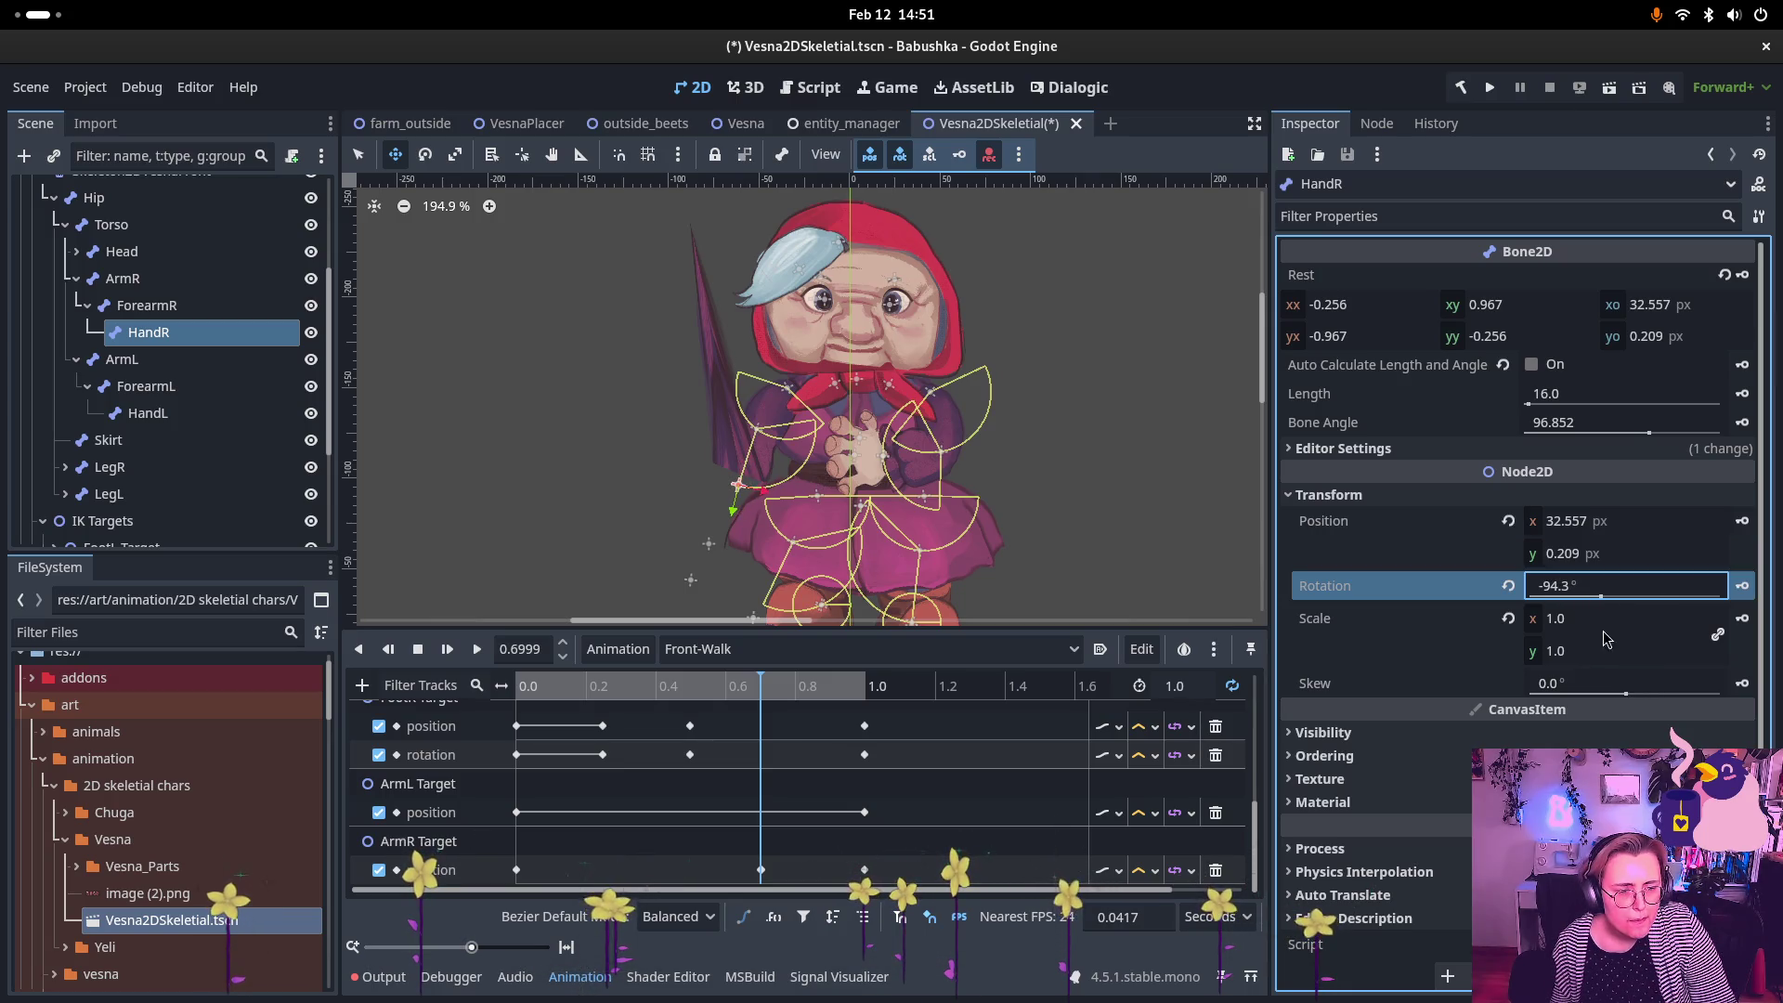
{"action": "scroll", "coordinate": [1581, 667], "scroll_direction": "down", "scroll_amount": 1}
Step: Browse HandR's Visibility, Ordering, Texture and Material sections, then reselect the front skeleton
{"action": "left_click", "coordinate": [1322, 729]}
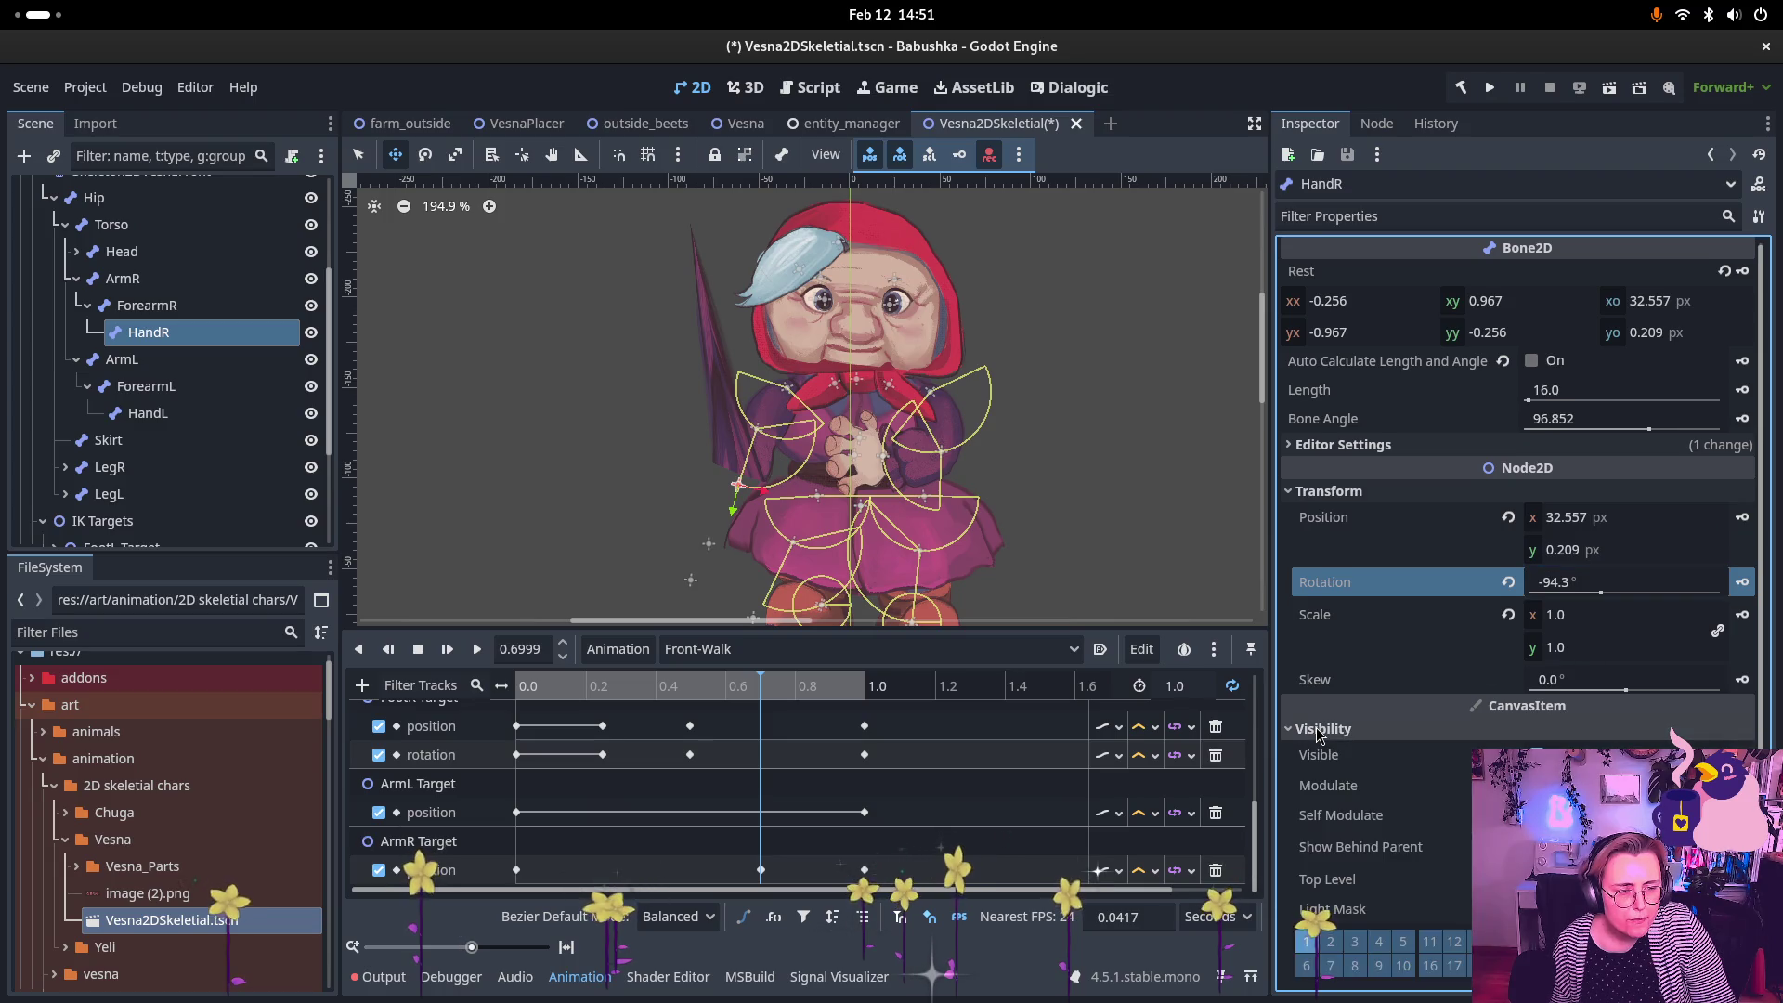
{"action": "left_click", "coordinate": [1322, 729]}
{"action": "left_click", "coordinate": [1321, 753]}
{"action": "left_click", "coordinate": [1323, 753]}
{"action": "left_click", "coordinate": [1321, 775]}
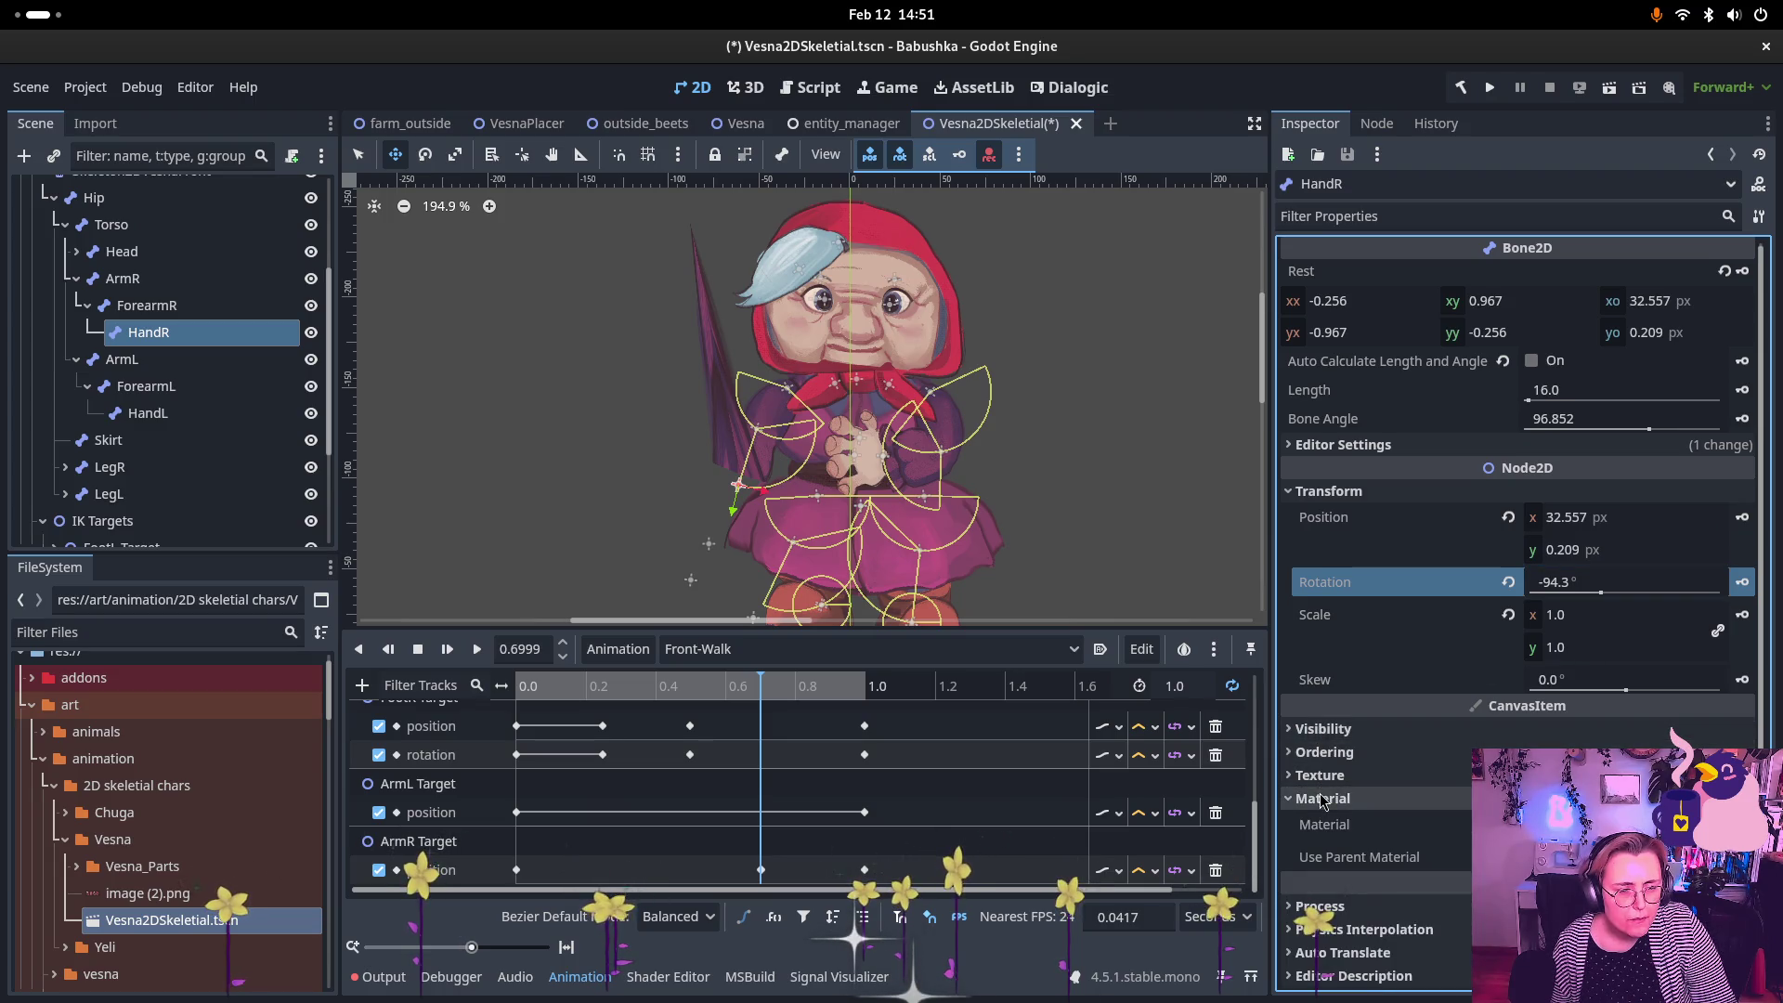
{"action": "left_click", "coordinate": [1321, 776]}
{"action": "left_click", "coordinate": [149, 412], "text": "ctrl"}
{"action": "scroll", "coordinate": [157, 297], "scroll_direction": "up", "scroll_amount": 2}
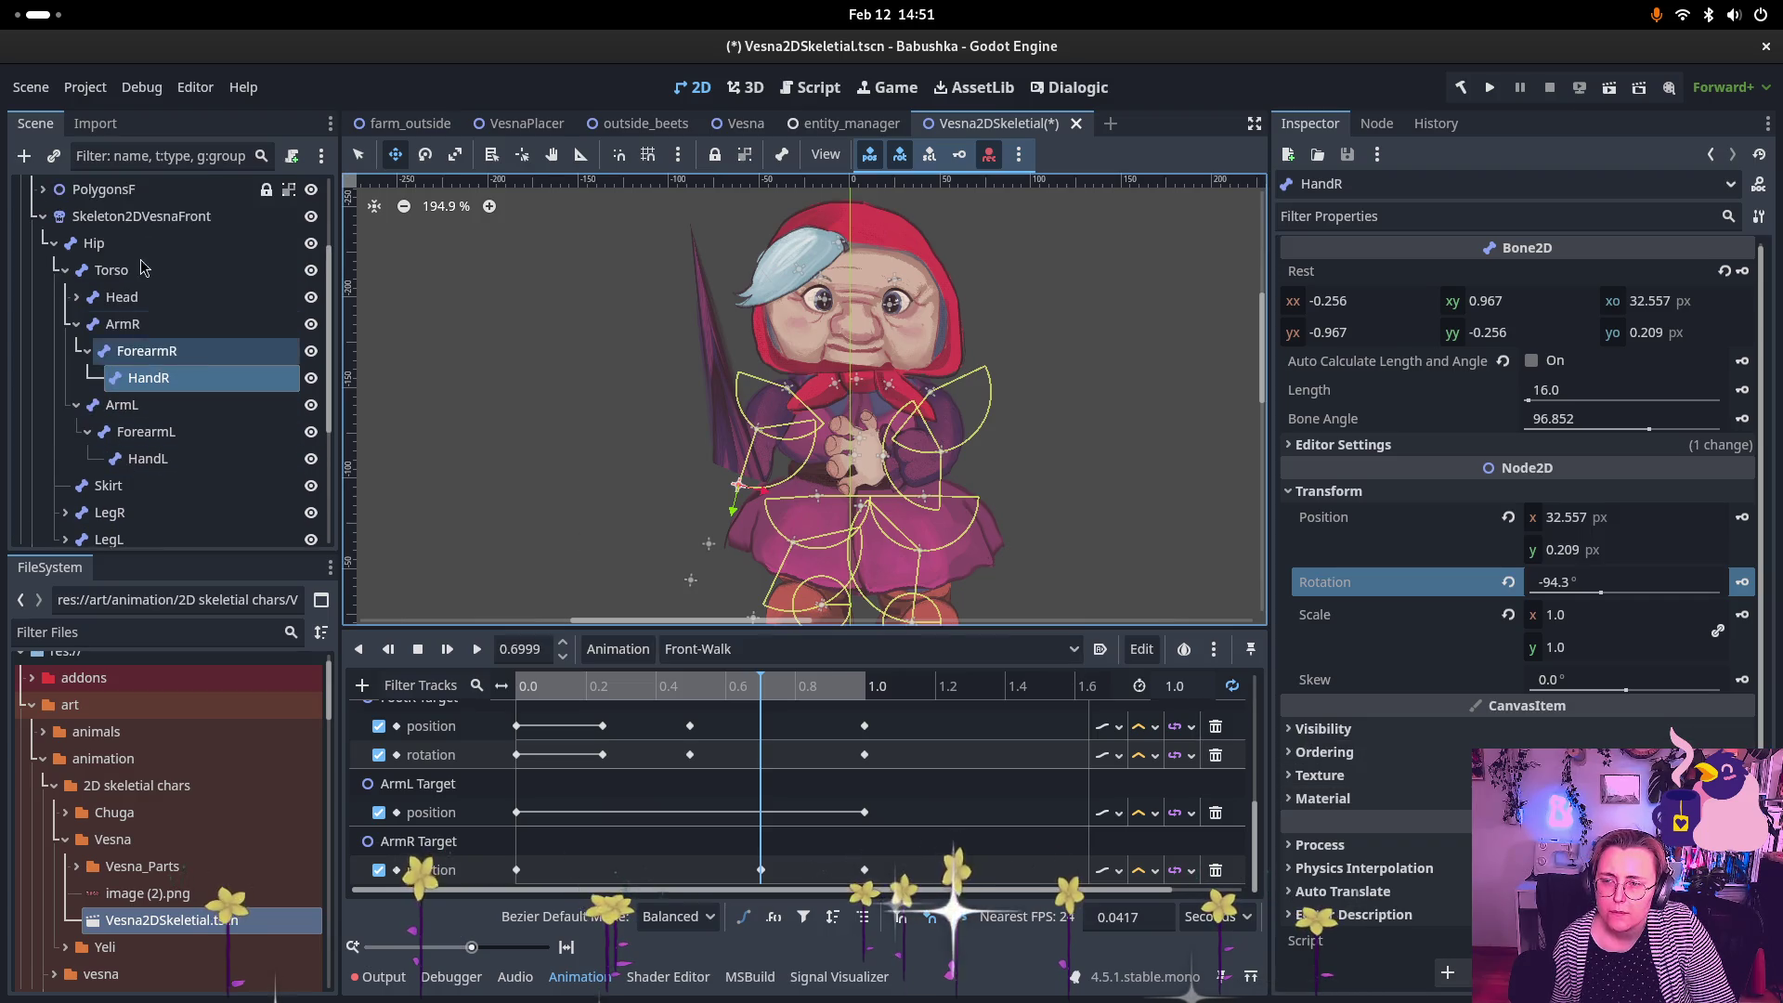
{"action": "left_click", "coordinate": [141, 215]}
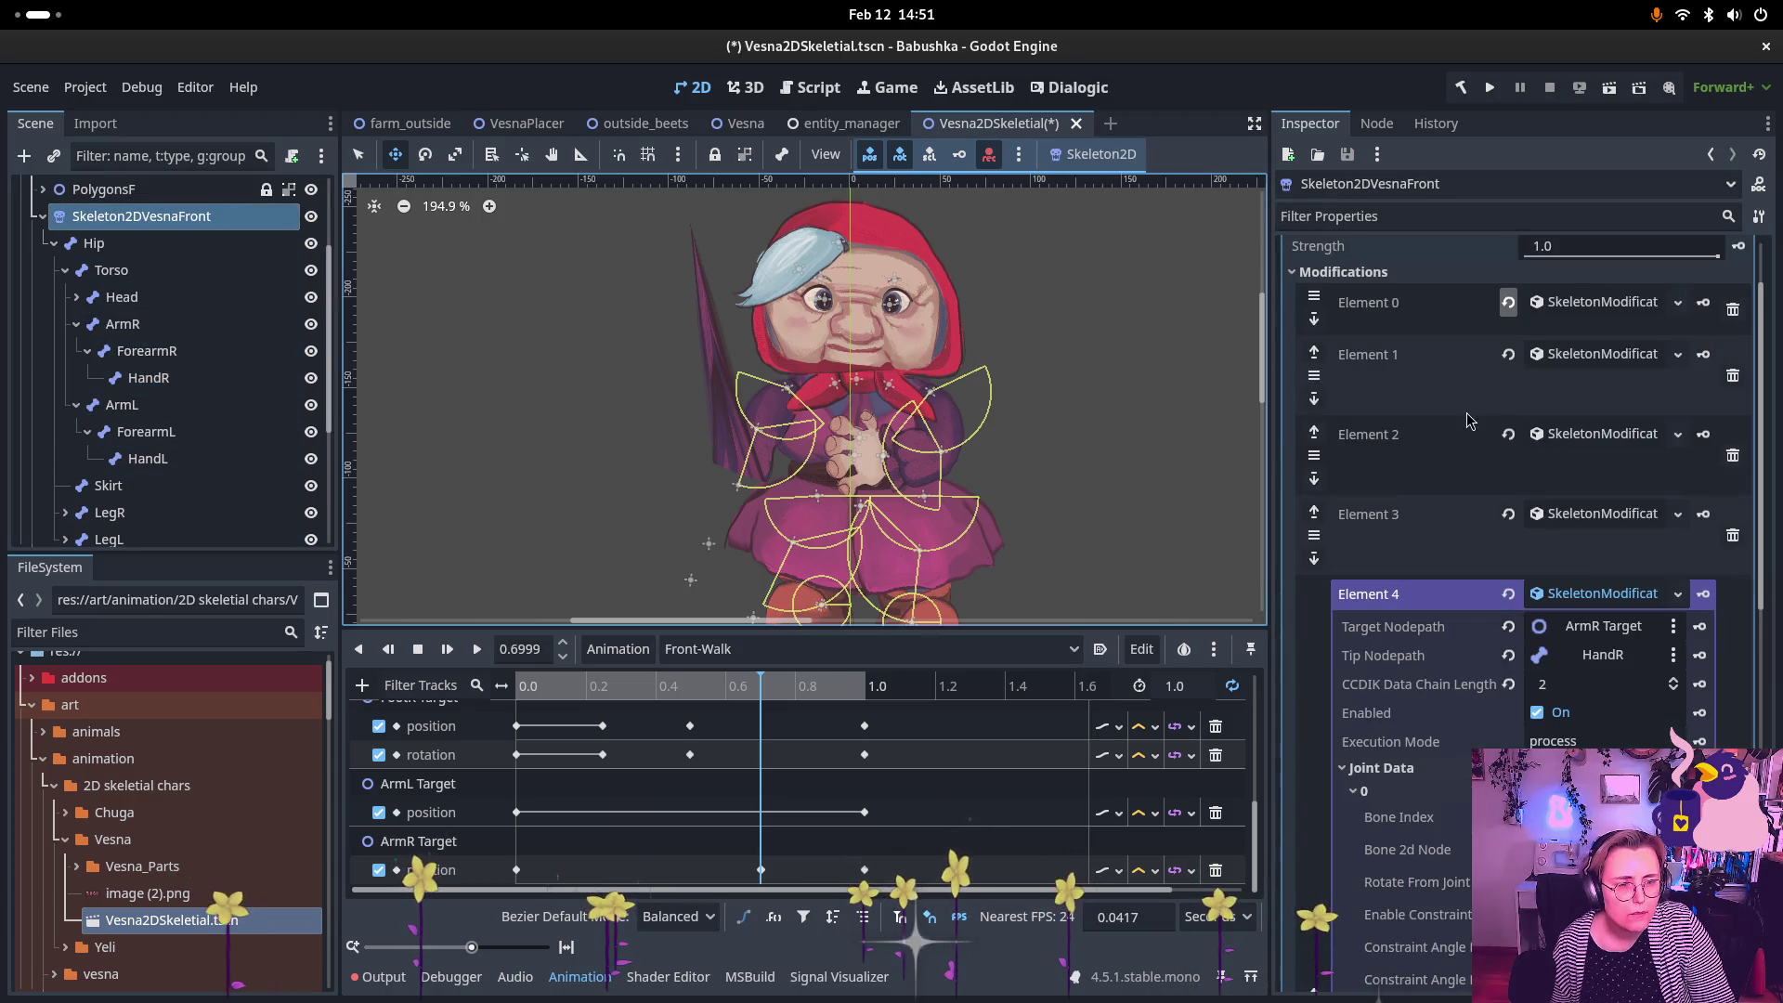
Step: Drag HandR into the right-arm chain's tip node field, leaving the target path unchanged
{"action": "scroll", "coordinate": [1599, 709], "scroll_direction": "down", "scroll_amount": 2}
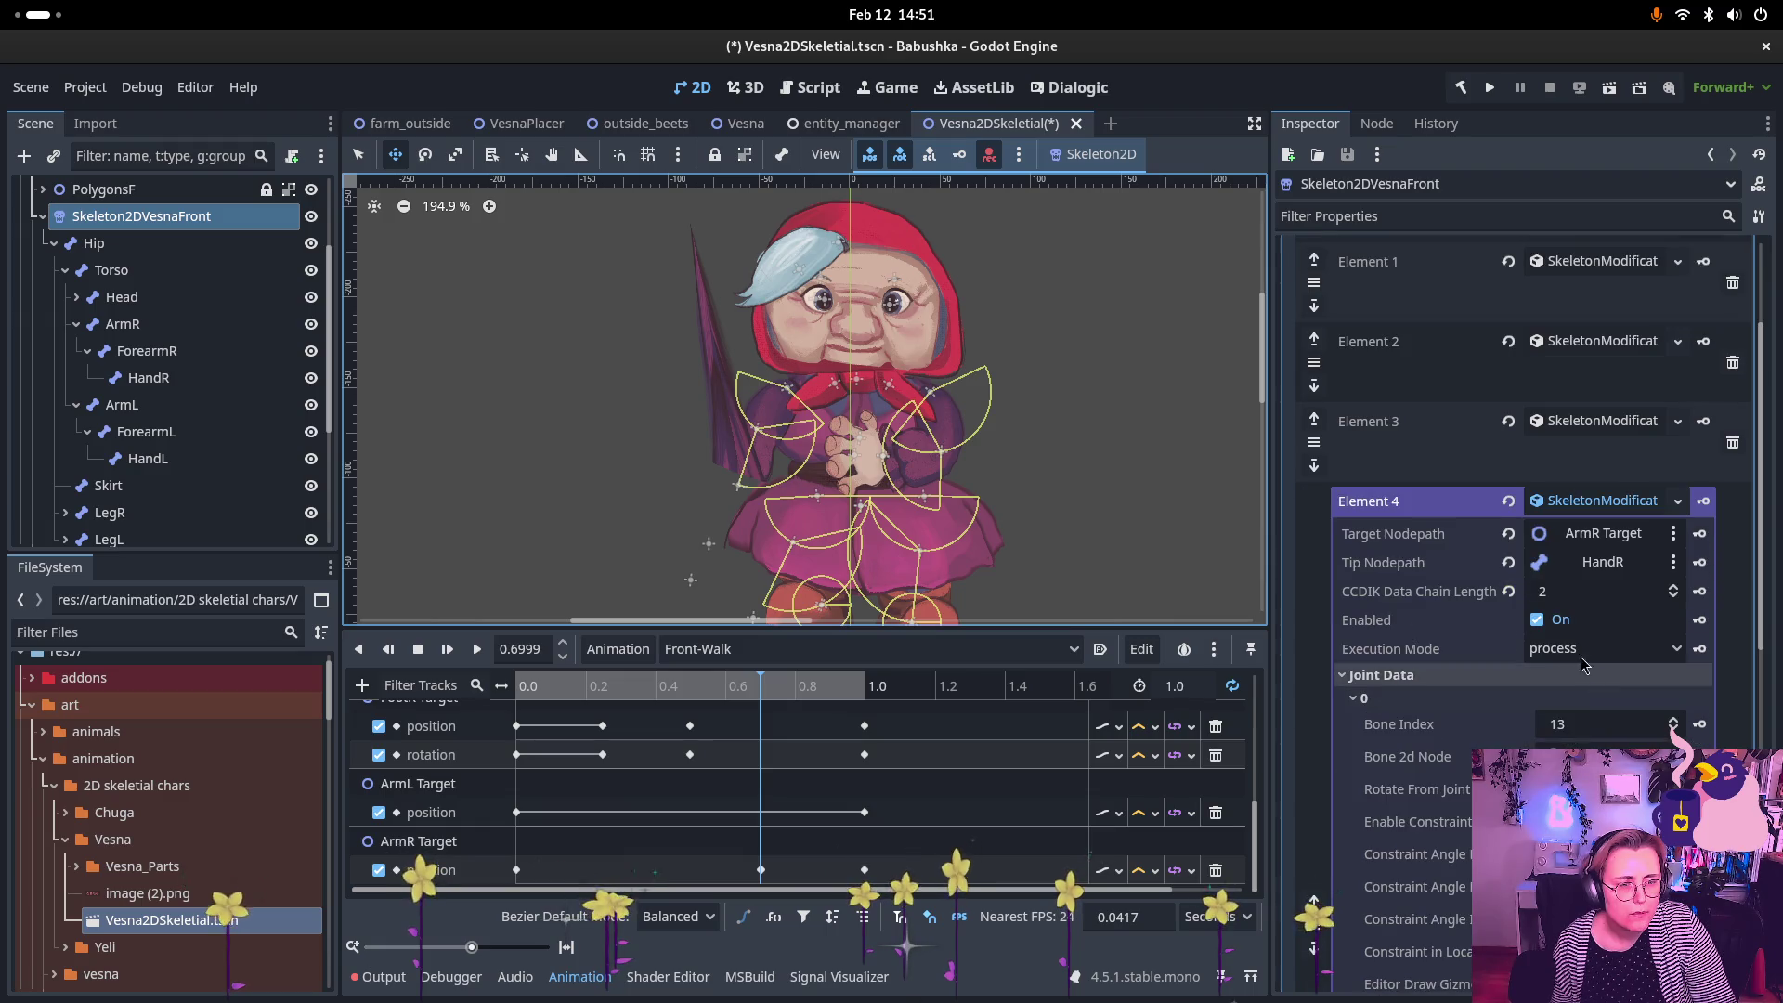
{"action": "scroll", "coordinate": [1508, 566], "scroll_direction": "down", "scroll_amount": 5}
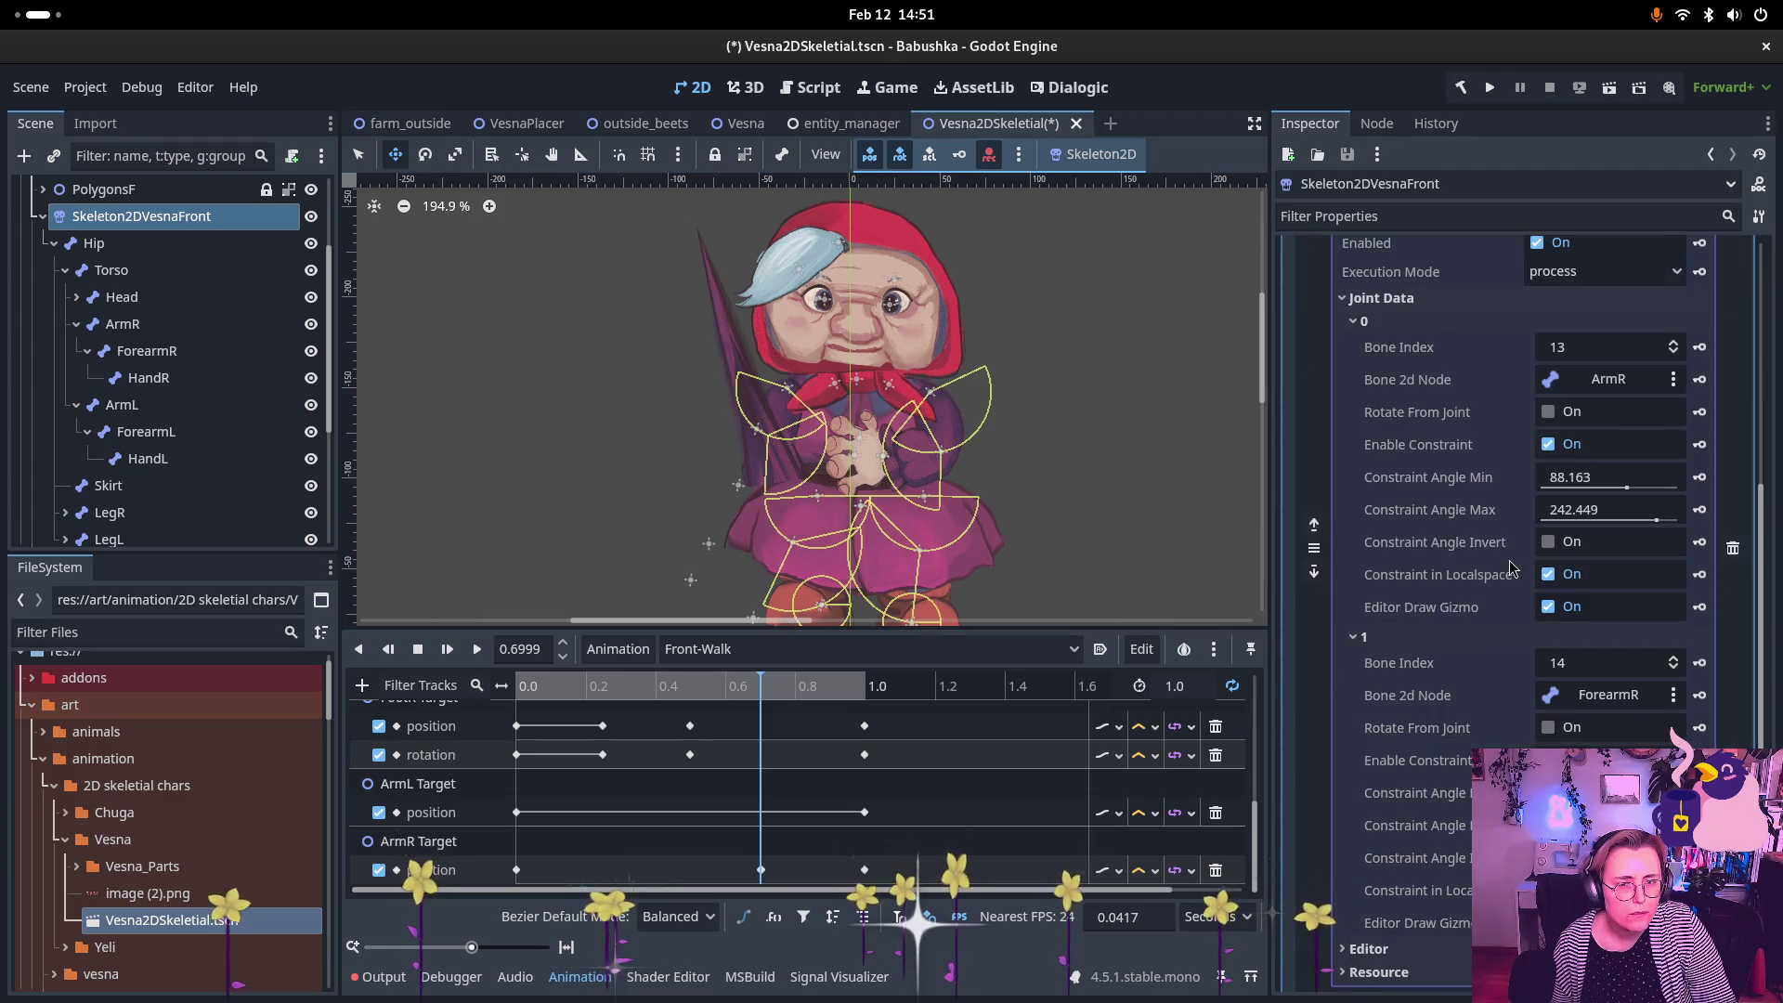
{"action": "scroll", "coordinate": [1583, 366], "scroll_direction": "up", "scroll_amount": 5}
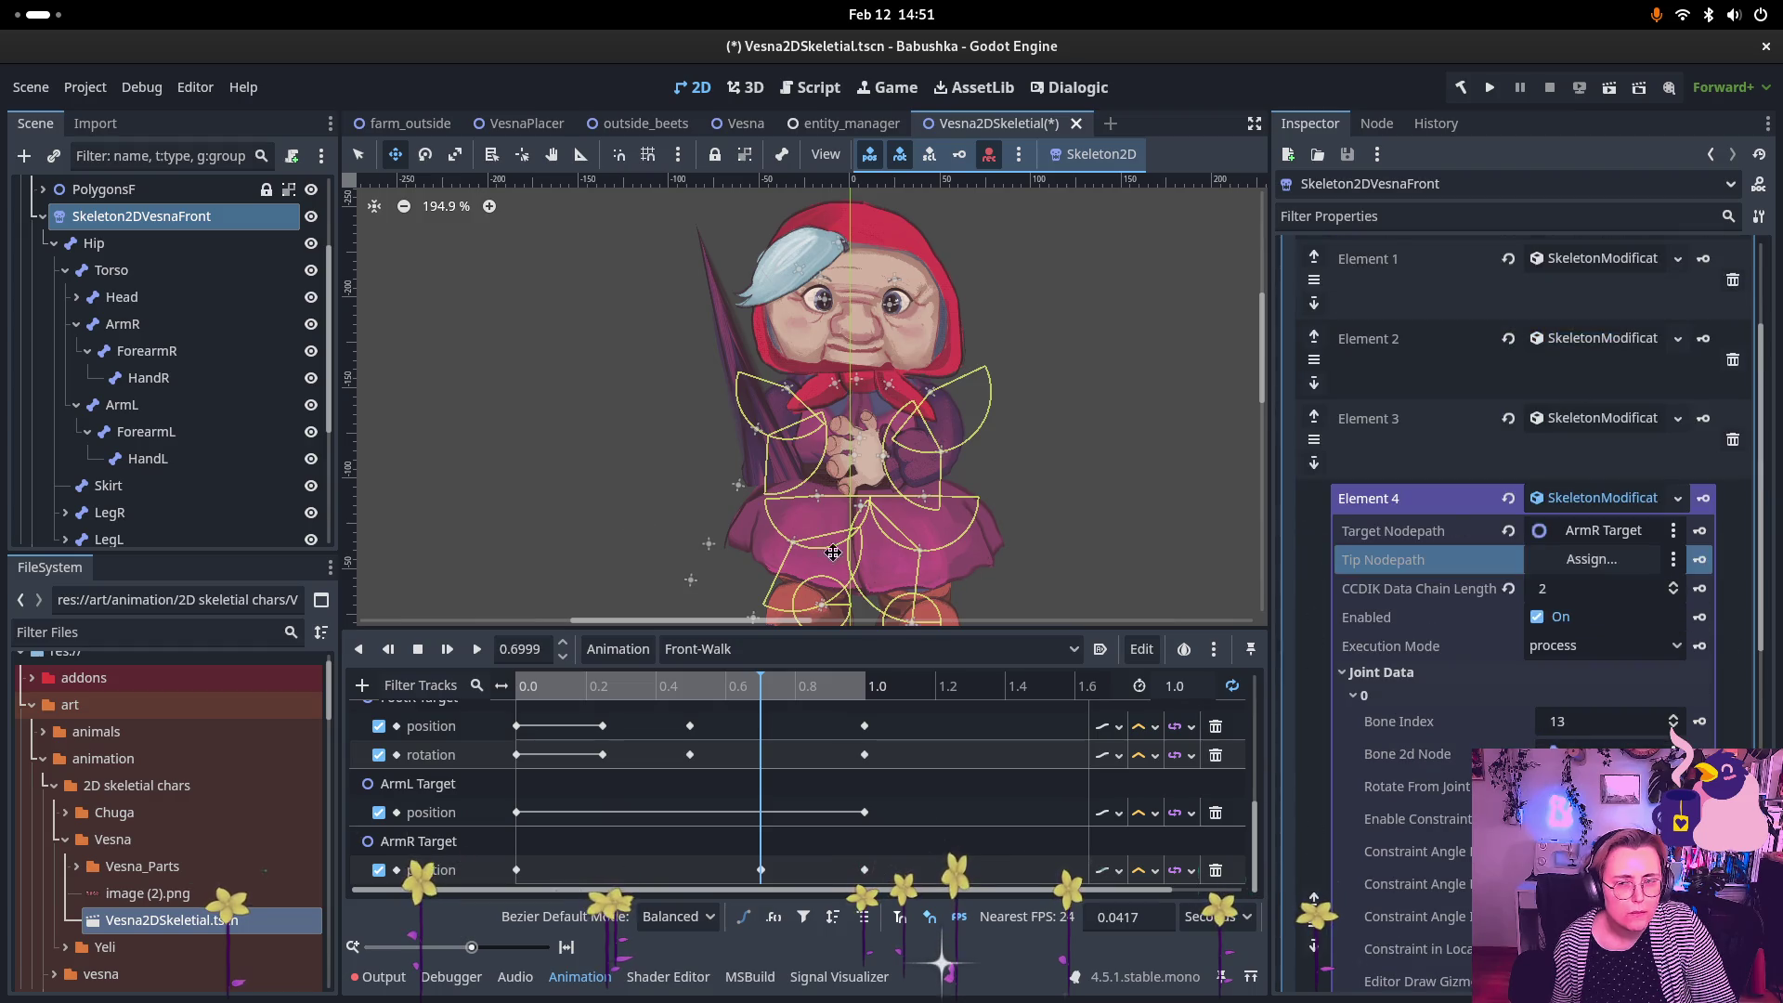
{"action": "mouse_move", "coordinate": [148, 377]}
{"action": "left_mouse_down"}
{"action": "mouse_move", "coordinate": [1569, 612]}
{"action": "mouse_move", "coordinate": [1615, 555]}
{"action": "left_mouse_up"}
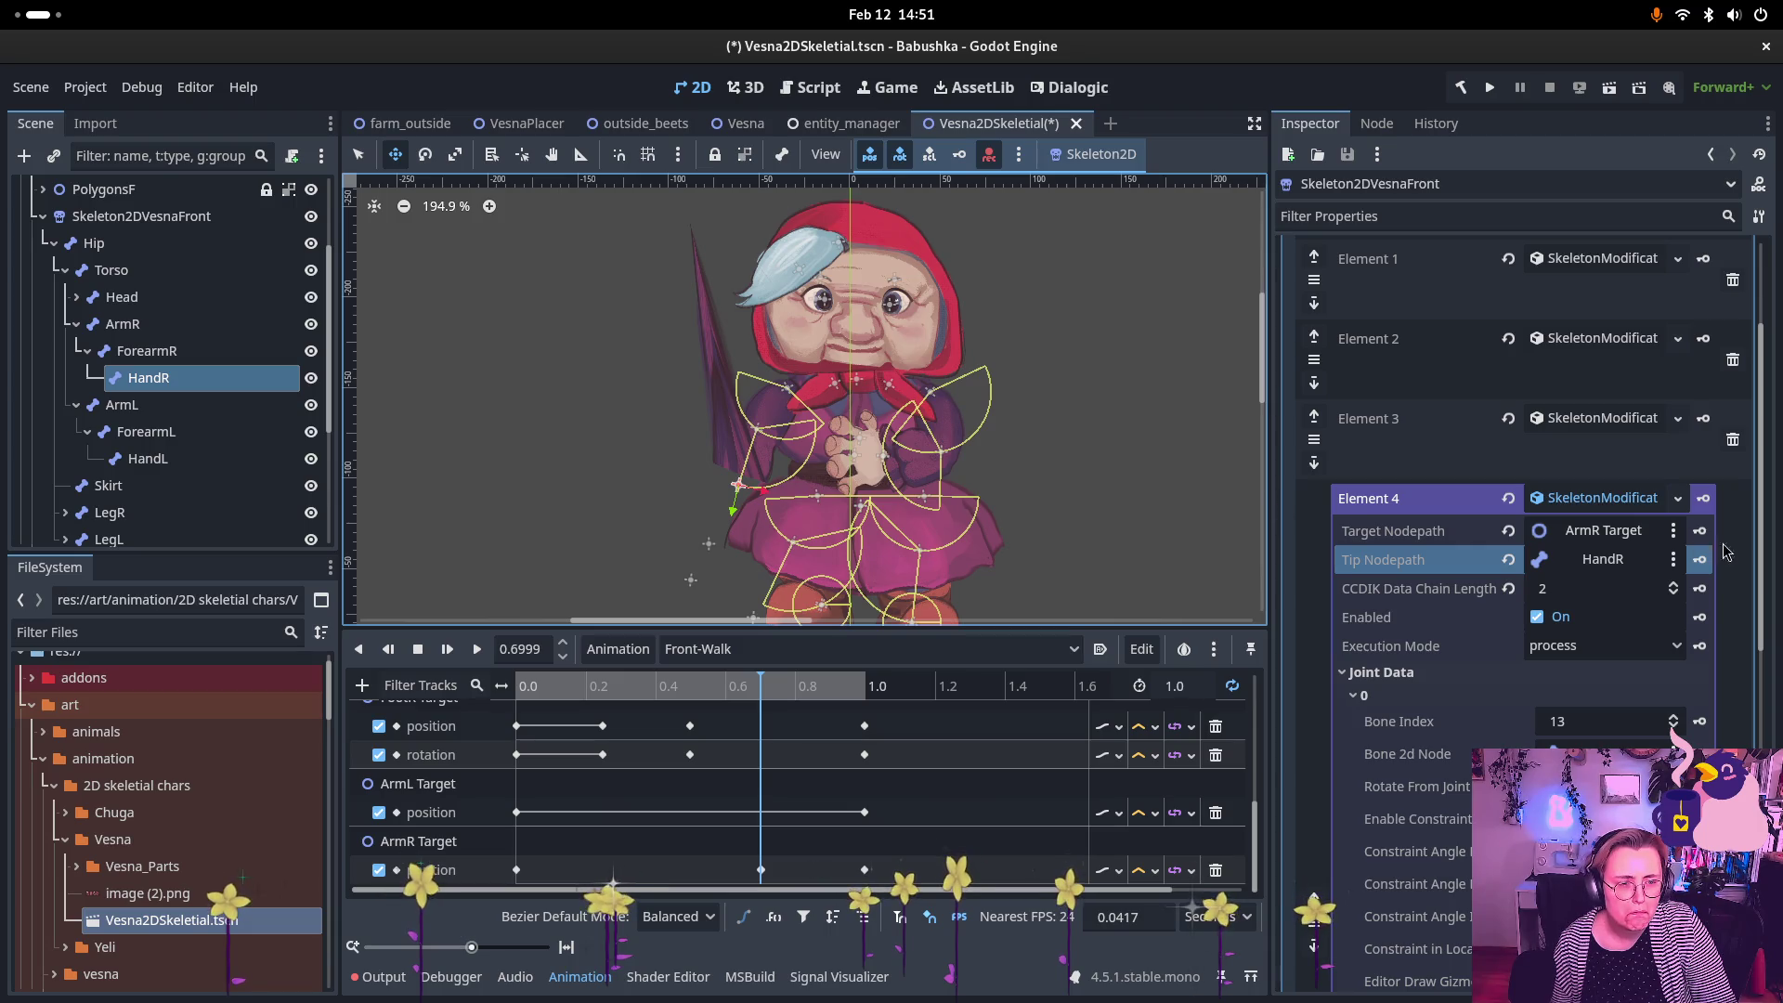
{"action": "left_click", "coordinate": [1603, 530]}
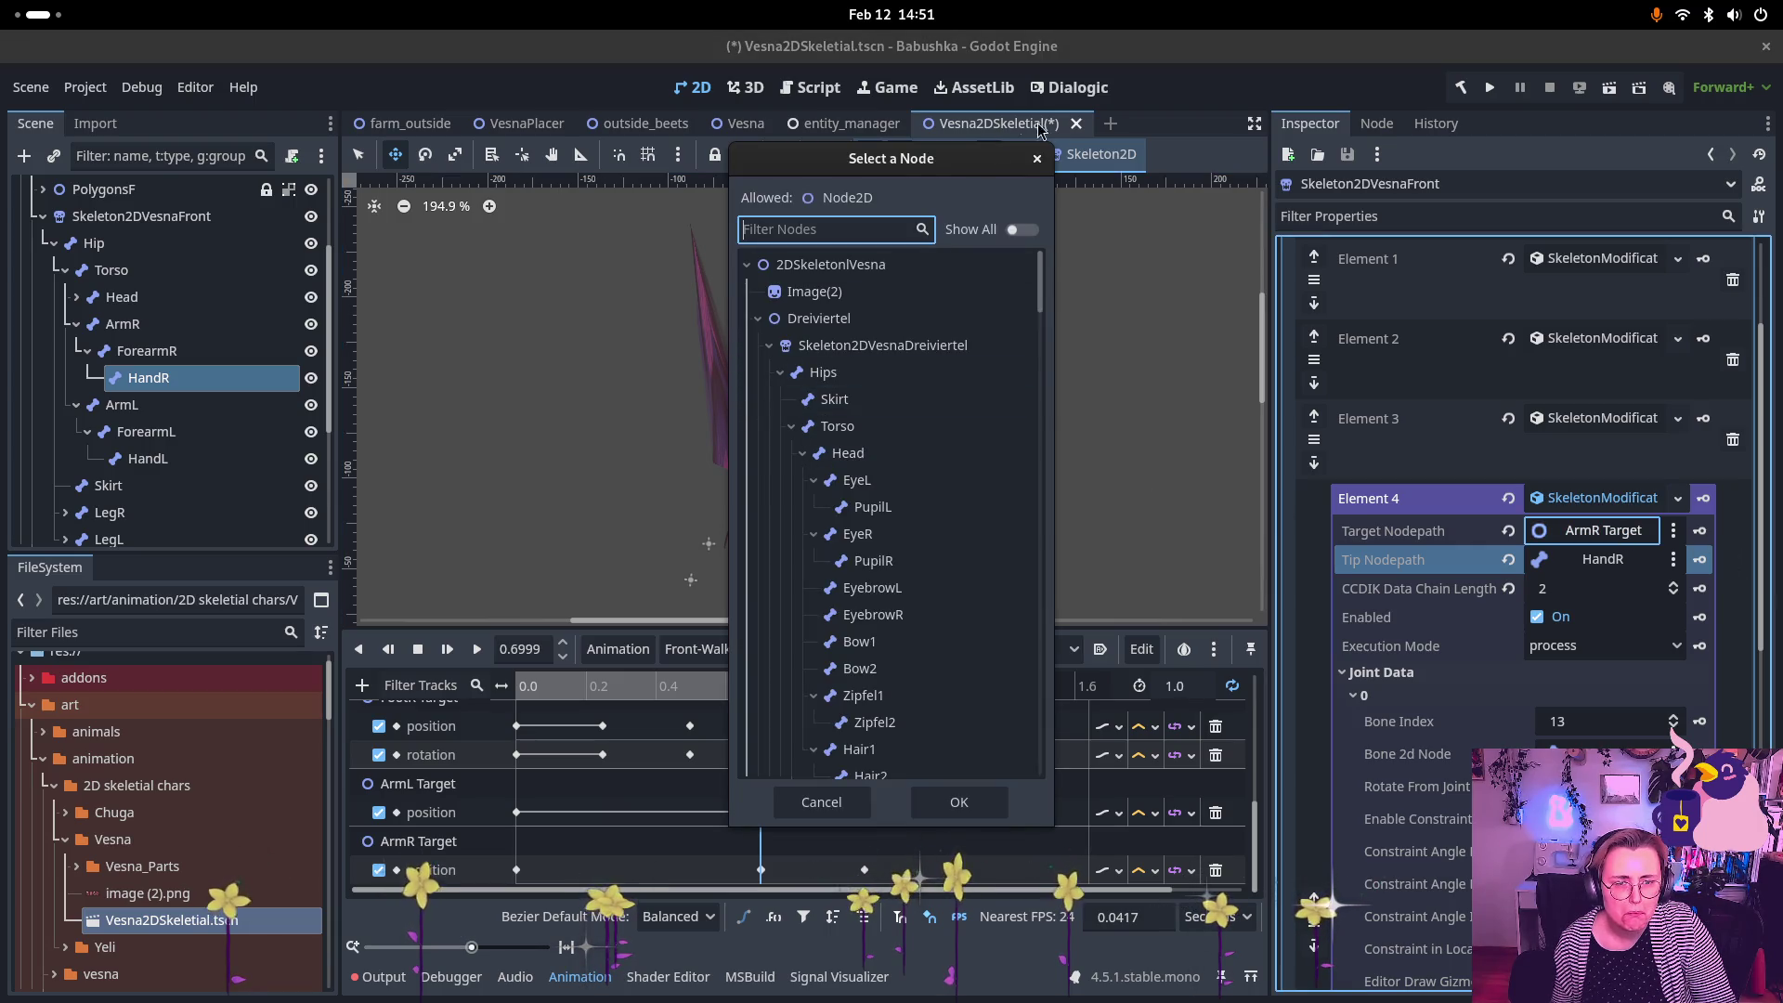
{"action": "left_click", "coordinate": [1037, 160]}
Step: Delete modification Element 3, then select and expand the PolygonsF group
{"action": "scroll", "coordinate": [162, 436], "scroll_direction": "down", "scroll_amount": 5}
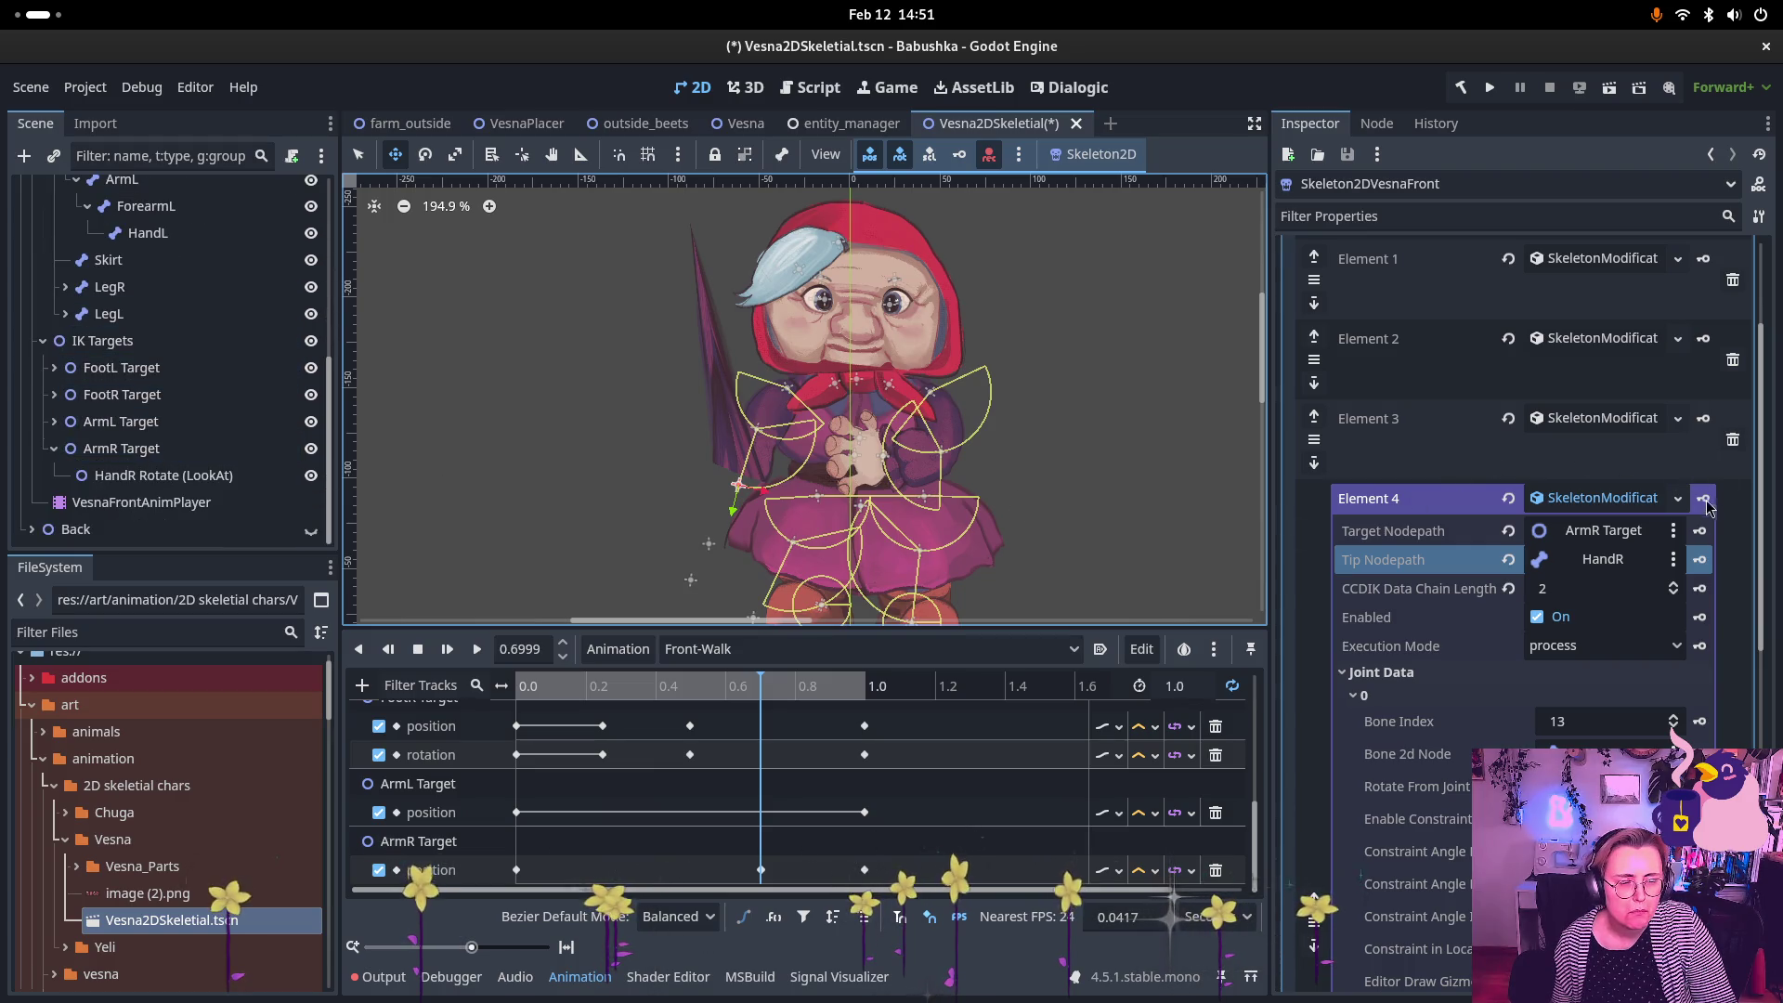
{"action": "left_click", "coordinate": [1733, 441]}
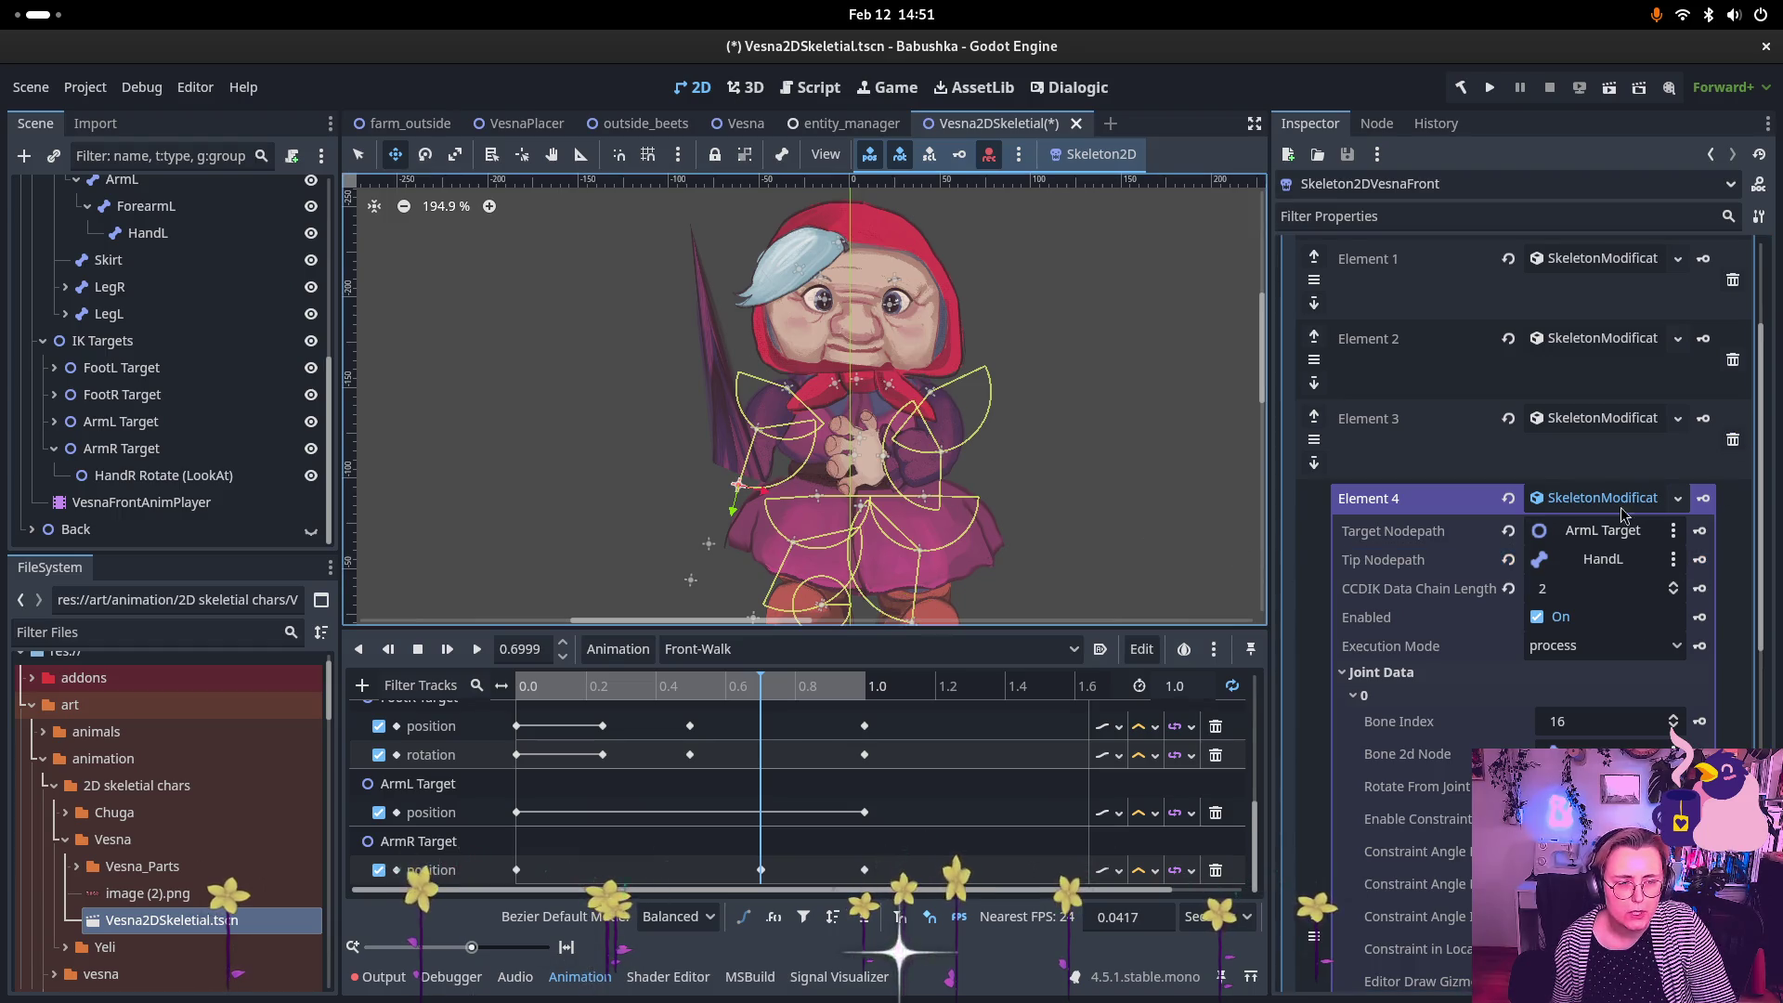
{"action": "scroll", "coordinate": [1622, 502], "scroll_direction": "down", "scroll_amount": 5}
{"action": "scroll", "coordinate": [1620, 502], "scroll_direction": "up", "scroll_amount": 2}
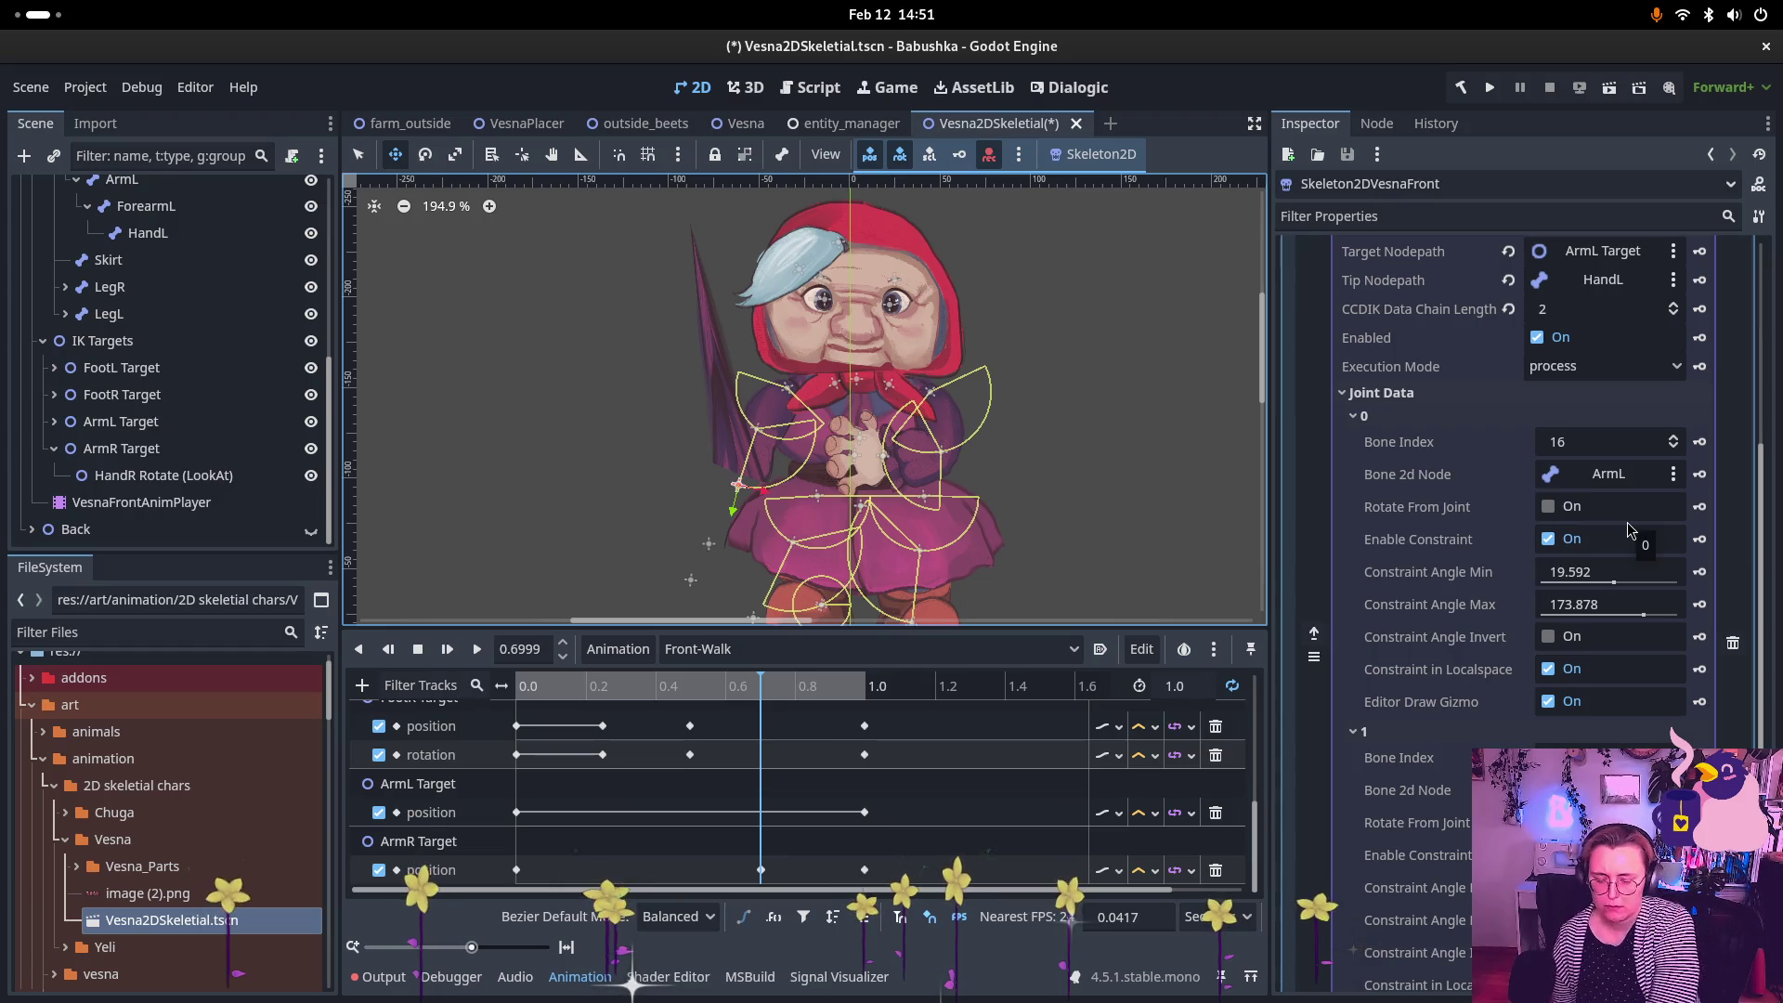
{"action": "scroll", "coordinate": [1632, 529], "scroll_direction": "up", "scroll_amount": 5}
{"action": "scroll", "coordinate": [1552, 580], "scroll_direction": "up", "scroll_amount": 4}
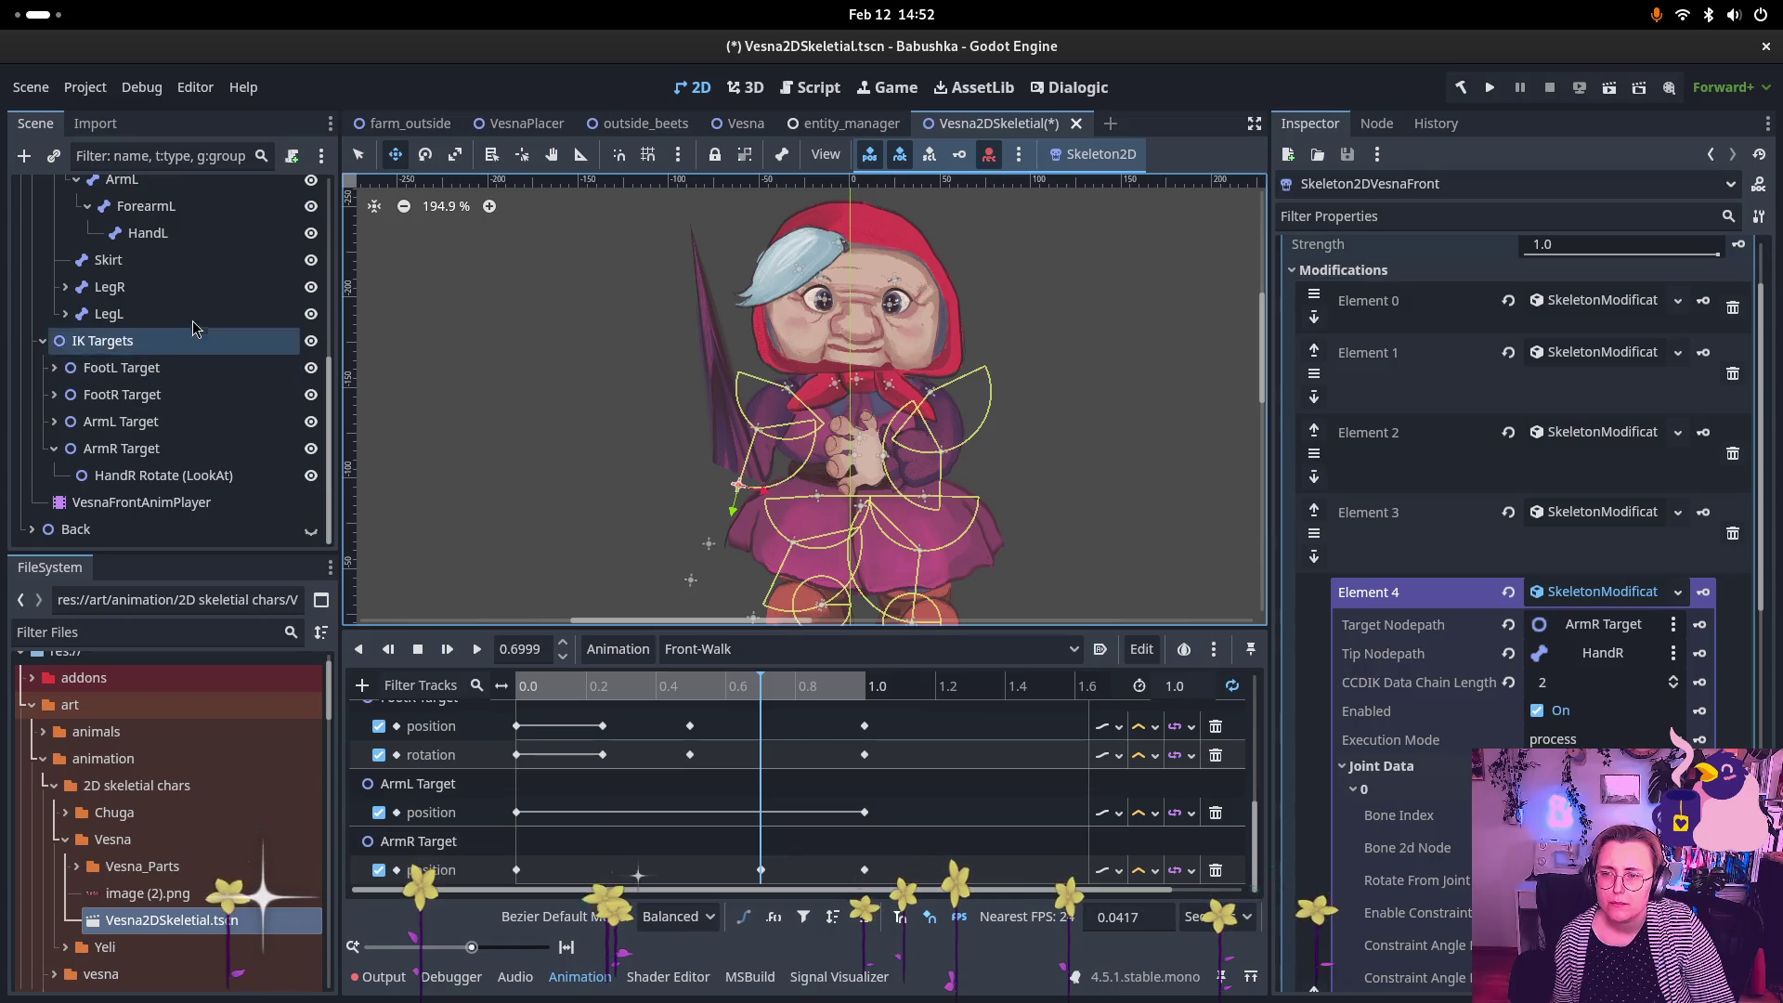
{"action": "scroll", "coordinate": [144, 388], "scroll_direction": "up", "scroll_amount": 5}
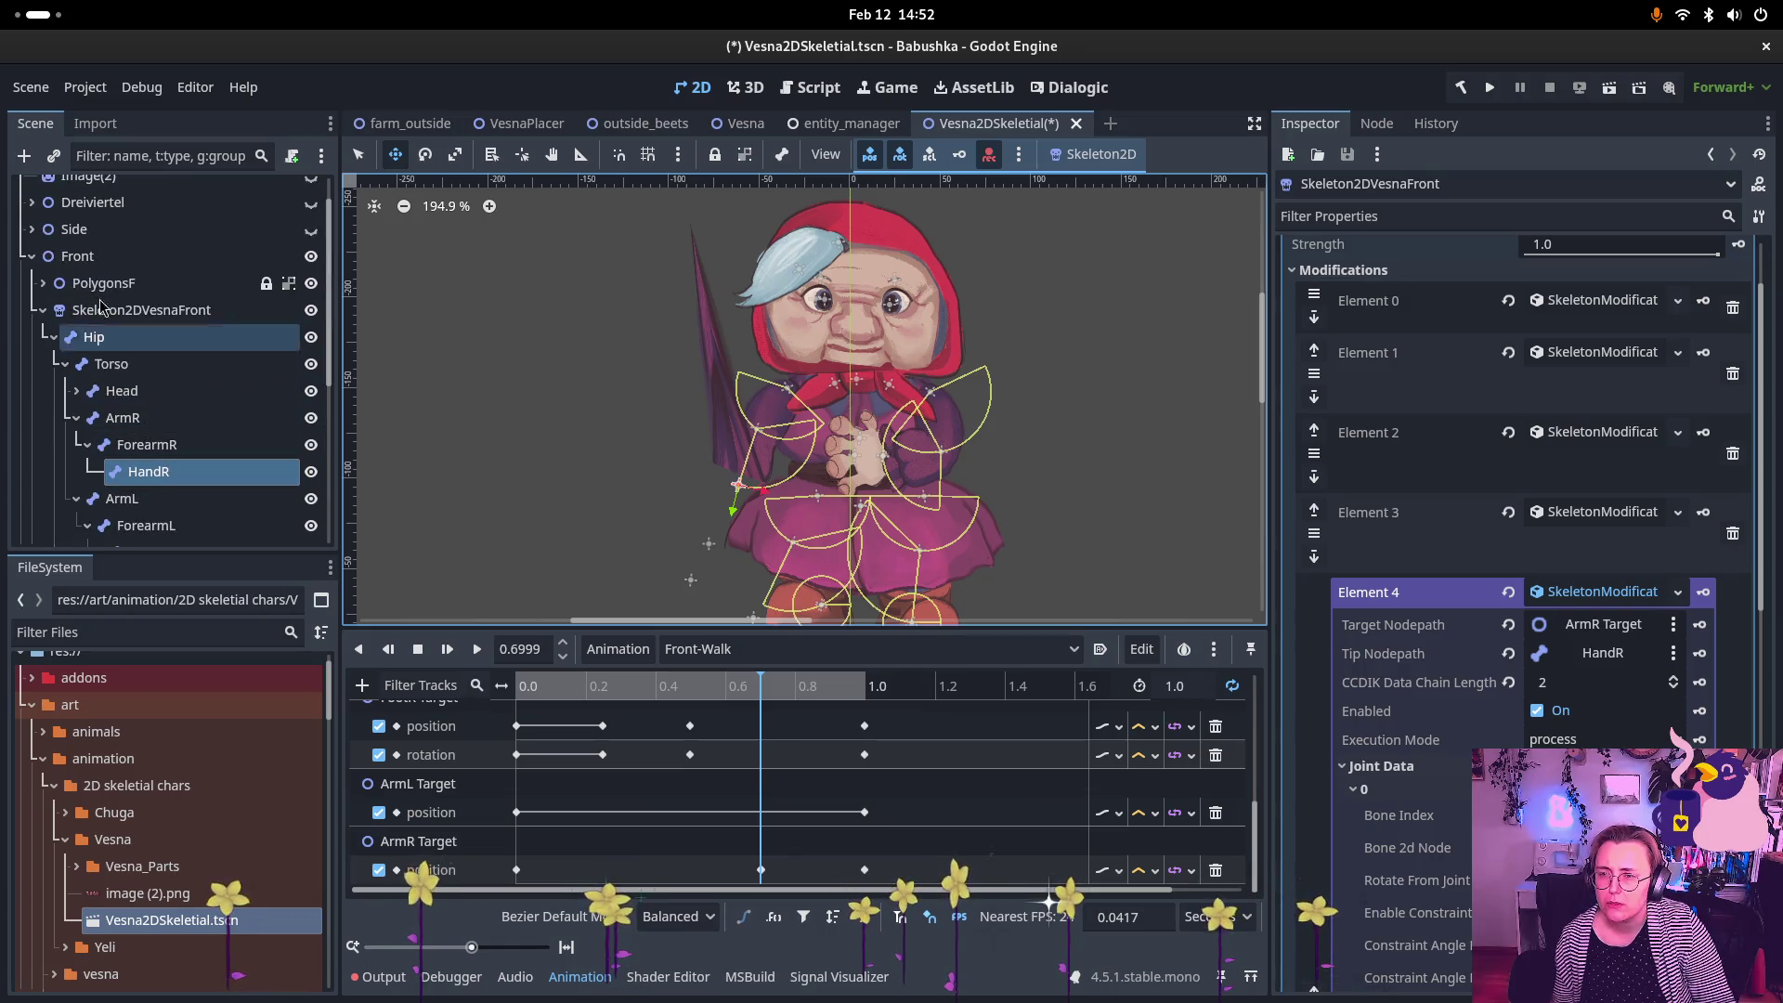
{"action": "left_click", "coordinate": [69, 283]}
{"action": "left_click", "coordinate": [42, 284]}
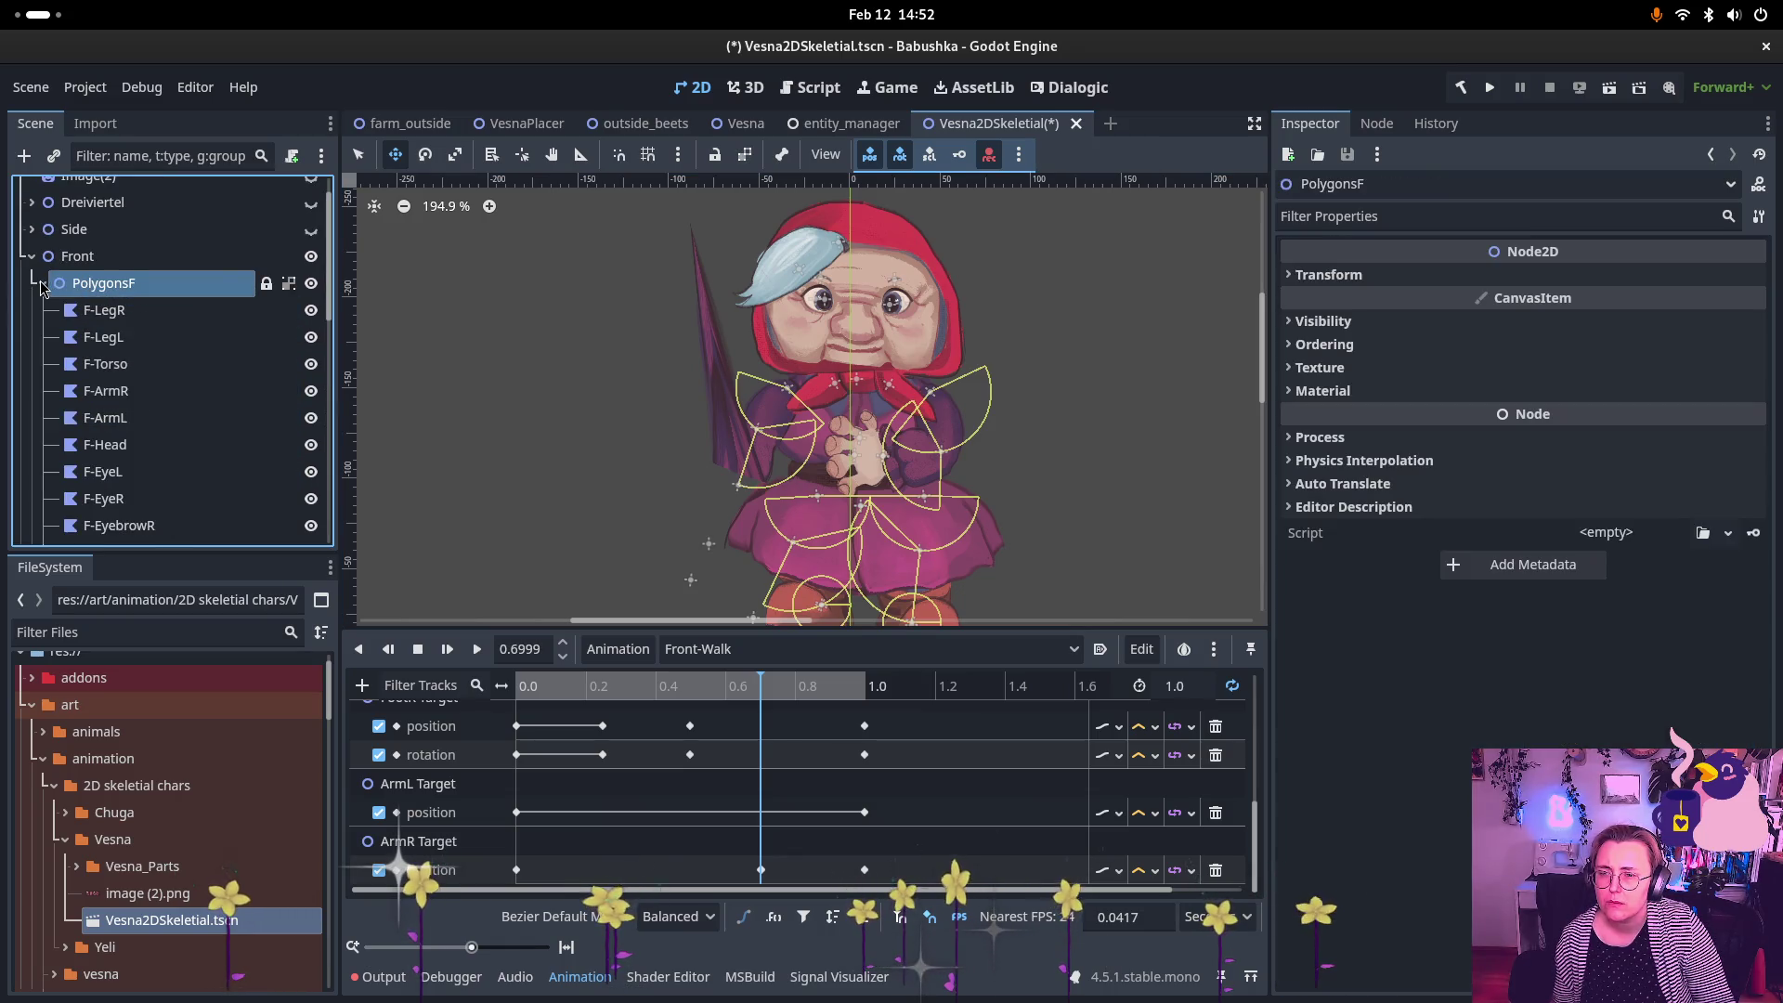
Step: Move F-ArmR down and left onto the body beside the umbrella, ending at (-99, -265)
{"action": "left_click", "coordinate": [115, 423]}
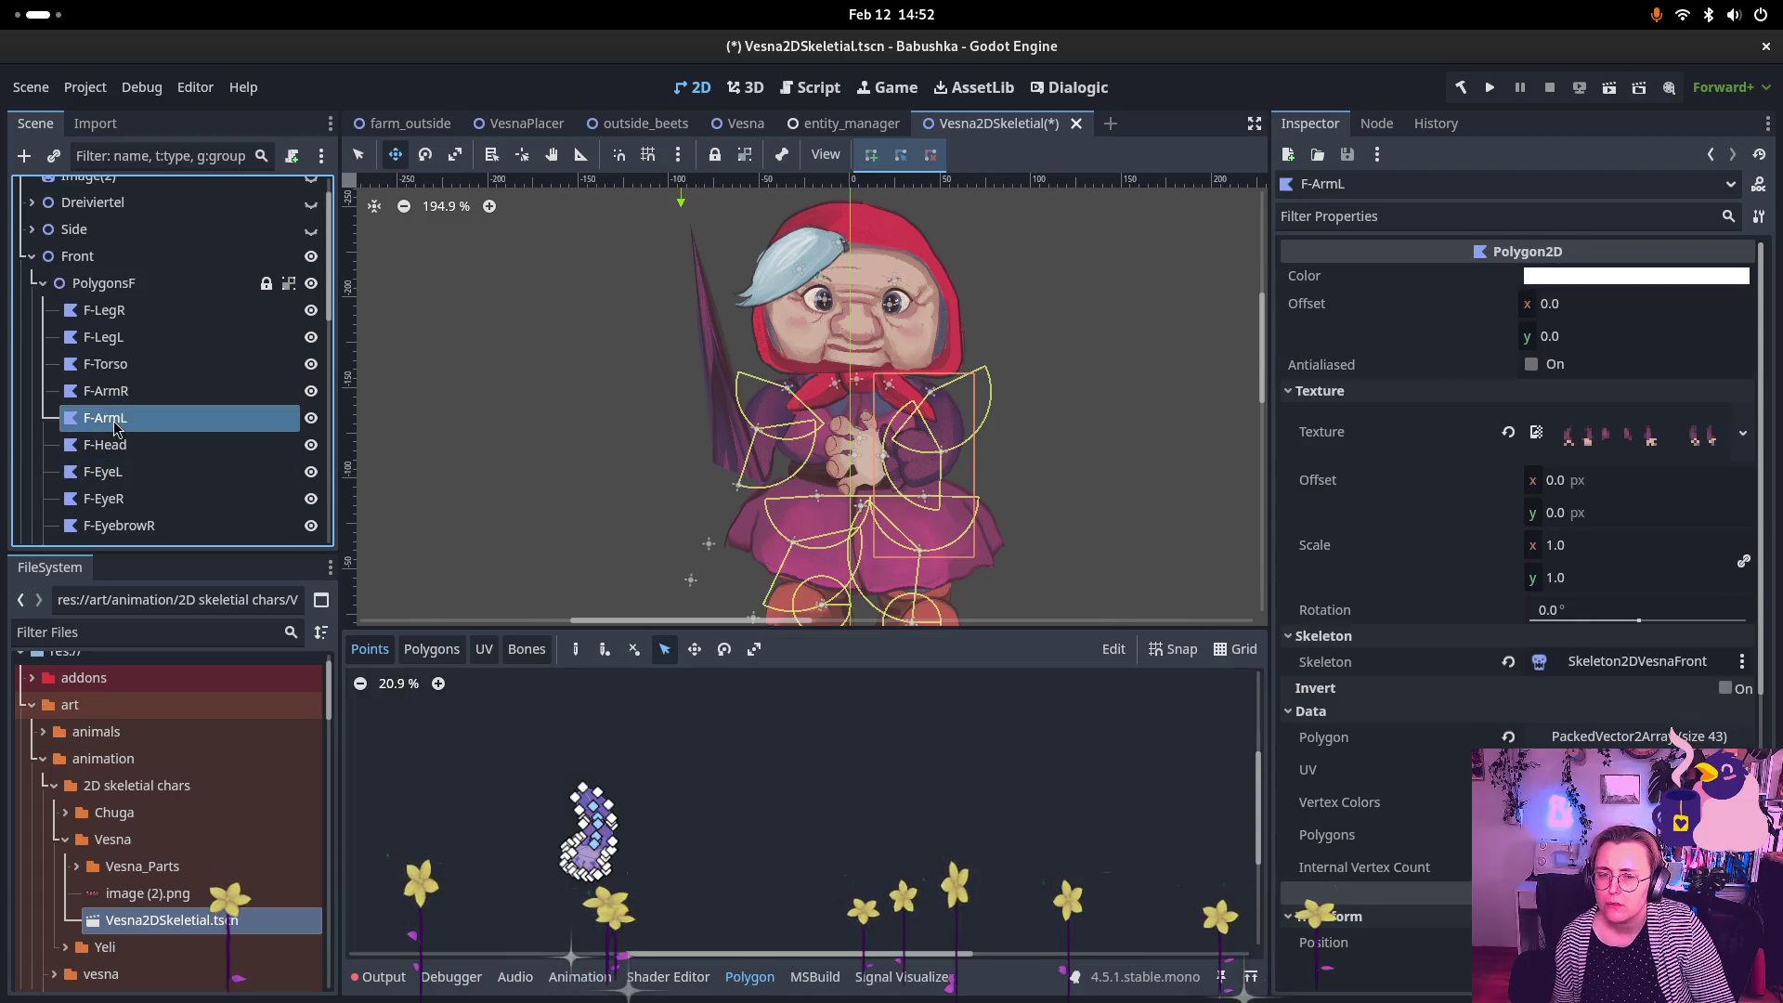
{"action": "left_click", "coordinate": [126, 397]}
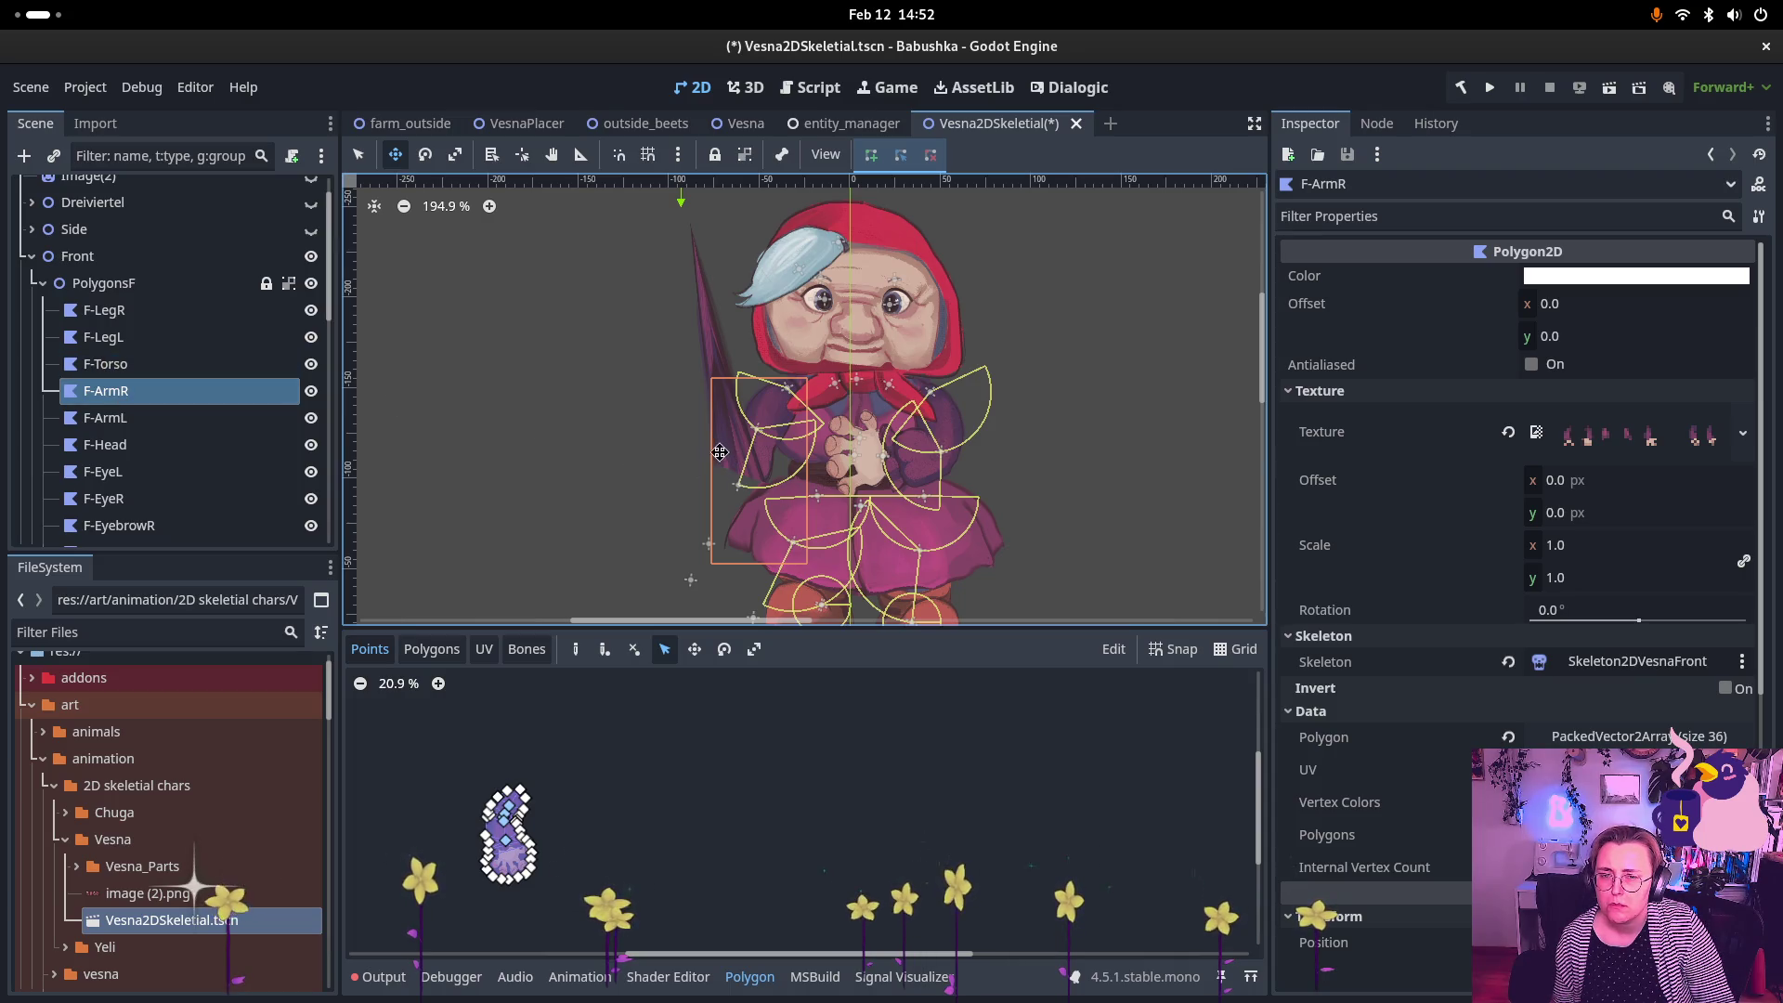
{"action": "scroll", "coordinate": [717, 410], "scroll_direction": "down", "scroll_amount": 2}
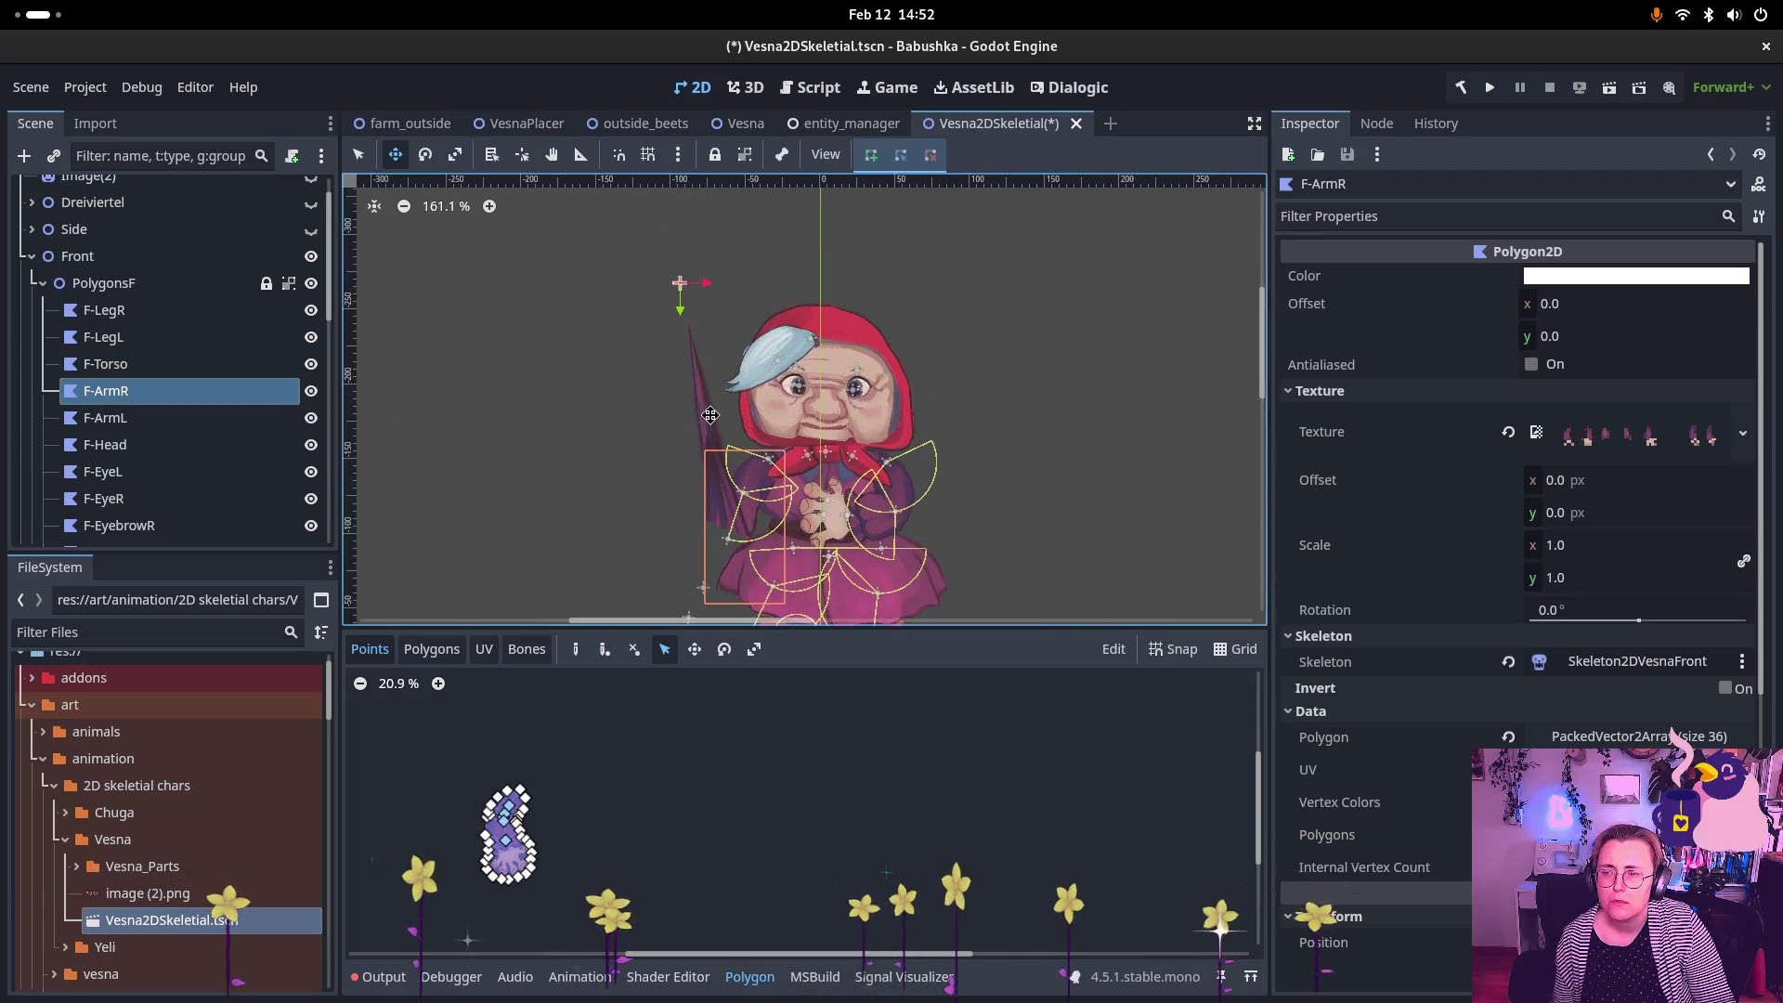
{"action": "scroll", "coordinate": [711, 371], "scroll_direction": "down", "scroll_amount": 2}
{"action": "mouse_move", "coordinate": [684, 209]}
{"action": "left_mouse_down"}
{"action": "mouse_move", "coordinate": [712, 439]}
{"action": "mouse_move", "coordinate": [734, 292]}
{"action": "left_mouse_up"}
{"action": "mouse_move", "coordinate": [655, 310]}
{"action": "left_mouse_down"}
{"action": "mouse_move", "coordinate": [470, 422]}
{"action": "mouse_move", "coordinate": [603, 400]}
{"action": "mouse_move", "coordinate": [669, 306]}
{"action": "mouse_move", "coordinate": [676, 218]}
{"action": "left_mouse_up"}
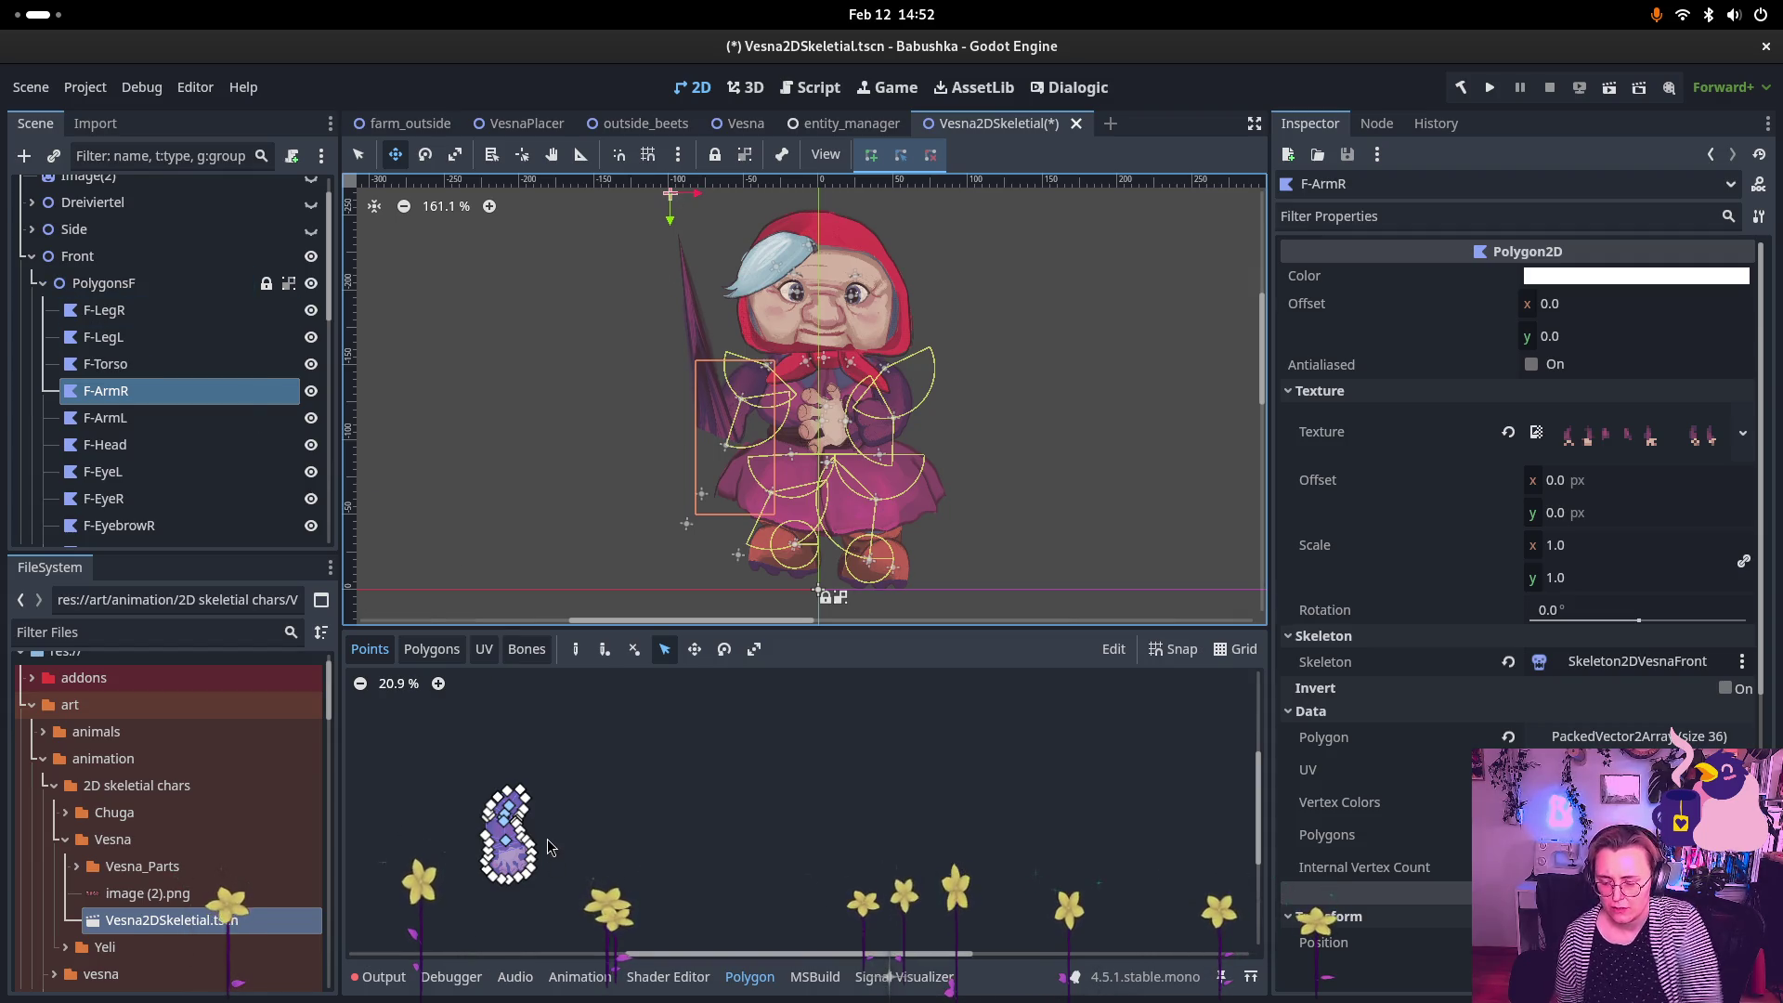
{"action": "key", "text": "ctrl+z"}
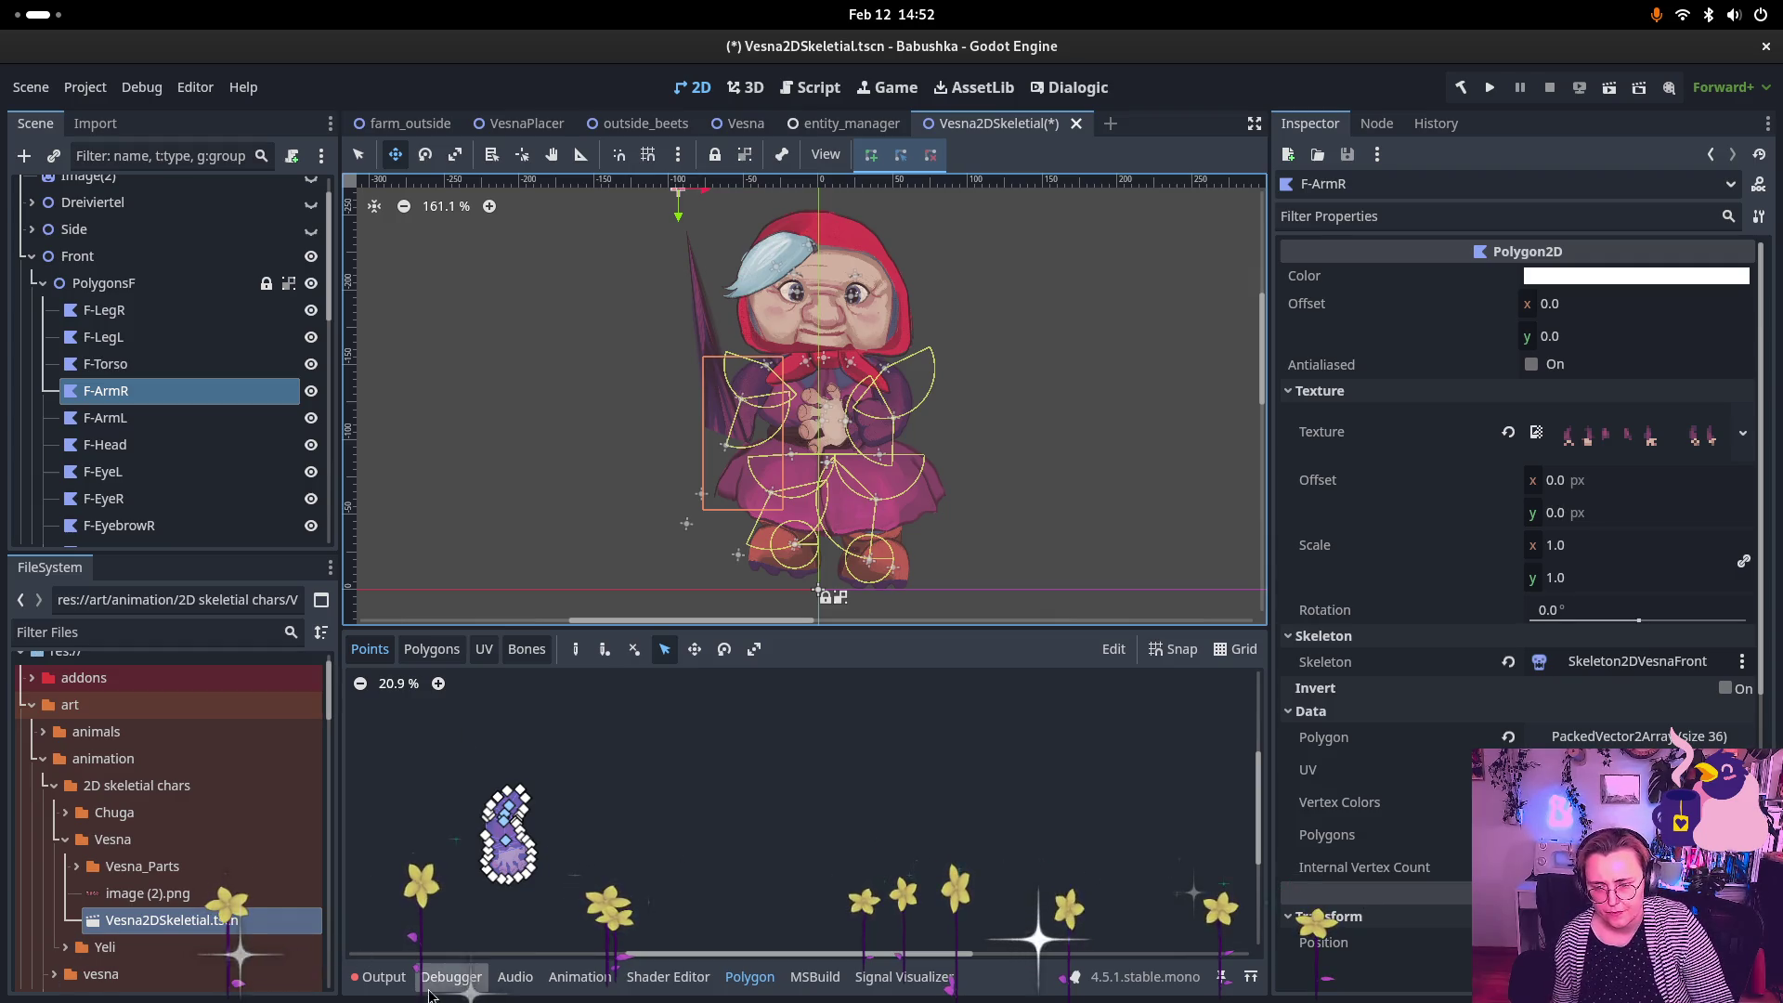
{"action": "left_click", "coordinate": [381, 976]}
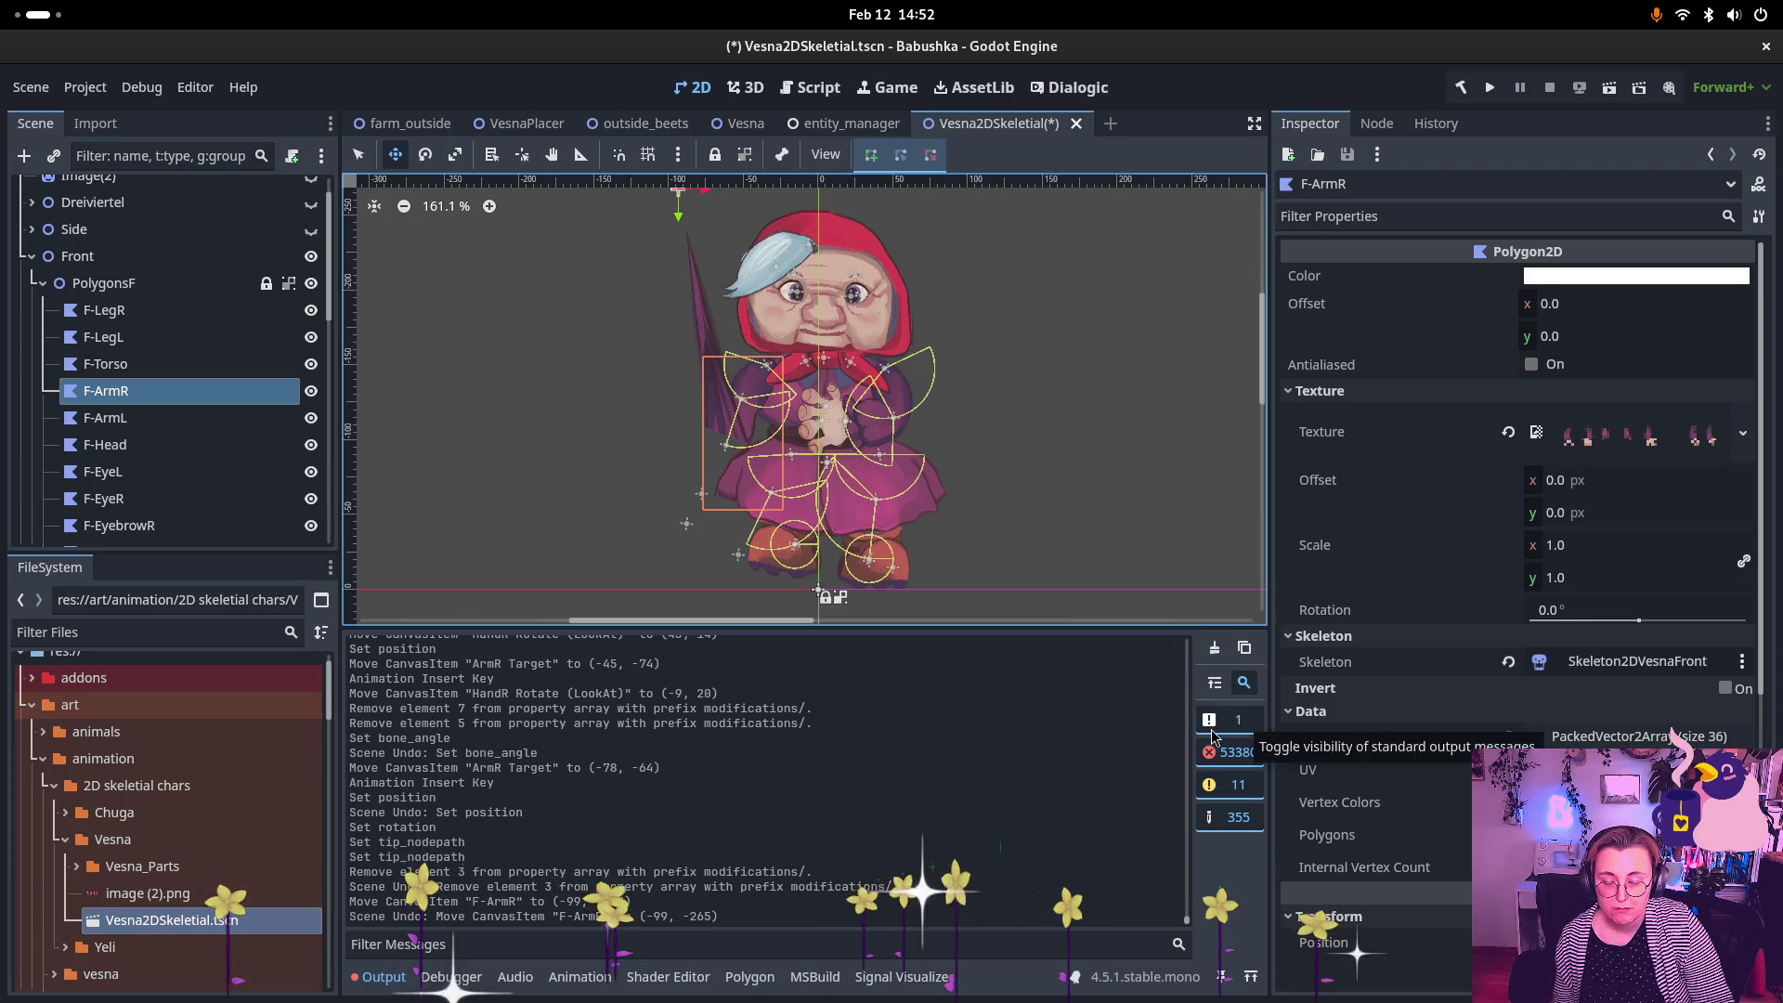
Step: Clear the Output log and recentre the character on the canvas
{"action": "scroll", "coordinate": [802, 754], "scroll_direction": "up", "scroll_amount": 5}
{"action": "scroll", "coordinate": [807, 753], "scroll_direction": "down", "scroll_amount": 2}
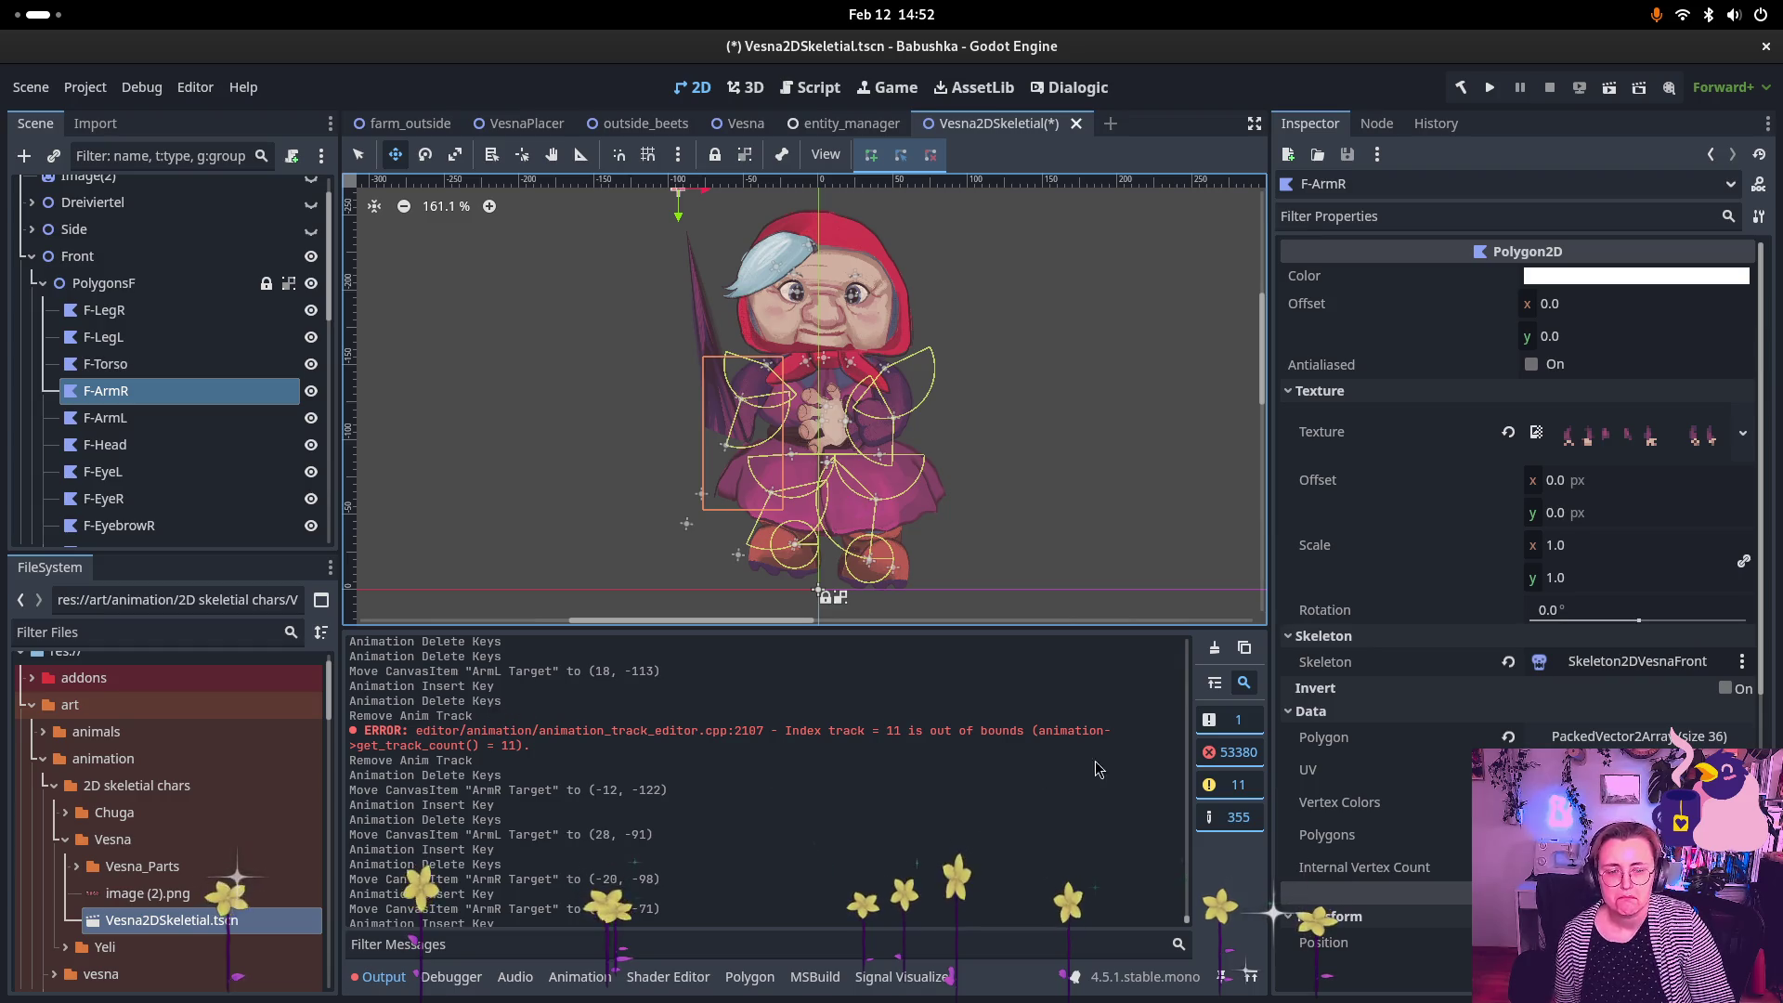
{"action": "left_click", "coordinate": [1211, 649]}
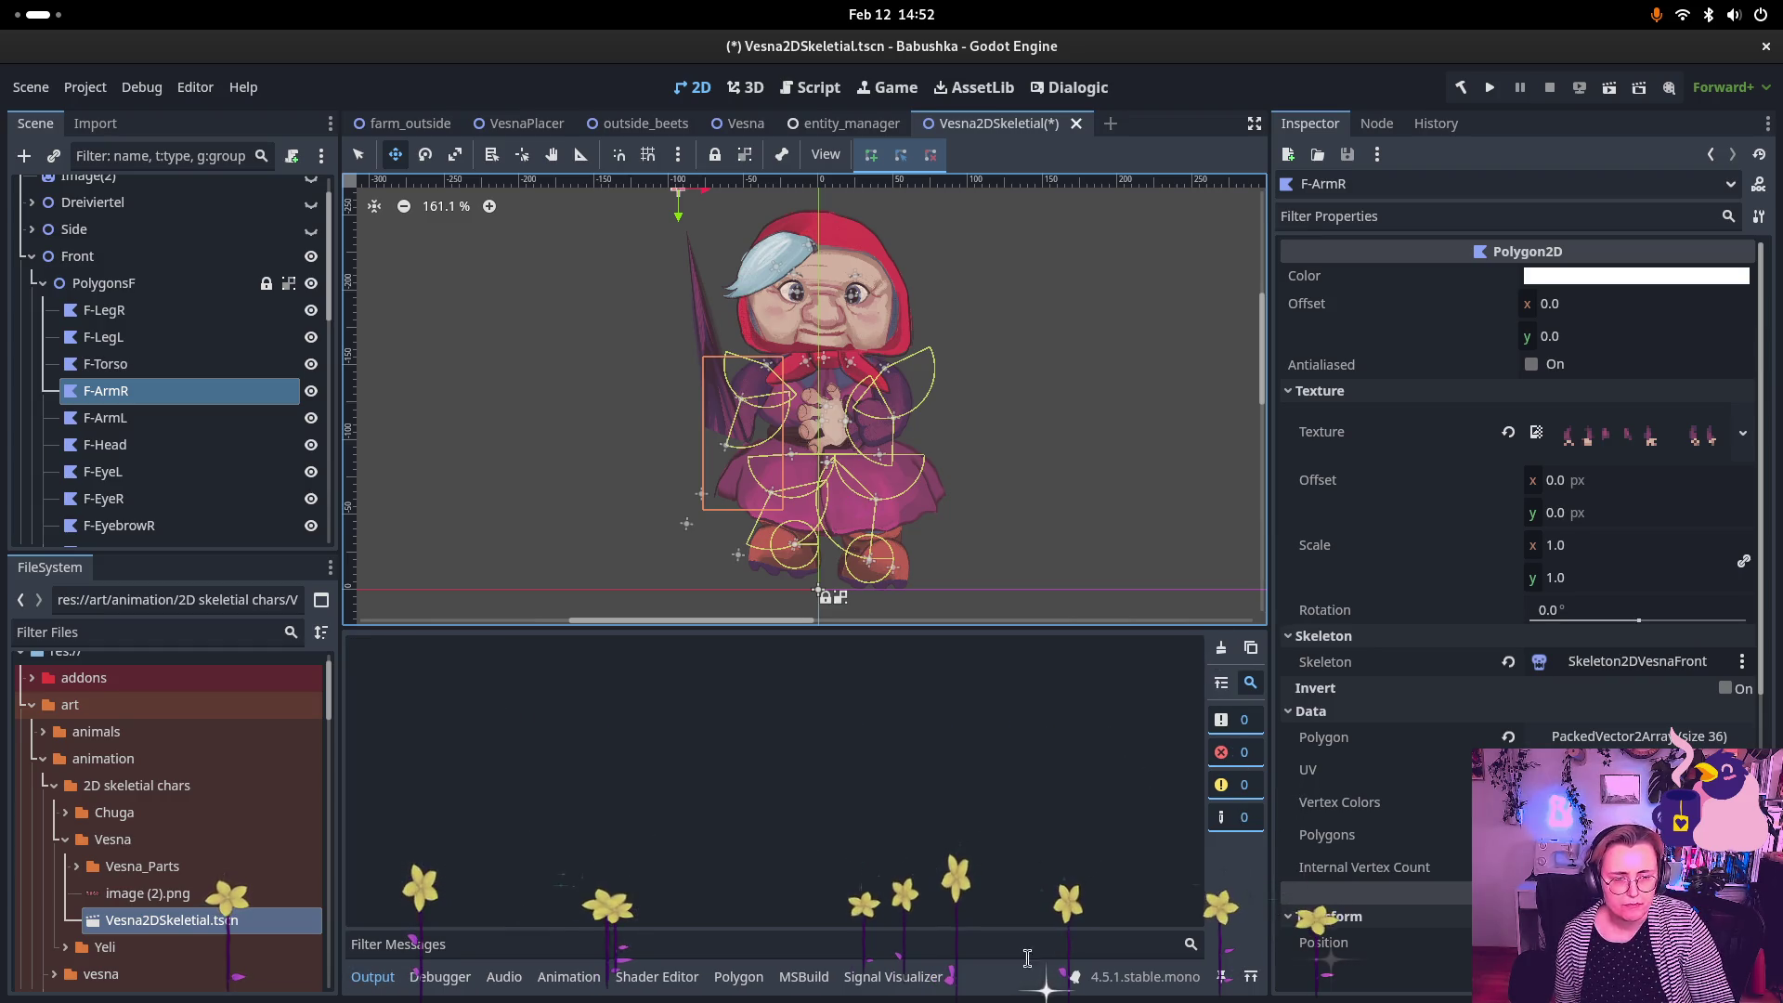
{"action": "left_click_drag", "start_coordinate": [874, 316], "coordinate": [850, 366]}
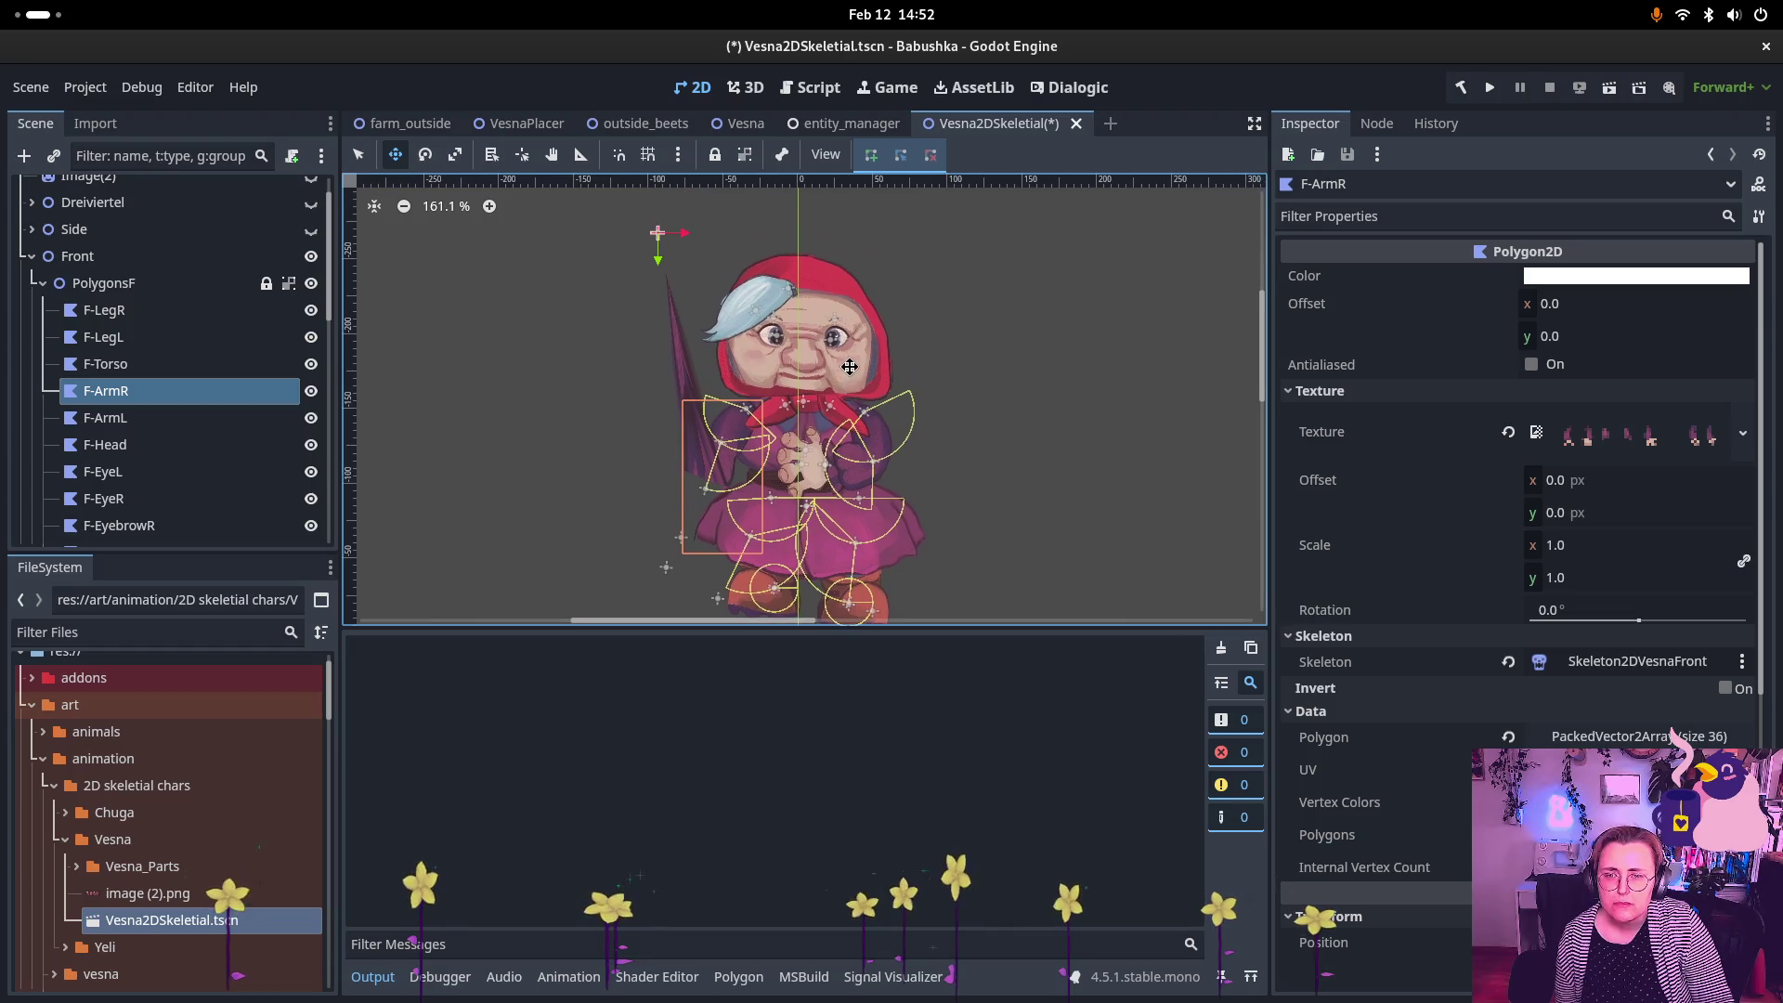
Step: Click through the front polygons: F-ArmL, F-Head, F-Torso, F-ArmR, F-LegR, eyes, pupils, eyebrow, F-Hair
{"action": "left_click", "coordinate": [186, 418]}
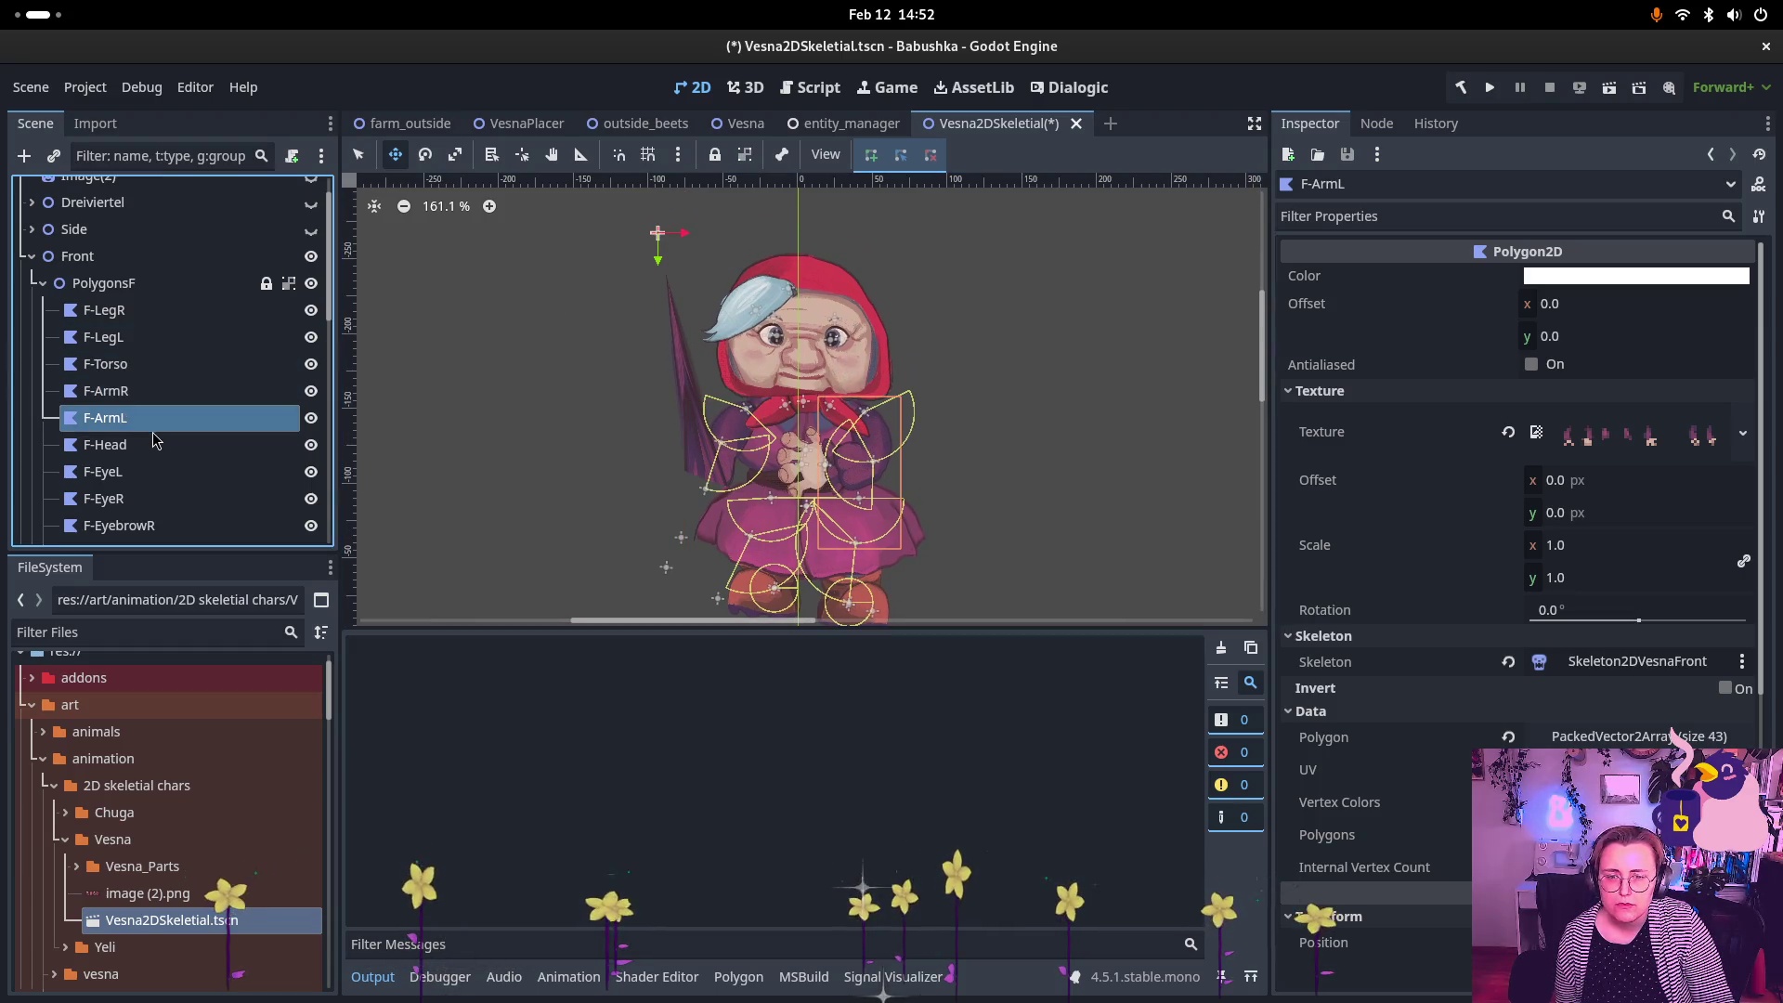
{"action": "left_click", "coordinate": [185, 445]}
{"action": "left_click", "coordinate": [168, 367]}
{"action": "left_click", "coordinate": [147, 391]}
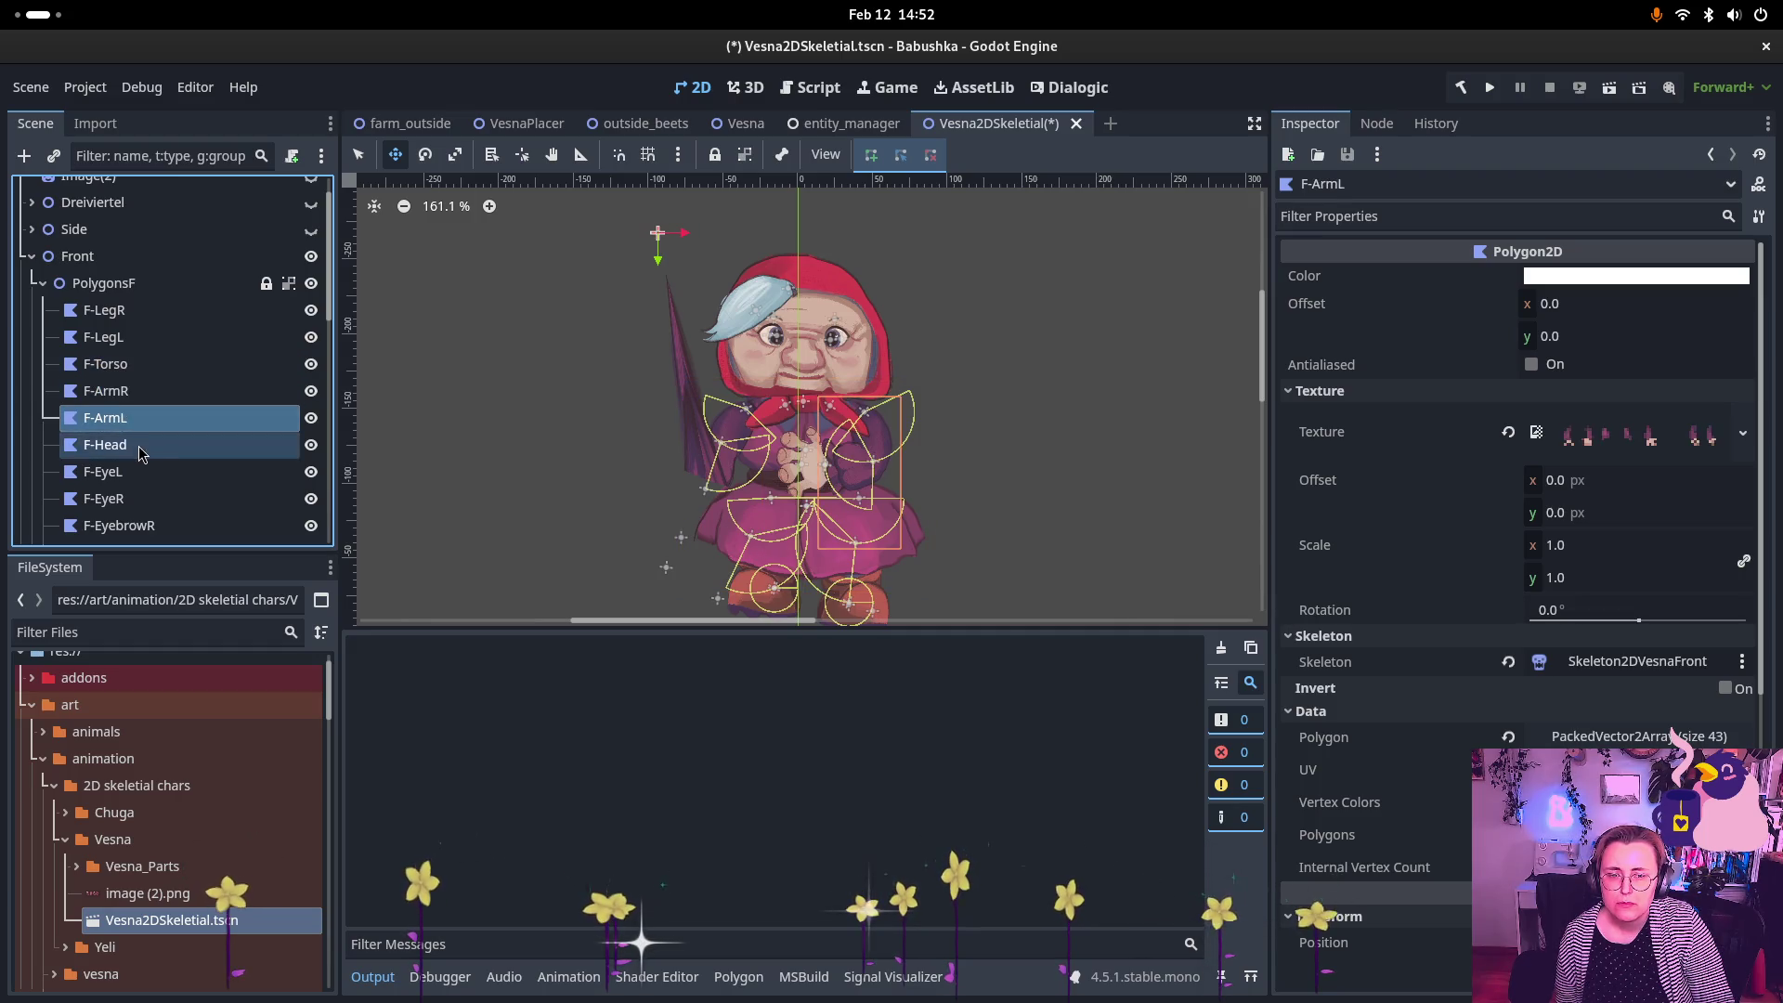
{"action": "left_click", "coordinate": [141, 448]}
{"action": "left_click", "coordinate": [143, 391]}
{"action": "left_click", "coordinate": [138, 364]}
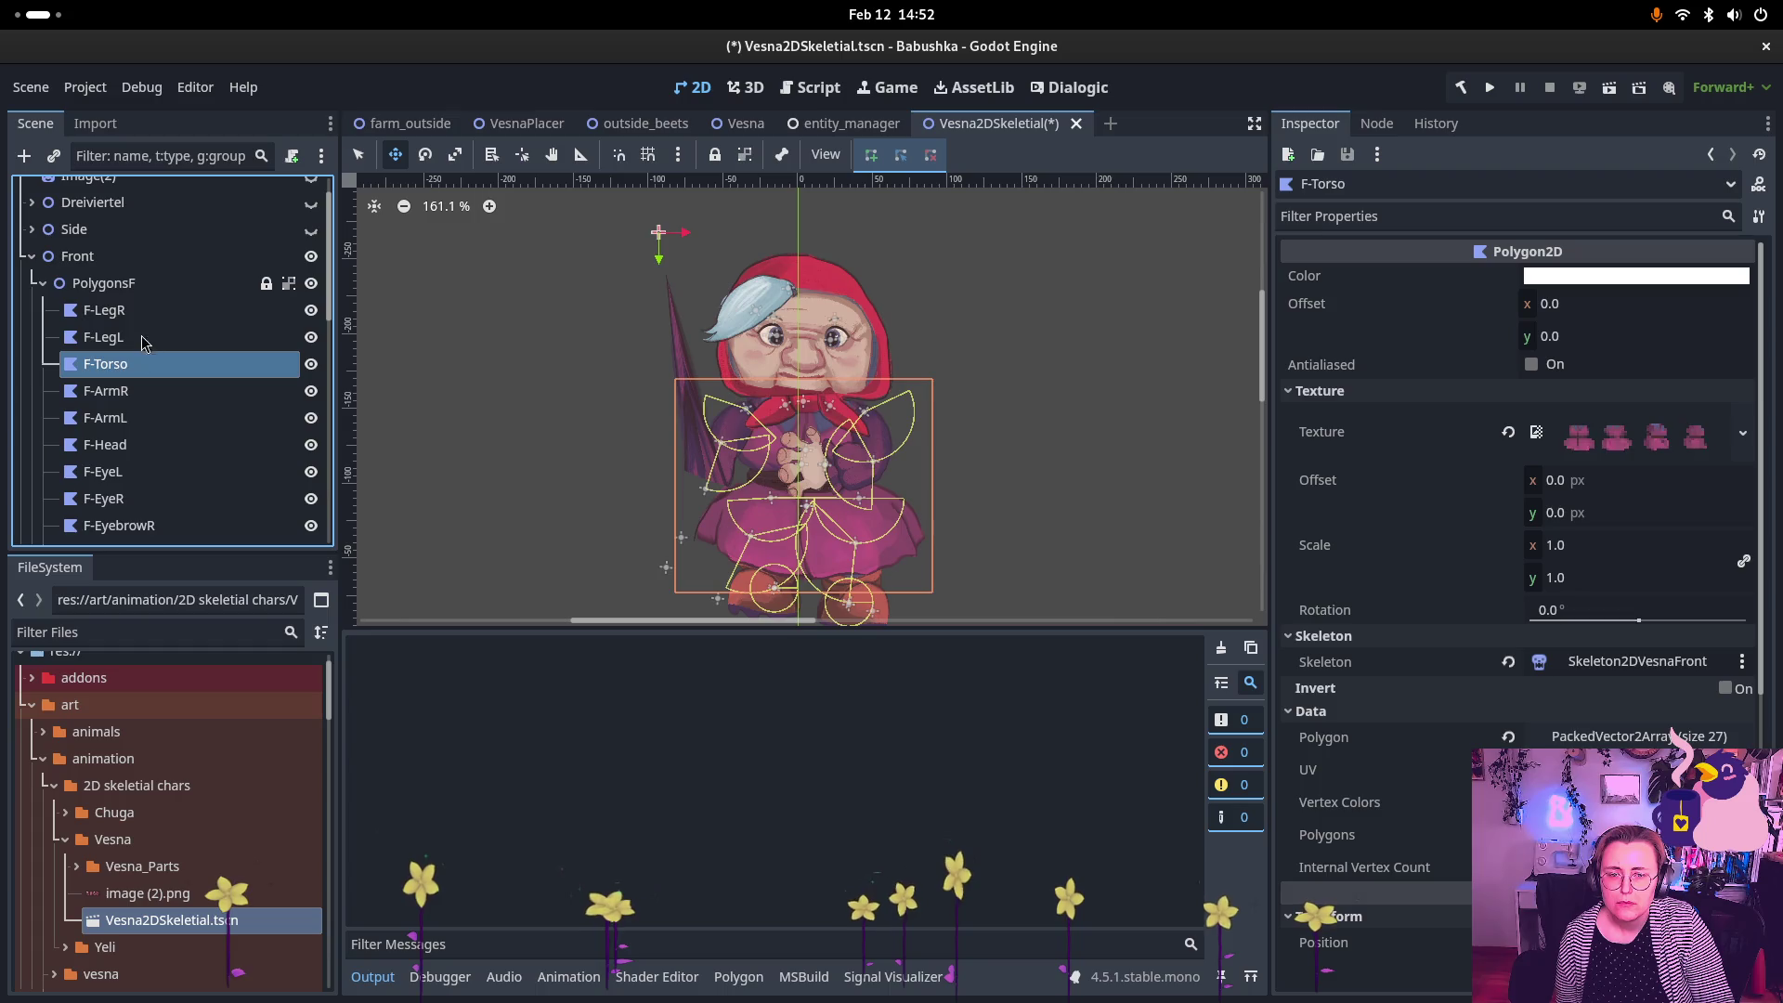
{"action": "left_click", "coordinate": [133, 313]}
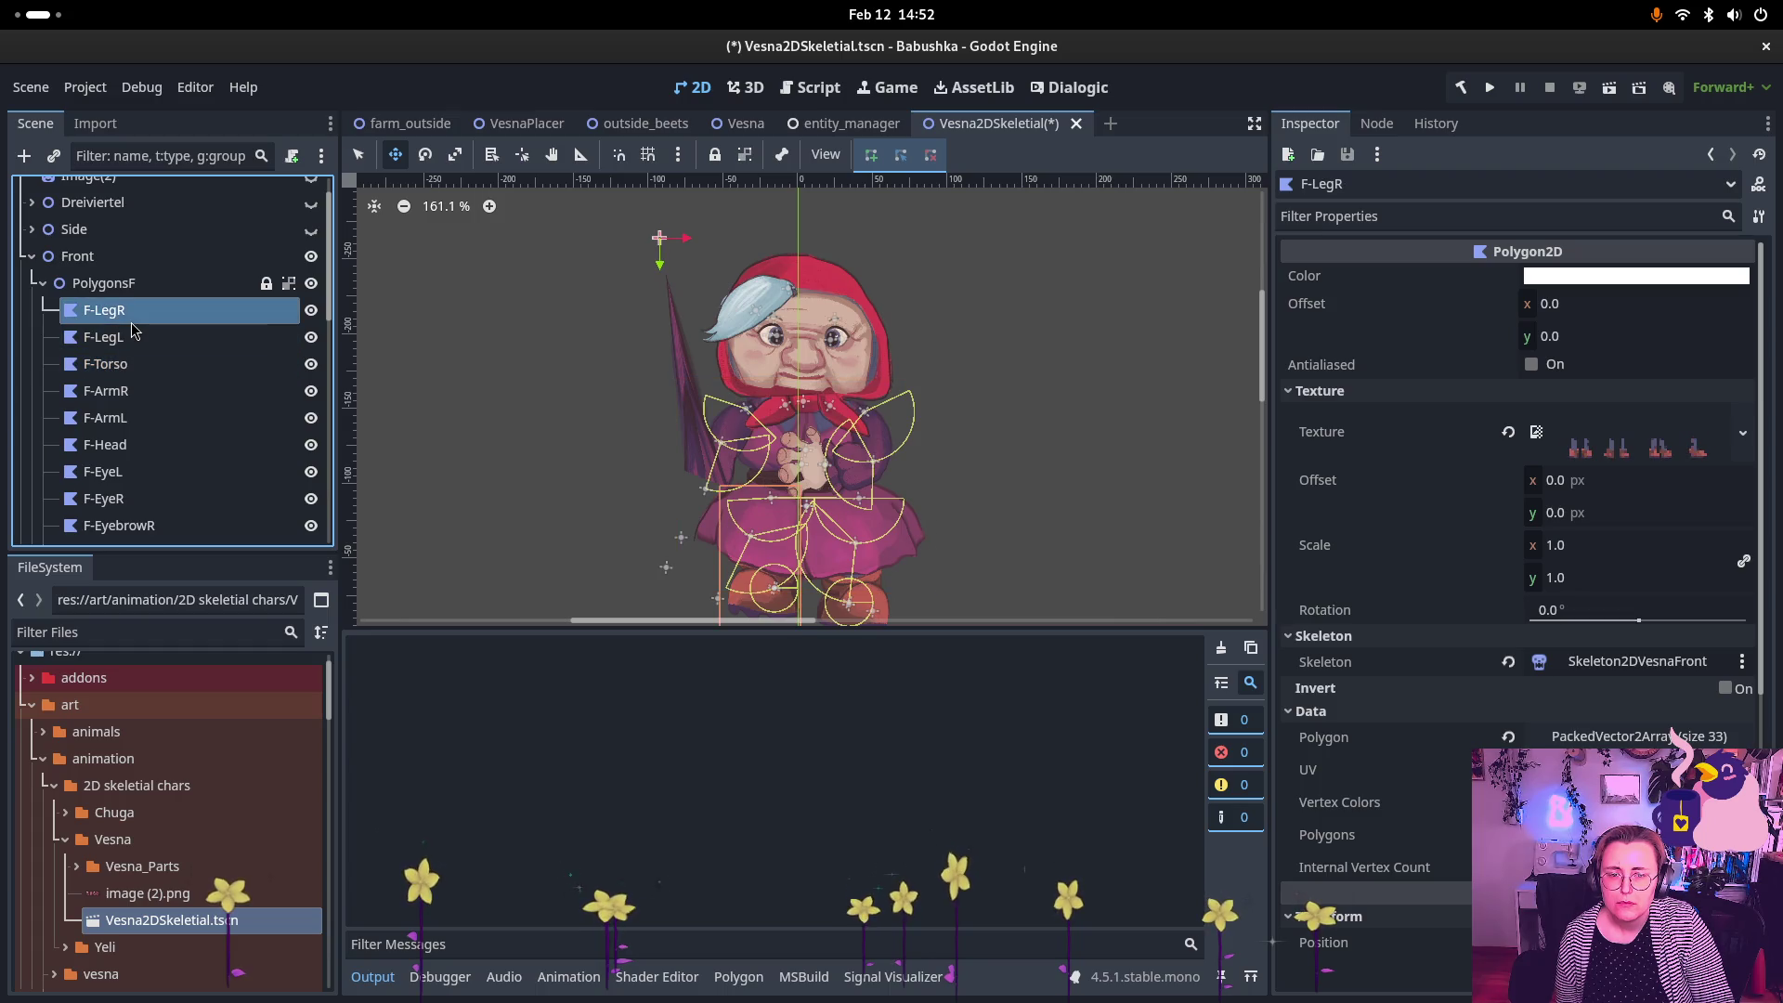
{"action": "left_click", "coordinate": [119, 472]}
{"action": "left_click", "coordinate": [125, 499]}
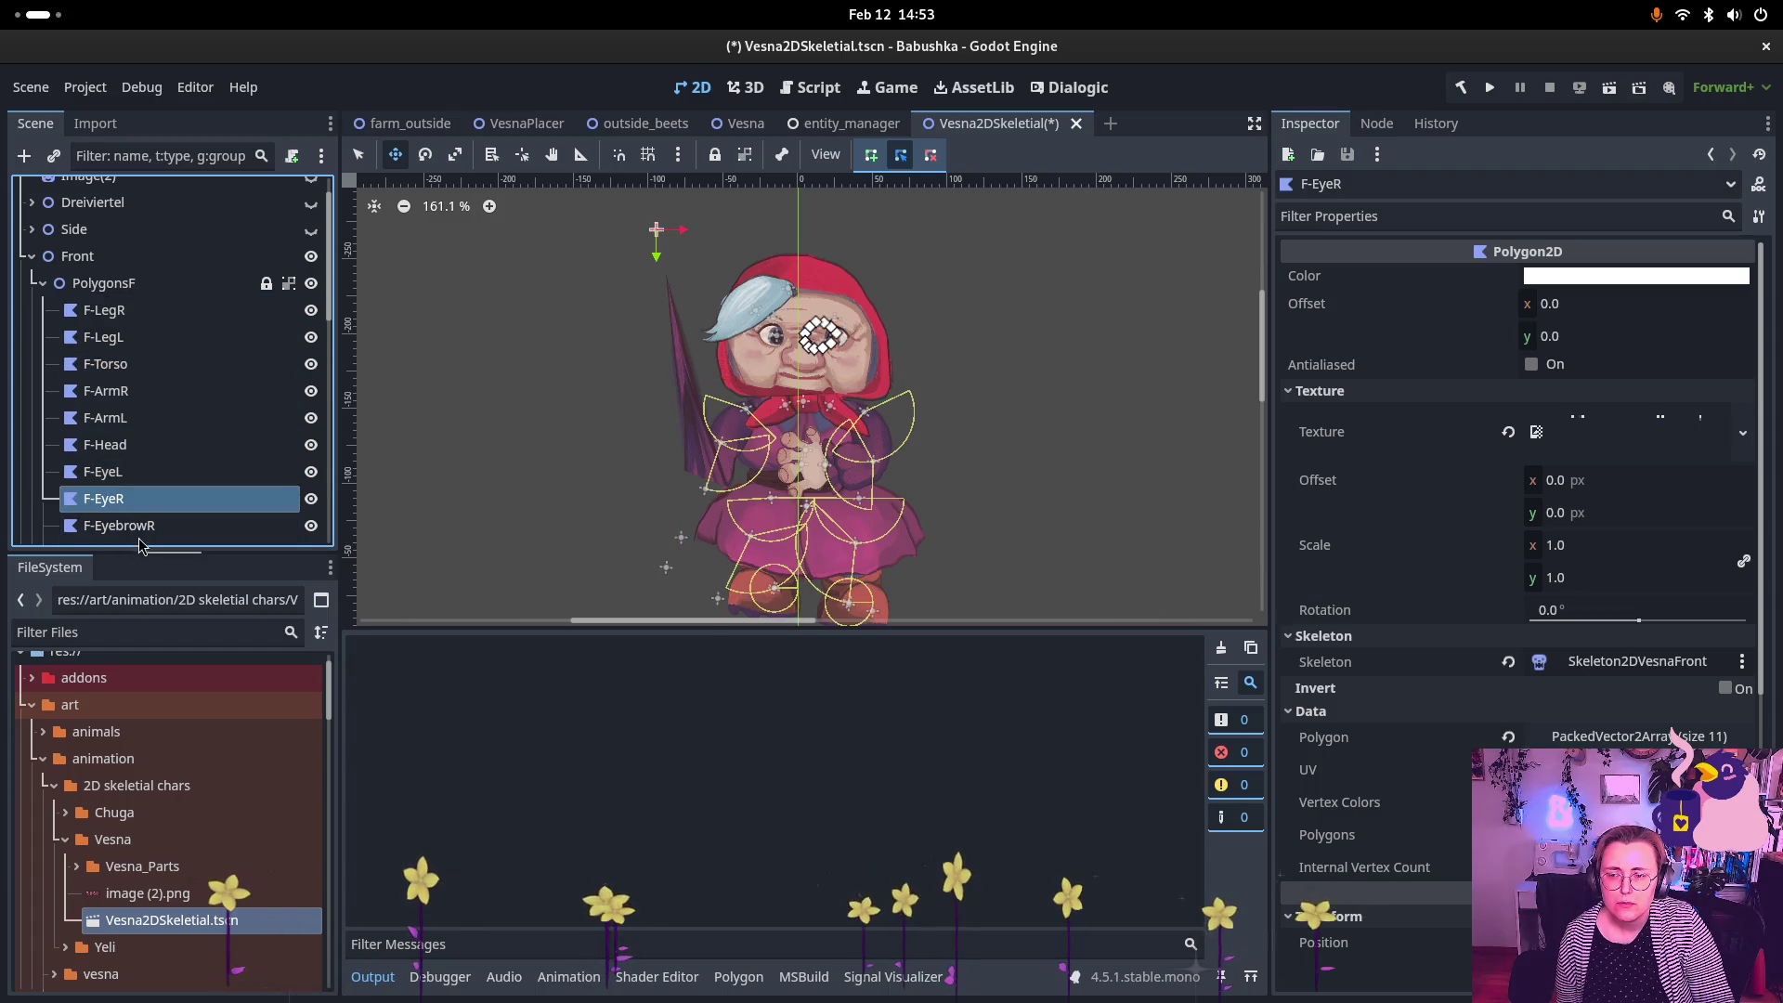
{"action": "left_click", "coordinate": [130, 525]}
{"action": "scroll", "coordinate": [167, 436], "scroll_direction": "down", "scroll_amount": 1}
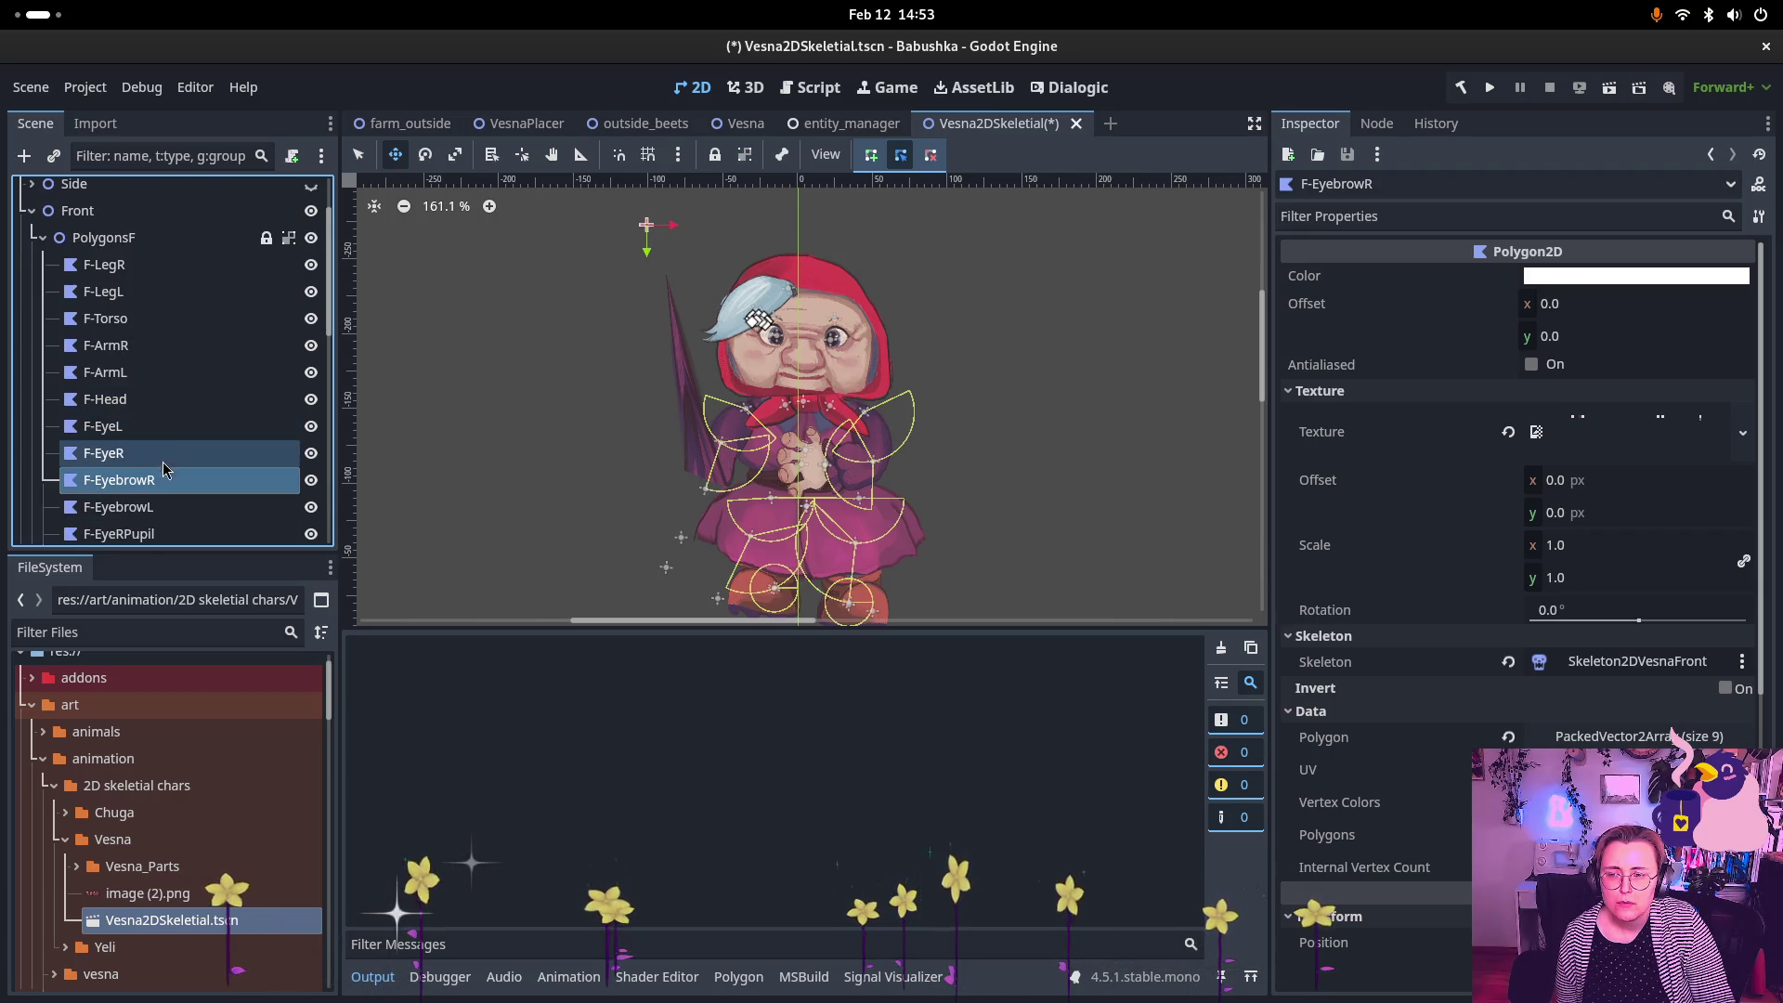
{"action": "left_click", "coordinate": [148, 535]}
{"action": "scroll", "coordinate": [170, 518], "scroll_direction": "down", "scroll_amount": 1}
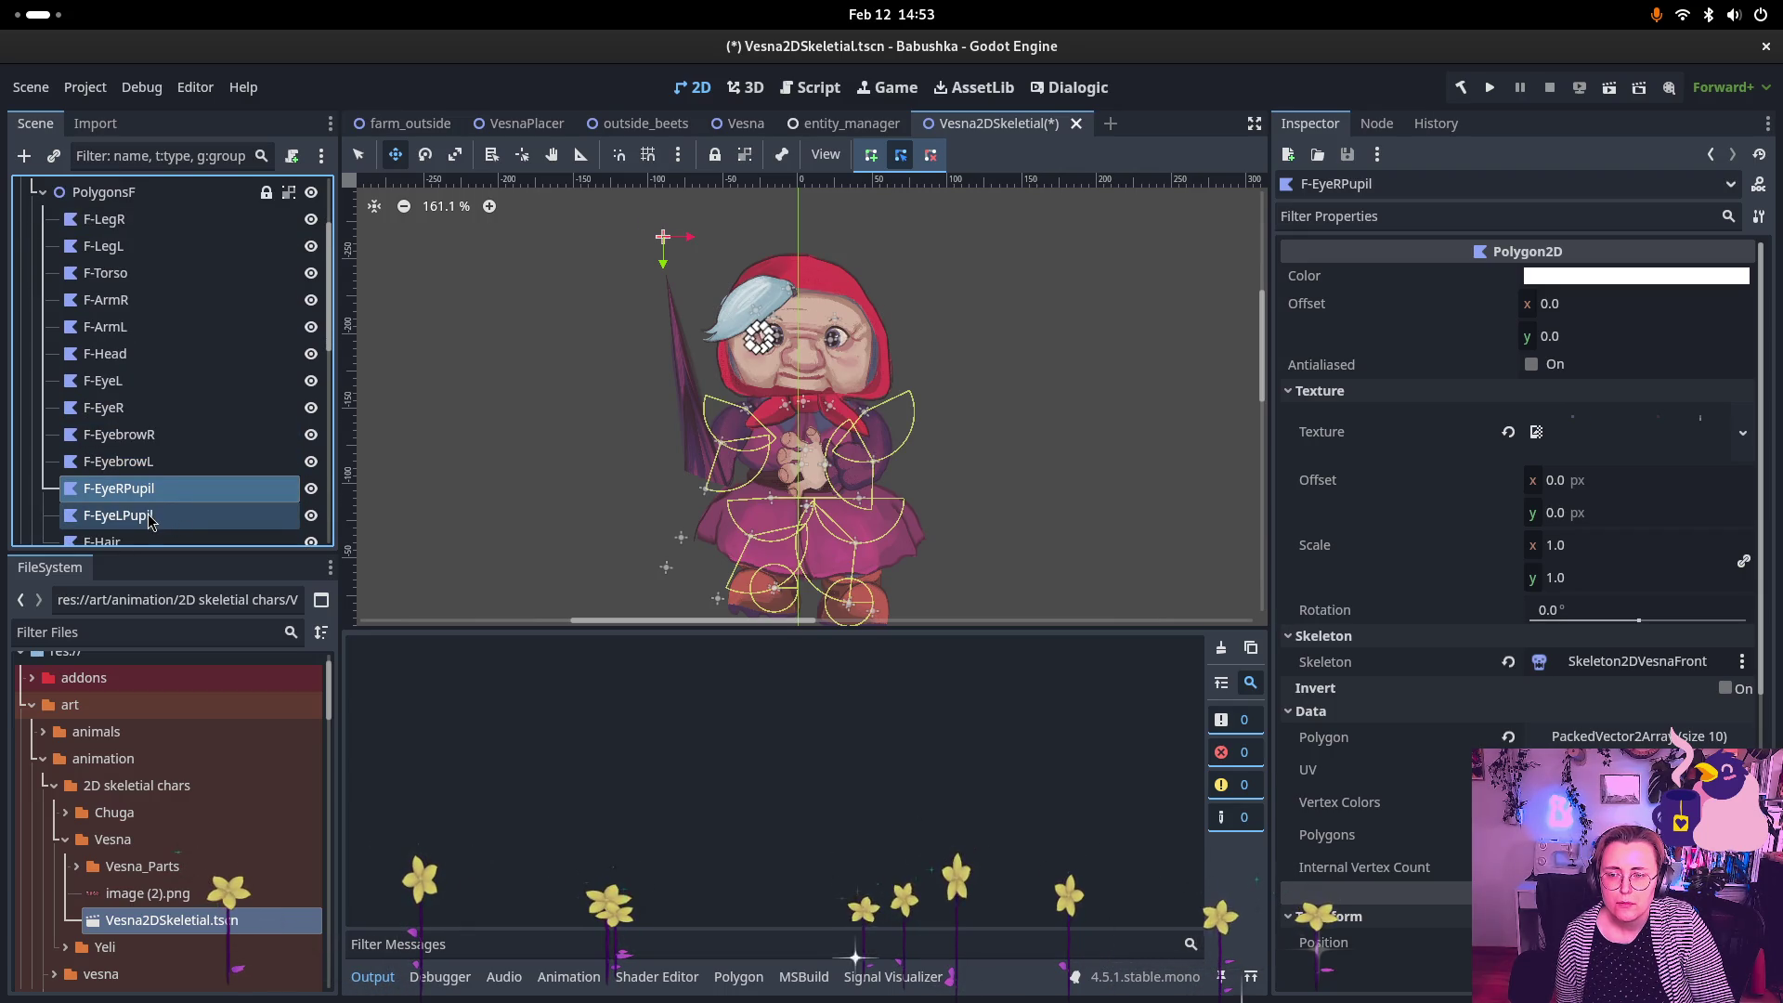
{"action": "left_click", "coordinate": [149, 517]}
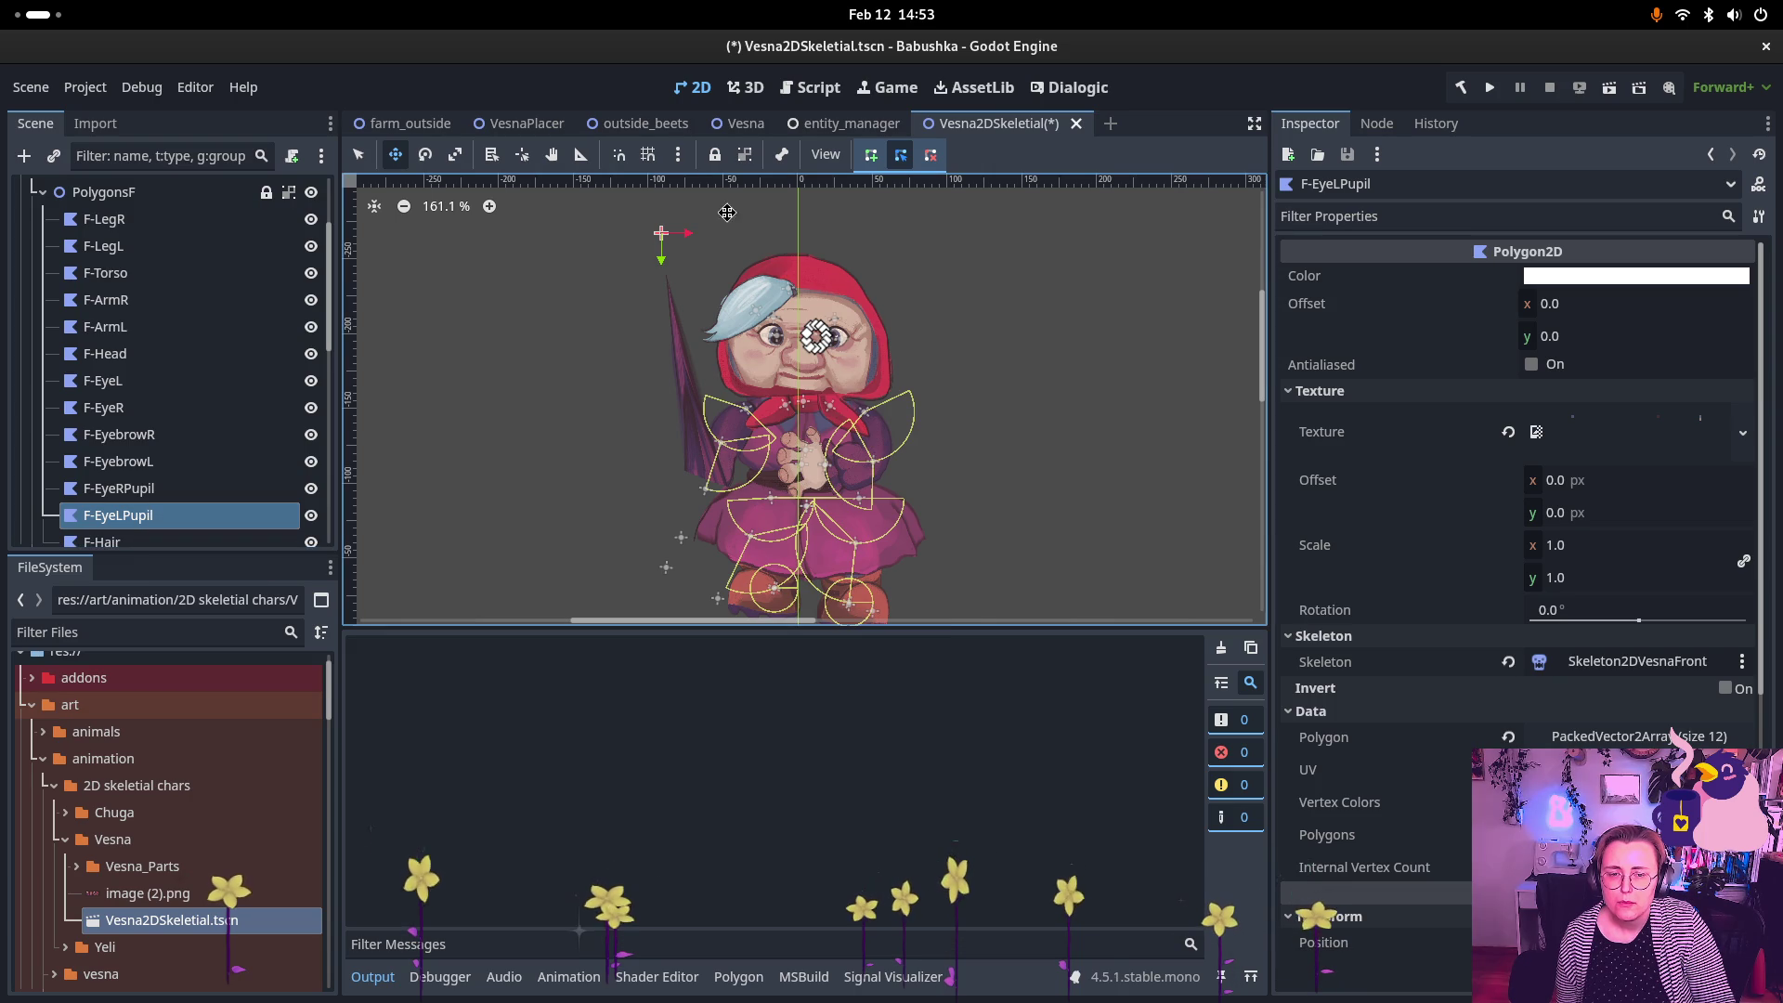
{"action": "scroll", "coordinate": [842, 315], "scroll_direction": "up", "scroll_amount": 6}
{"action": "scroll", "coordinate": [842, 315], "scroll_direction": "up", "scroll_amount": 1}
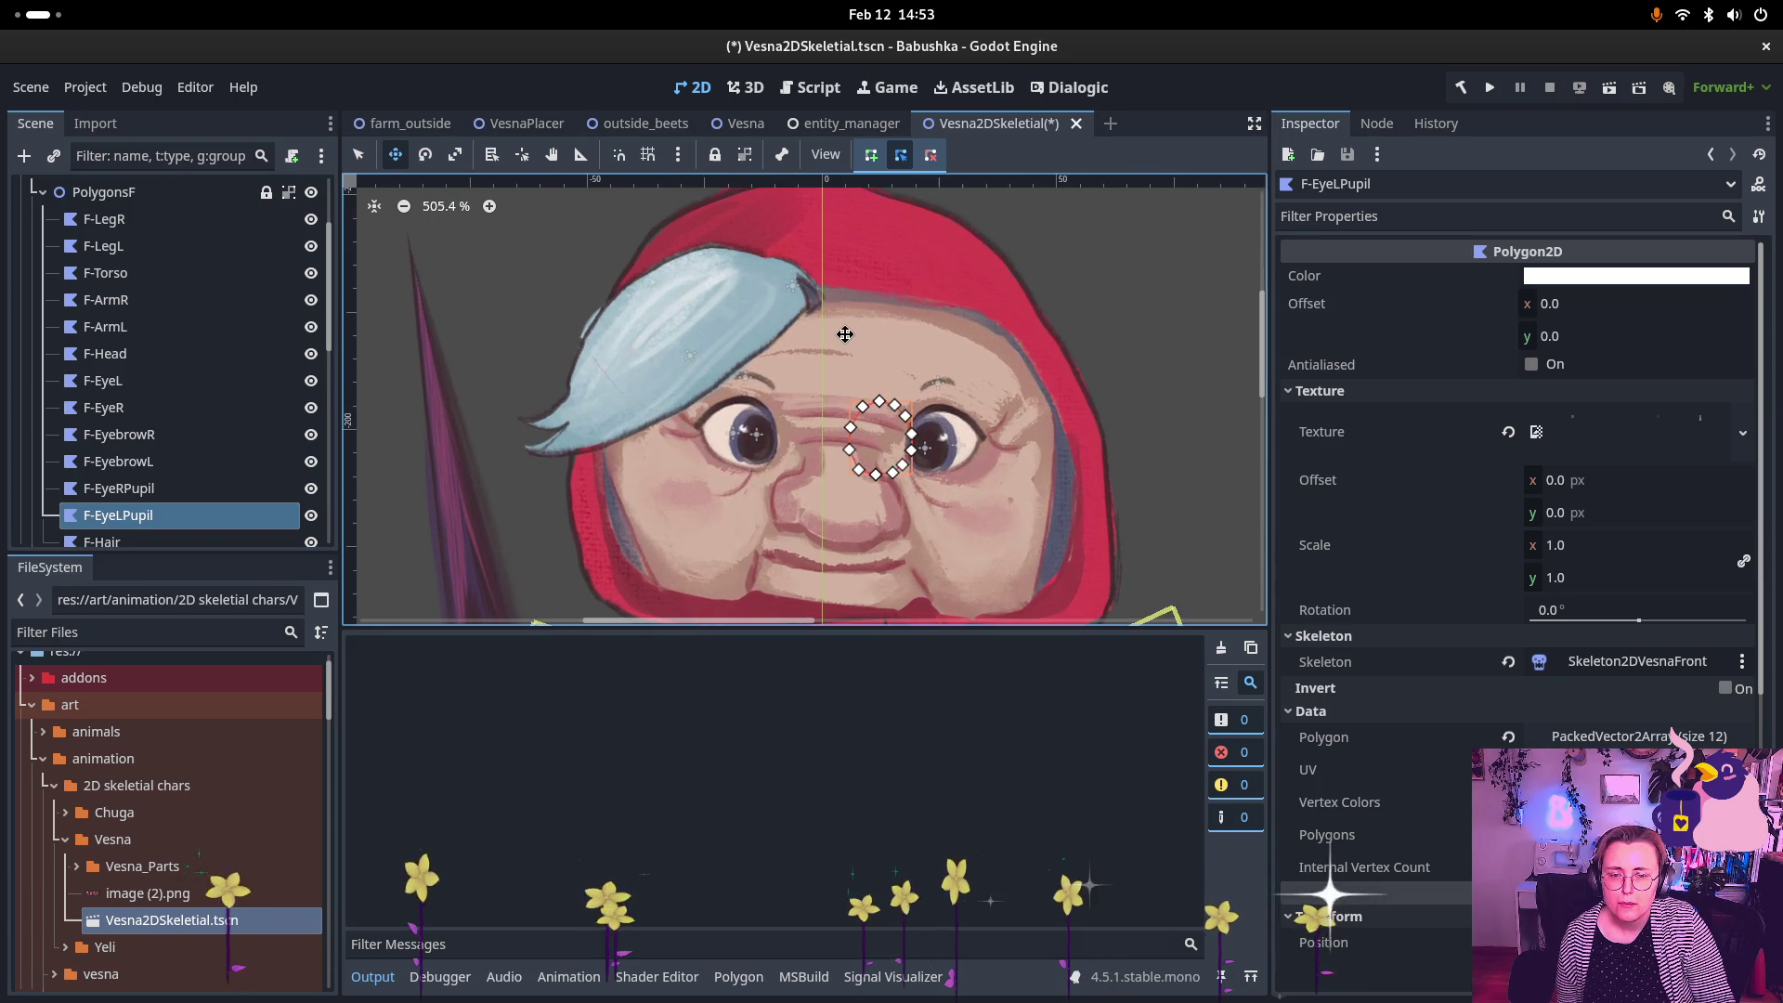
{"action": "scroll", "coordinate": [215, 507], "scroll_direction": "down", "scroll_amount": 1}
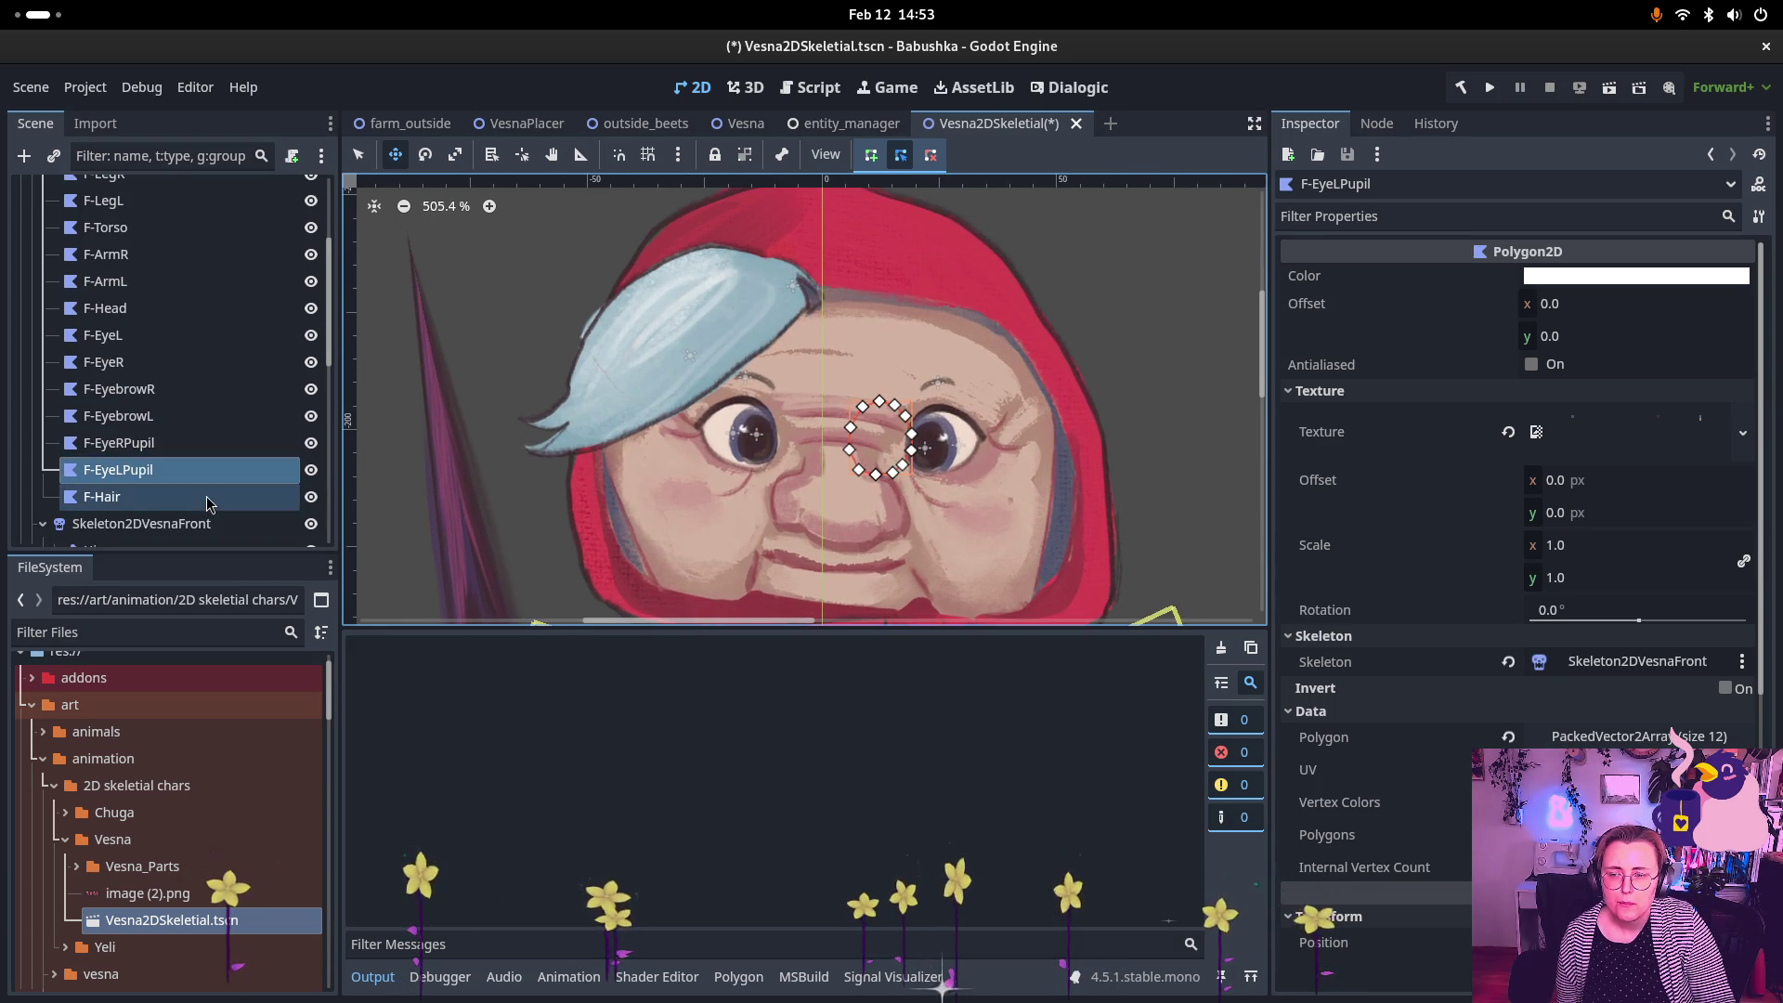
{"action": "left_click", "coordinate": [215, 505]}
{"action": "scroll", "coordinate": [222, 483], "scroll_direction": "down", "scroll_amount": 4}
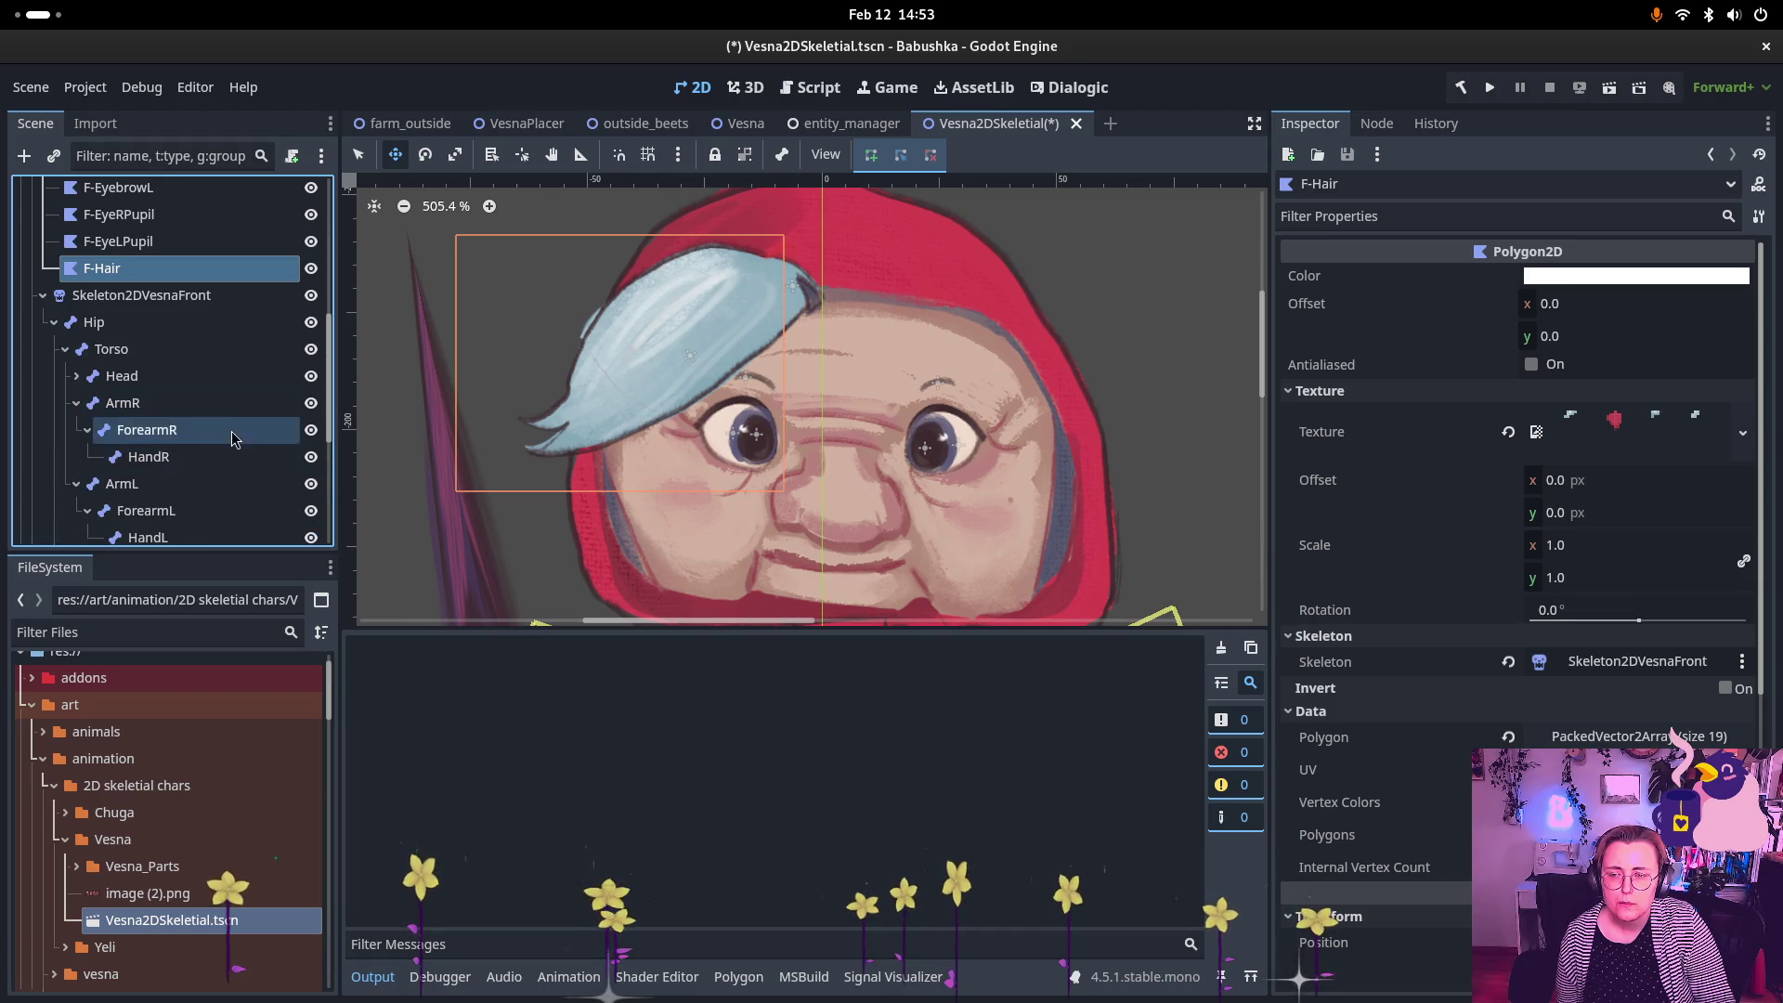
{"action": "scroll", "coordinate": [219, 371], "scroll_direction": "up", "scroll_amount": 4}
{"action": "scroll", "coordinate": [214, 353], "scroll_direction": "up", "scroll_amount": 2}
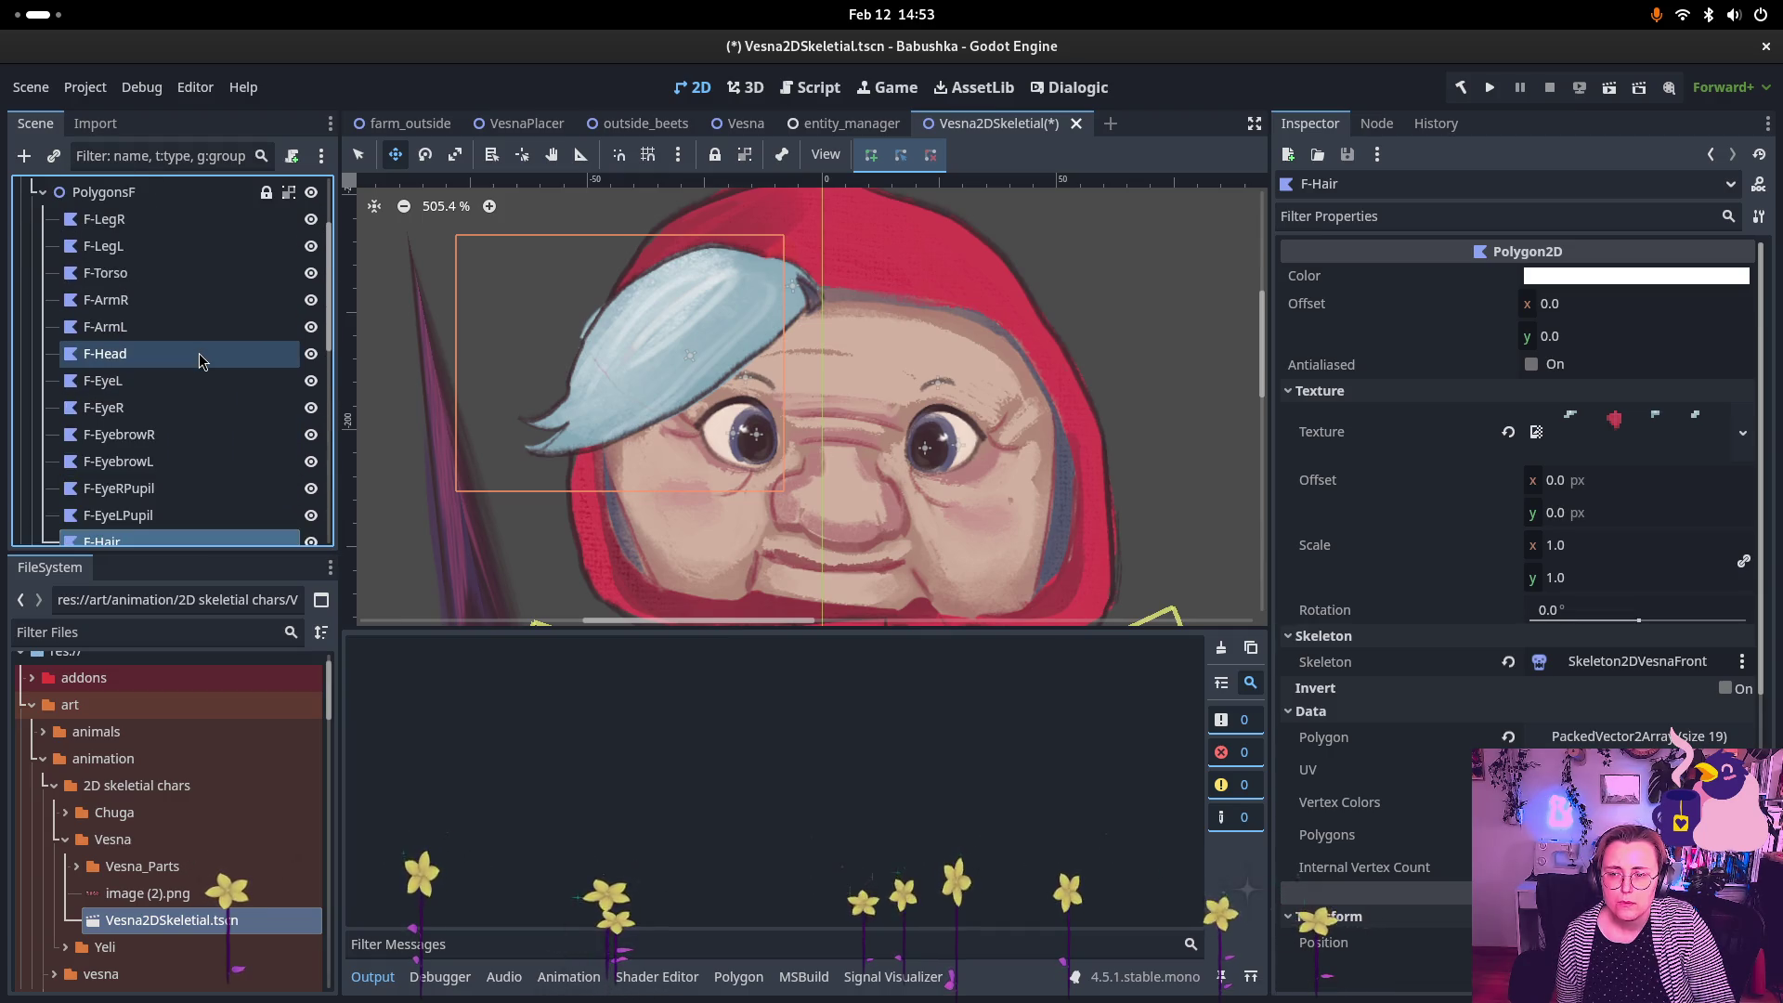
{"action": "scroll", "coordinate": [770, 381], "scroll_direction": "down", "scroll_amount": 4}
{"action": "scroll", "coordinate": [740, 361], "scroll_direction": "down", "scroll_amount": 4}
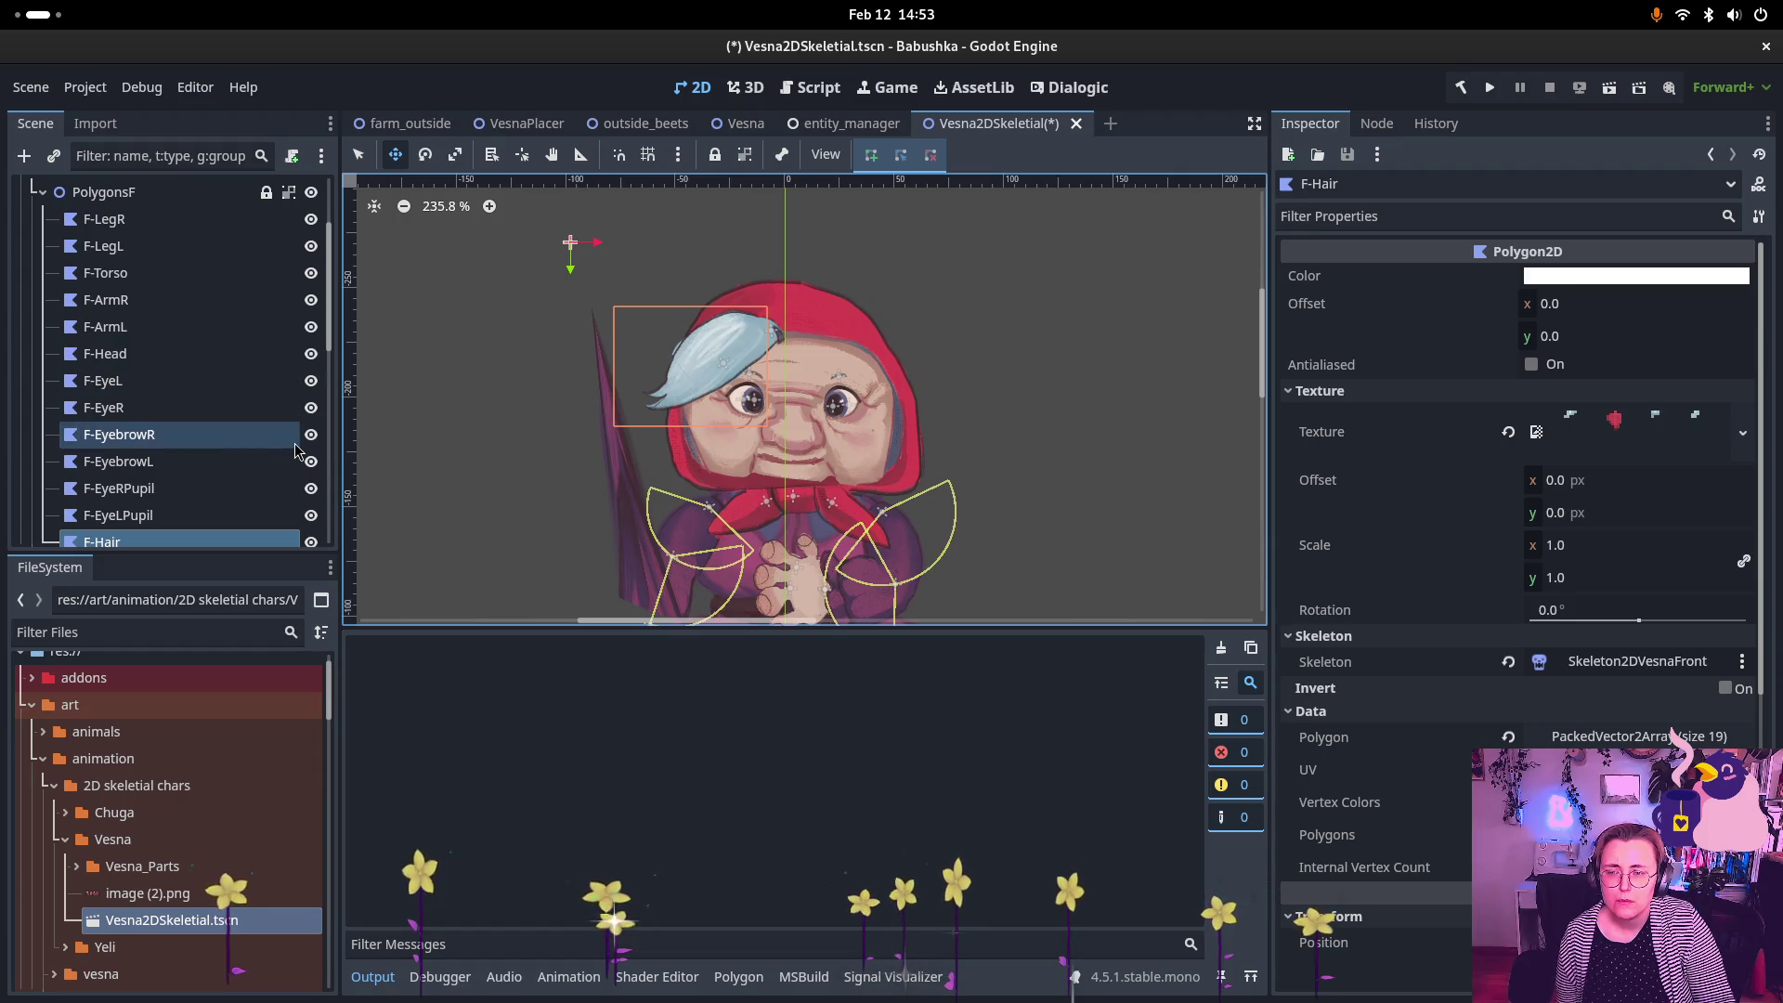
Step: Toggle F-ArmR's visibility off and back on, then select F-ArmR
{"action": "left_click", "coordinate": [311, 299]}
{"action": "left_click", "coordinate": [311, 300]}
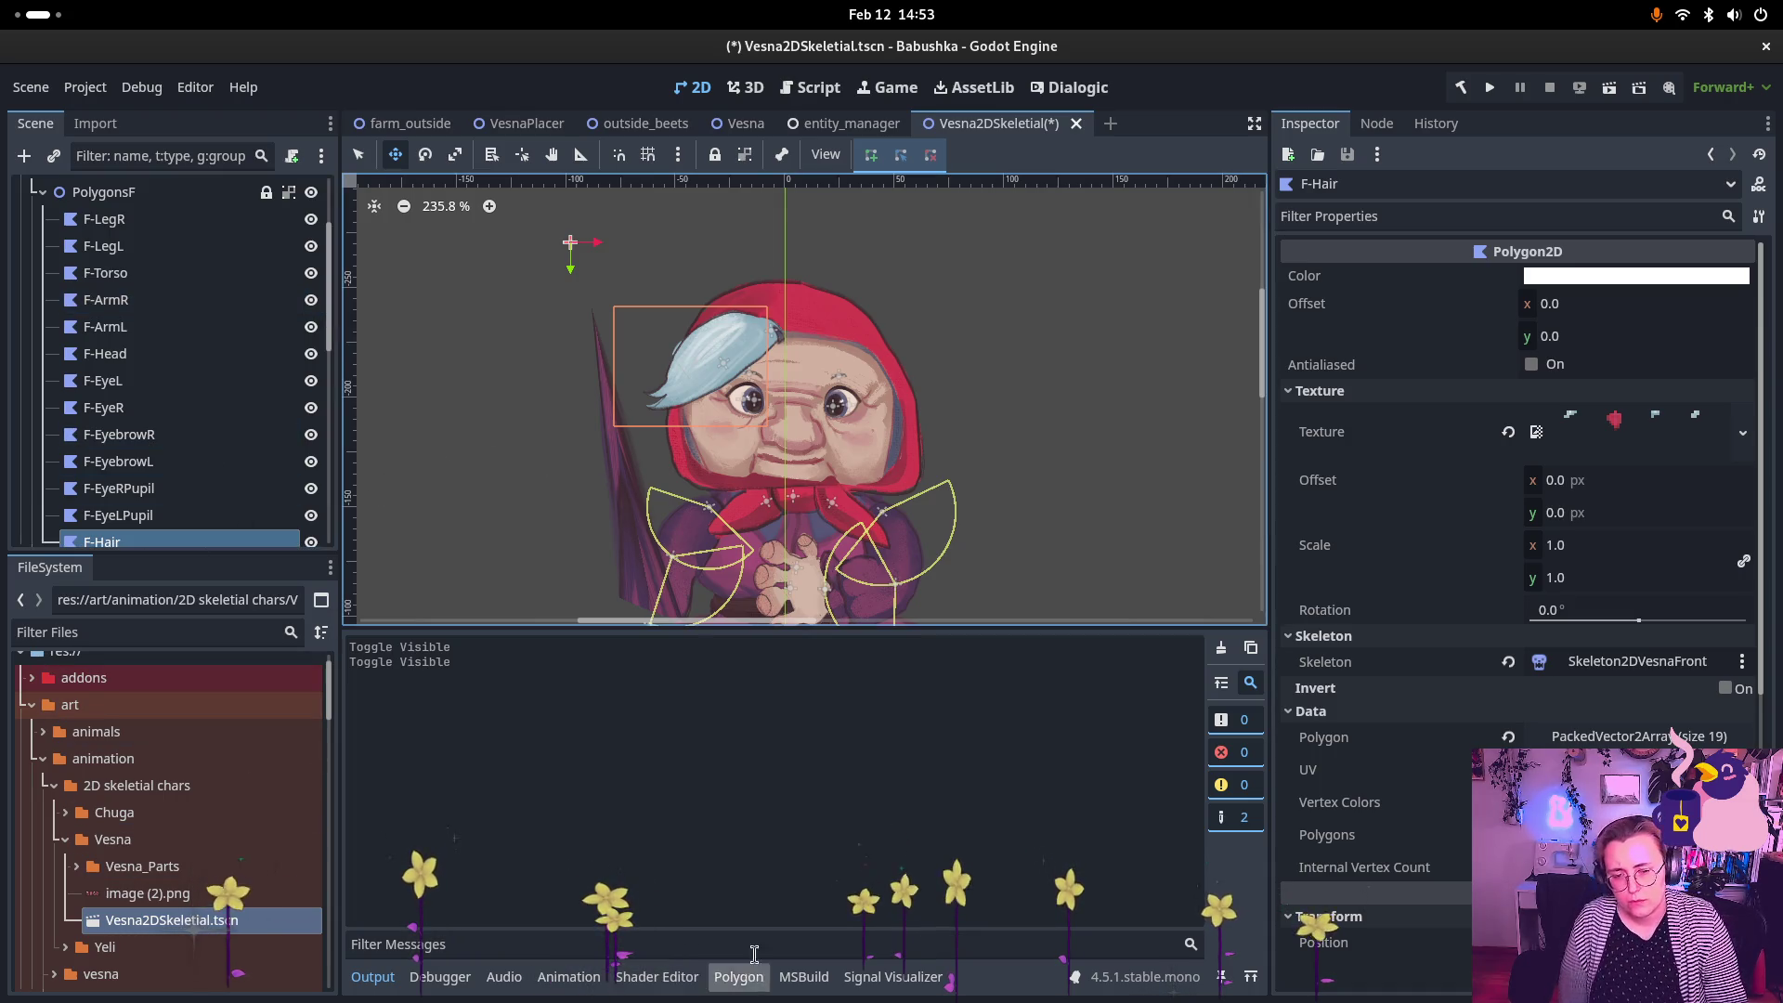
{"action": "left_click", "coordinate": [186, 300]}
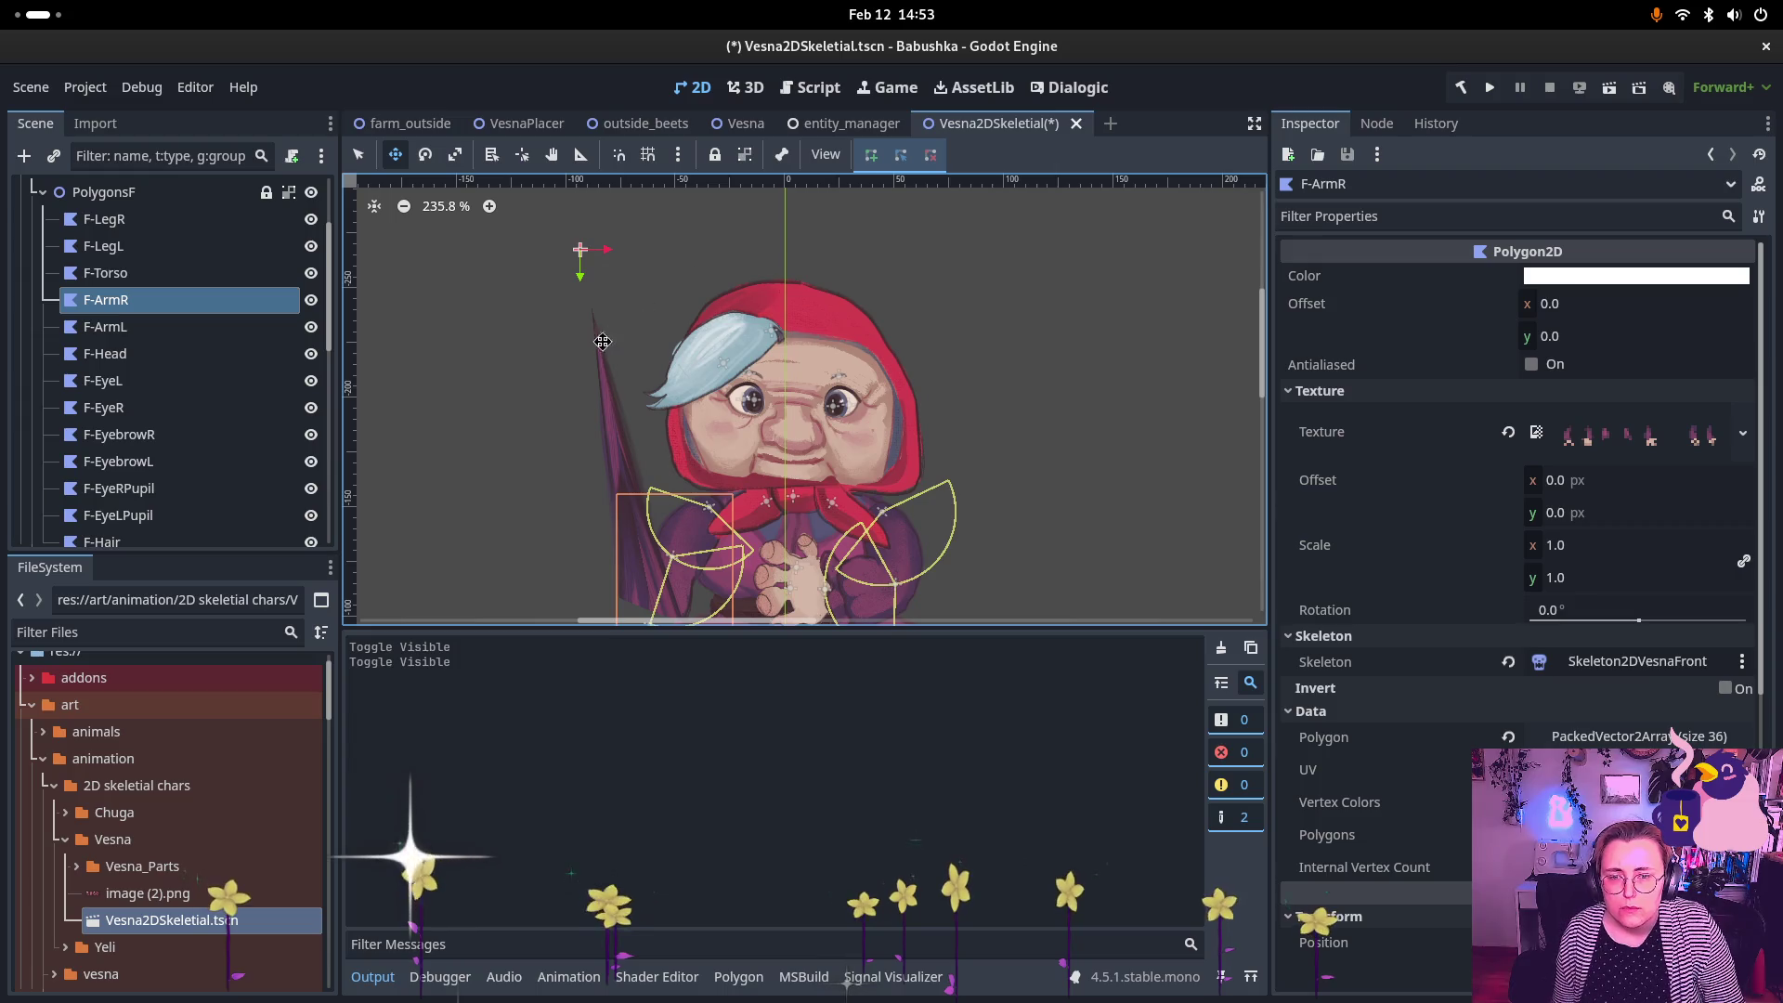
{"action": "scroll", "coordinate": [603, 341], "scroll_direction": "down", "scroll_amount": 4}
{"action": "scroll", "coordinate": [557, 334], "scroll_direction": "right", "scroll_amount": 2}
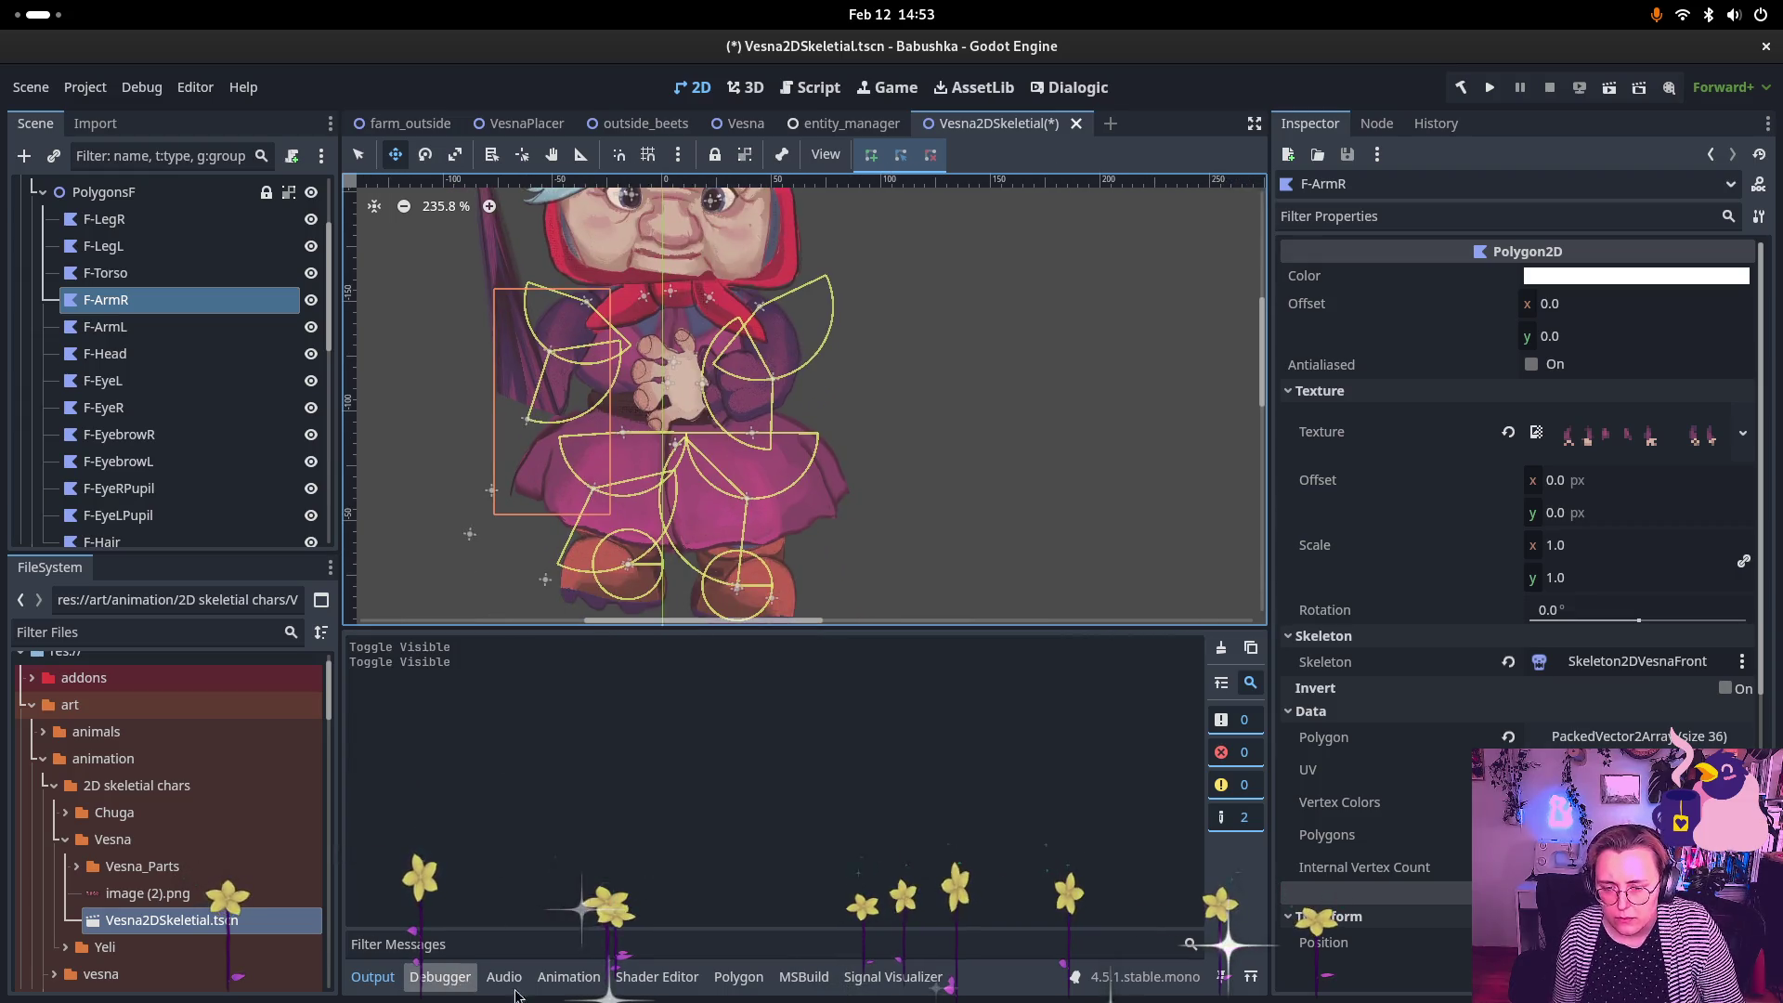
Step: Open F-ArmR's polygon editor, review its Polygons and UV views, then enter Bones weight painting
{"action": "left_click", "coordinate": [738, 977]}
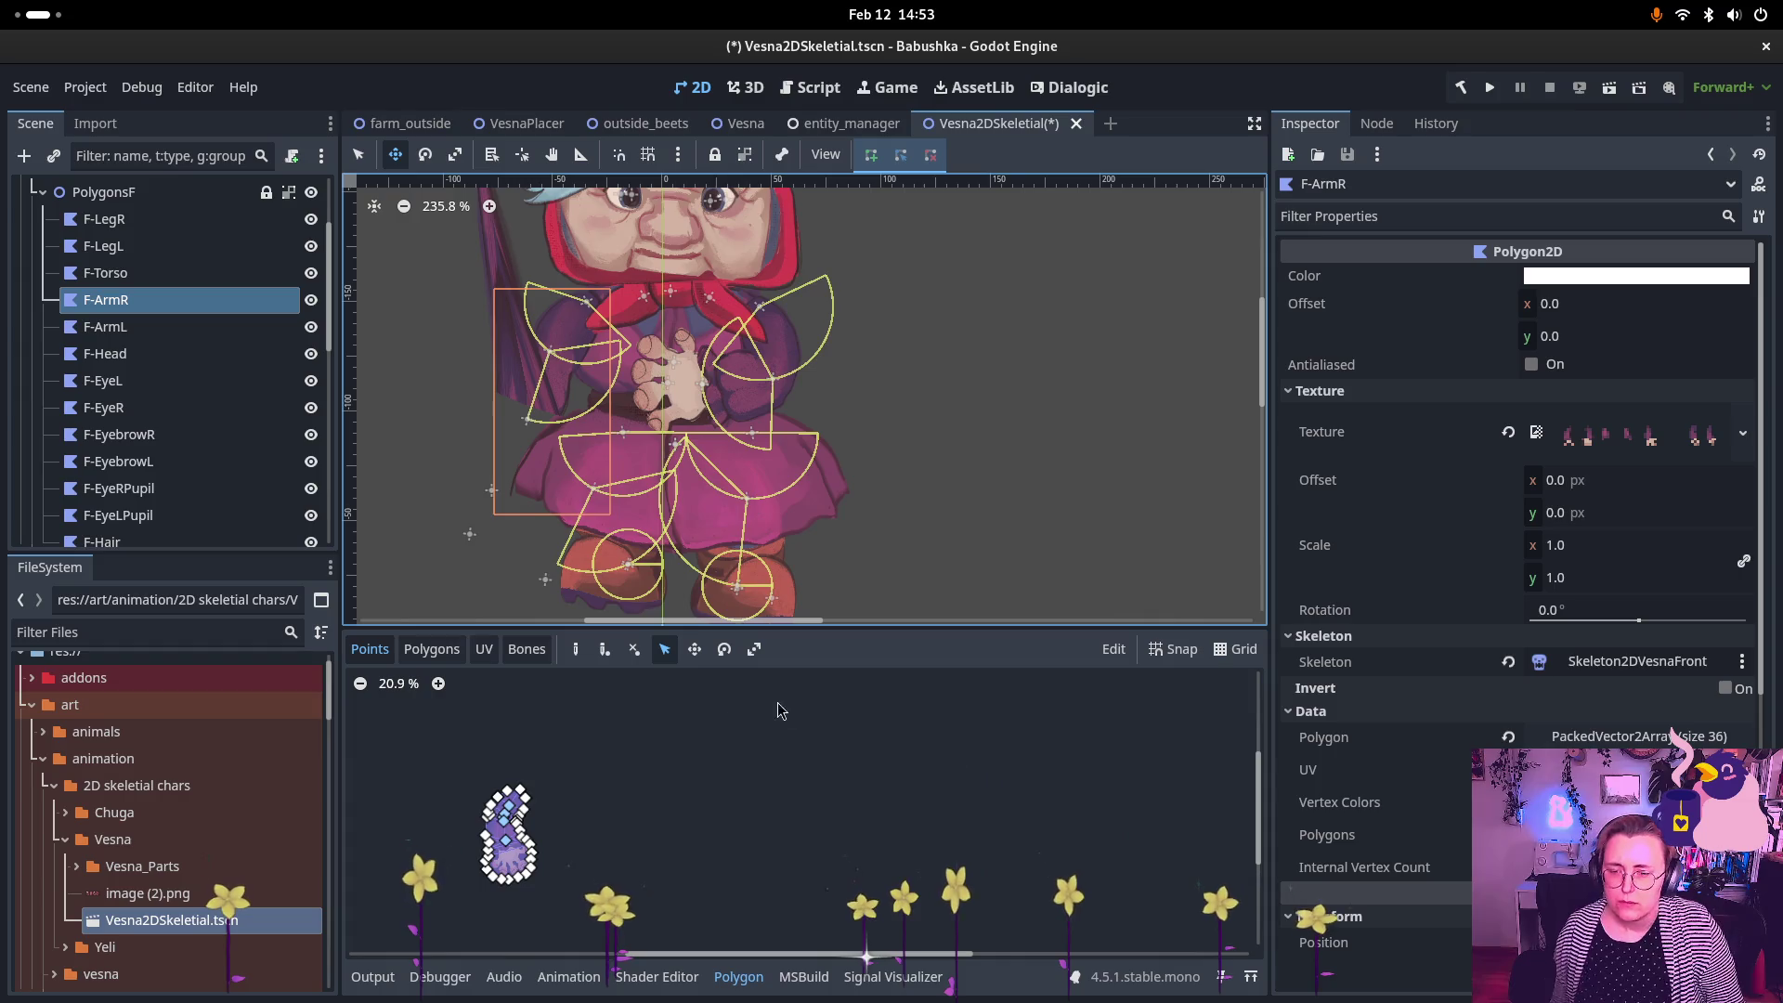
{"action": "left_click", "coordinate": [431, 649]}
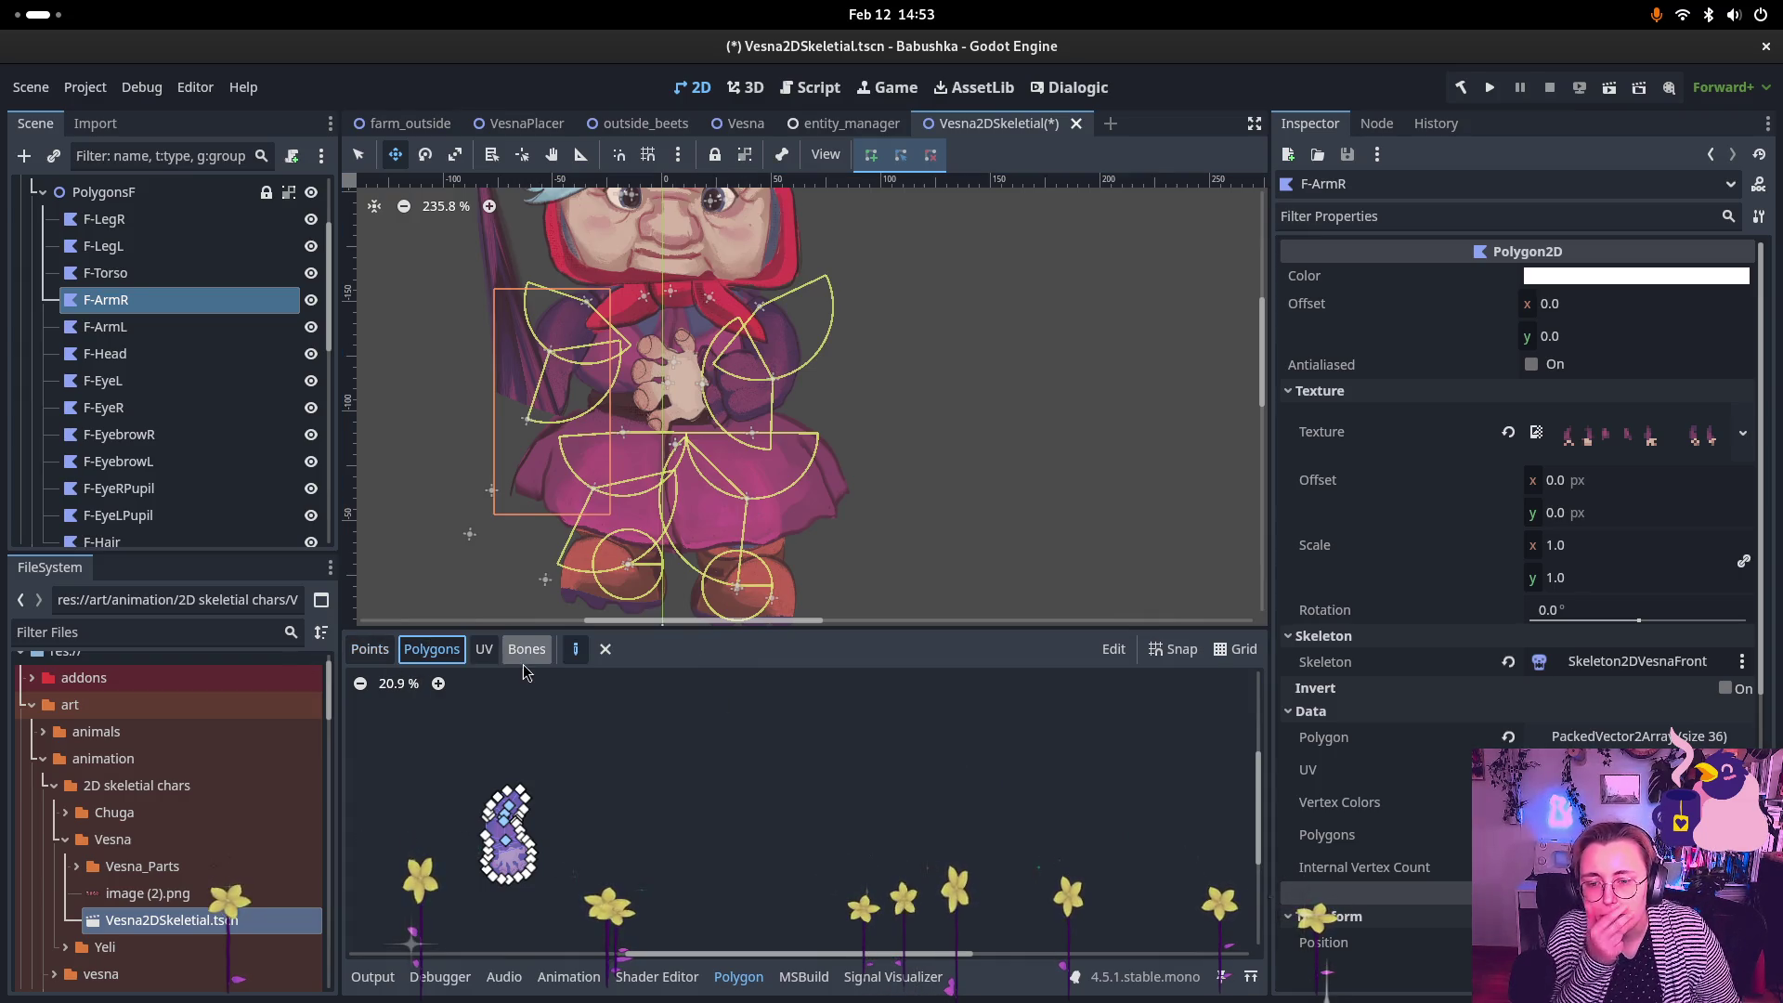
{"action": "scroll", "coordinate": [512, 845], "scroll_direction": "up", "scroll_amount": 5}
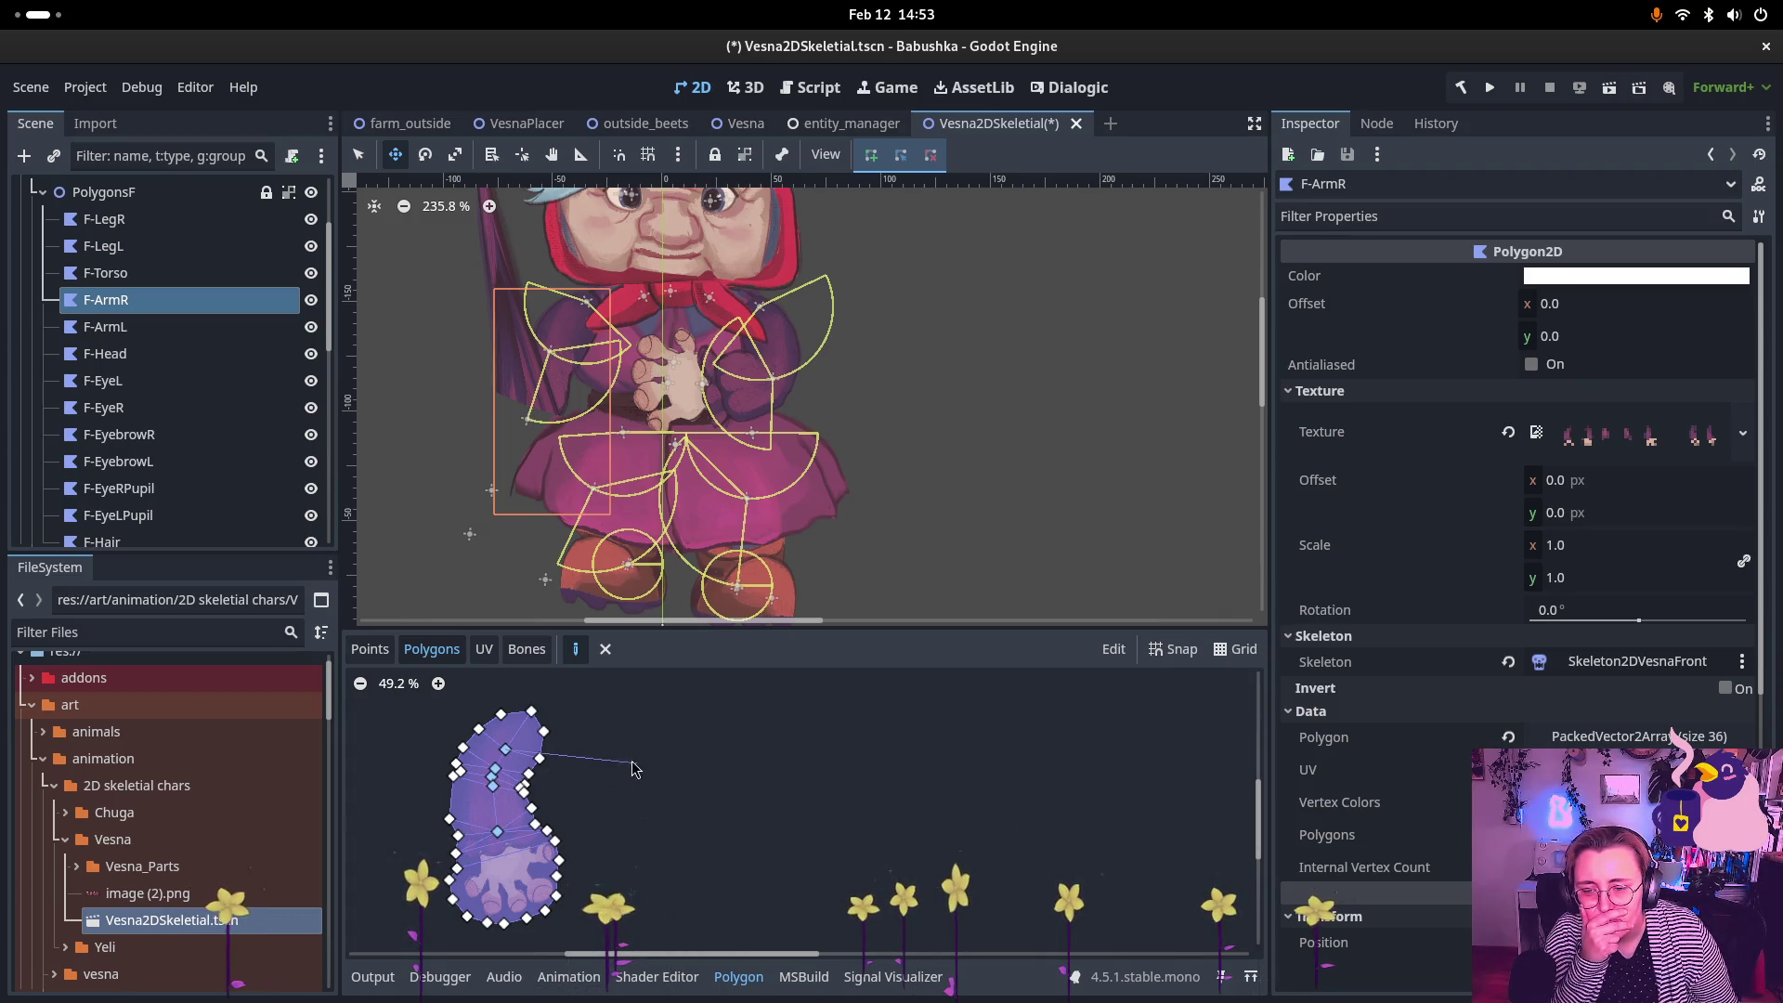
{"action": "left_click", "coordinate": [483, 653]}
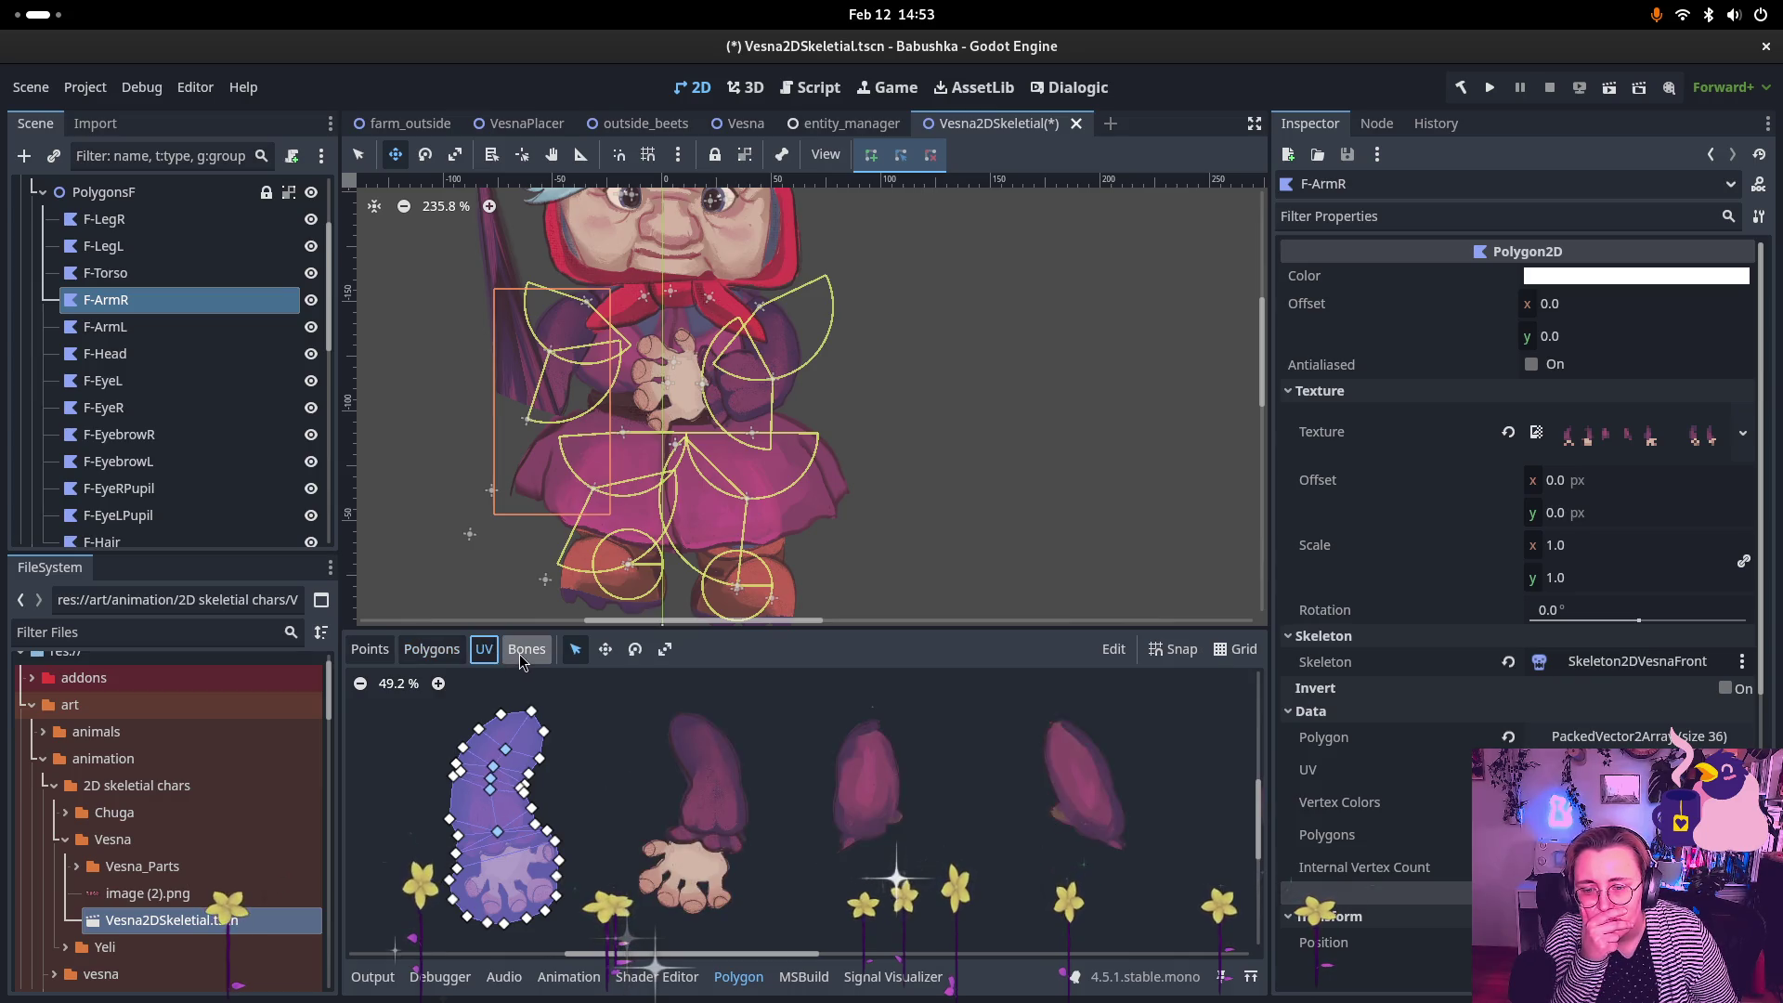
{"action": "left_click", "coordinate": [527, 650]}
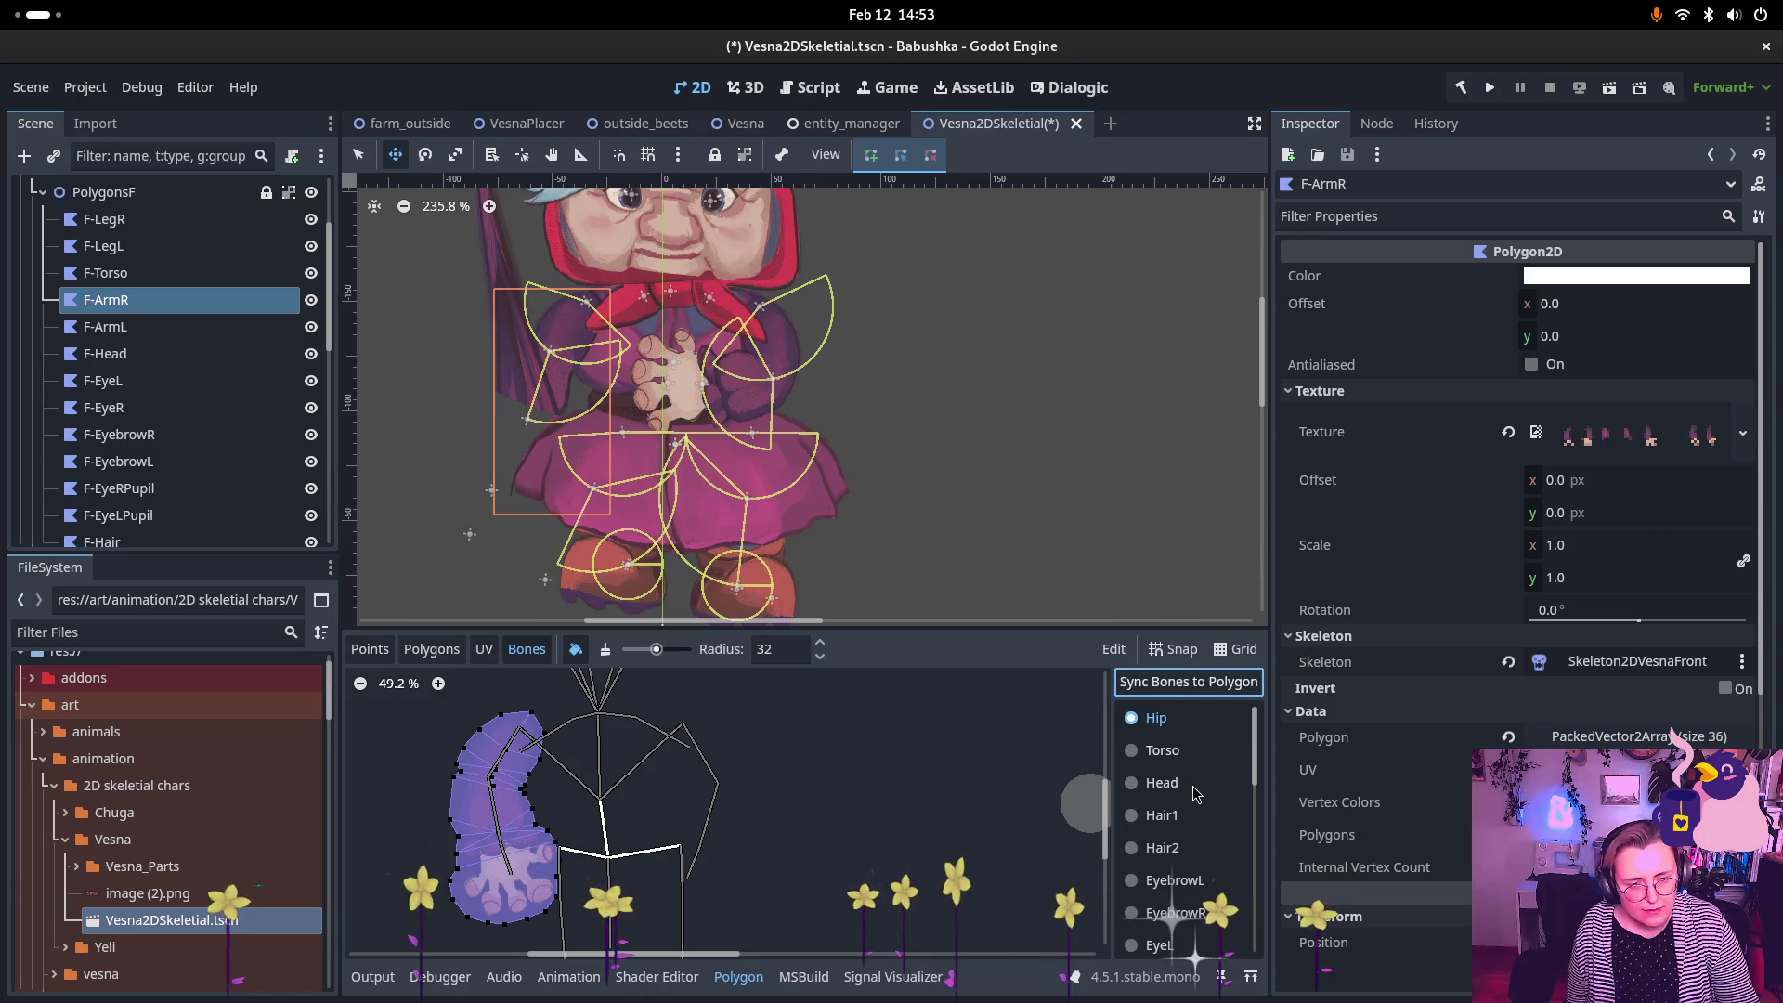
Step: Paint ForearmR bone weight along the F-ArmR arm polygon
{"action": "scroll", "coordinate": [1182, 823], "scroll_direction": "down", "scroll_amount": 1}
{"action": "scroll", "coordinate": [1180, 836], "scroll_direction": "down", "scroll_amount": 6}
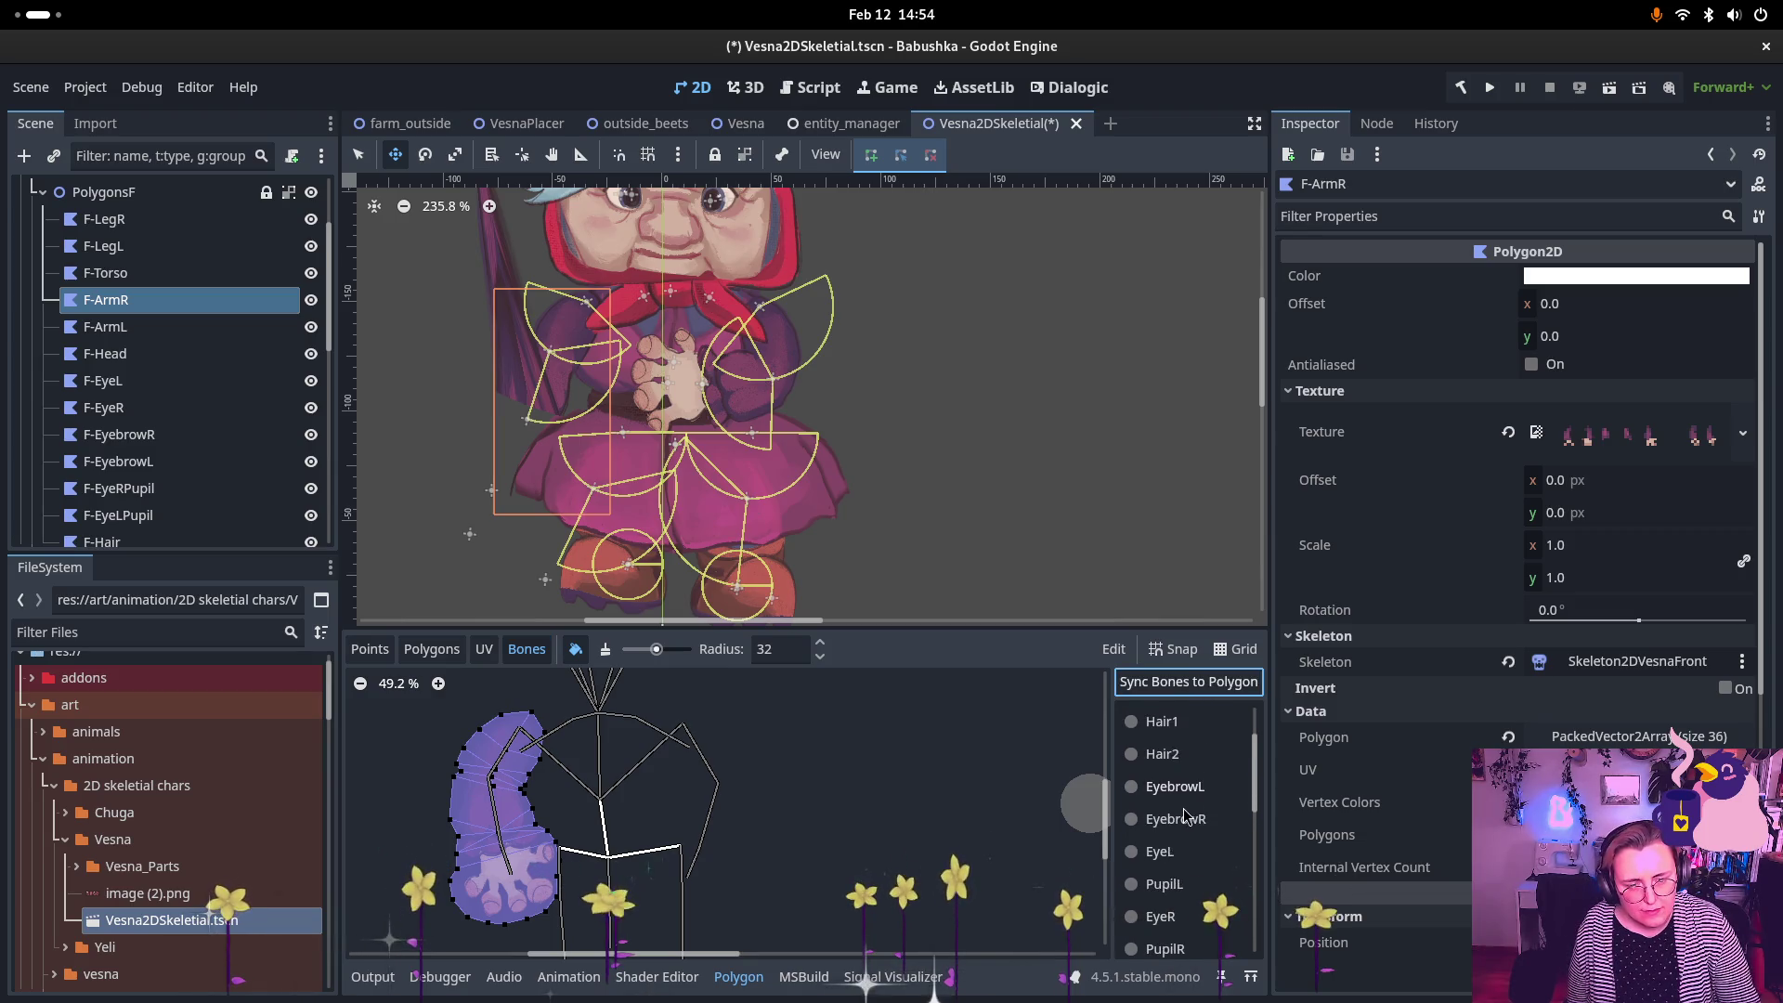
{"action": "scroll", "coordinate": [1161, 895], "scroll_direction": "down", "scroll_amount": 2}
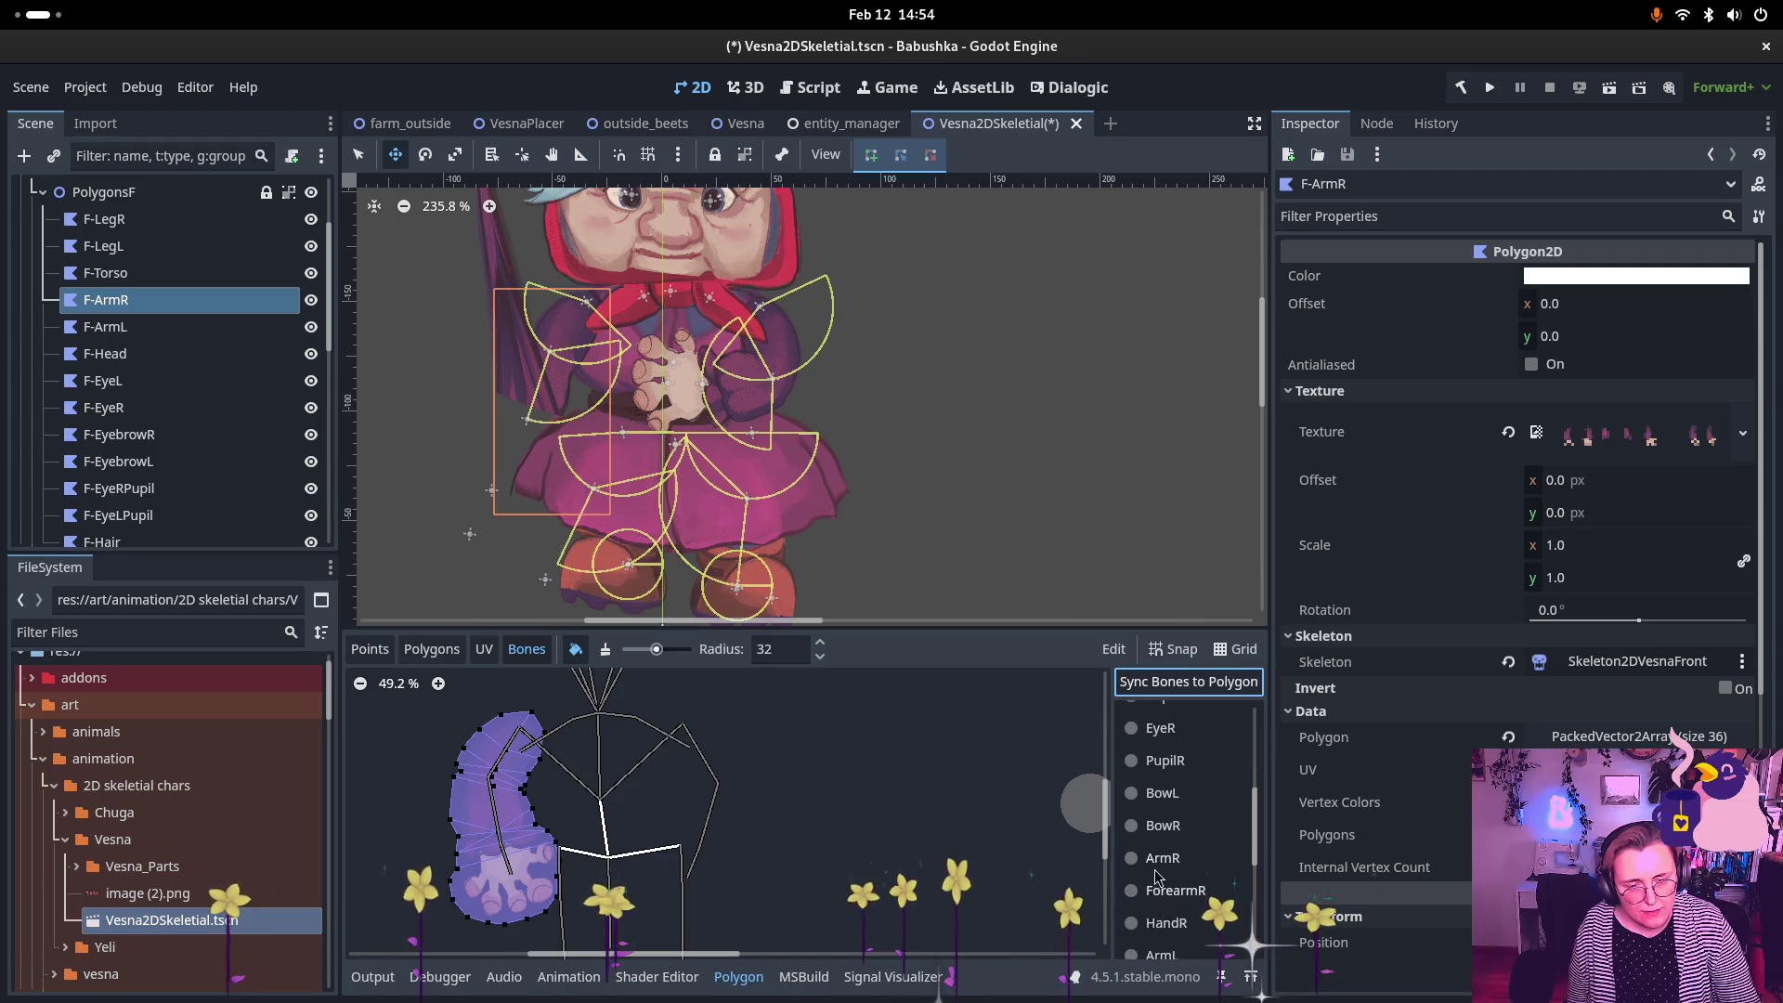
{"action": "left_click", "coordinate": [1130, 858]}
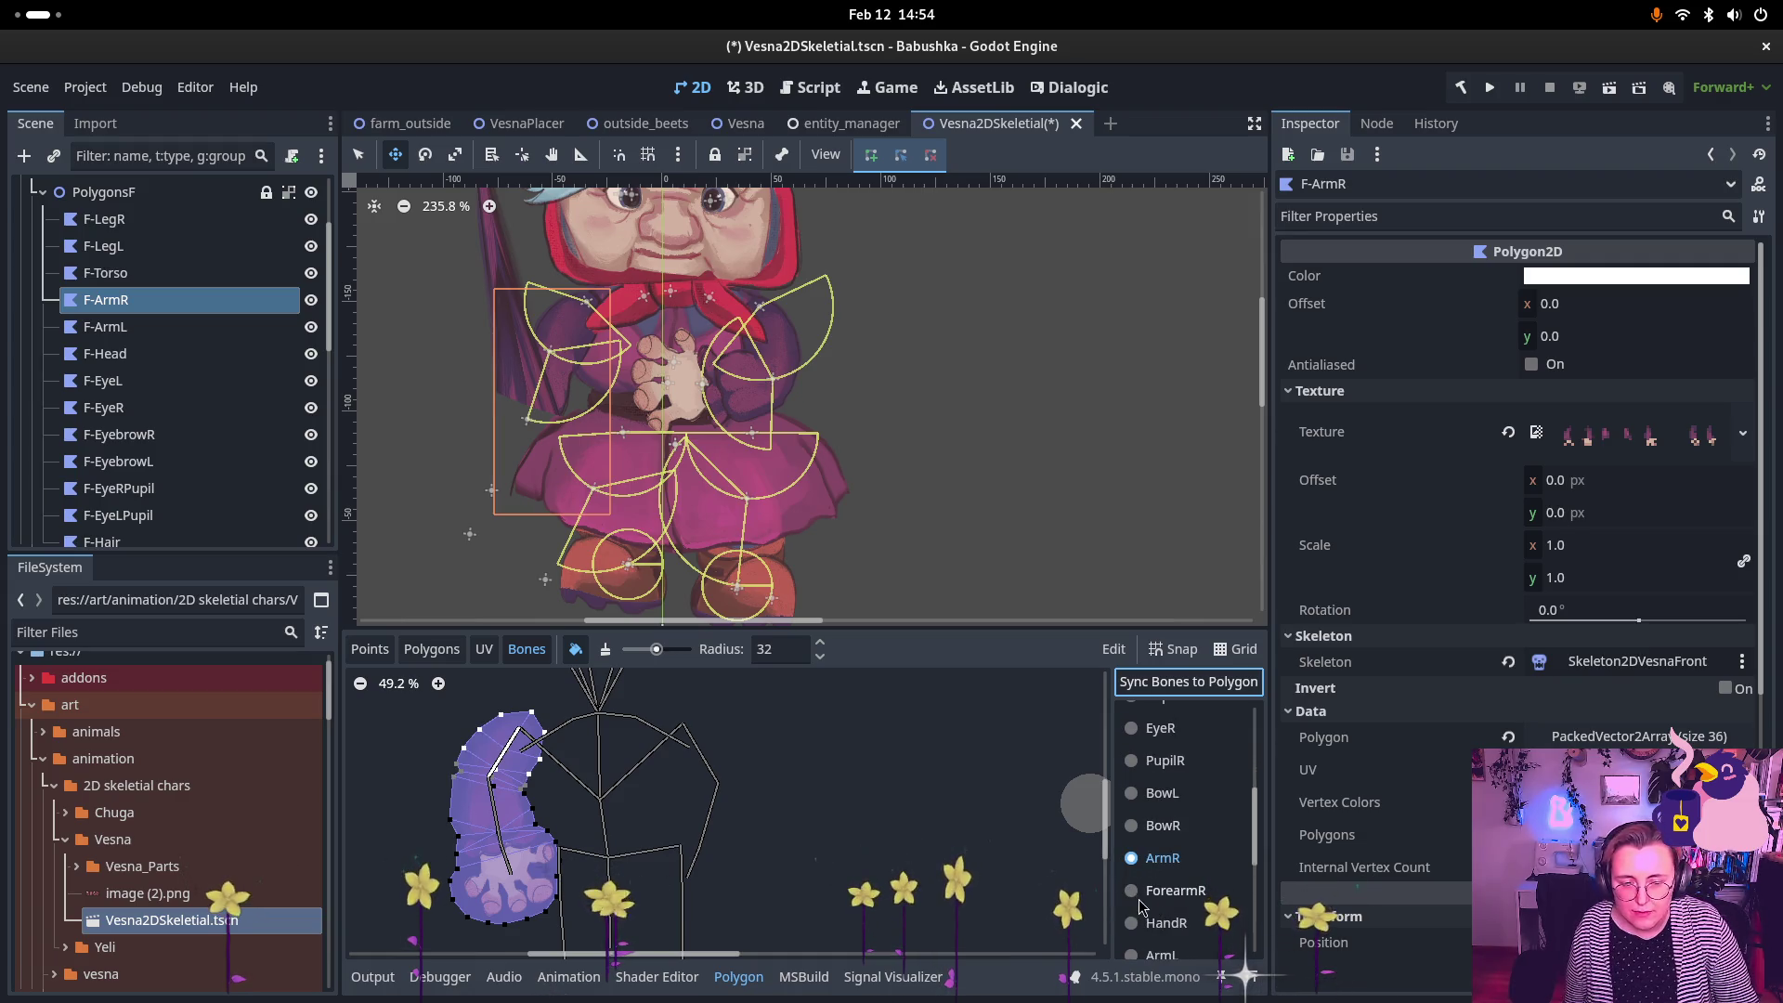
{"action": "left_click", "coordinate": [1132, 890]}
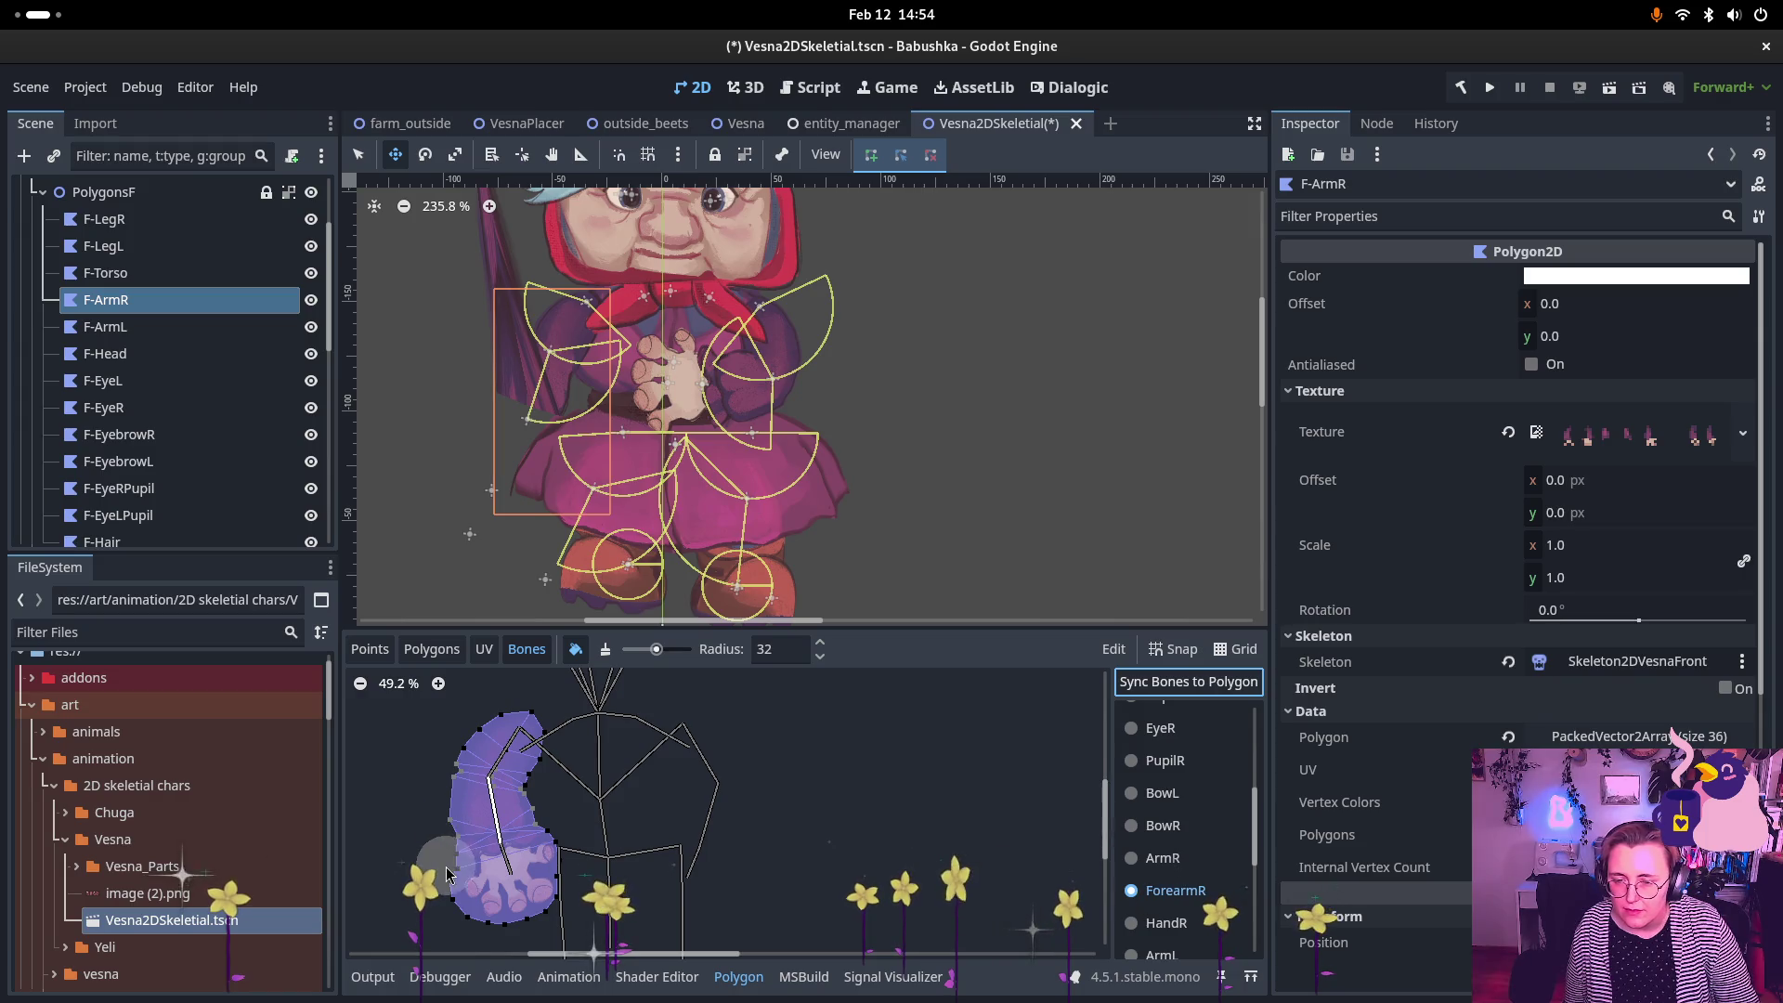
{"action": "scroll", "coordinate": [438, 868], "scroll_direction": "up", "scroll_amount": 4}
{"action": "mouse_move", "coordinate": [438, 752]}
{"action": "left_mouse_down"}
{"action": "mouse_move", "coordinate": [451, 789]}
{"action": "mouse_move", "coordinate": [557, 809]}
{"action": "mouse_move", "coordinate": [548, 760]}
{"action": "mouse_move", "coordinate": [571, 800]}
{"action": "left_mouse_up"}
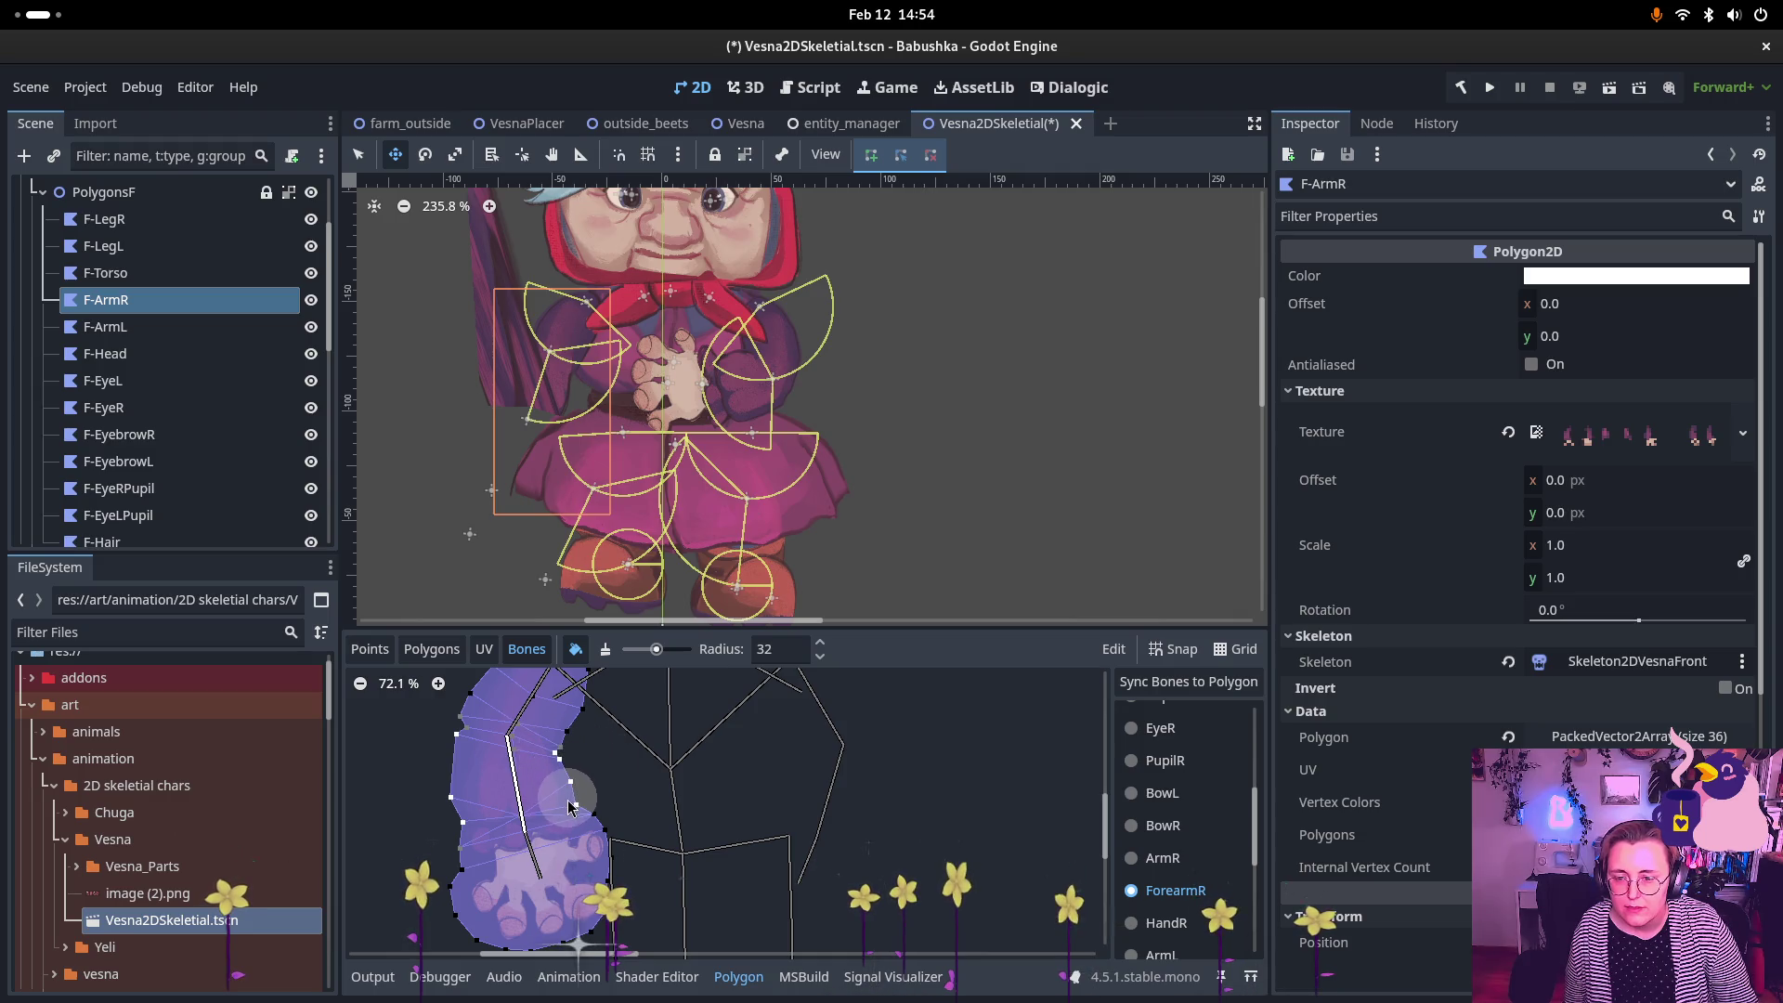
Step: Paint HandR bone weight across the right hand with a 32 brush radius
{"action": "left_click", "coordinate": [1152, 923]}
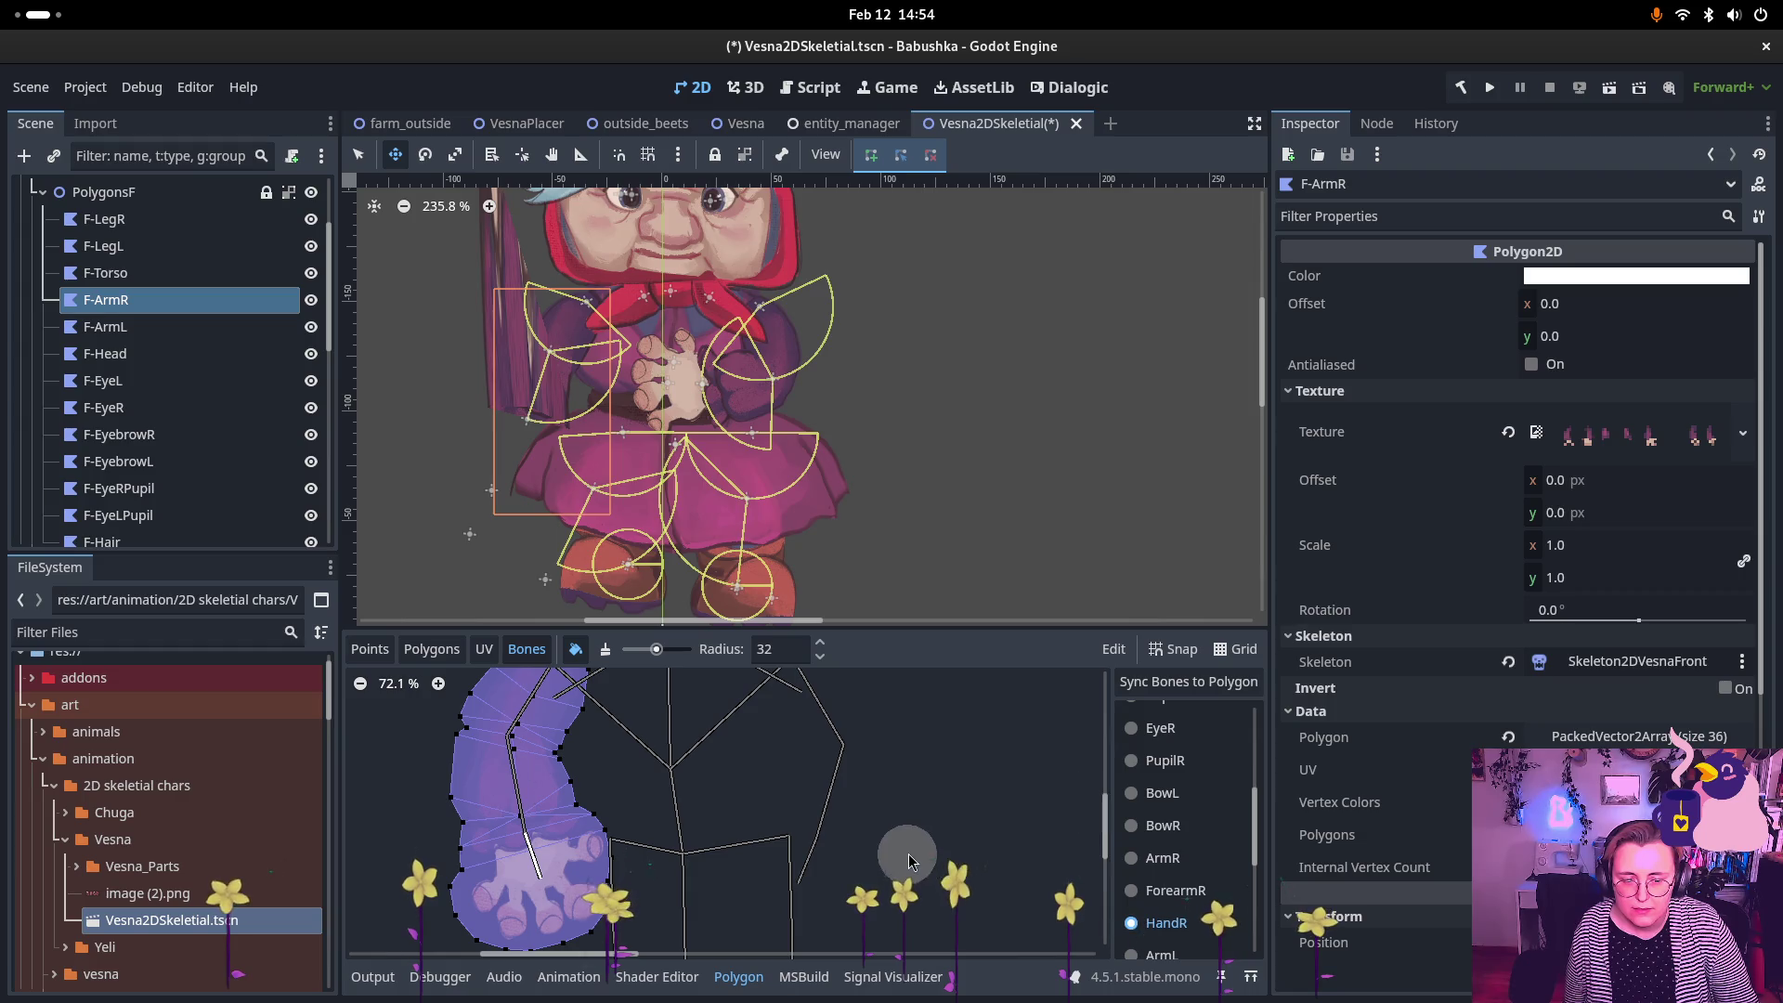
{"action": "mouse_move", "coordinate": [514, 858]}
{"action": "left_mouse_down"}
{"action": "mouse_move", "coordinate": [580, 836]}
{"action": "mouse_move", "coordinate": [601, 891]}
{"action": "mouse_move", "coordinate": [442, 878]}
{"action": "mouse_move", "coordinate": [460, 933]}
{"action": "mouse_move", "coordinate": [585, 924]}
{"action": "mouse_move", "coordinate": [604, 822]}
{"action": "left_mouse_up"}
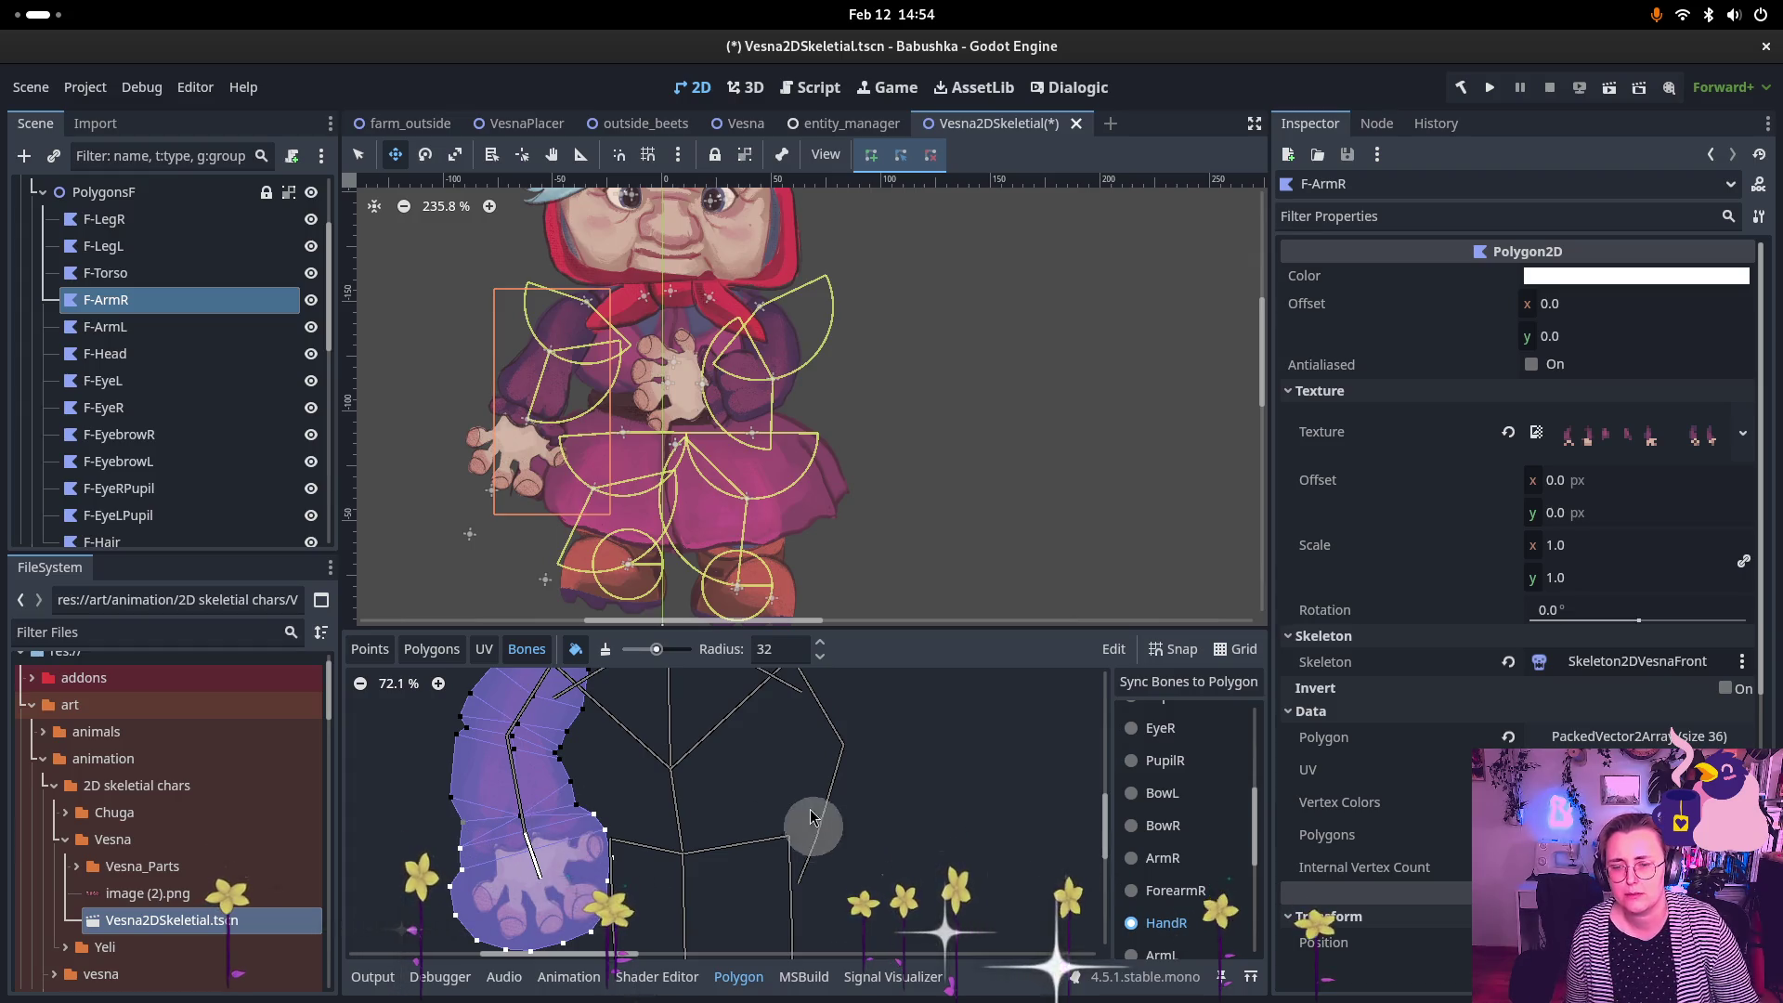
{"action": "scroll", "coordinate": [912, 437], "scroll_direction": "down", "scroll_amount": 5}
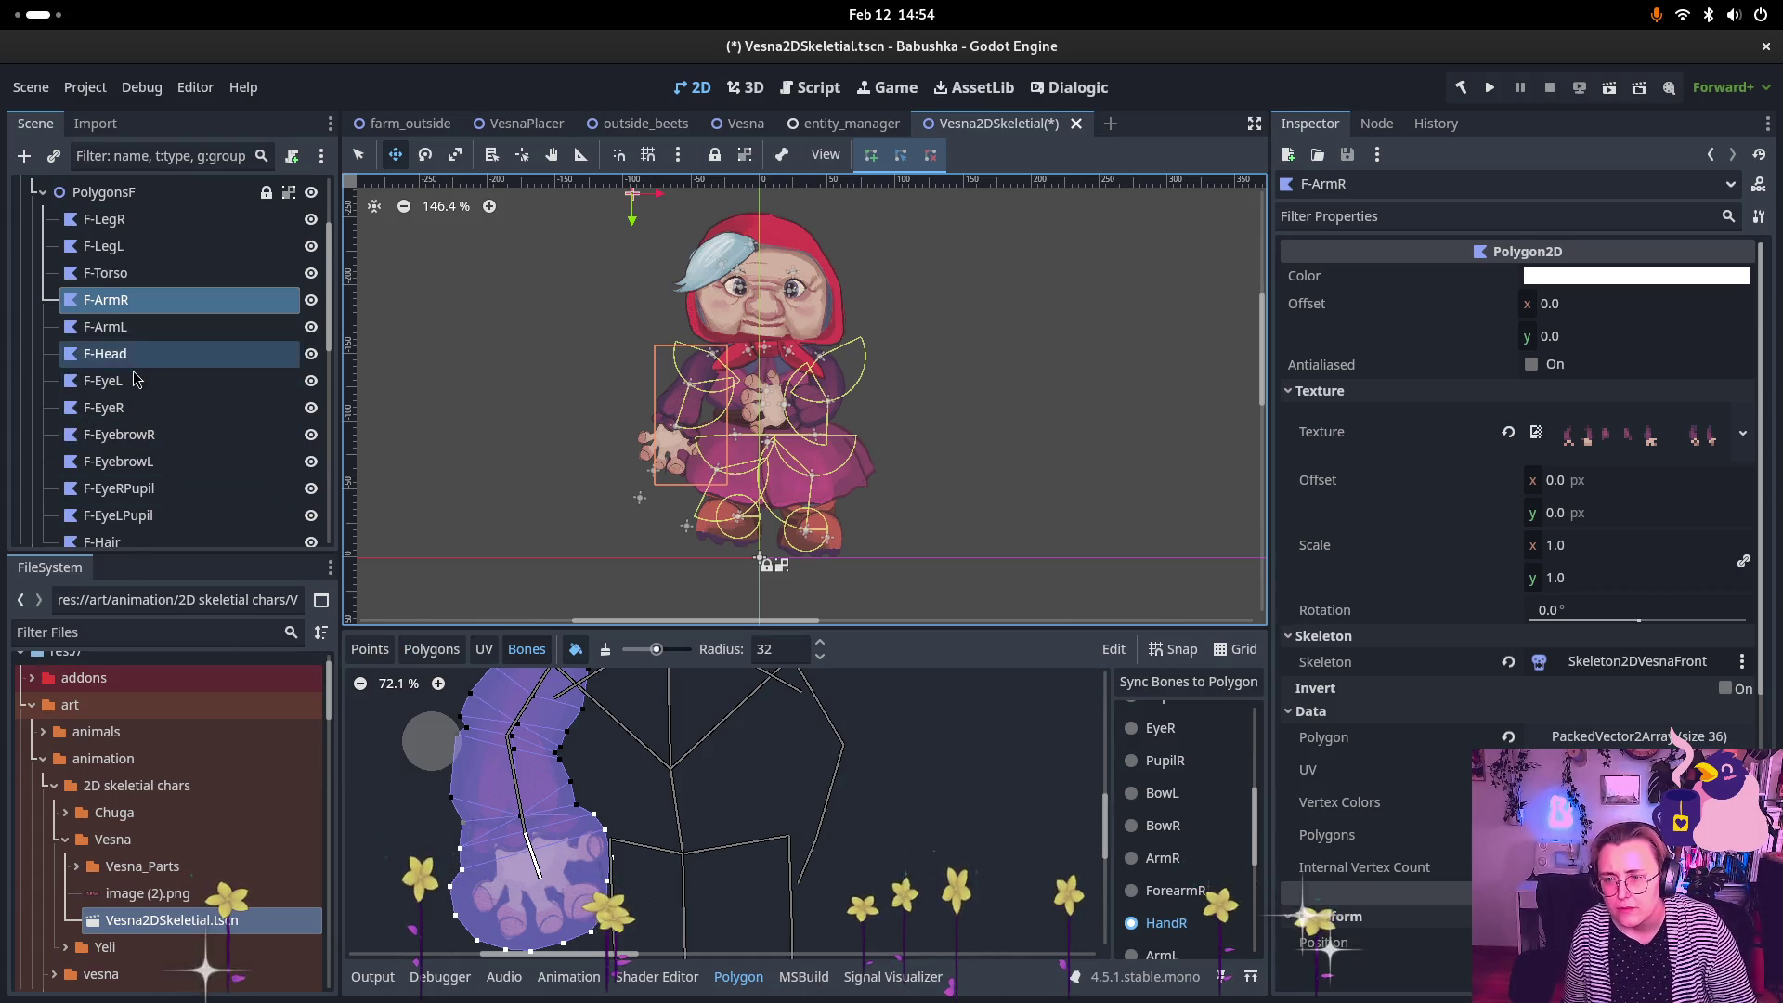
{"action": "scroll", "coordinate": [139, 371], "scroll_direction": "up", "scroll_amount": 3}
{"action": "left_click", "coordinate": [104, 418]}
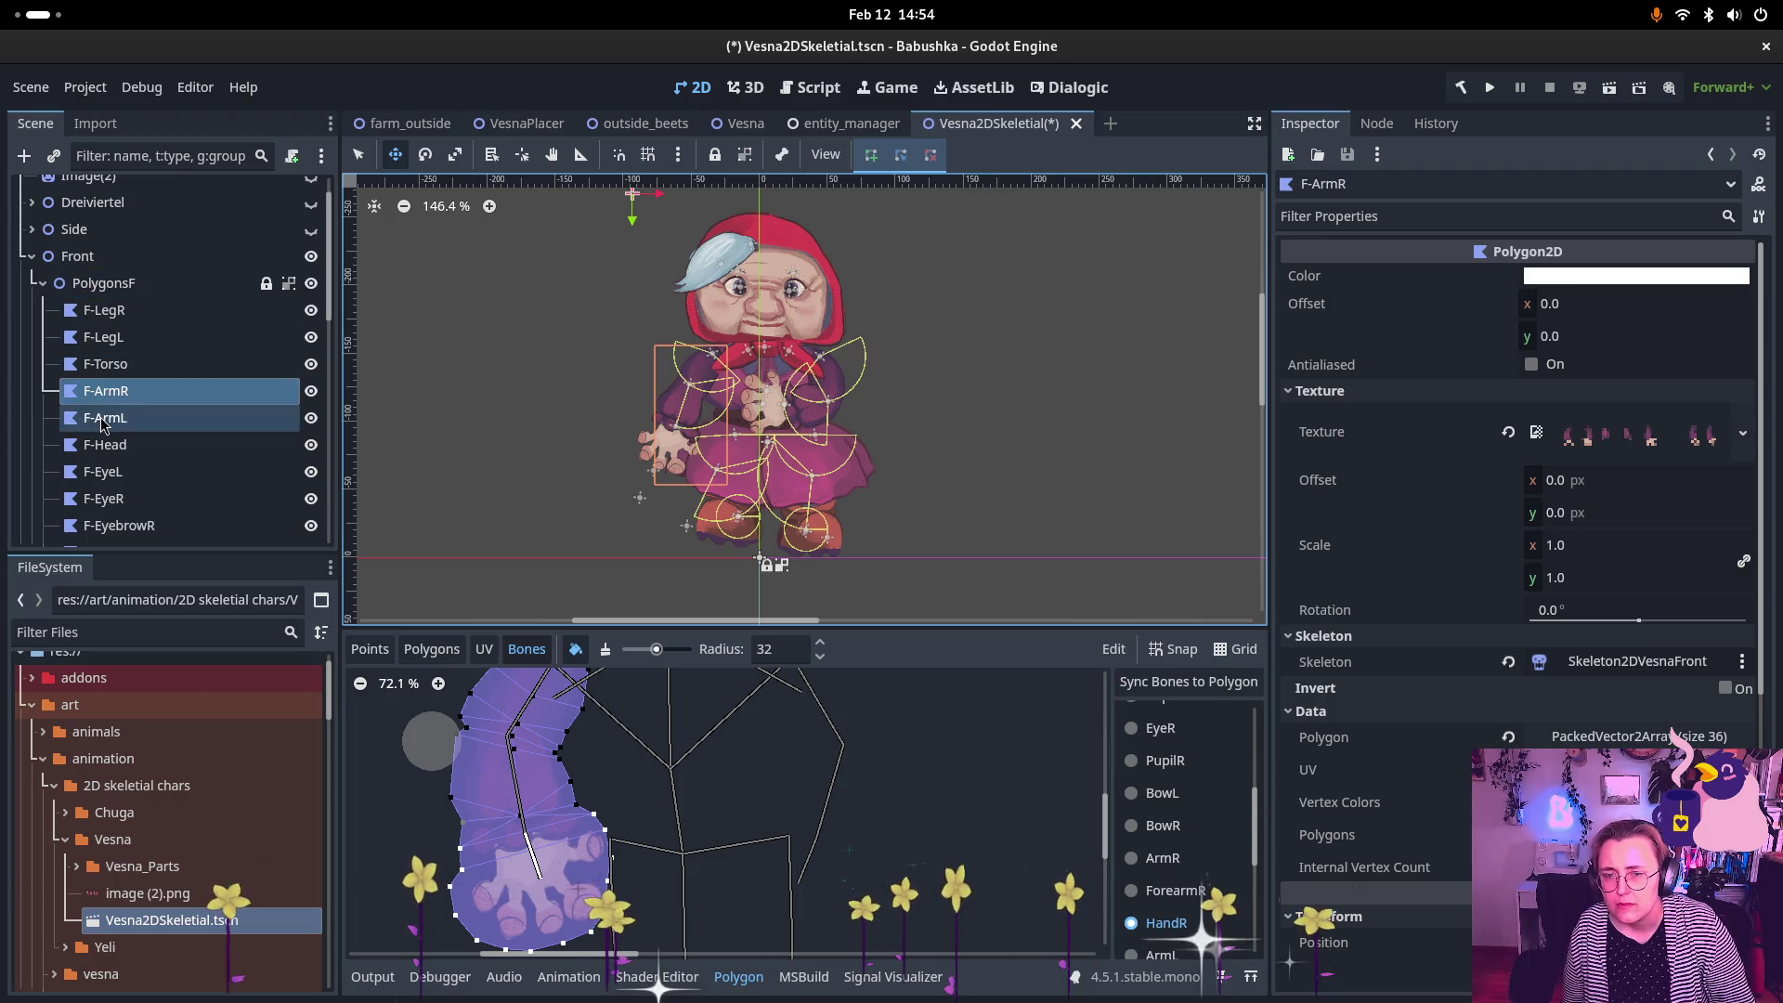
Step: Paint ForearmL bone weight onto the F-ArmL forearm
{"action": "scroll", "coordinate": [469, 730], "scroll_direction": "up", "scroll_amount": 2}
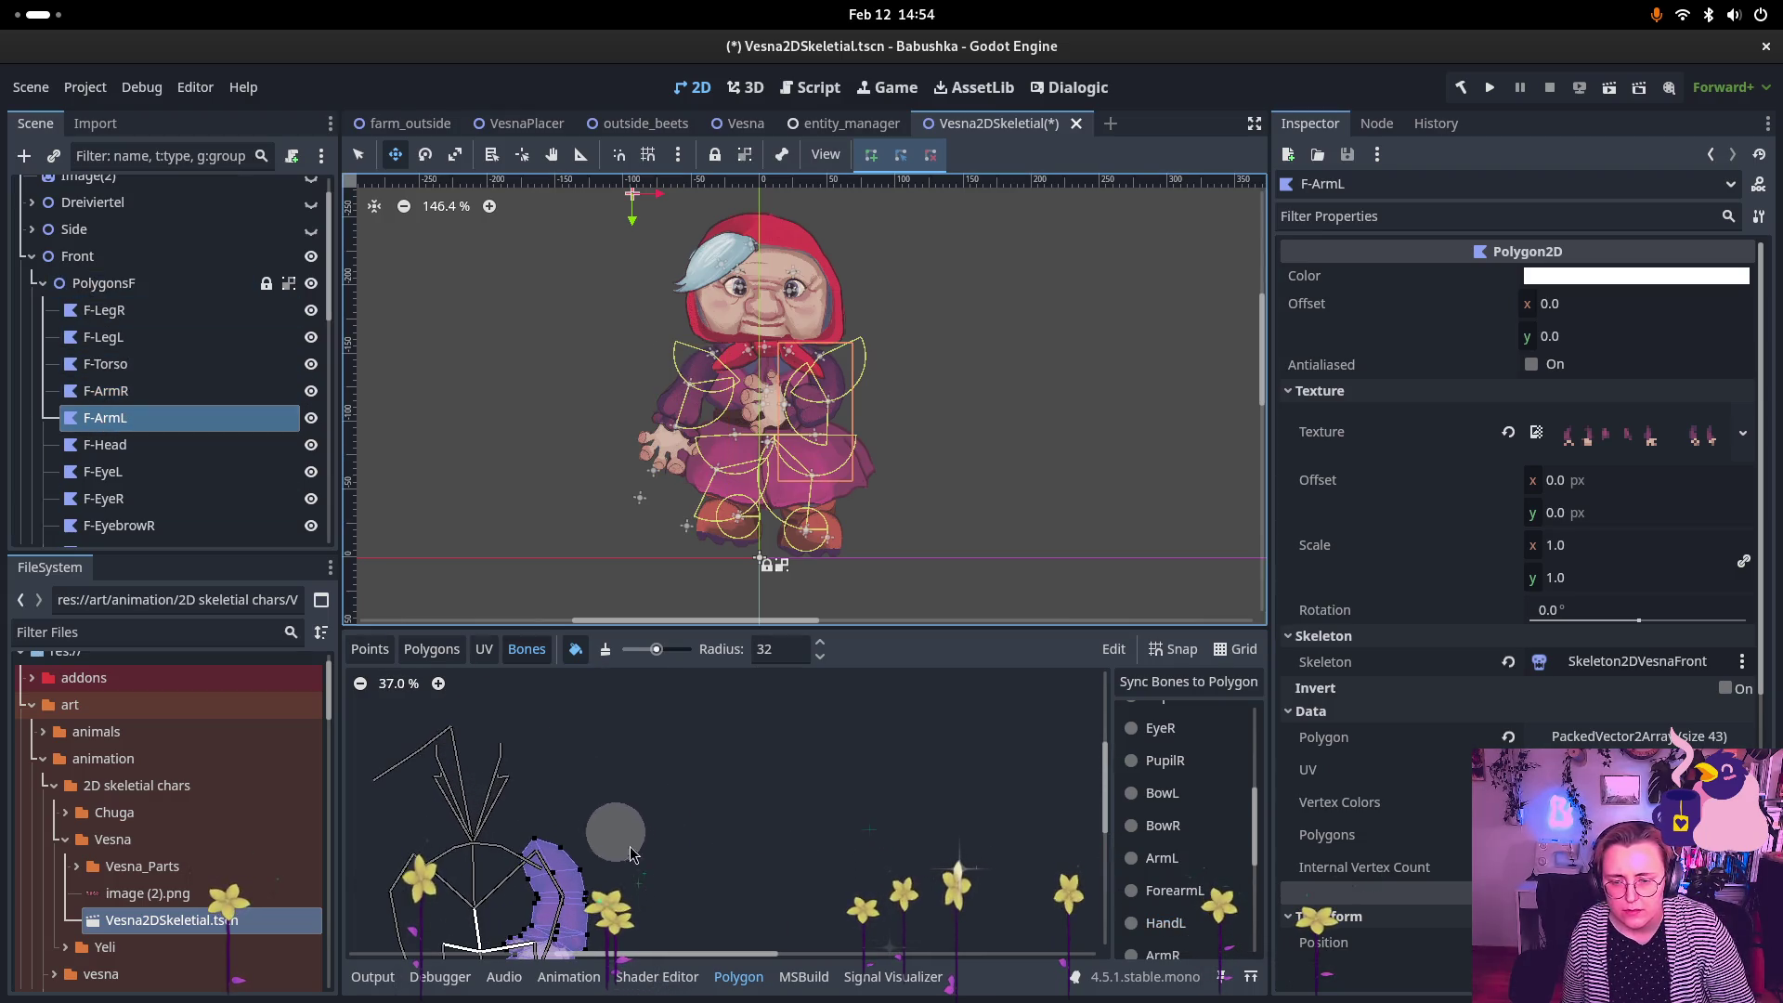
{"action": "scroll", "coordinate": [1168, 830], "scroll_direction": "down", "scroll_amount": 1}
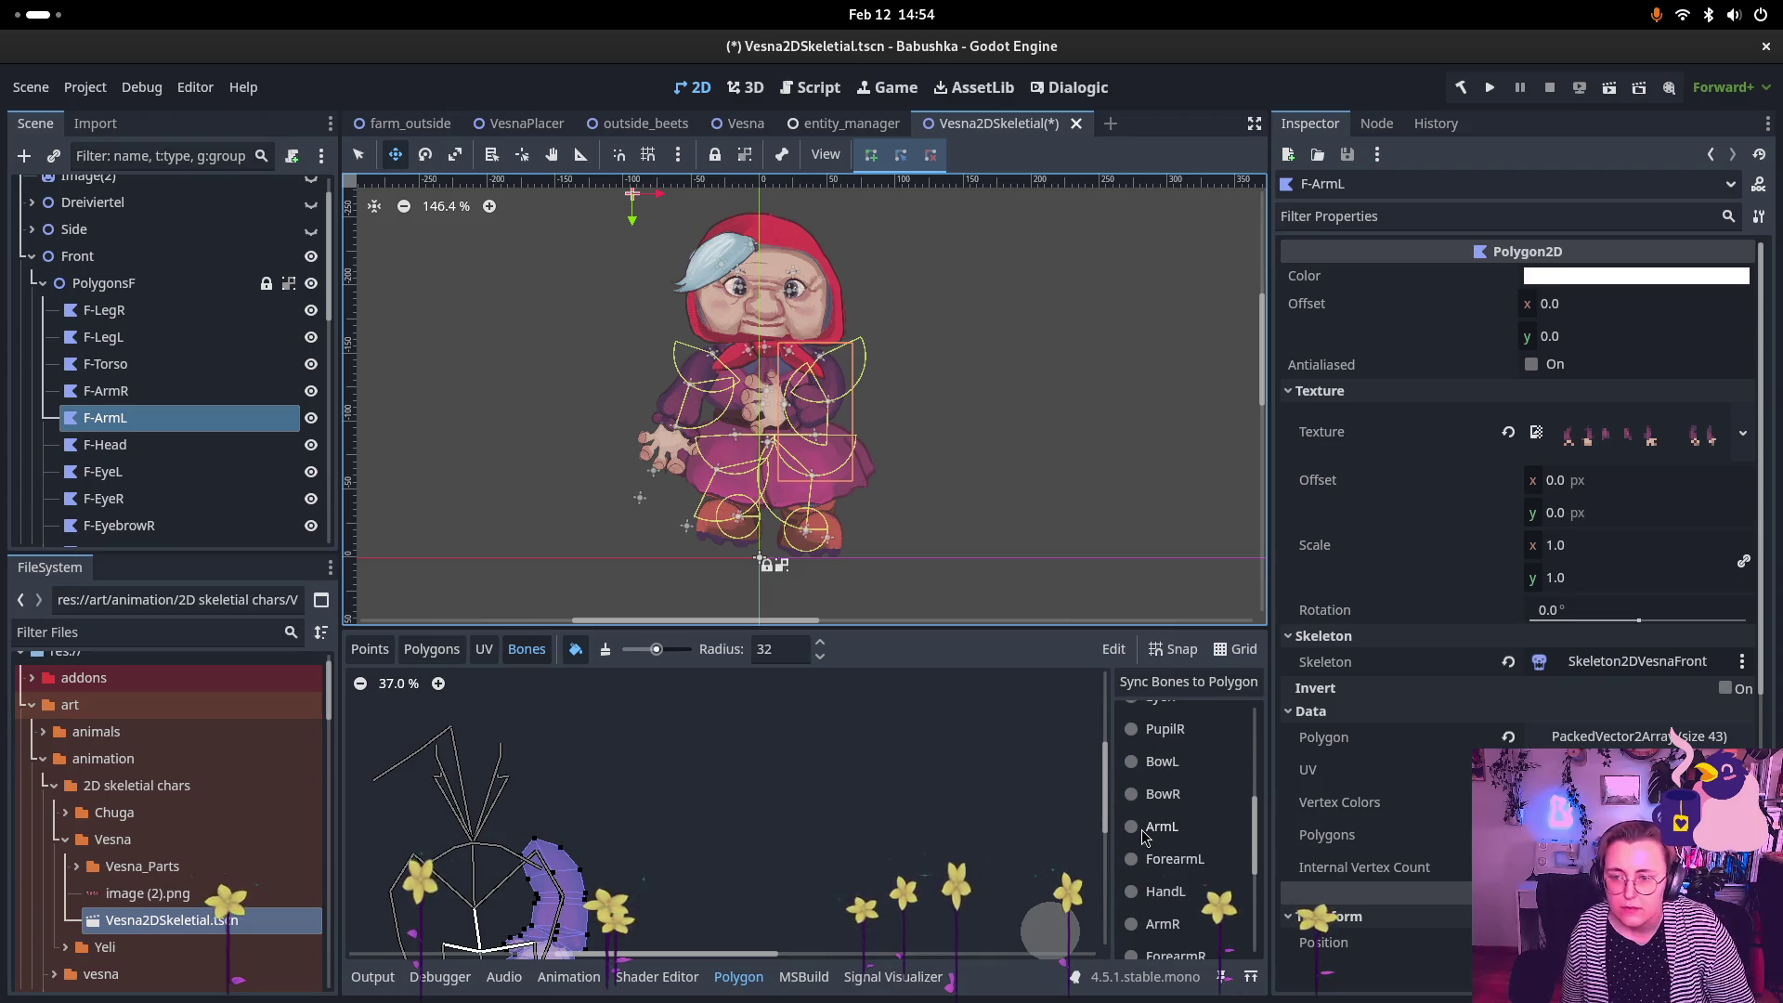
{"action": "left_click", "coordinate": [1131, 826]}
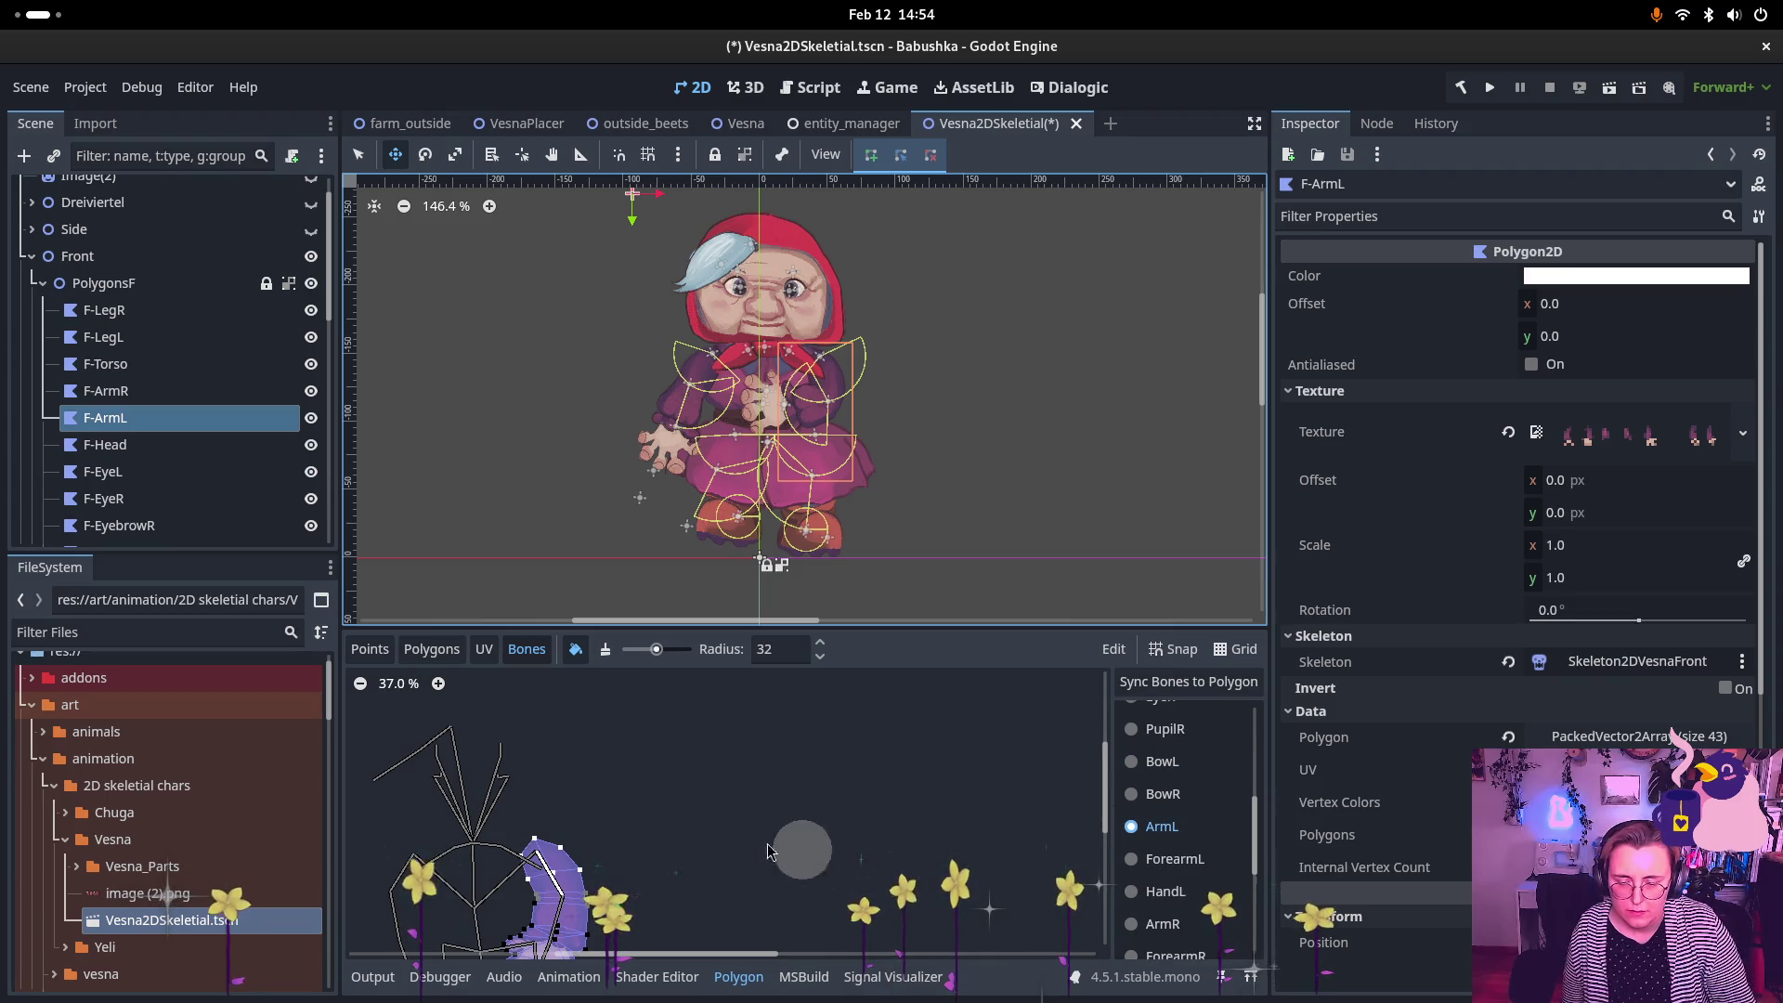
{"action": "scroll", "coordinate": [757, 808], "scroll_direction": "down", "scroll_amount": 2}
{"action": "scroll", "coordinate": [757, 808], "scroll_direction": "left", "scroll_amount": 2}
{"action": "scroll", "coordinate": [750, 767], "scroll_direction": "up", "scroll_amount": 1}
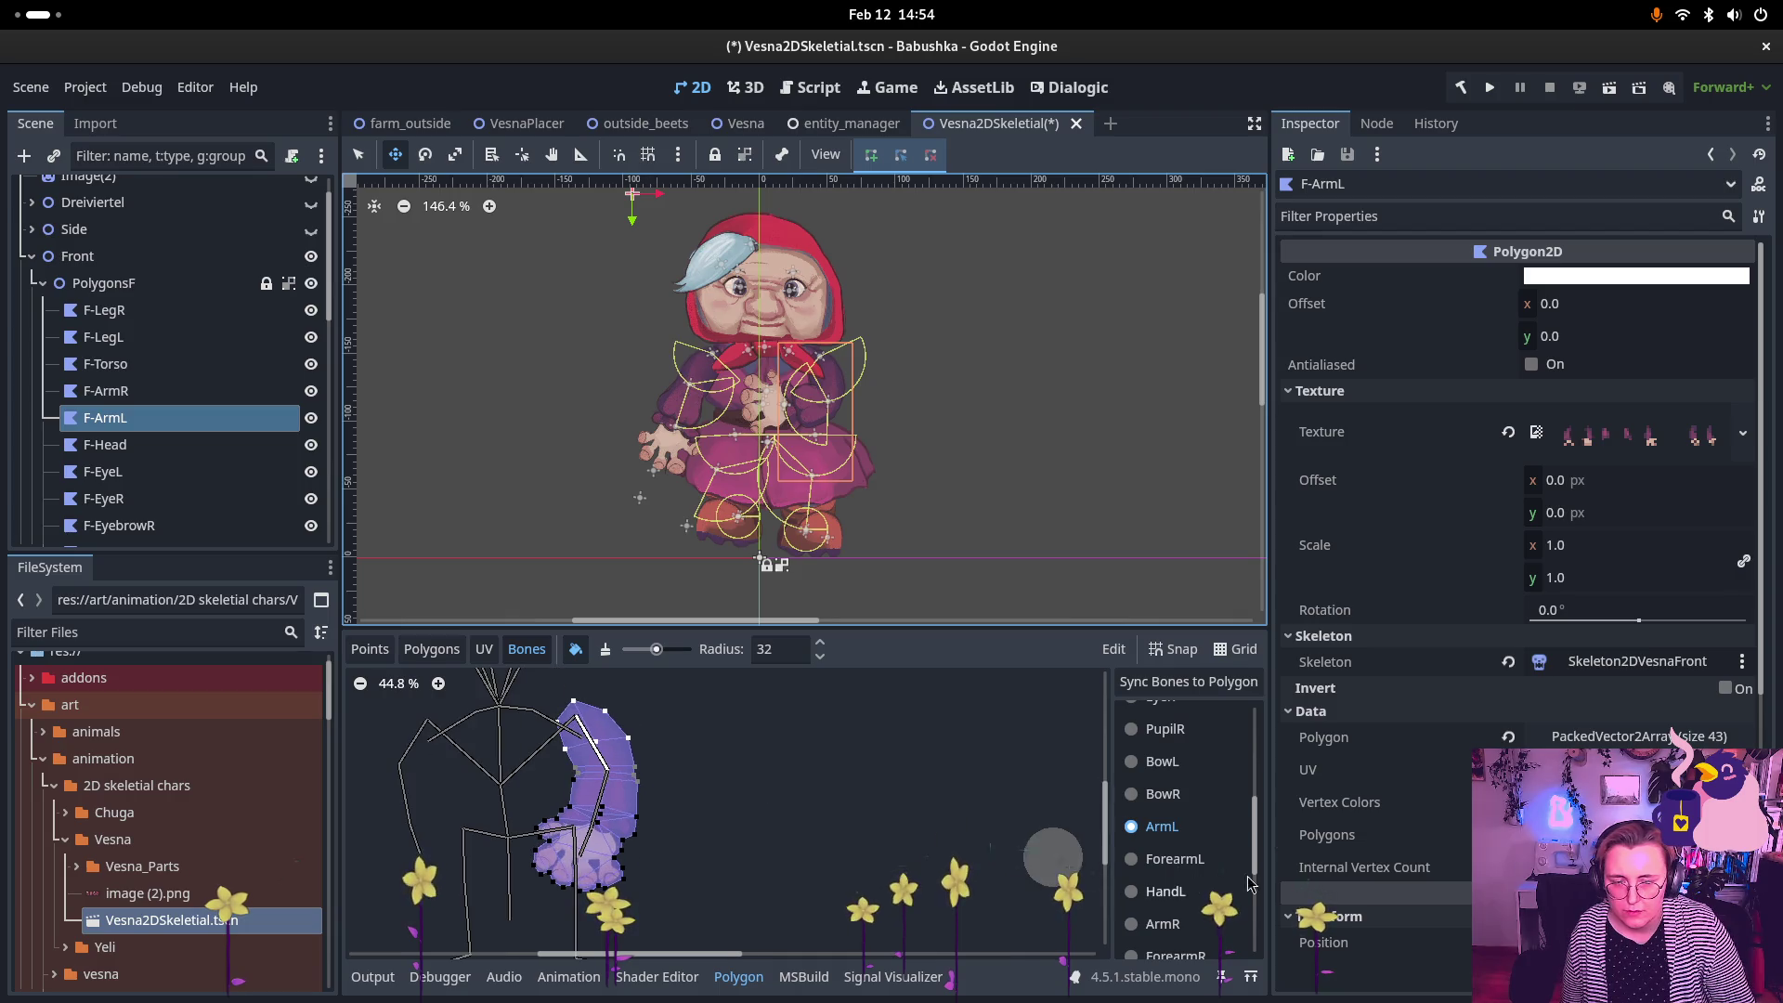
{"action": "left_click", "coordinate": [1133, 860]}
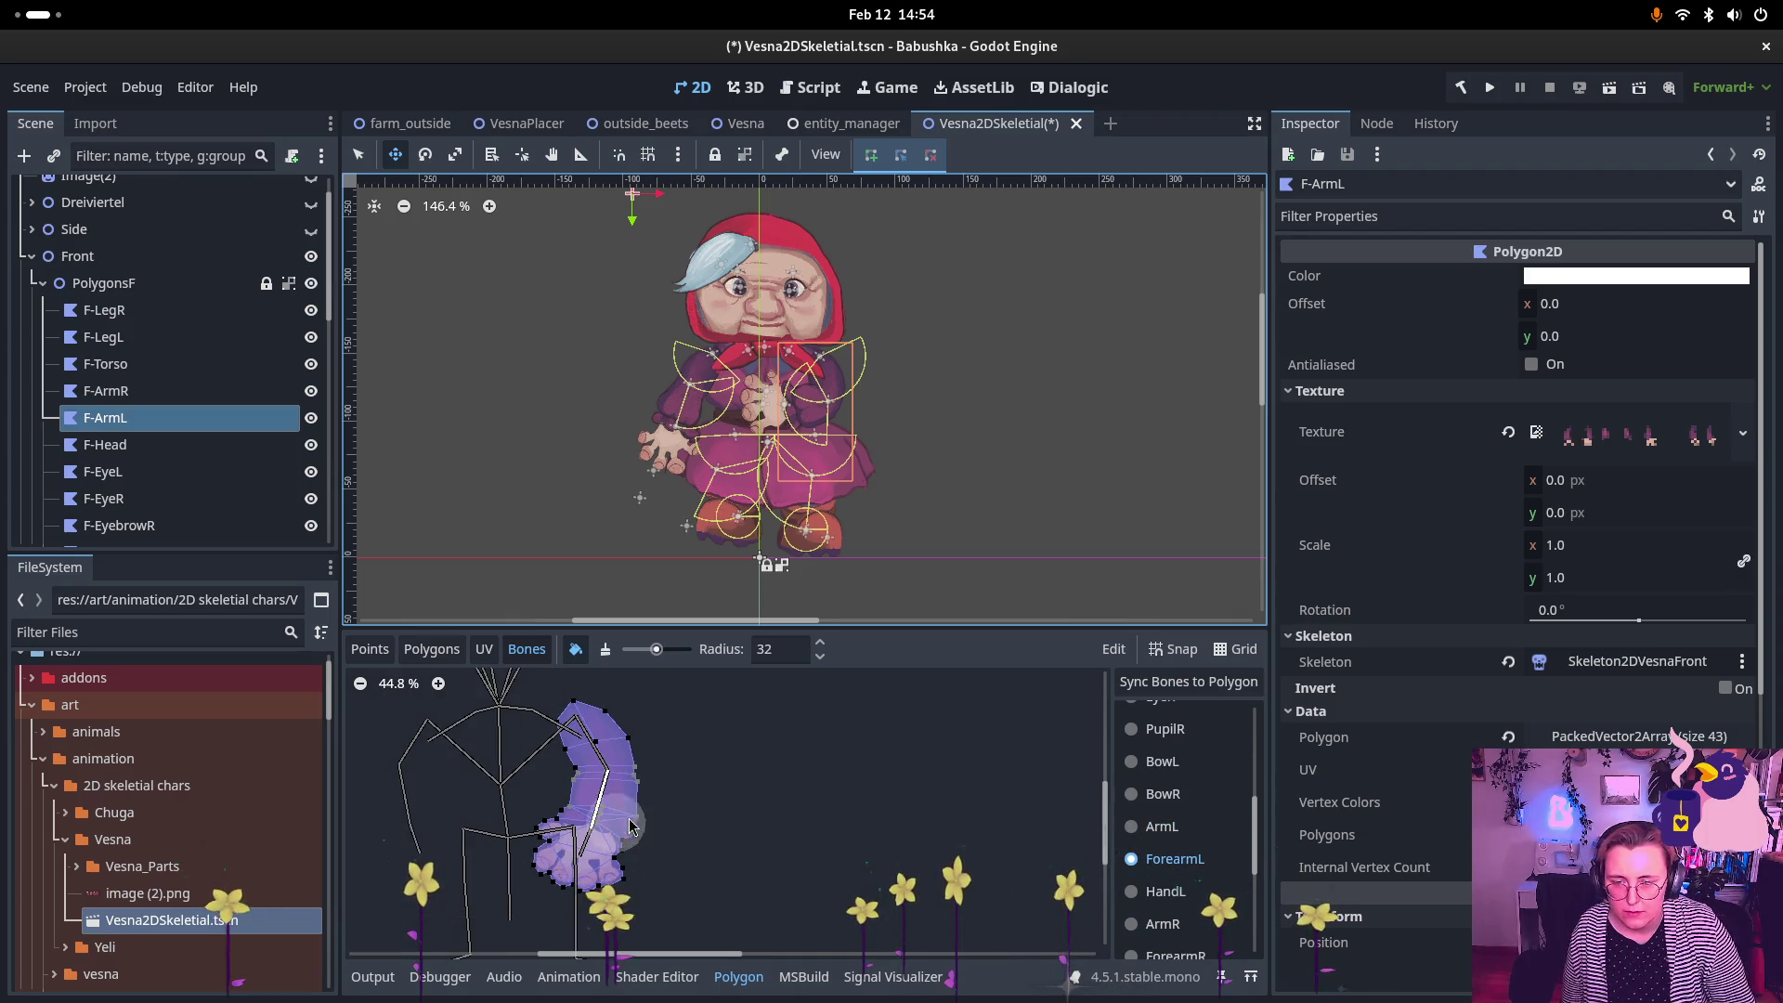
{"action": "scroll", "coordinate": [630, 825], "scroll_direction": "up", "scroll_amount": 2}
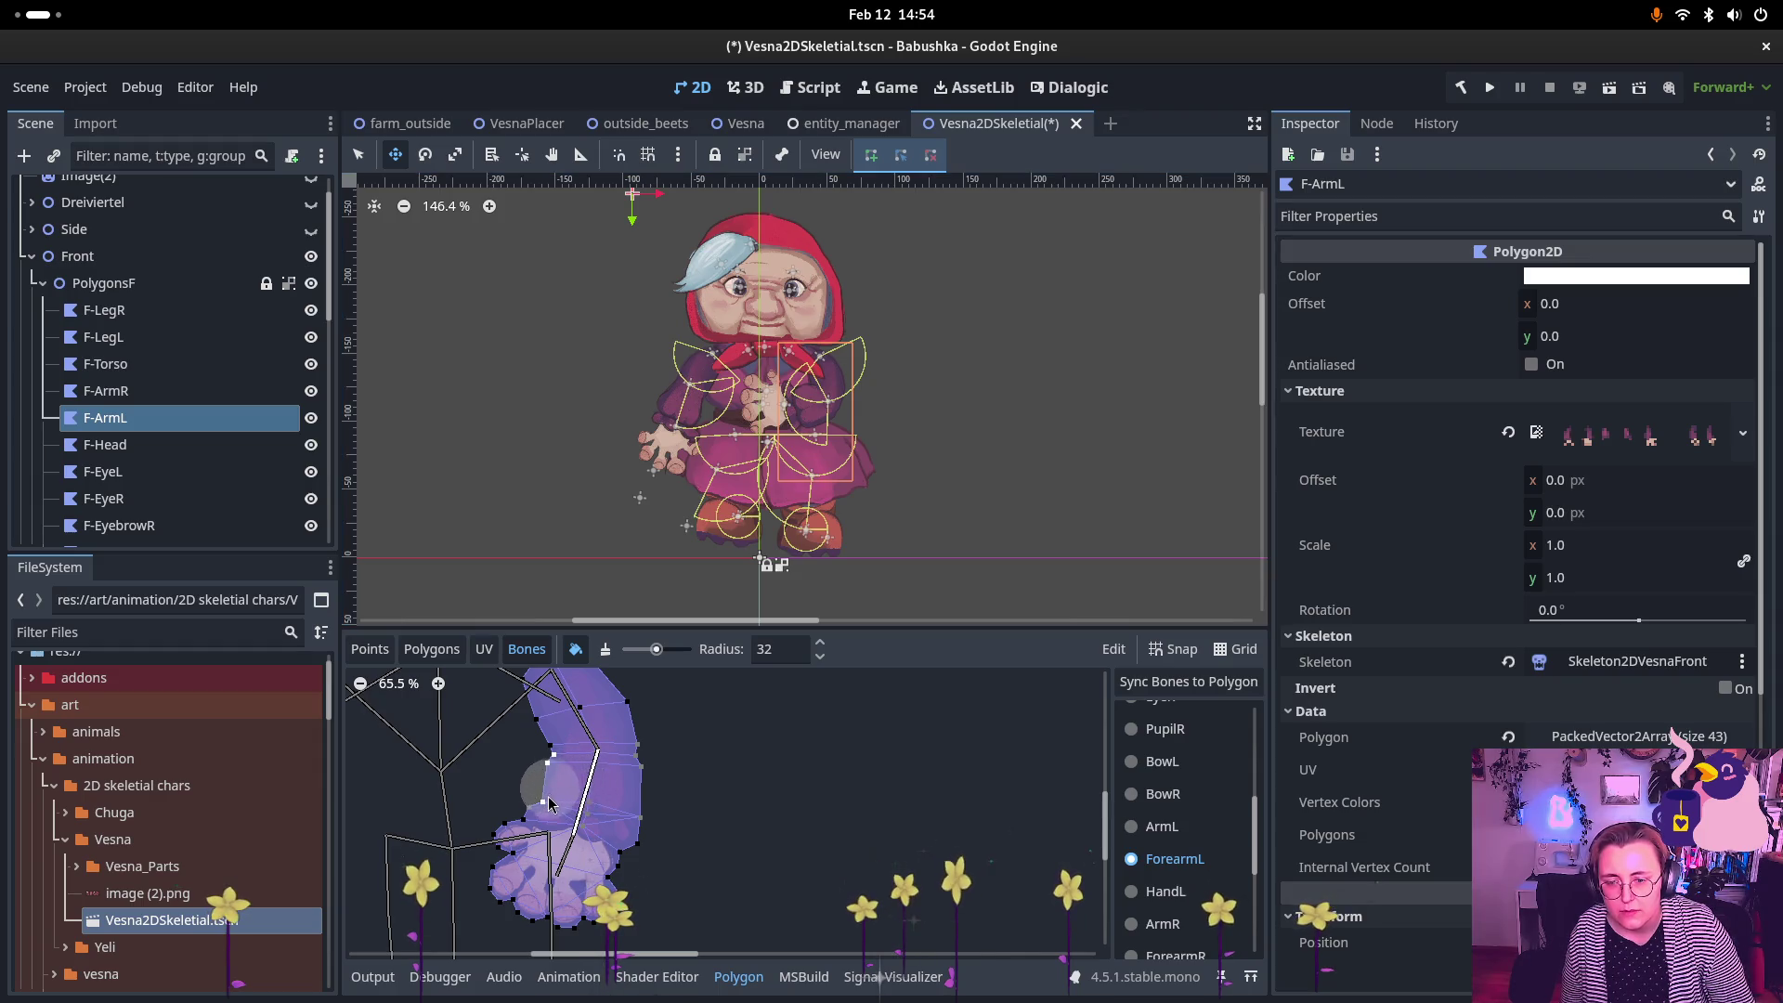
{"action": "mouse_move", "coordinate": [548, 804]}
{"action": "left_mouse_down"}
{"action": "mouse_move", "coordinate": [623, 787]}
{"action": "mouse_move", "coordinate": [659, 843]}
{"action": "left_mouse_up"}
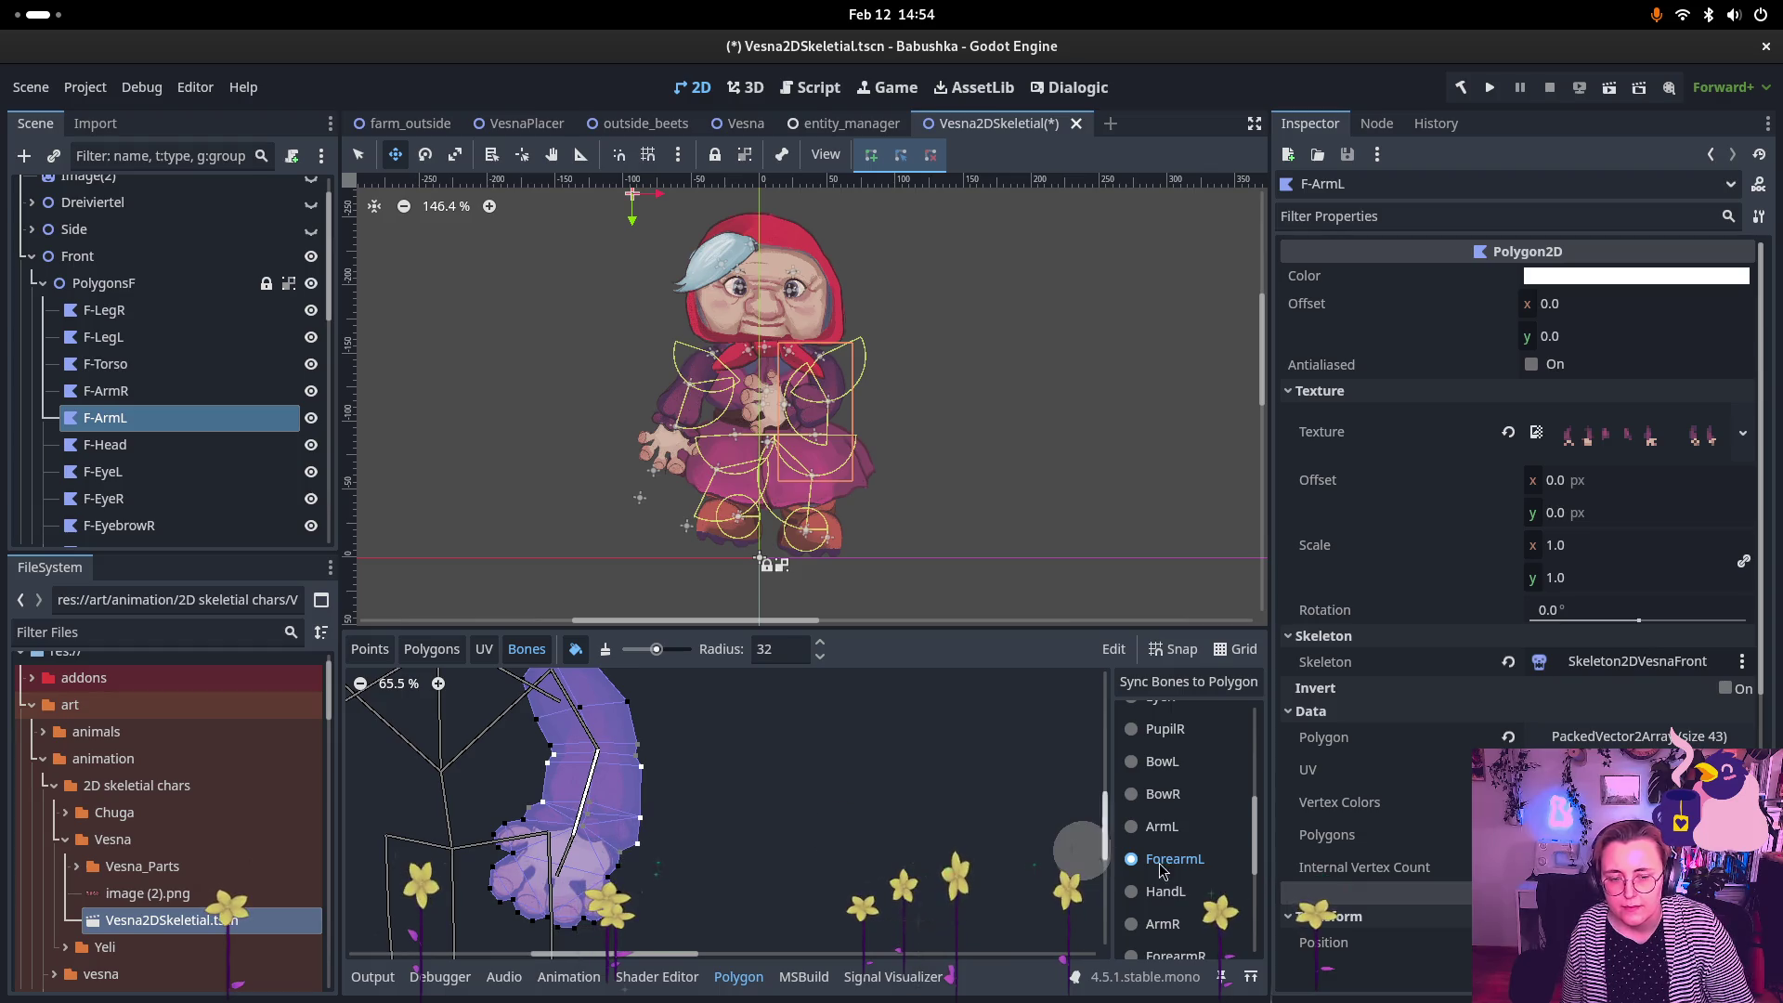
Step: Select HandL so its weight covers the hand, then collapse the PolygonsF group
{"action": "left_click", "coordinate": [1165, 891]}
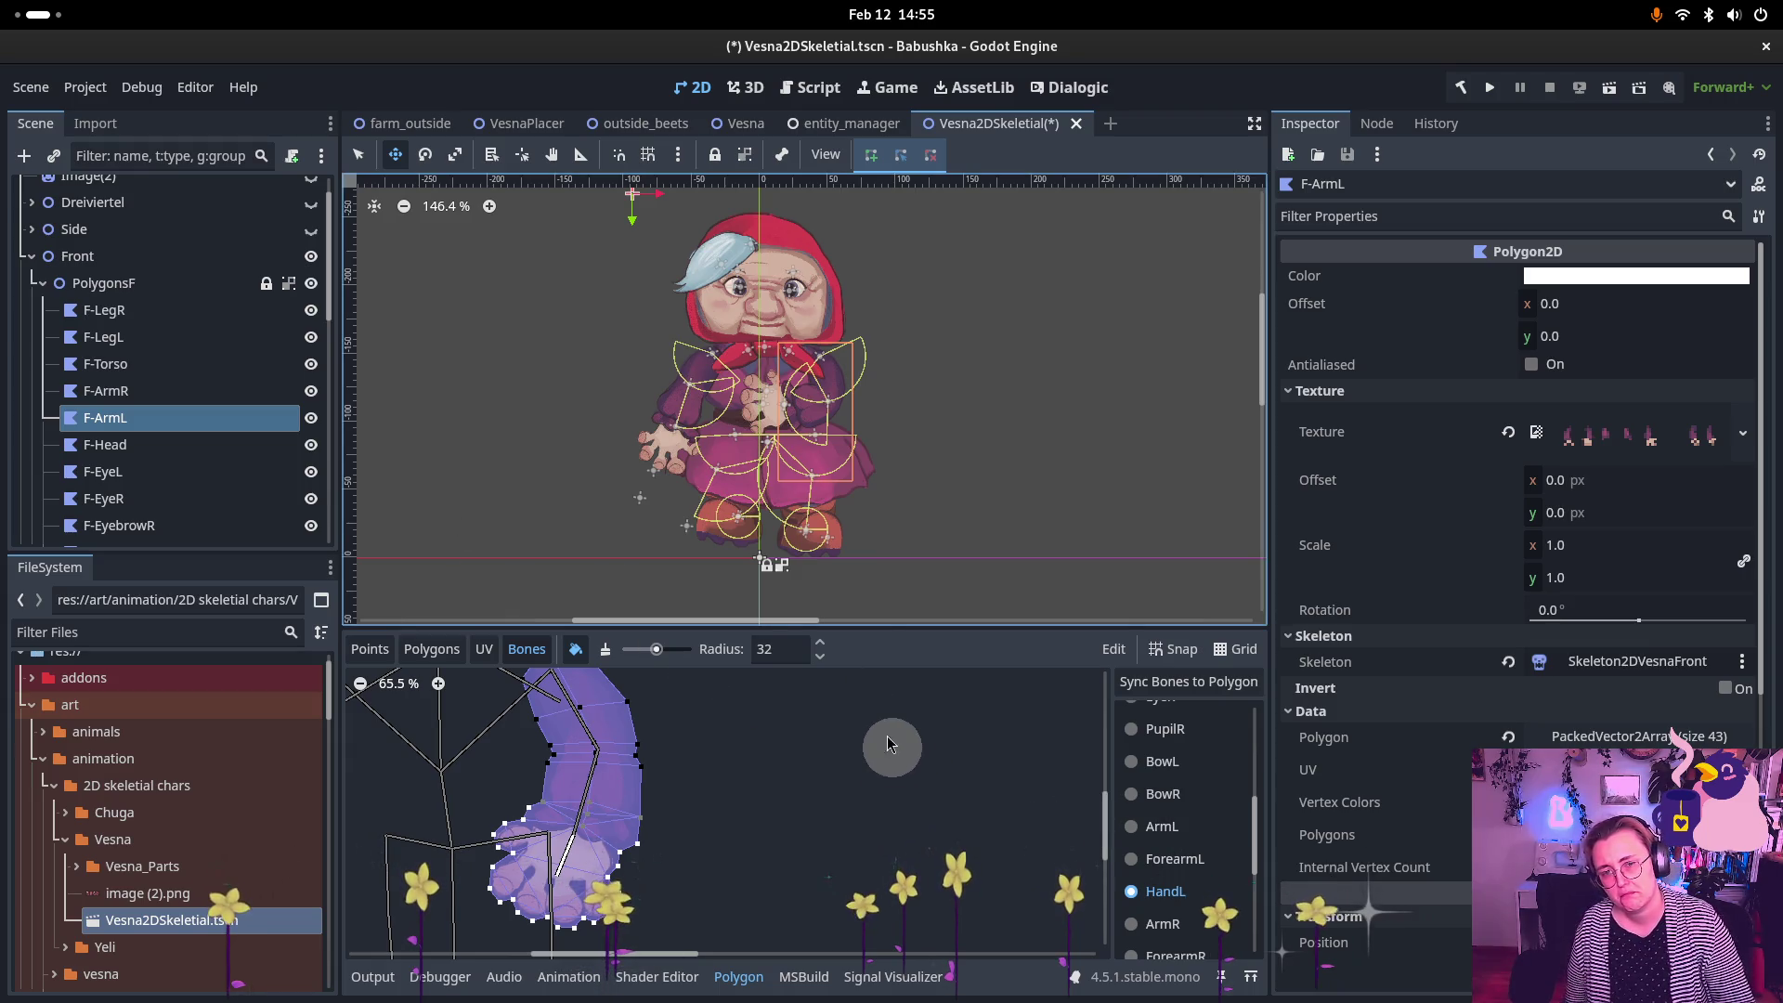
{"action": "scroll", "coordinate": [195, 473], "scroll_direction": "down", "scroll_amount": 5}
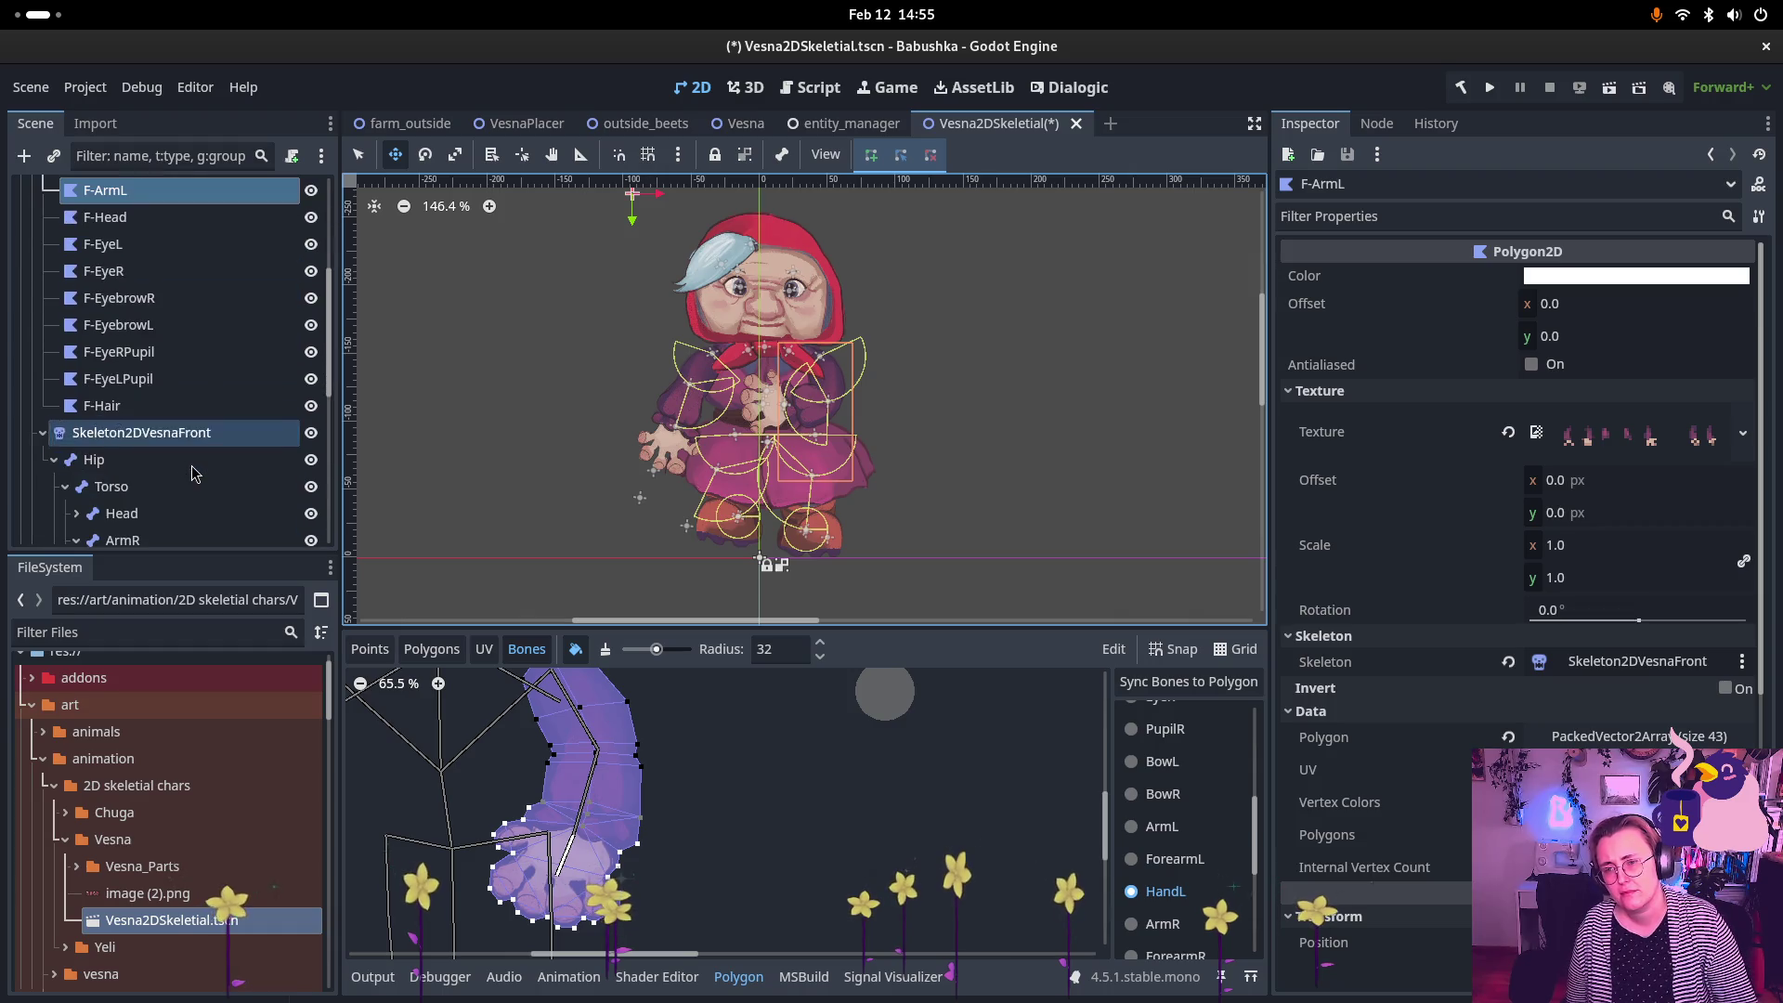
{"action": "scroll", "coordinate": [139, 371], "scroll_direction": "up", "scroll_amount": 4}
{"action": "left_click", "coordinate": [36, 238]}
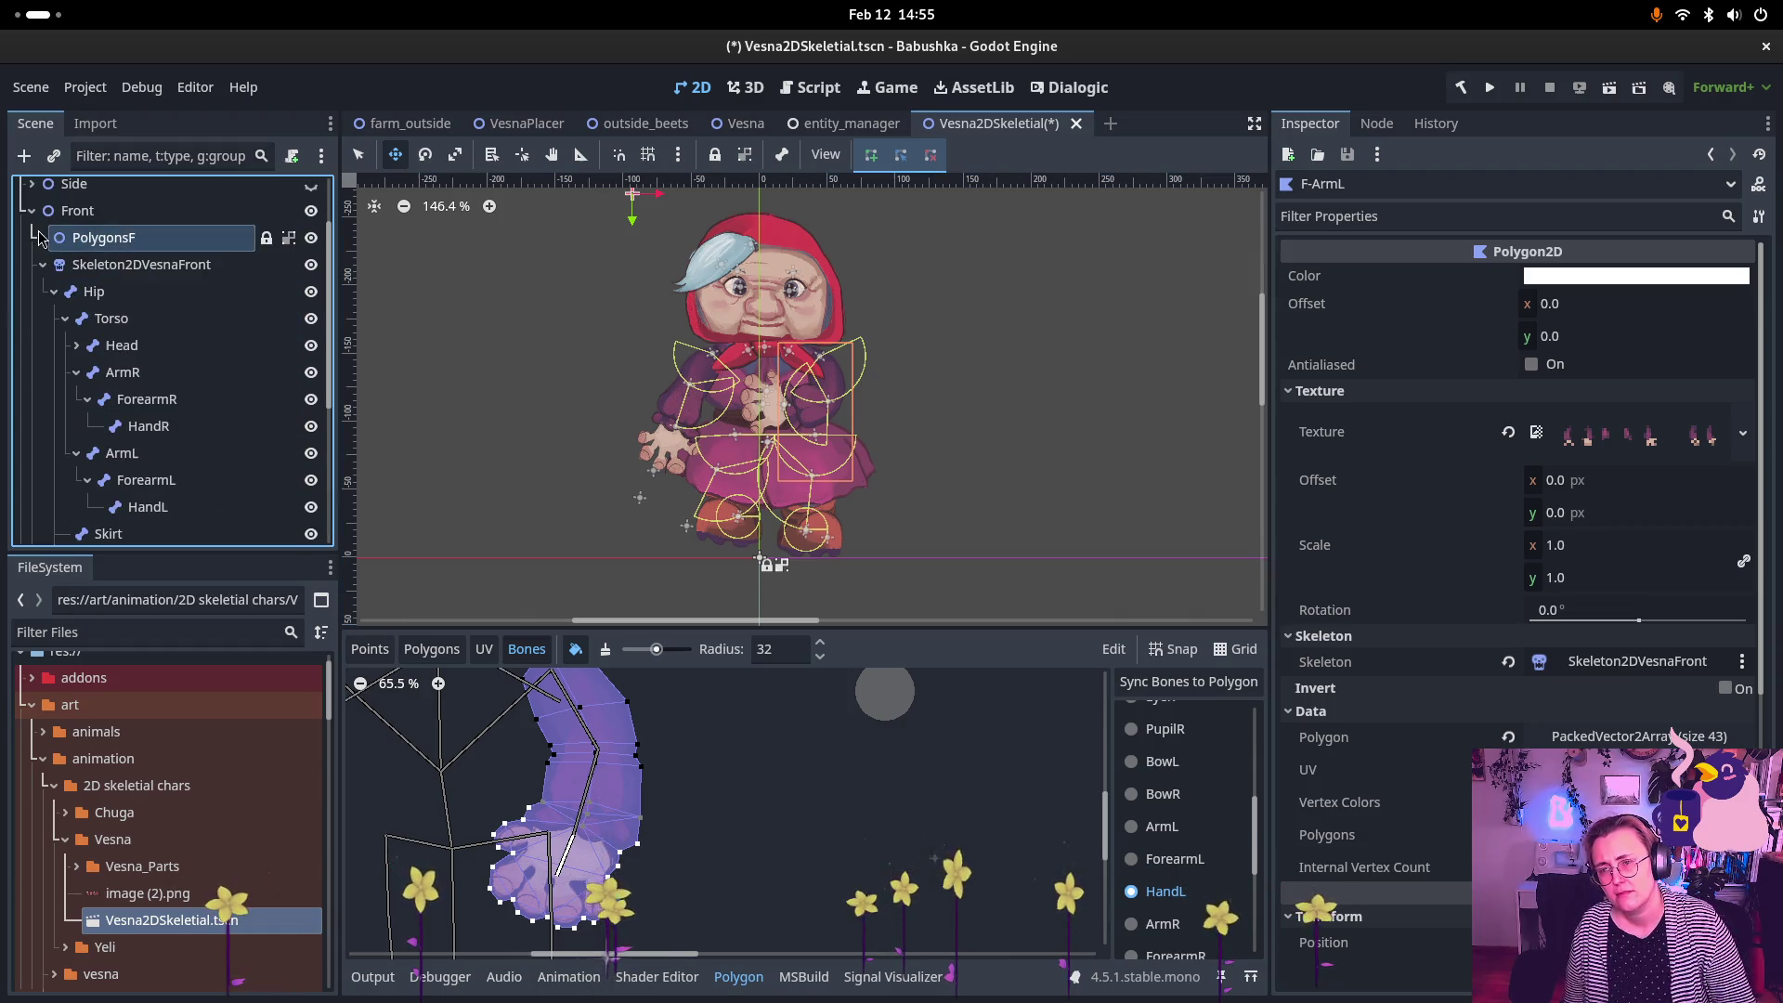
{"action": "scroll", "coordinate": [168, 437], "scroll_direction": "down", "scroll_amount": 6}
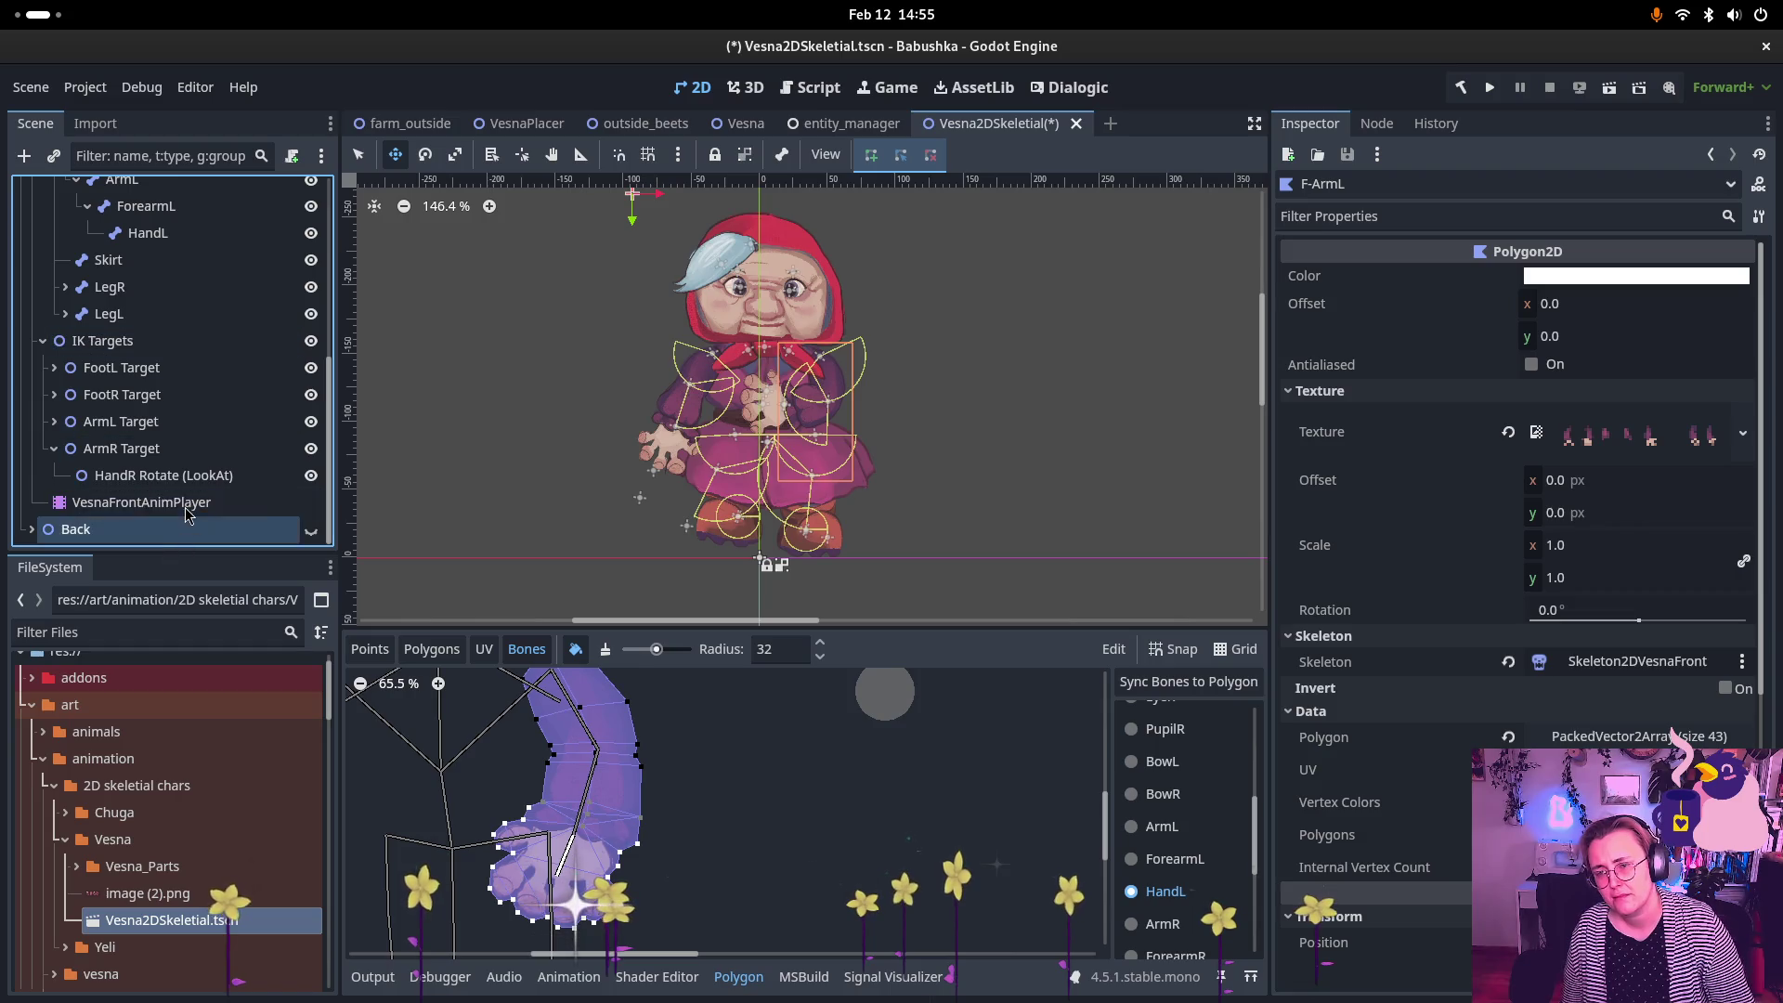
Step: Inspect the ArmL Target position keys at 0.0 and 1.0 while scrubbing the walk
{"action": "left_click", "coordinate": [186, 504]}
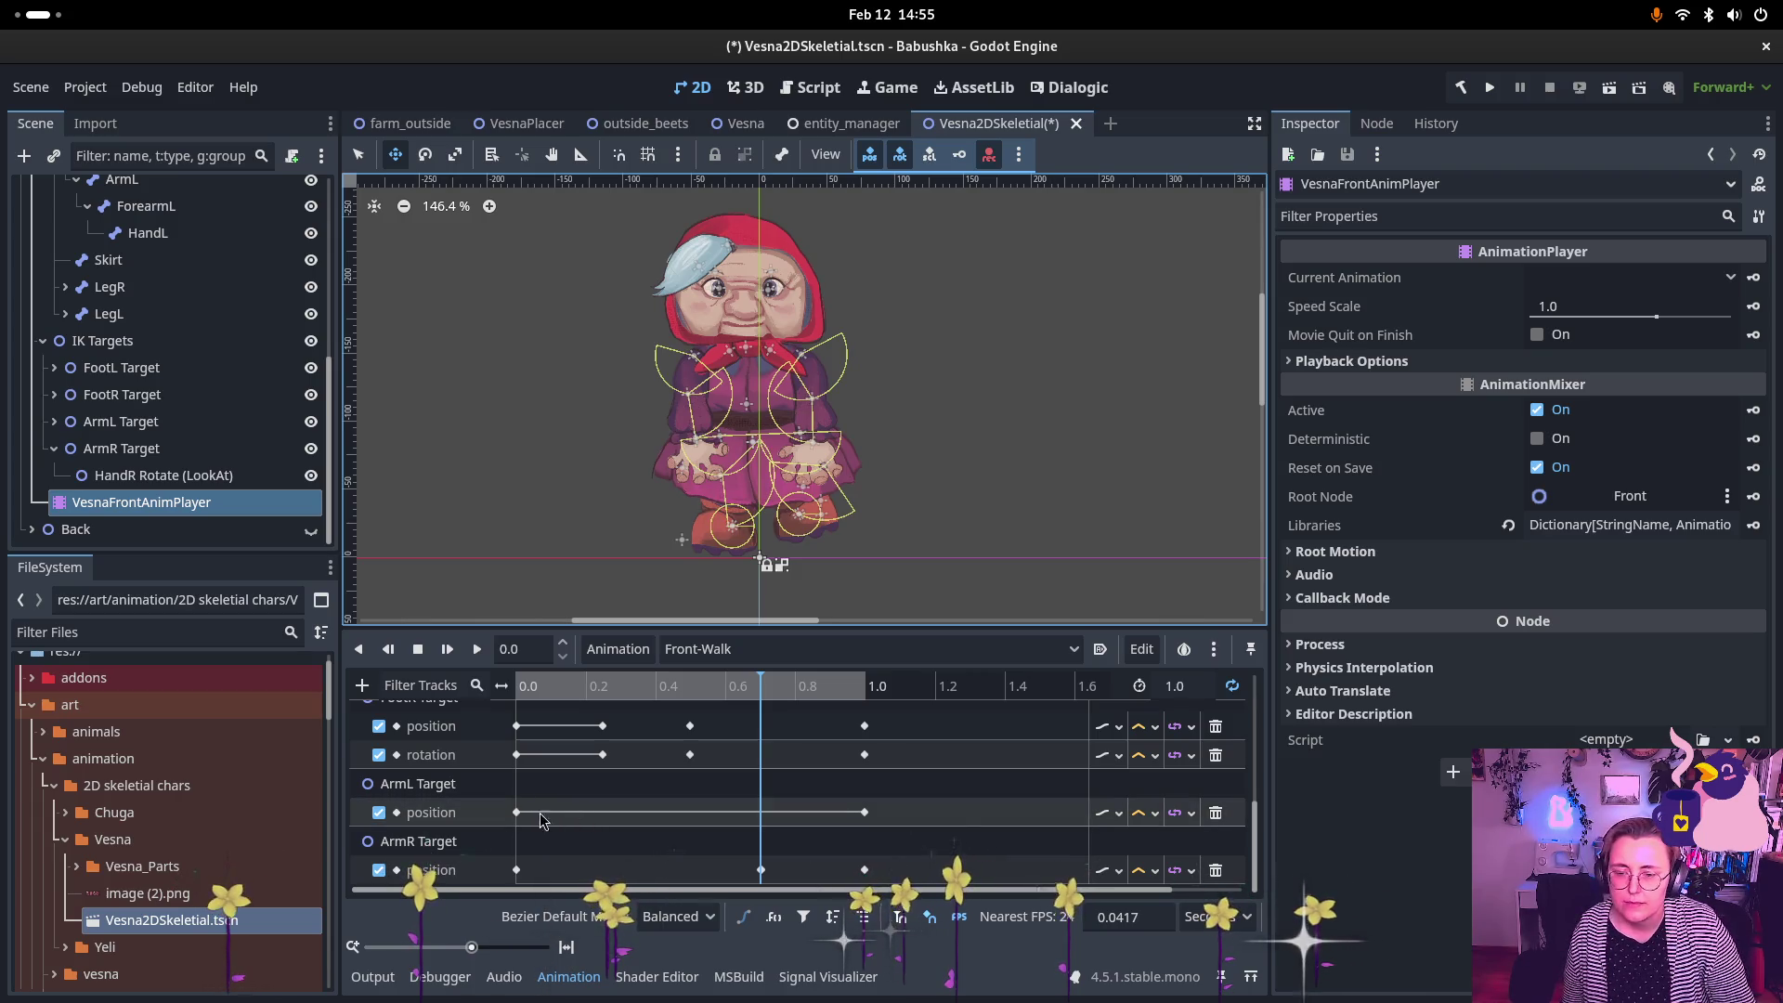
{"action": "mouse_move", "coordinate": [583, 685]}
{"action": "left_mouse_down"}
{"action": "mouse_move", "coordinate": [873, 689]}
{"action": "mouse_move", "coordinate": [532, 687]}
{"action": "mouse_move", "coordinate": [860, 698]}
{"action": "mouse_move", "coordinate": [753, 699]}
{"action": "left_mouse_up"}
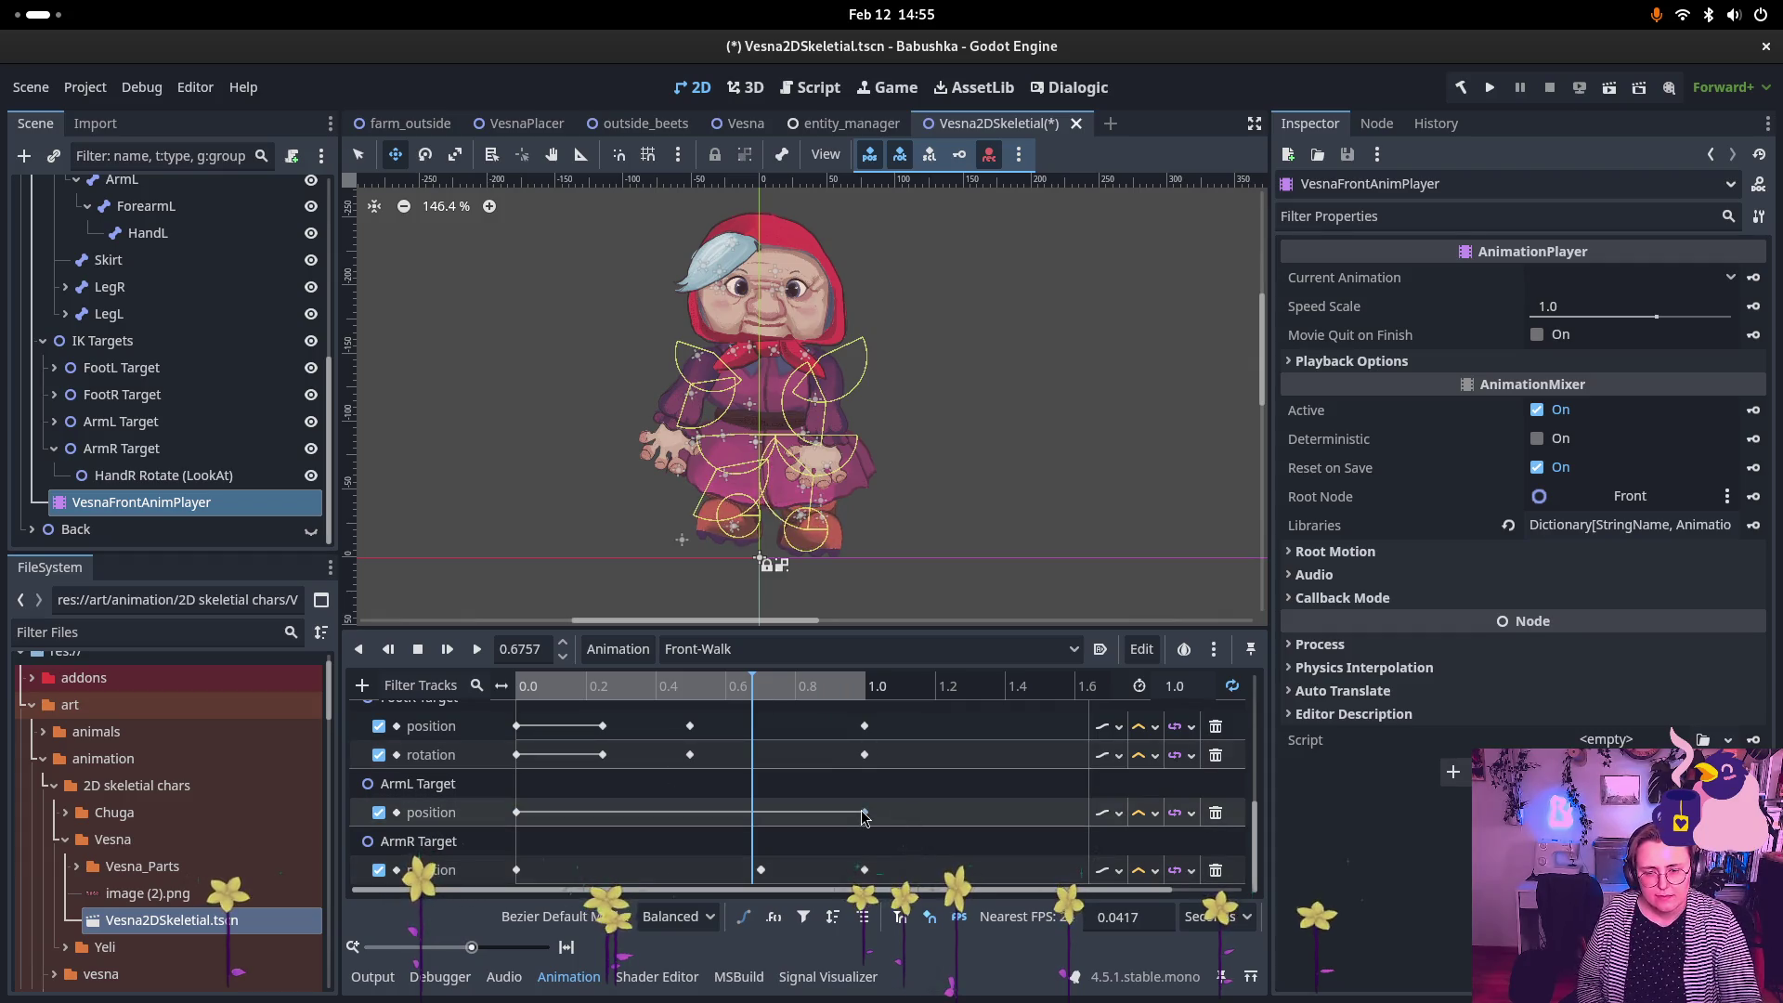
{"action": "left_click", "coordinate": [863, 813]}
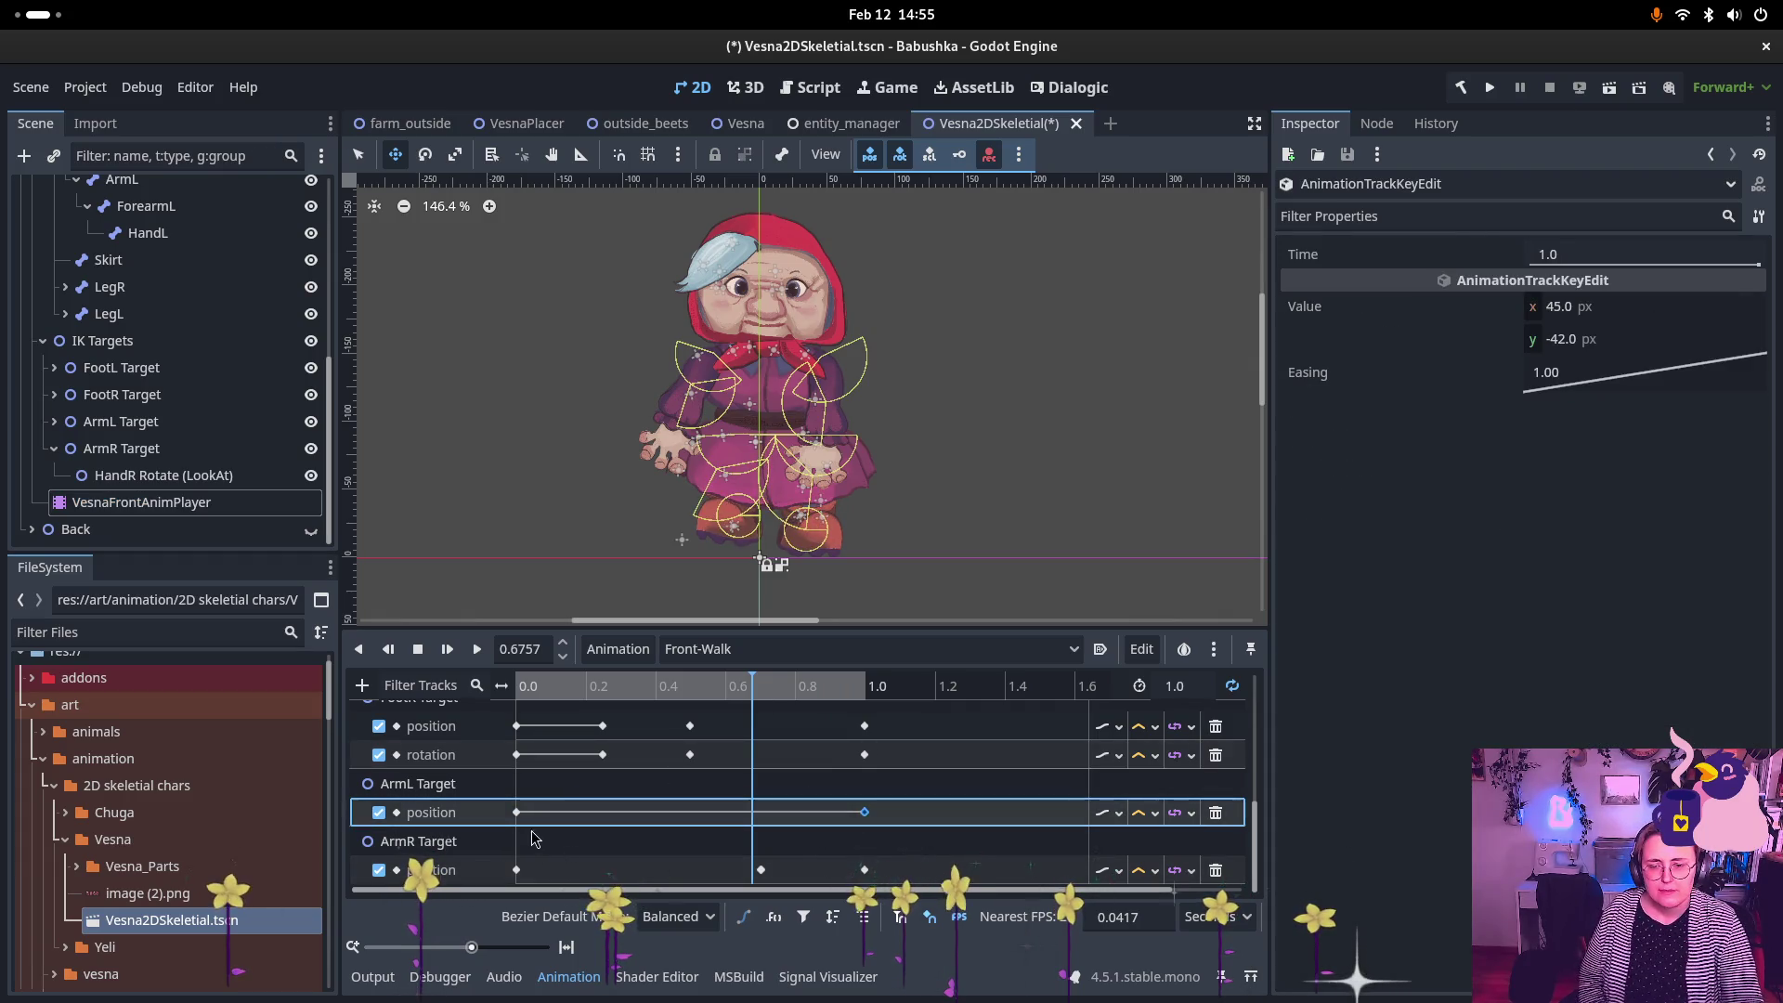
{"action": "left_click", "coordinate": [516, 812]}
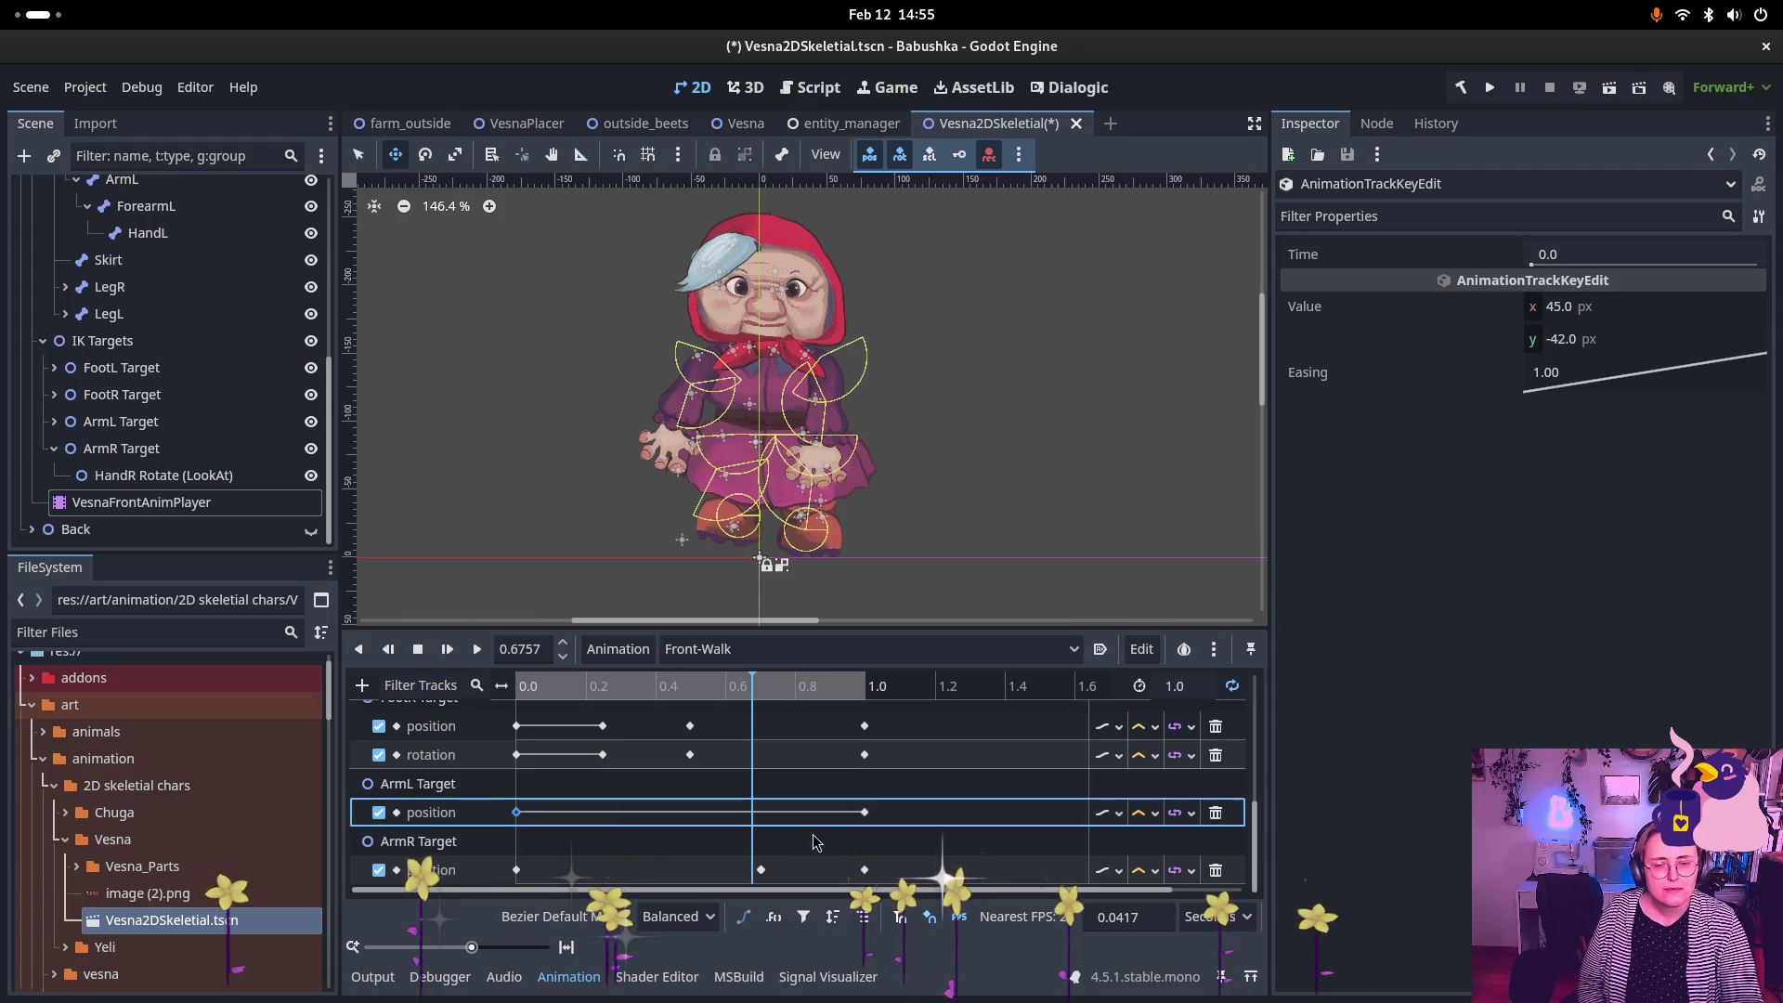
{"action": "left_click", "coordinate": [863, 813]}
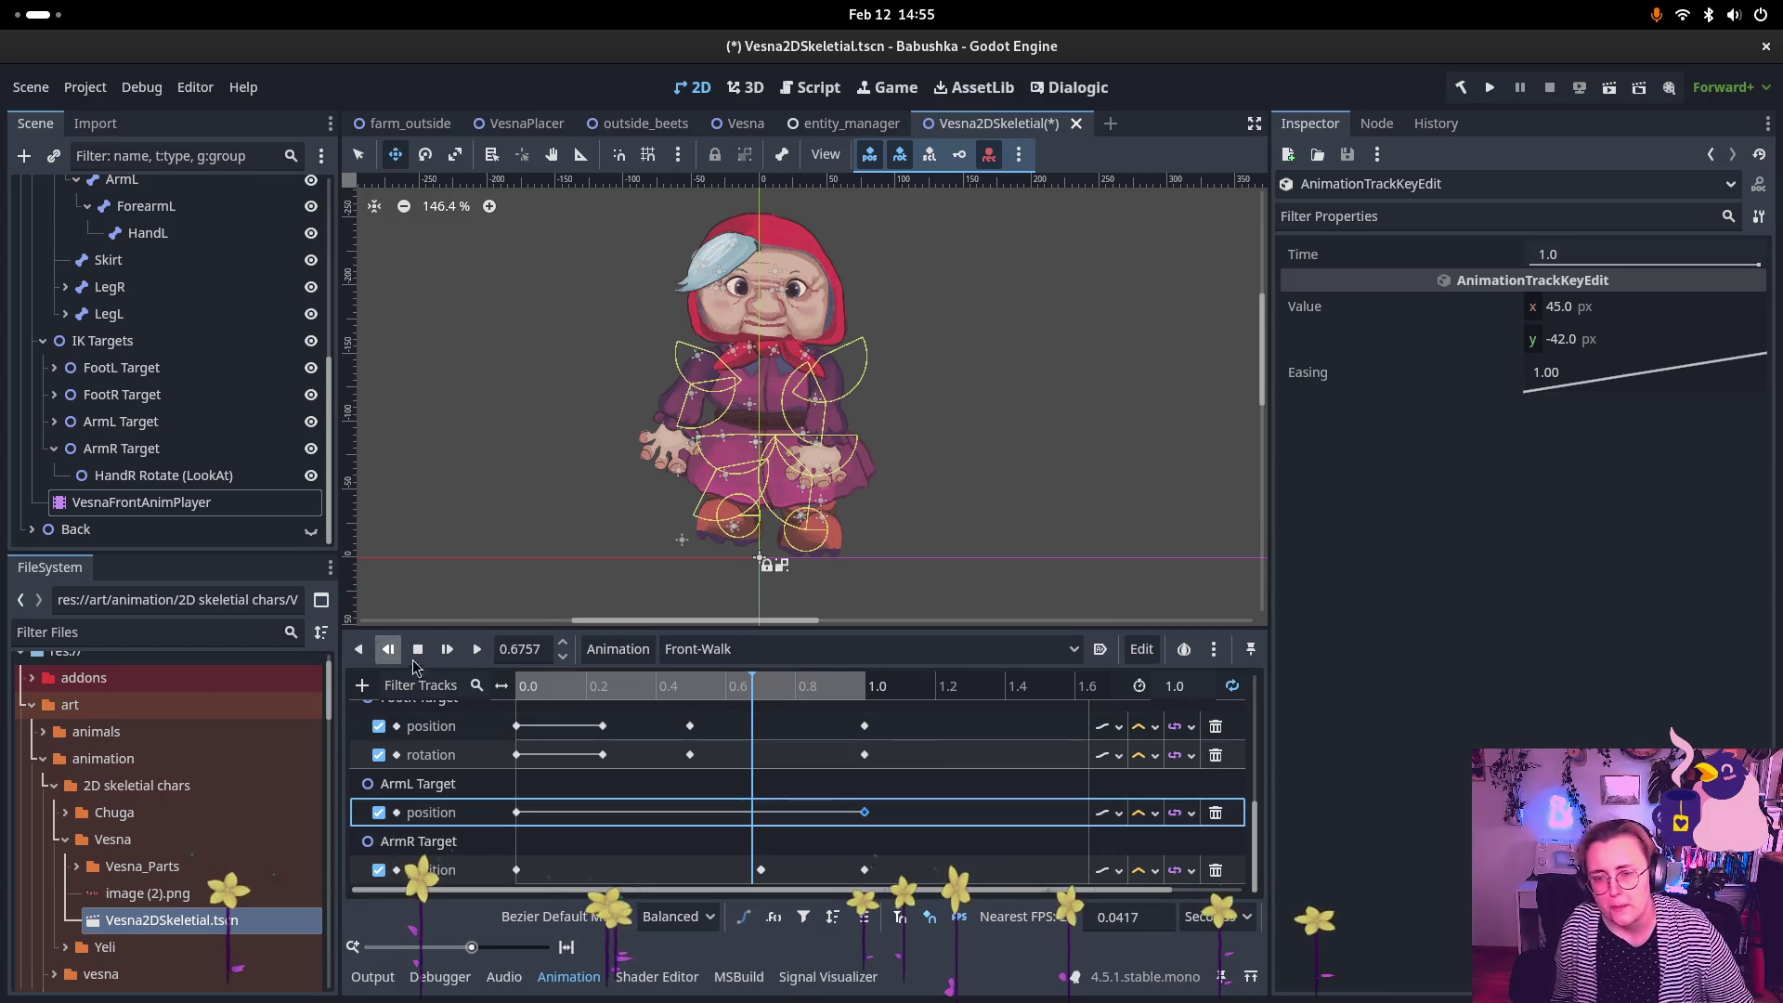
{"action": "mouse_move", "coordinate": [546, 687]}
{"action": "left_mouse_down"}
{"action": "mouse_move", "coordinate": [821, 708]}
{"action": "mouse_move", "coordinate": [763, 719]}
{"action": "left_mouse_up"}
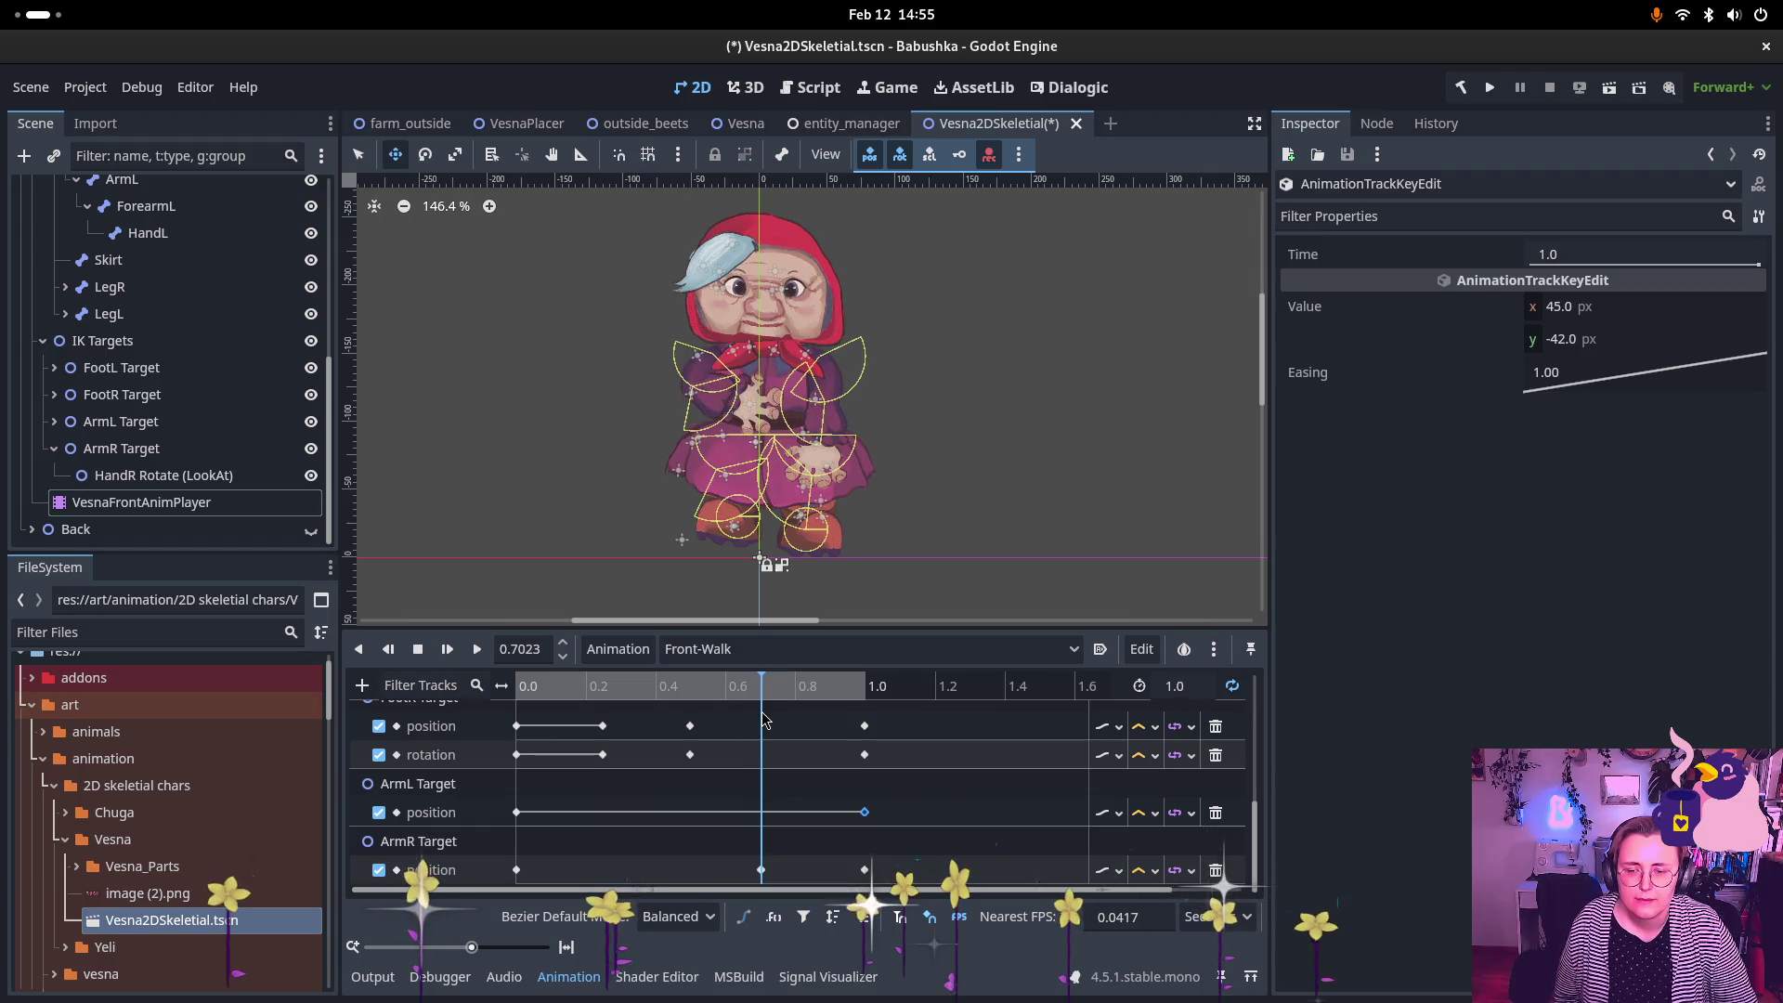
Step: Delete the two duplicate ArmR Target position keys near 0.7 s
{"action": "left_click", "coordinate": [762, 869]}
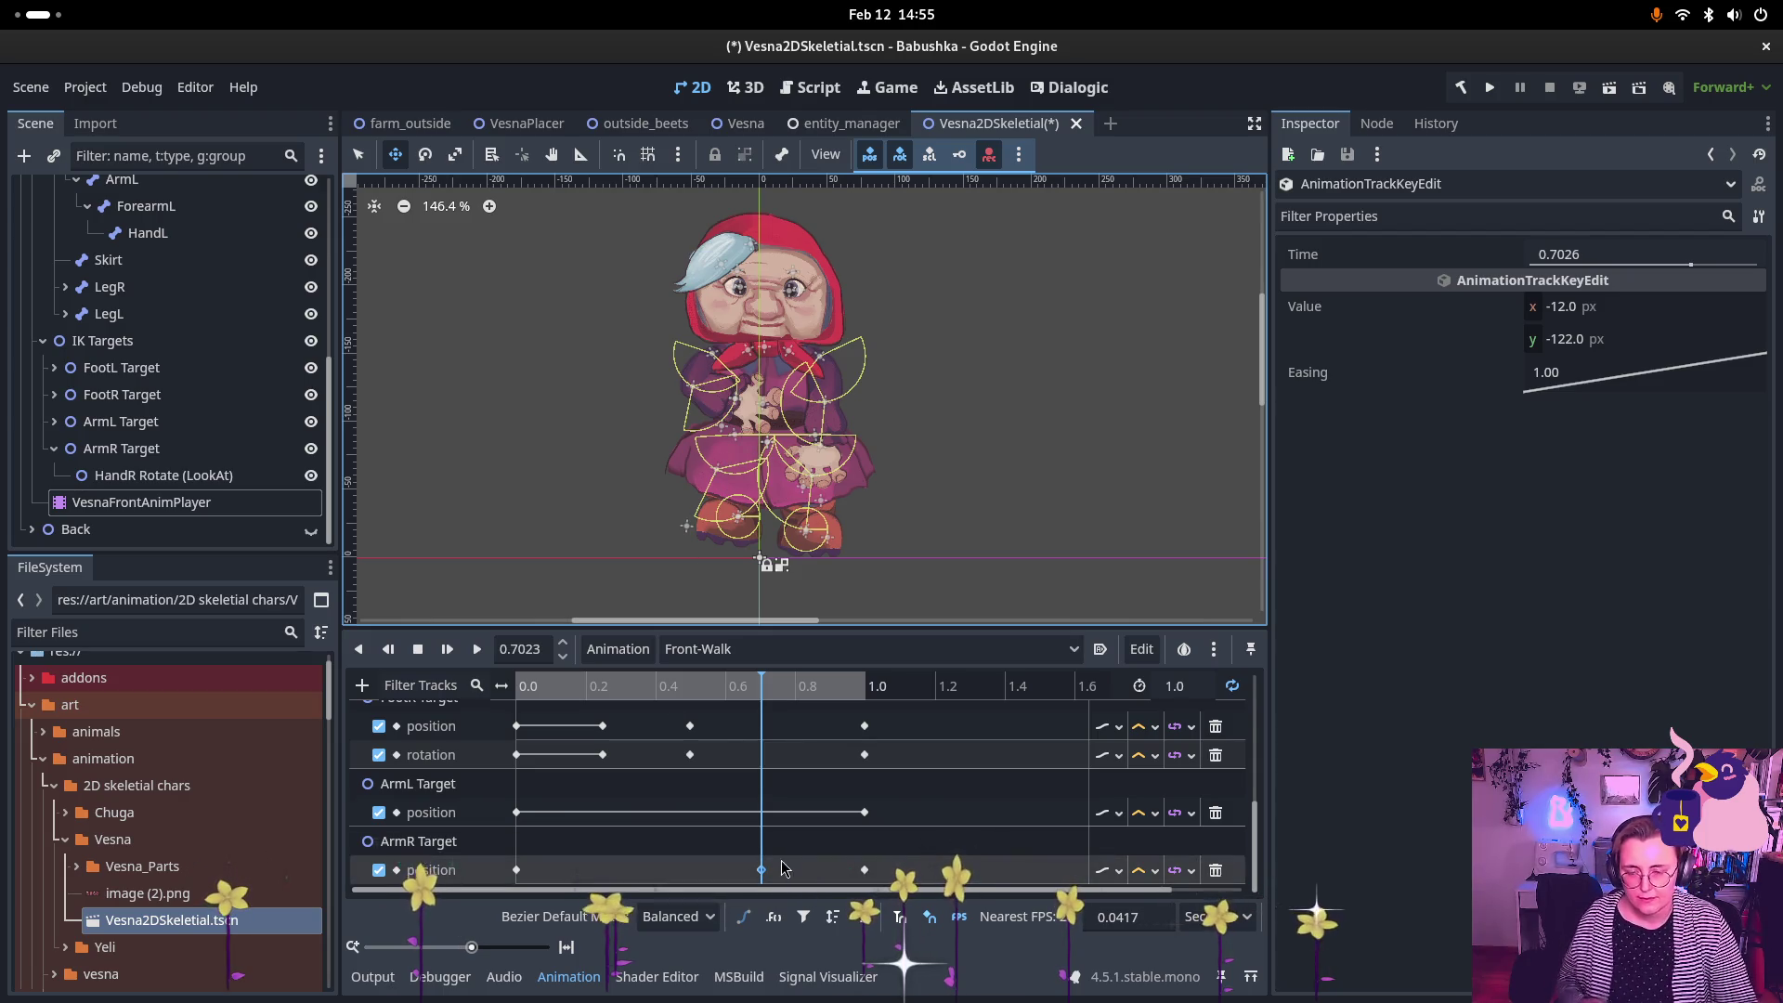
{"action": "scroll", "coordinate": [778, 883], "scroll_direction": "up", "scroll_amount": 2}
{"action": "scroll", "coordinate": [778, 887], "scroll_direction": "down", "scroll_amount": 2}
{"action": "scroll", "coordinate": [778, 878], "scroll_direction": "up", "scroll_amount": 5}
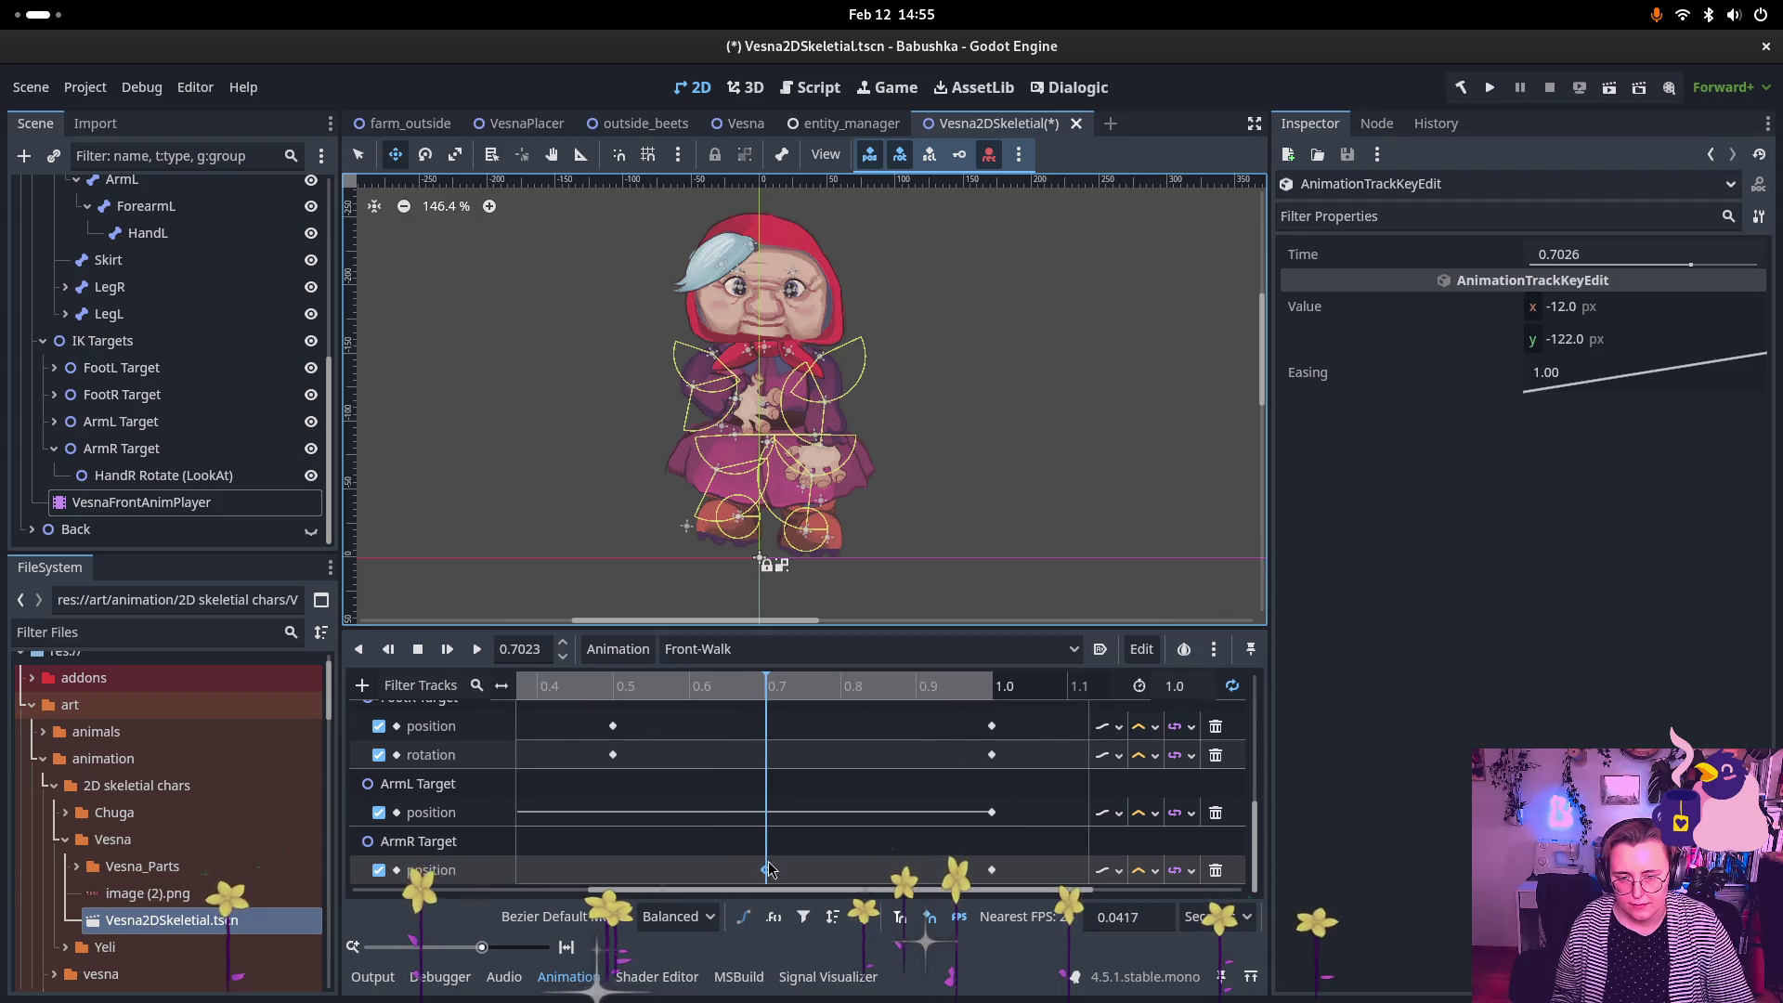
{"action": "scroll", "coordinate": [770, 872], "scroll_direction": "up", "scroll_amount": 3}
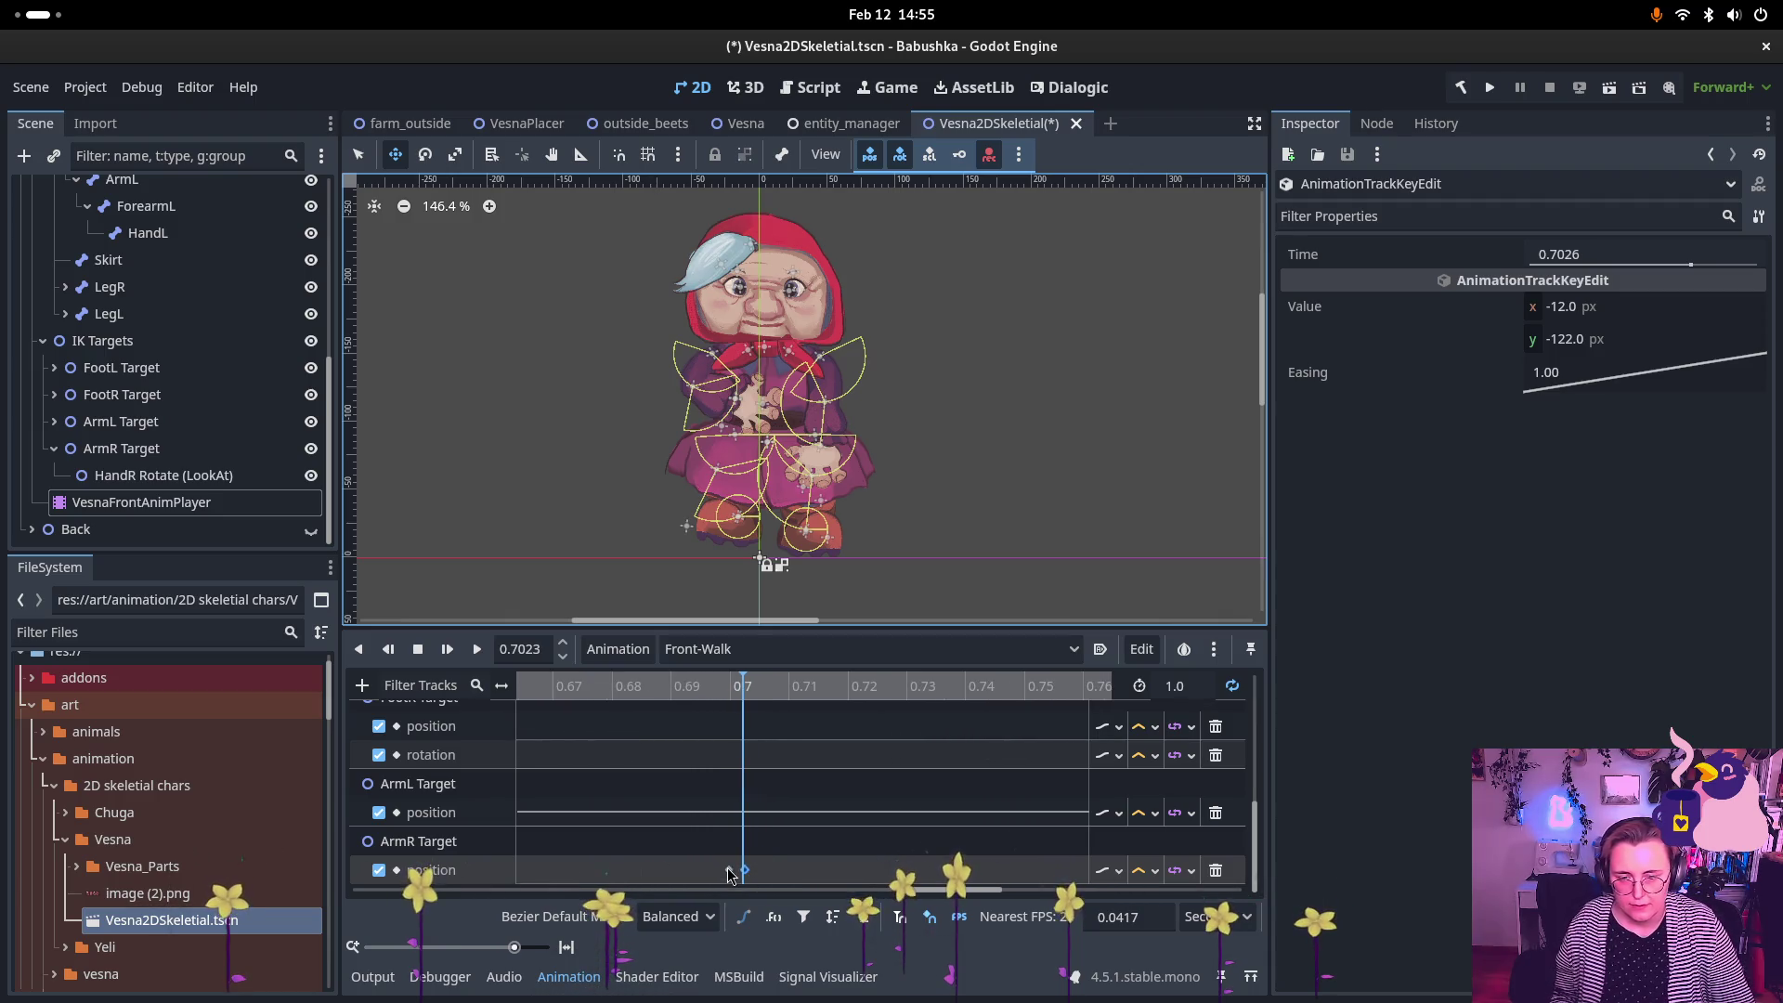
{"action": "left_click", "coordinate": [729, 869]}
{"action": "left_click", "coordinate": [745, 870], "text": "shift"}
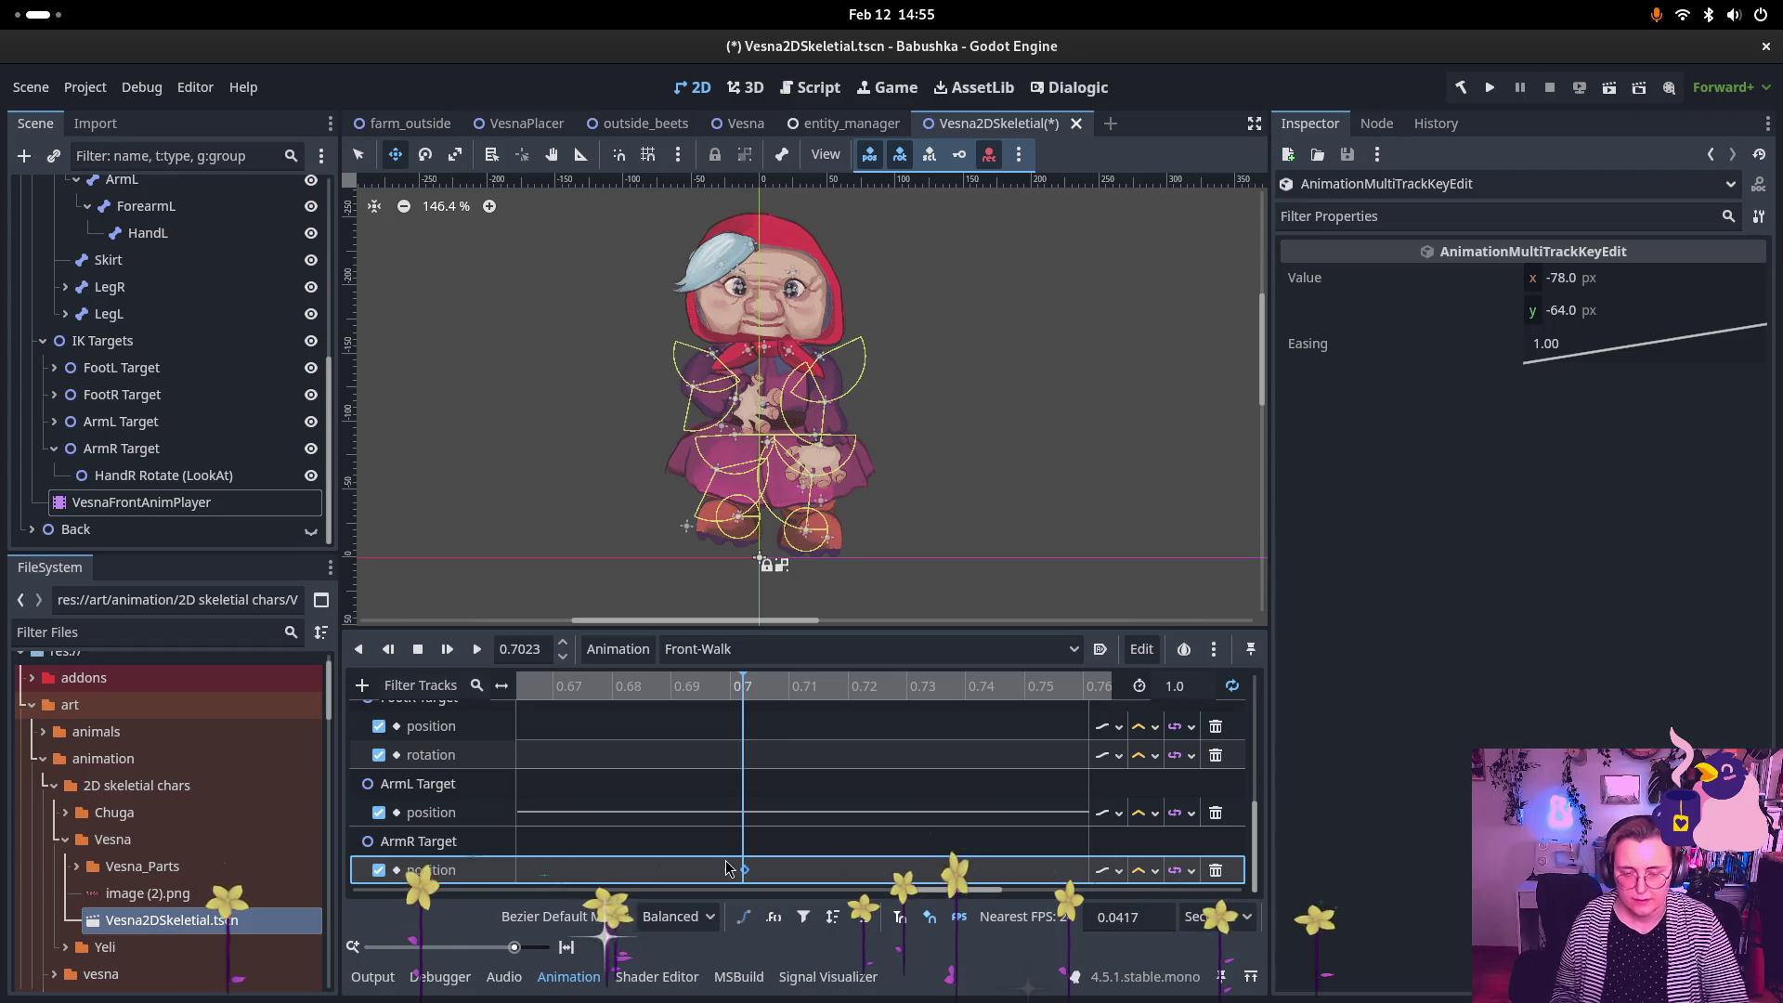
{"action": "key", "text": "Delete"}
Step: Play the Front-Walk animation in a loop to preview the walk
{"action": "scroll", "coordinate": [724, 818], "scroll_direction": "down", "scroll_amount": 2}
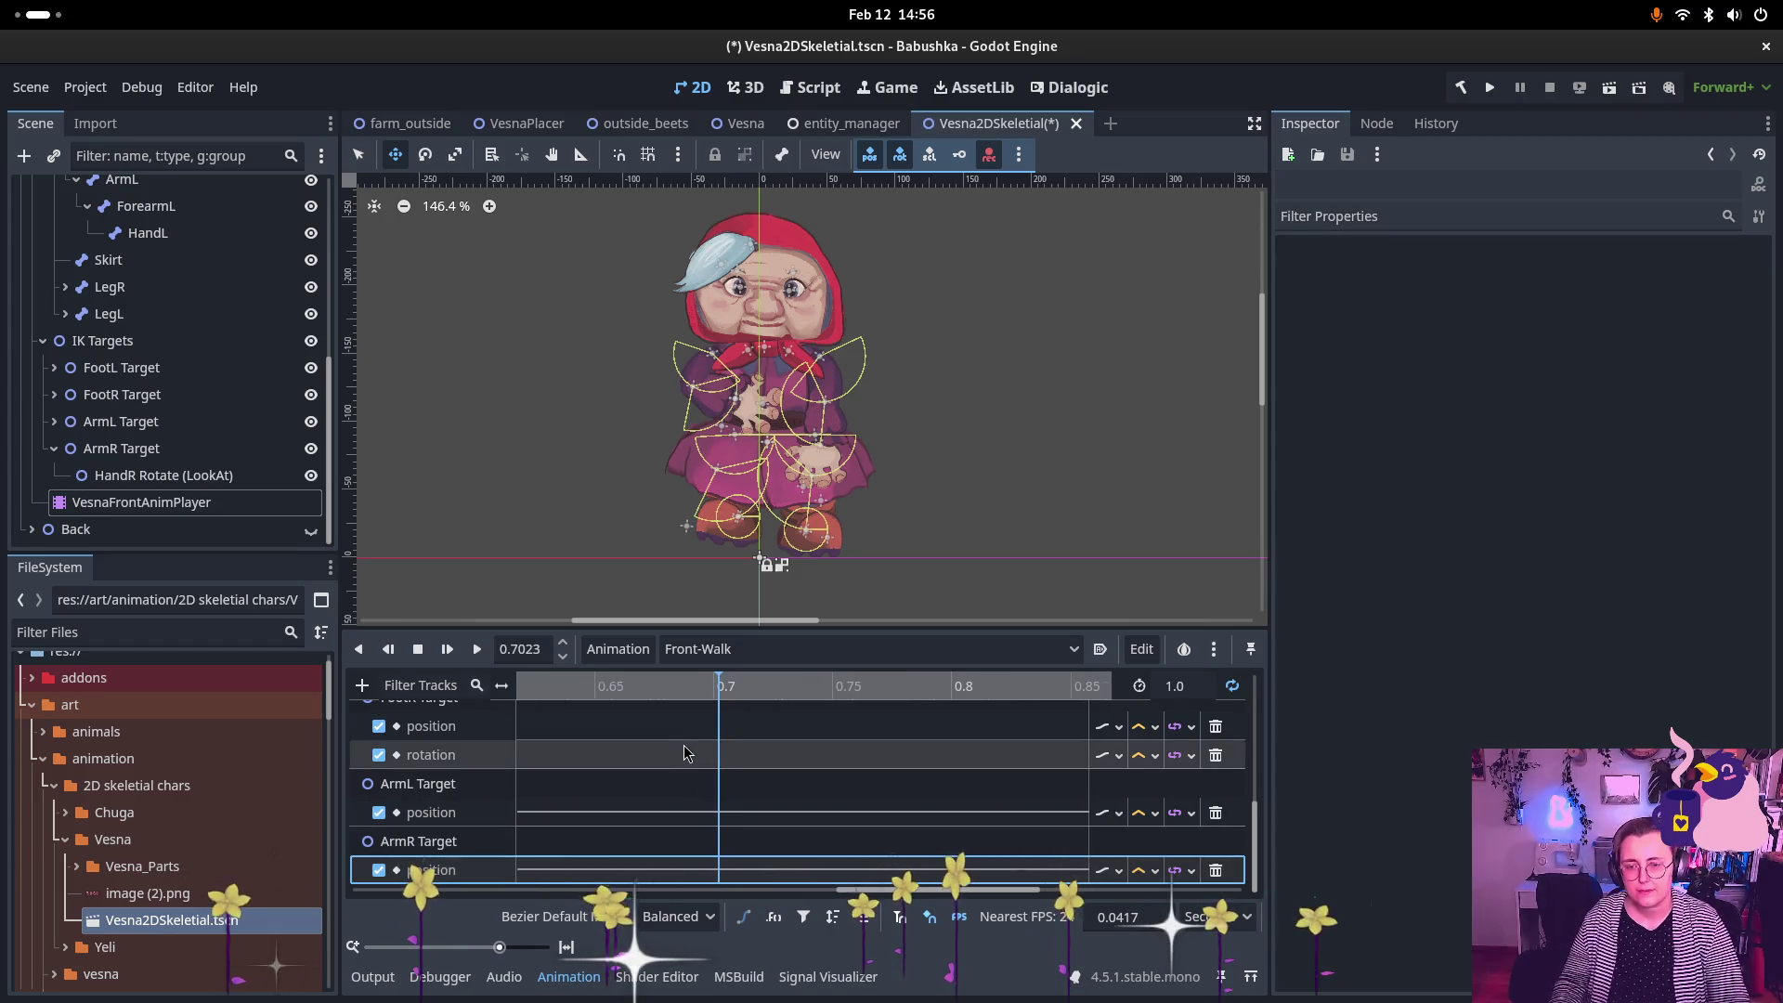
{"action": "scroll", "coordinate": [711, 705], "scroll_direction": "down", "scroll_amount": 3}
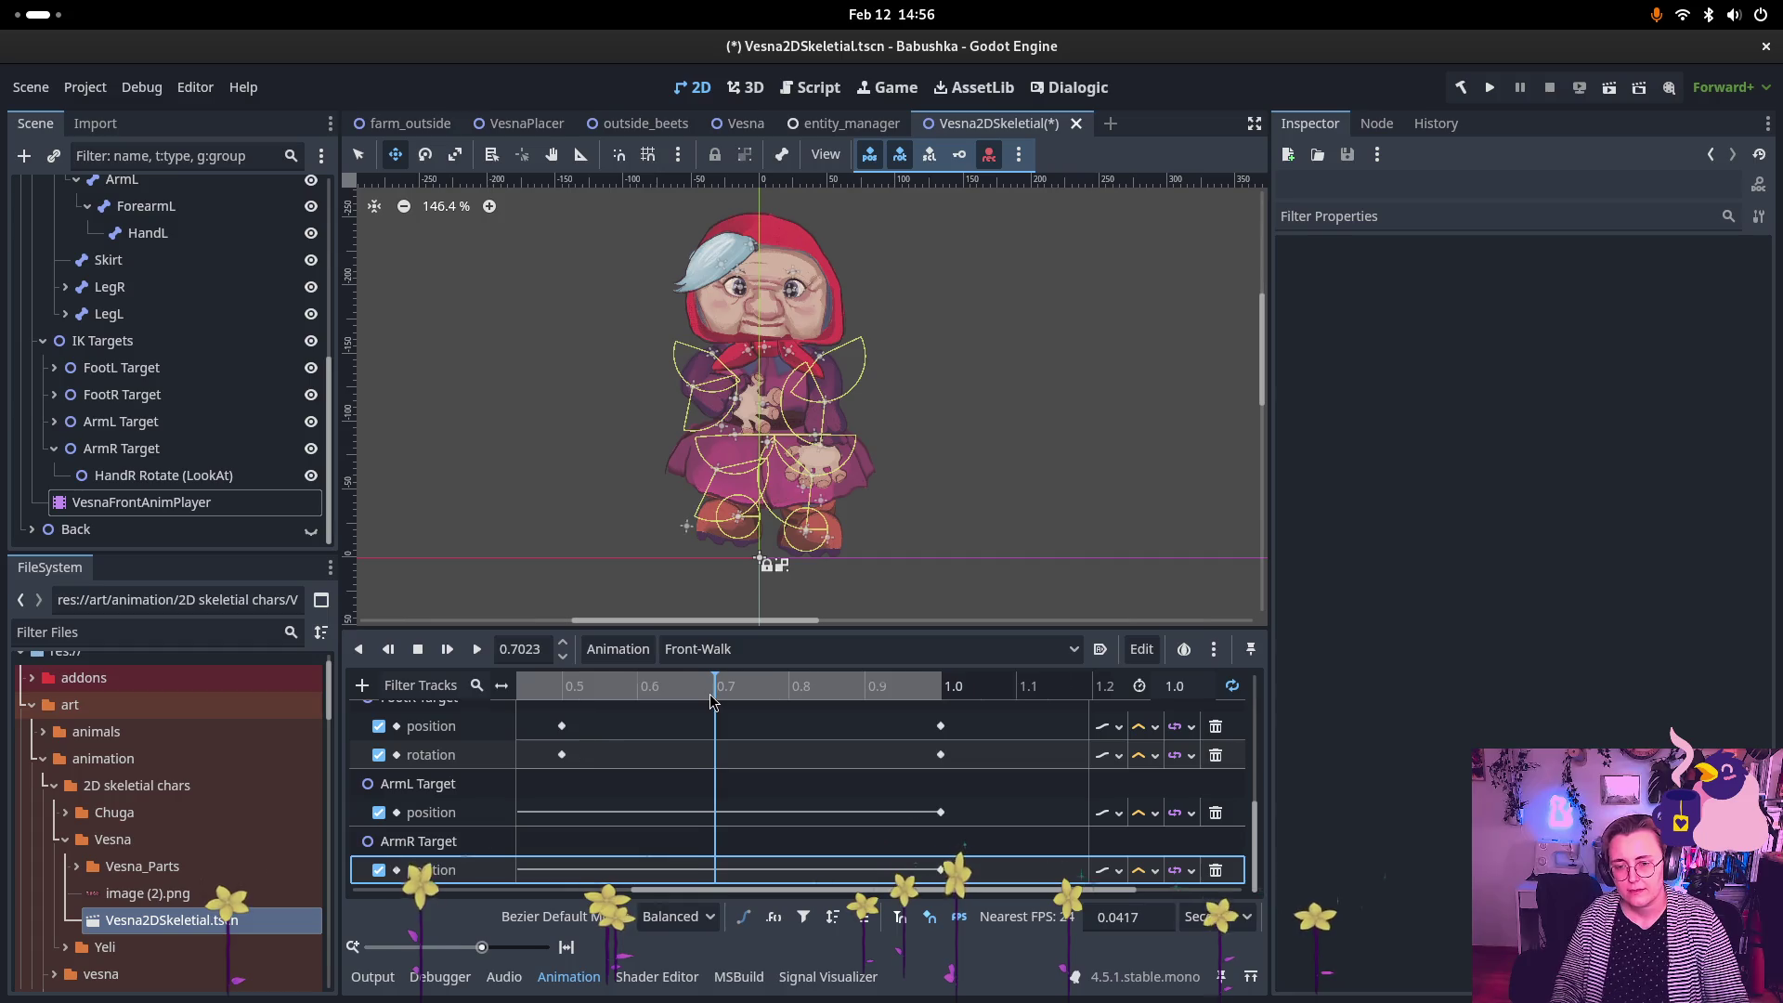
{"action": "scroll", "coordinate": [711, 701], "scroll_direction": "down", "scroll_amount": 1}
{"action": "key", "text": "d"}
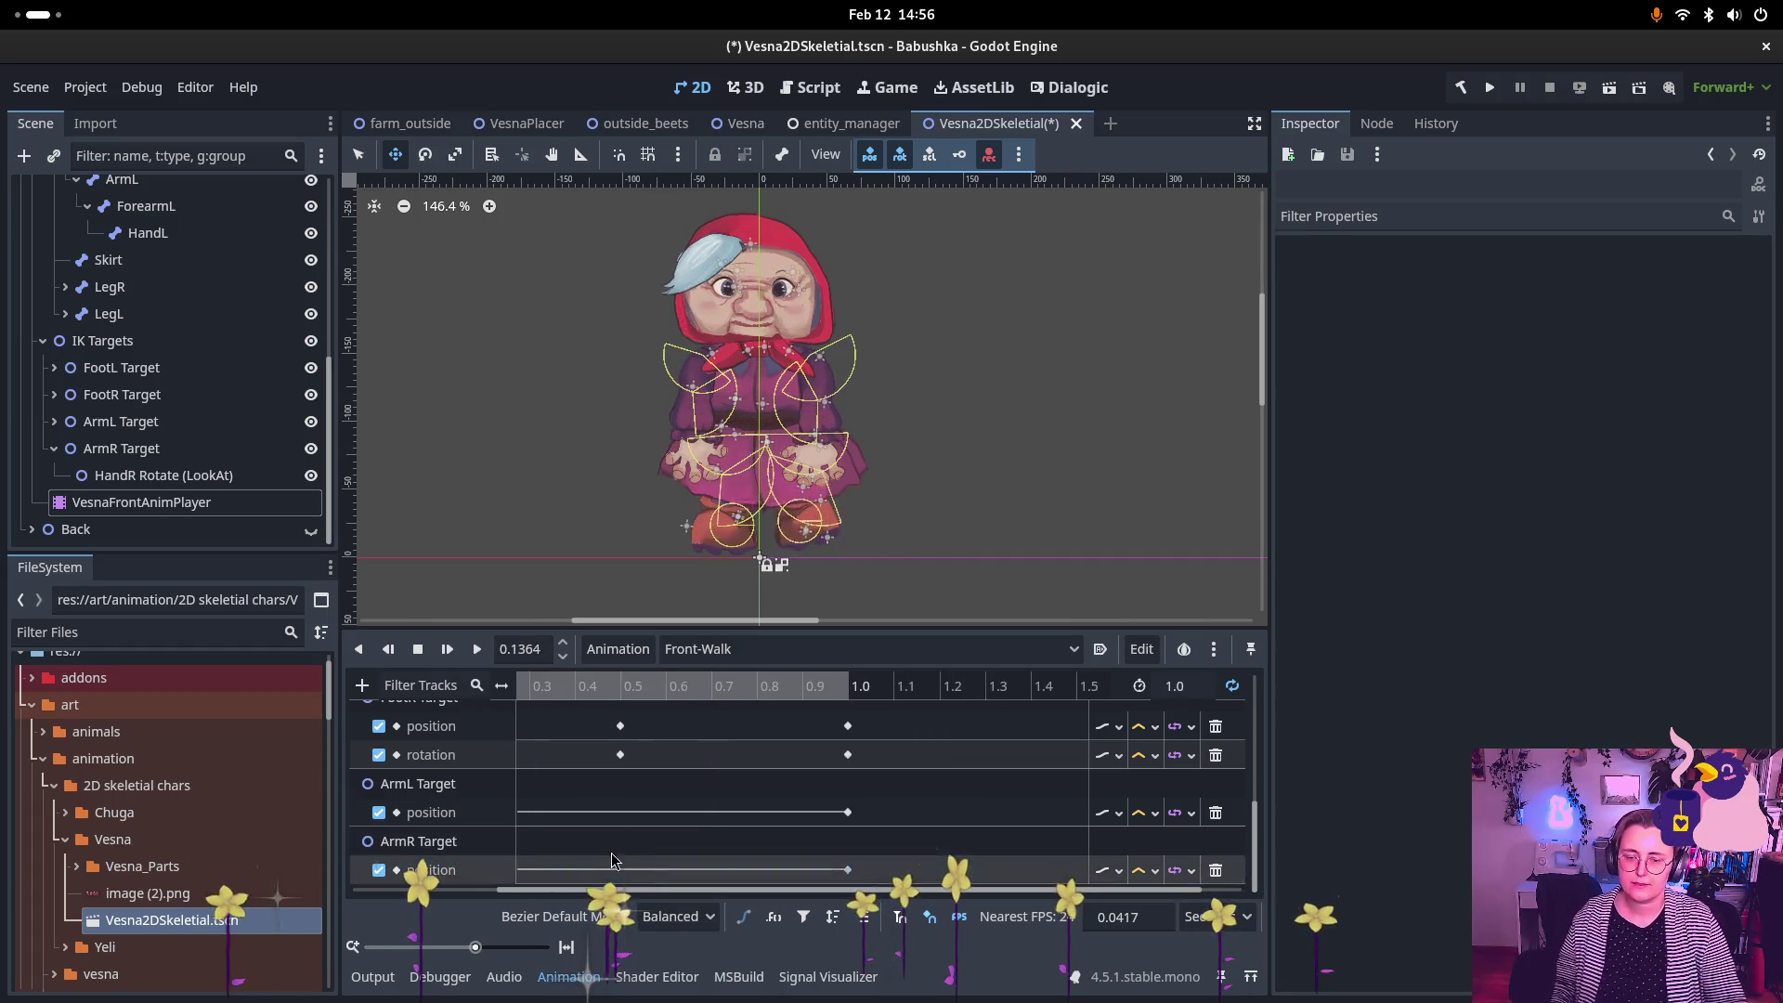
{"action": "scroll", "coordinate": [618, 868], "scroll_direction": "down", "scroll_amount": 2}
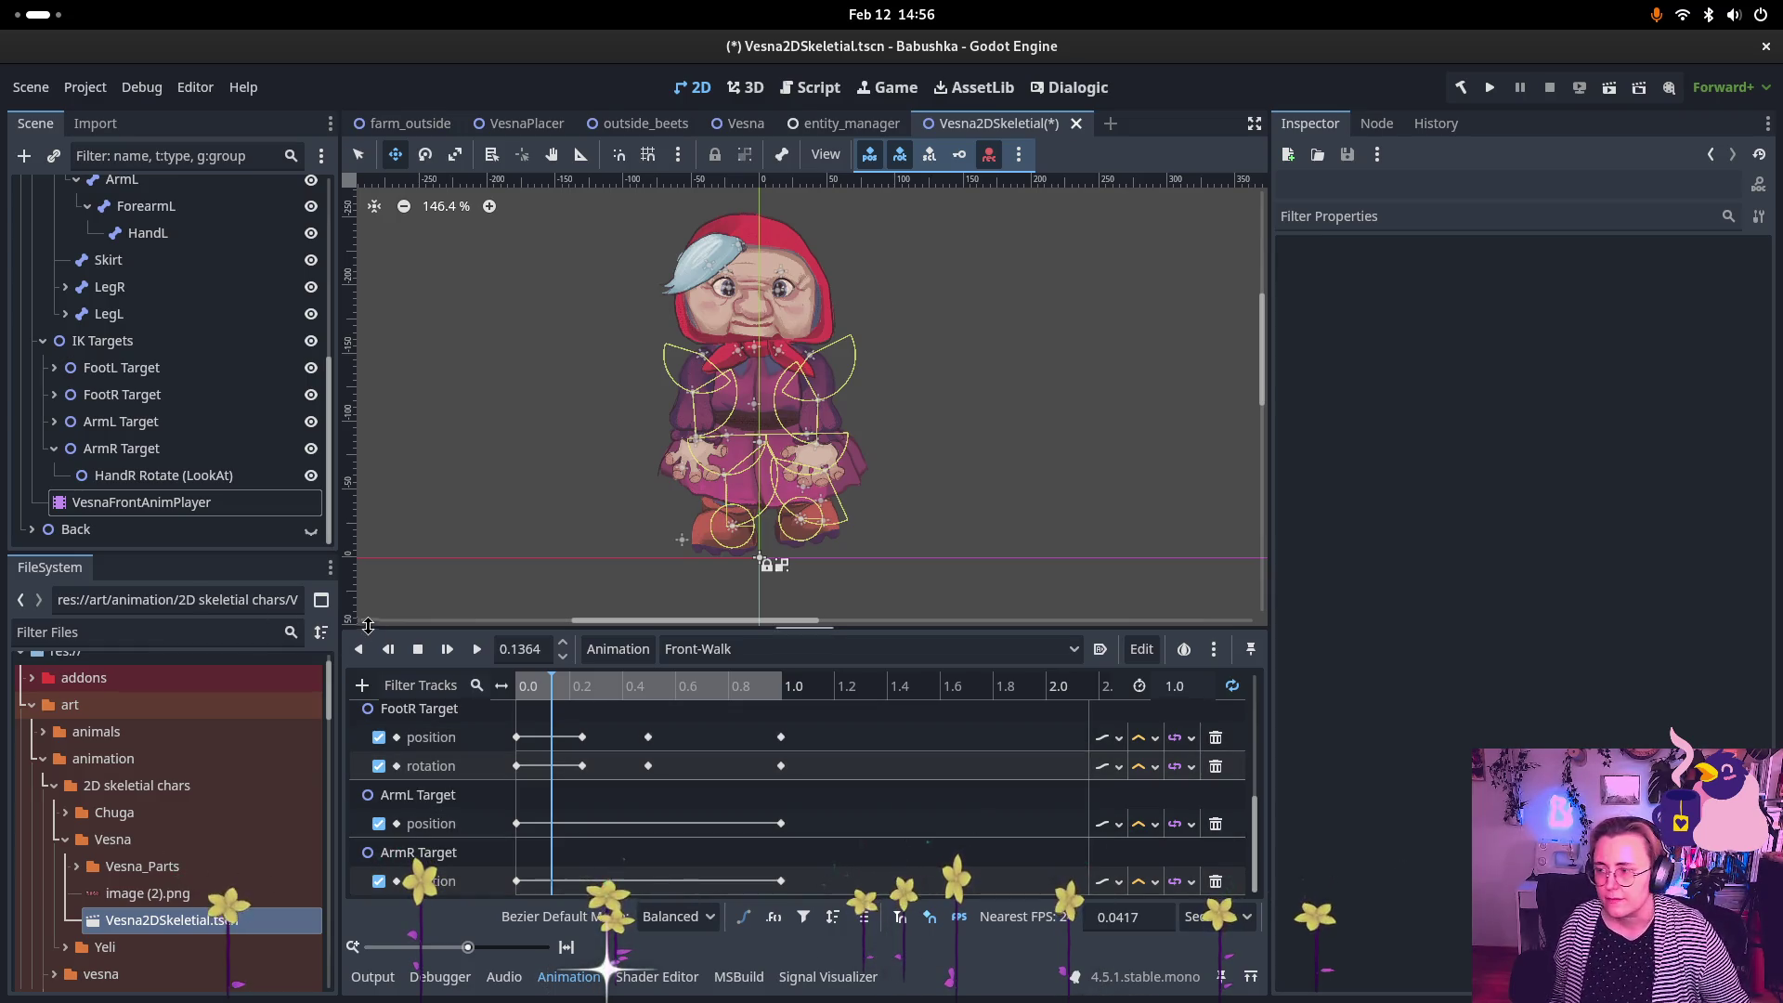
{"action": "left_click", "coordinate": [476, 649]}
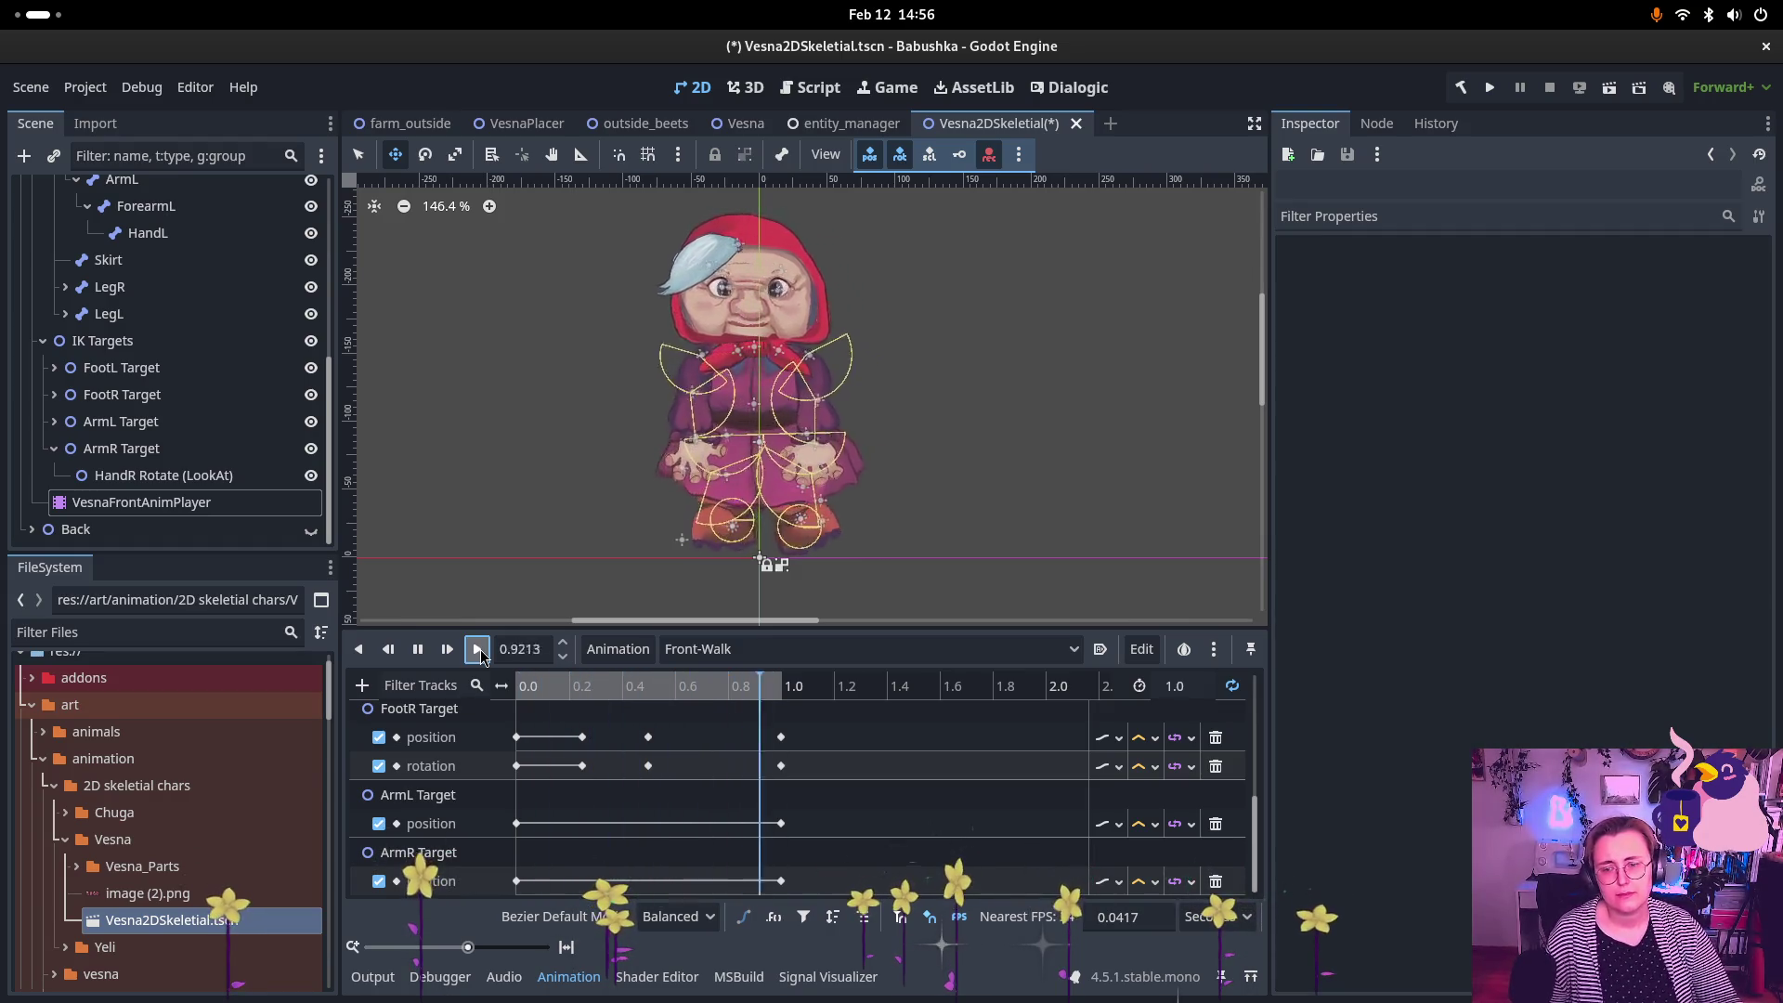
Step: At about 0.49 s, raise the ArmL Target up and to the left
{"action": "left_click", "coordinate": [418, 649]}
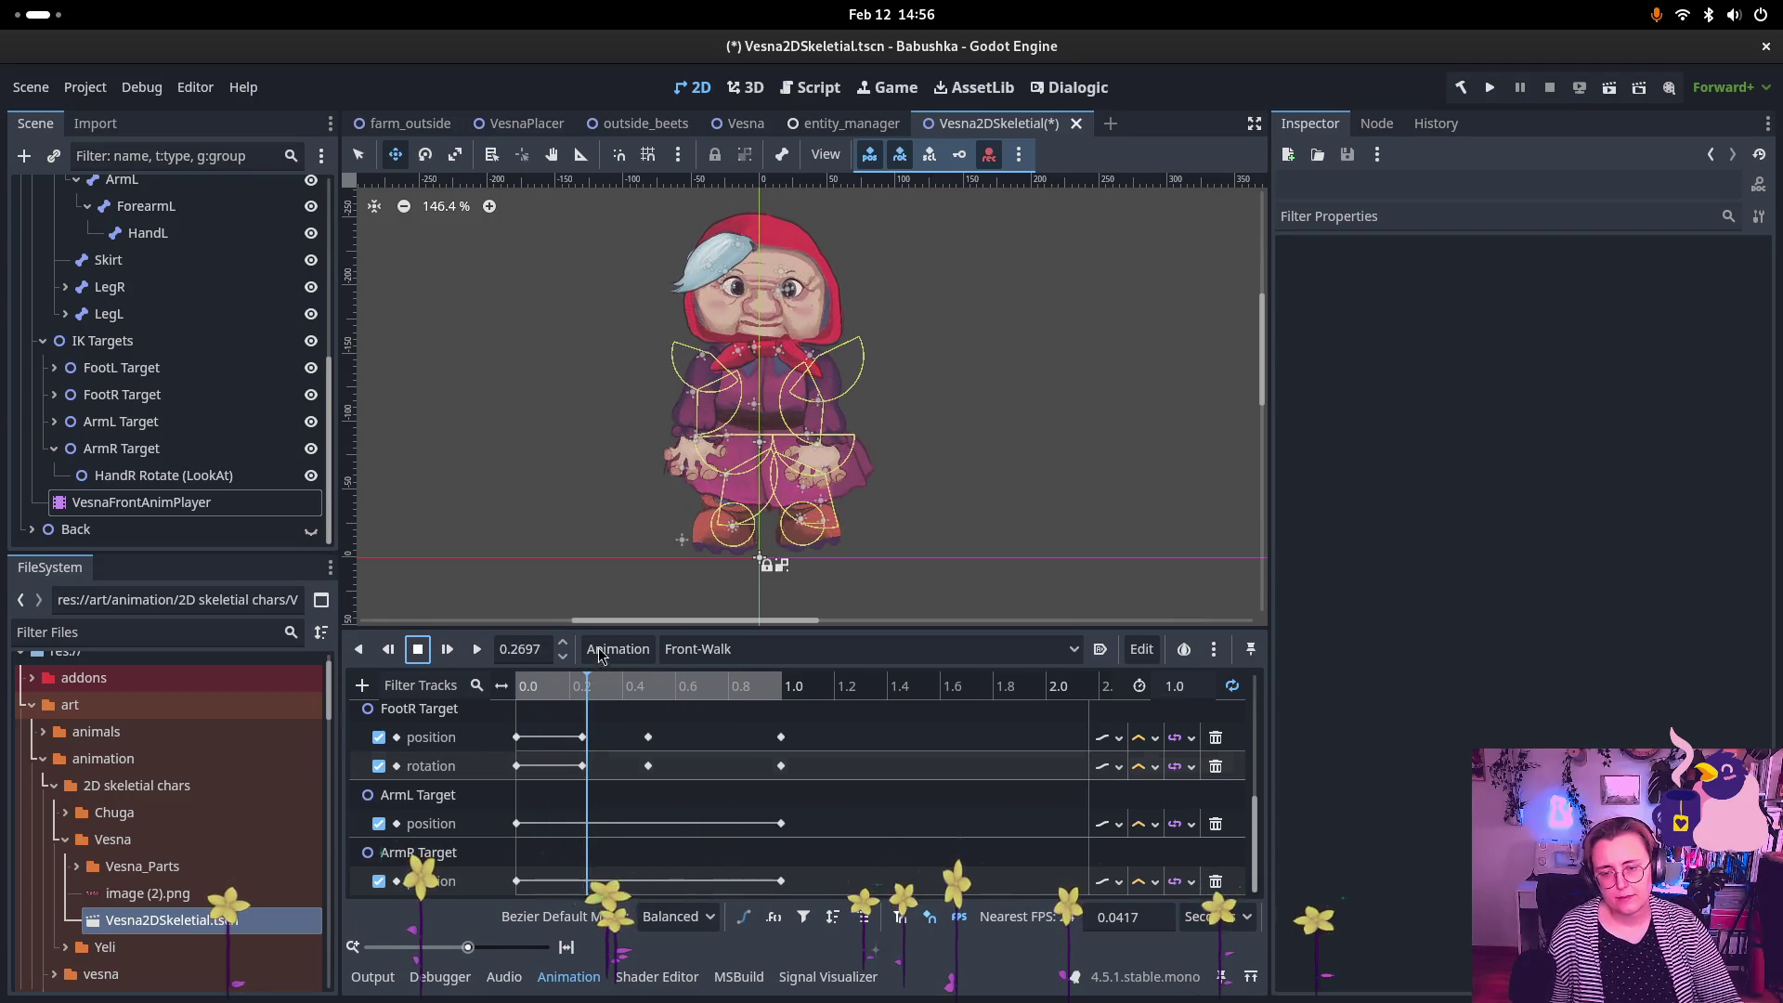
{"action": "left_click_drag", "start_coordinate": [525, 733], "coordinate": [640, 737]}
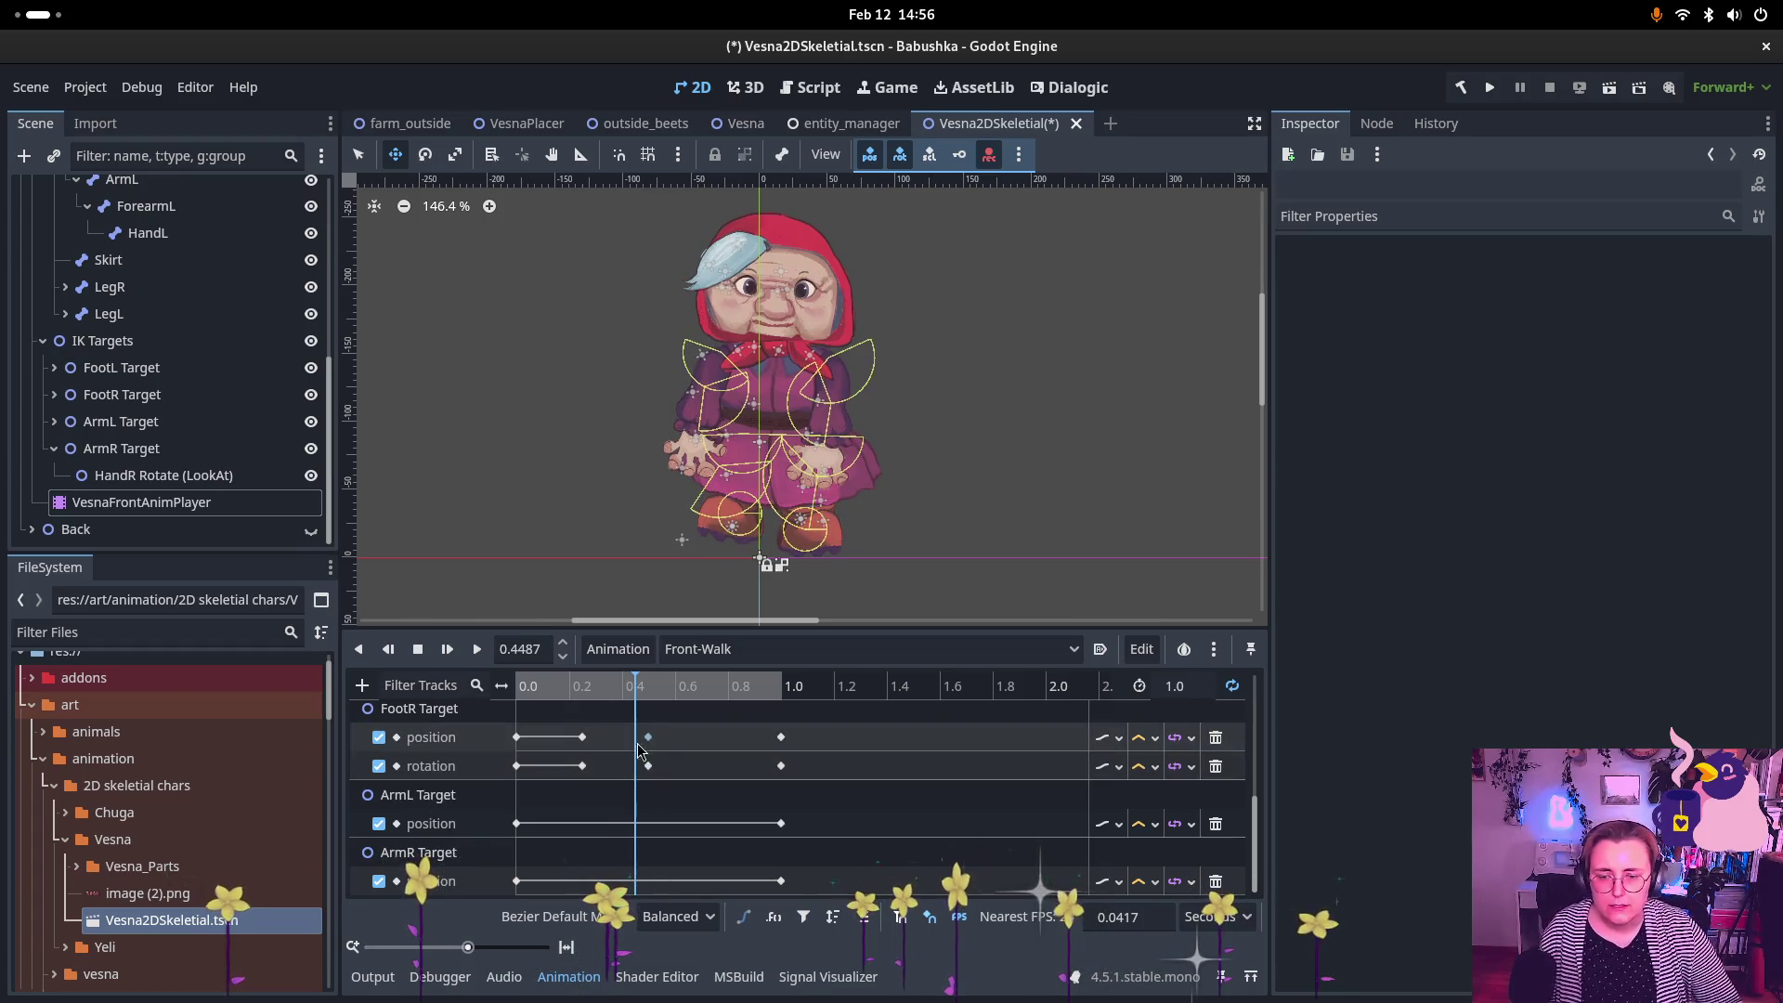
{"action": "left_click", "coordinate": [645, 686]}
{"action": "left_click_drag", "start_coordinate": [648, 688], "coordinate": [648, 692]}
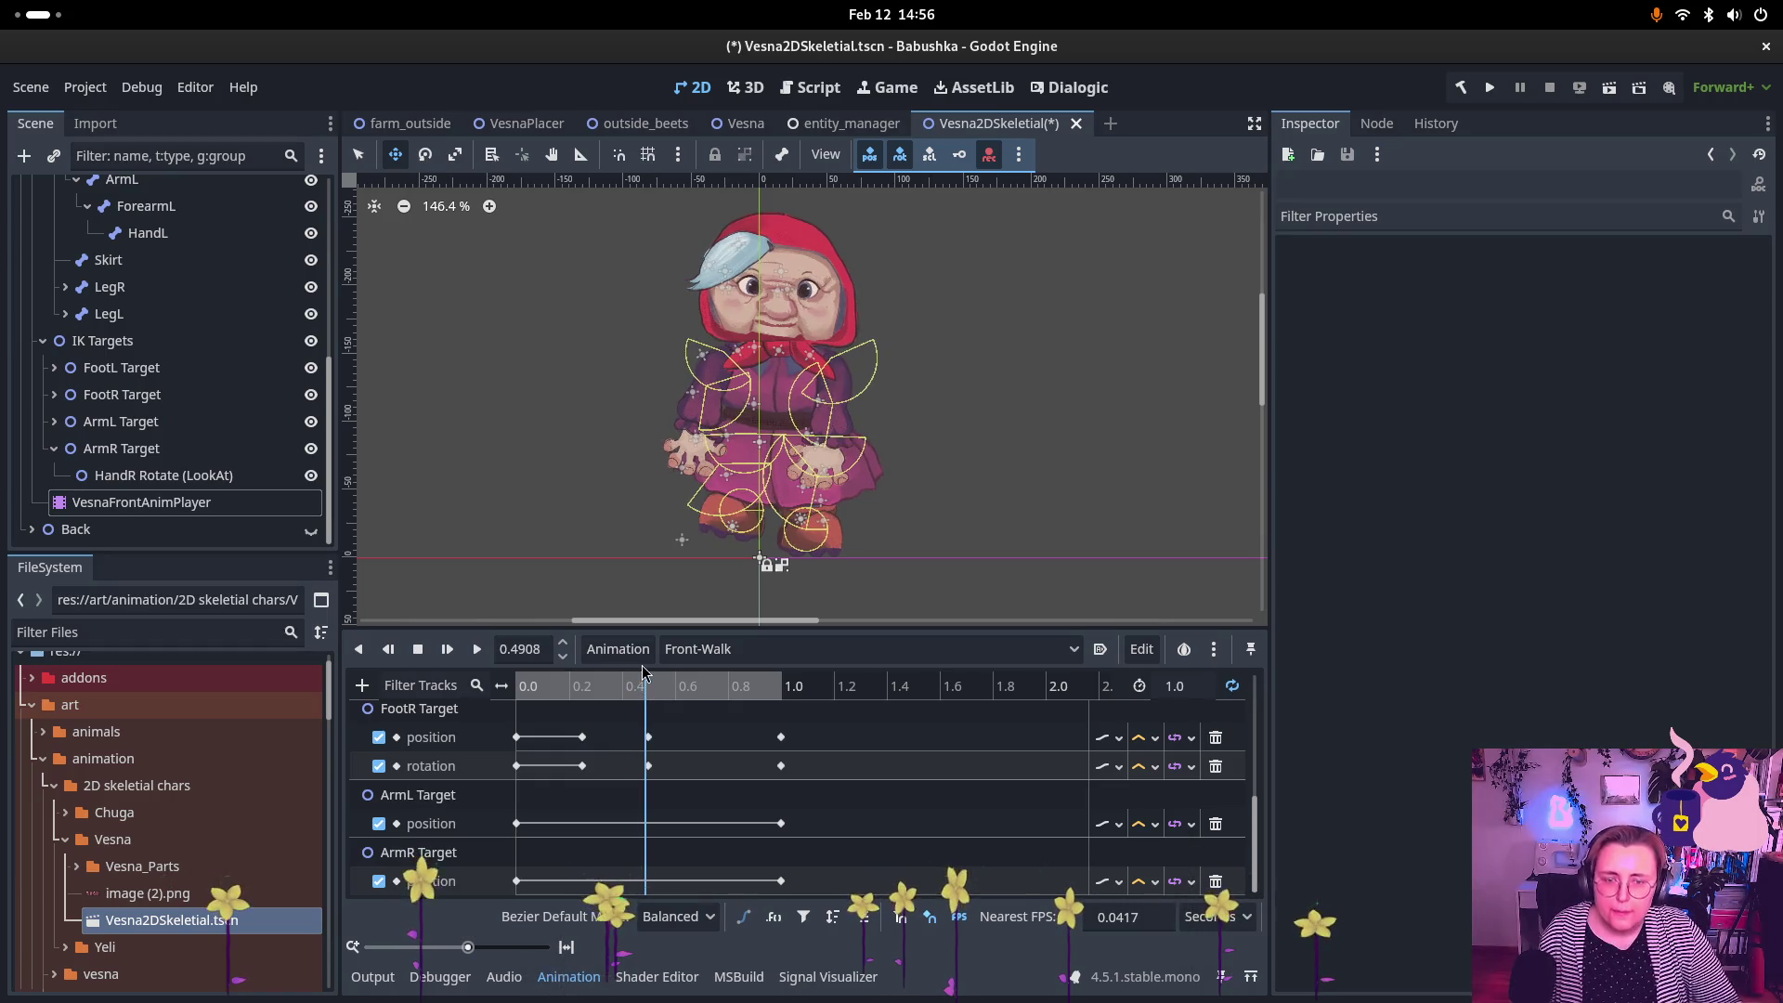
{"action": "left_click", "coordinate": [178, 425]}
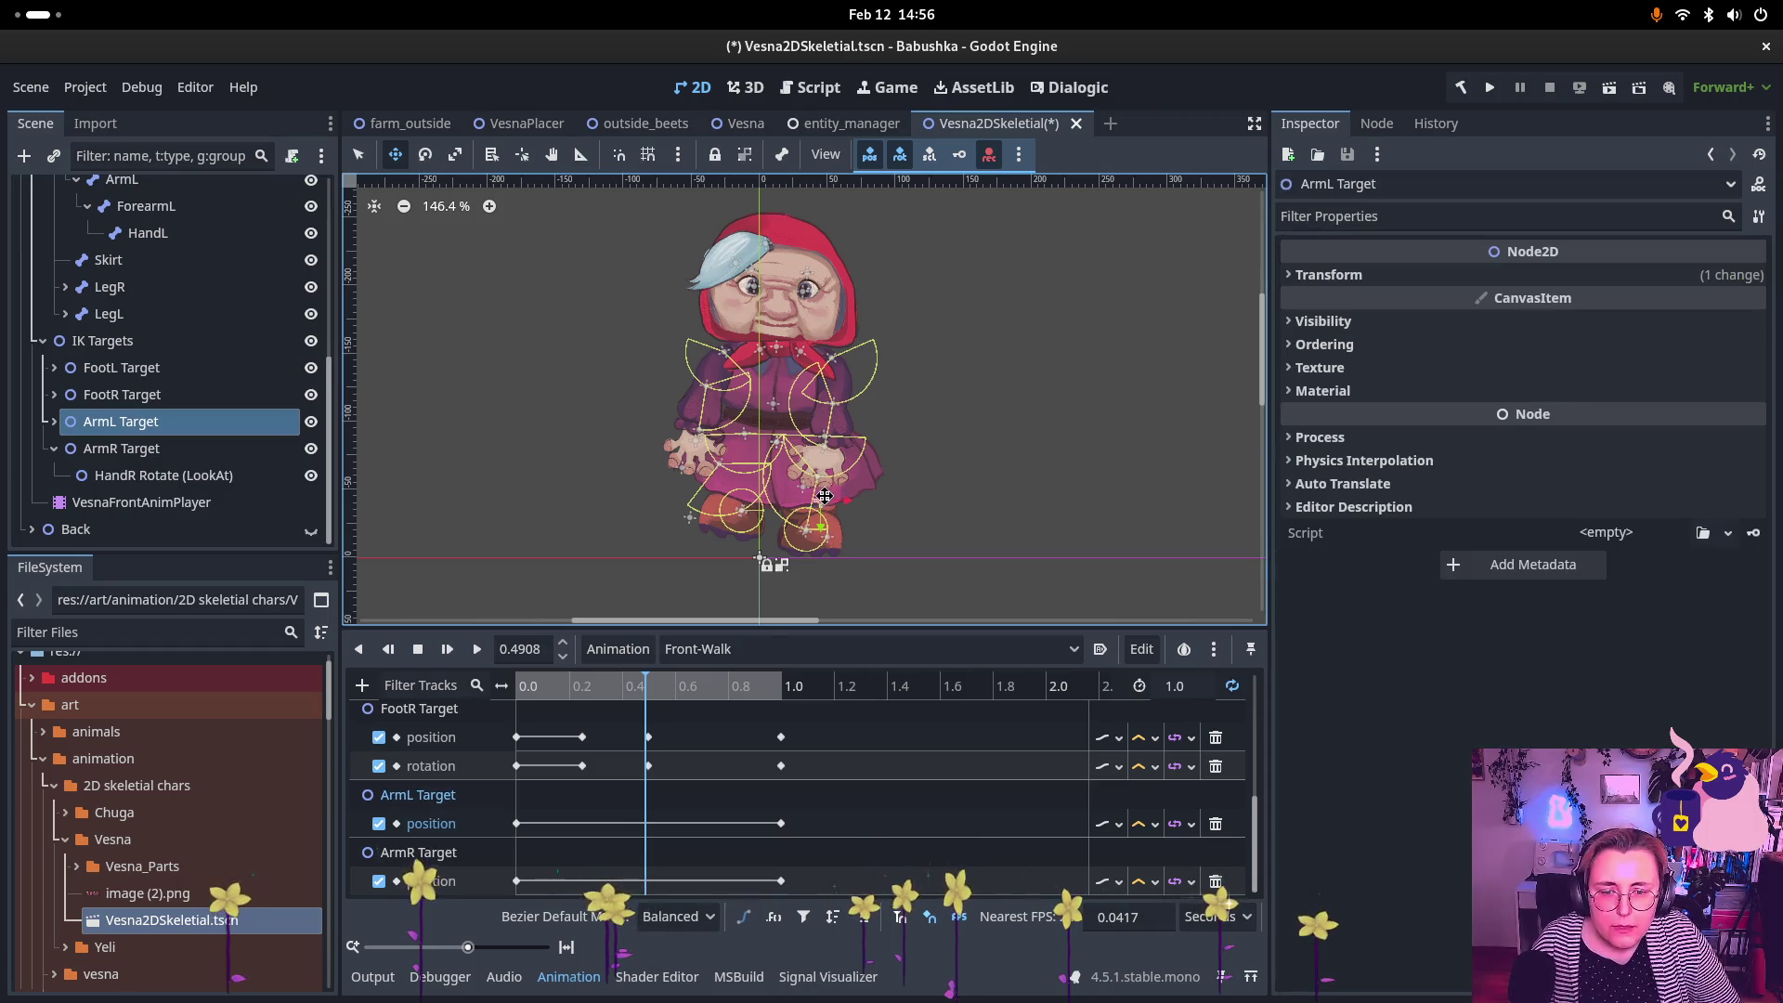
{"action": "mouse_move", "coordinate": [819, 498]}
{"action": "left_mouse_down"}
{"action": "mouse_move", "coordinate": [792, 475]}
{"action": "mouse_move", "coordinate": [794, 440]}
{"action": "mouse_move", "coordinate": [817, 436]}
{"action": "left_mouse_up"}
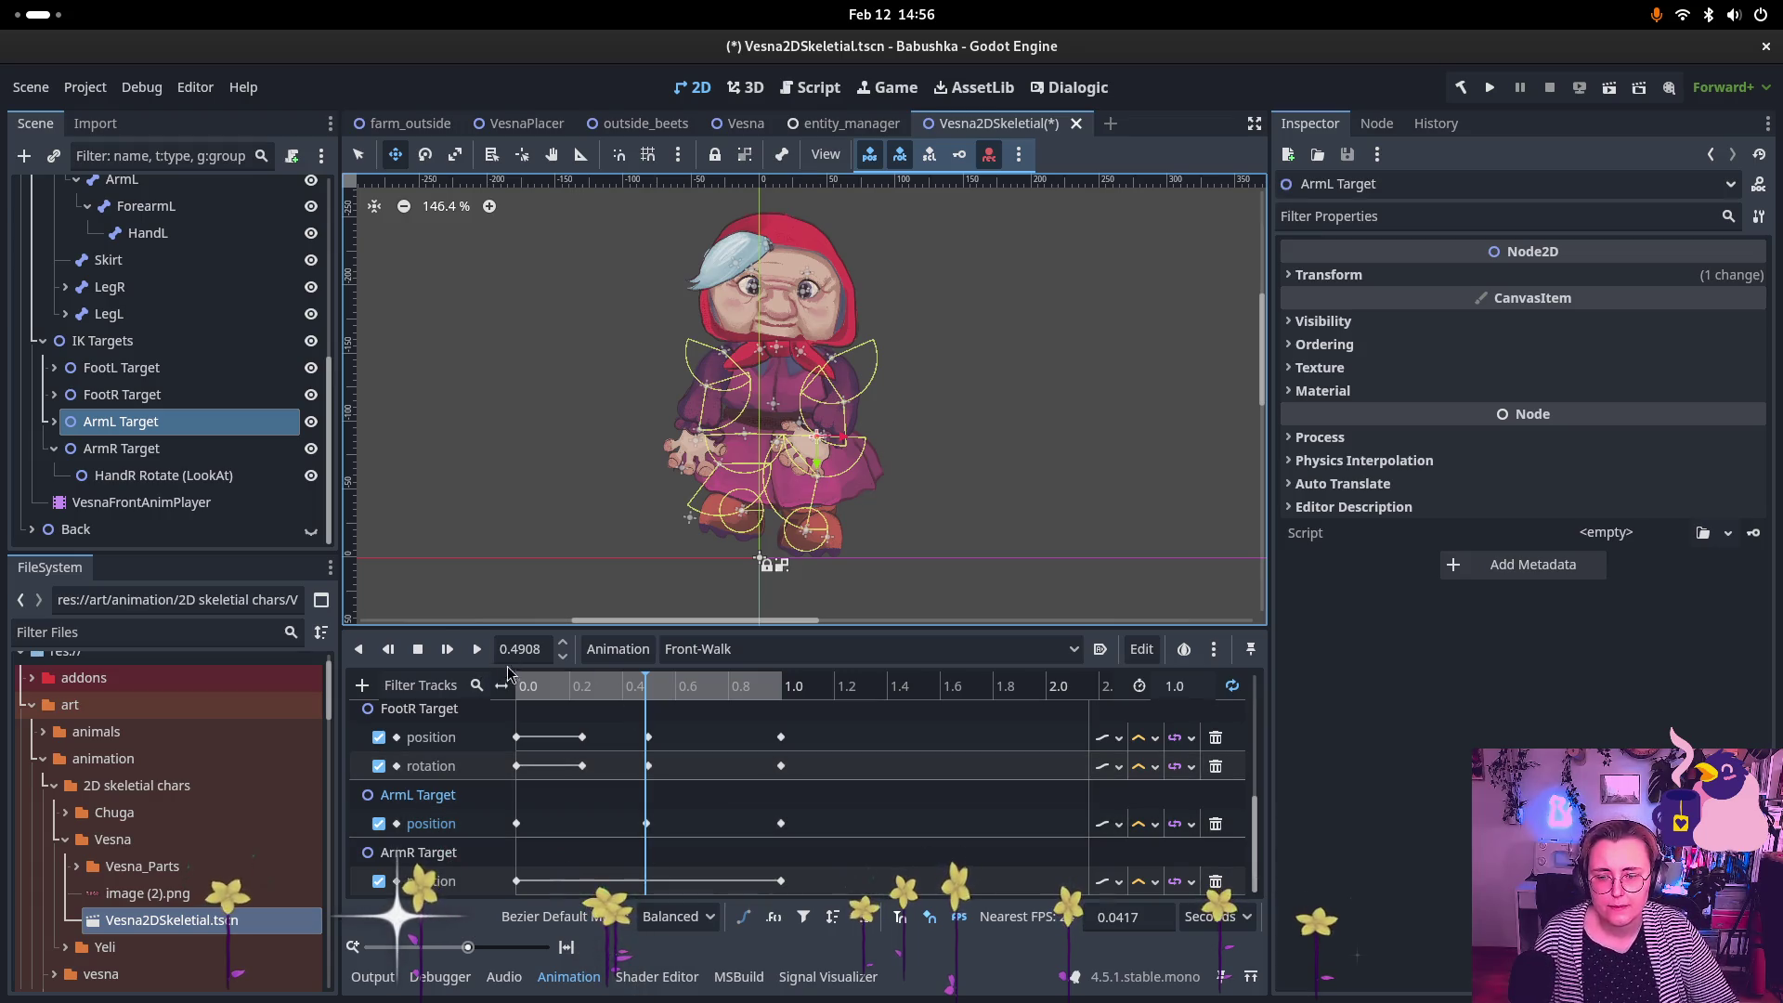
Step: Move the ArmL Target position key (42, -89) earlier to 0.25 s and preview it
{"action": "left_click", "coordinate": [526, 695]}
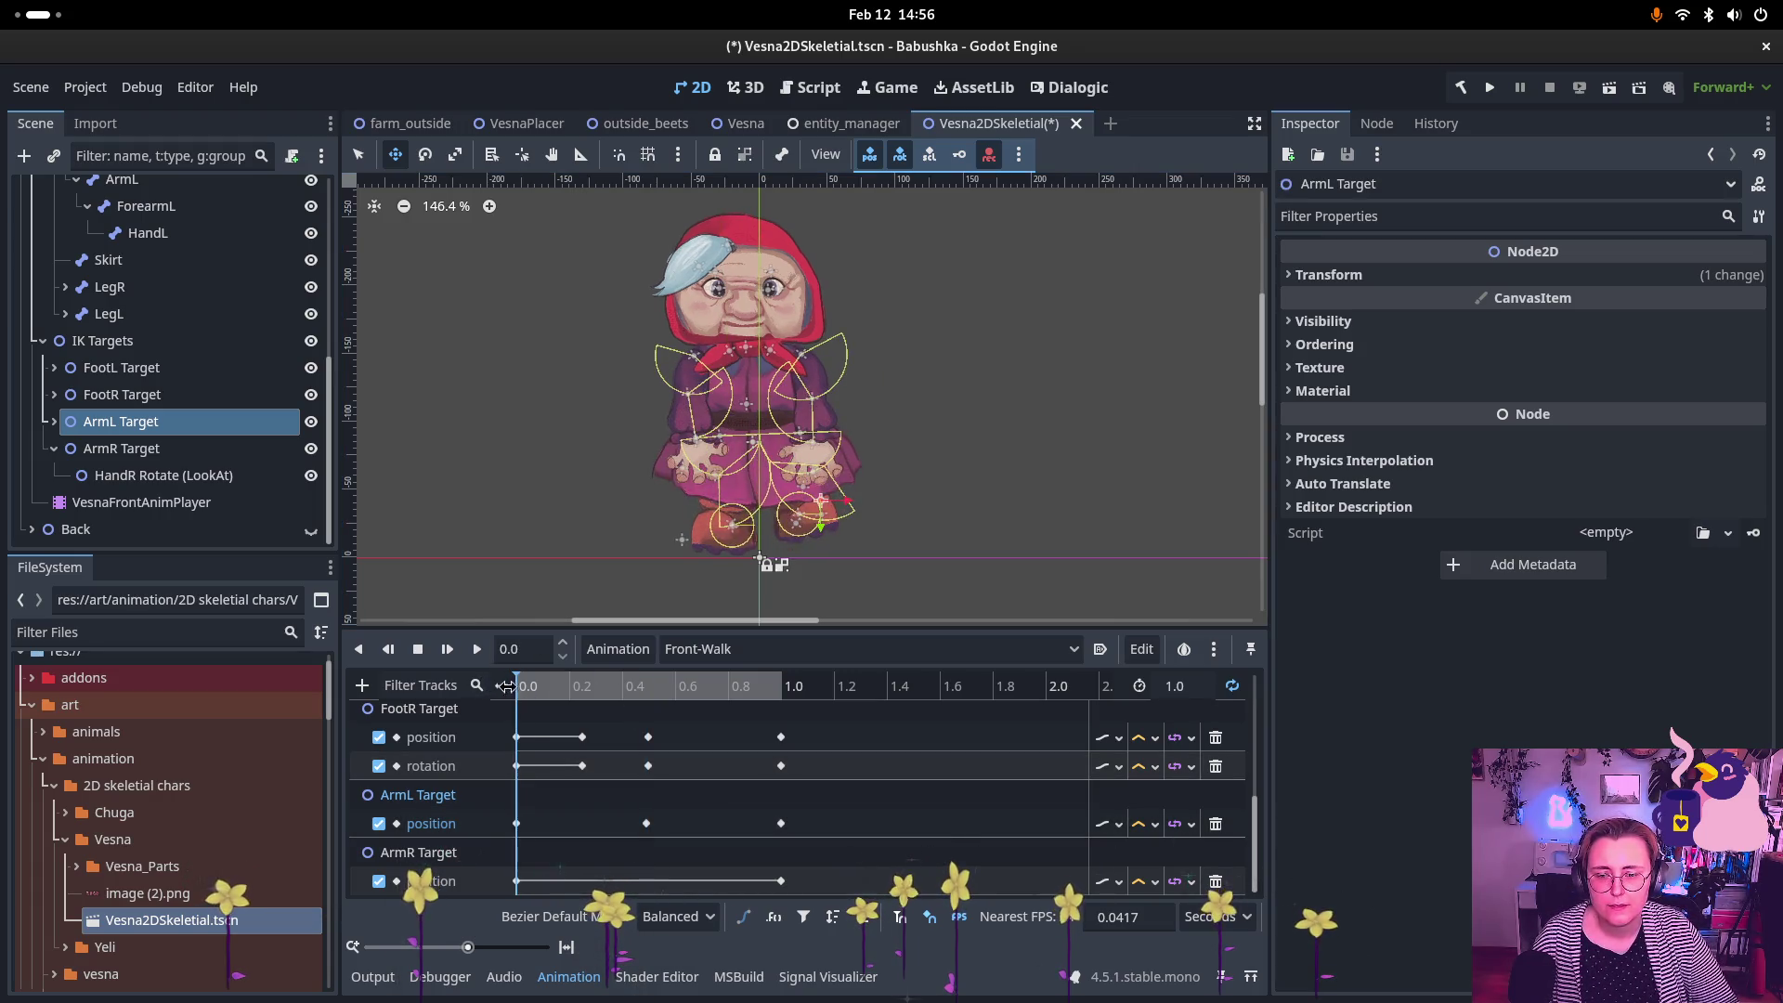
{"action": "mouse_move", "coordinate": [507, 686]}
{"action": "left_mouse_down"}
{"action": "mouse_move", "coordinate": [848, 694]}
{"action": "mouse_move", "coordinate": [712, 695]}
{"action": "left_mouse_up"}
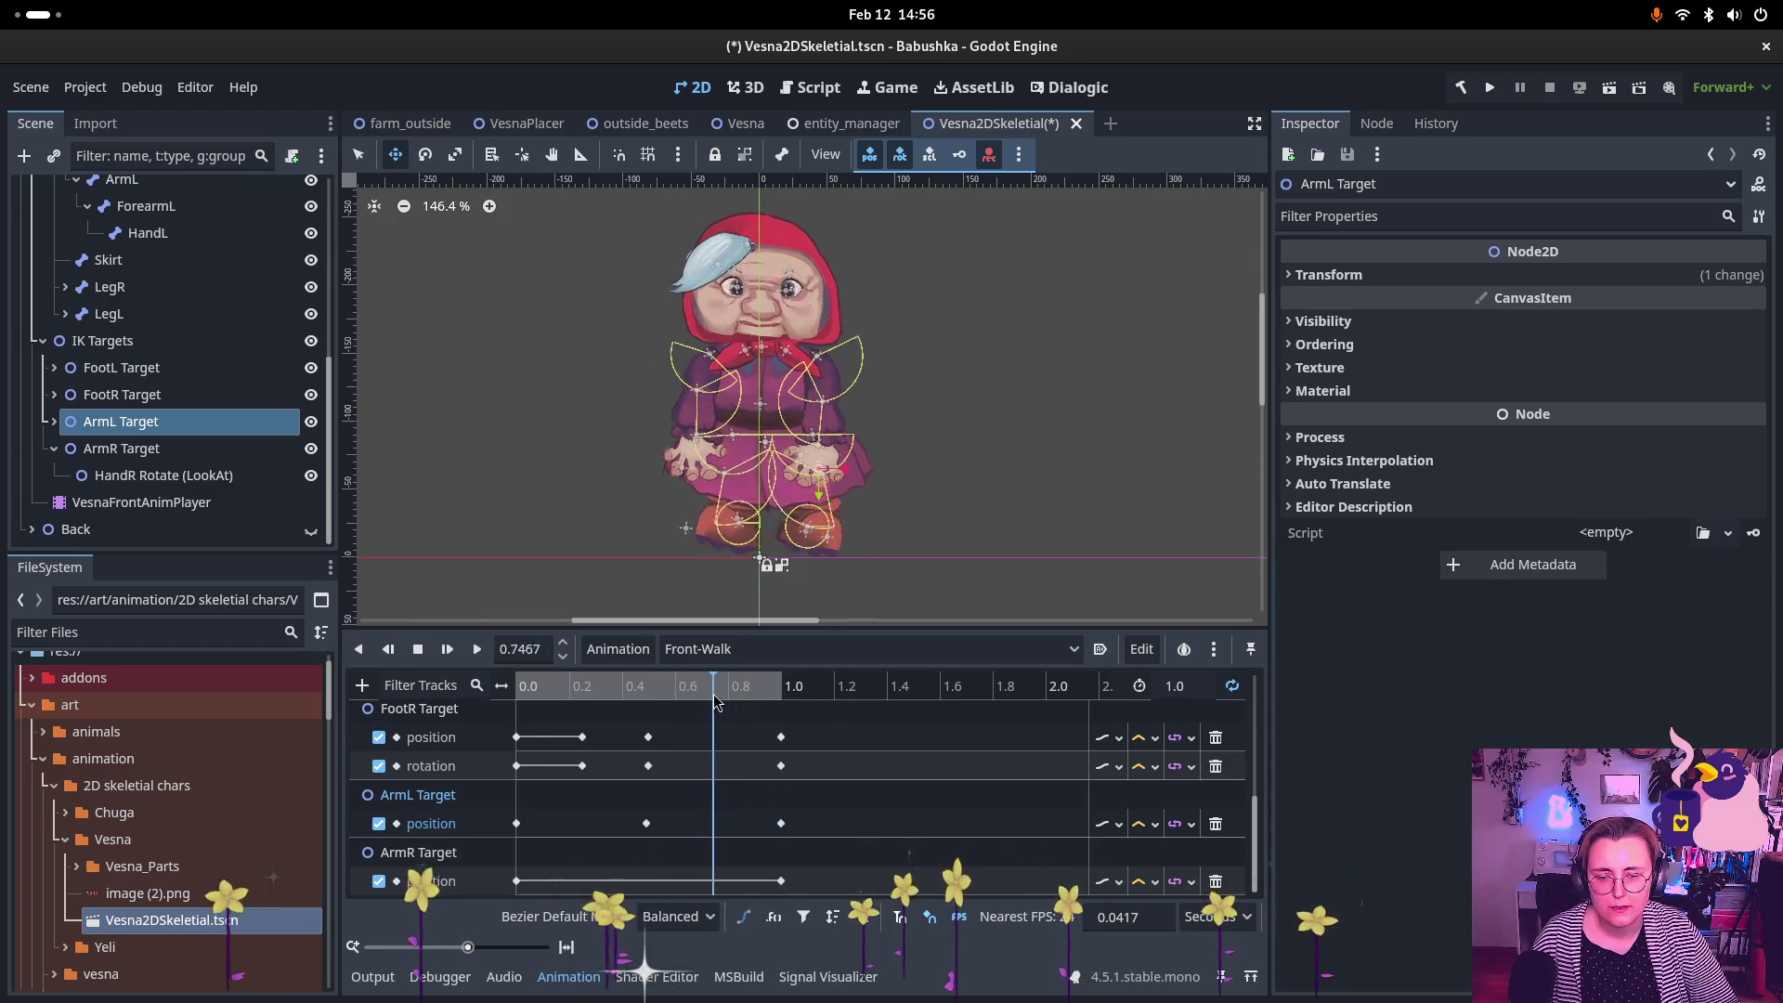
{"action": "scroll", "coordinate": [714, 794], "scroll_direction": "up", "scroll_amount": 2}
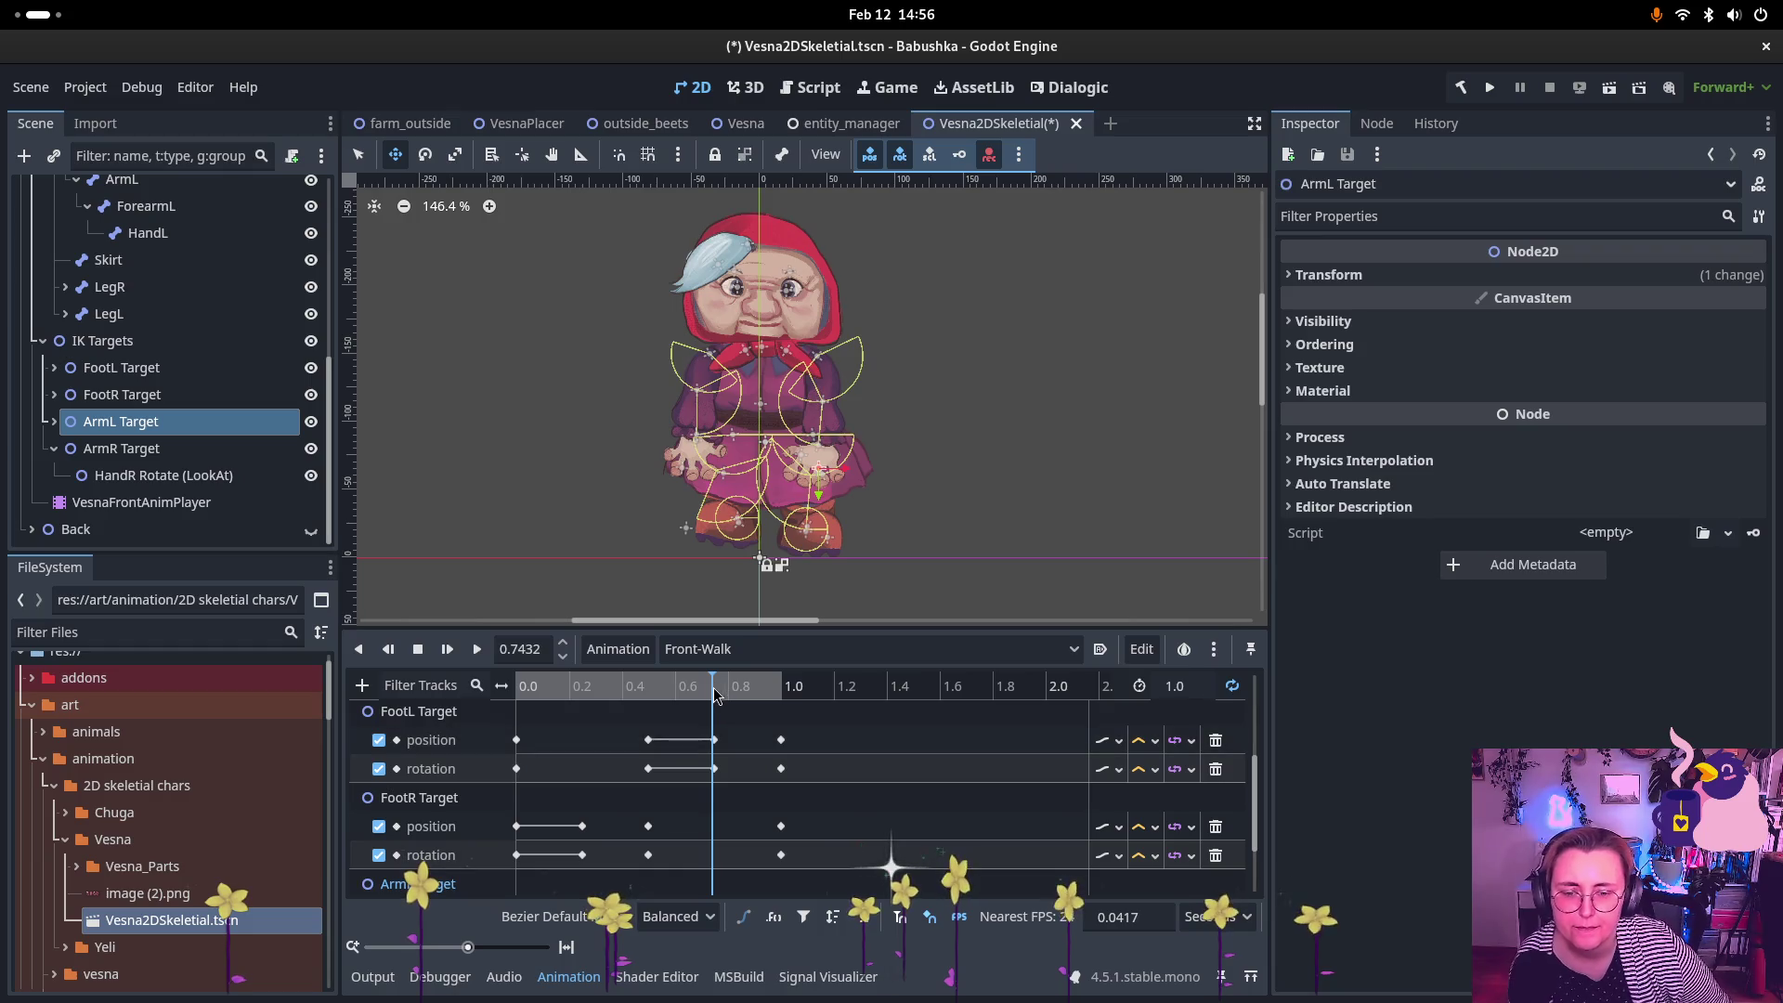
{"action": "mouse_move", "coordinate": [713, 688]}
{"action": "left_mouse_down"}
{"action": "mouse_move", "coordinate": [534, 706]}
{"action": "mouse_move", "coordinate": [782, 748]}
{"action": "mouse_move", "coordinate": [650, 766]}
{"action": "left_mouse_up"}
{"action": "scroll", "coordinate": [670, 795], "scroll_direction": "down", "scroll_amount": 2}
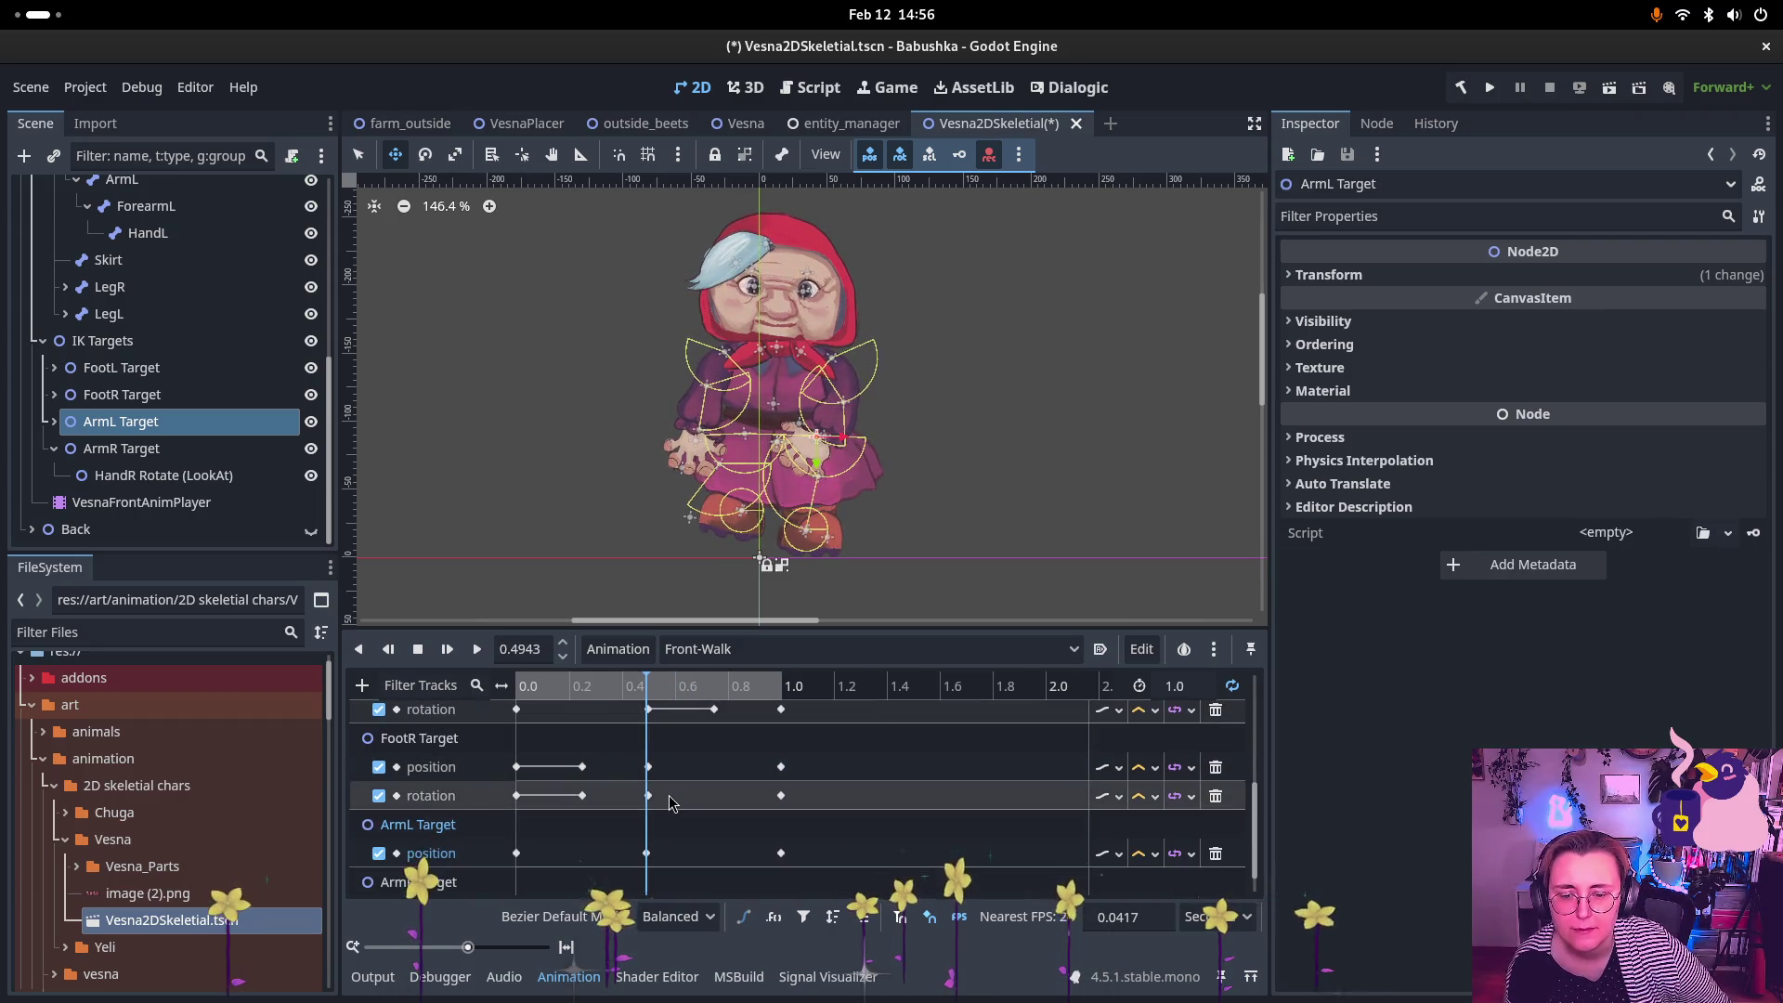
{"action": "mouse_move", "coordinate": [647, 854]}
{"action": "left_click_drag", "start_coordinate": [648, 854], "coordinate": [589, 862]}
{"action": "mouse_move", "coordinate": [641, 698]}
{"action": "left_mouse_down"}
{"action": "mouse_move", "coordinate": [520, 701]}
{"action": "mouse_move", "coordinate": [752, 730]}
{"action": "mouse_move", "coordinate": [700, 728]}
{"action": "left_mouse_up"}
{"action": "left_click", "coordinate": [240, 450]}
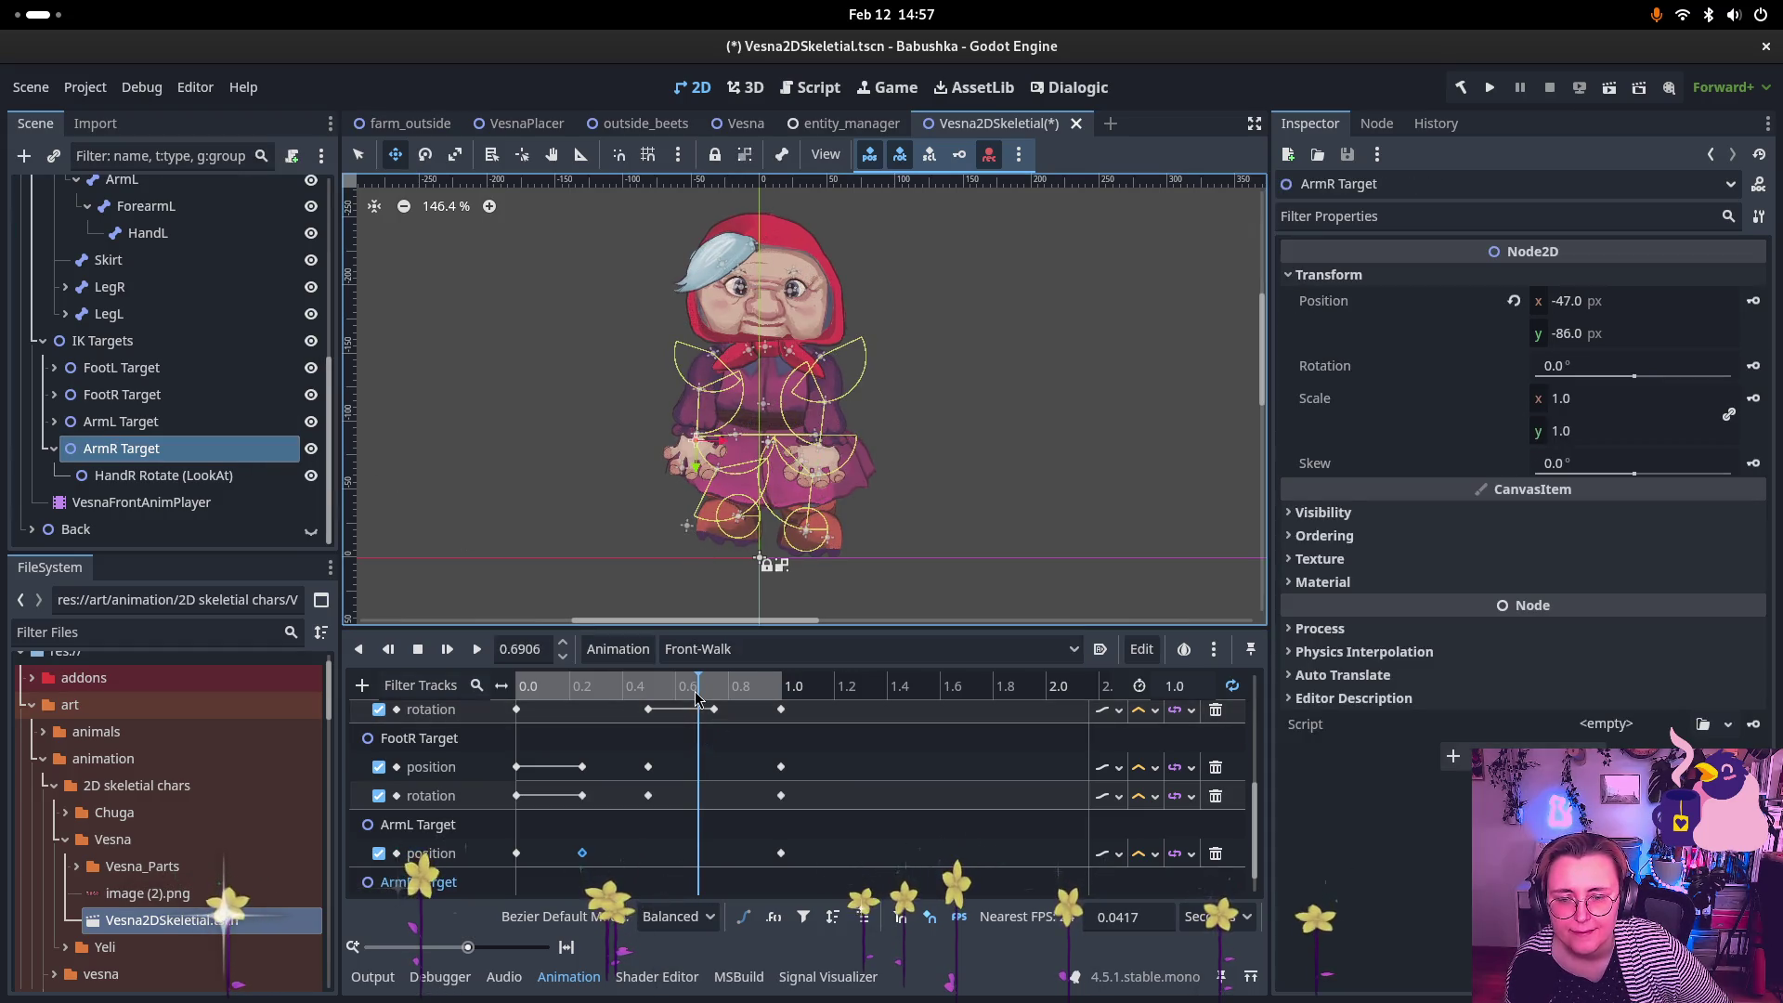
{"action": "left_click", "coordinate": [666, 696]}
{"action": "mouse_move", "coordinate": [666, 697]}
{"action": "left_mouse_down"}
{"action": "mouse_move", "coordinate": [744, 699]}
{"action": "mouse_move", "coordinate": [717, 696]}
{"action": "left_mouse_up"}
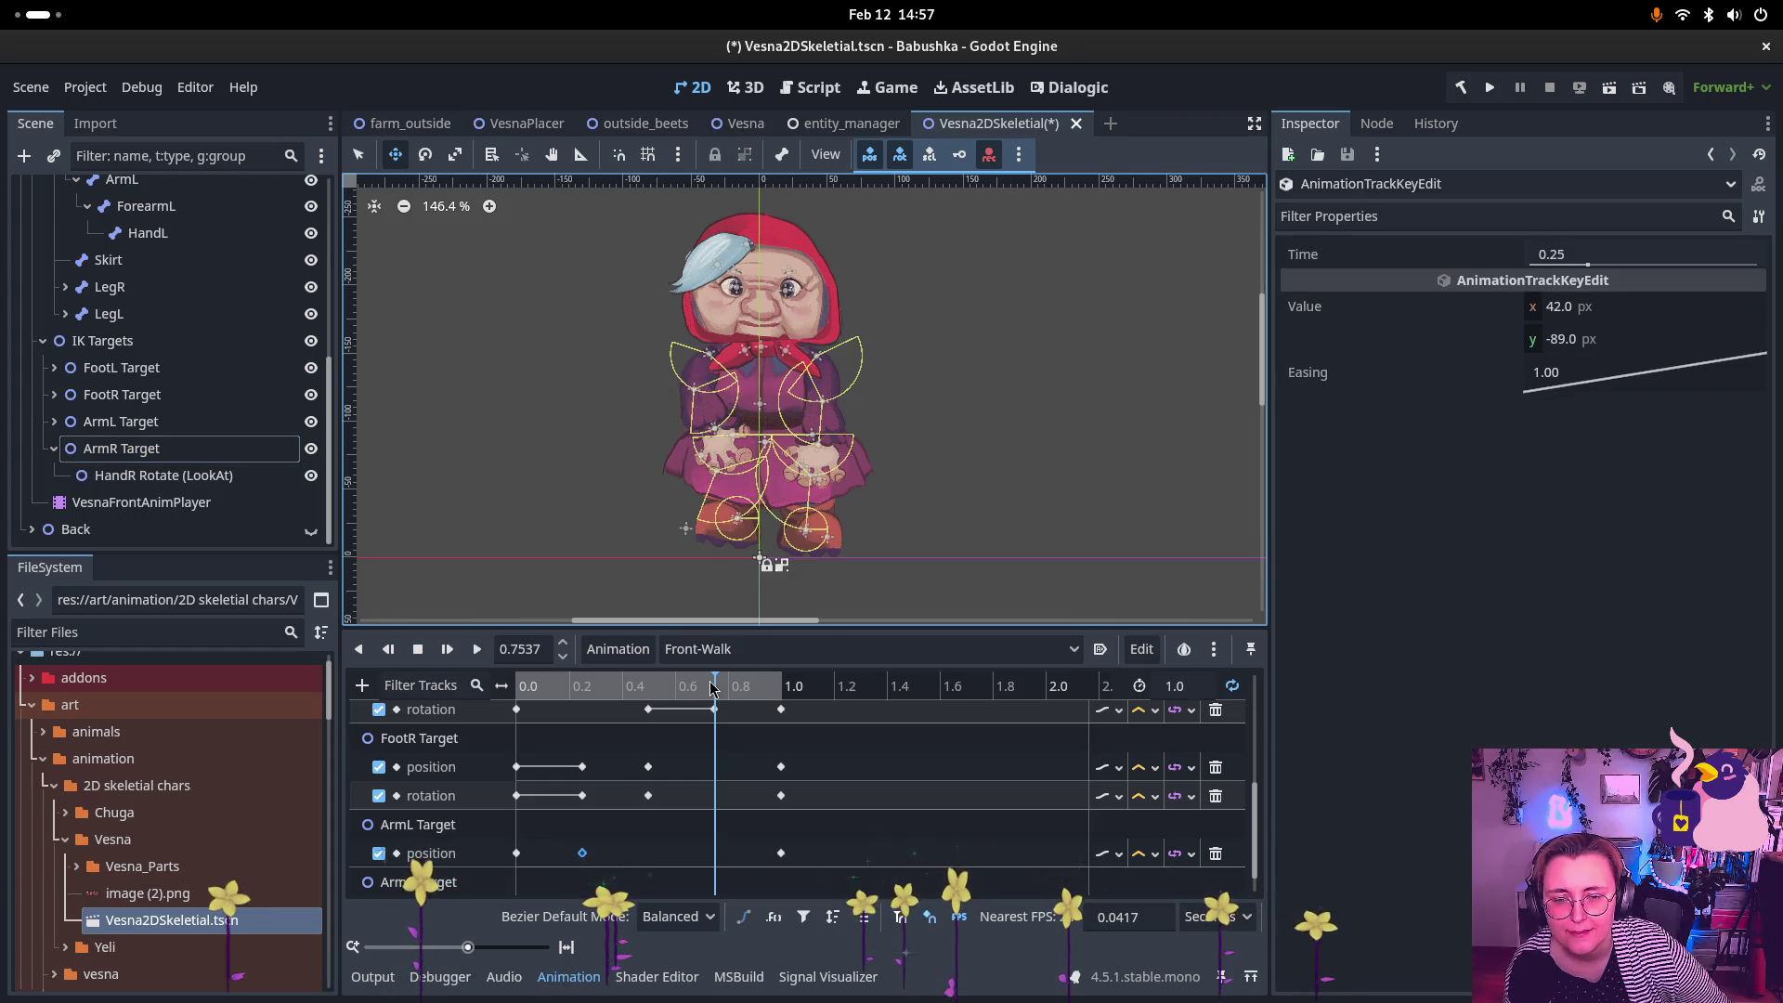
{"action": "scroll", "coordinate": [721, 725], "scroll_direction": "down", "scroll_amount": 1}
{"action": "left_click_drag", "start_coordinate": [720, 694], "coordinate": [516, 689]}
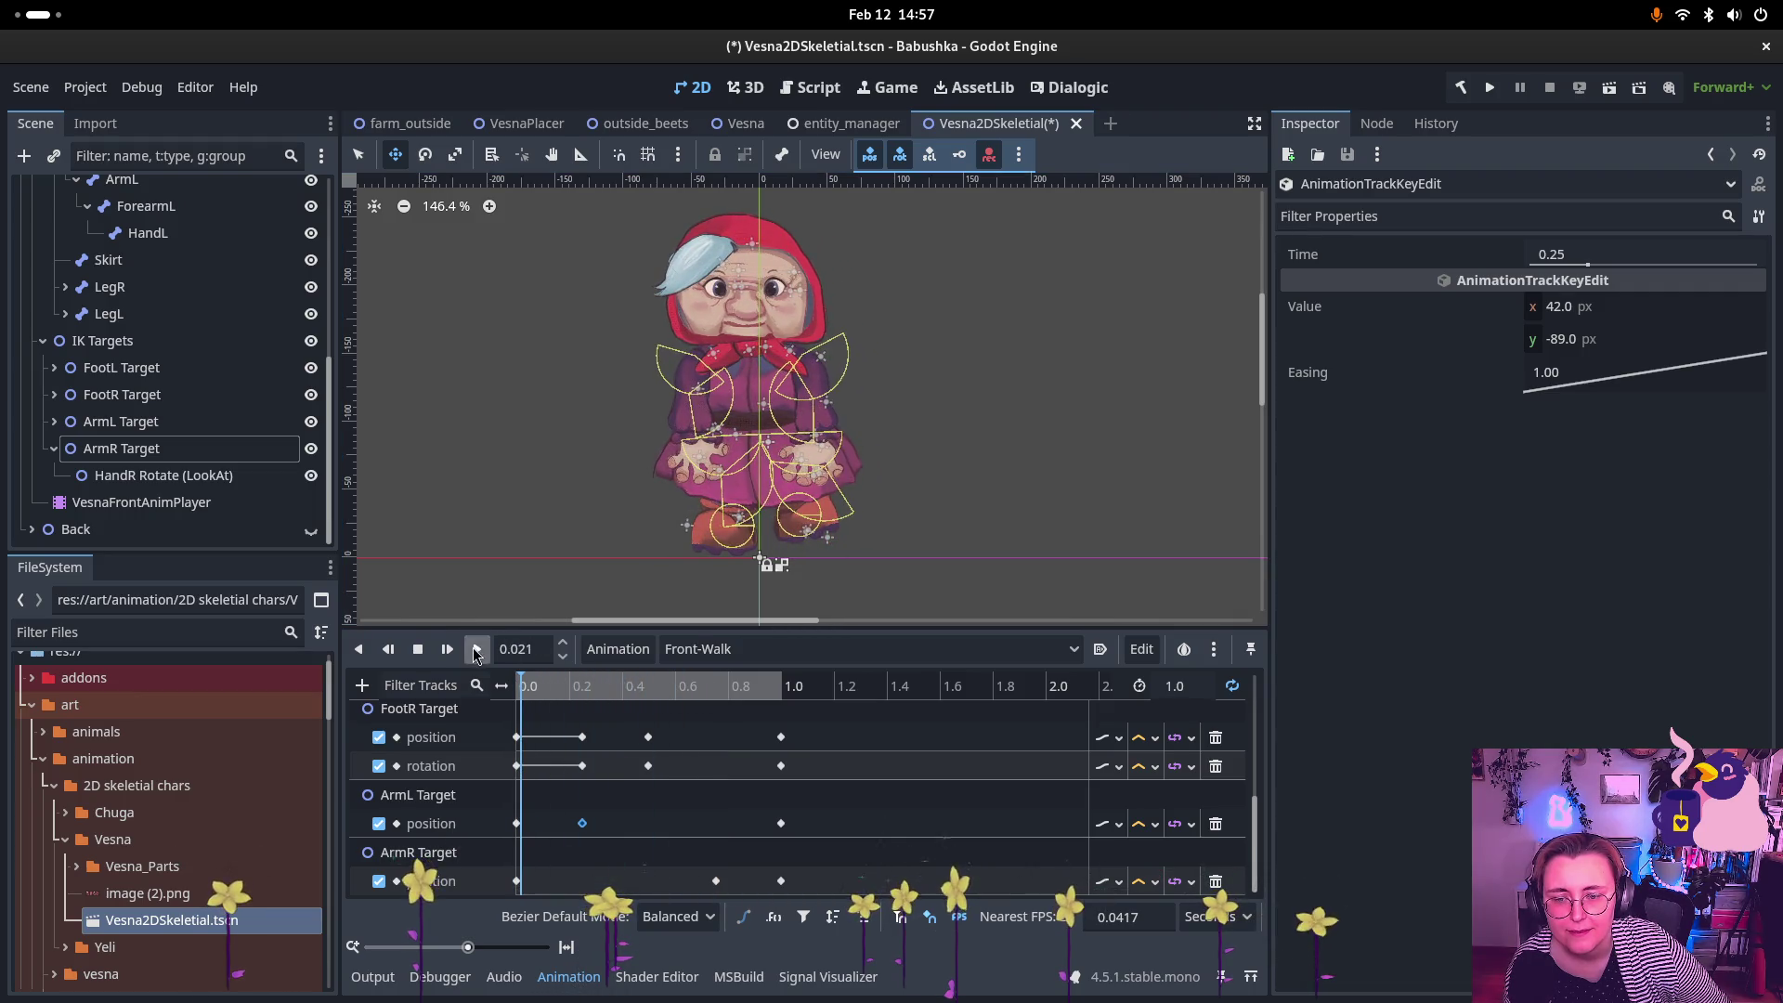
{"action": "left_click", "coordinate": [476, 649]}
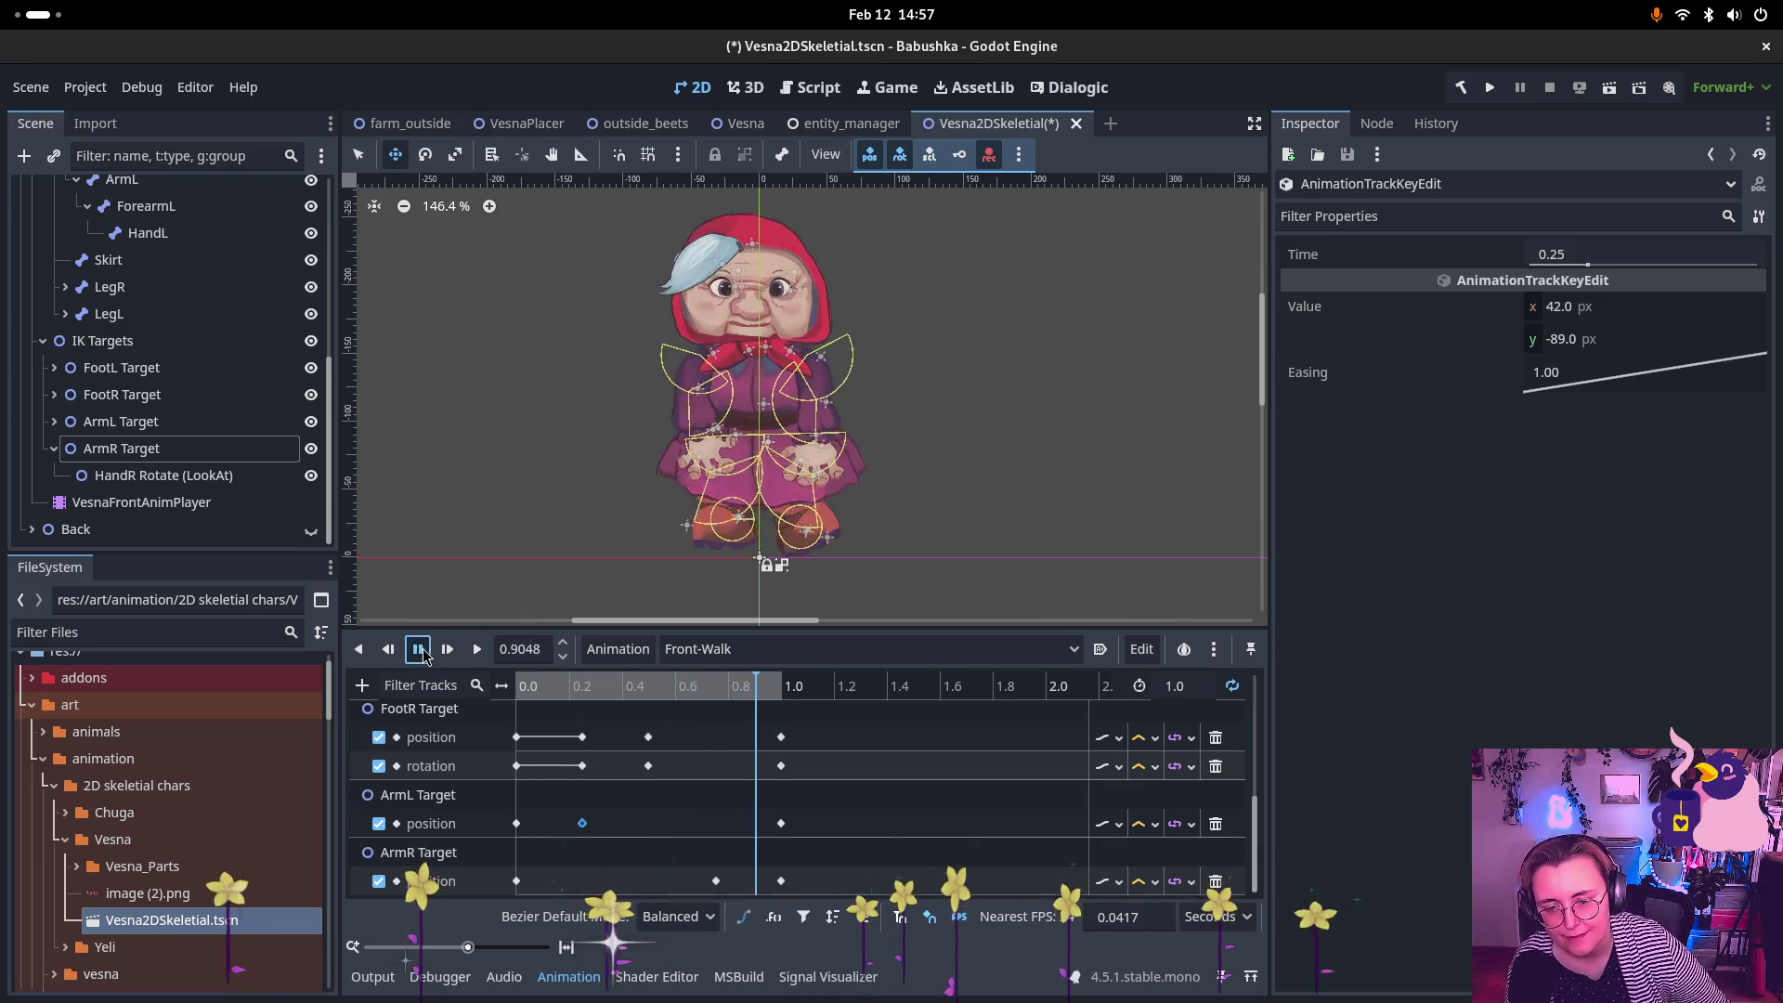
{"action": "left_click", "coordinate": [418, 649]}
{"action": "left_click", "coordinate": [504, 685]}
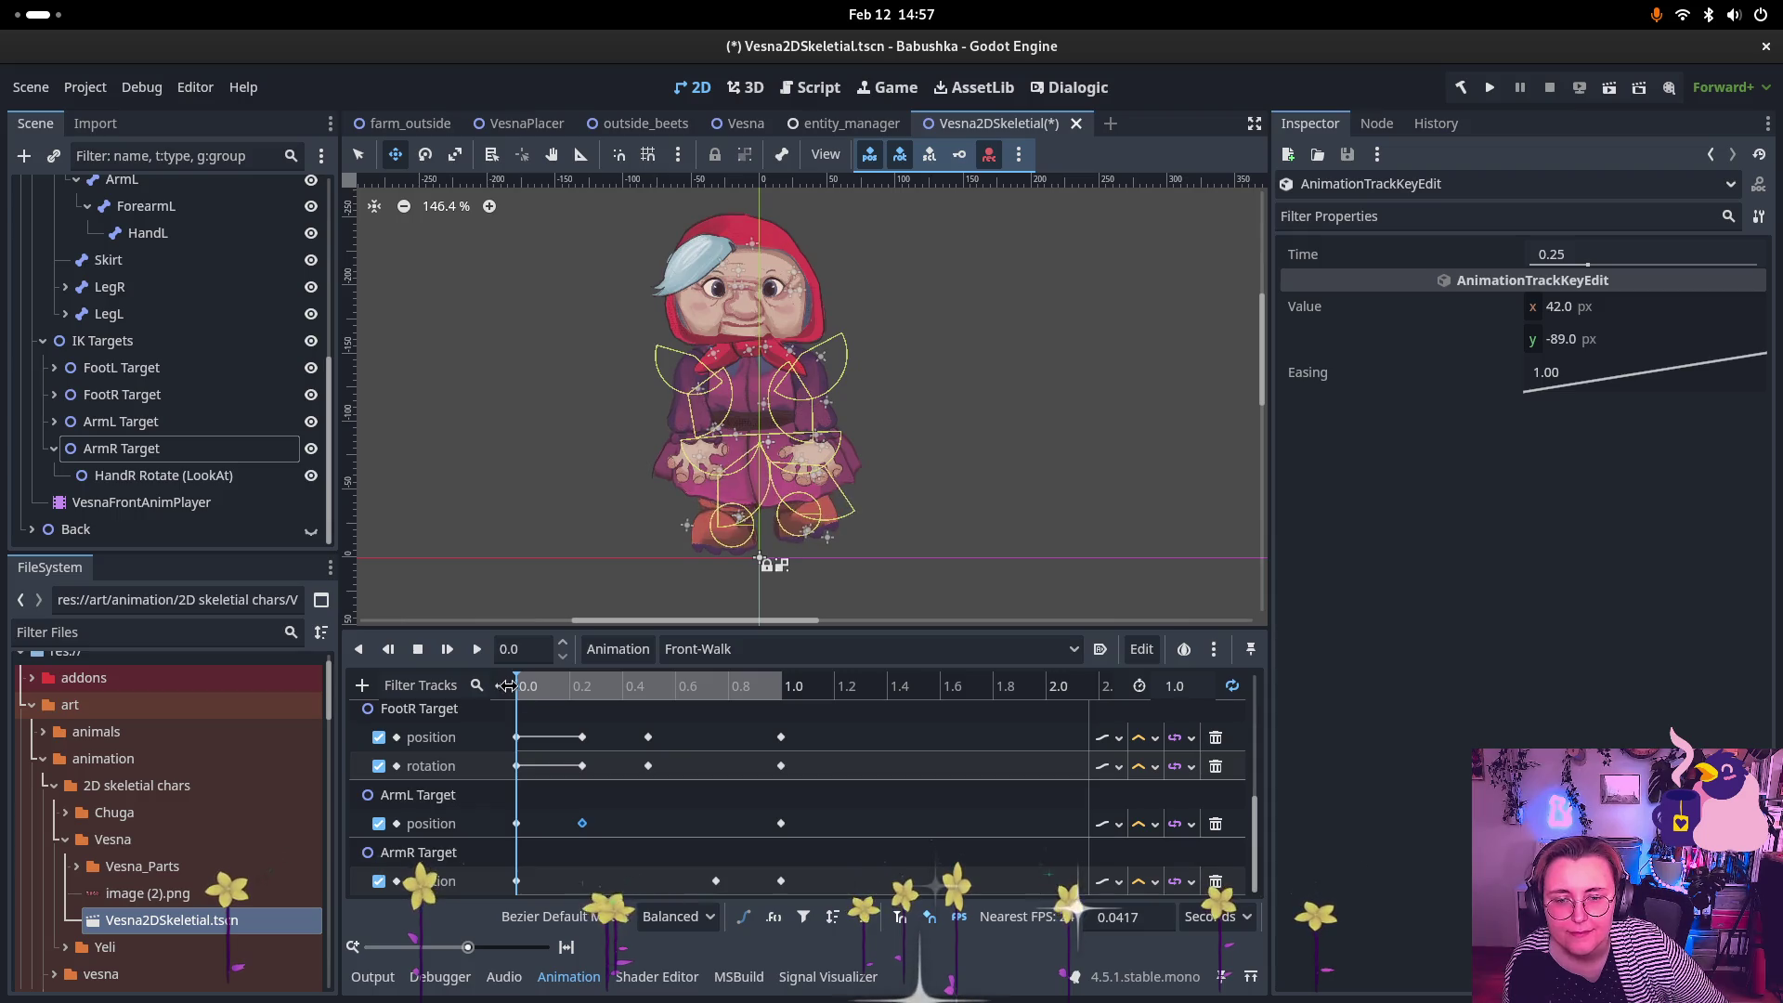
{"action": "left_click_drag", "start_coordinate": [507, 685], "coordinate": [570, 698]}
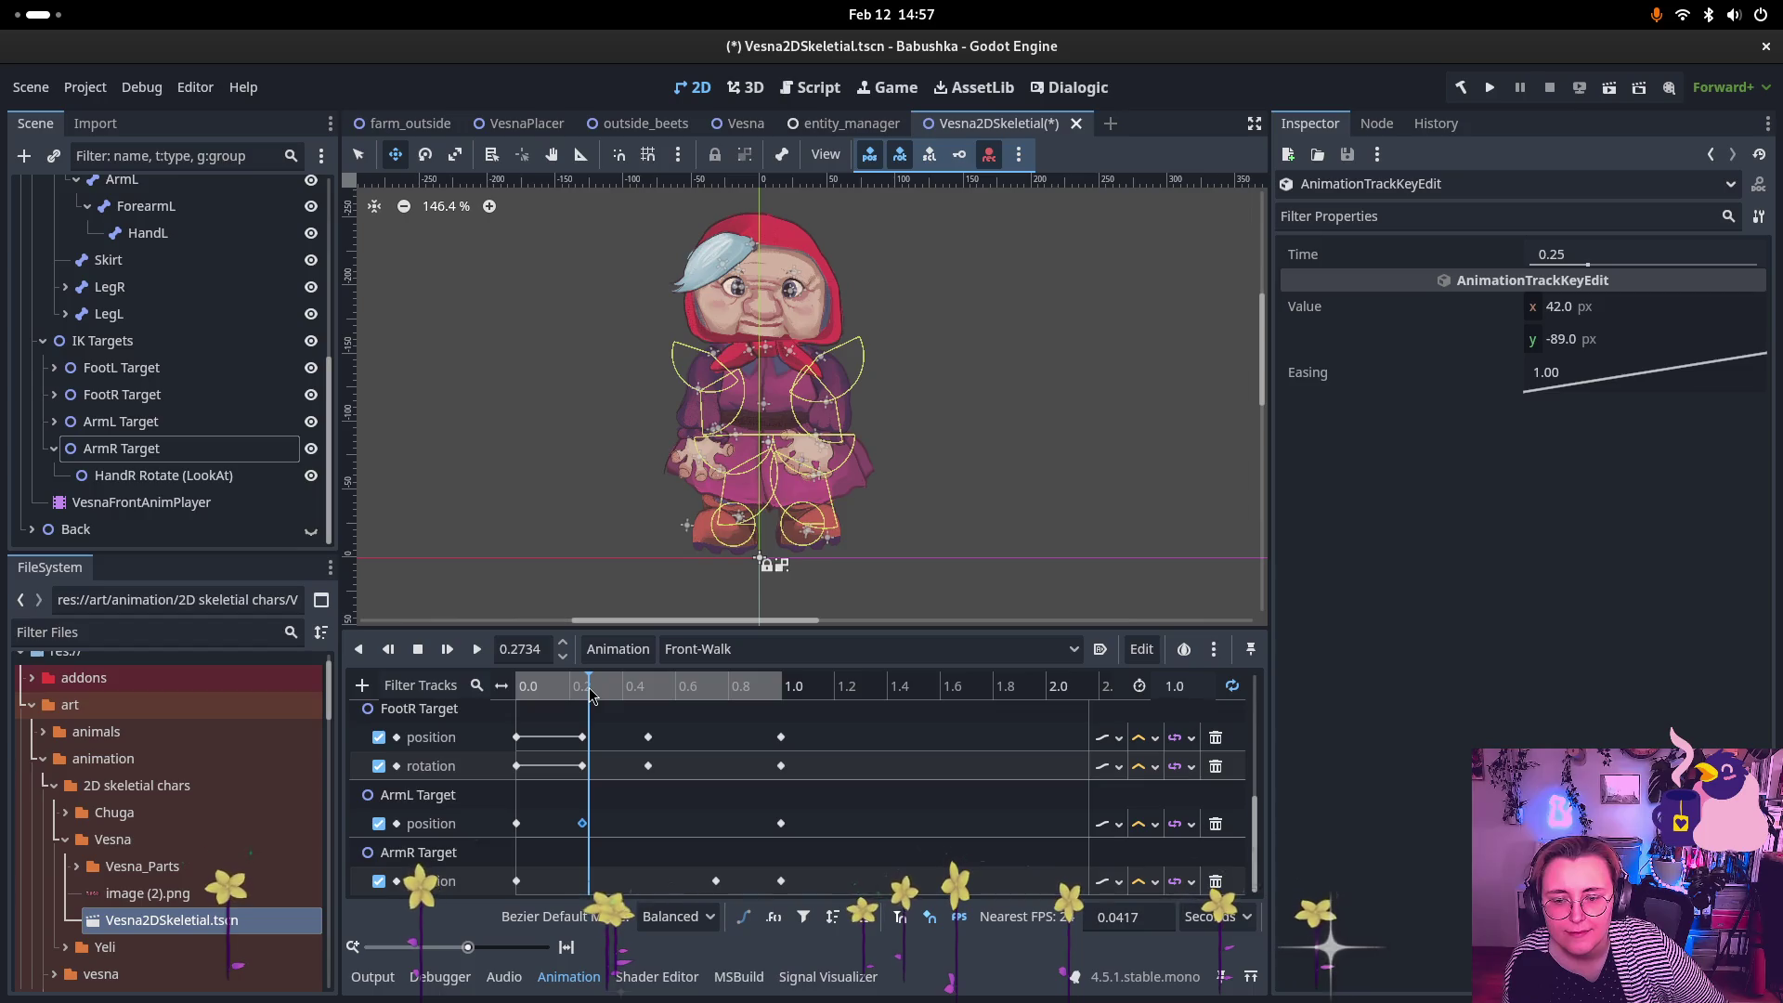
{"action": "mouse_move", "coordinate": [586, 697]}
{"action": "left_mouse_down"}
{"action": "mouse_move", "coordinate": [518, 699]}
{"action": "mouse_move", "coordinate": [588, 703]}
{"action": "left_mouse_up"}
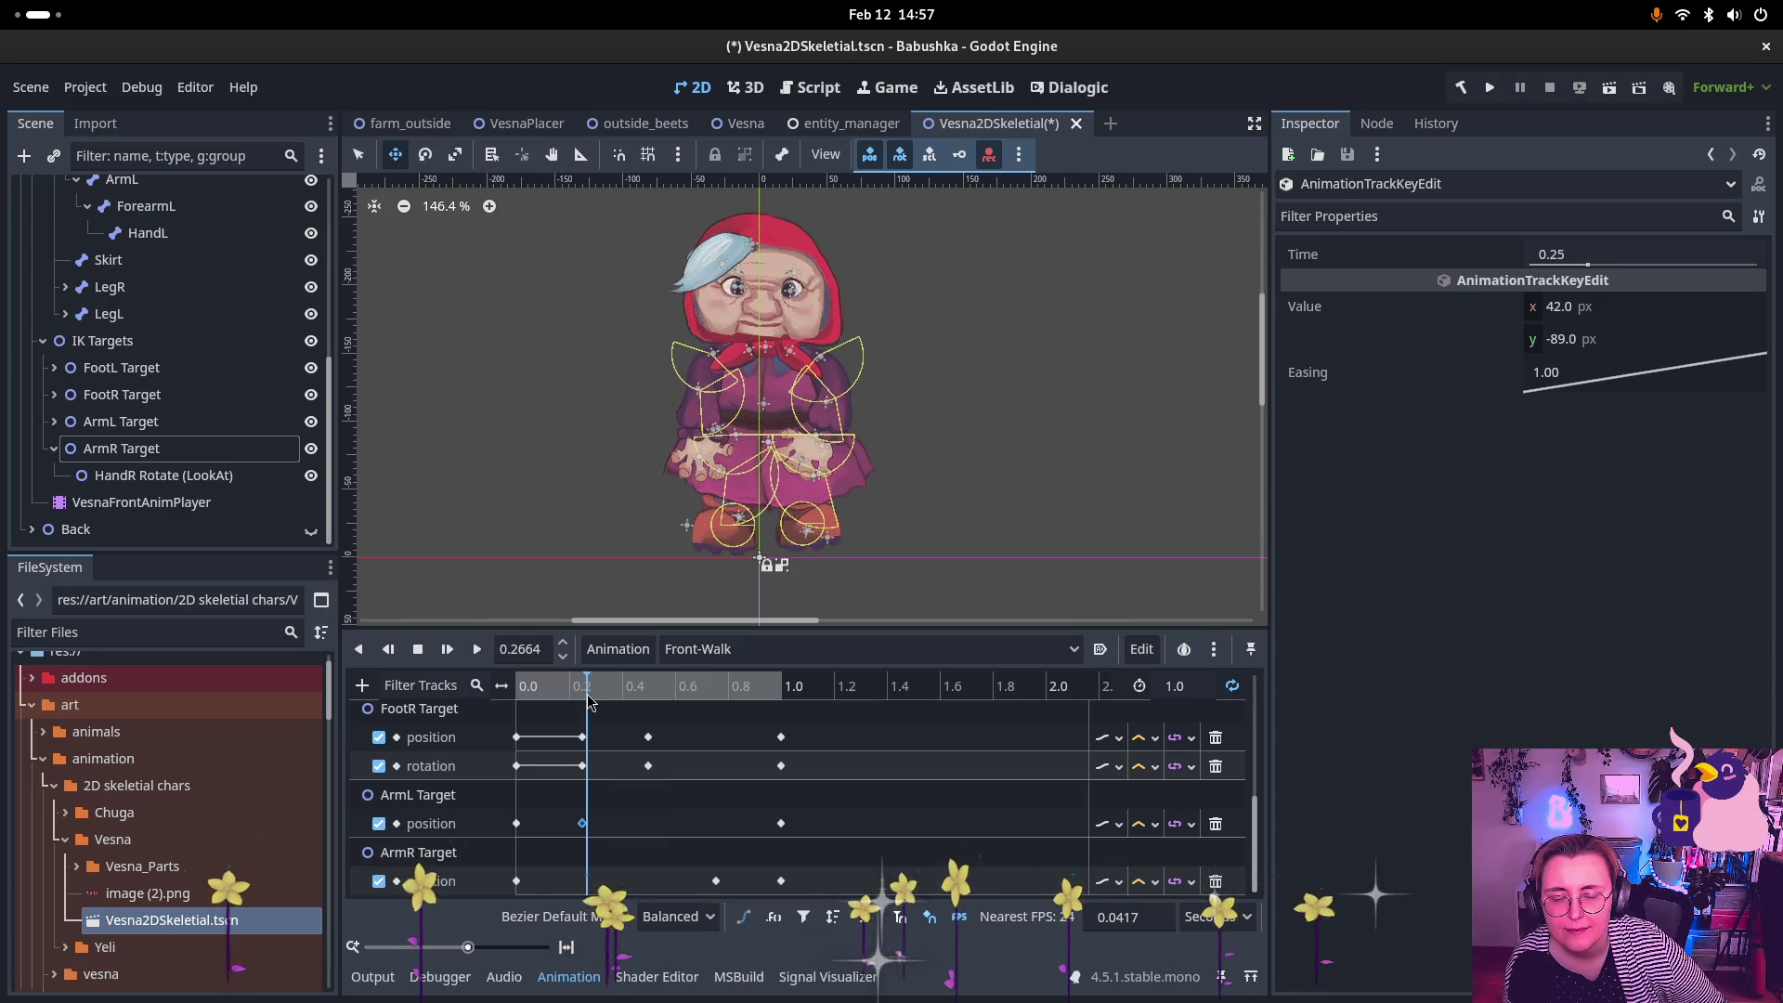
{"action": "scroll", "coordinate": [590, 859], "scroll_direction": "up", "scroll_amount": 1}
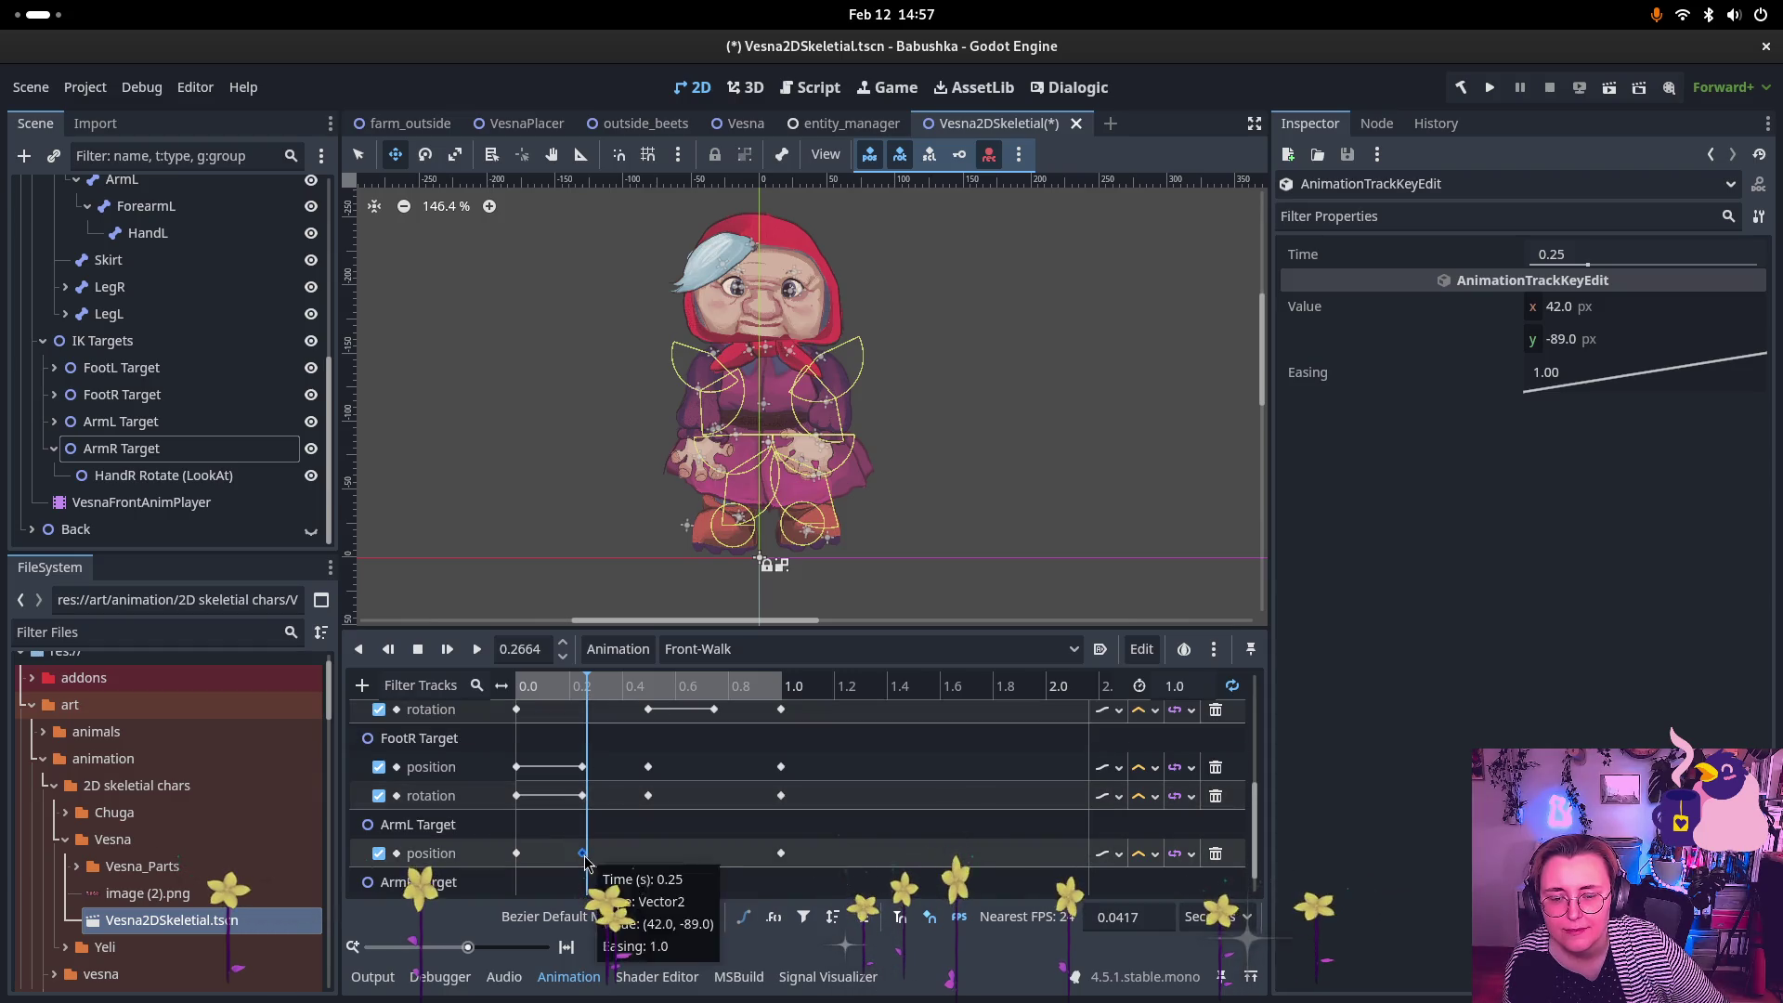
Step: Duplicate the ArmL position key as a holding key near 0.42 s and preview the walk
{"action": "left_click", "coordinate": [584, 855]}
{"action": "left_click_drag", "start_coordinate": [591, 700], "coordinate": [622, 700]}
{"action": "key", "text": "ctrl+d"}
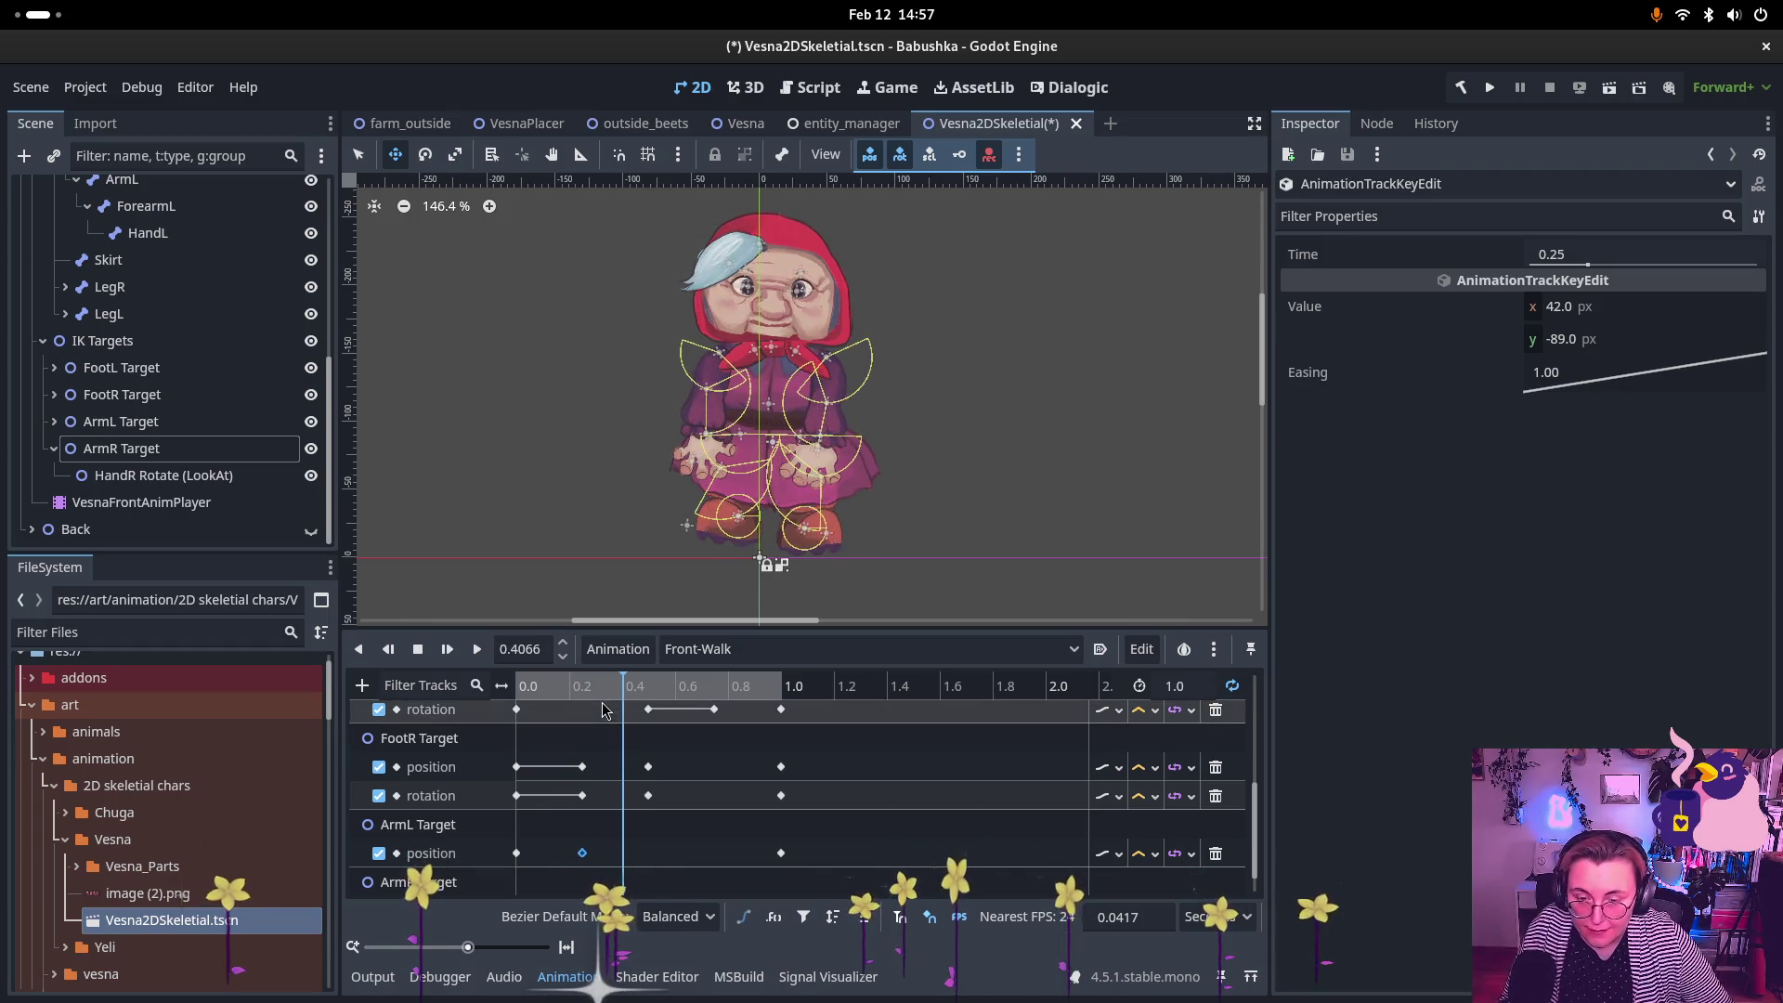
{"action": "scroll", "coordinate": [681, 829], "scroll_direction": "down", "scroll_amount": 1}
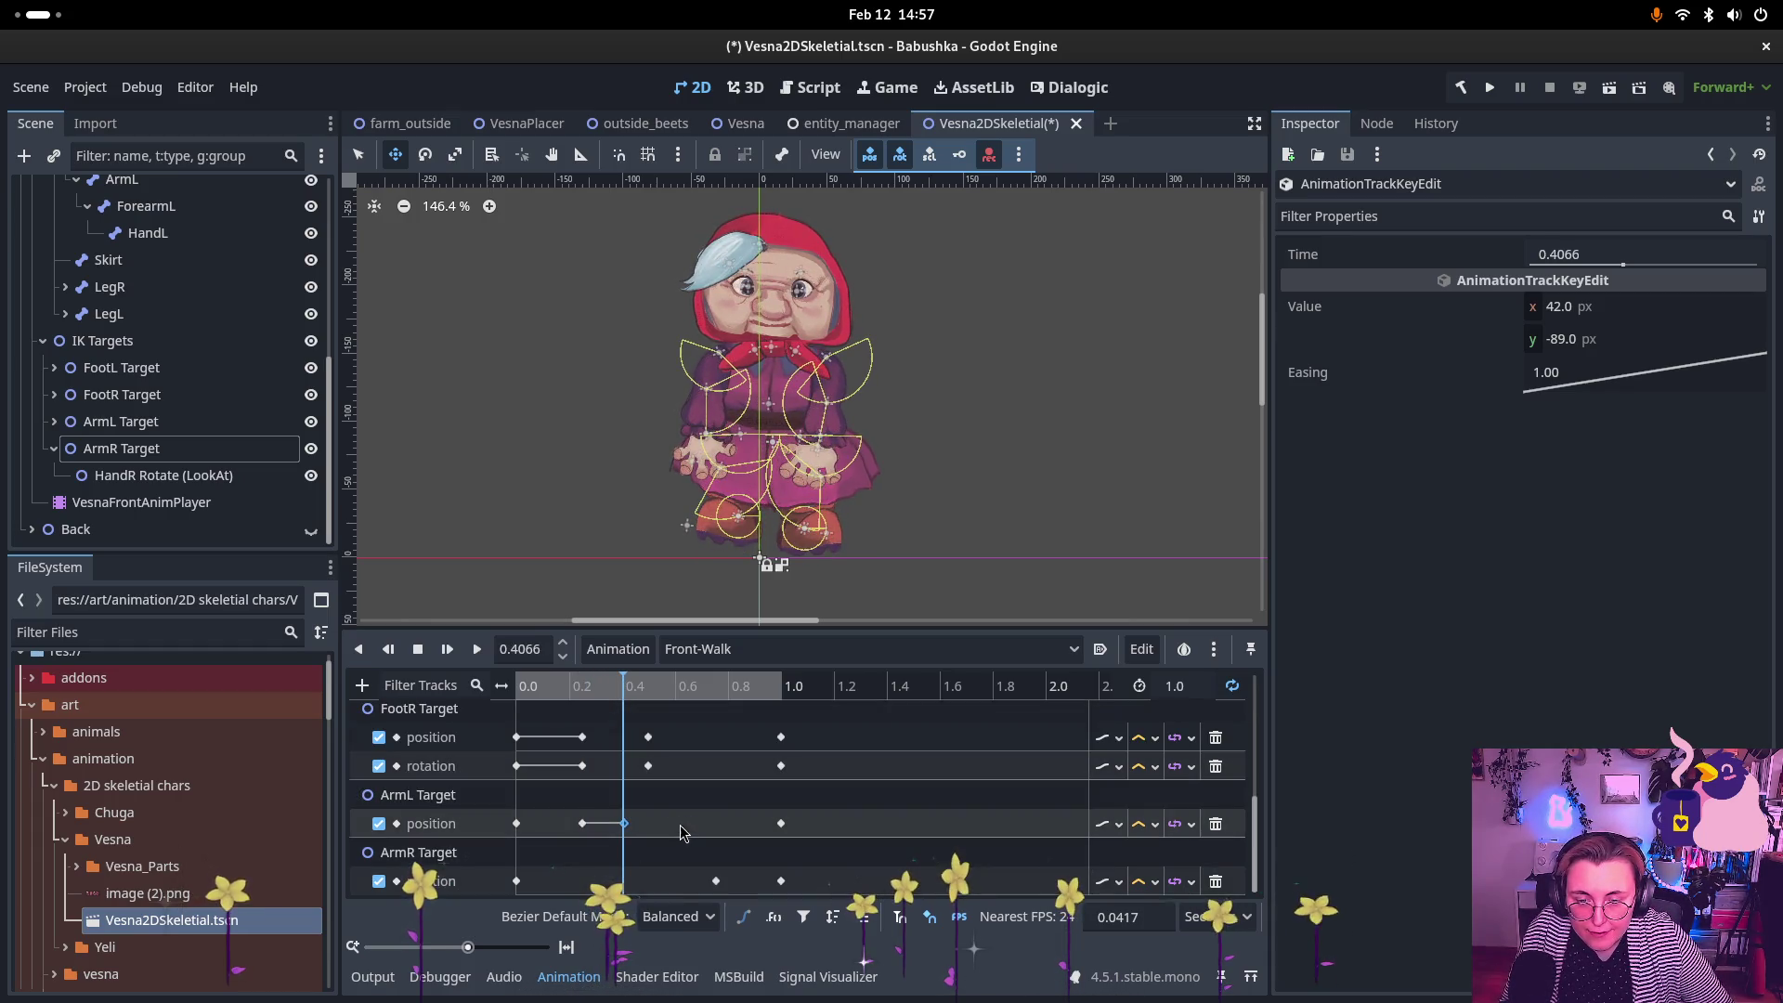
{"action": "left_click", "coordinate": [716, 880]}
{"action": "left_click_drag", "start_coordinate": [674, 698], "coordinate": [747, 707]}
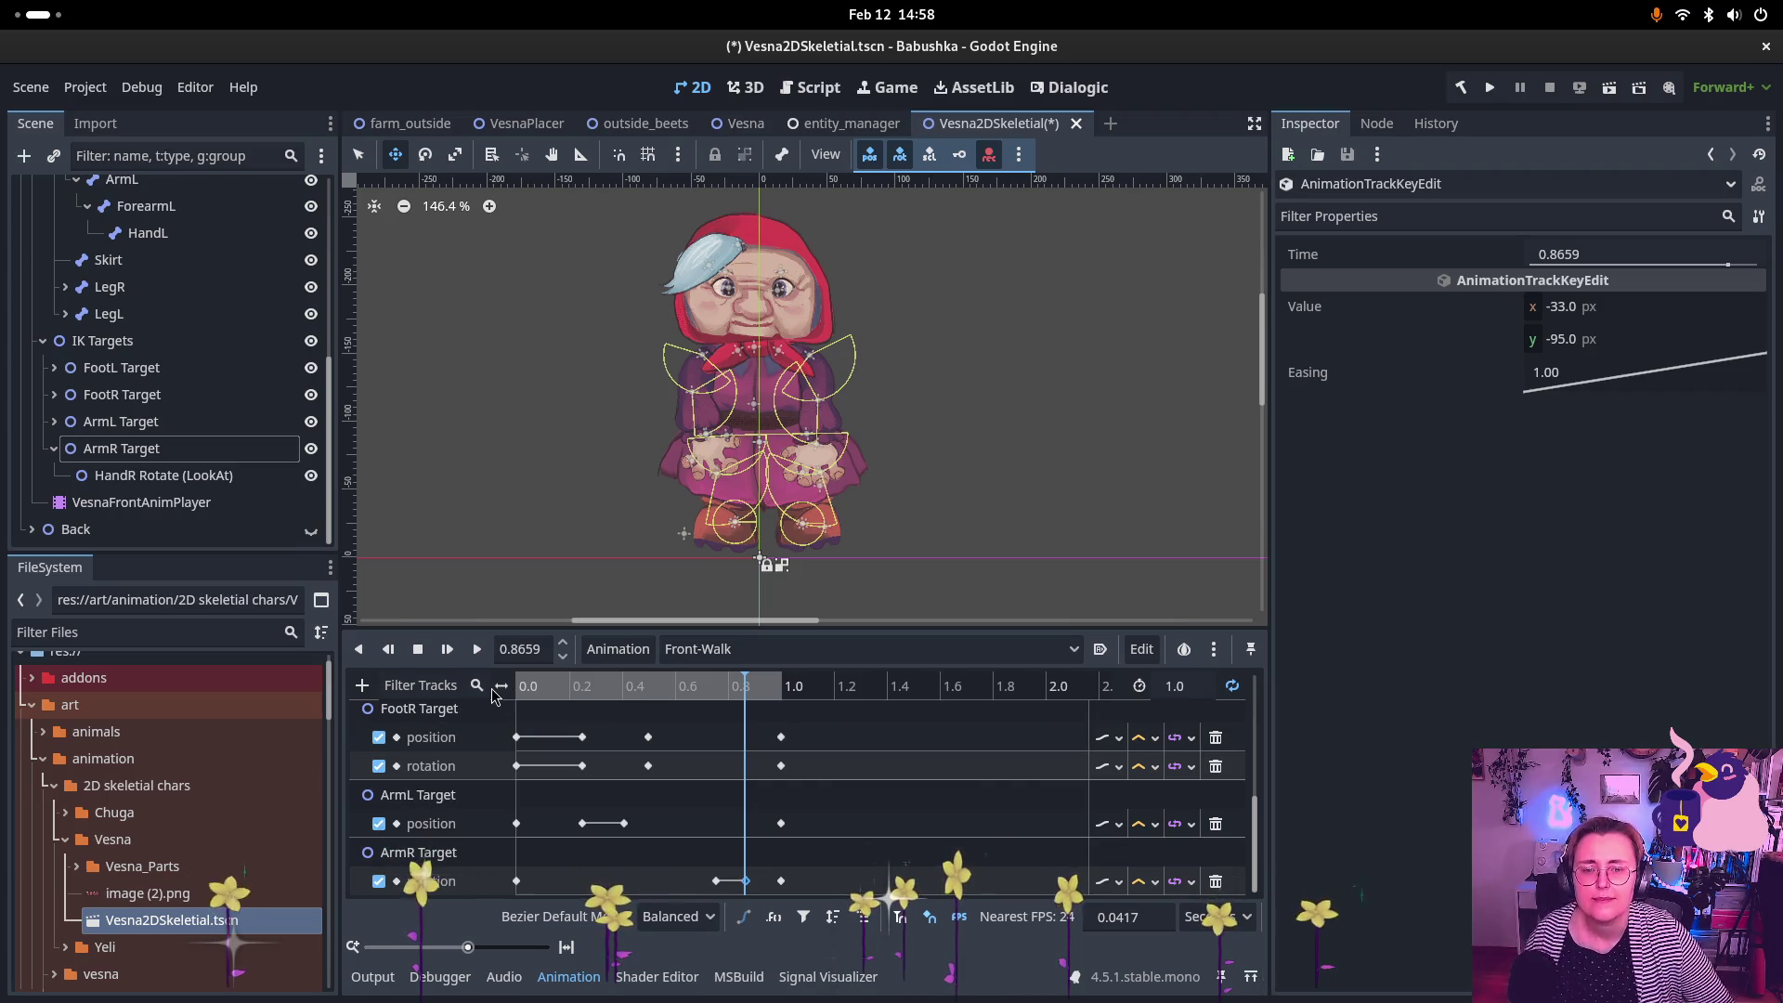
{"action": "left_click", "coordinate": [521, 696]}
{"action": "left_click_drag", "start_coordinate": [552, 698], "coordinate": [772, 720]}
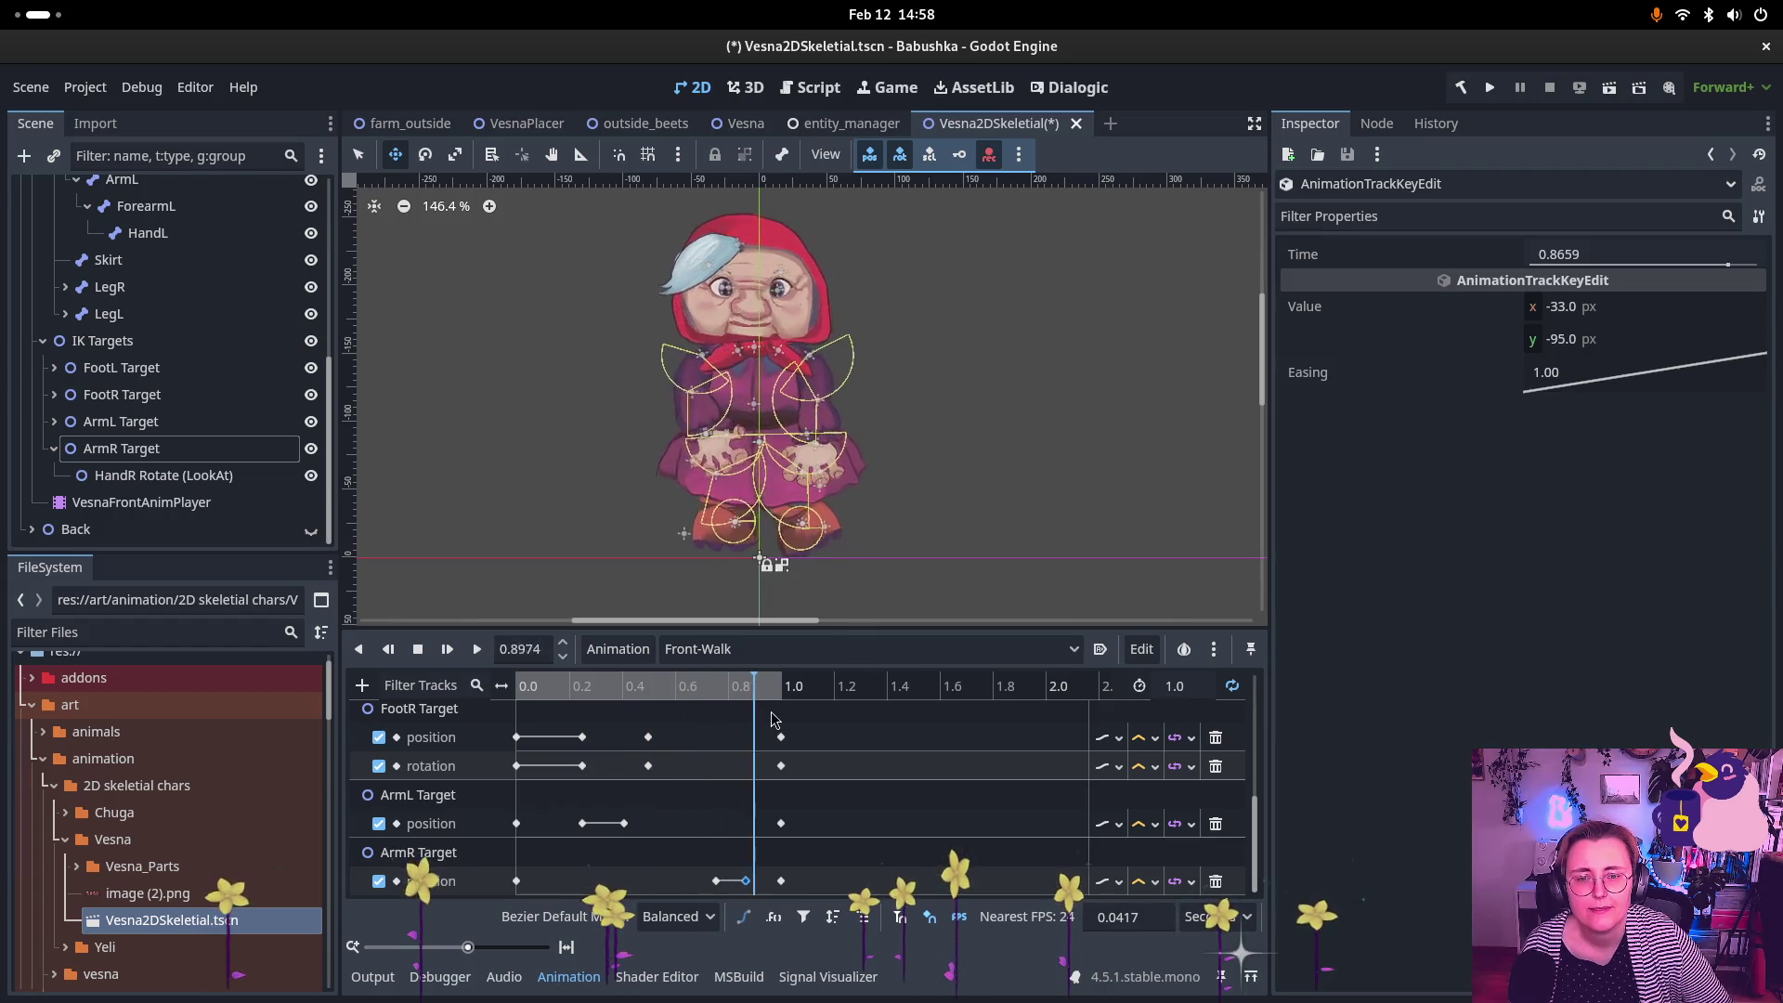
{"action": "left_click", "coordinate": [485, 655]}
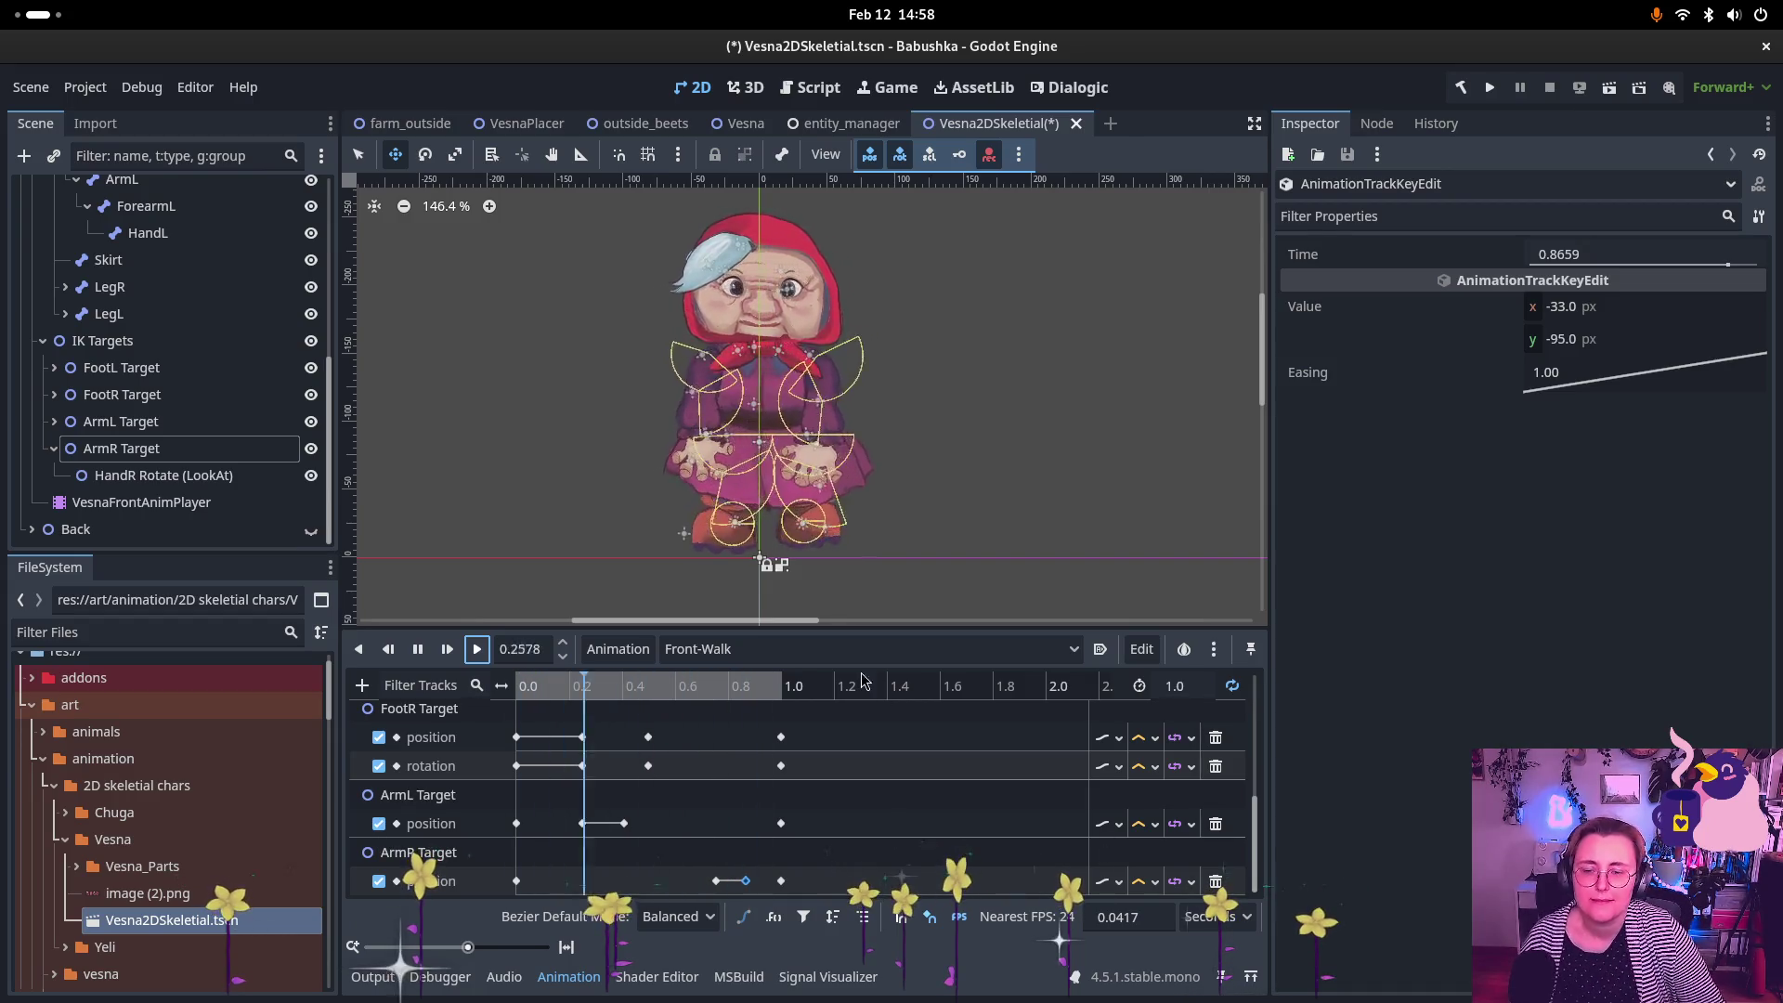
{"action": "left_click", "coordinate": [417, 649]}
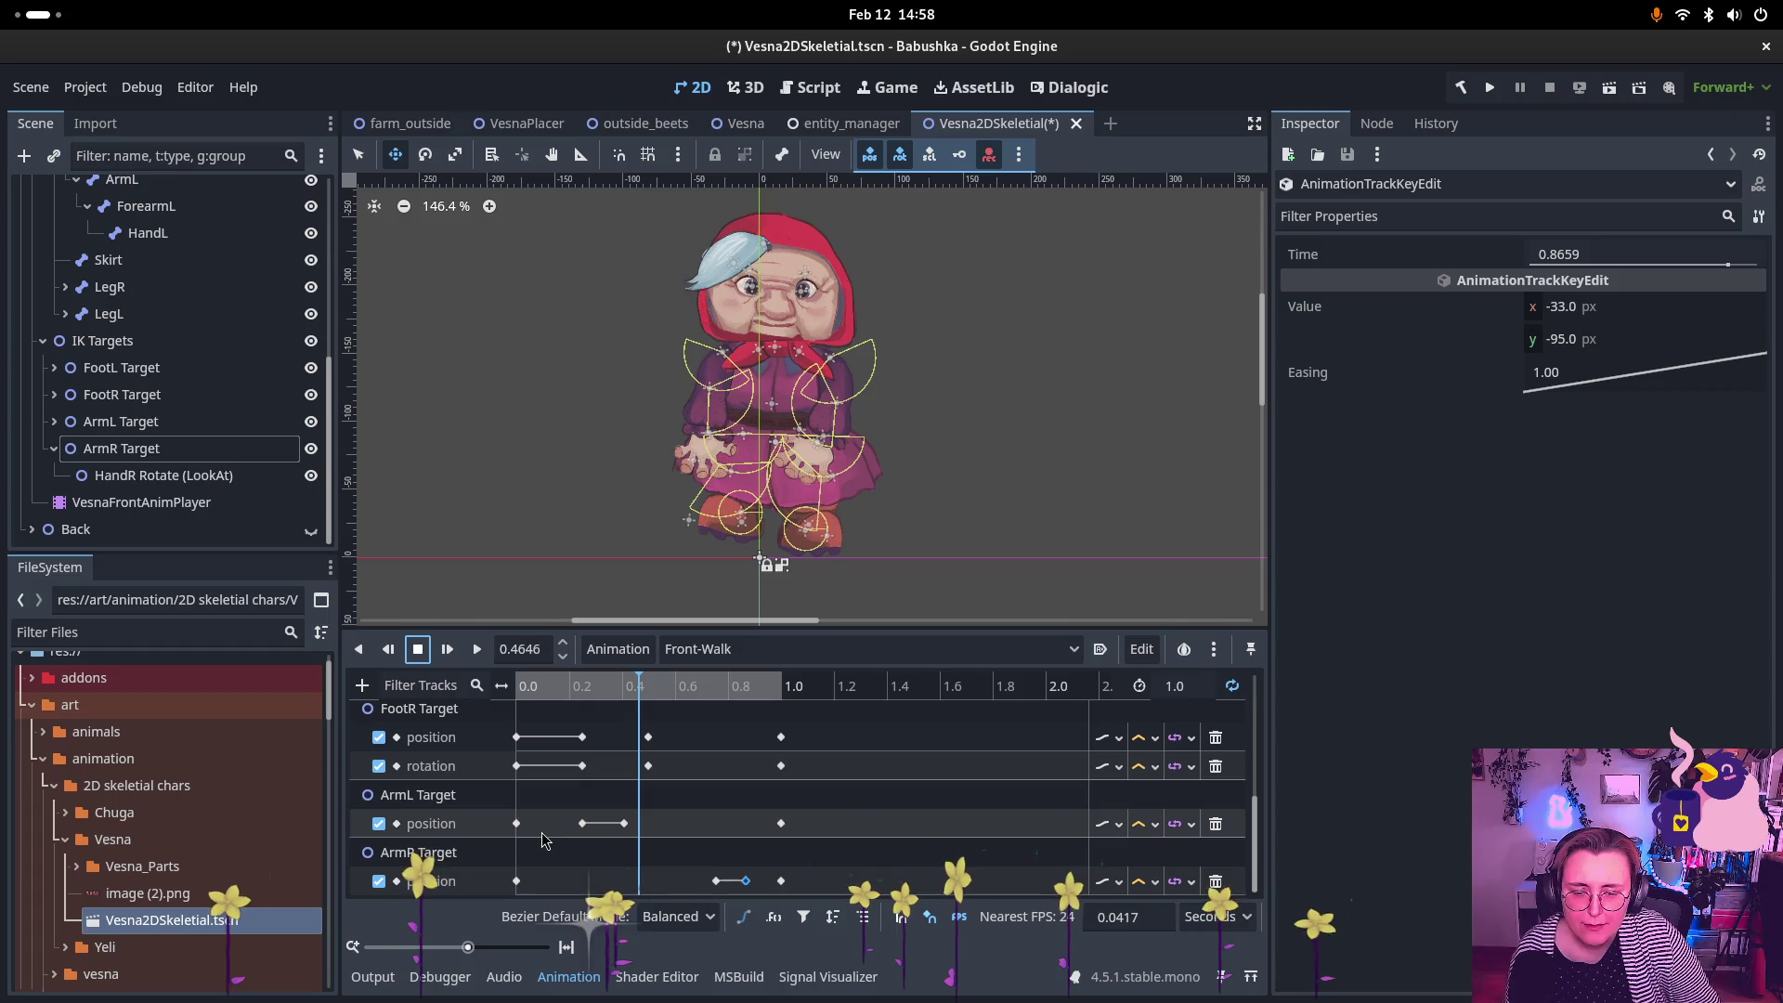
Step: Shift the ArmL key near 0.25 s slightly earlier and replay to check arm timing
{"action": "left_click_drag", "start_coordinate": [581, 825], "coordinate": [572, 826]}
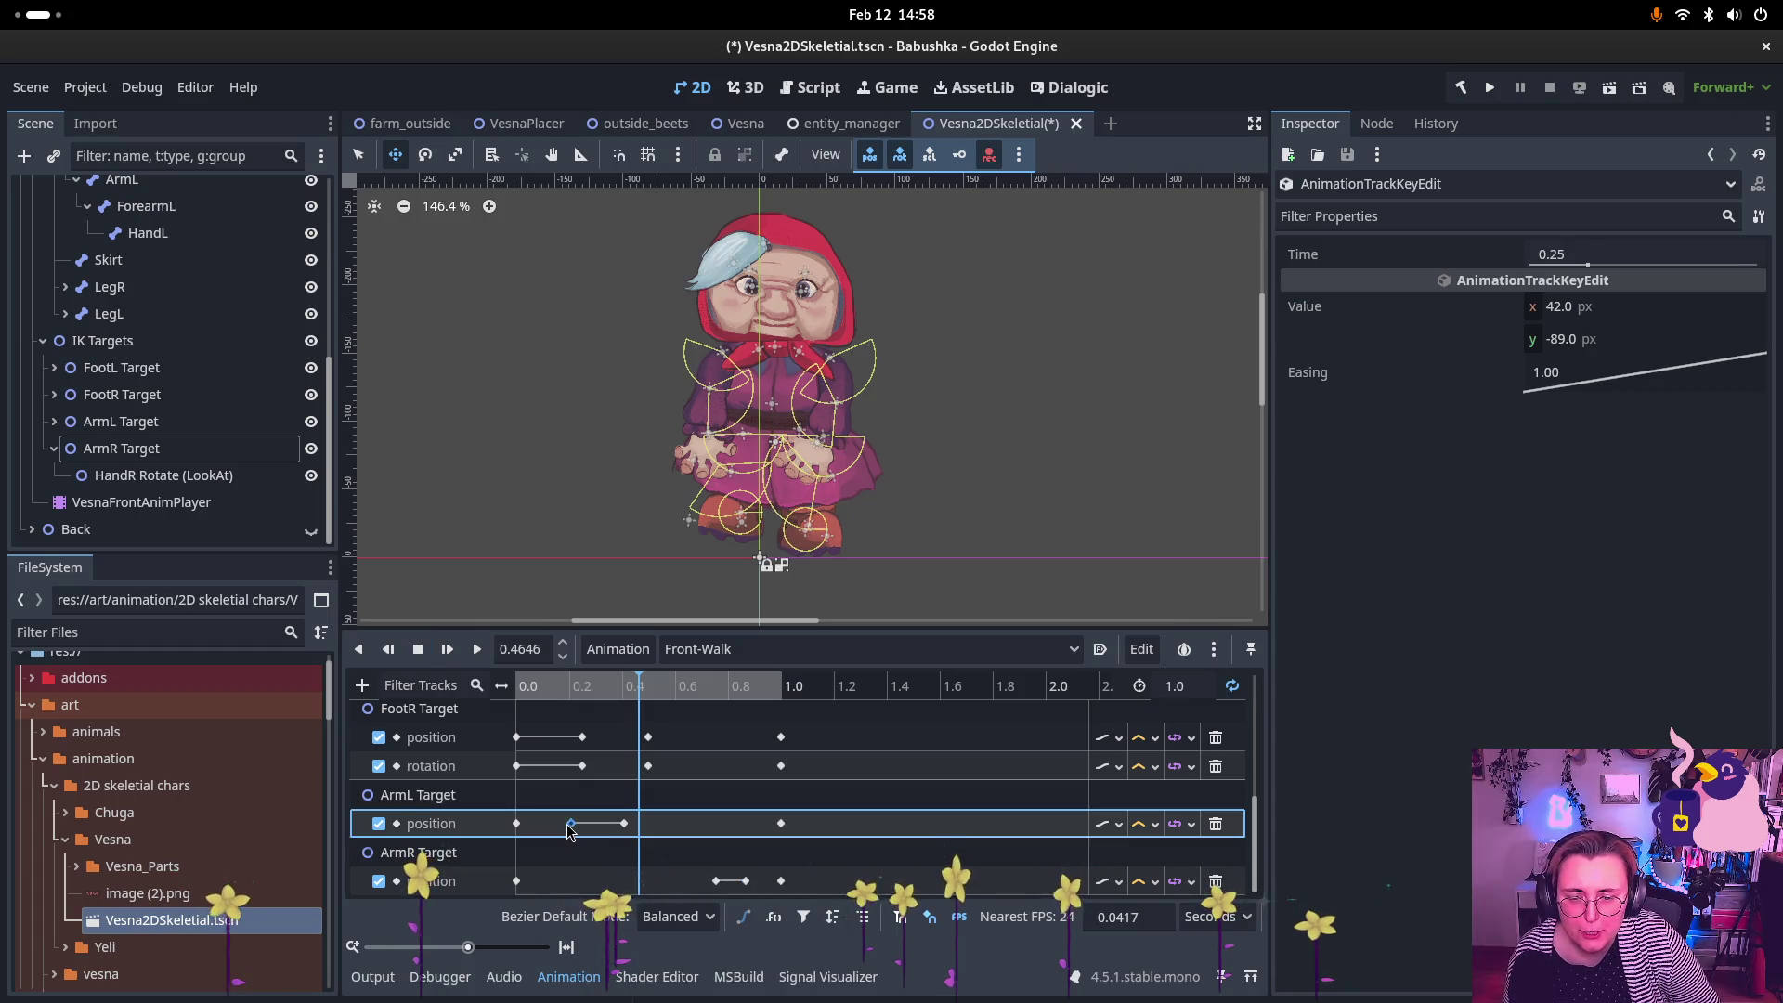
{"action": "left_click", "coordinate": [713, 880]}
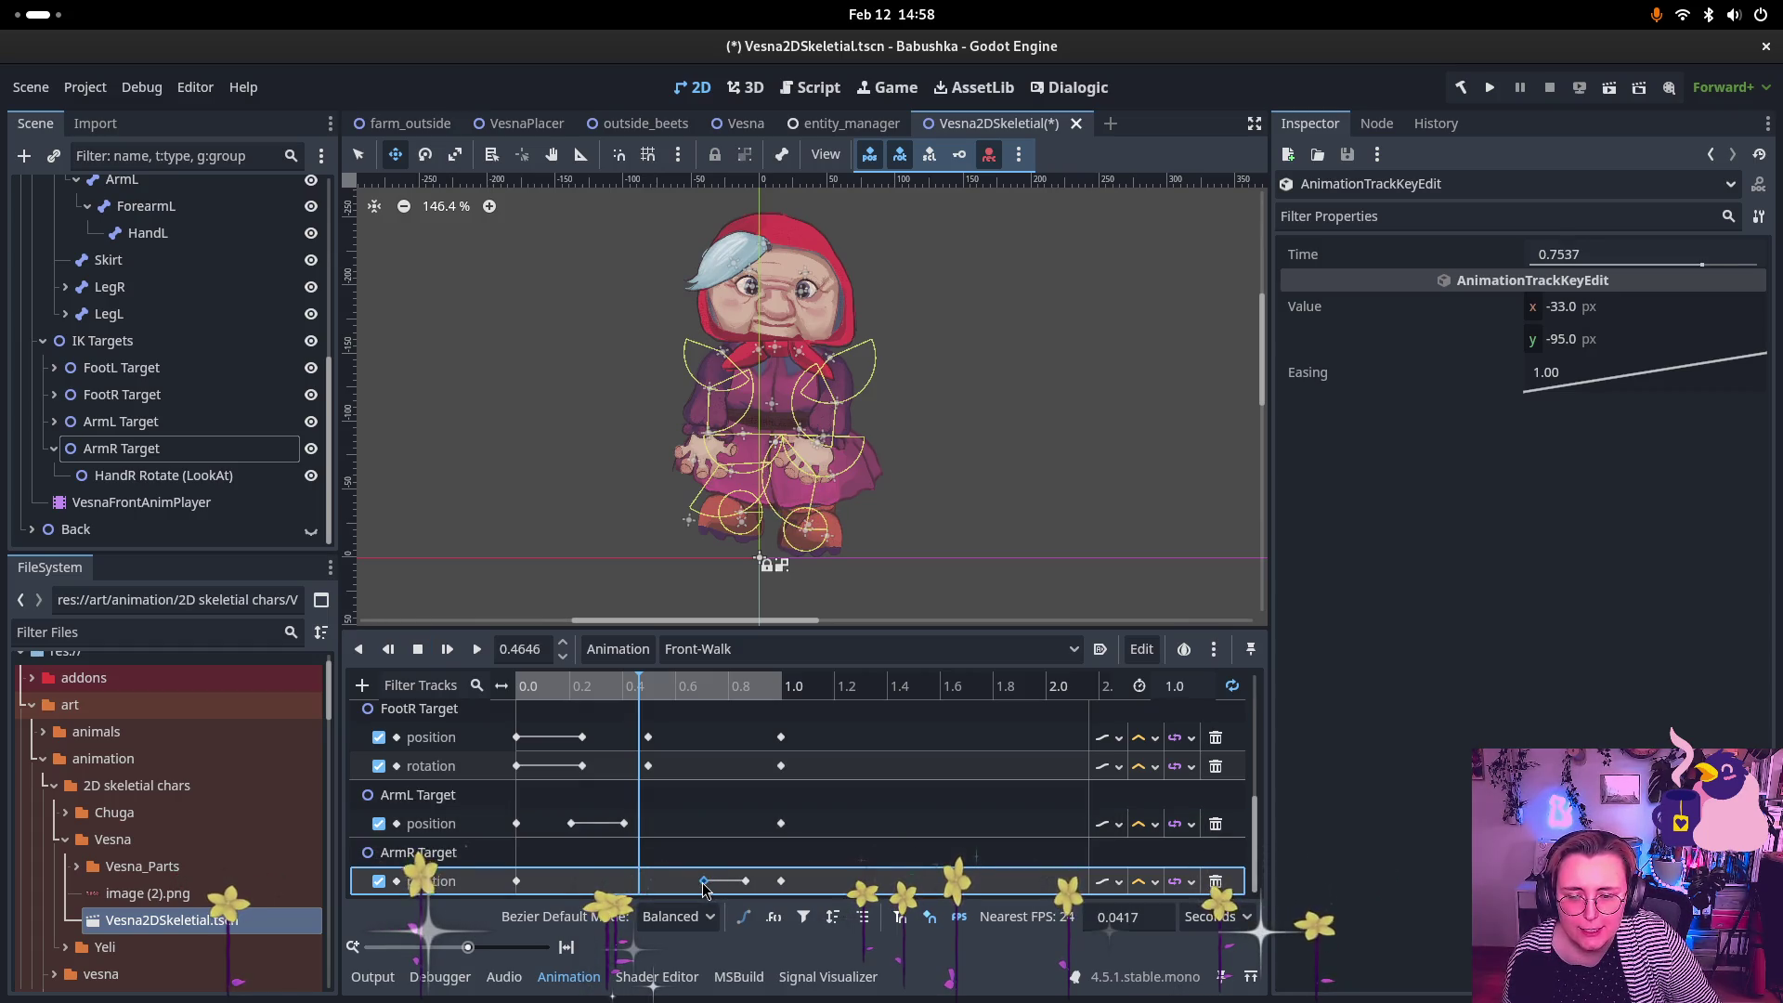
{"action": "left_click", "coordinate": [477, 649]}
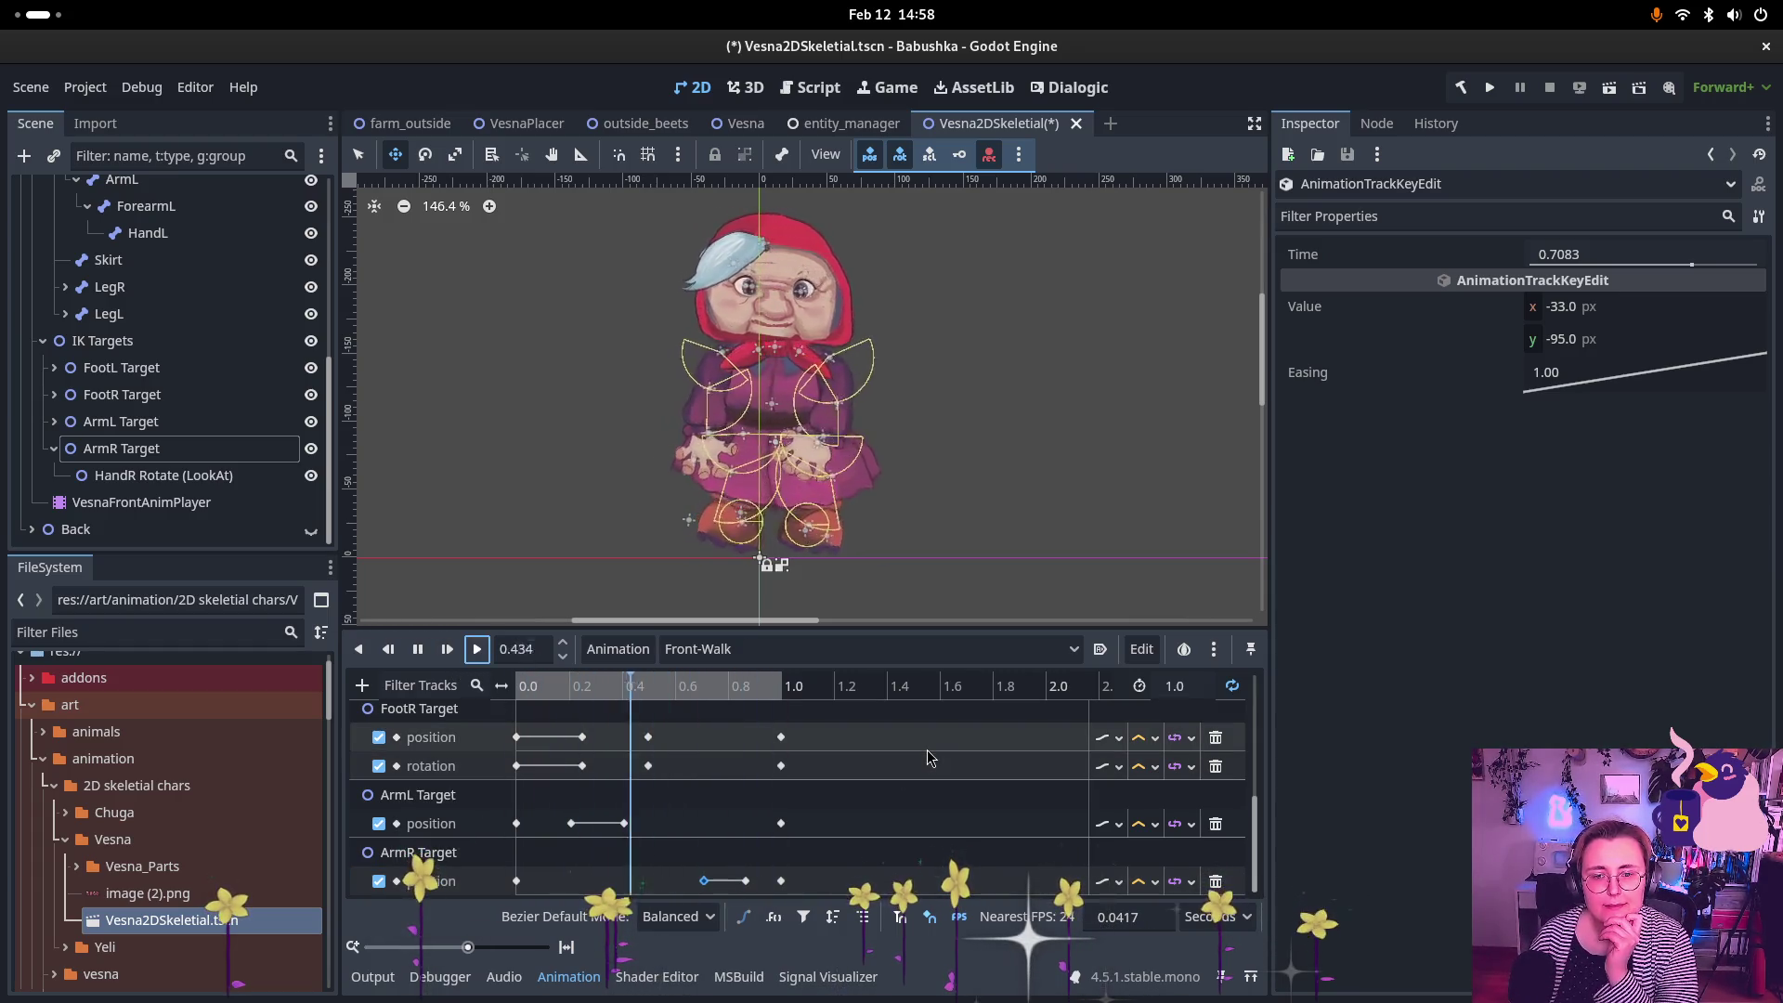
{"action": "left_click", "coordinate": [418, 650]}
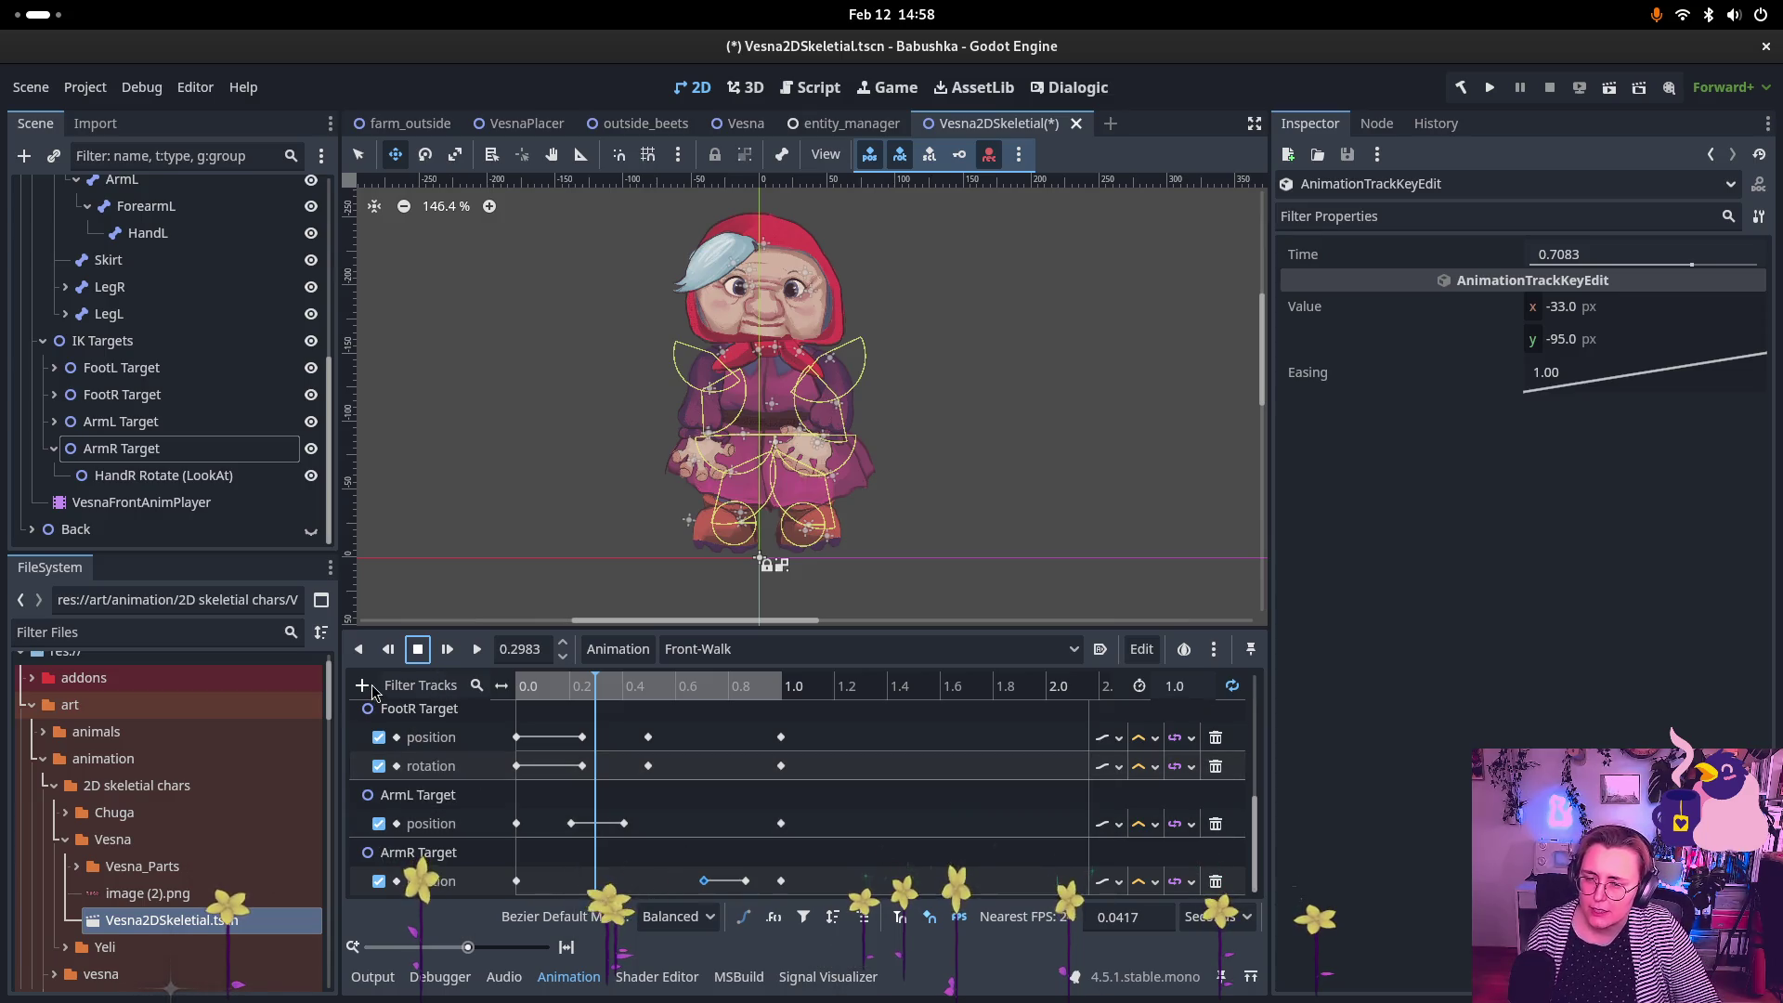
{"action": "mouse_move", "coordinate": [622, 822]}
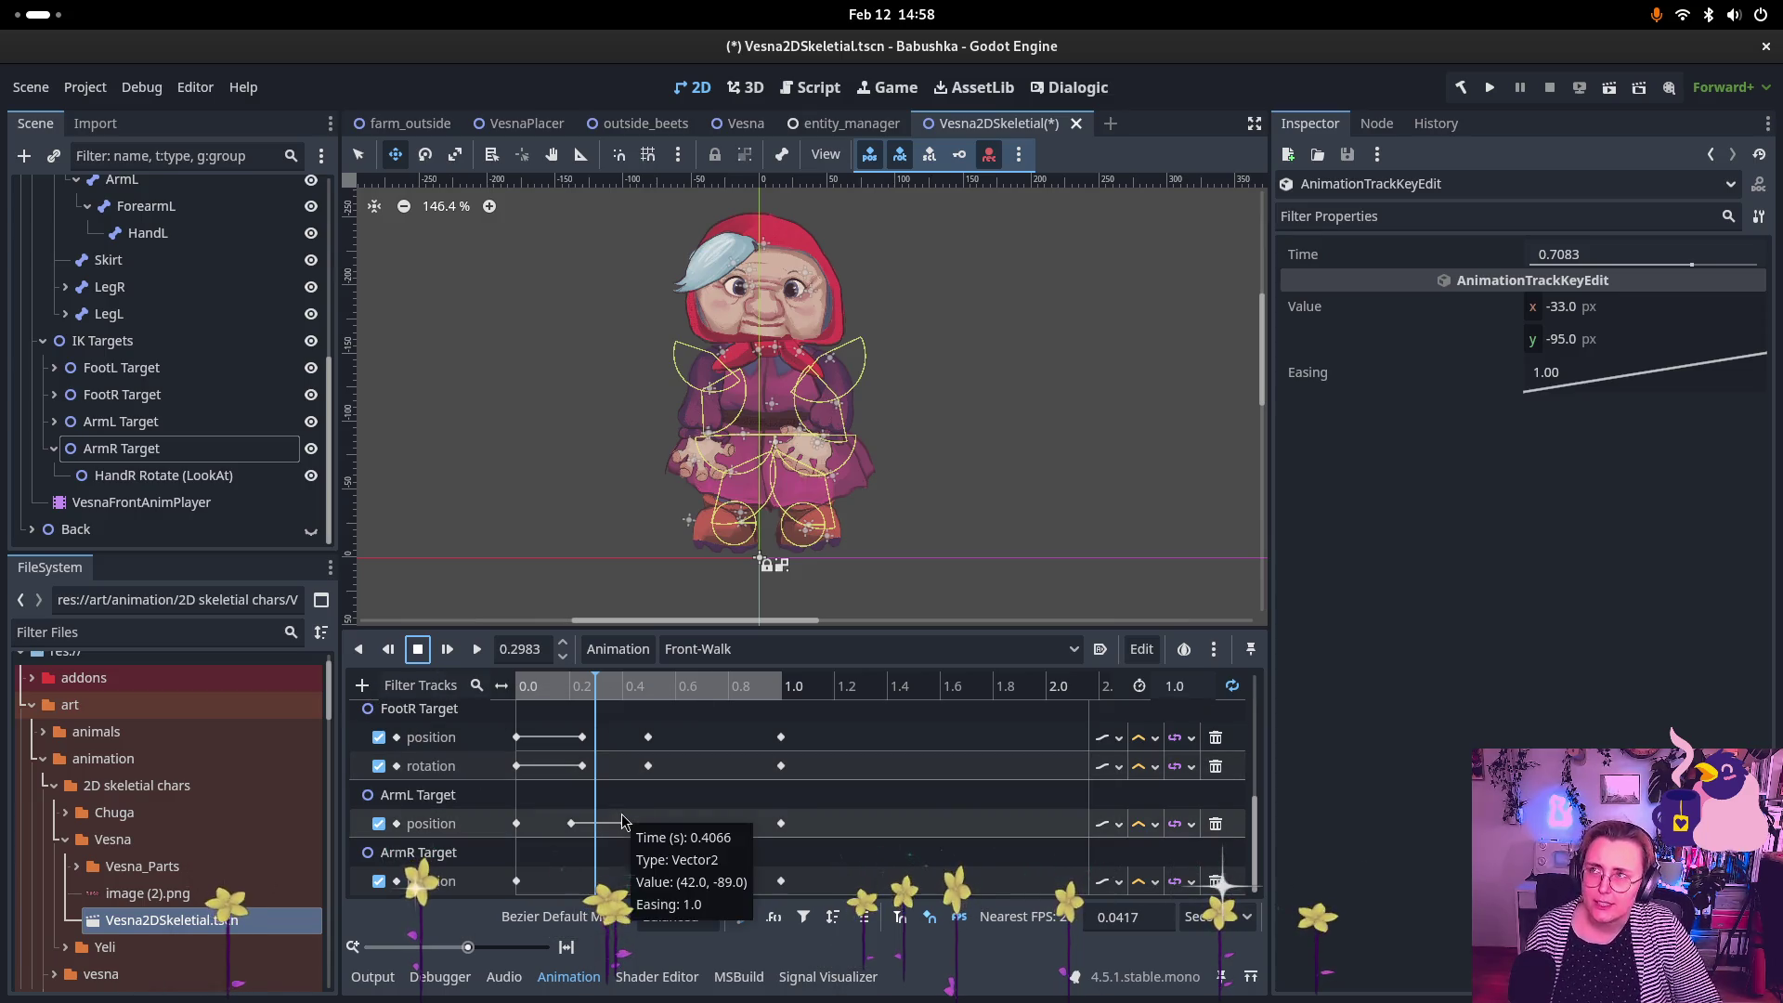
{"action": "left_click", "coordinate": [362, 688]}
Step: Add a property track for the position of Skeleton2DVesnaFront > Hip > Torso > Head
{"action": "left_click", "coordinate": [382, 711]}
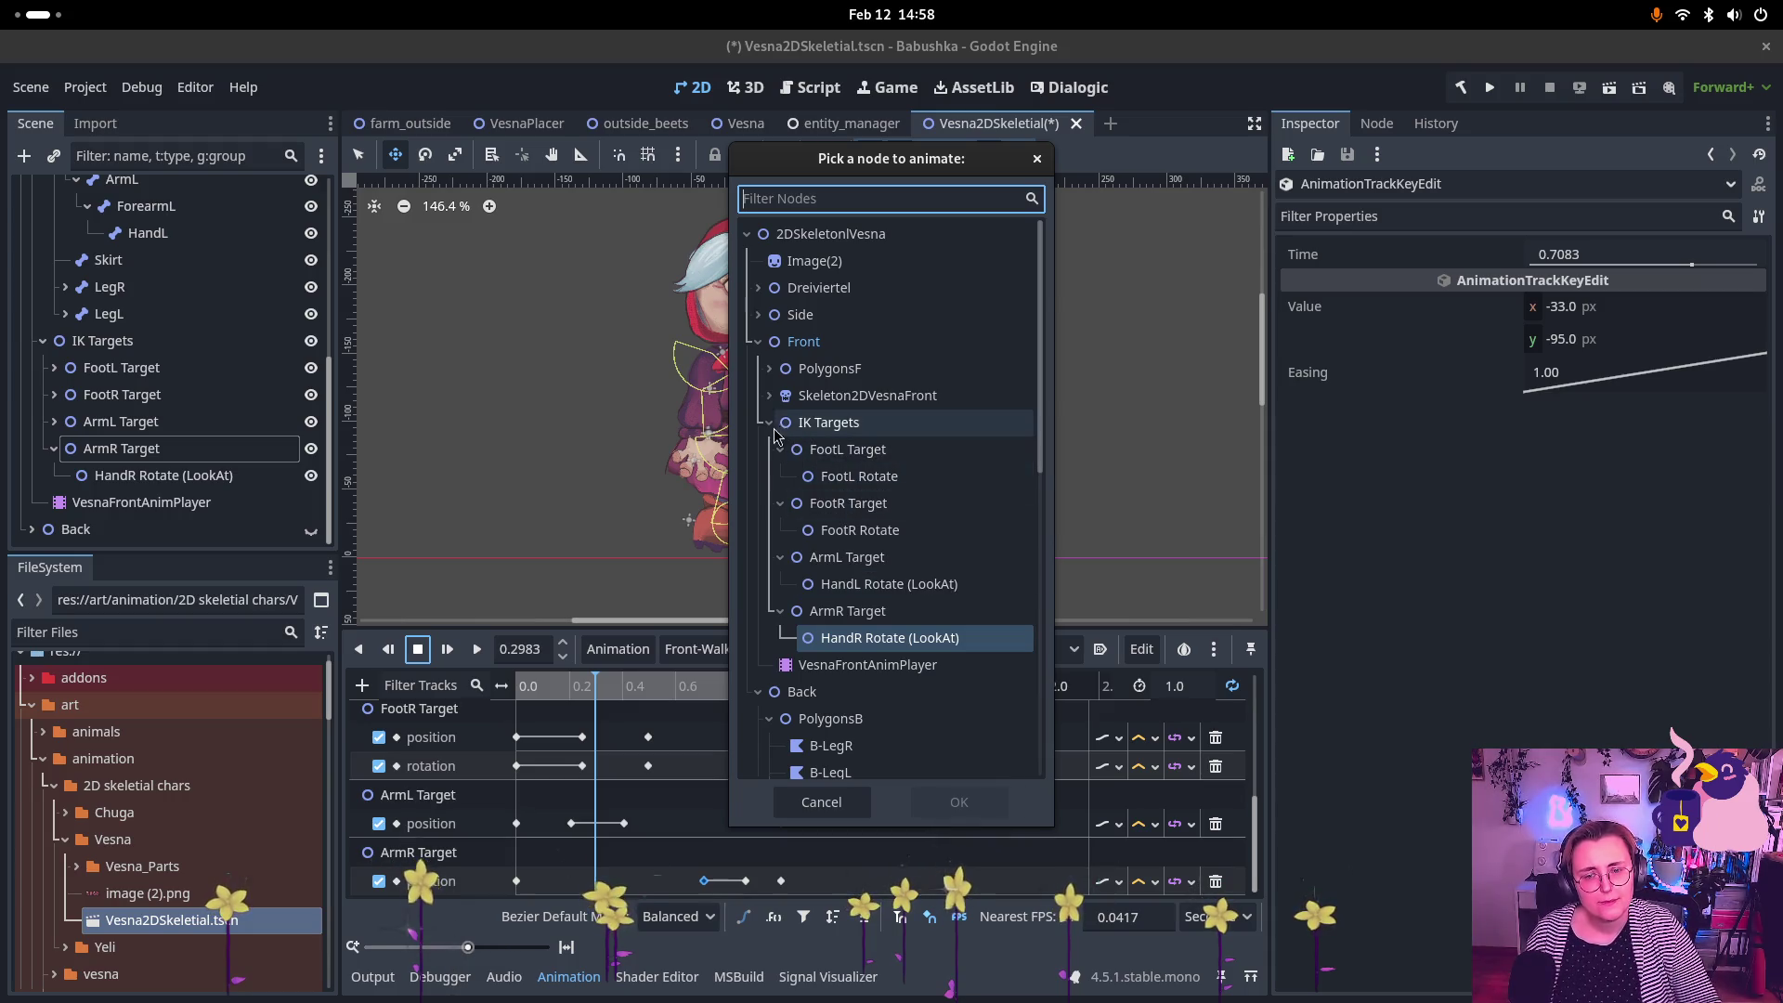
{"action": "left_click", "coordinate": [769, 423]}
{"action": "left_click", "coordinate": [769, 395]}
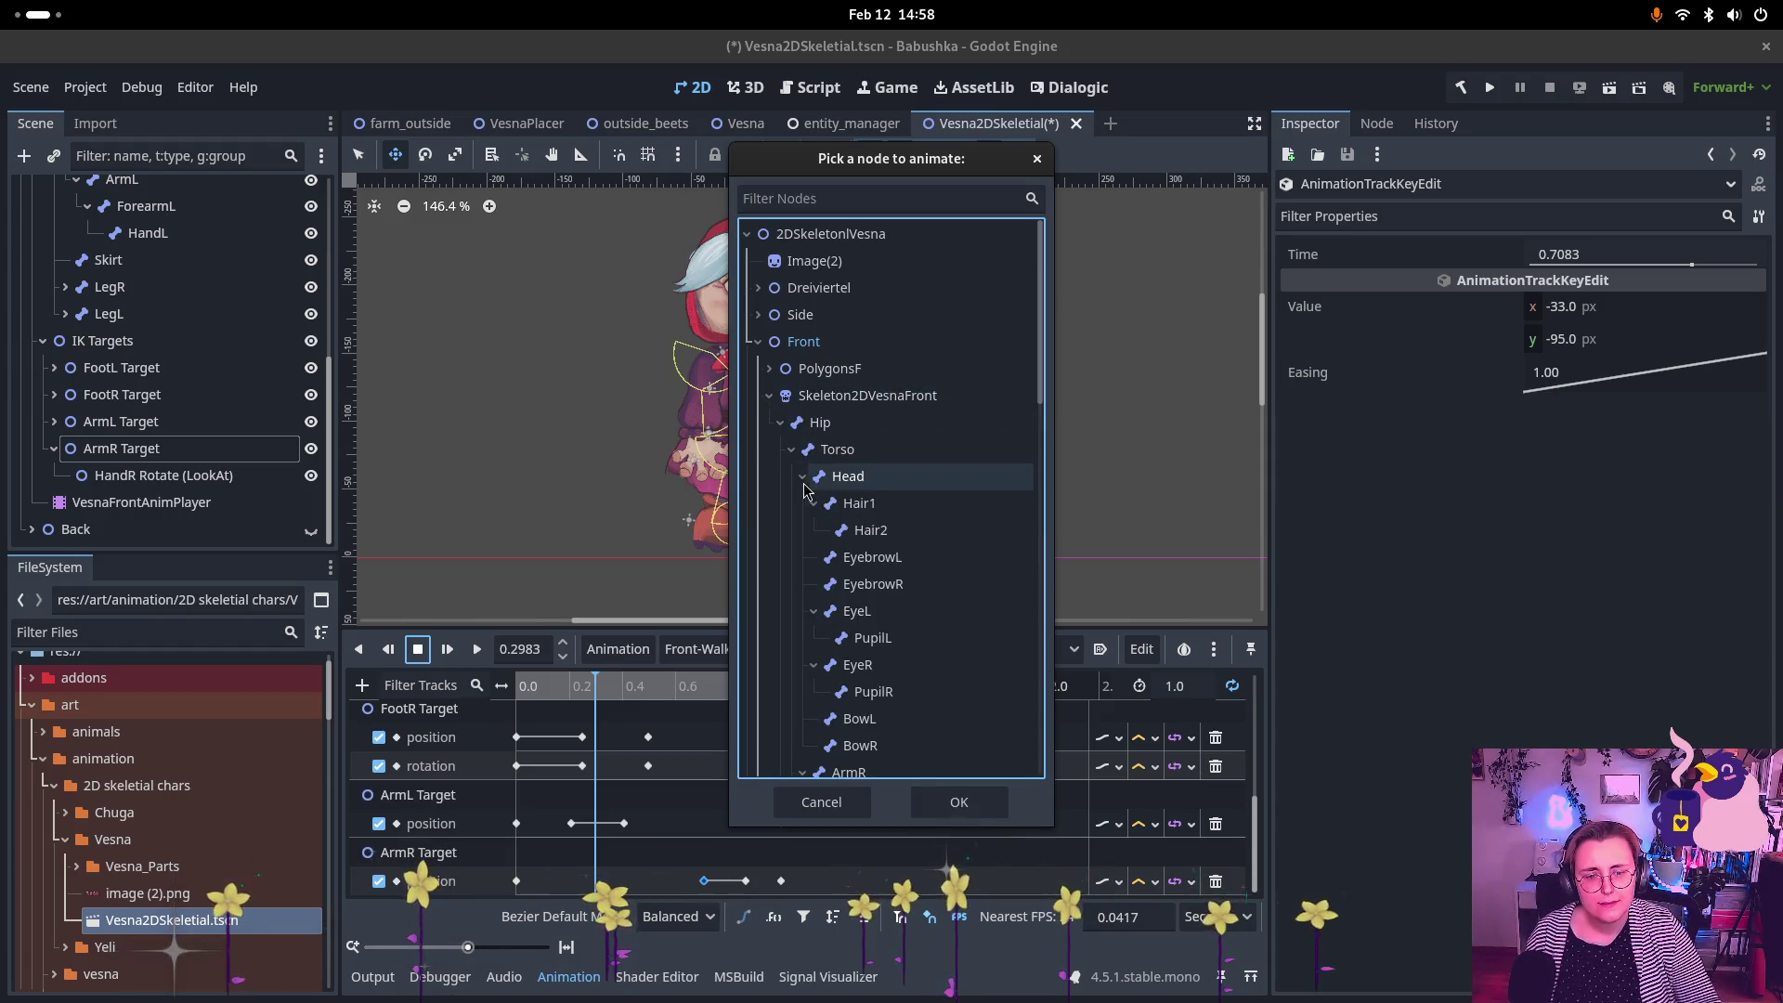
{"action": "left_click", "coordinate": [789, 451]}
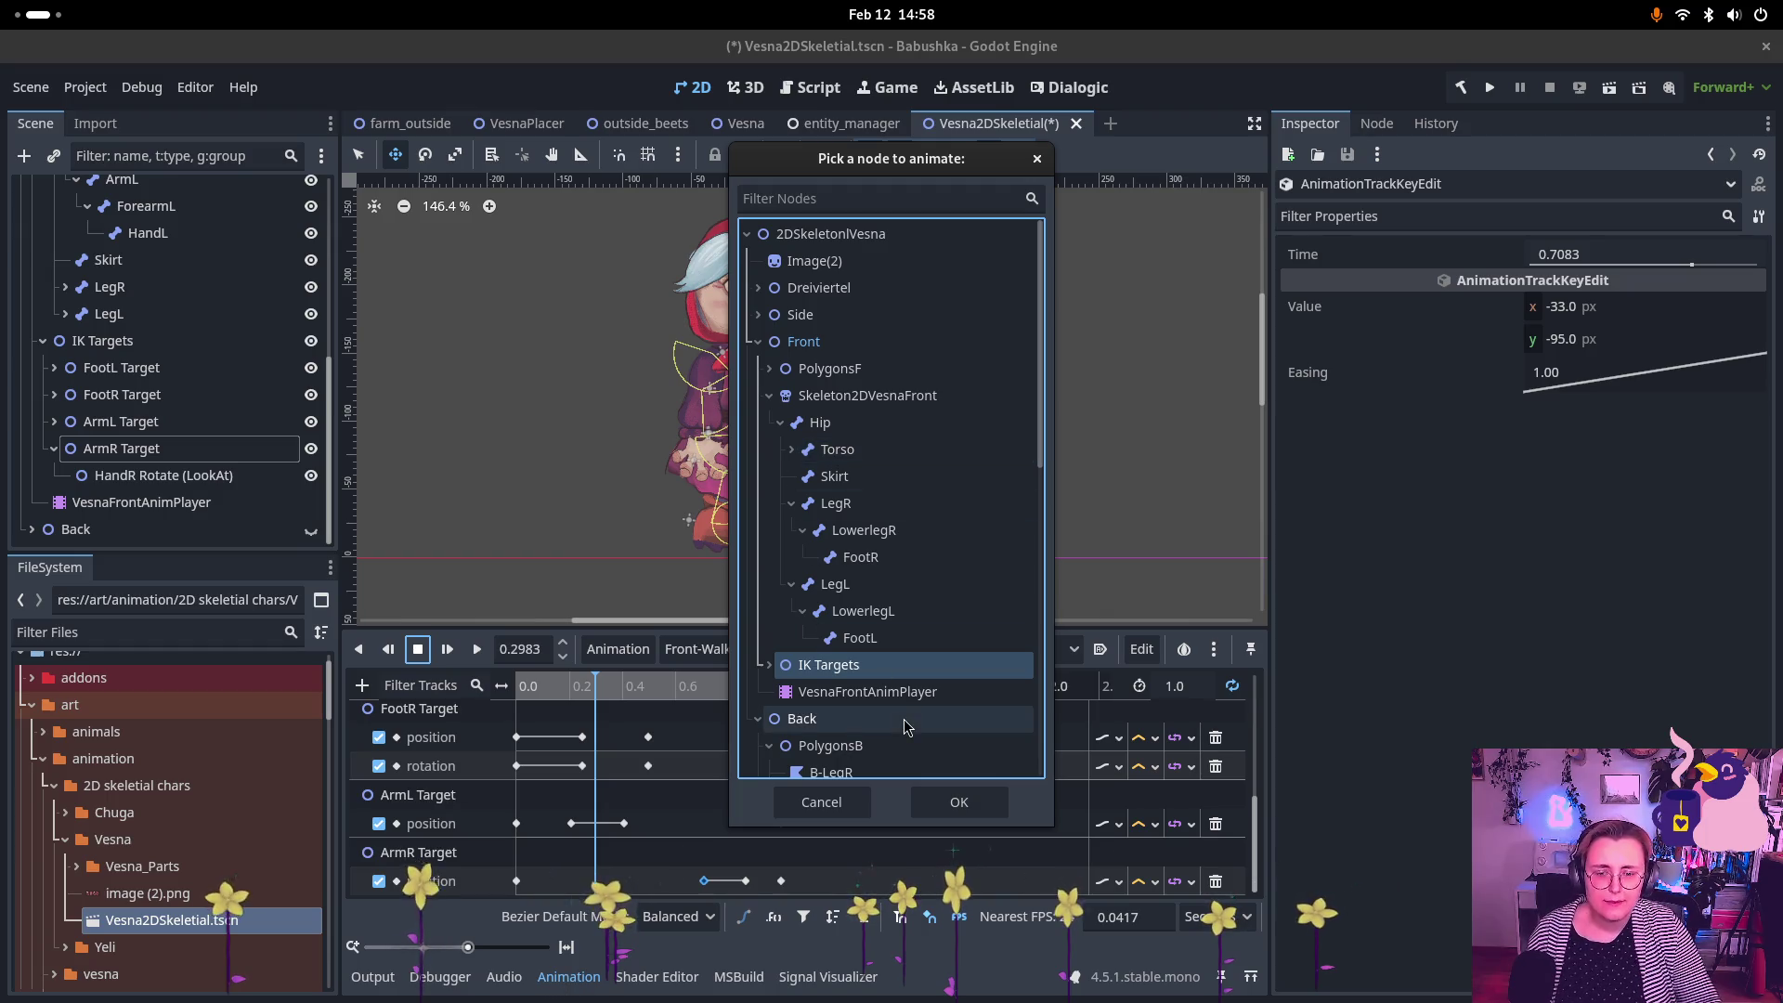
{"action": "left_click", "coordinate": [791, 450]}
{"action": "left_click", "coordinate": [847, 476]}
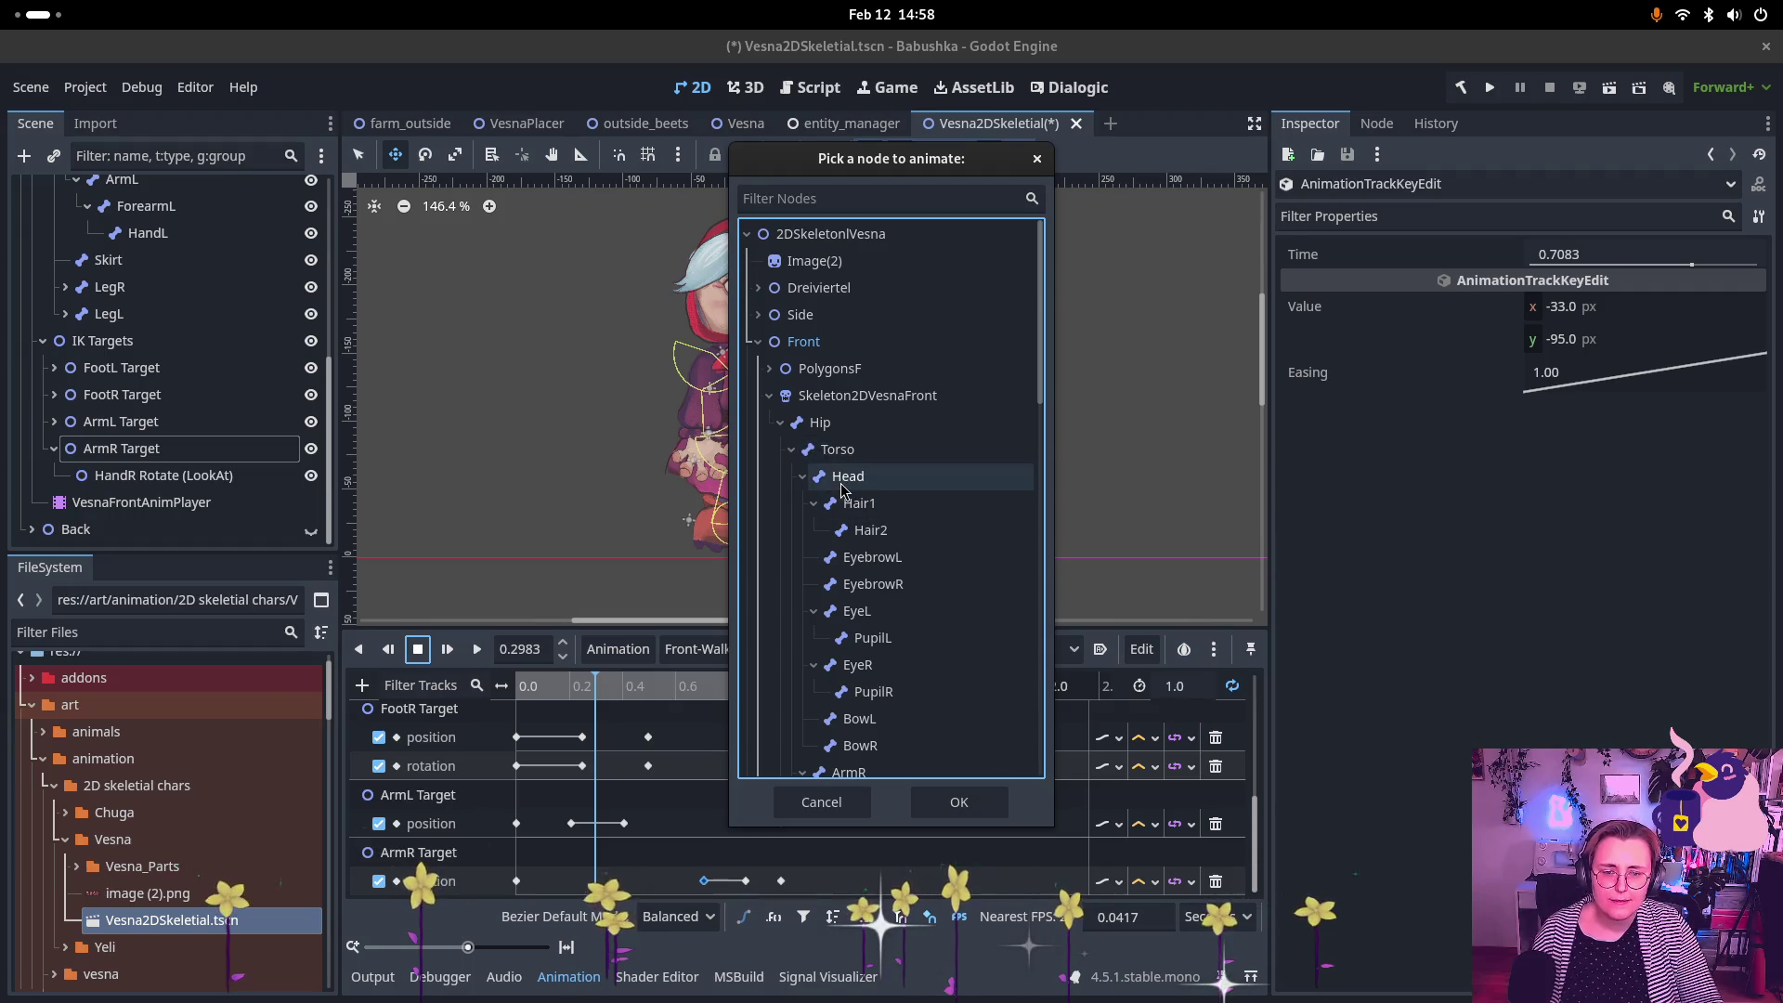
{"action": "left_click", "coordinate": [951, 813]}
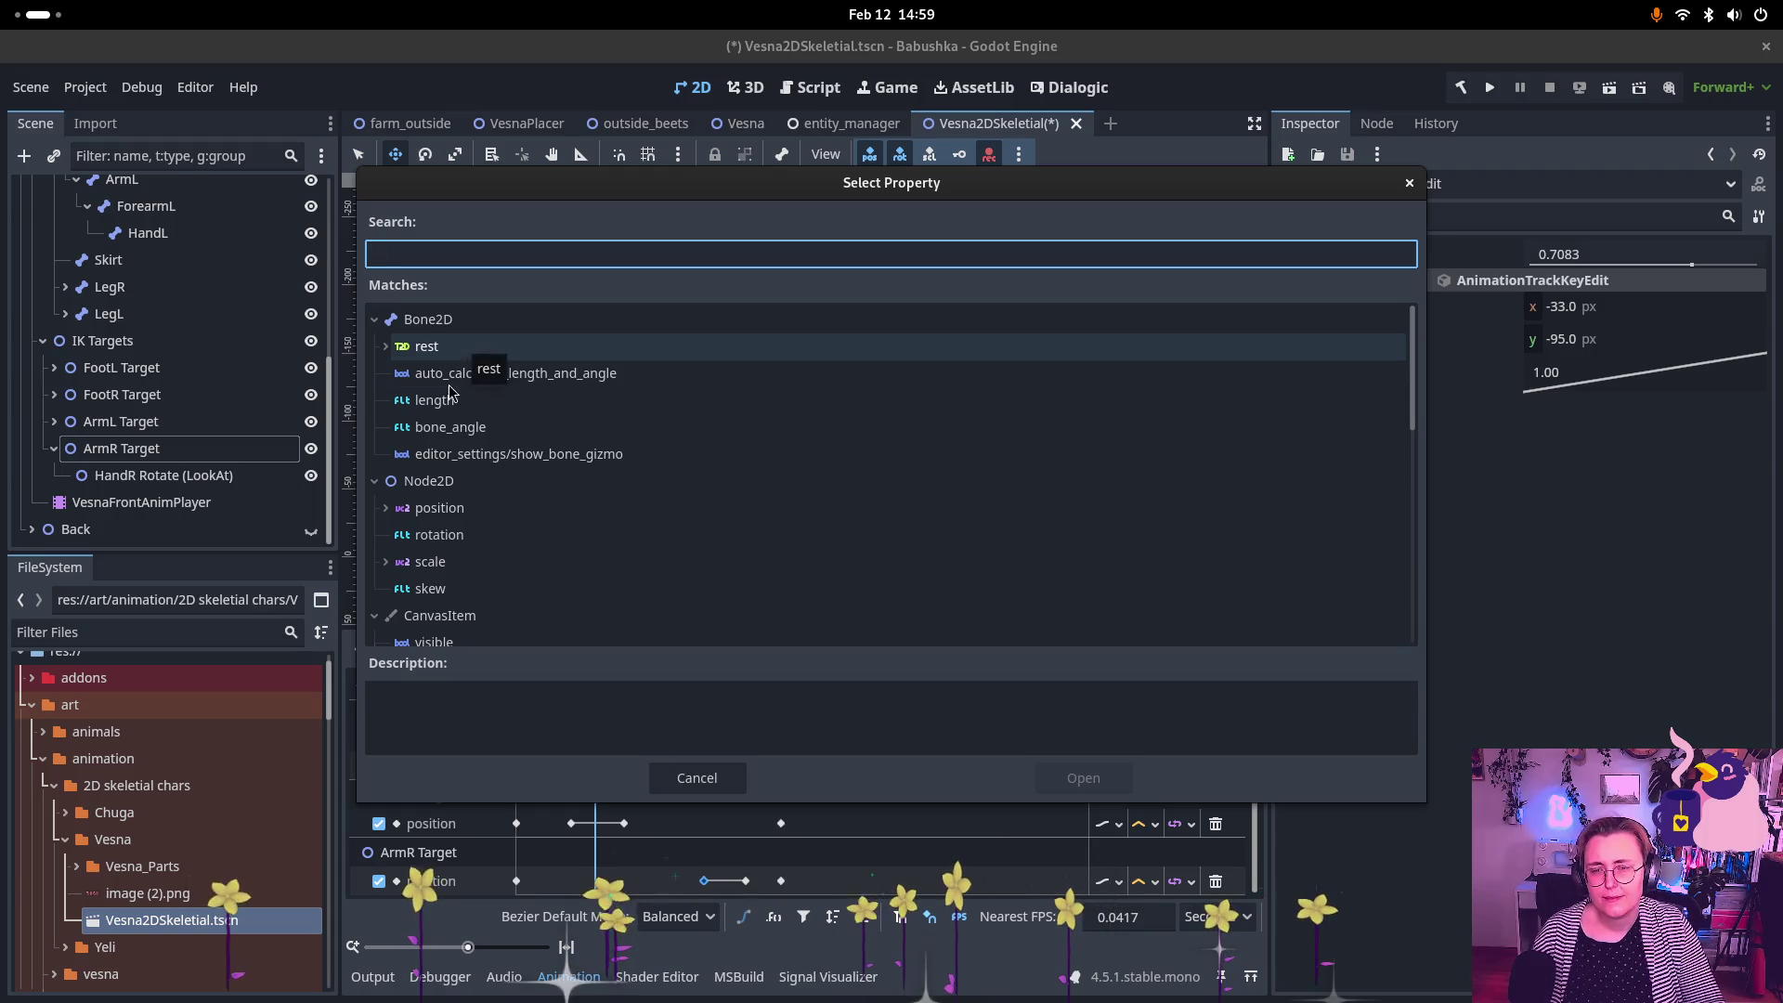
{"action": "left_click", "coordinate": [468, 509]}
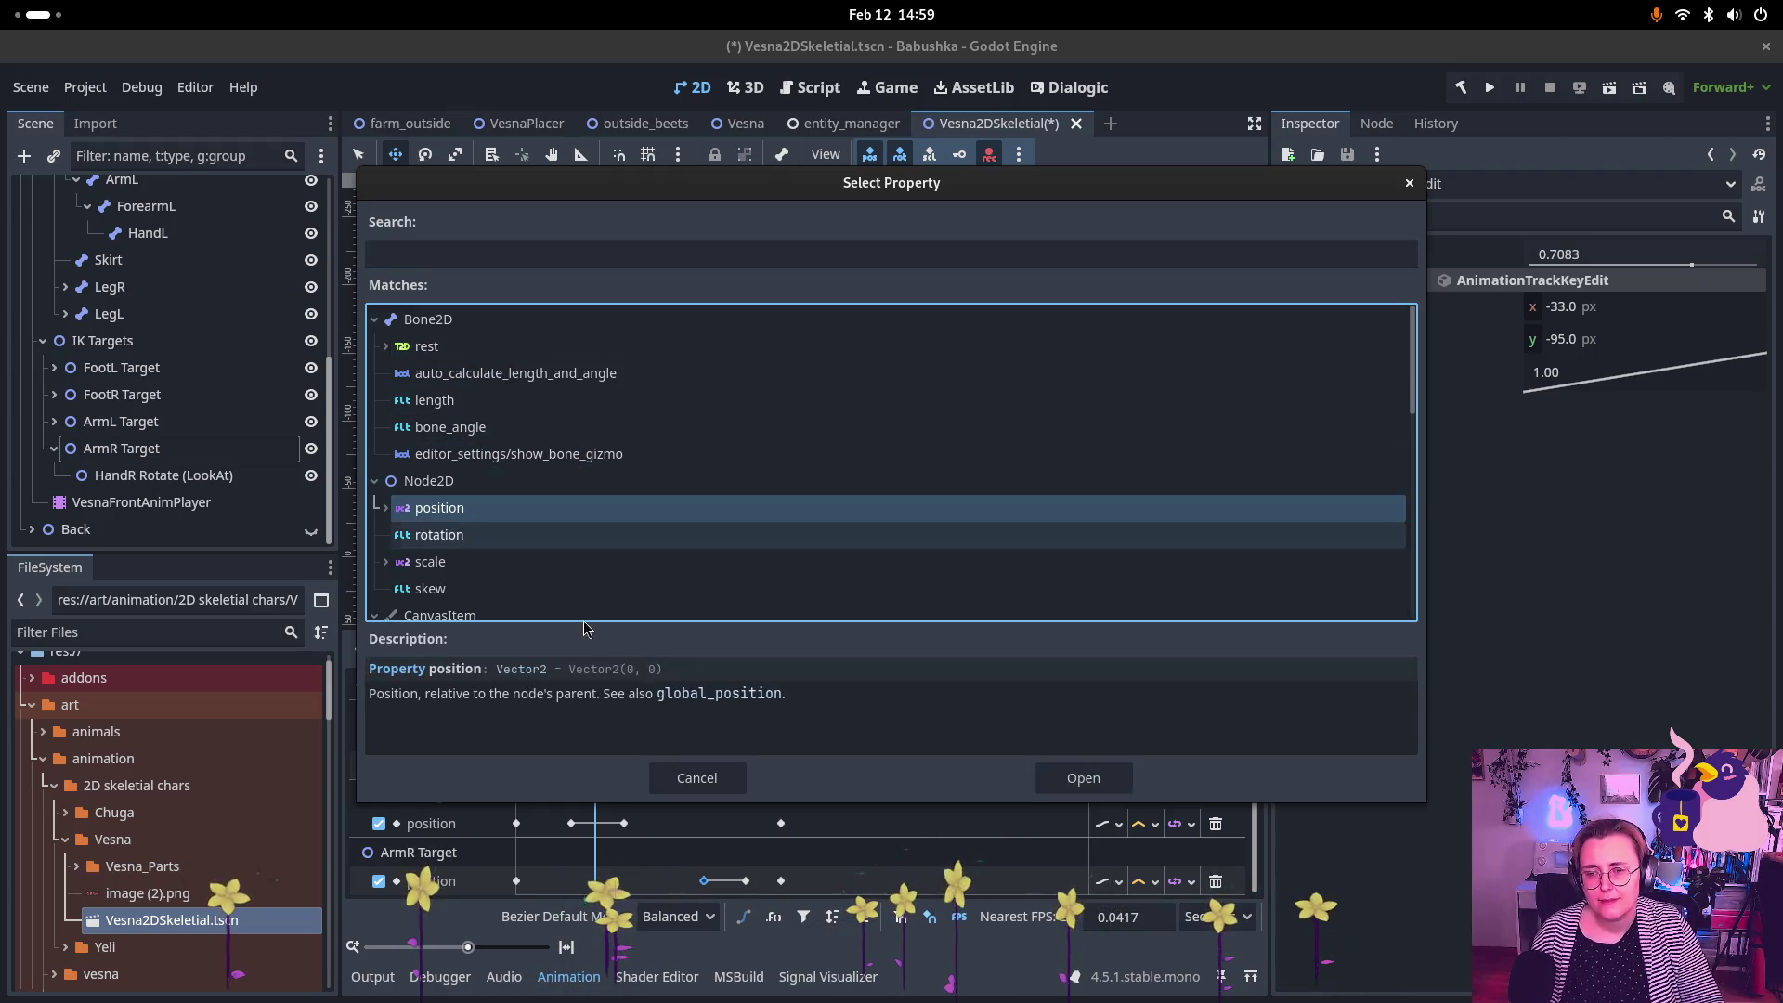
{"action": "left_click", "coordinate": [1064, 776]}
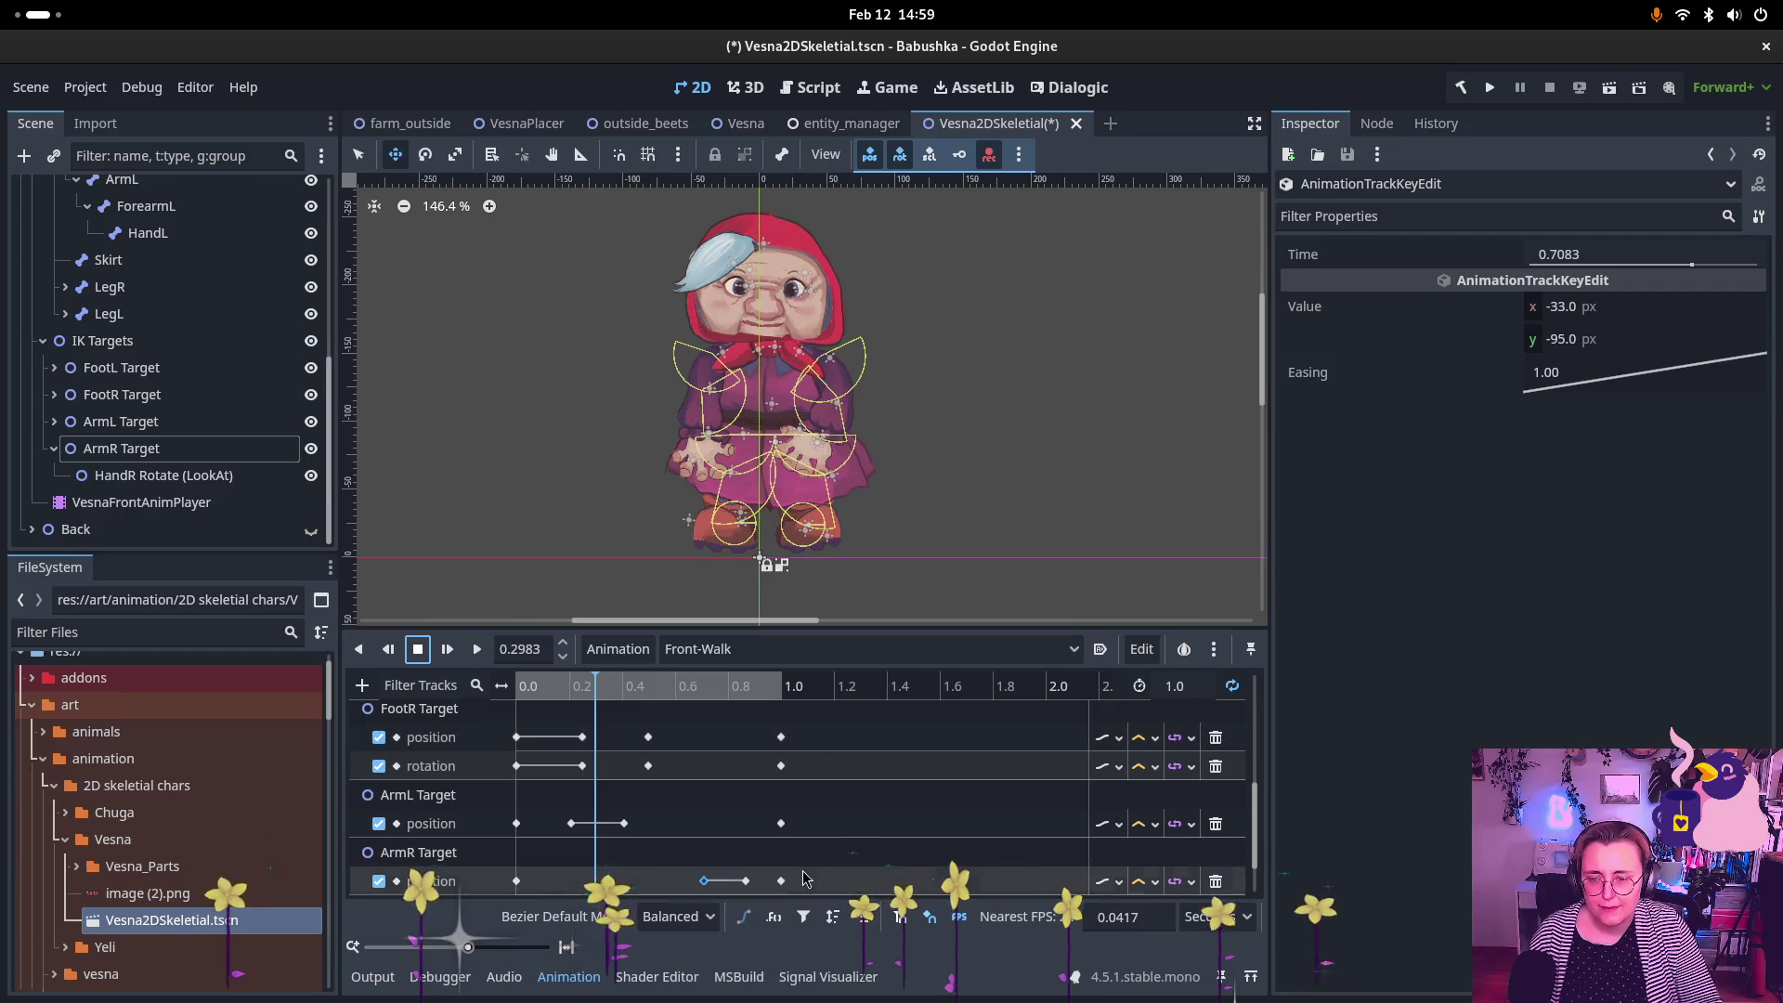
{"action": "scroll", "coordinate": [745, 773], "scroll_direction": "down", "scroll_amount": 2}
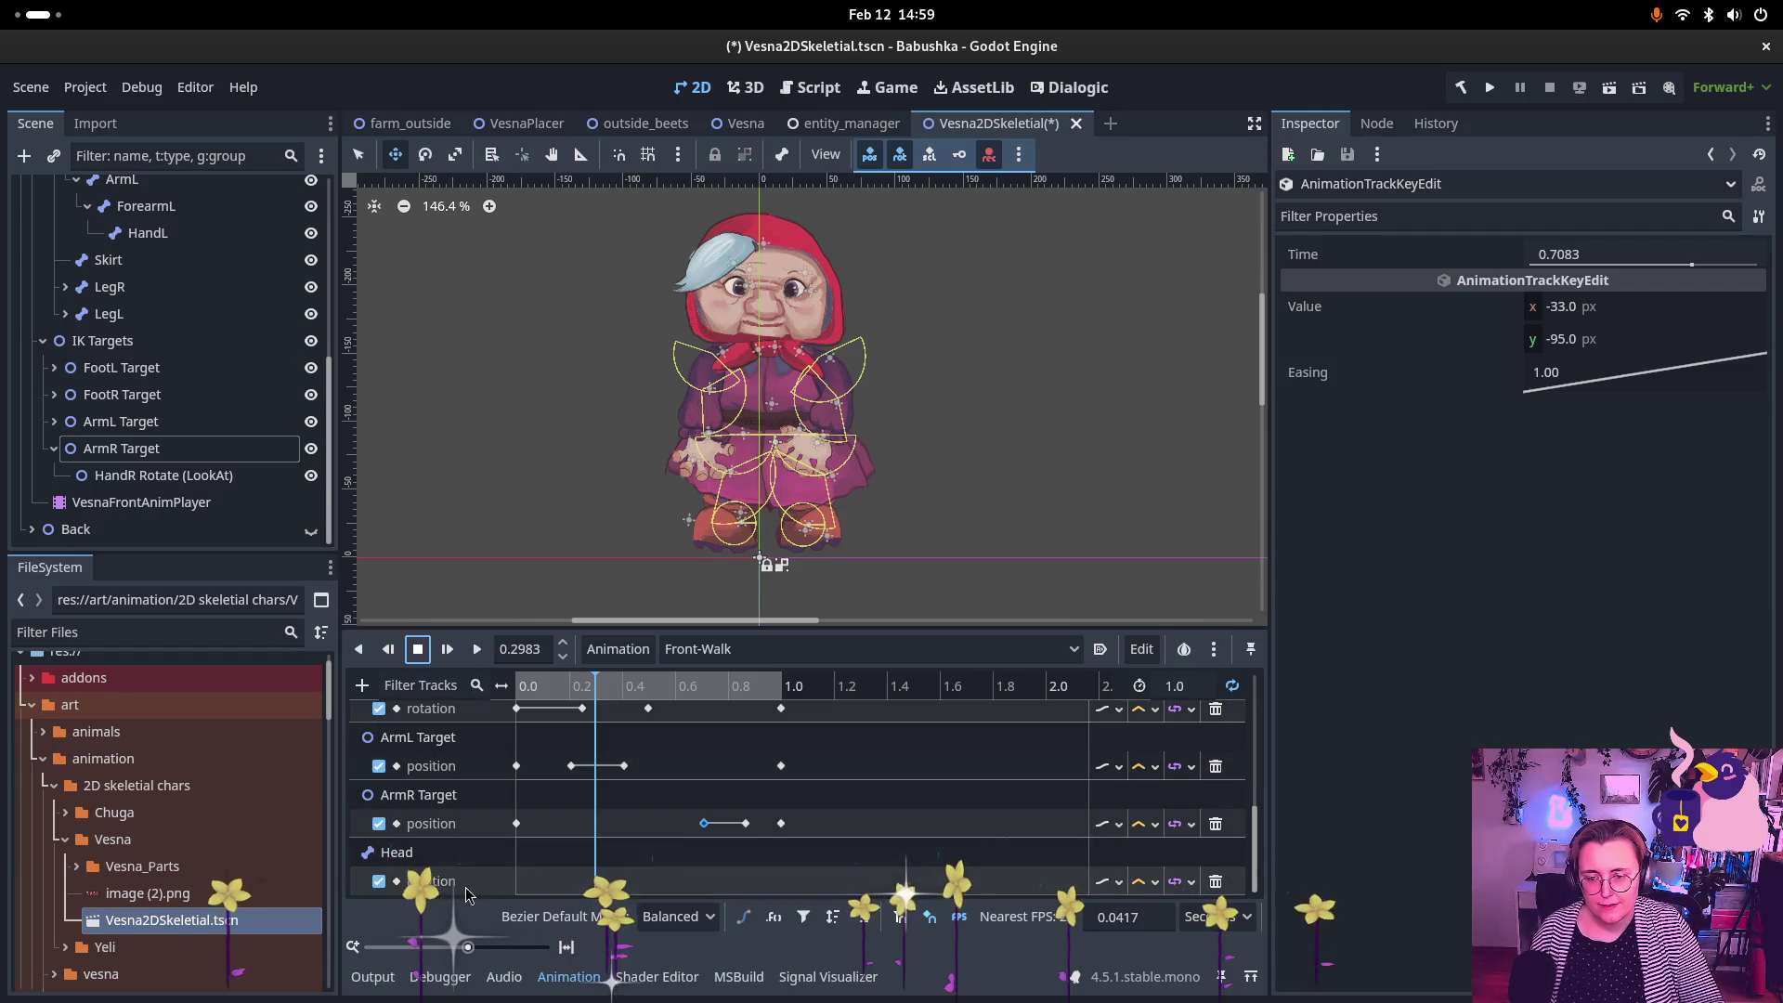
Step: Key the Head position (42, -1) at 0.0 s and duplicate that key to 1.0 s
{"action": "mouse_move", "coordinate": [594, 684]}
{"action": "left_mouse_down"}
{"action": "mouse_move", "coordinate": [499, 688]}
{"action": "mouse_move", "coordinate": [687, 746]}
{"action": "mouse_move", "coordinate": [562, 746]}
{"action": "mouse_move", "coordinate": [696, 747]}
{"action": "mouse_move", "coordinate": [585, 839]}
{"action": "left_mouse_up"}
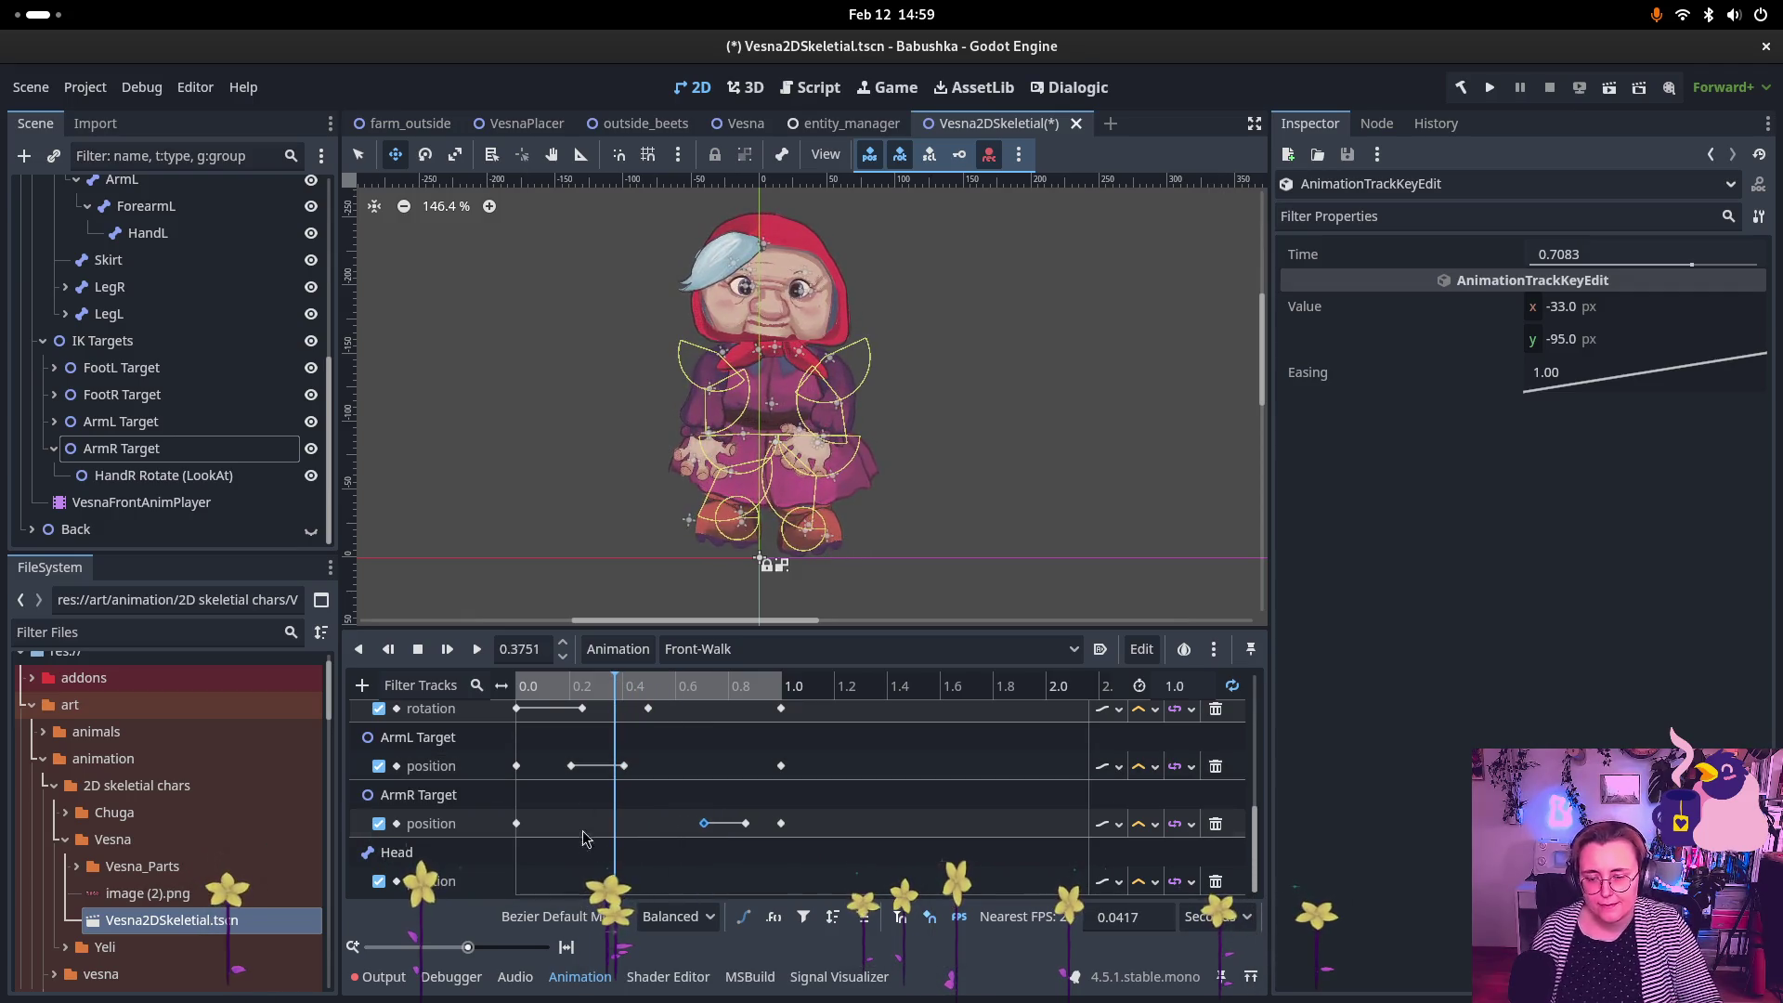
{"action": "left_click", "coordinate": [501, 891]}
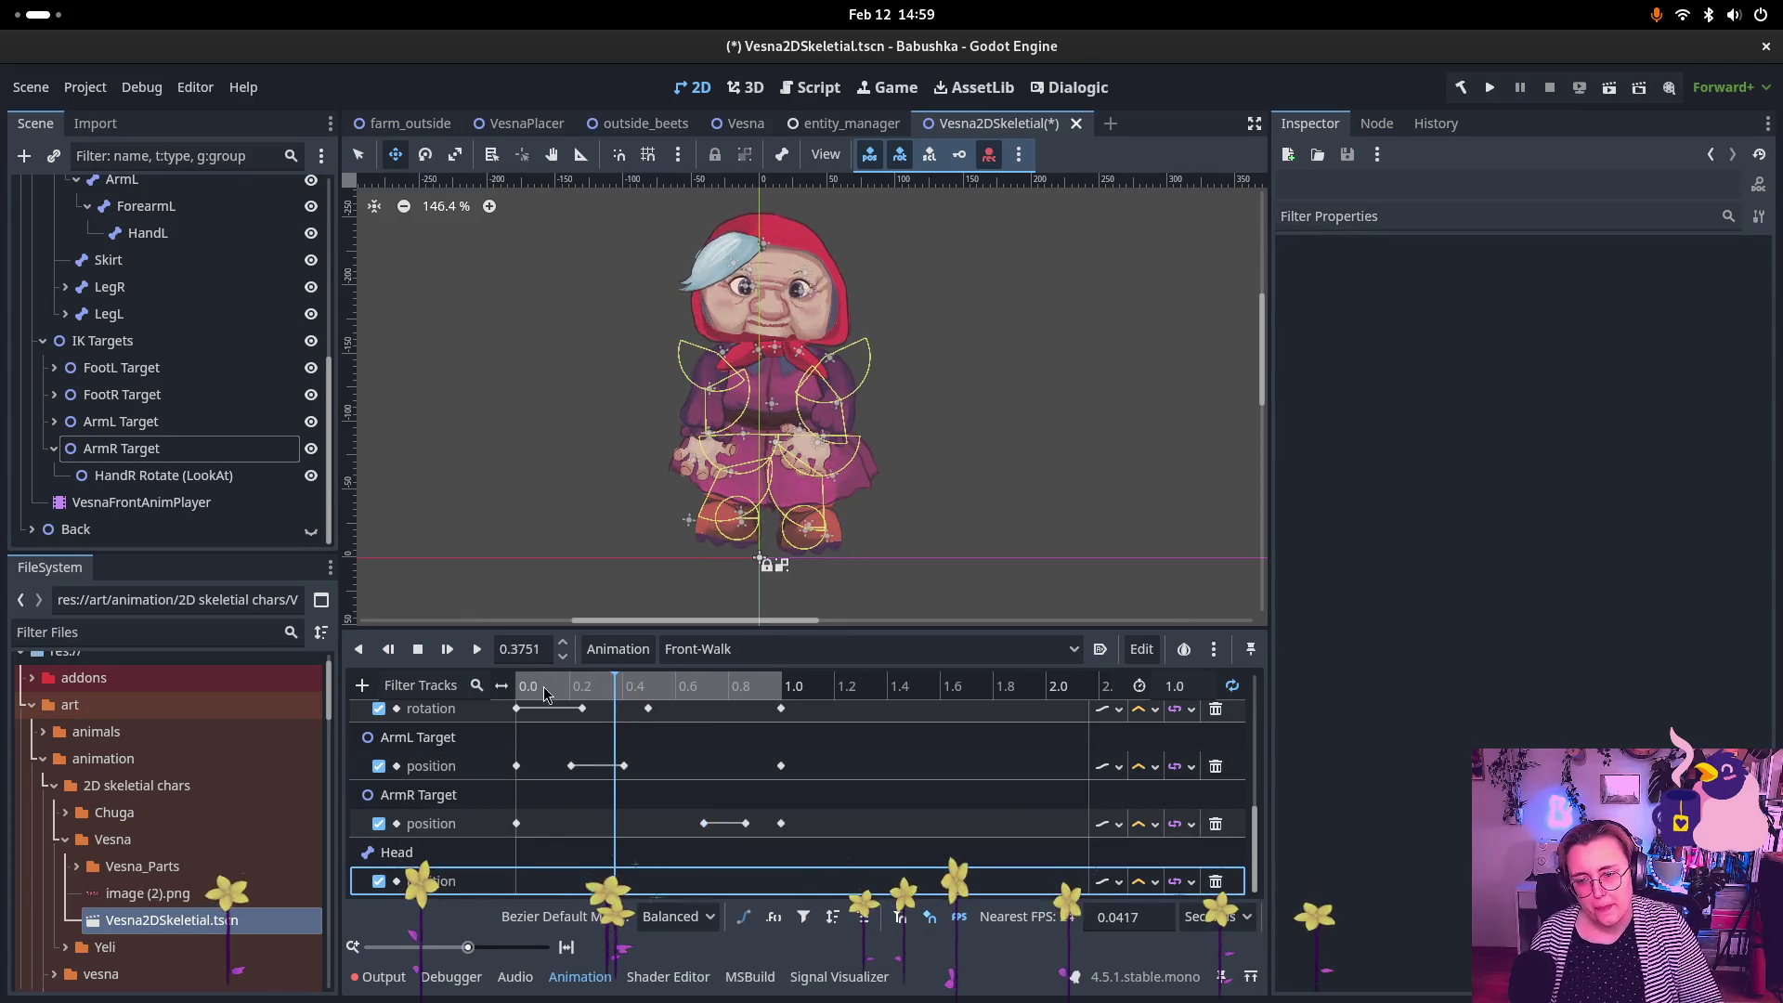
{"action": "left_click_drag", "start_coordinate": [546, 694], "coordinate": [516, 698]}
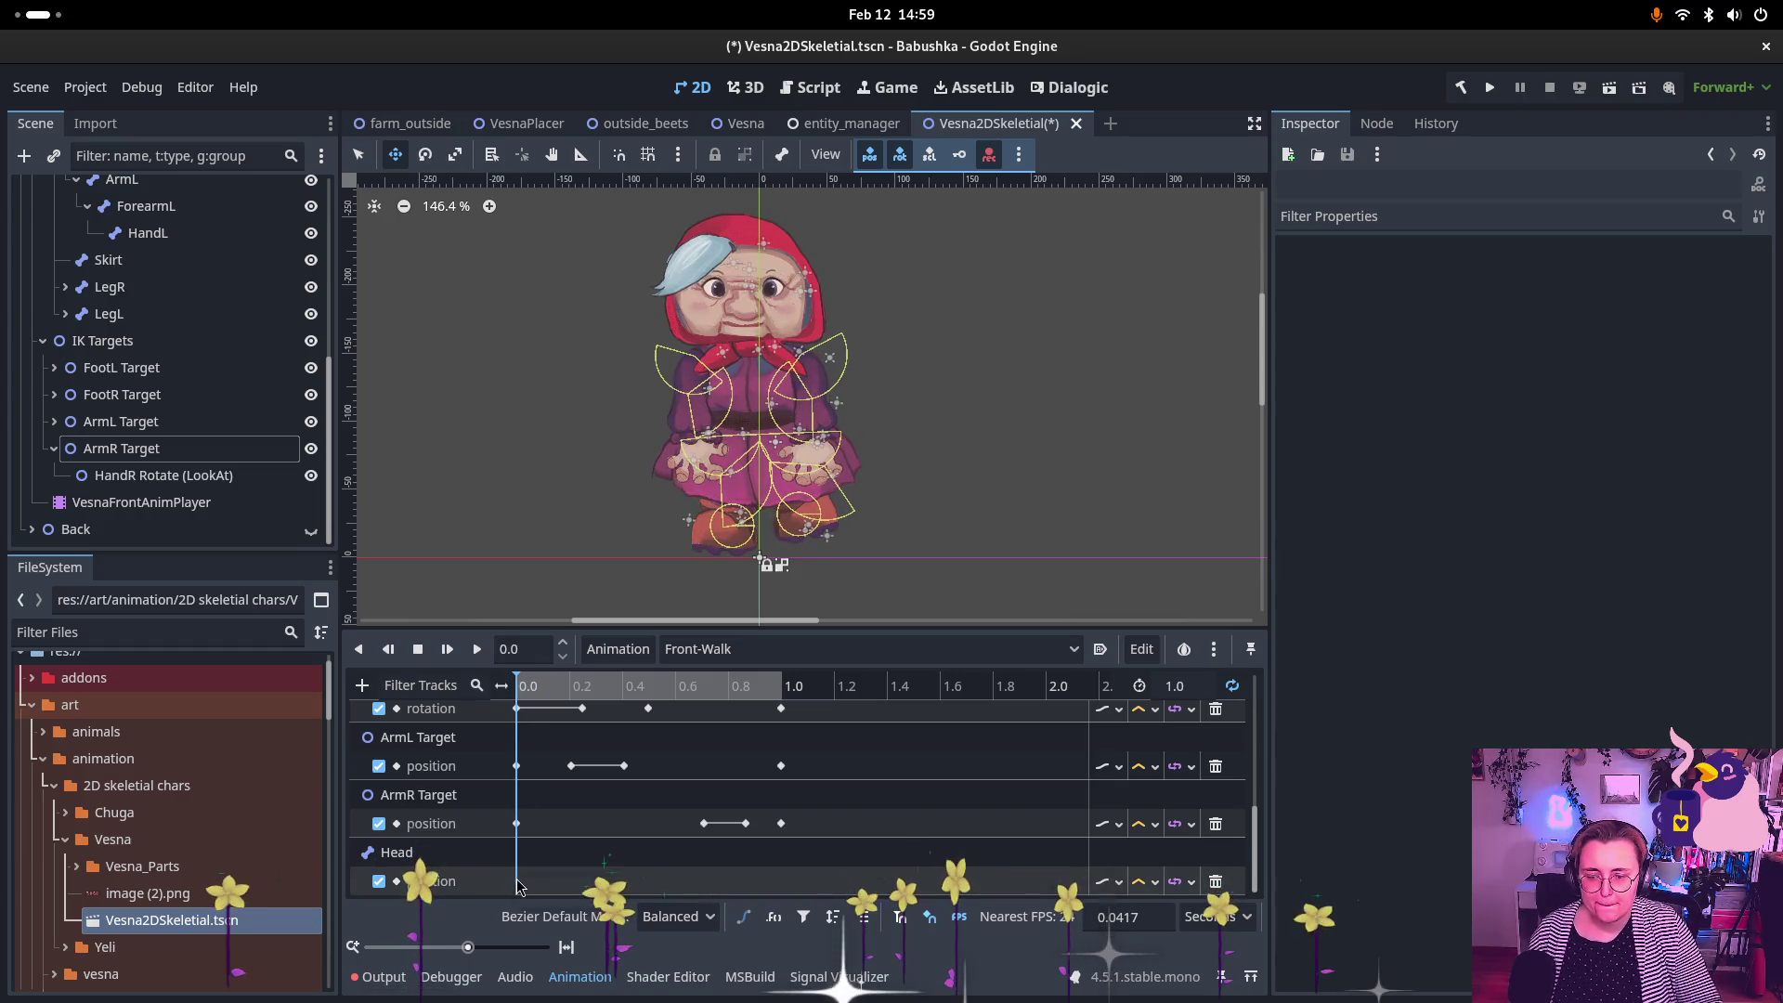
{"action": "left_click", "coordinate": [476, 648]}
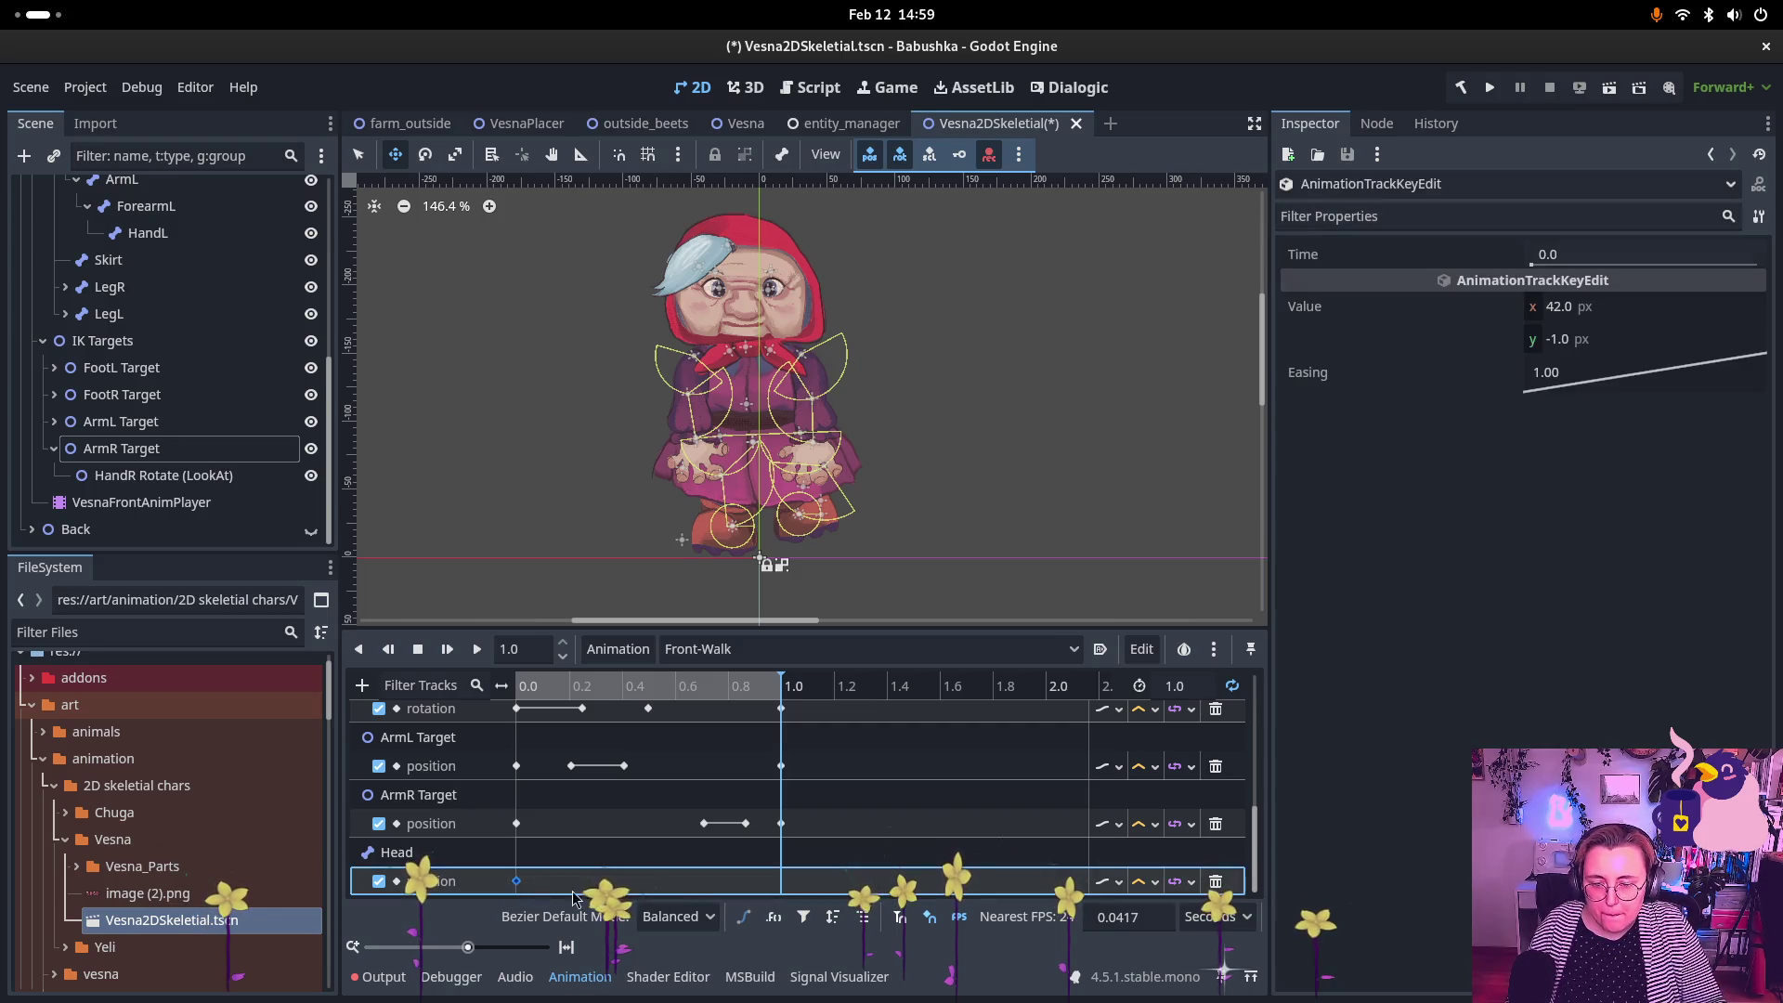
{"action": "left_click", "coordinate": [517, 880]}
{"action": "key", "text": "ctrl+d"}
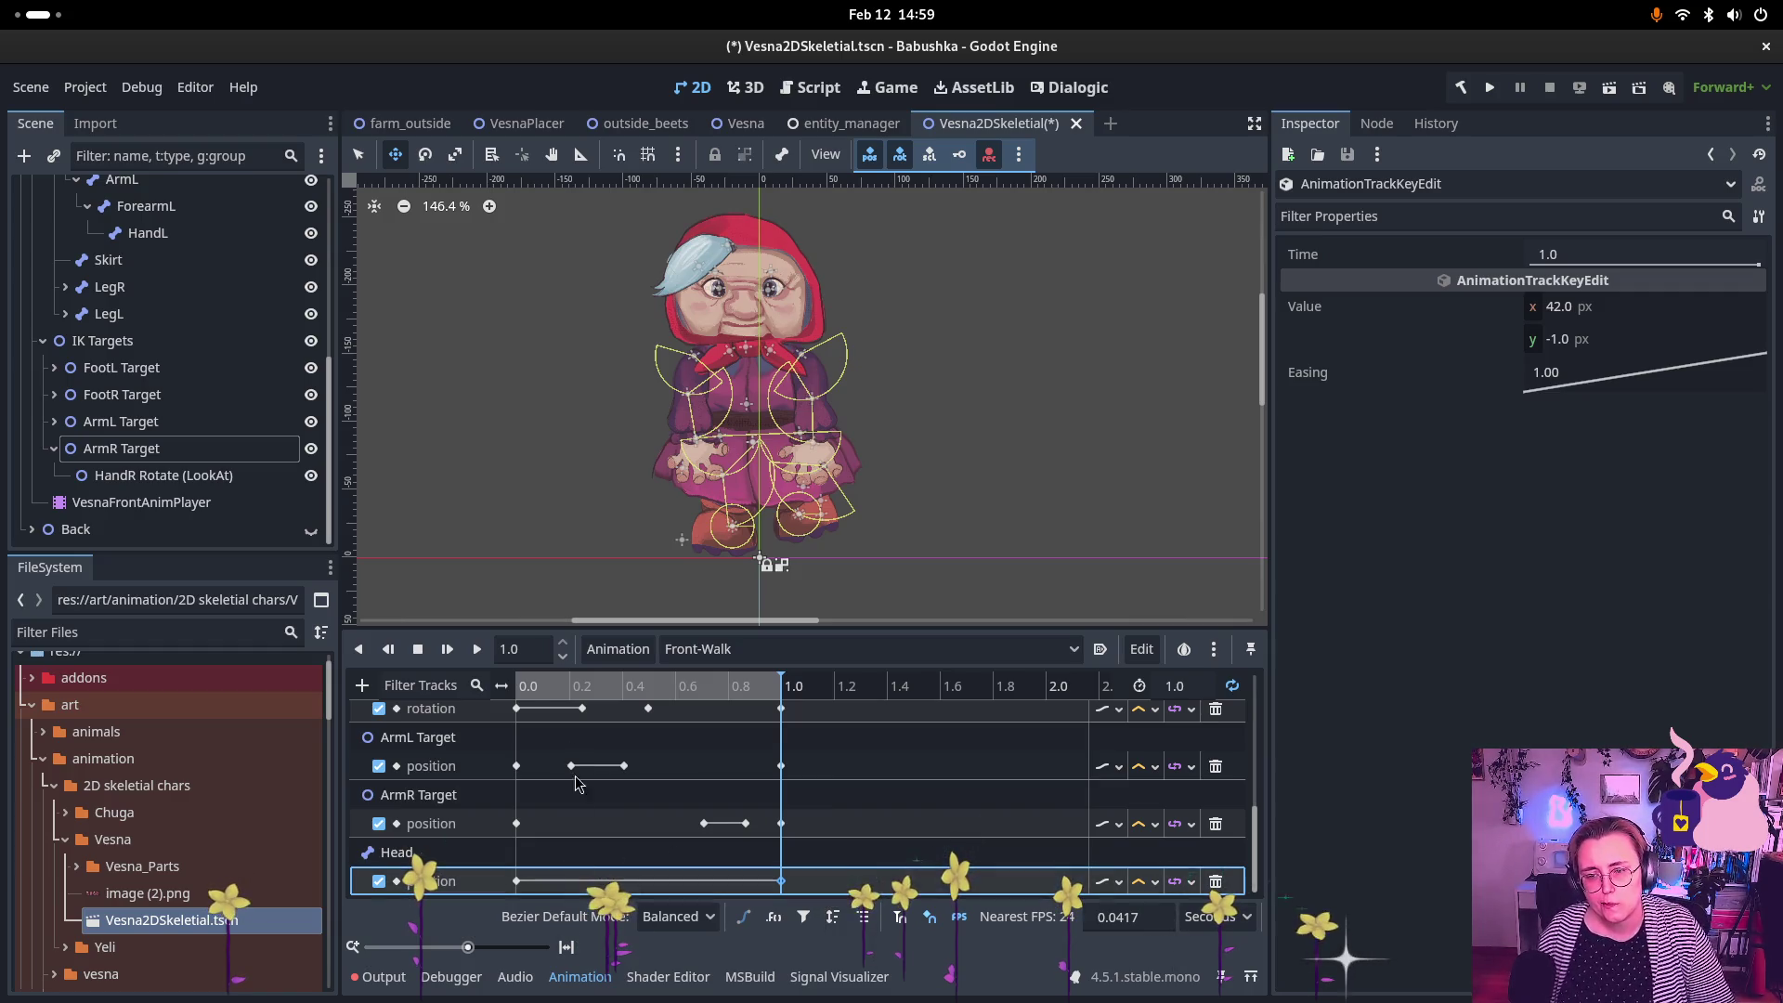
{"action": "mouse_move", "coordinate": [558, 696]}
{"action": "left_mouse_down"}
{"action": "mouse_move", "coordinate": [582, 696]}
{"action": "mouse_move", "coordinate": [535, 704]}
{"action": "mouse_move", "coordinate": [668, 724]}
{"action": "mouse_move", "coordinate": [567, 733]}
{"action": "left_mouse_up"}
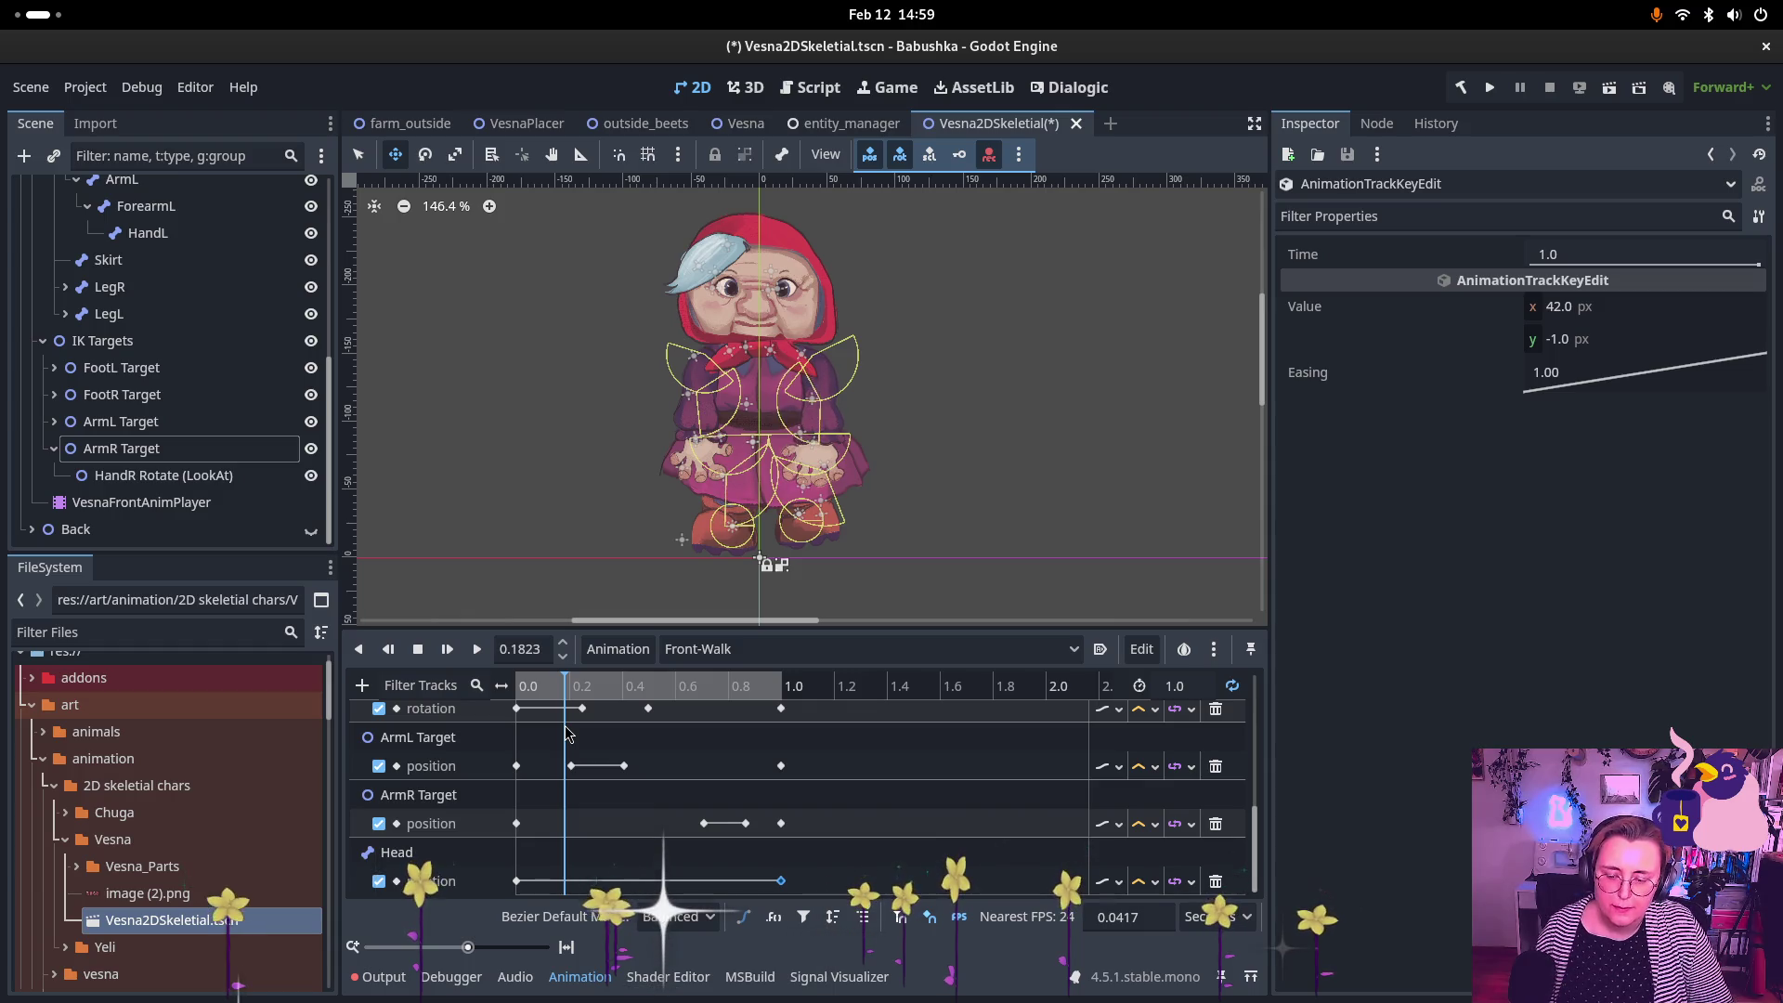
{"action": "right_click", "coordinate": [562, 884]}
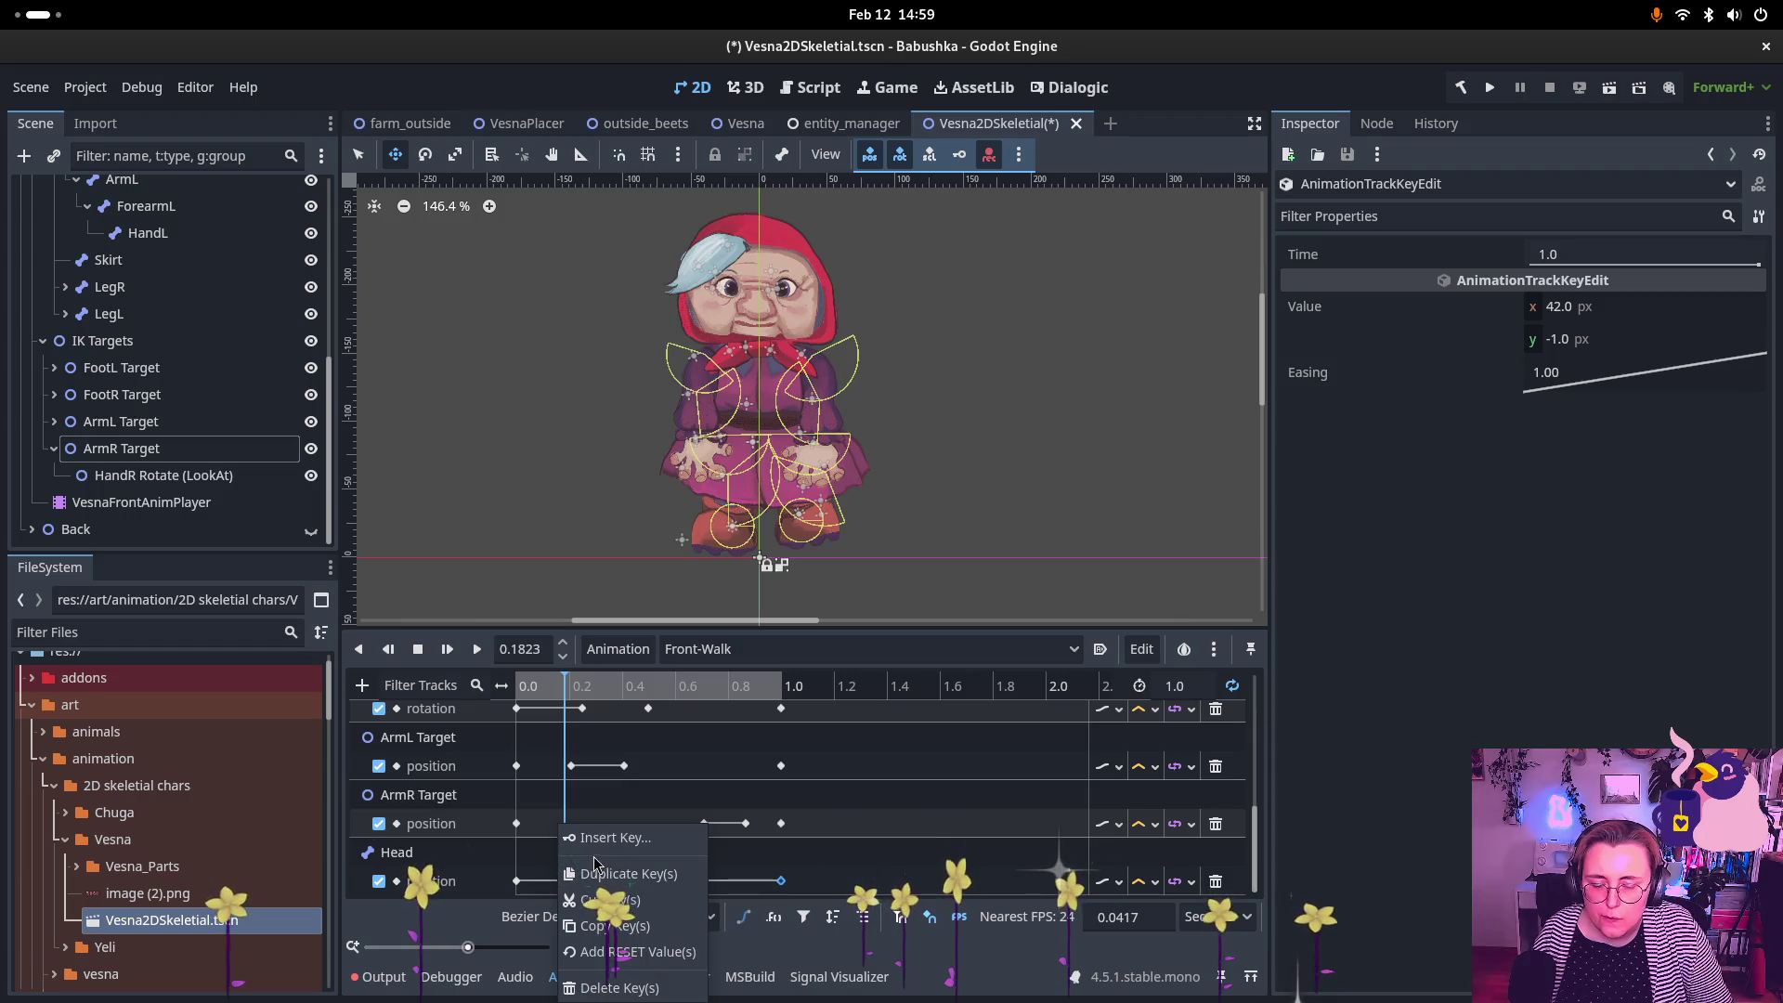
Step: Nudge the Head bone down and key its position at 0.1823 s and 0.3333 s
{"action": "left_click", "coordinate": [621, 685]}
{"action": "scroll", "coordinate": [221, 357], "scroll_direction": "up", "scroll_amount": 5}
{"action": "left_click", "coordinate": [221, 355]}
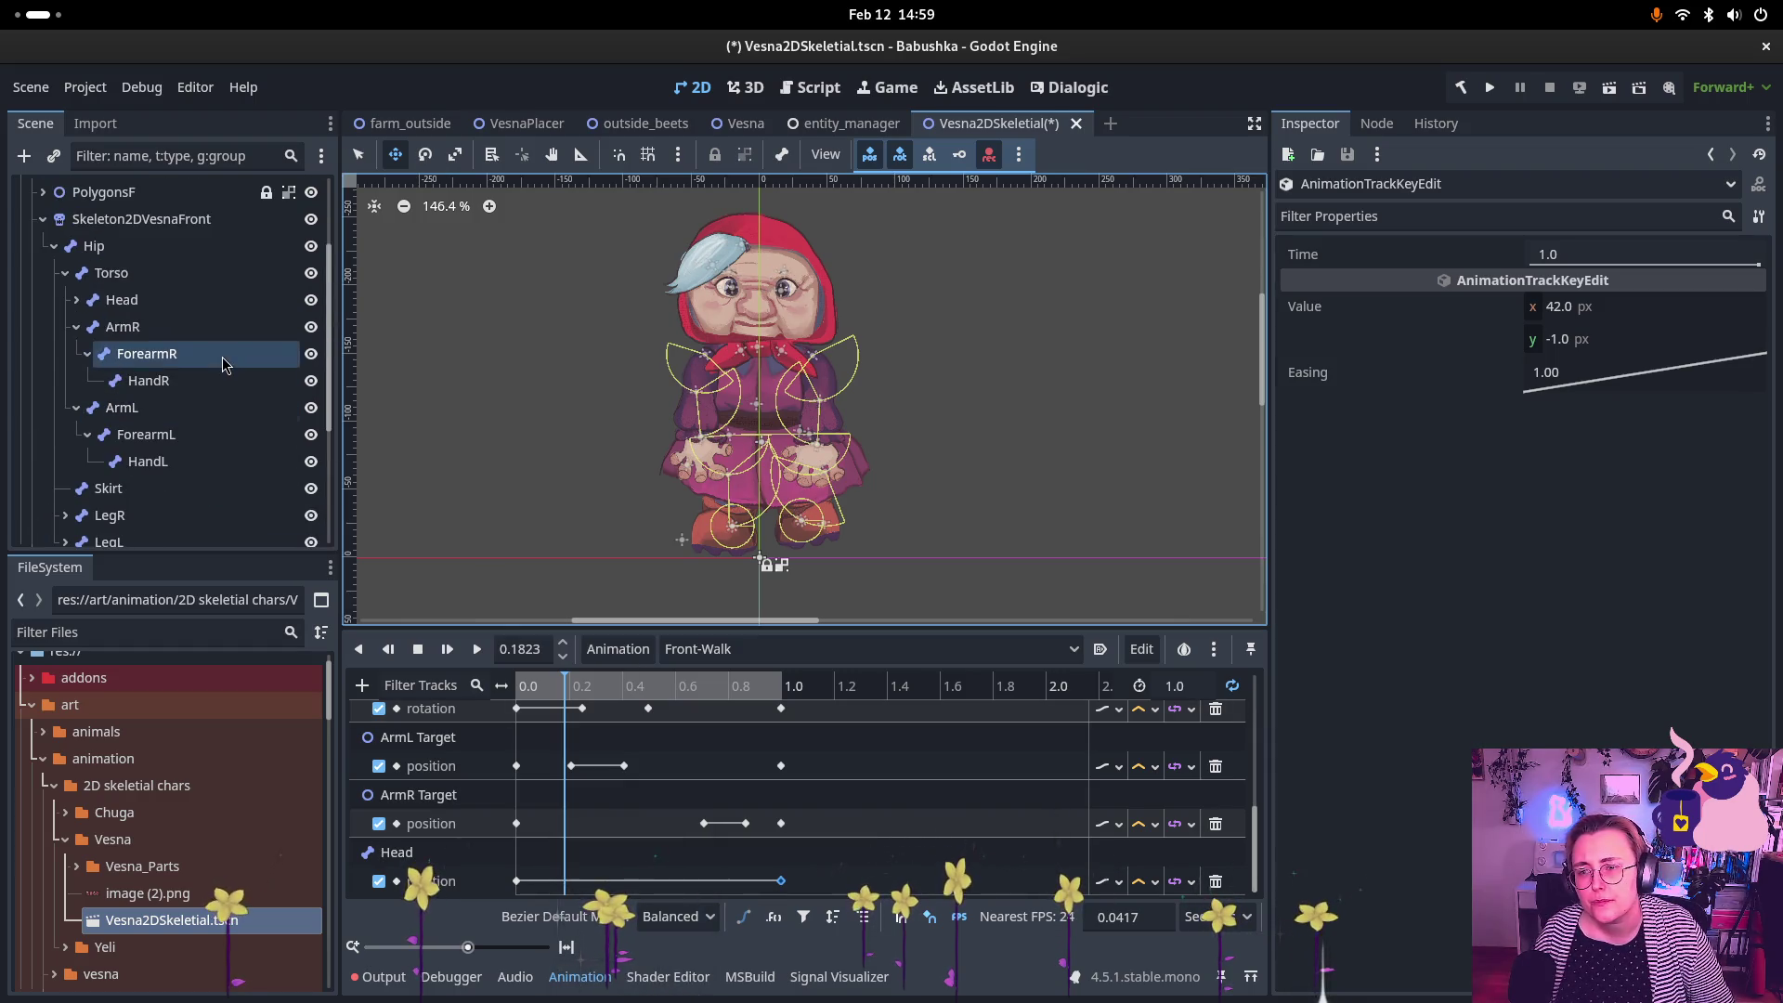
{"action": "left_click", "coordinate": [208, 300]}
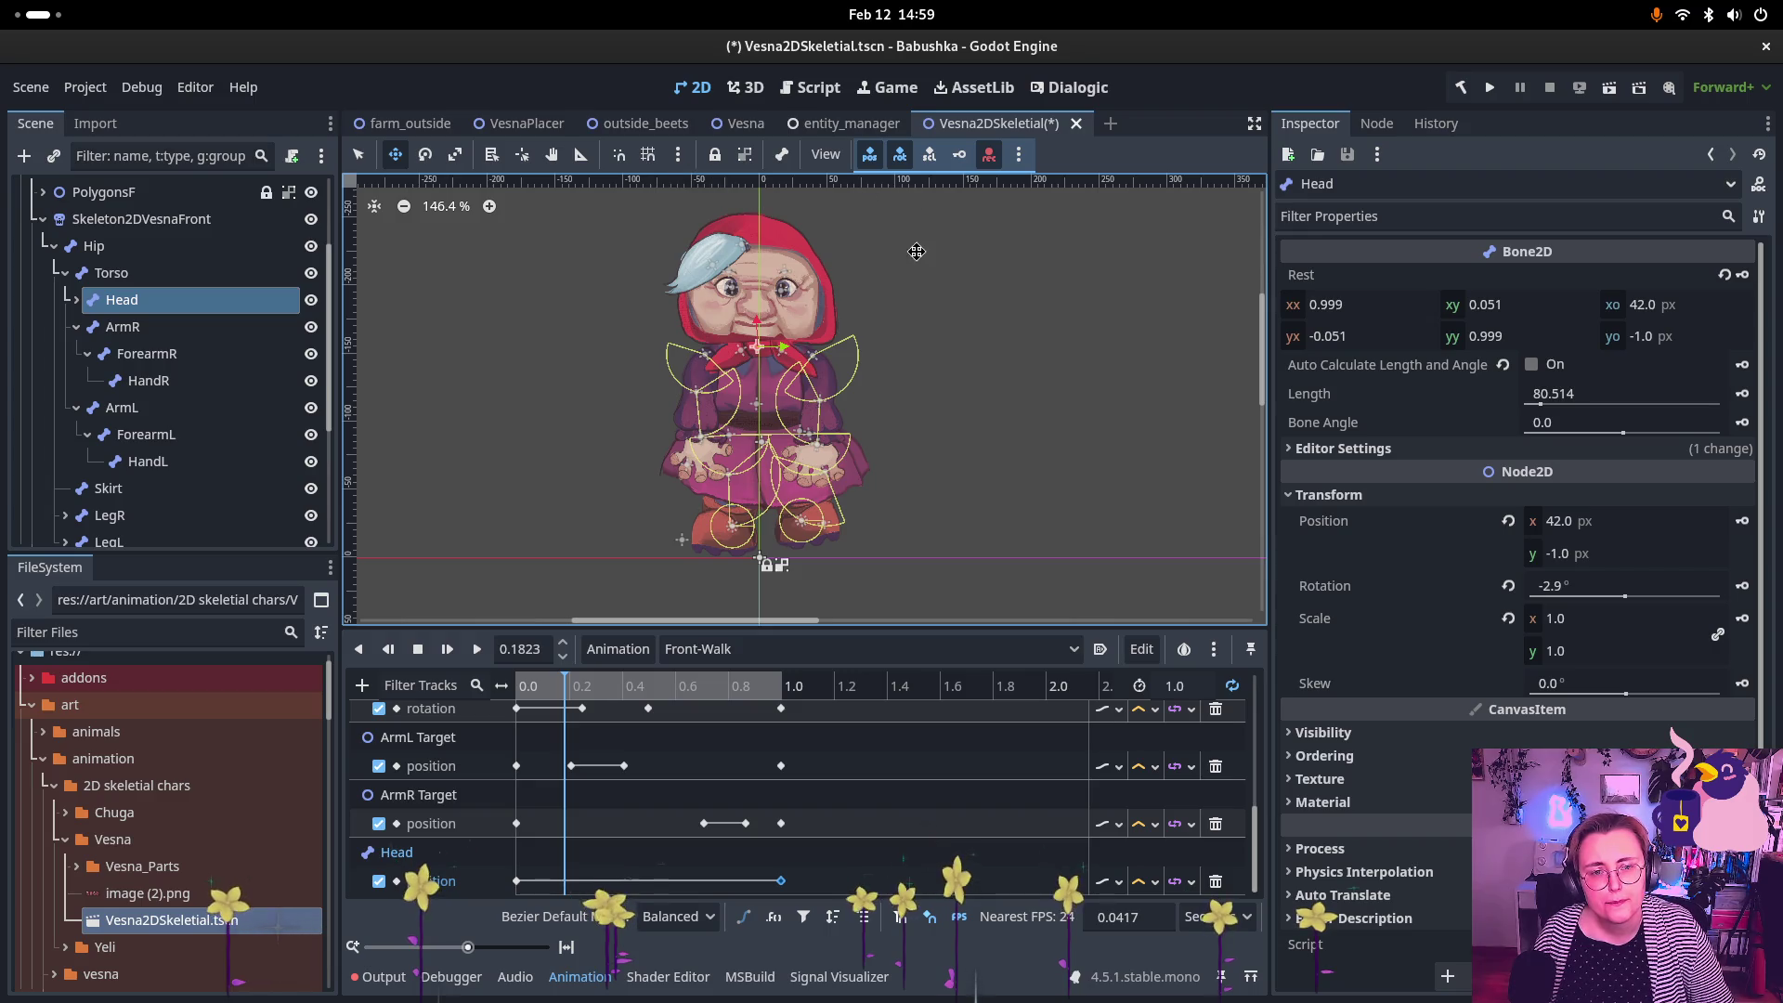
{"action": "left_click_drag", "start_coordinate": [772, 302], "coordinate": [772, 305]}
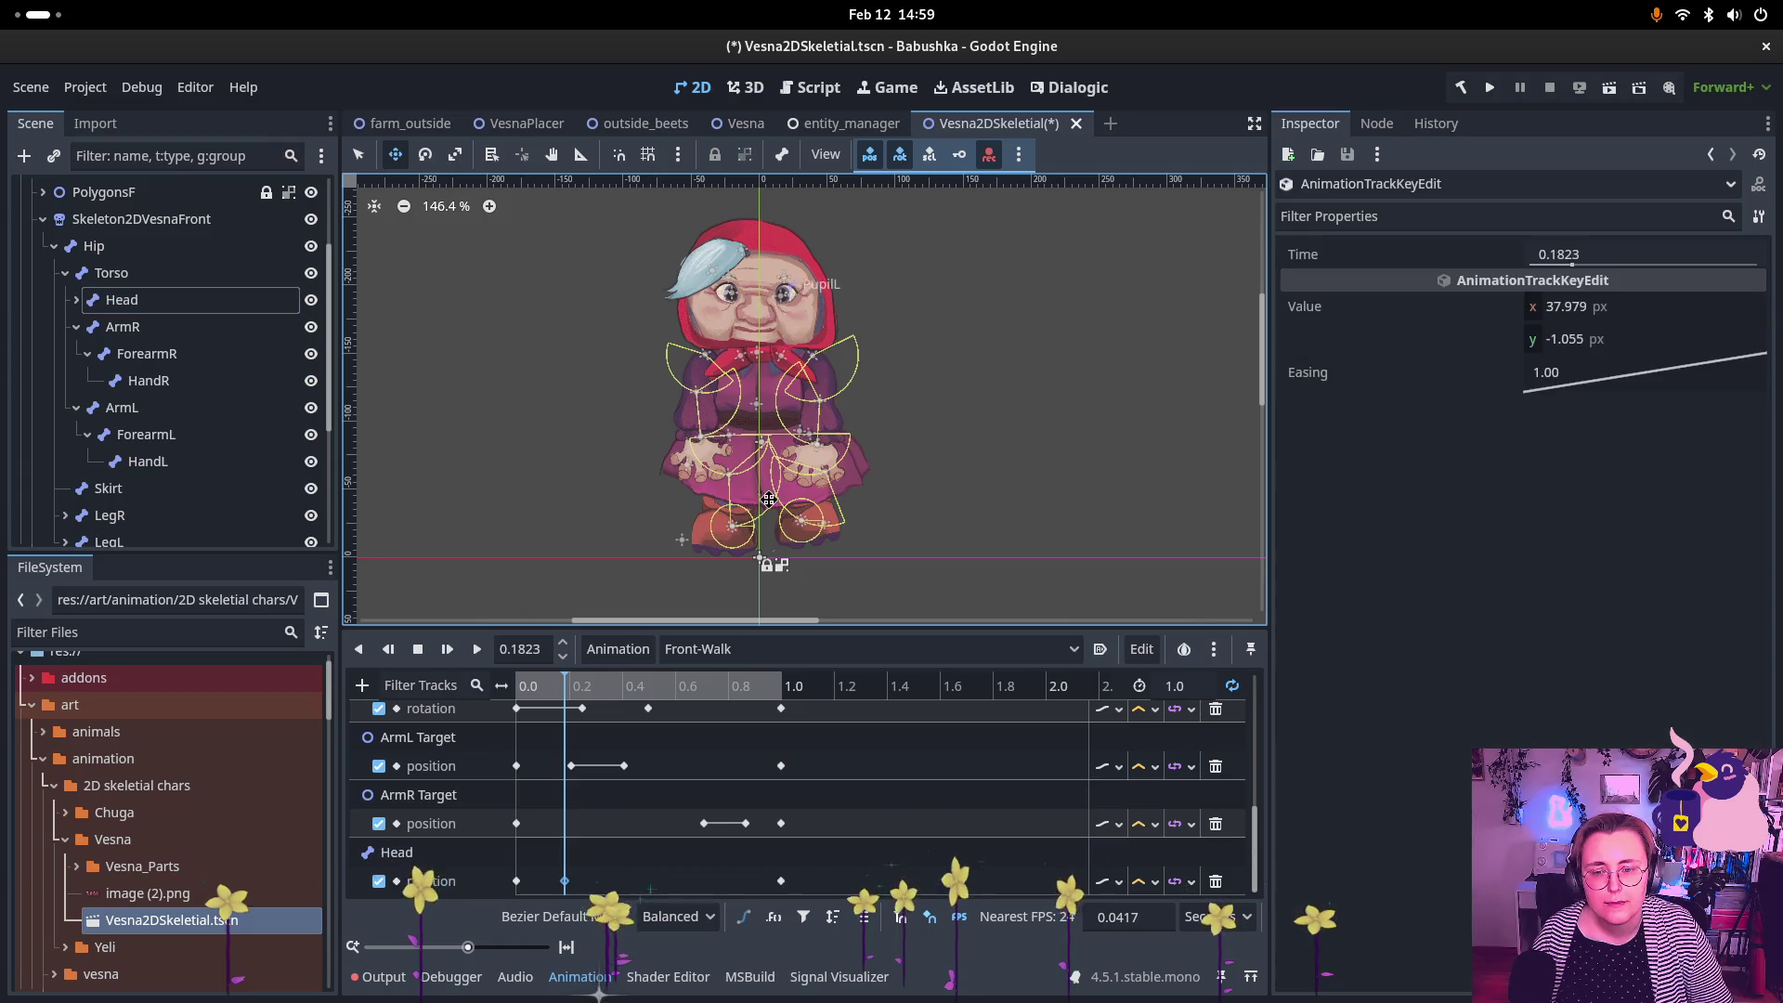
{"action": "left_click", "coordinate": [565, 880]}
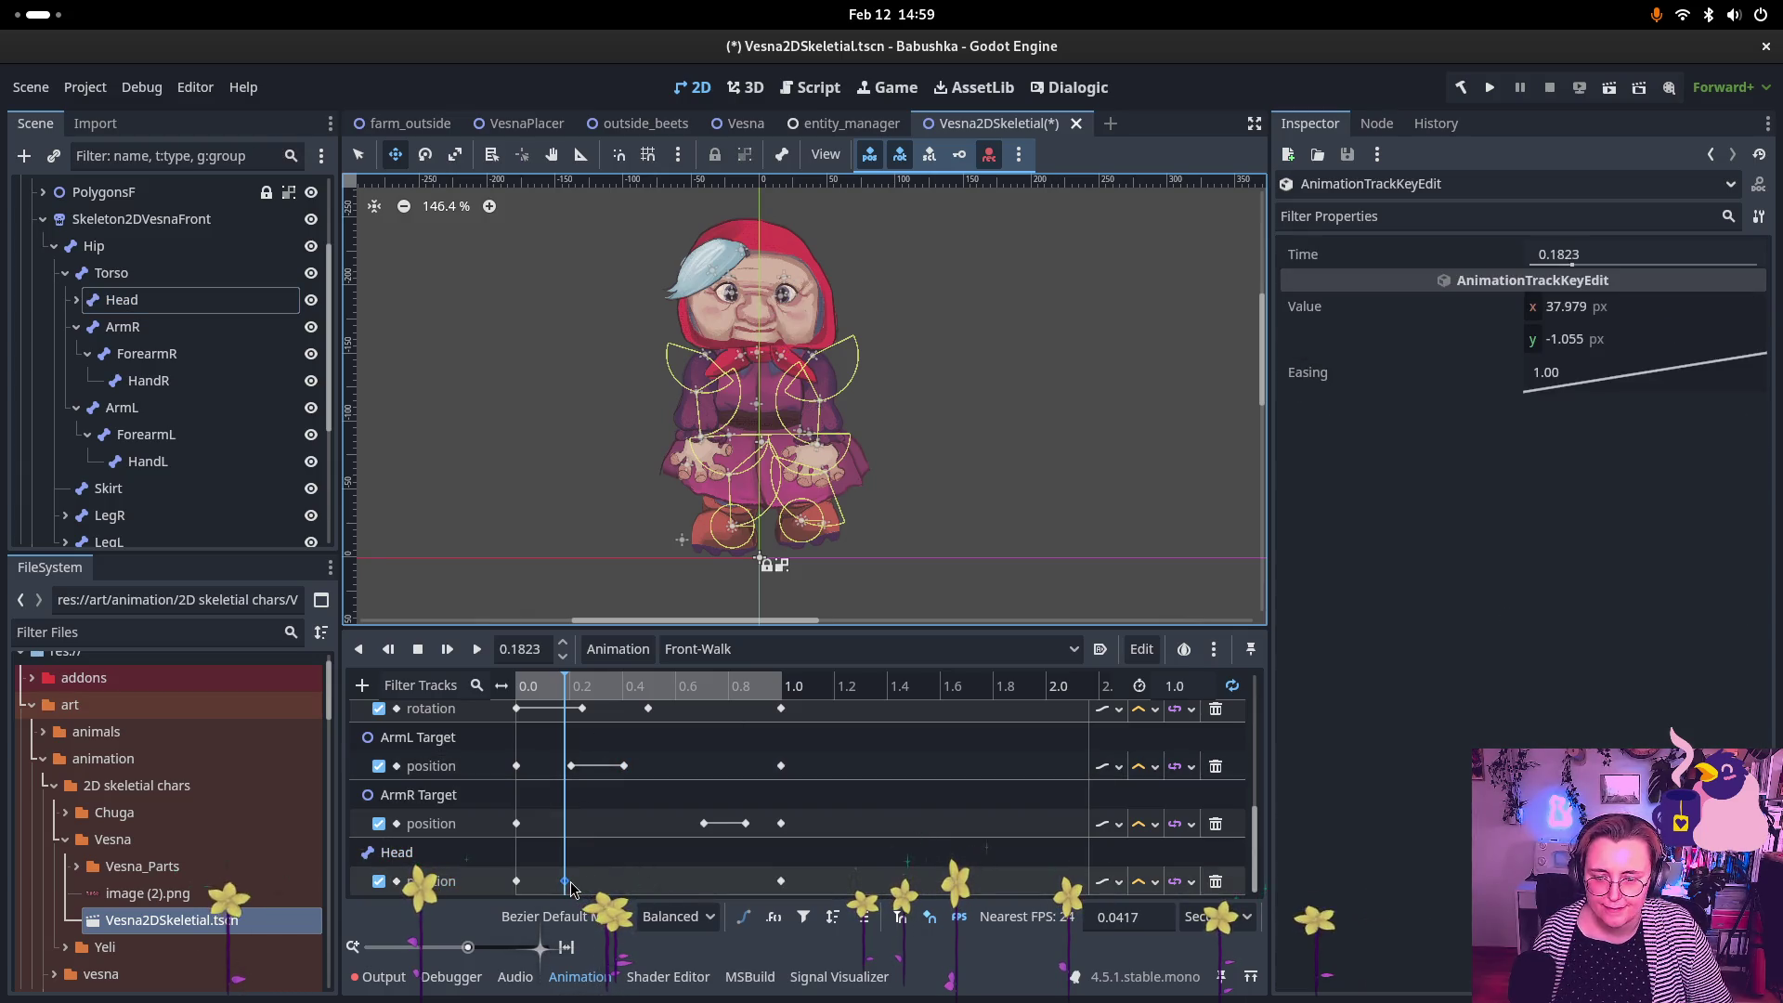
{"action": "left_click_drag", "start_coordinate": [571, 682], "coordinate": [643, 688]}
{"action": "key", "text": "ctrl+d"}
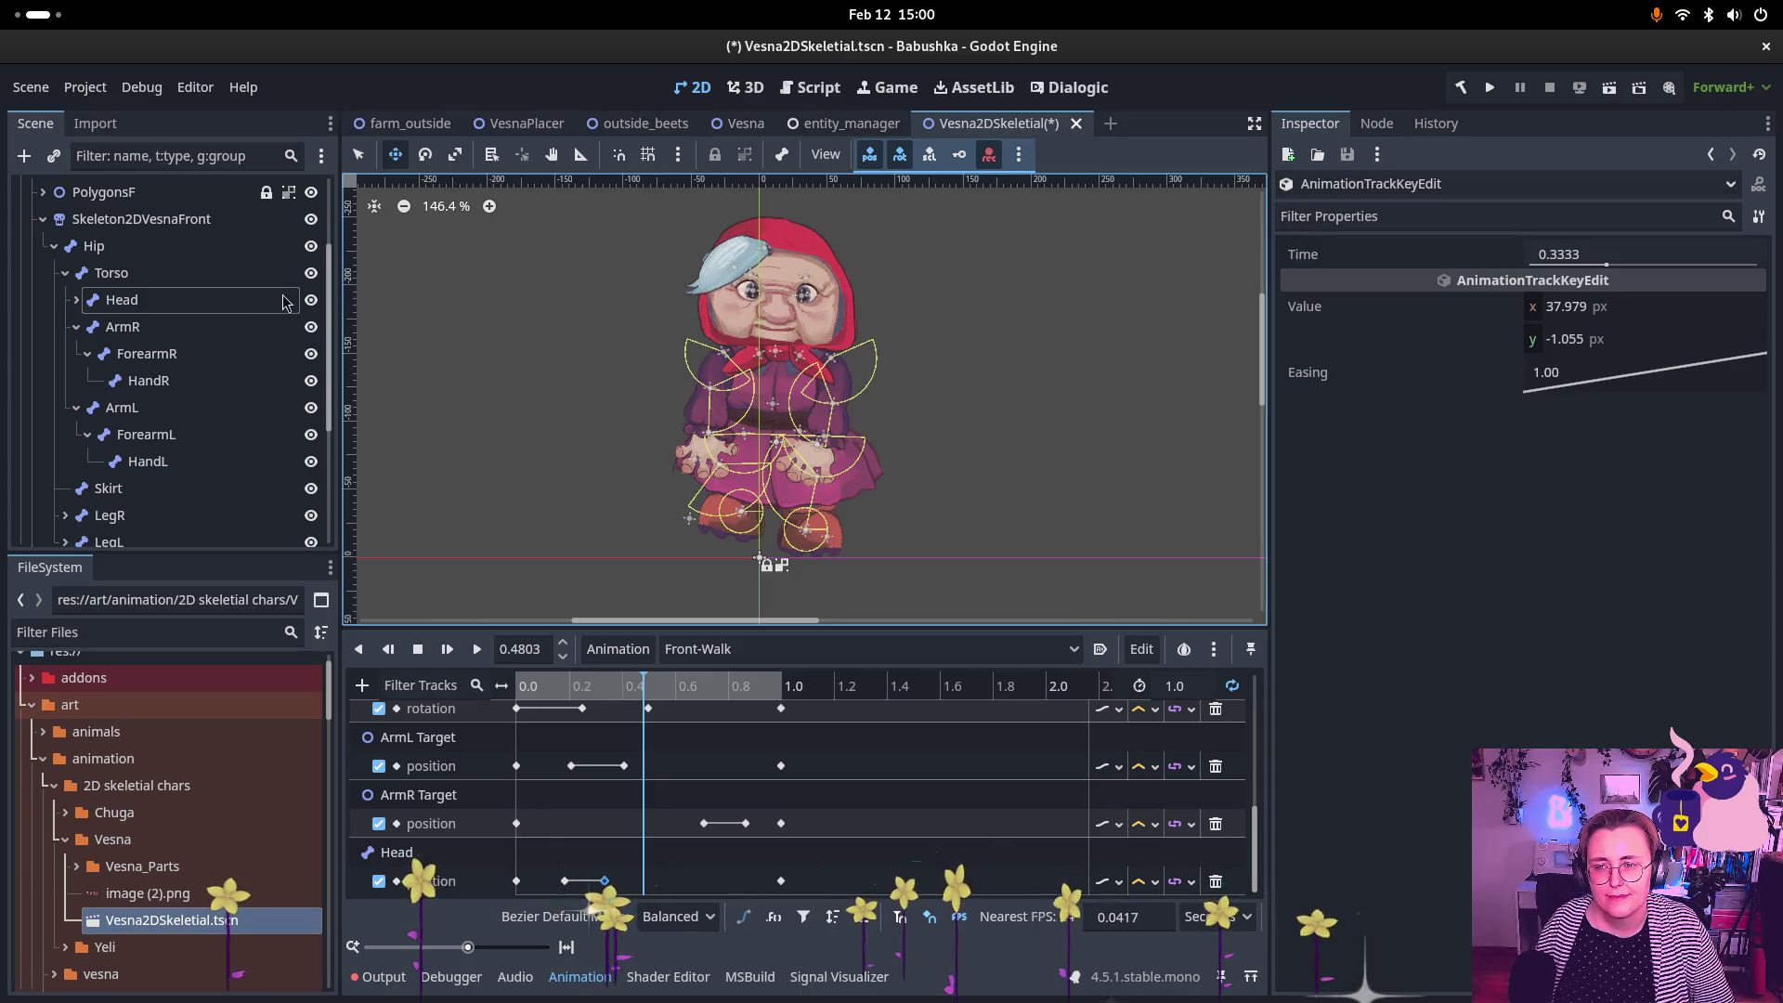
Step: Shift the Head and key it at 0.48 s and 0.5833 s, then nudge it down near 0.69 s
{"action": "left_click", "coordinate": [783, 330]}
{"action": "left_click_drag", "start_coordinate": [783, 341], "coordinate": [783, 338]}
{"action": "key", "text": "k"}
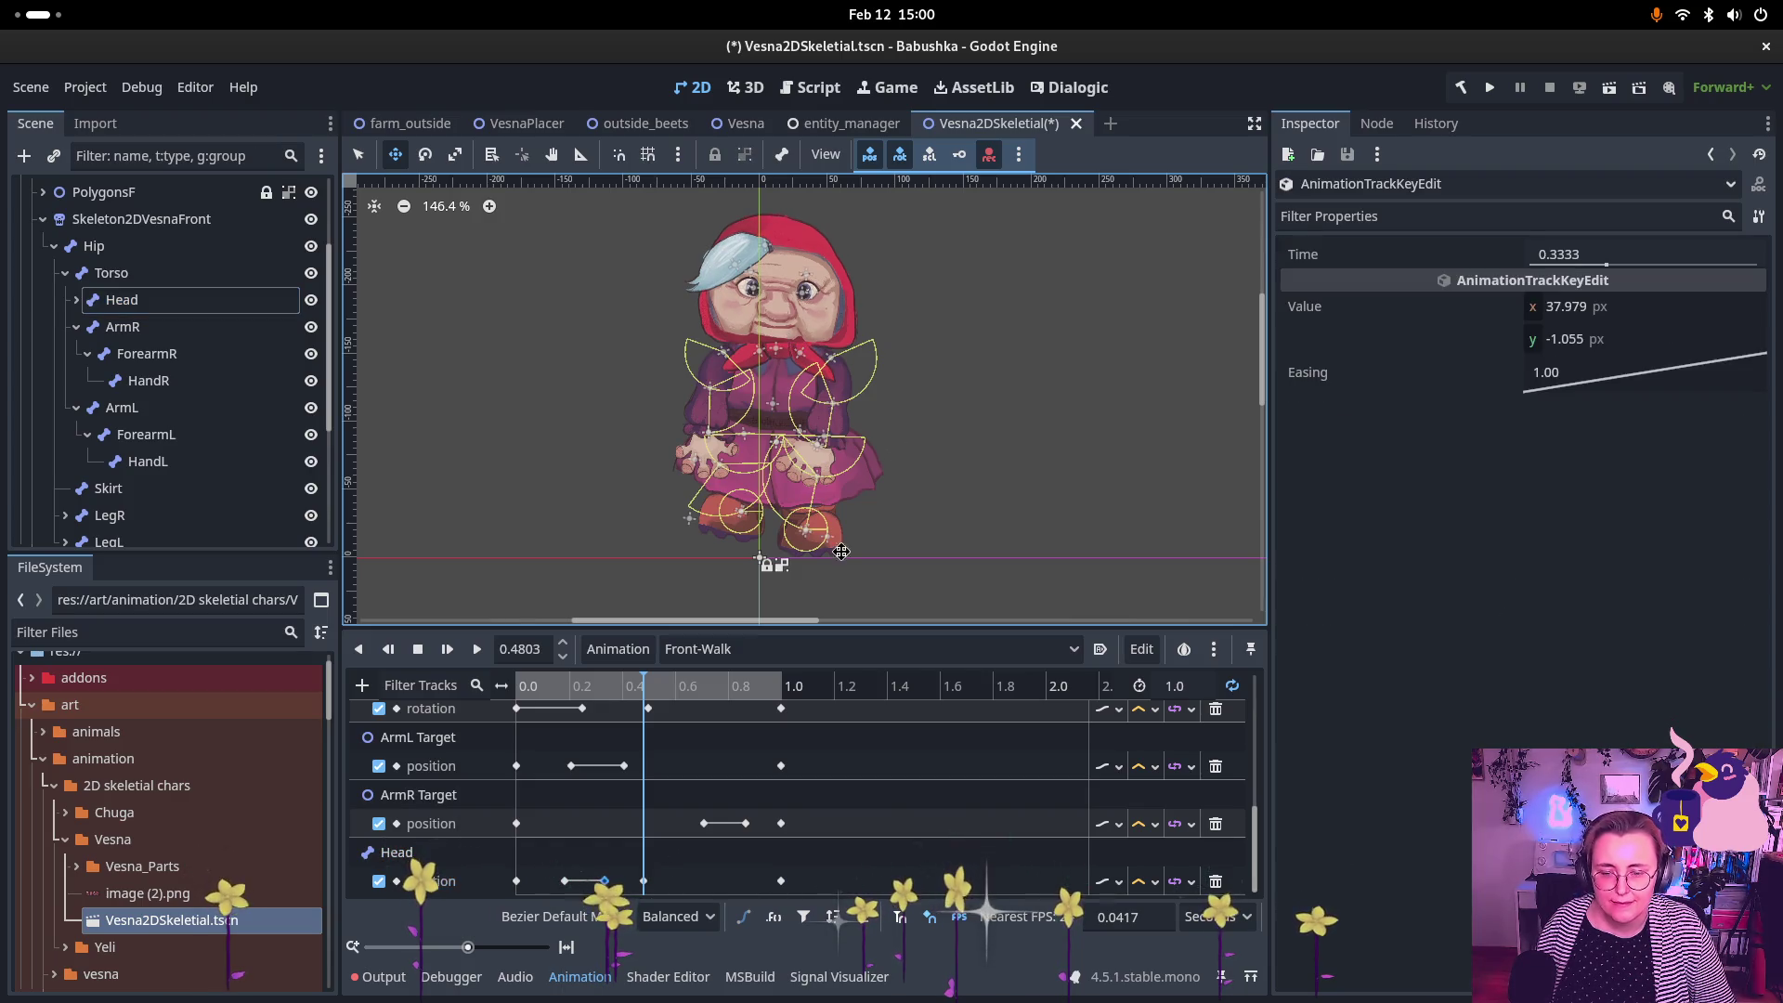
{"action": "left_click", "coordinate": [643, 880]}
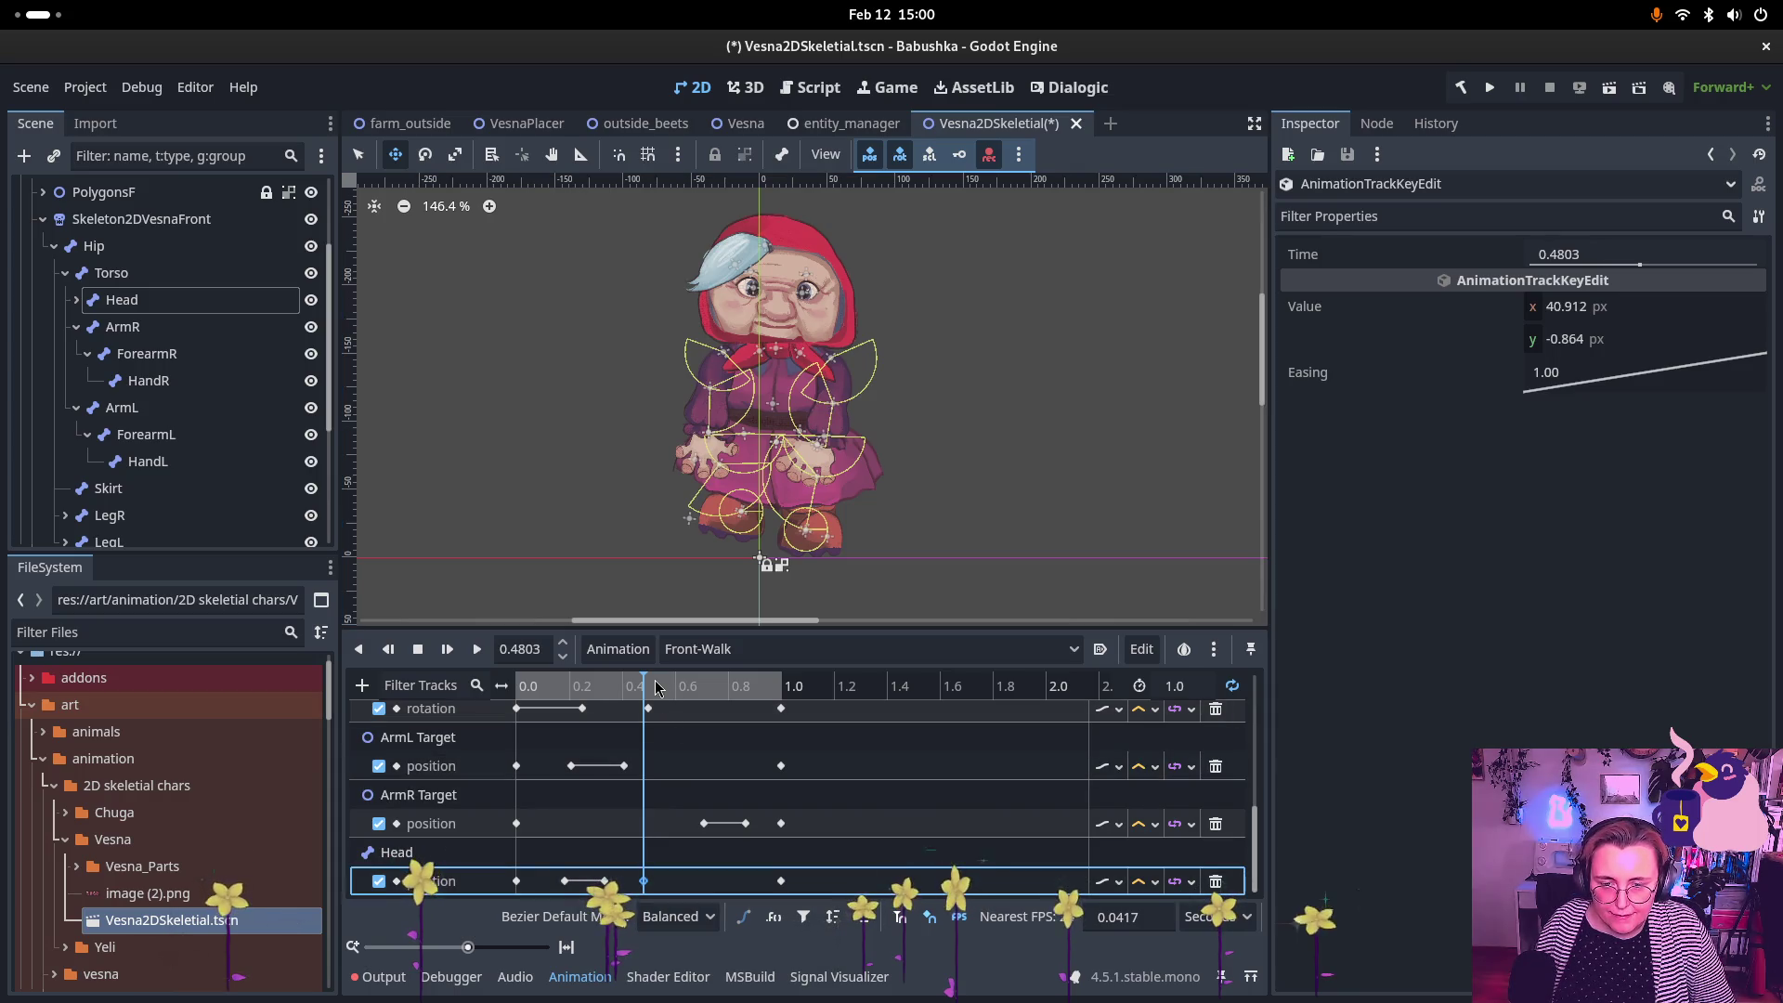
{"action": "left_click", "coordinate": [670, 687]}
{"action": "key", "text": "ctrl+d"}
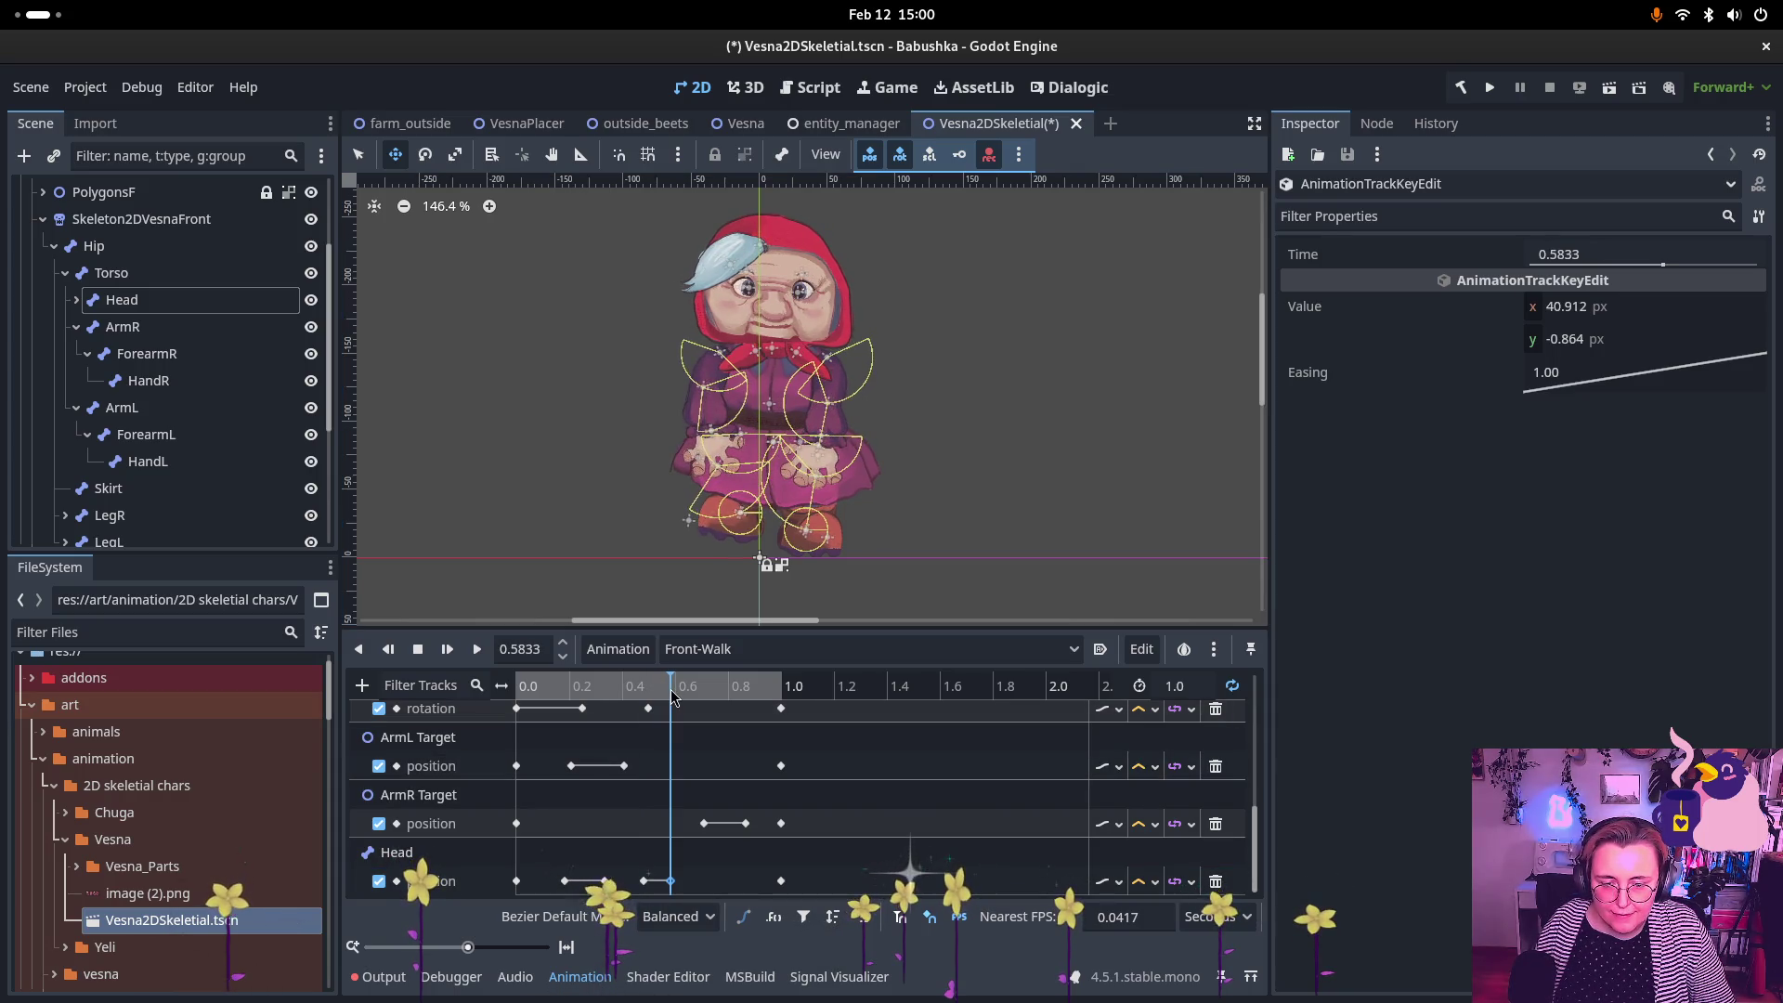
{"action": "left_click_drag", "start_coordinate": [674, 697], "coordinate": [701, 706]}
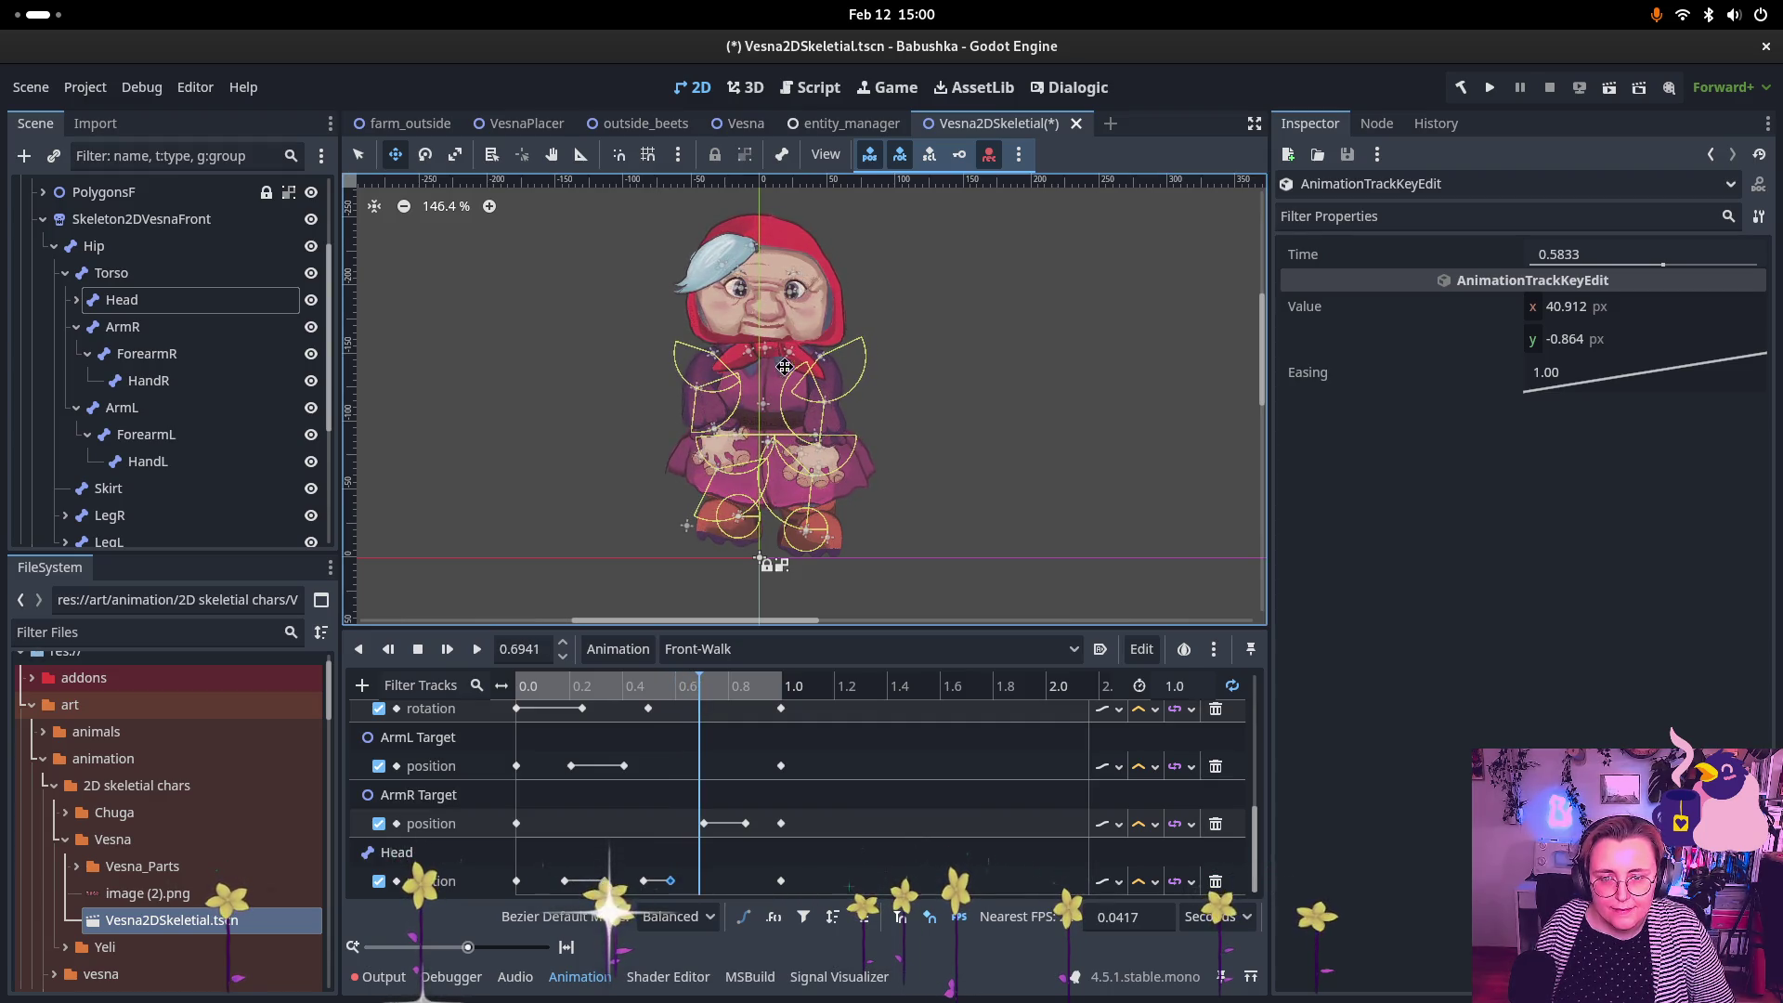
{"action": "left_click", "coordinate": [758, 334]}
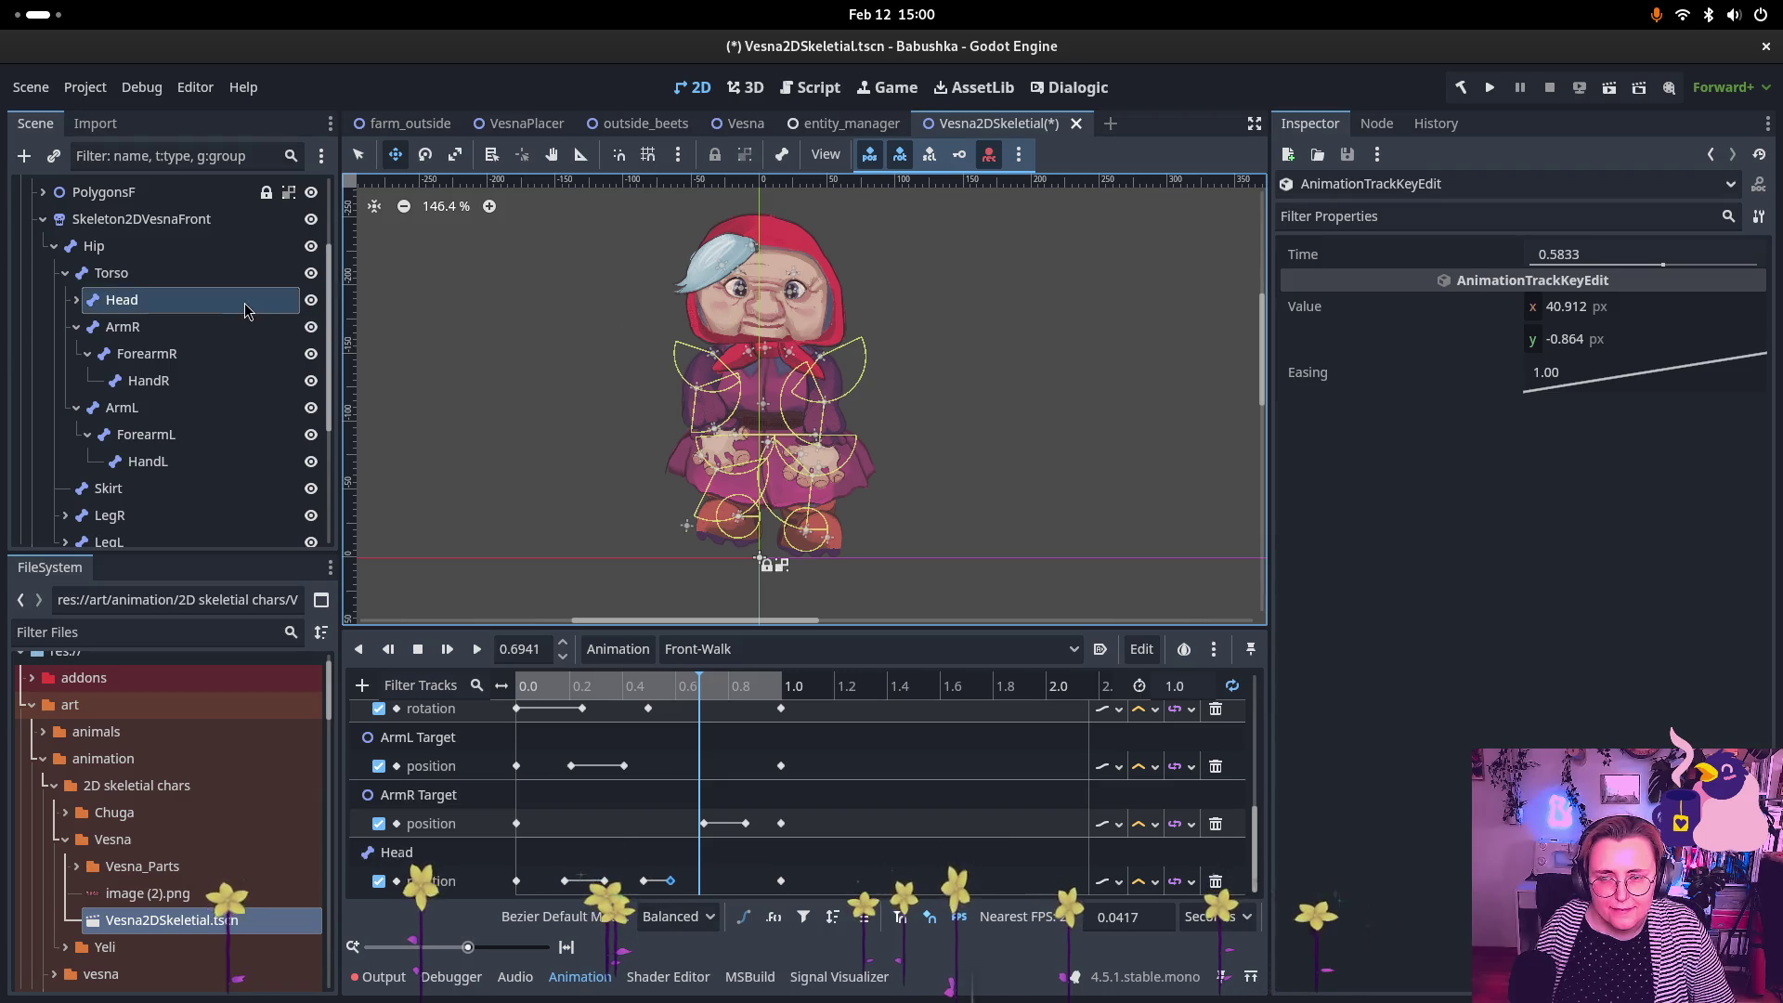
{"action": "left_click_drag", "start_coordinate": [776, 326], "coordinate": [775, 340]}
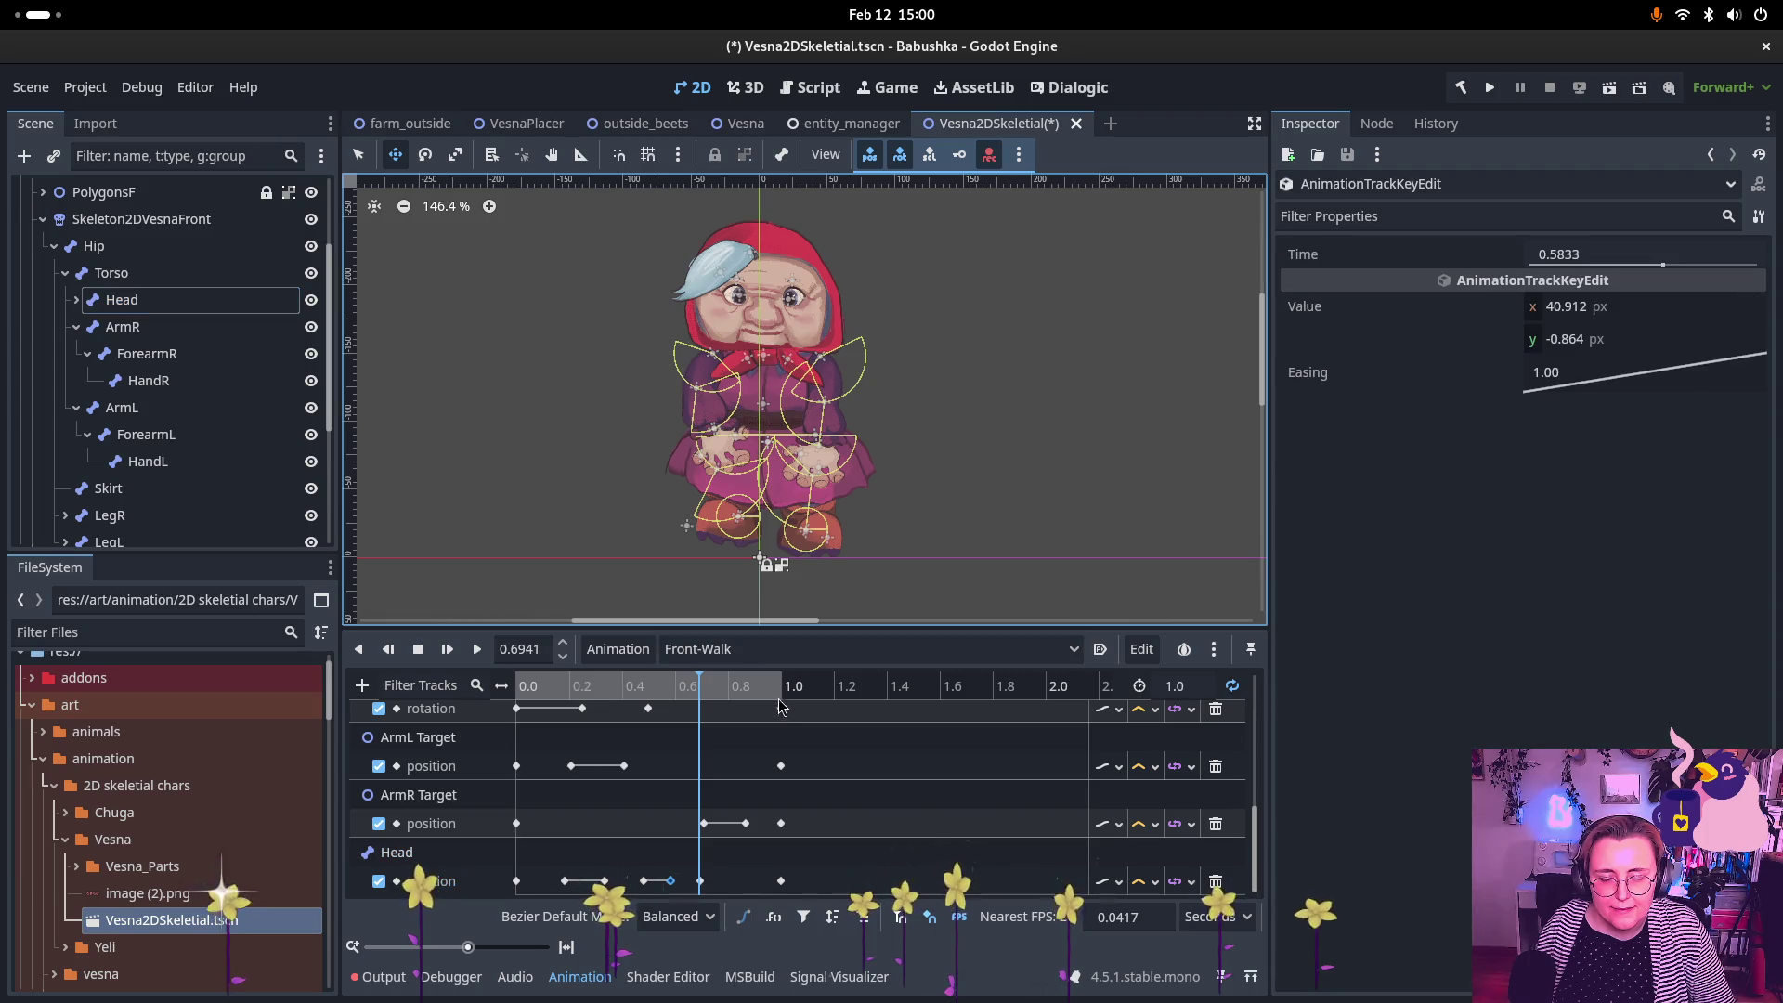
{"action": "left_click_drag", "start_coordinate": [707, 685], "coordinate": [804, 698]}
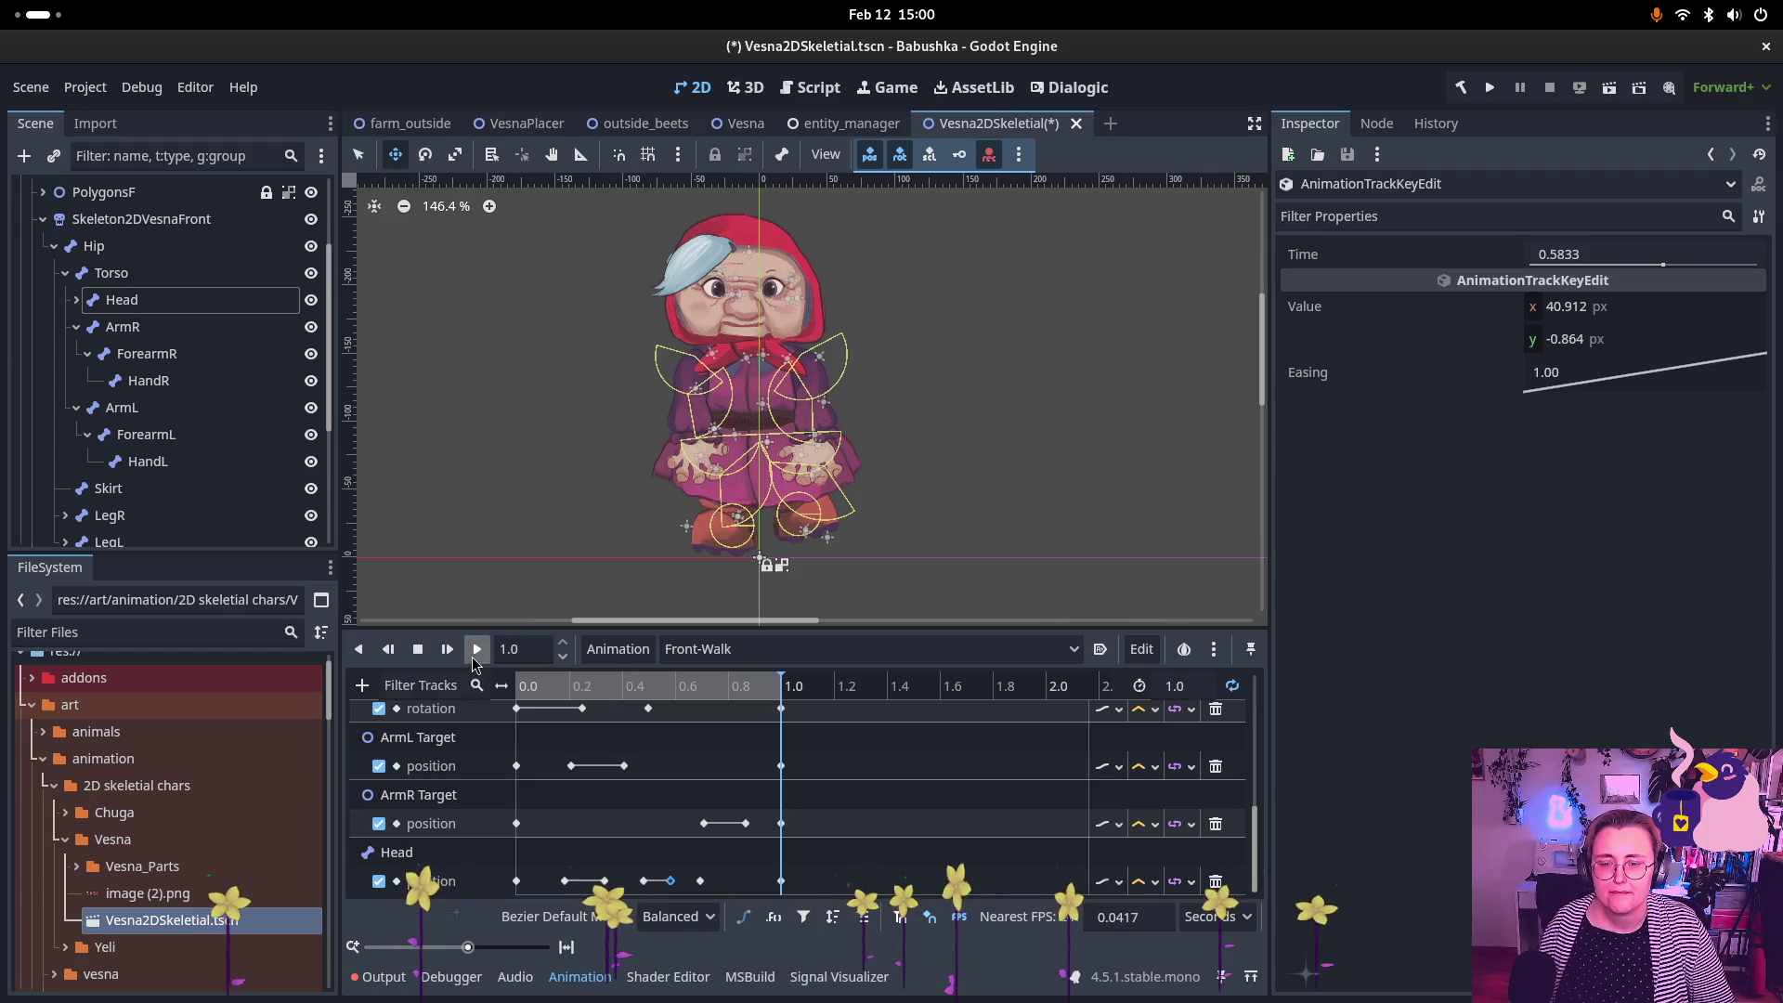
Step: Preview the walk with the new Head motion, stop it, and collapse the Torso branch
{"action": "left_click", "coordinate": [475, 650]}
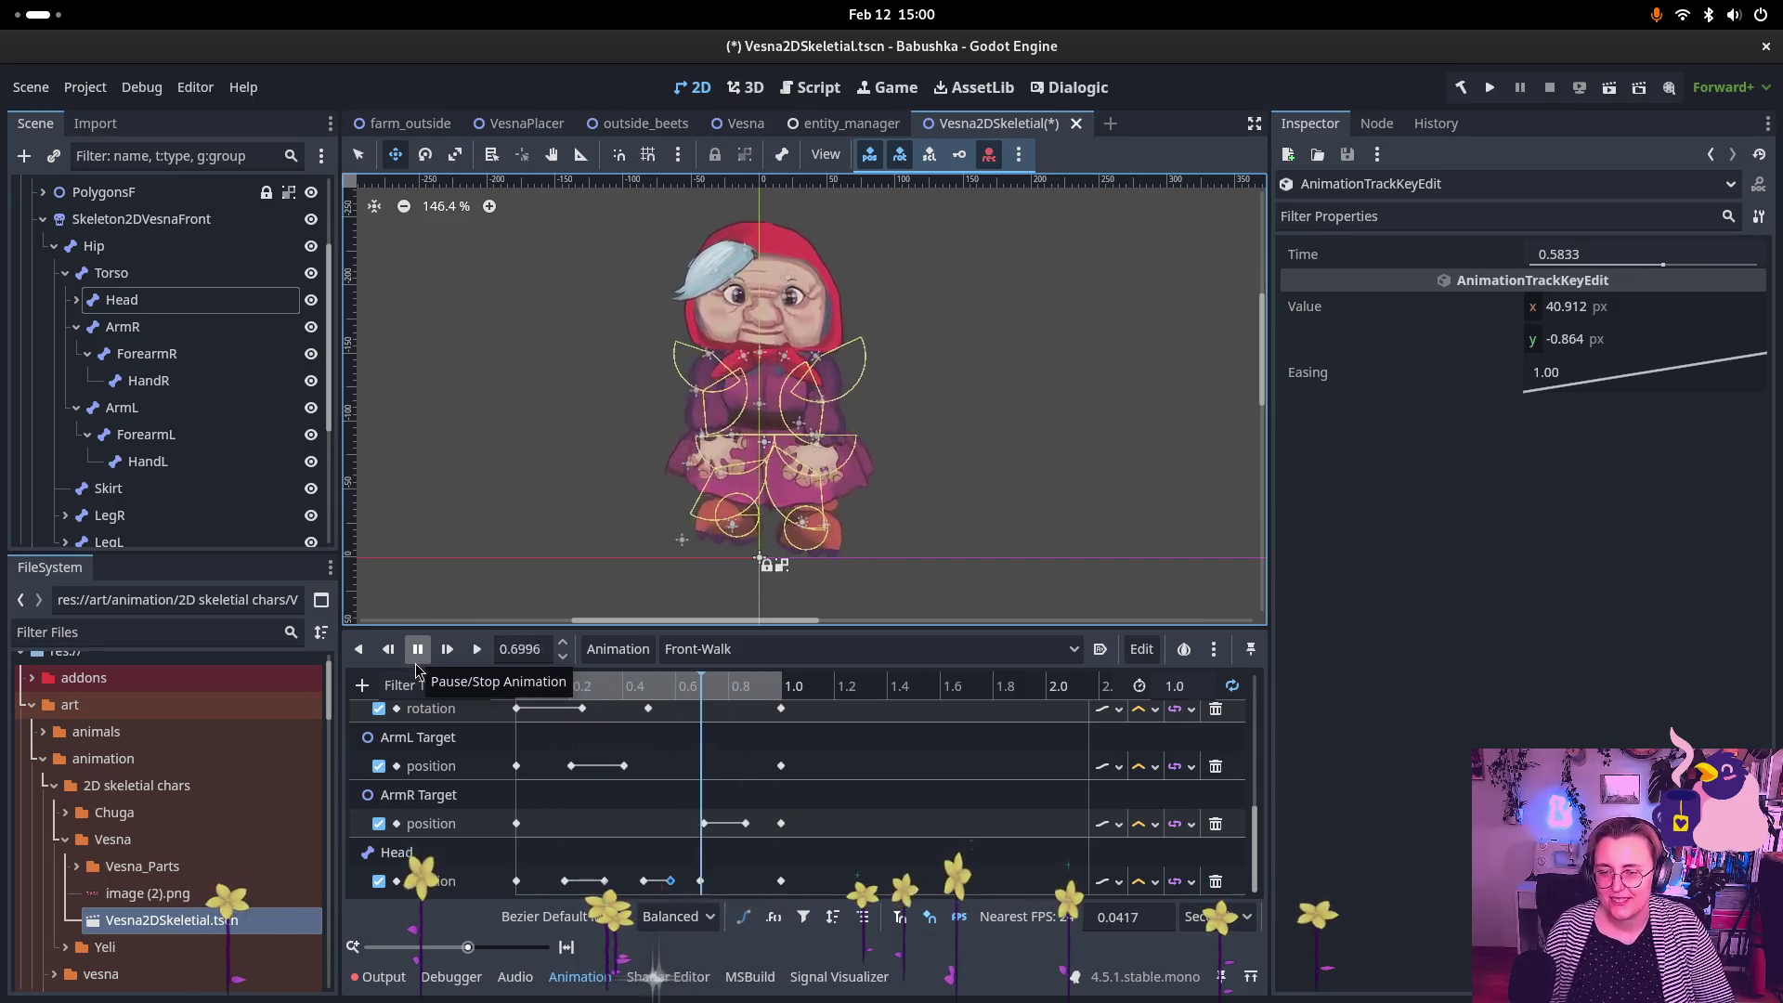
{"action": "left_click", "coordinate": [415, 661]}
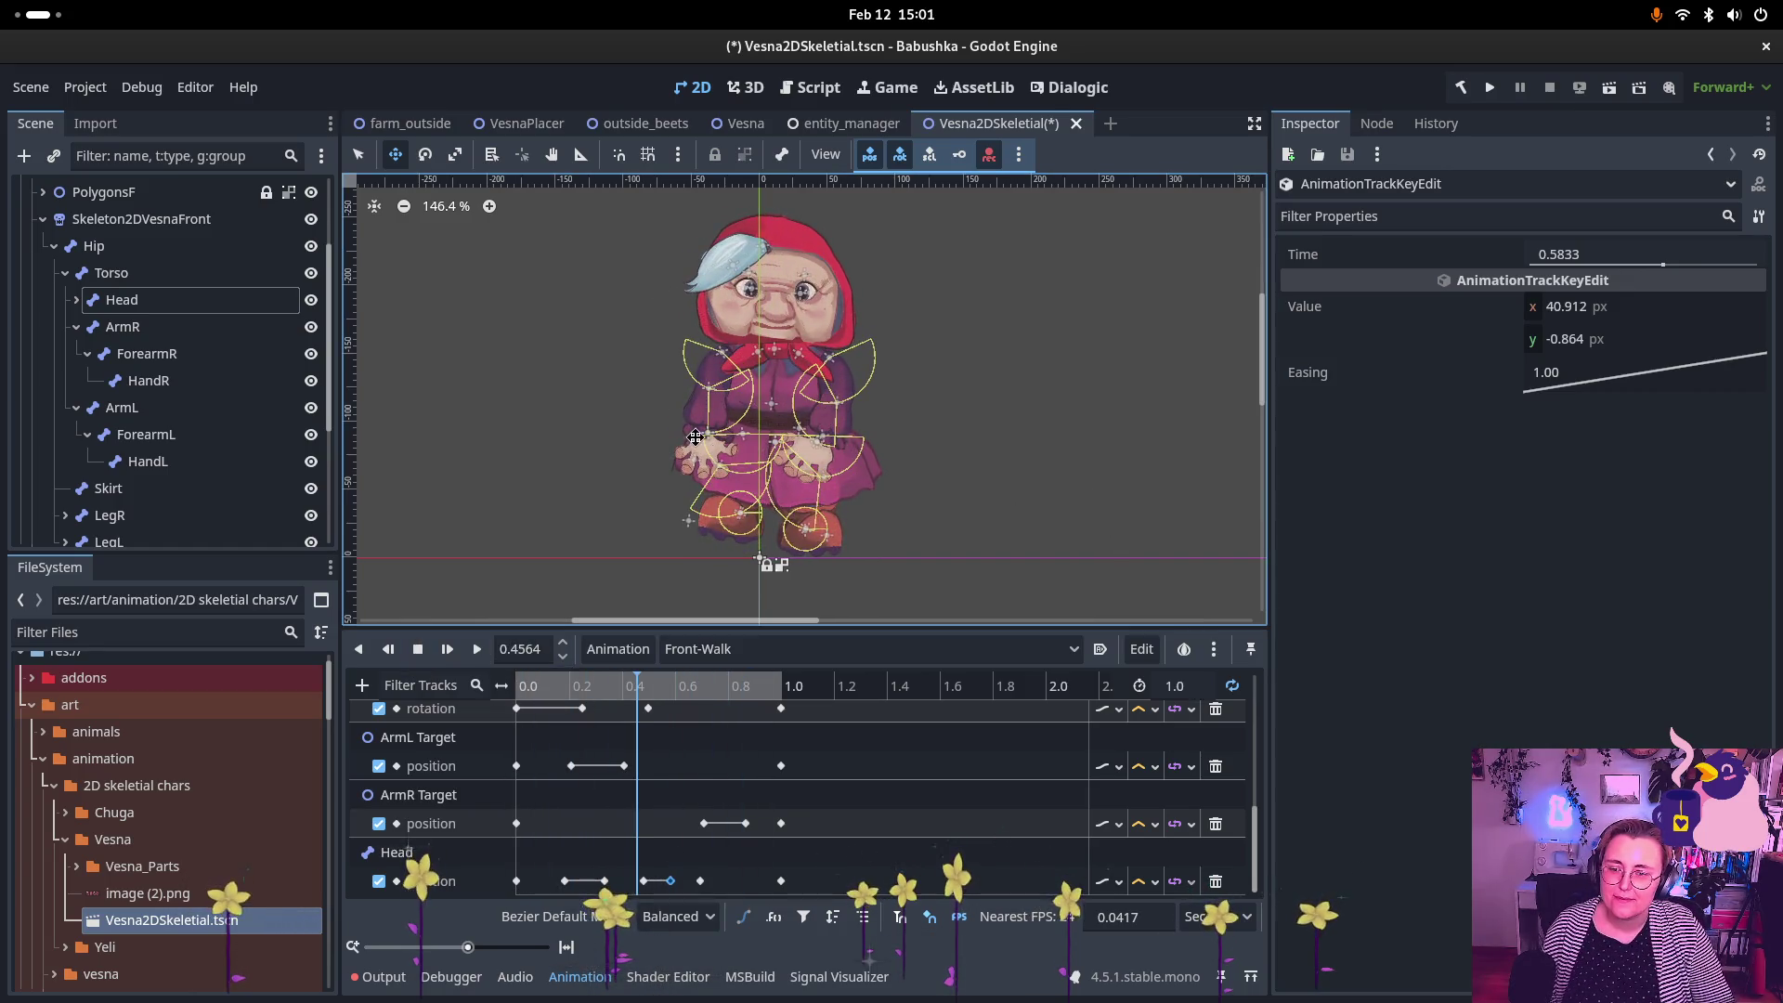
{"action": "left_click", "coordinate": [65, 272]}
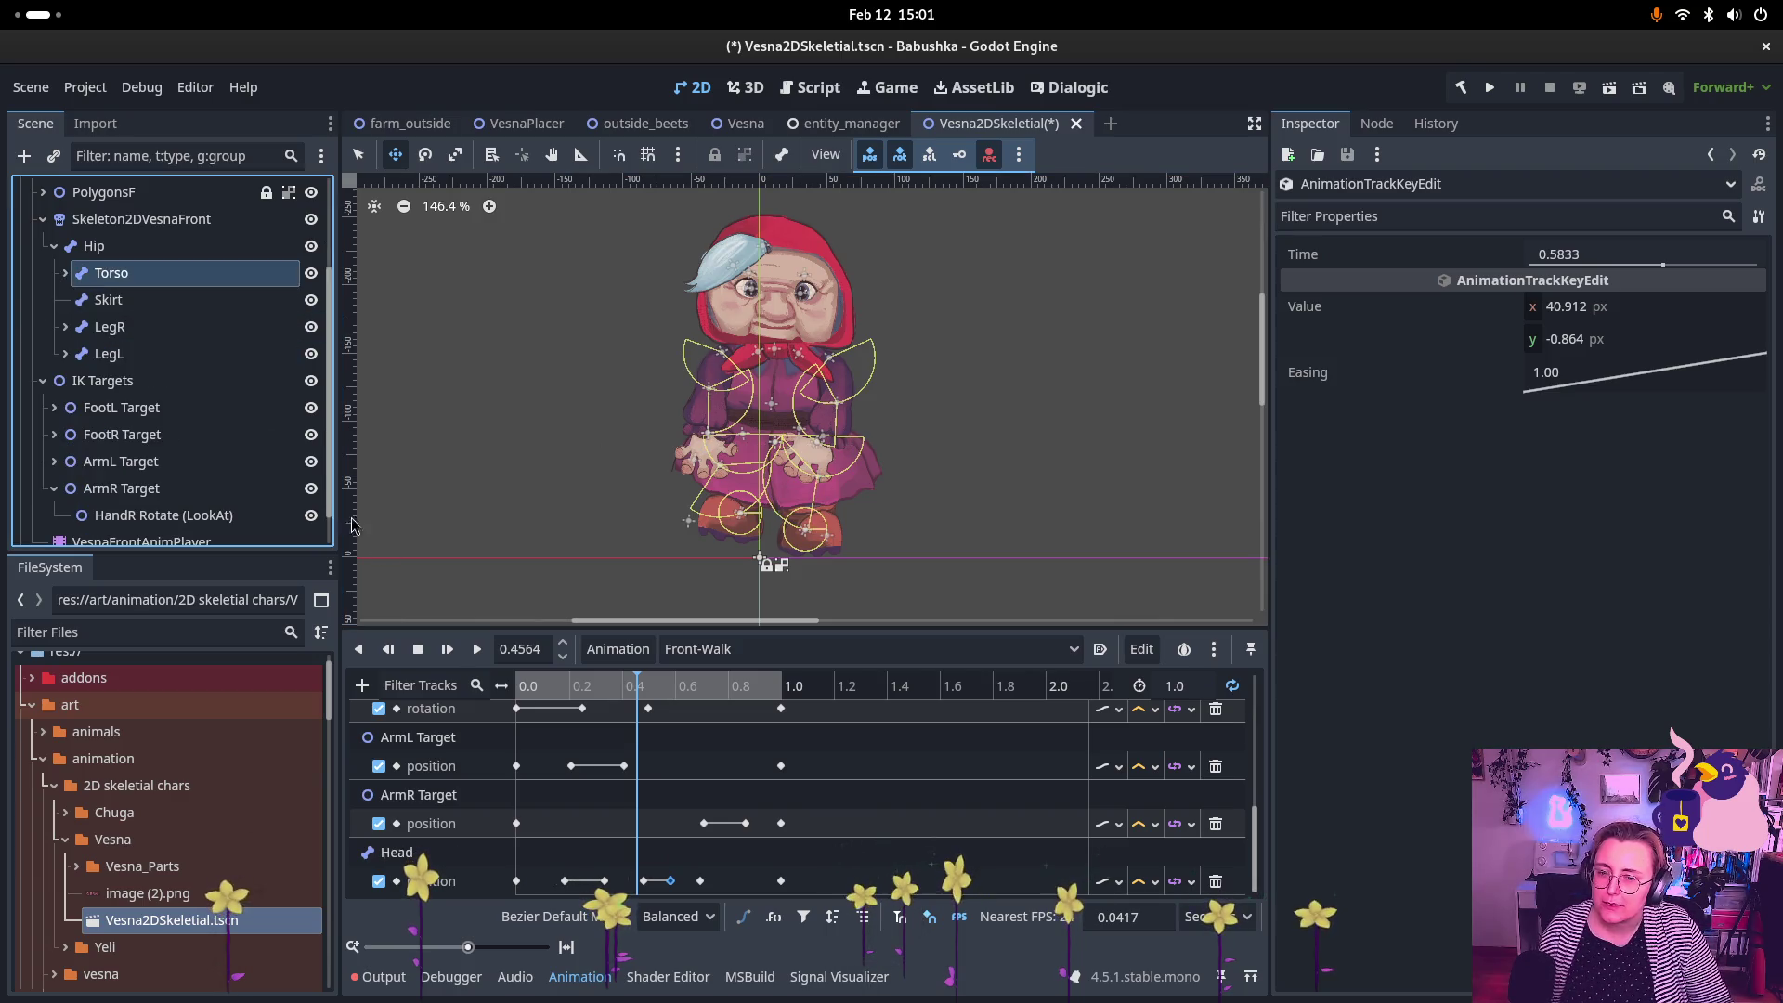
Step: Collapse the Hip bone, expand PolygonsF, and inspect the F-Head polygon
{"action": "scroll", "coordinate": [94, 371], "scroll_direction": "up", "scroll_amount": 2}
{"action": "left_click", "coordinate": [94, 337]}
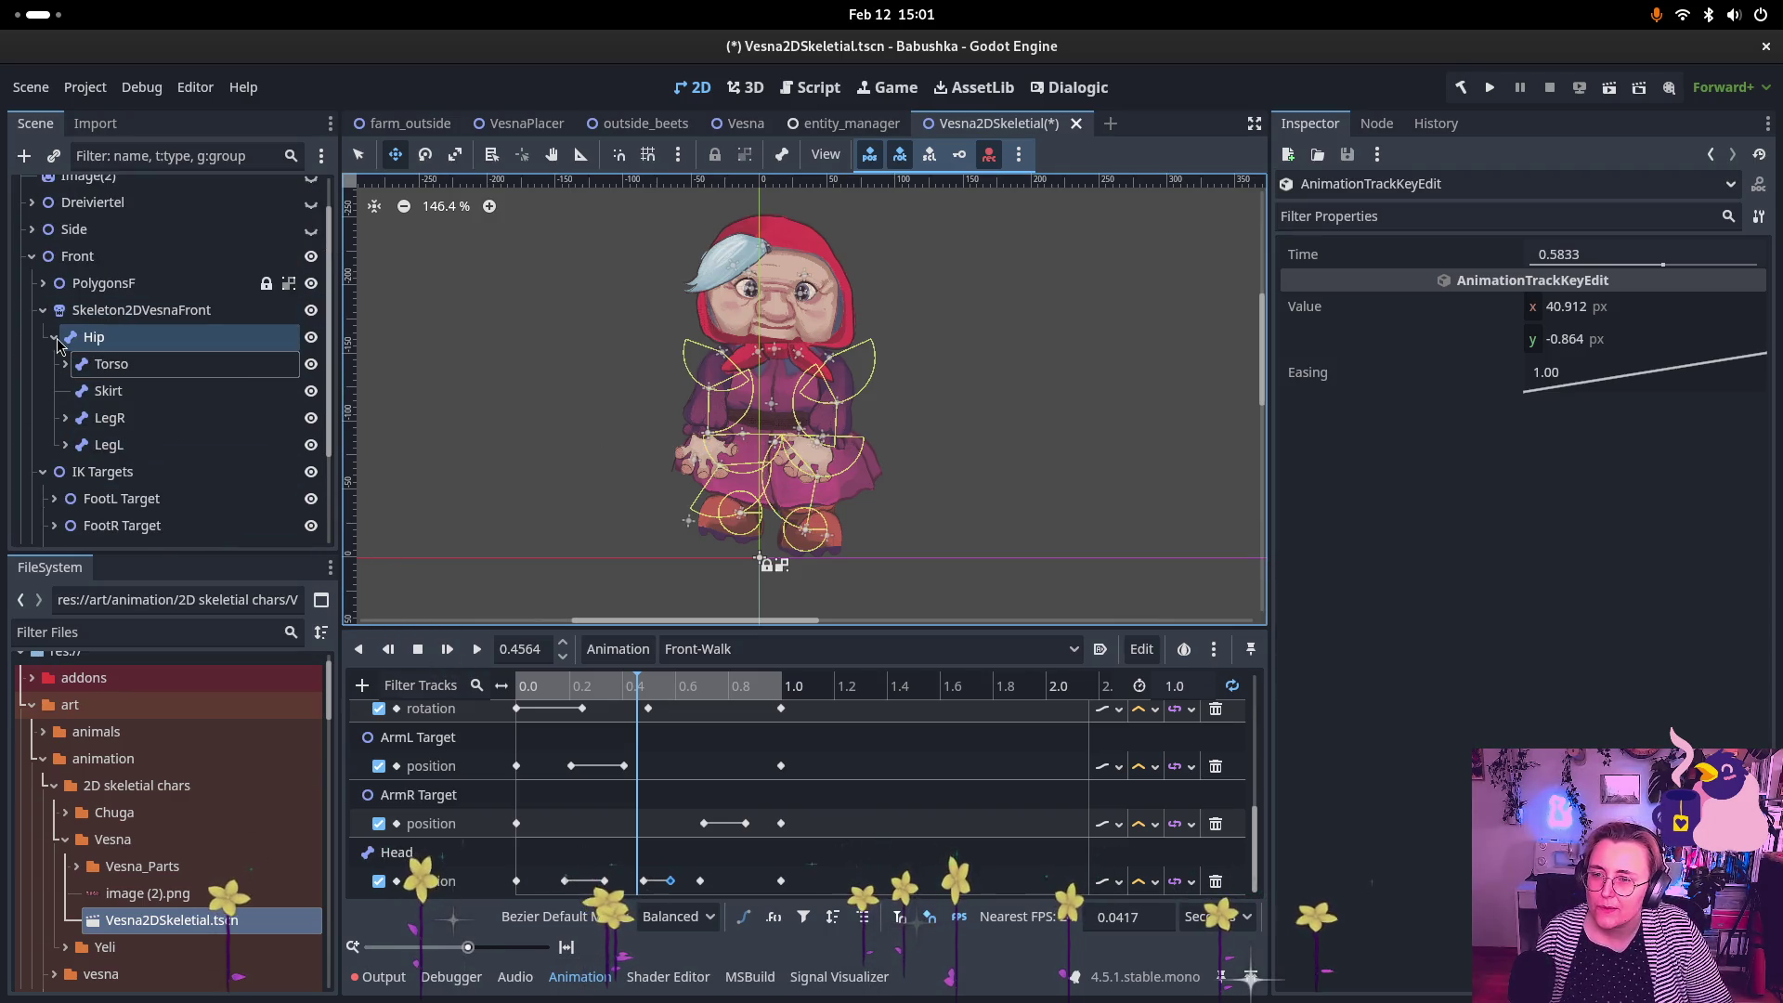
{"action": "left_click", "coordinate": [57, 342]}
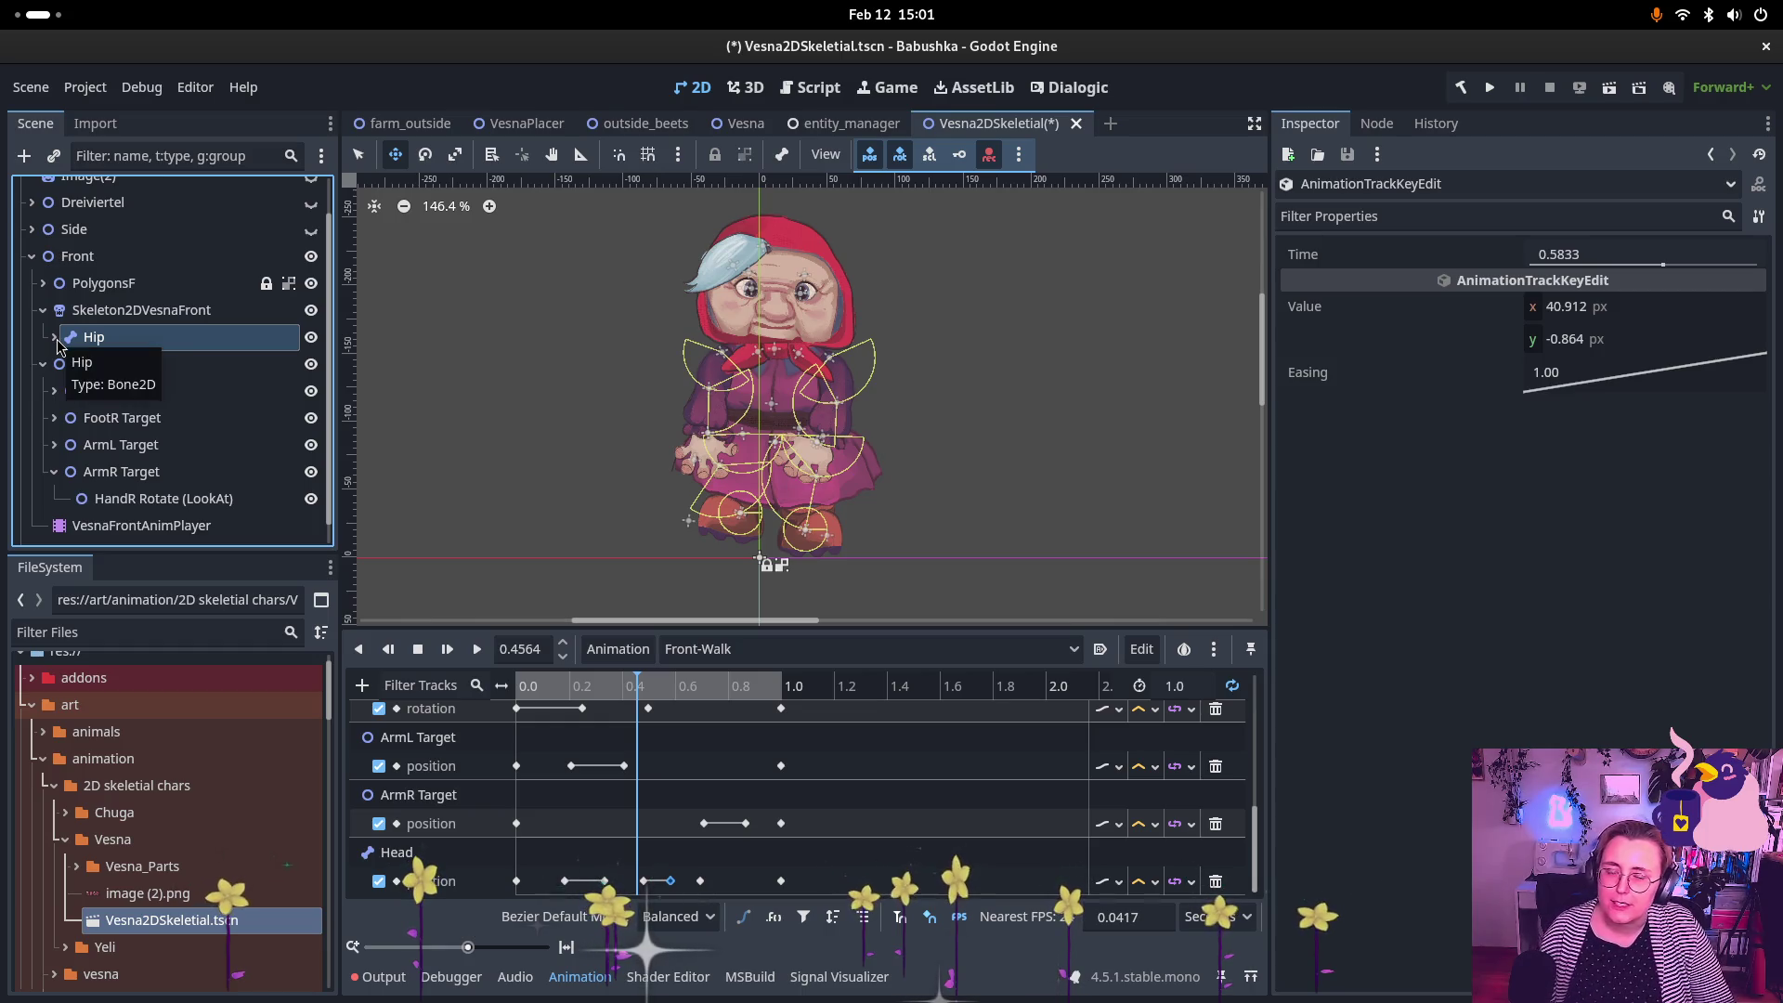
{"action": "left_click", "coordinate": [53, 268]}
{"action": "left_click", "coordinate": [53, 282]}
{"action": "left_click", "coordinate": [43, 282]}
{"action": "scroll", "coordinate": [92, 390], "scroll_direction": "down", "scroll_amount": 2}
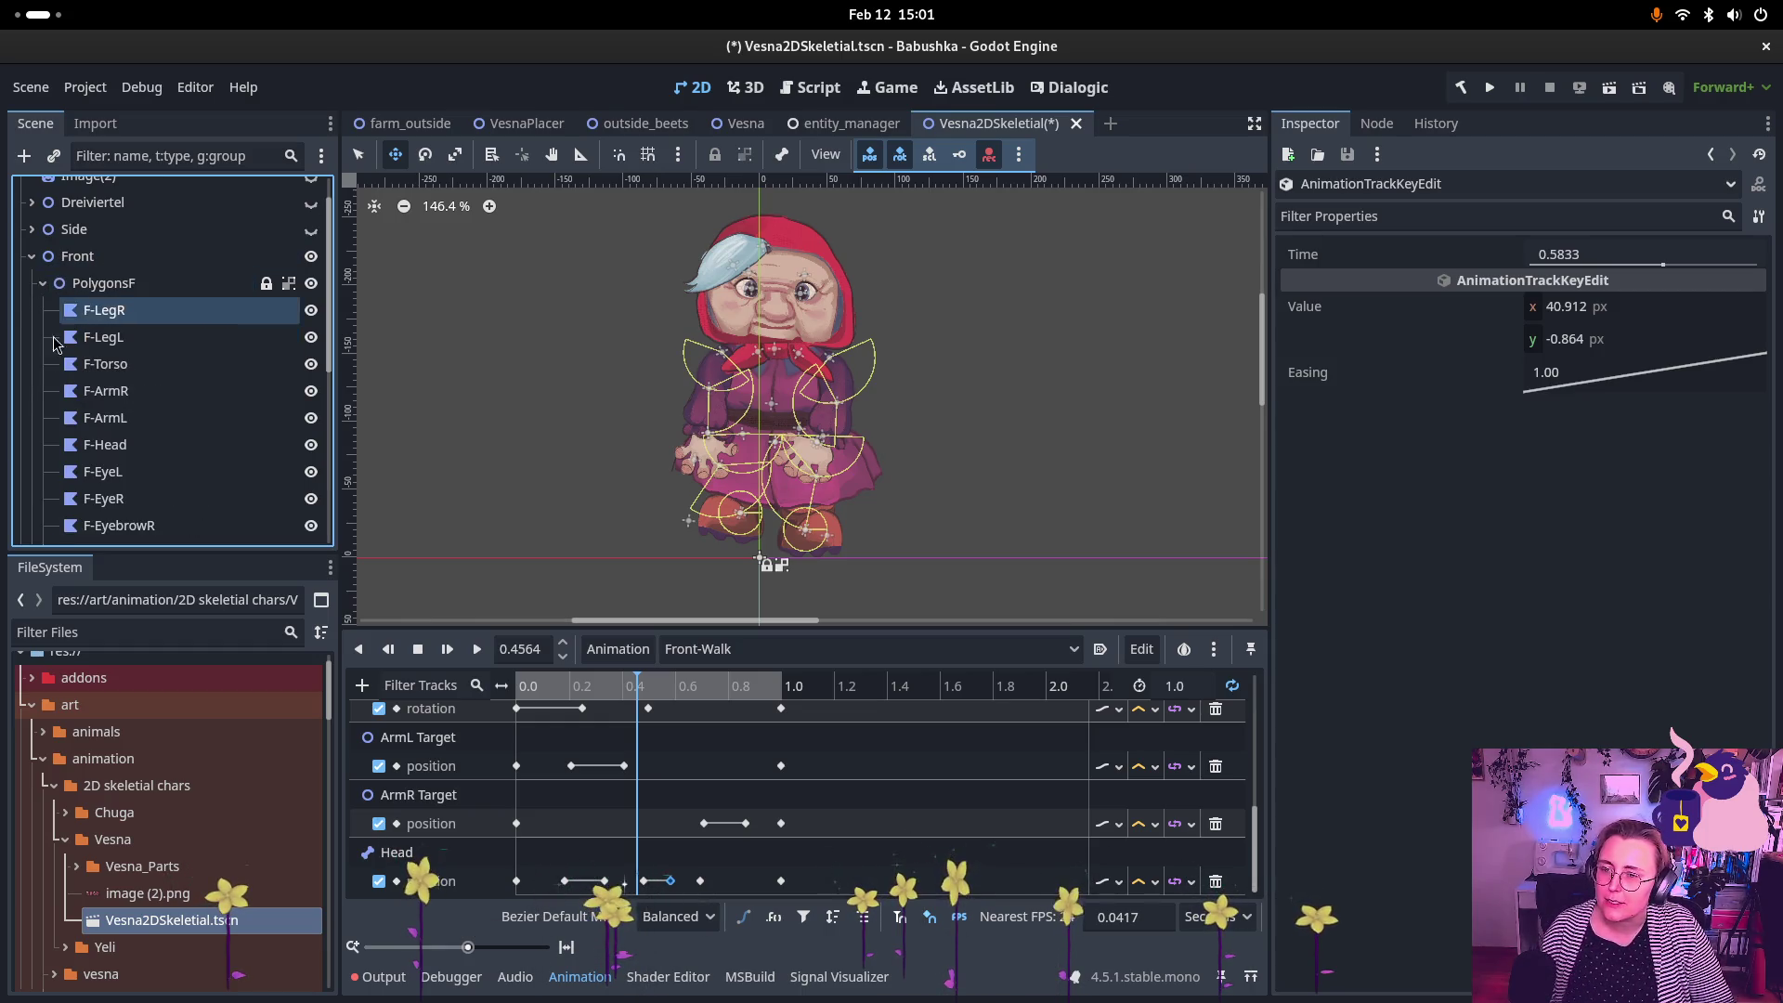
{"action": "left_click", "coordinate": [94, 400]}
Step: Browse the F-EyeRPupil, F-EyeL, F-EyebrowR and F-Torso polygons
{"action": "scroll", "coordinate": [93, 412], "scroll_direction": "down", "scroll_amount": 1}
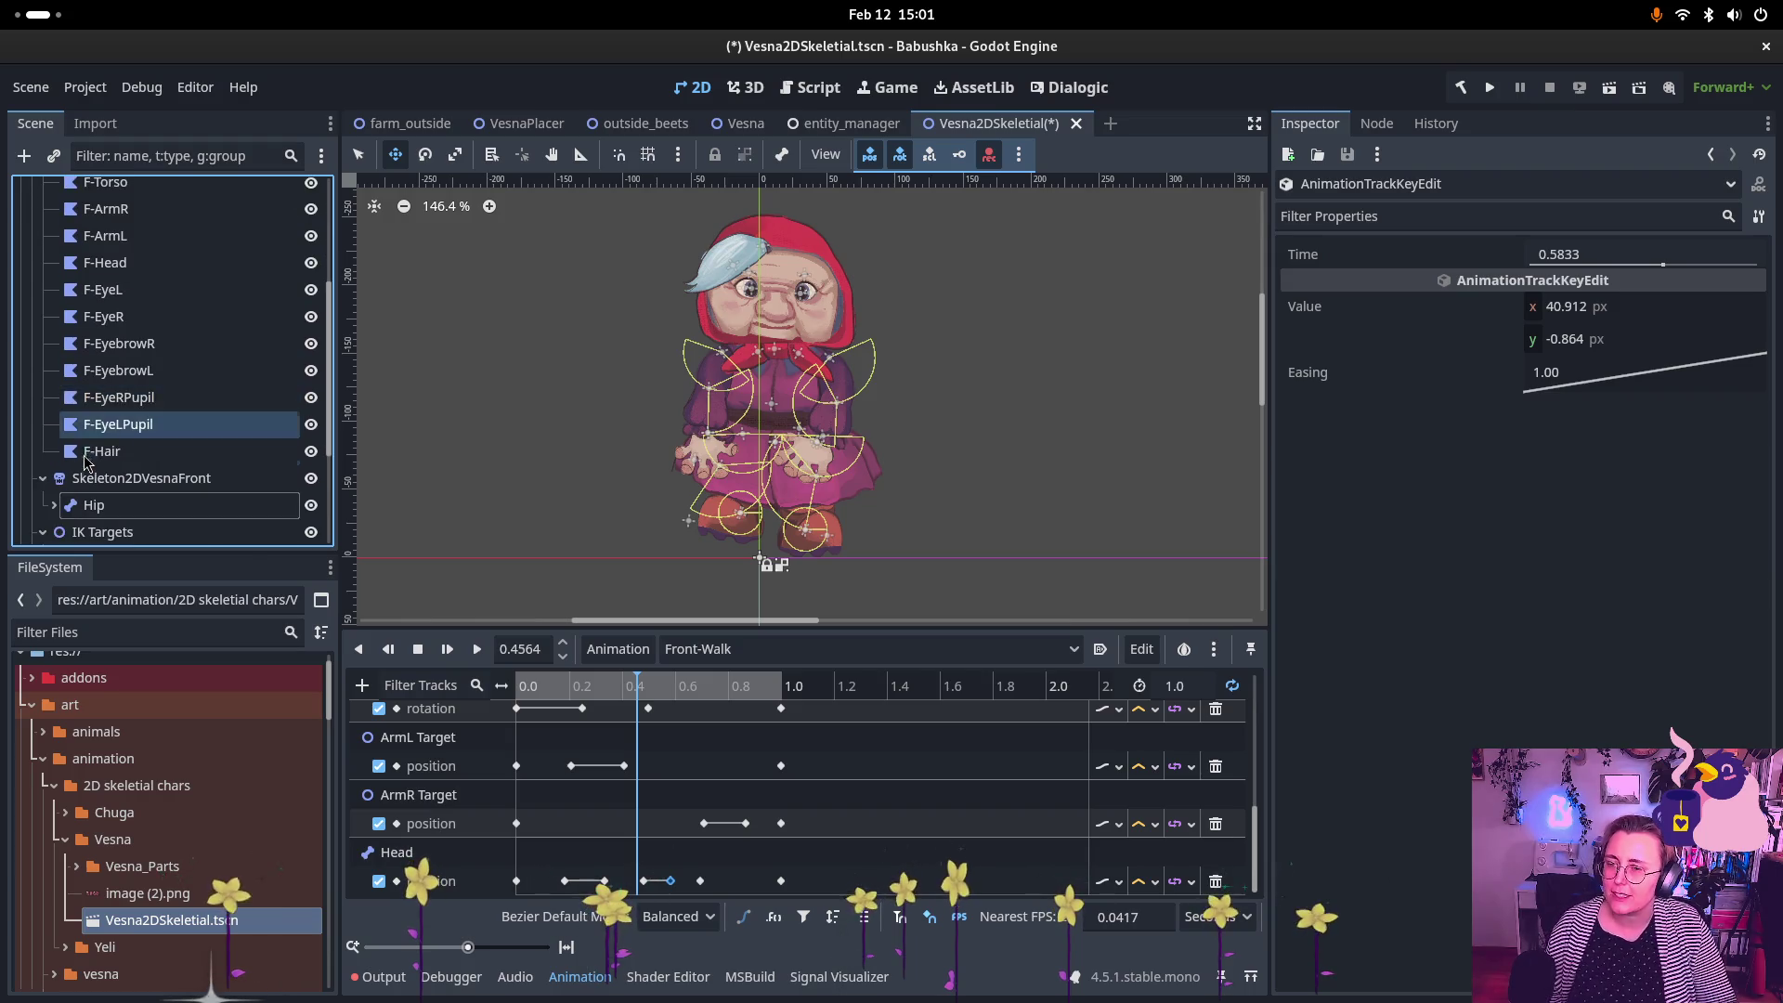
{"action": "left_click", "coordinate": [148, 399]}
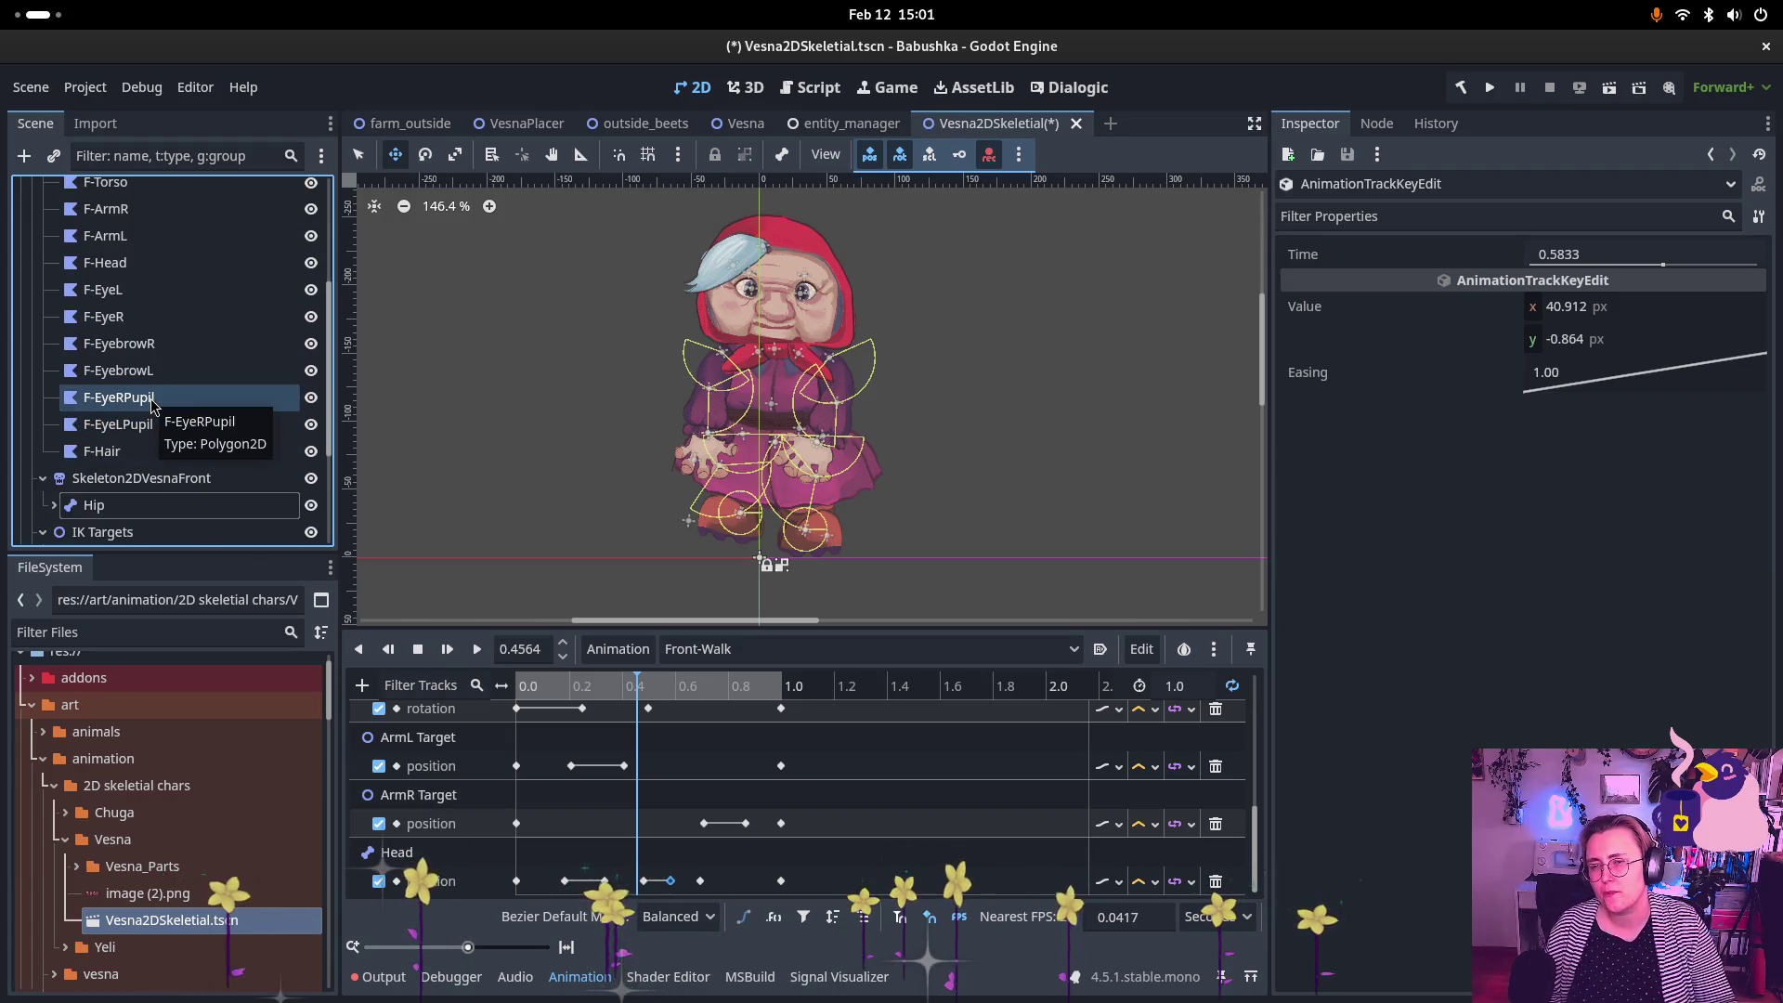
{"action": "scroll", "coordinate": [150, 401], "scroll_direction": "up", "scroll_amount": 1}
{"action": "left_click", "coordinate": [147, 390]}
{"action": "scroll", "coordinate": [146, 397], "scroll_direction": "down", "scroll_amount": 1}
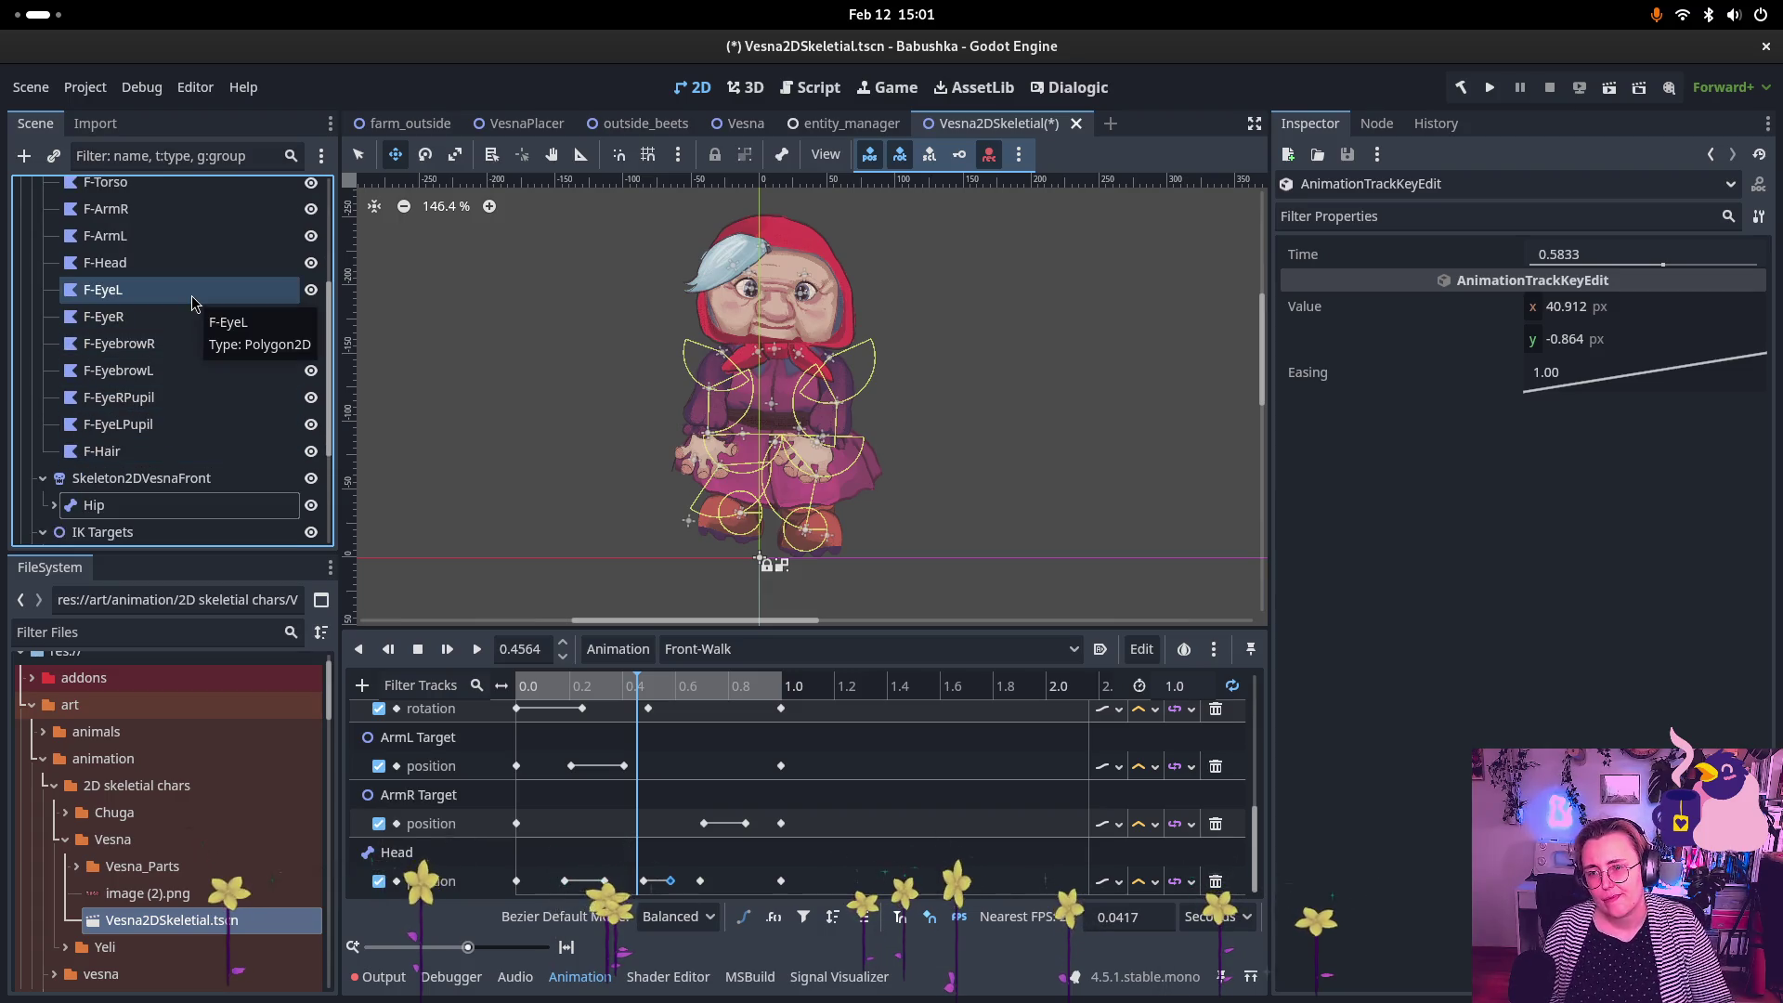
{"action": "left_click", "coordinate": [201, 344]}
{"action": "scroll", "coordinate": [205, 347], "scroll_direction": "down", "scroll_amount": 1}
{"action": "left_click", "coordinate": [204, 351]}
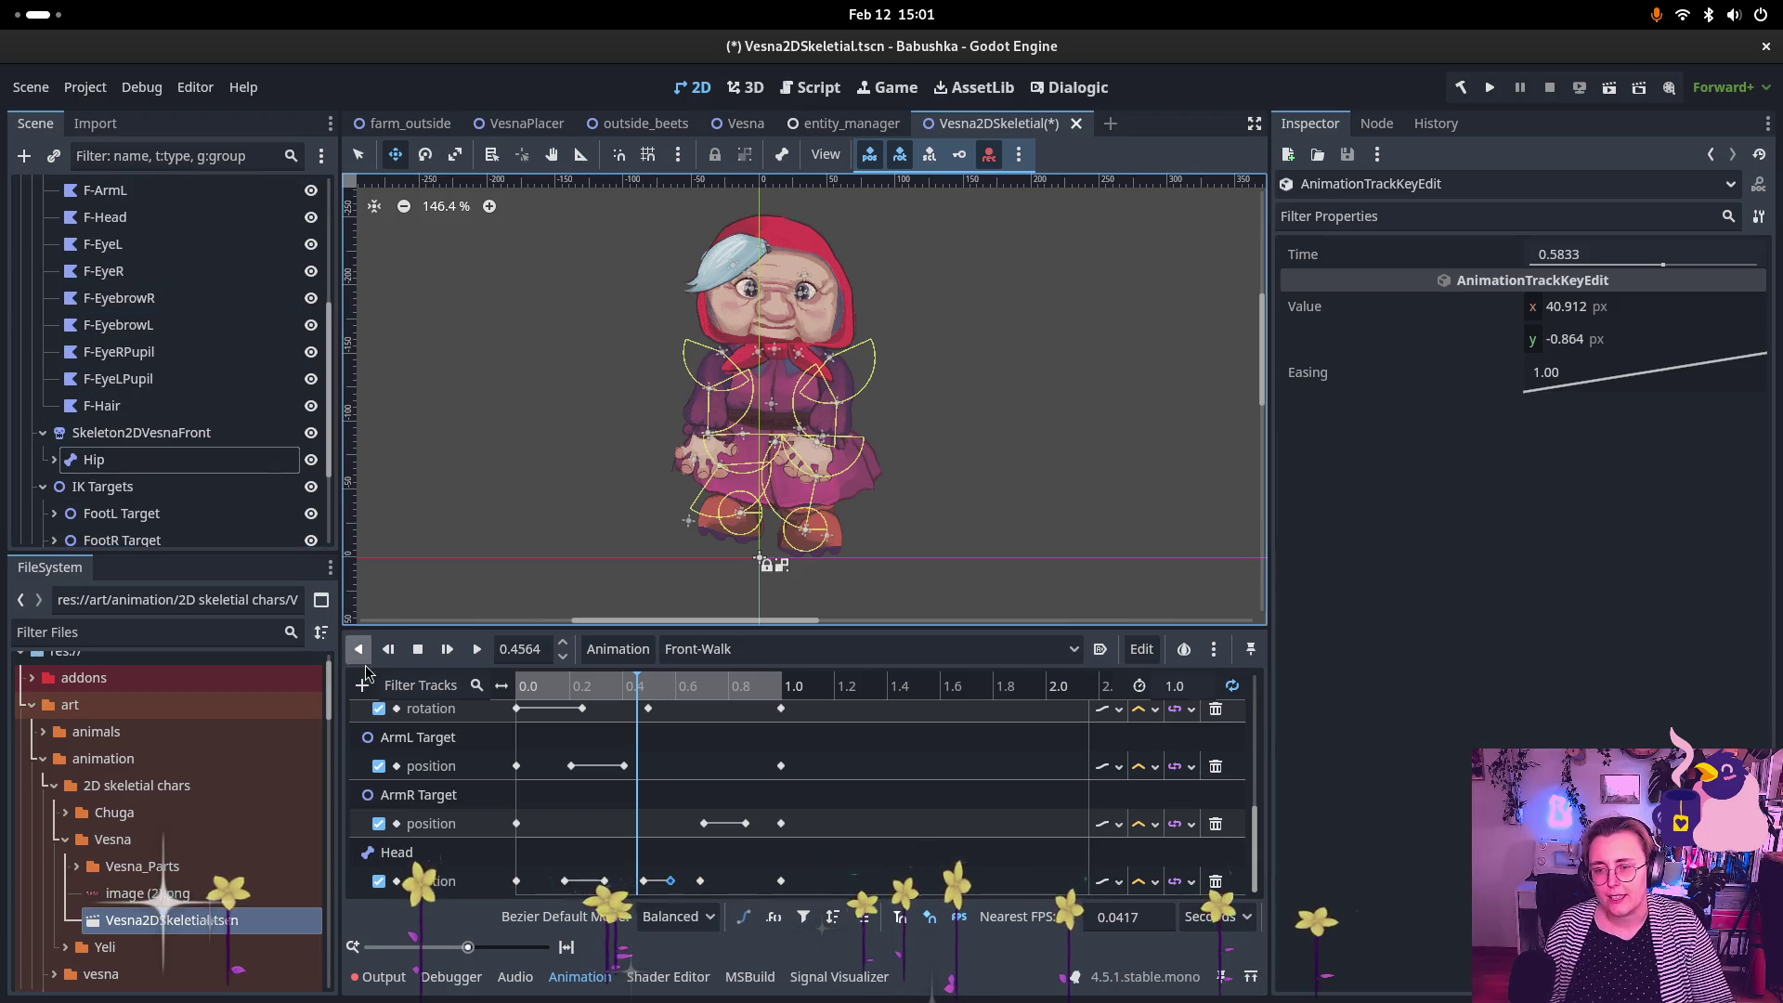
Step: Check F-Torso and F-ArmR, then select Skeleton2DVesnaFront to show its IK modifications
{"action": "scroll", "coordinate": [148, 297], "scroll_direction": "up", "scroll_amount": 2}
{"action": "left_click", "coordinate": [110, 230]}
{"action": "left_click", "coordinate": [128, 252]}
{"action": "scroll", "coordinate": [128, 253], "scroll_direction": "up", "scroll_amount": 1}
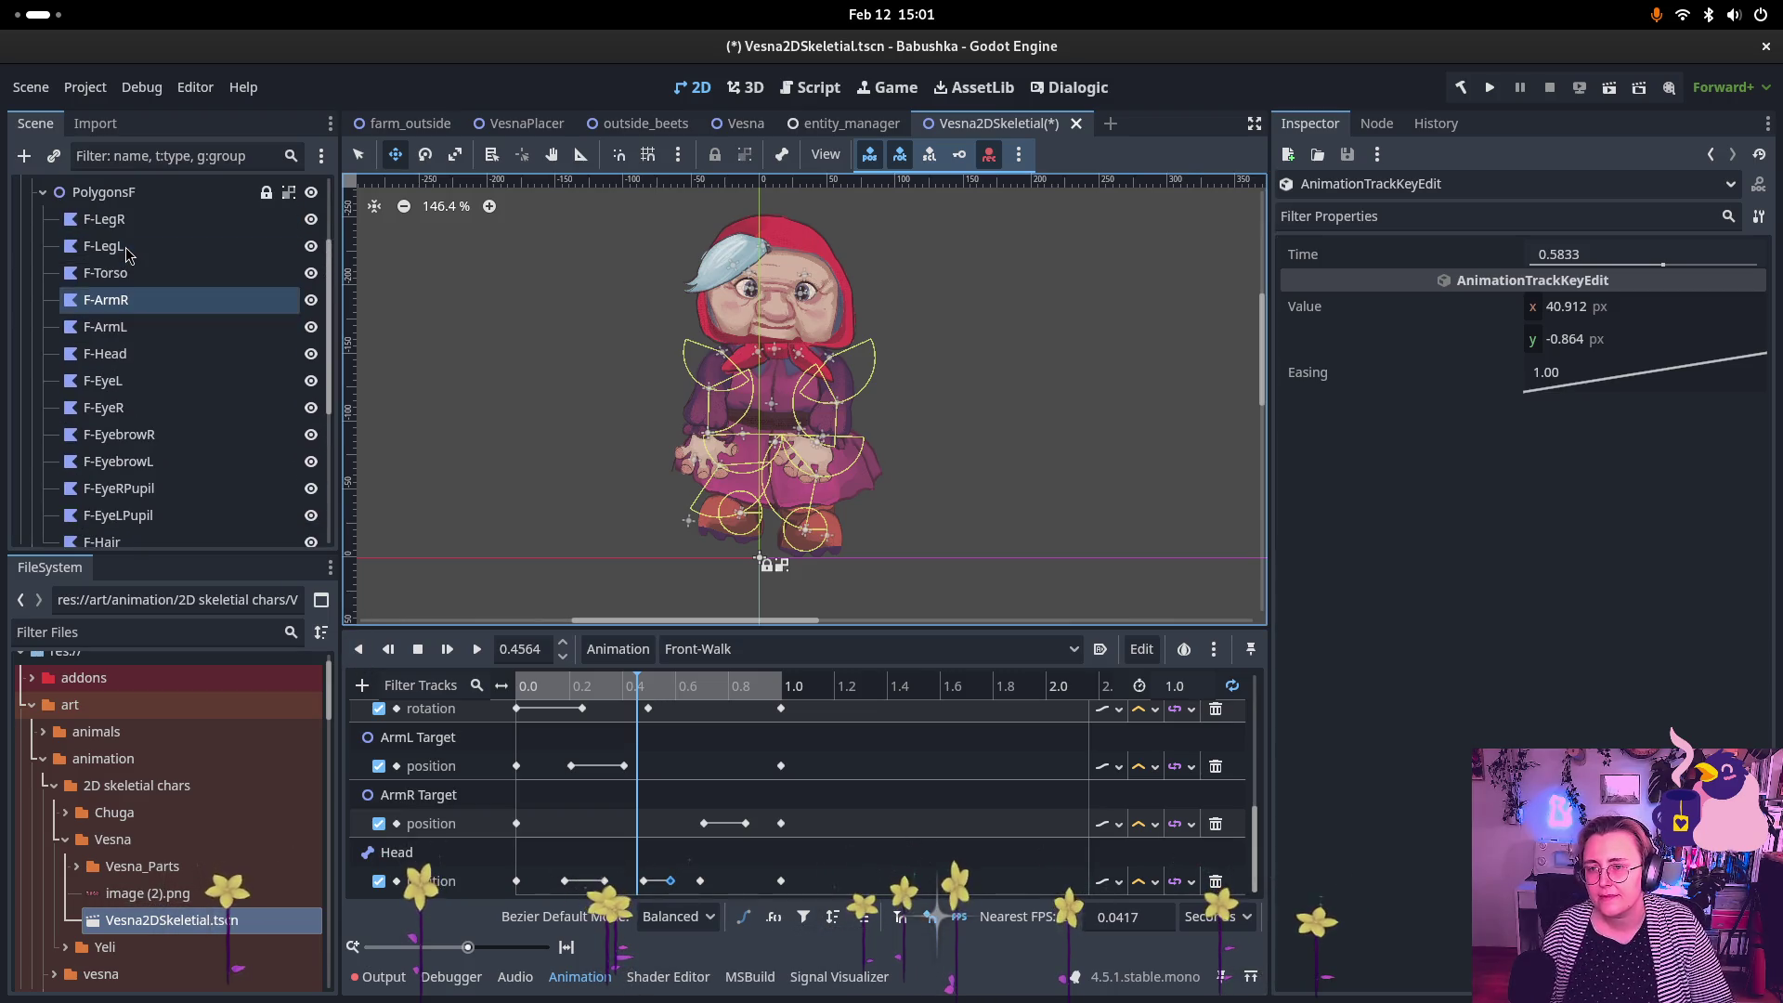
{"action": "left_click", "coordinate": [148, 434]}
{"action": "scroll", "coordinate": [157, 433], "scroll_direction": "down", "scroll_amount": 3}
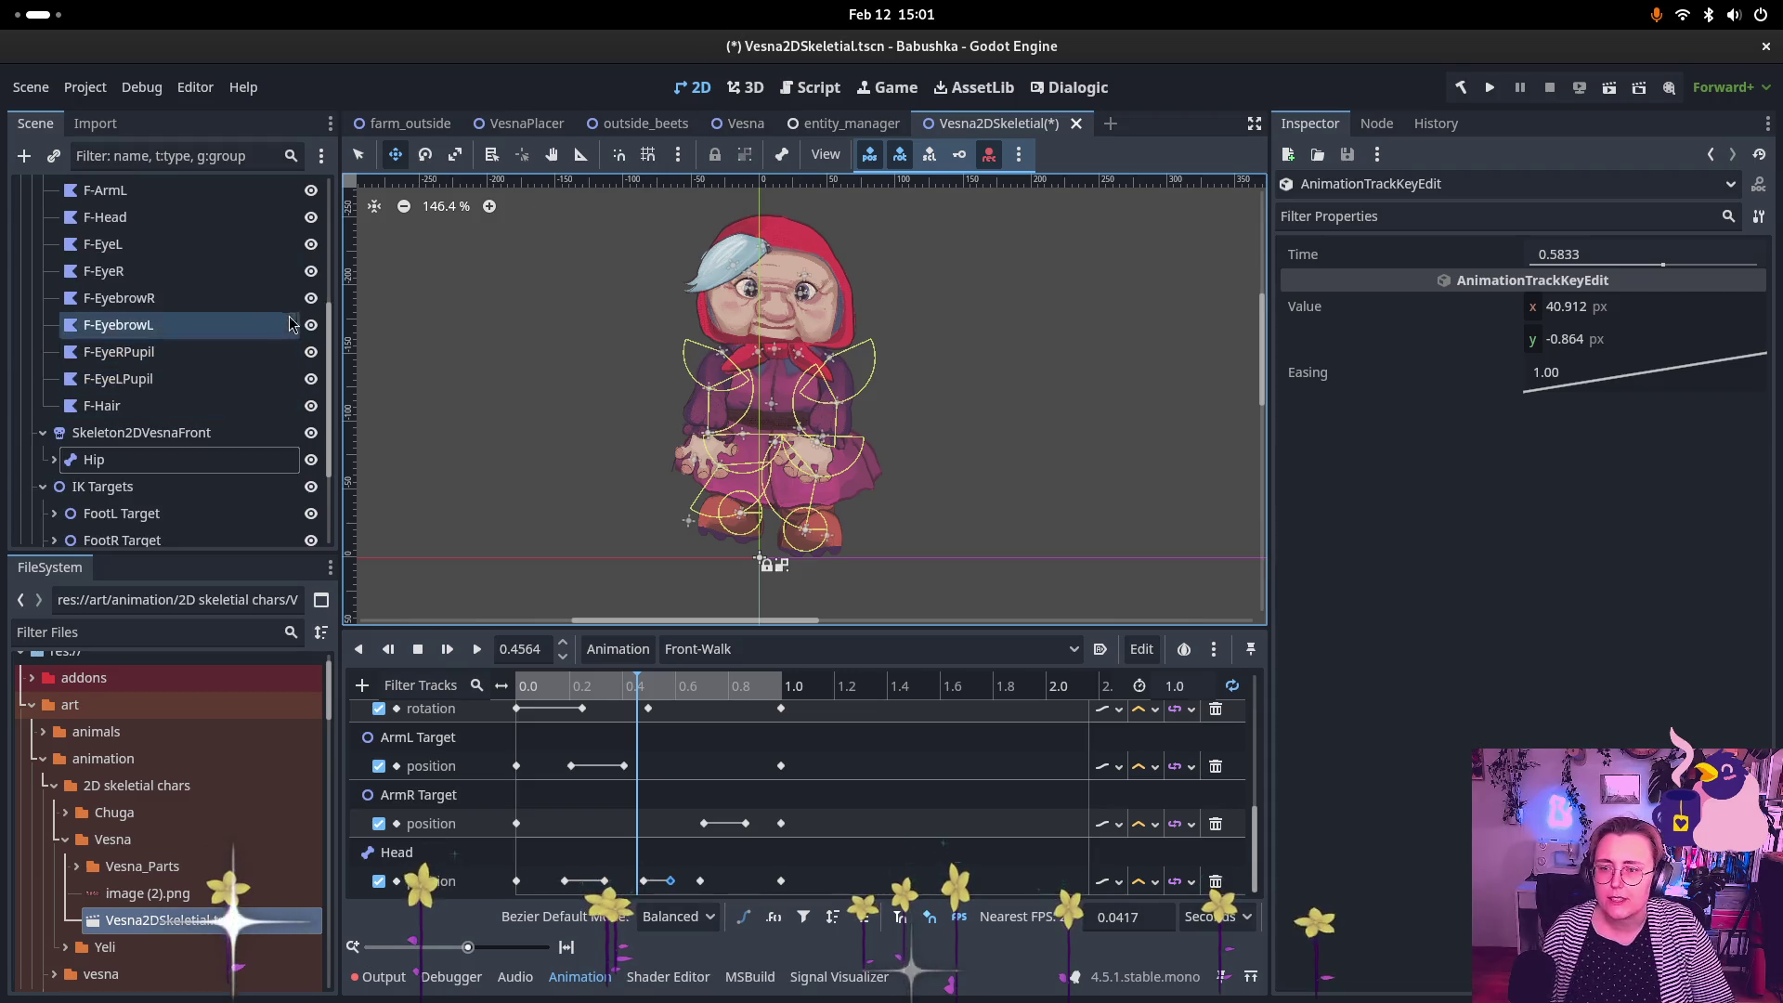
{"action": "left_click", "coordinate": [167, 436]}
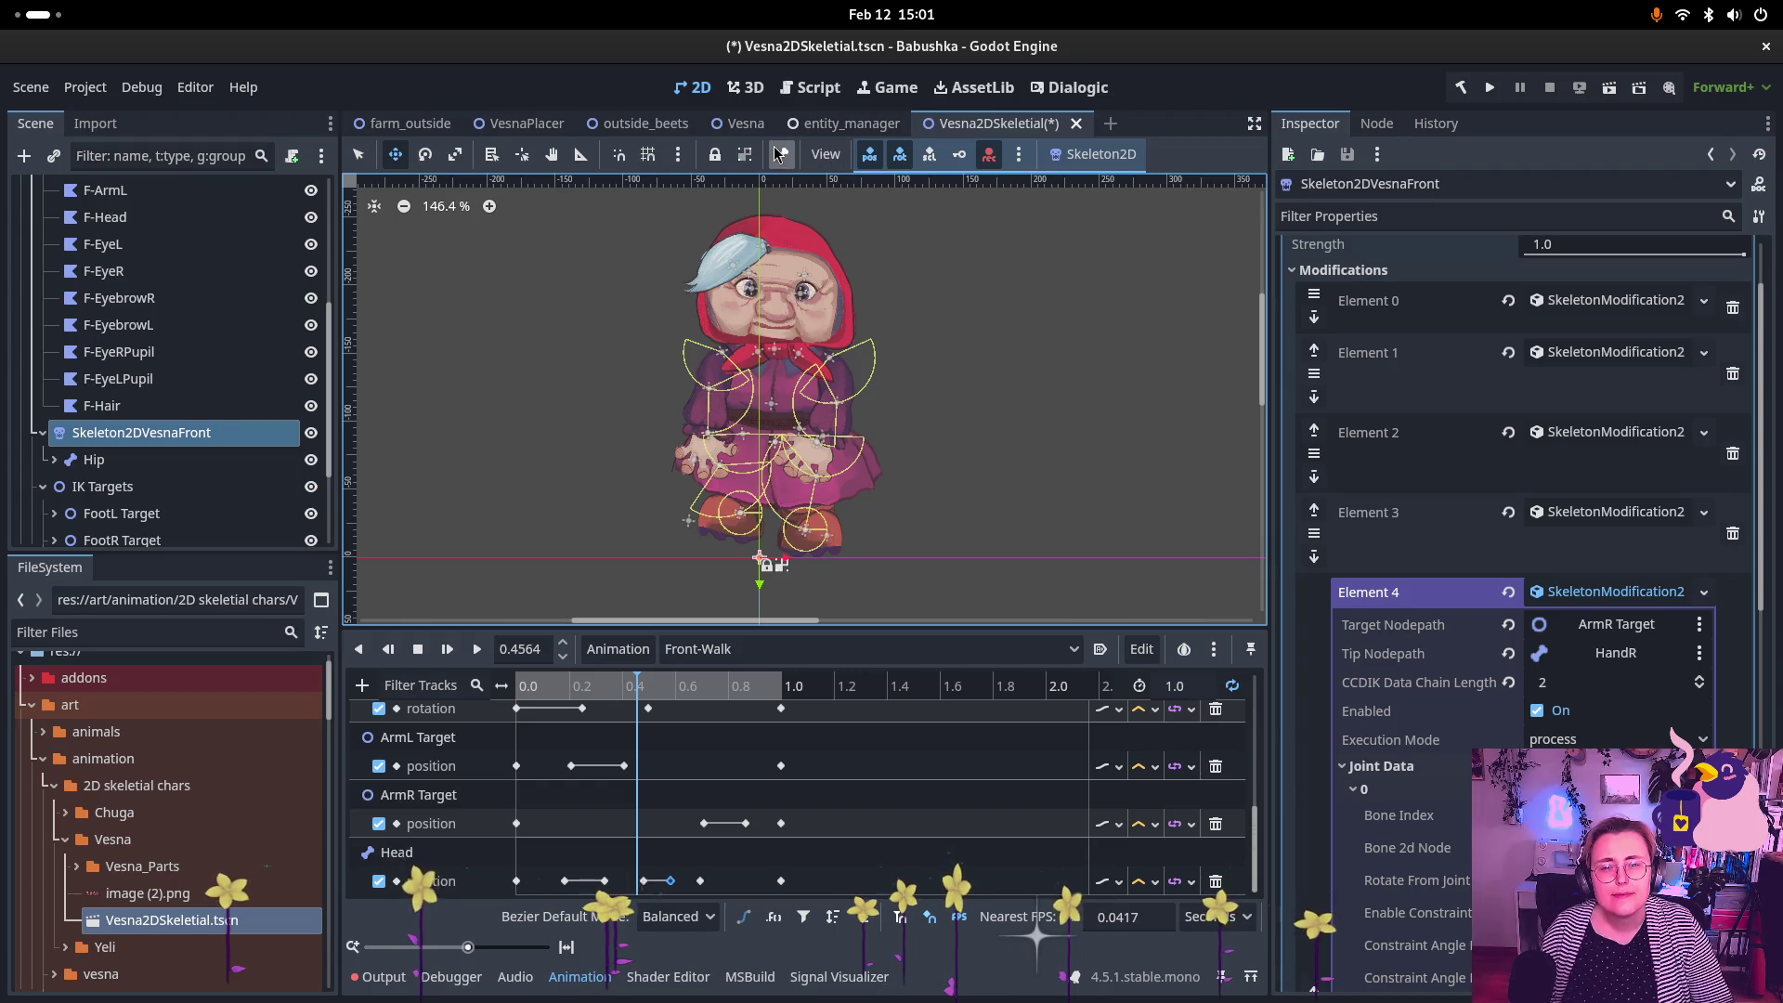
Step: Enable Show Bones in the Skeleton Options to display Vesna's bones, then save Vesna2DSkeletial.tscn
{"action": "left_click", "coordinate": [781, 154]}
{"action": "left_click", "coordinate": [807, 184]}
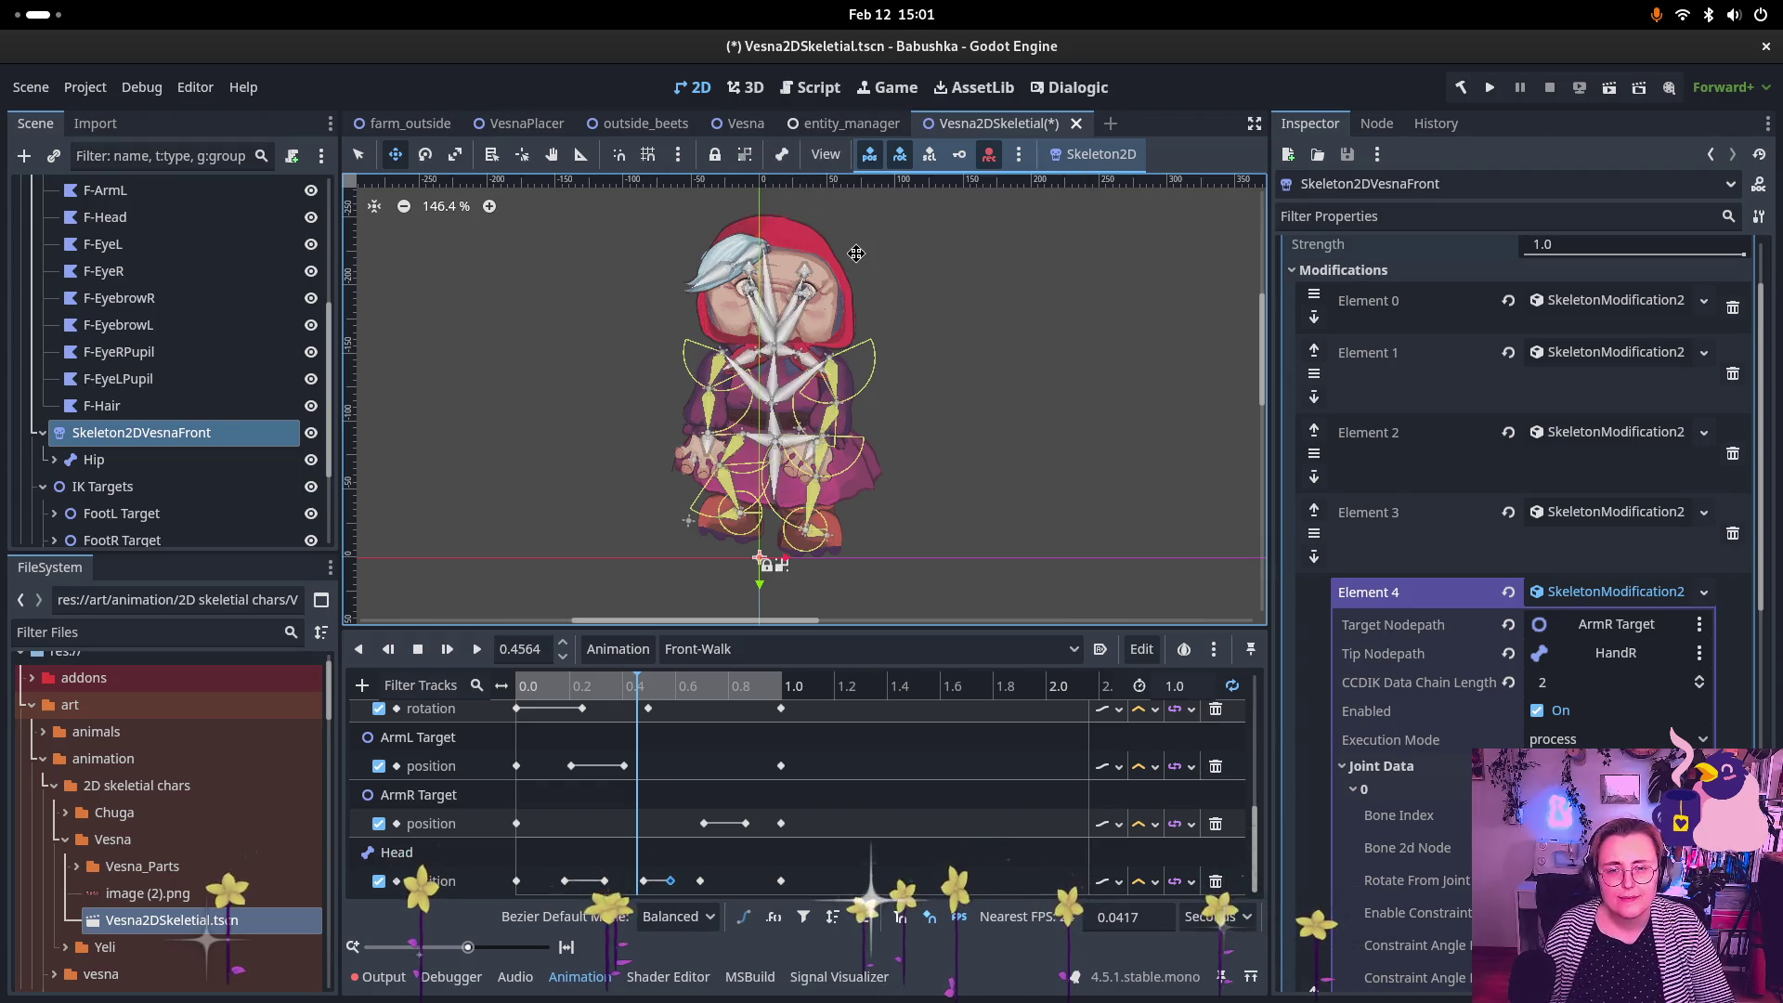
{"action": "scroll", "coordinate": [786, 240], "scroll_direction": "up", "scroll_amount": 3}
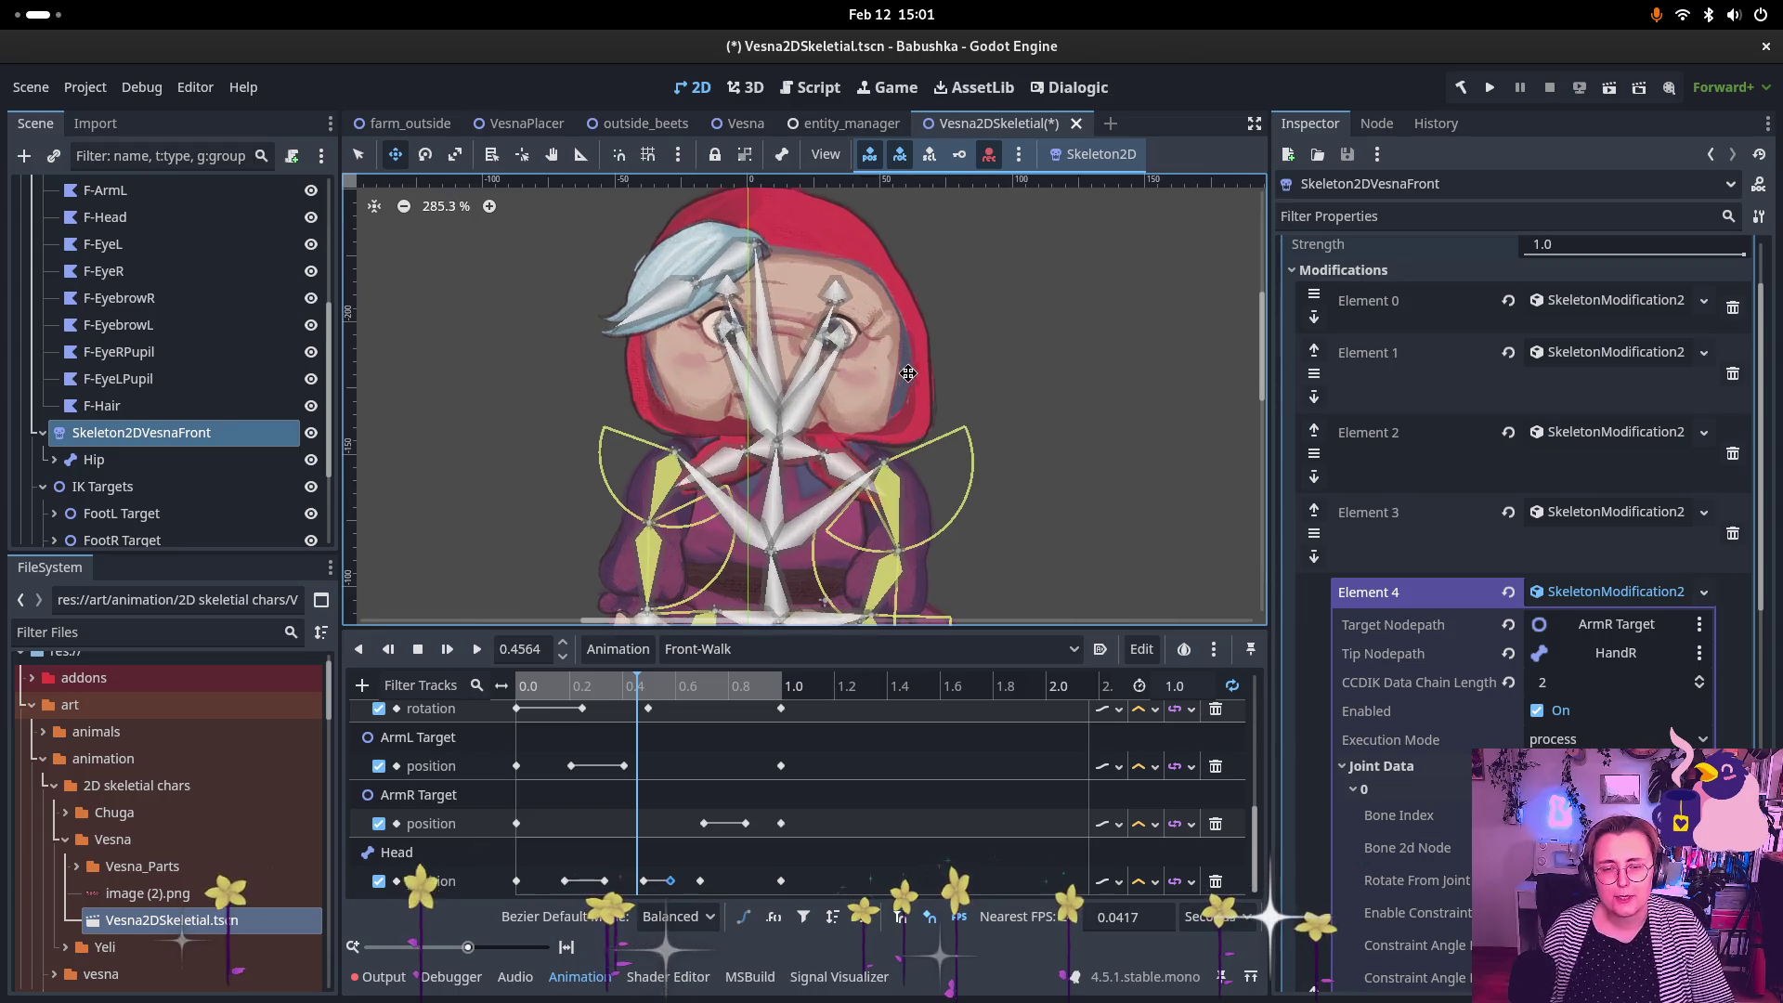
{"action": "scroll", "coordinate": [907, 389], "scroll_direction": "down", "scroll_amount": 1}
{"action": "scroll", "coordinate": [907, 393], "scroll_direction": "down", "scroll_amount": 1}
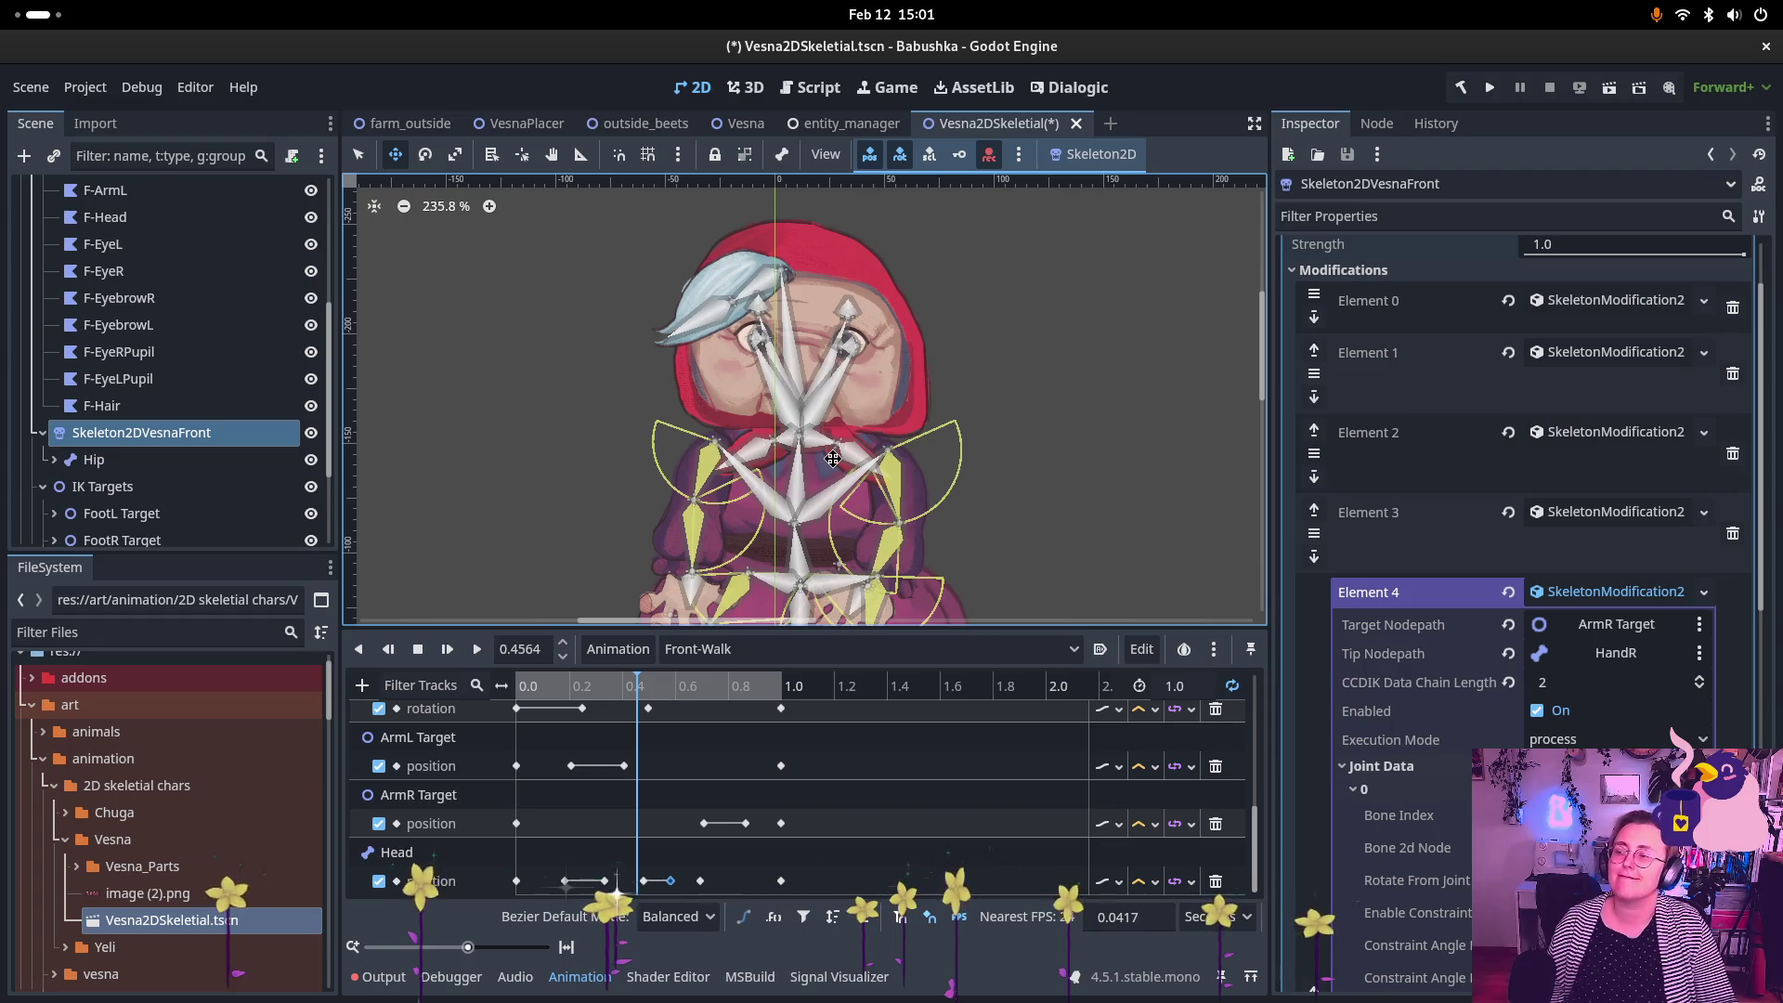
{"action": "scroll", "coordinate": [855, 492], "scroll_direction": "down", "scroll_amount": 5}
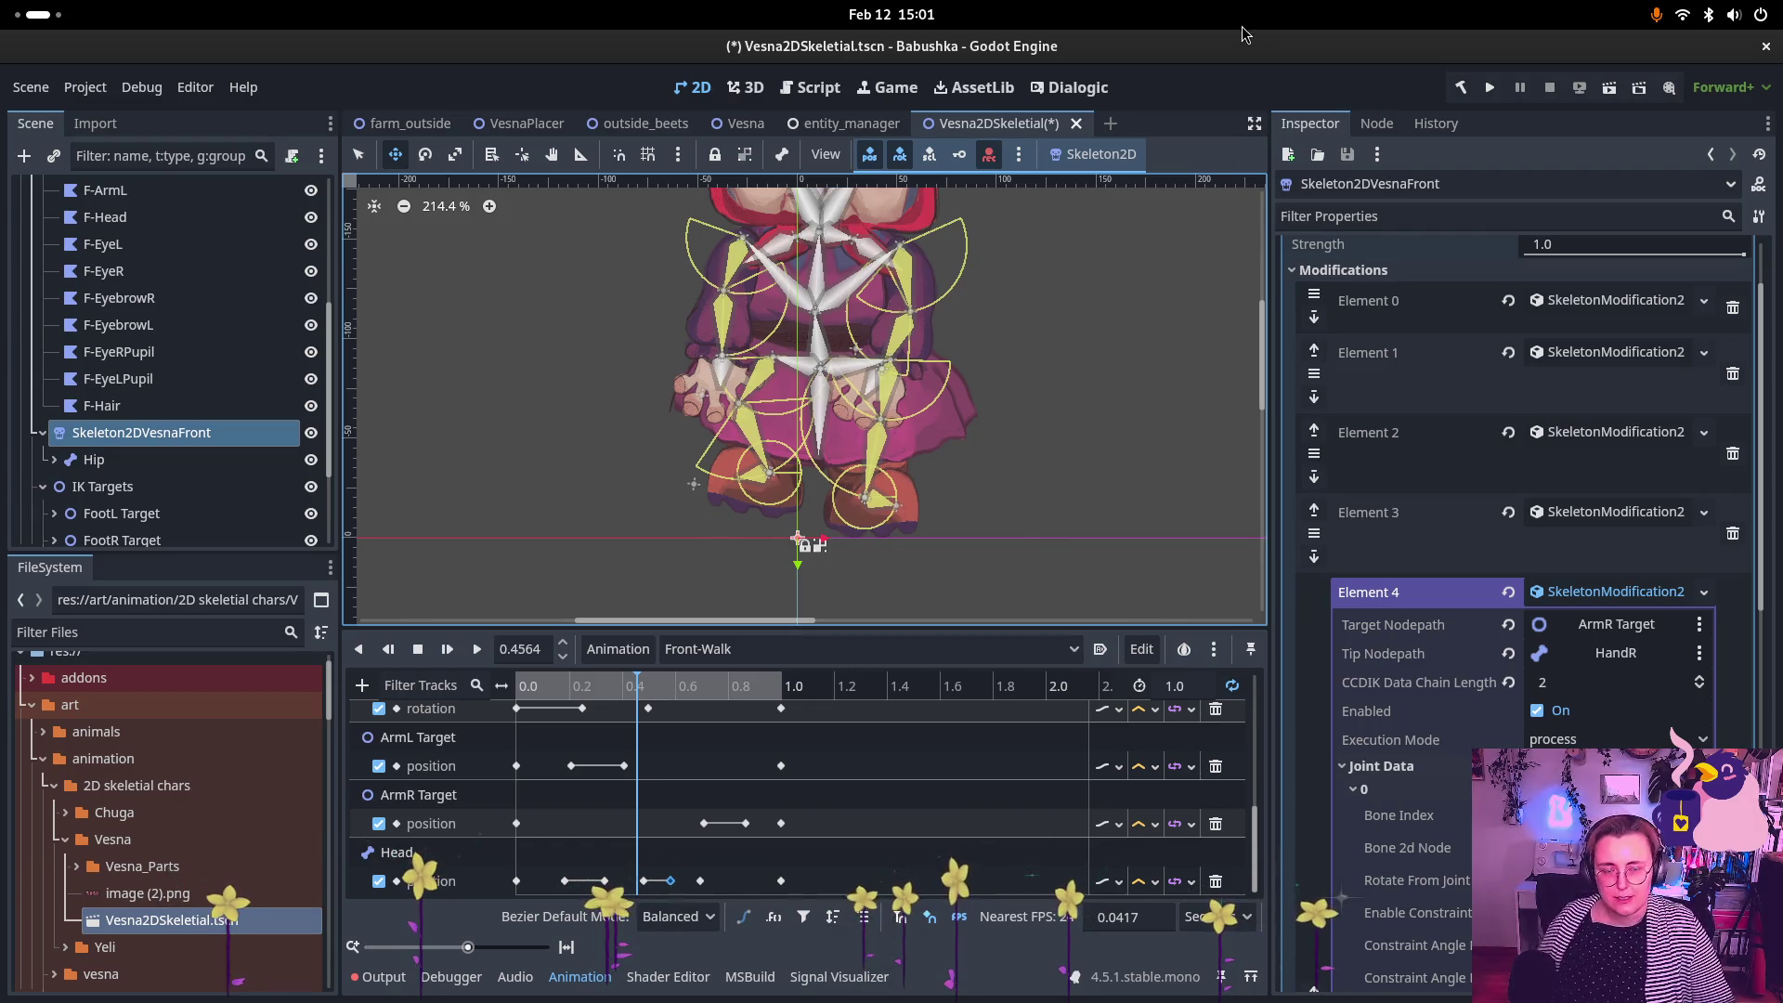
{"action": "key", "text": "ctrl+s"}
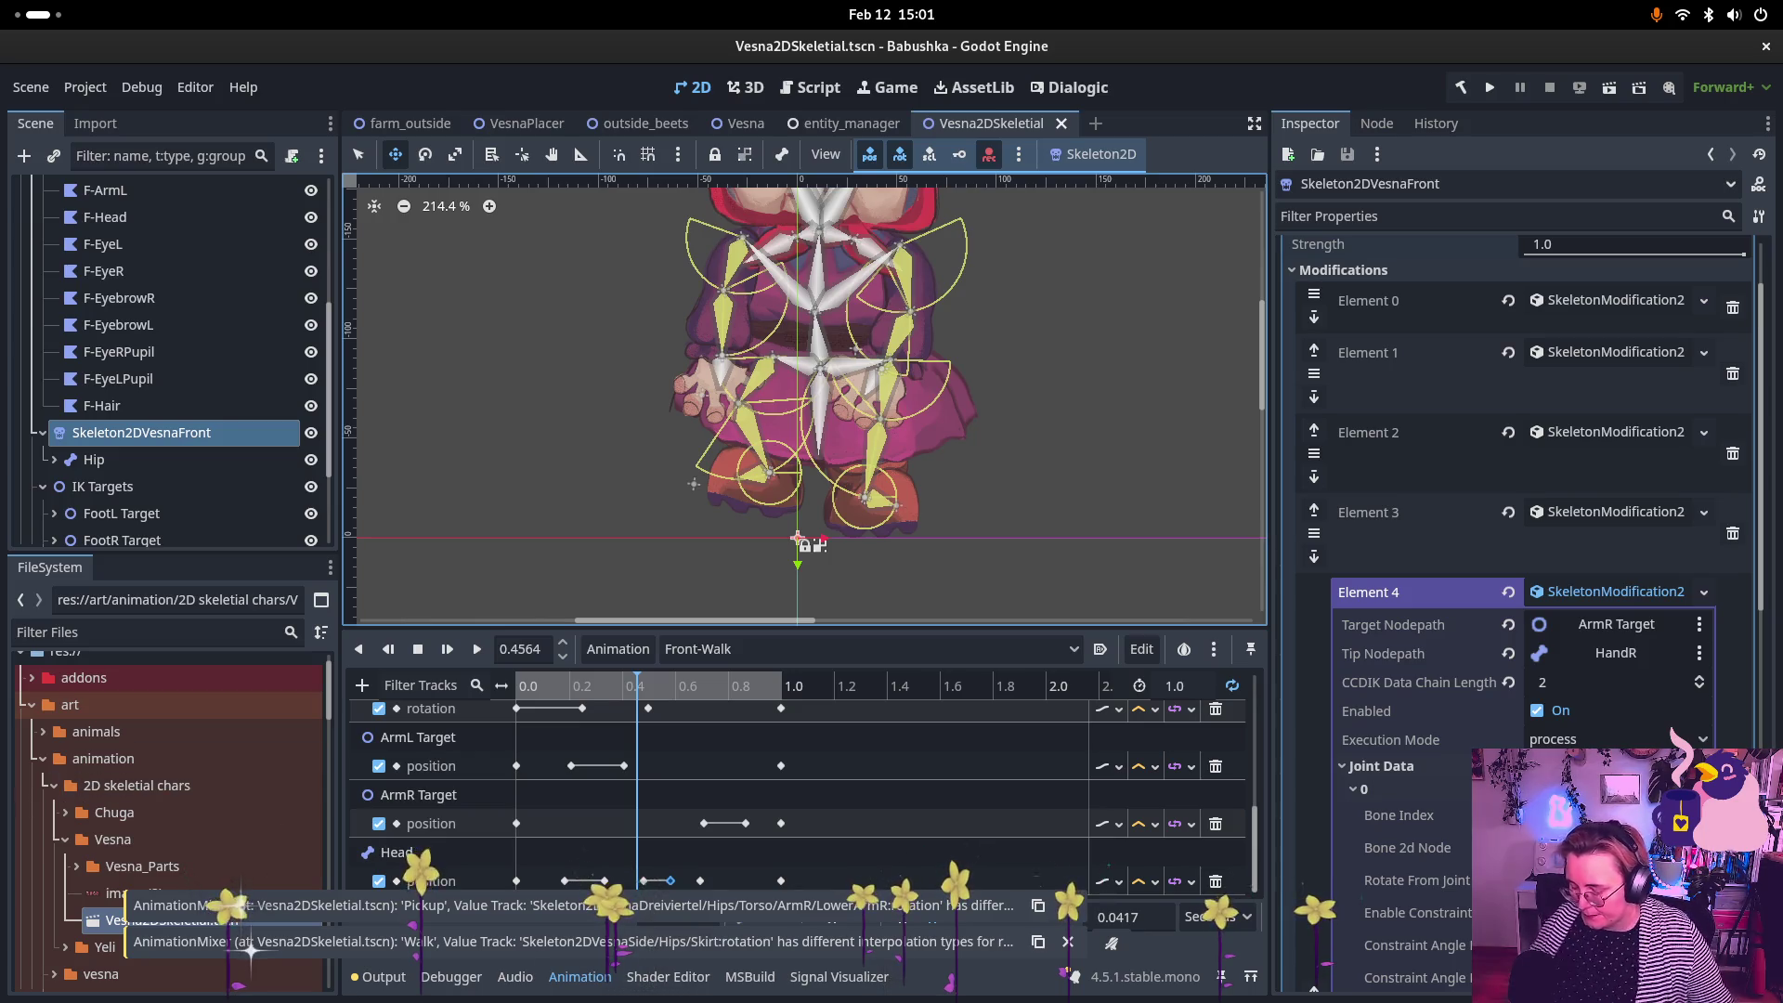
{"action": "key", "text": "super"}
{"action": "key", "text": "super"}
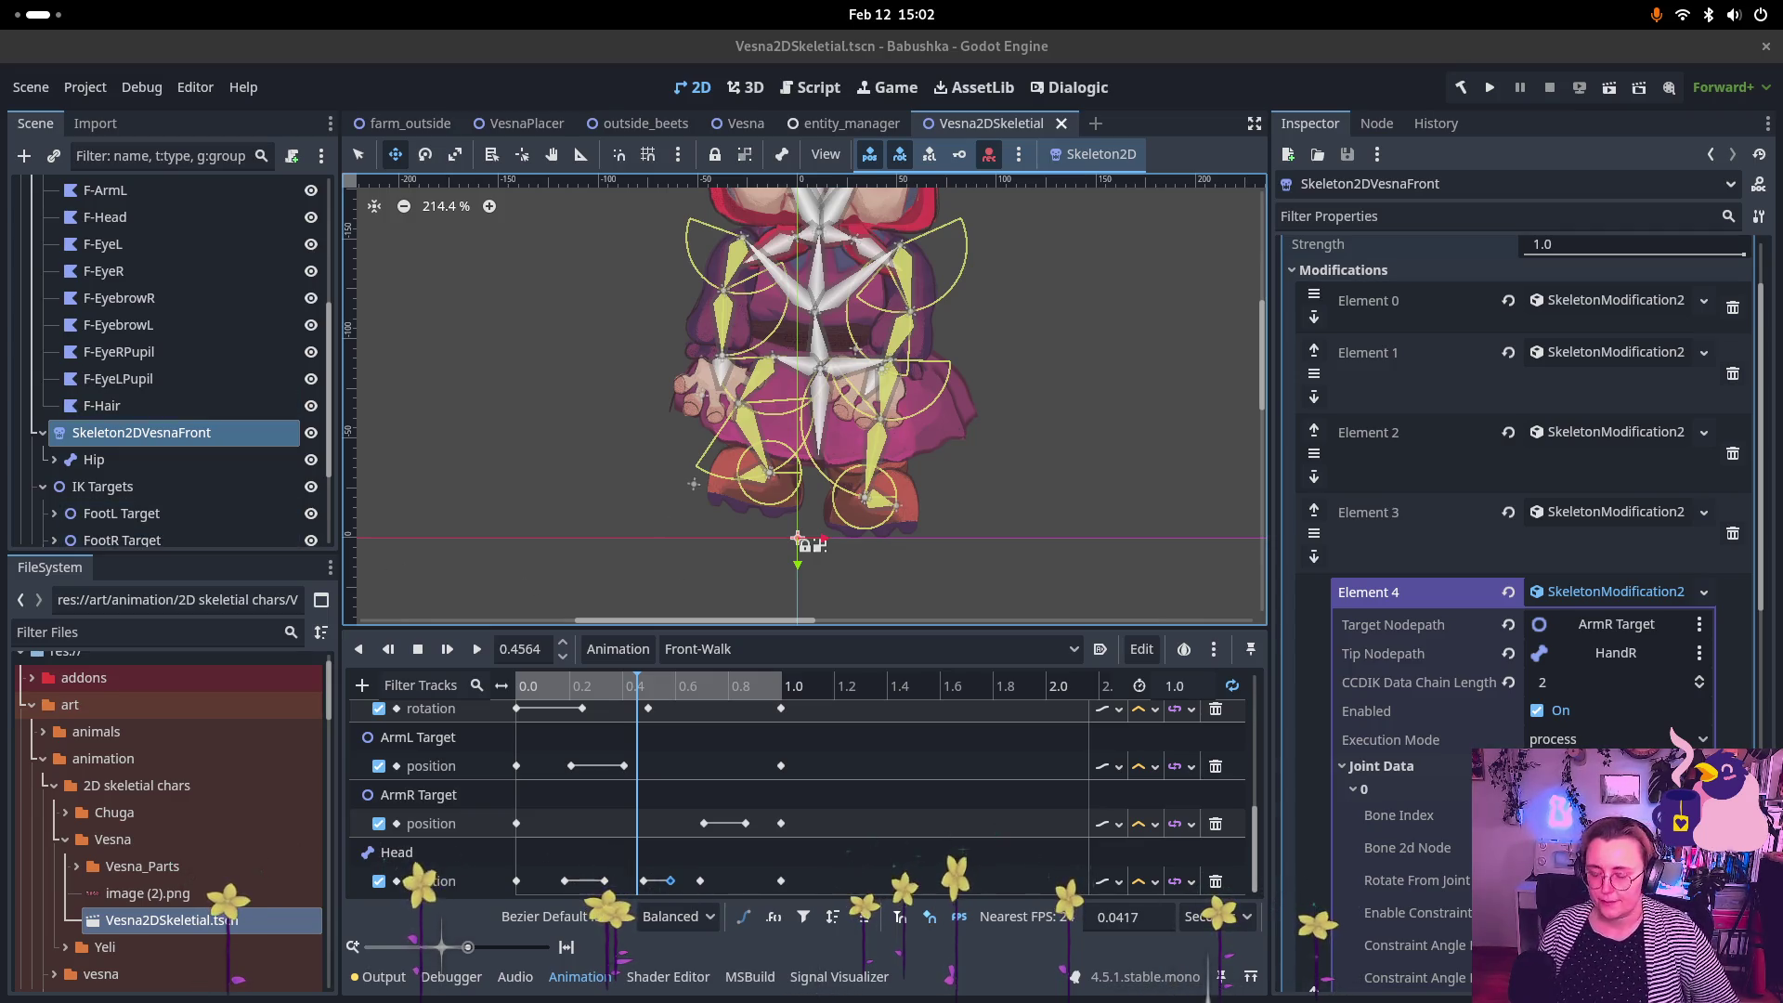
{"action": "key", "text": "super"}
{"action": "key", "text": "super"}
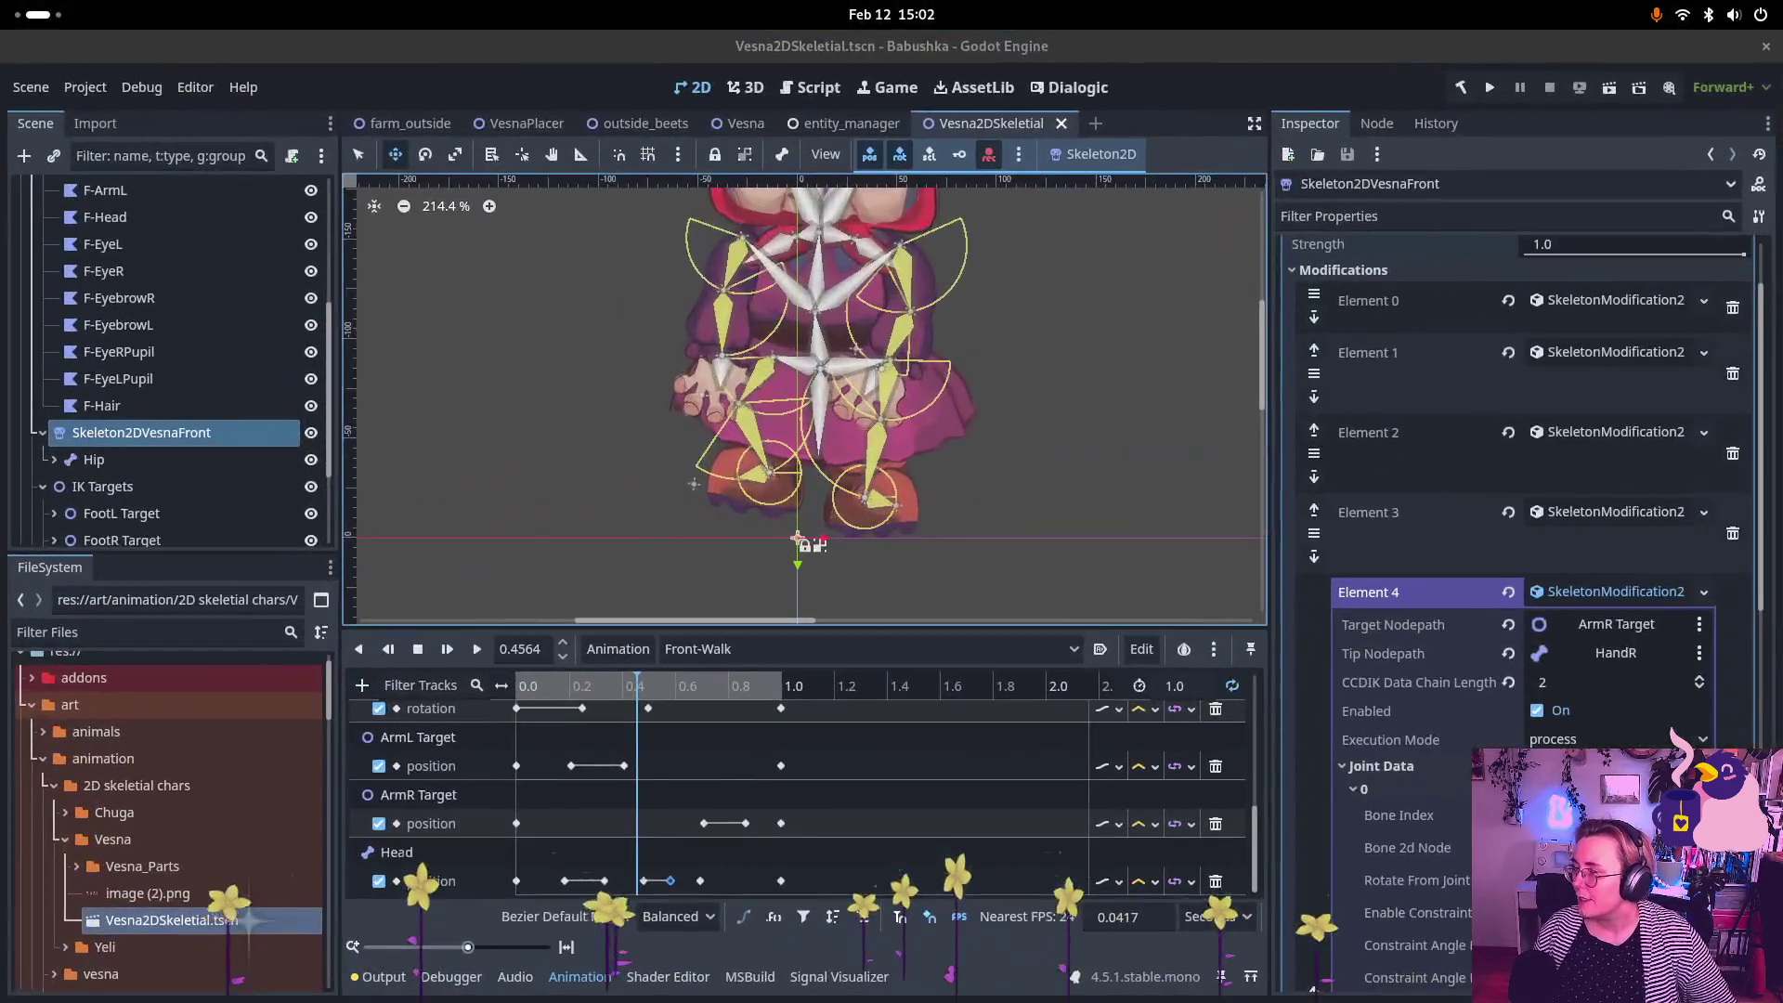
{"action": "key", "text": "super"}
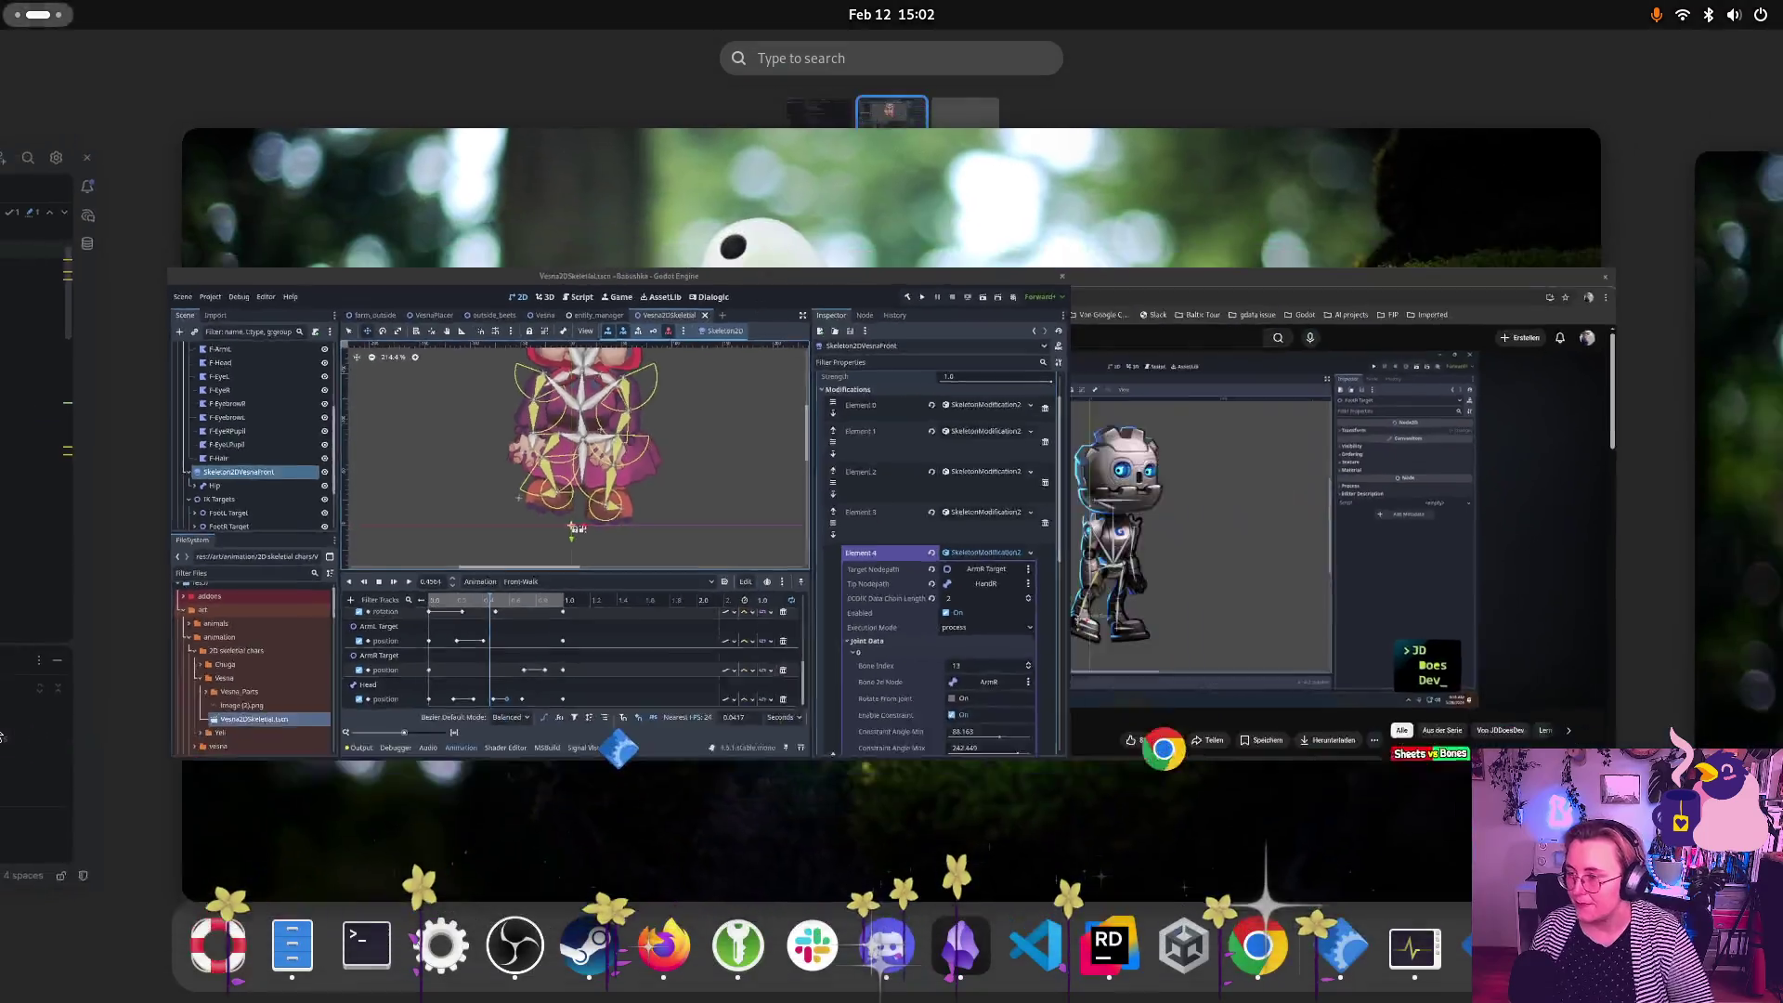
{"action": "key", "text": "super"}
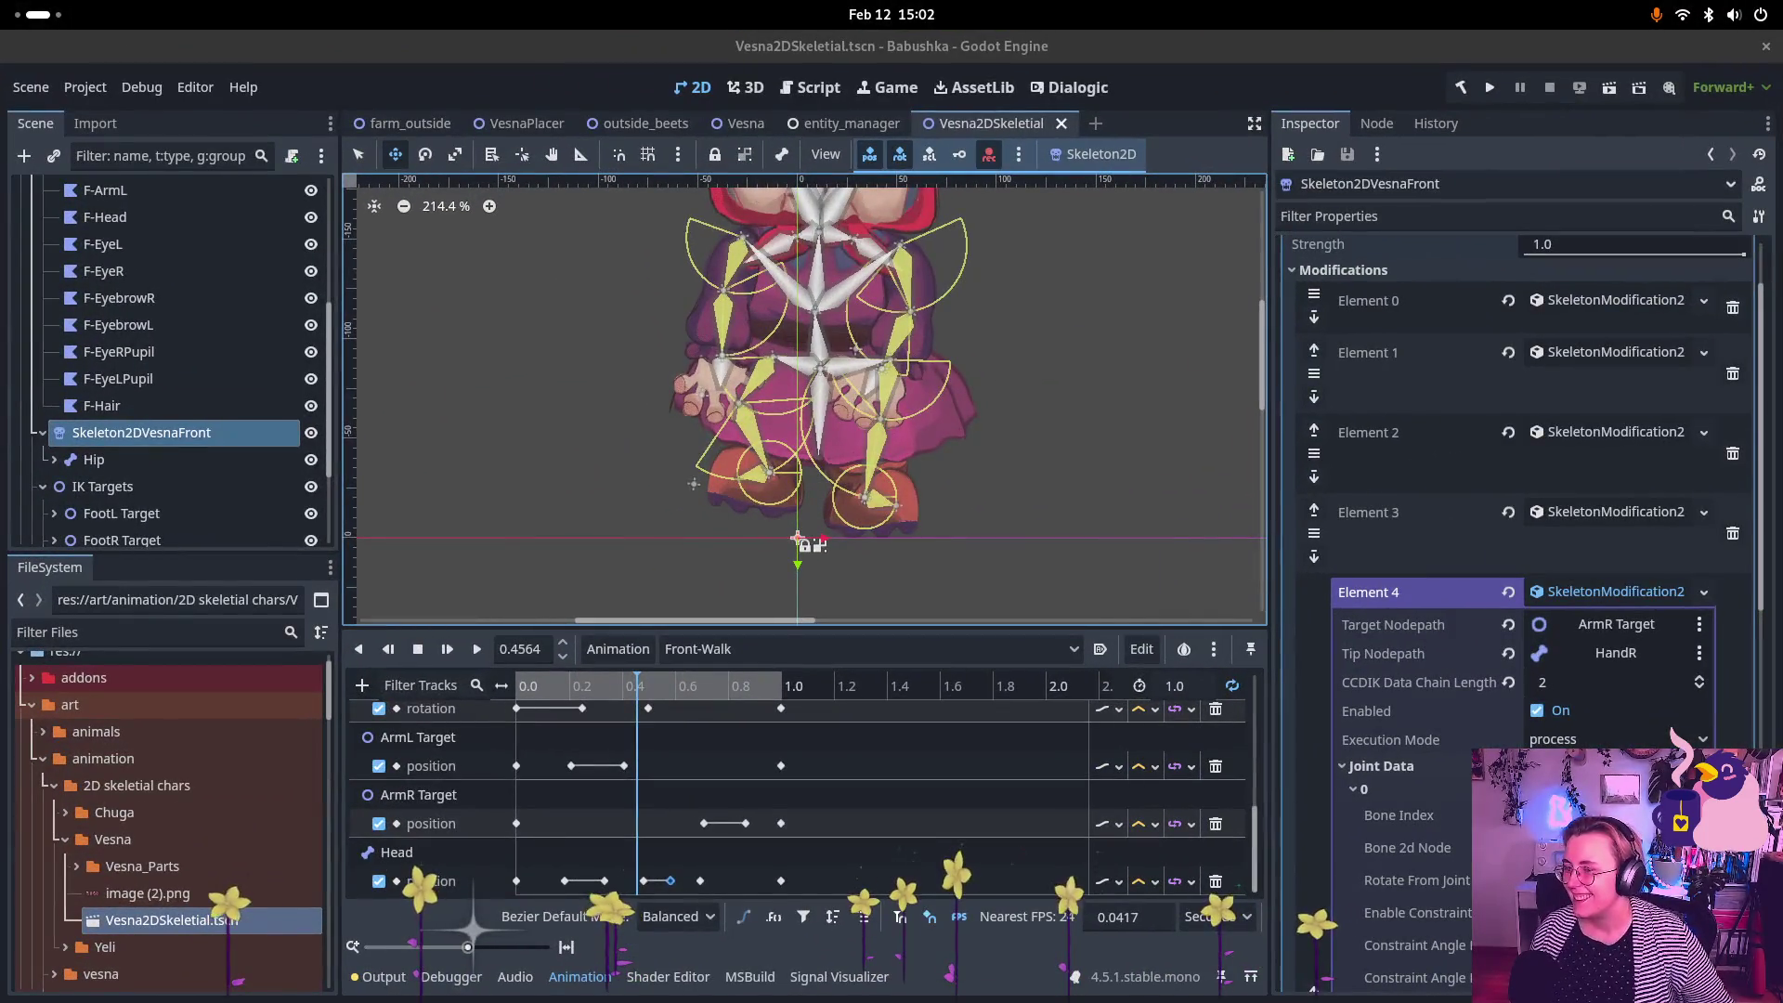